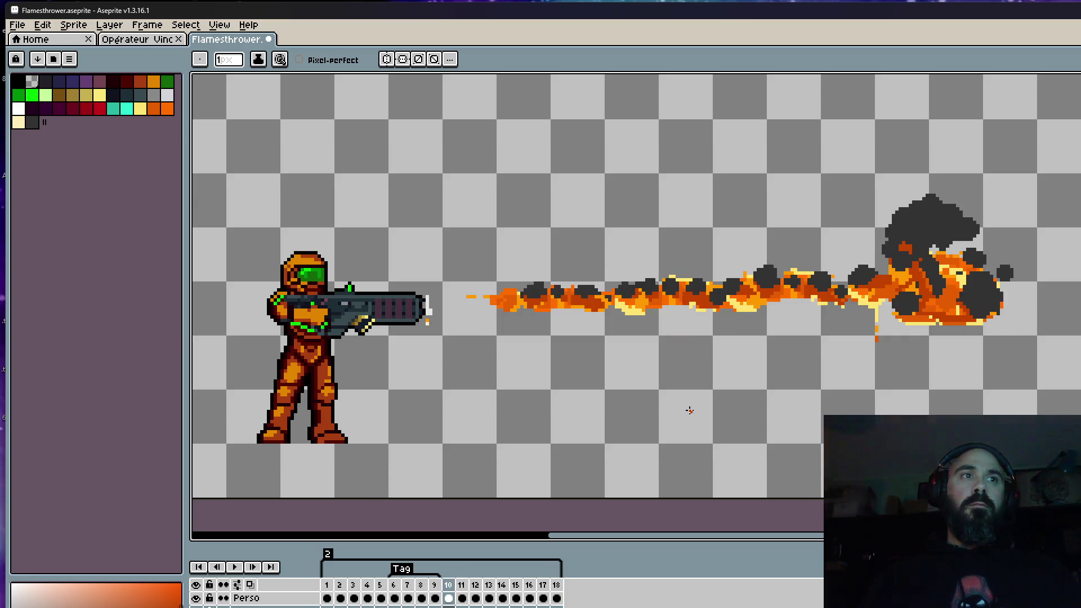
Flip back and forth through frames 10–12 to compare the flame burst and smoky trail
key(Left)
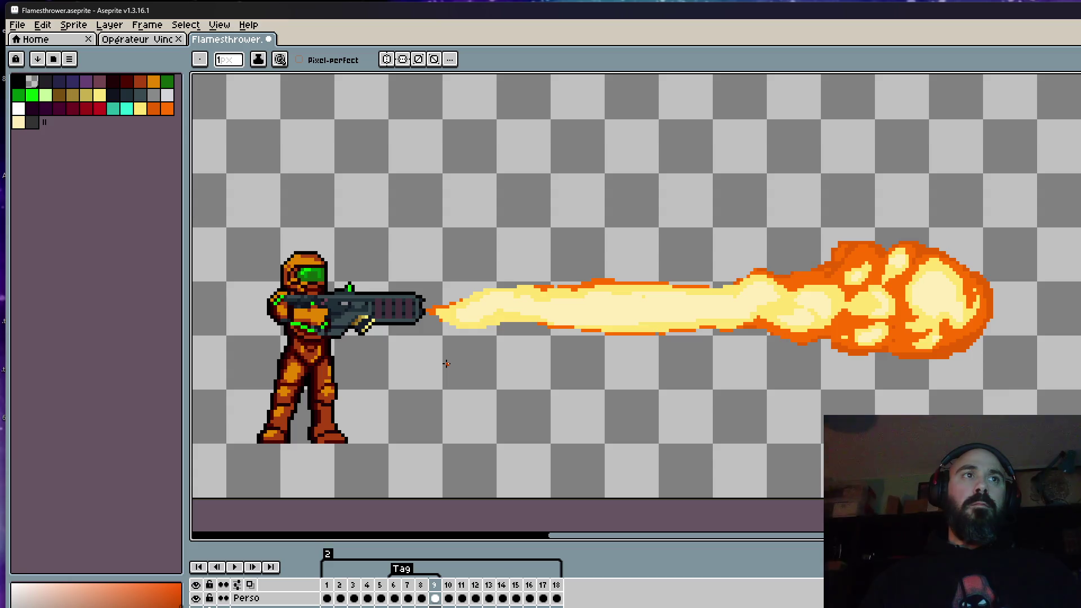
key(Right)
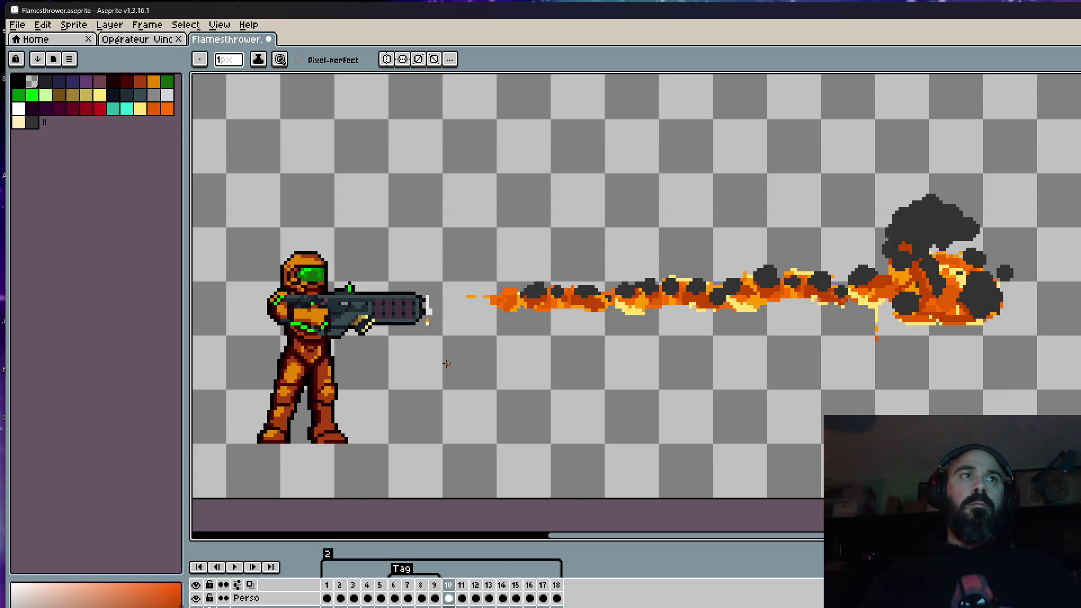
key(Right)
key(Left)
key(Left)
key(Right)
scroll(446, 280, up, 1)
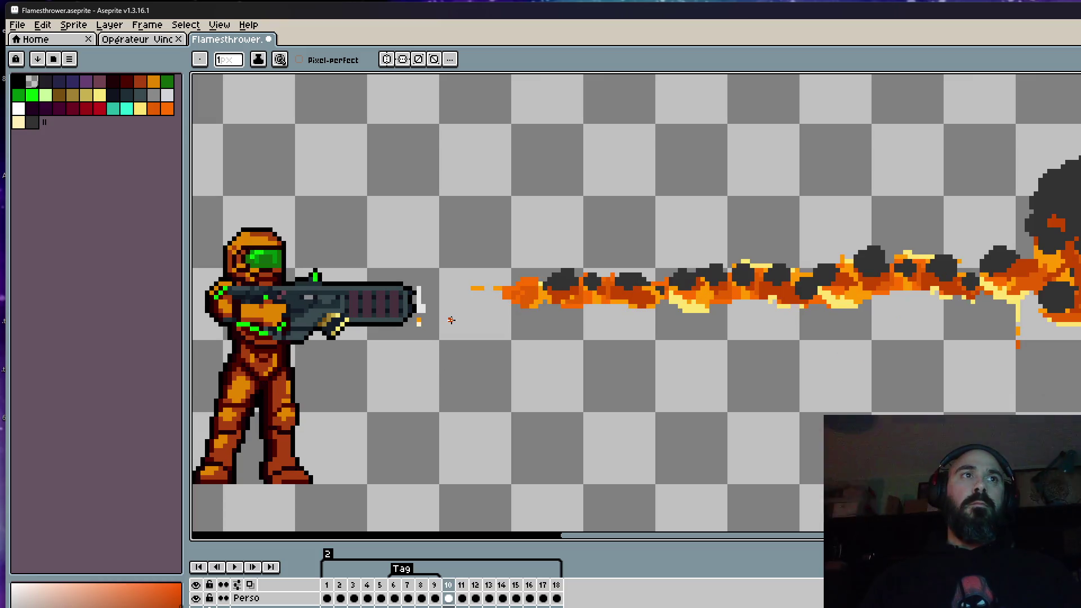
key(Right)
key(Right)
key(Right)
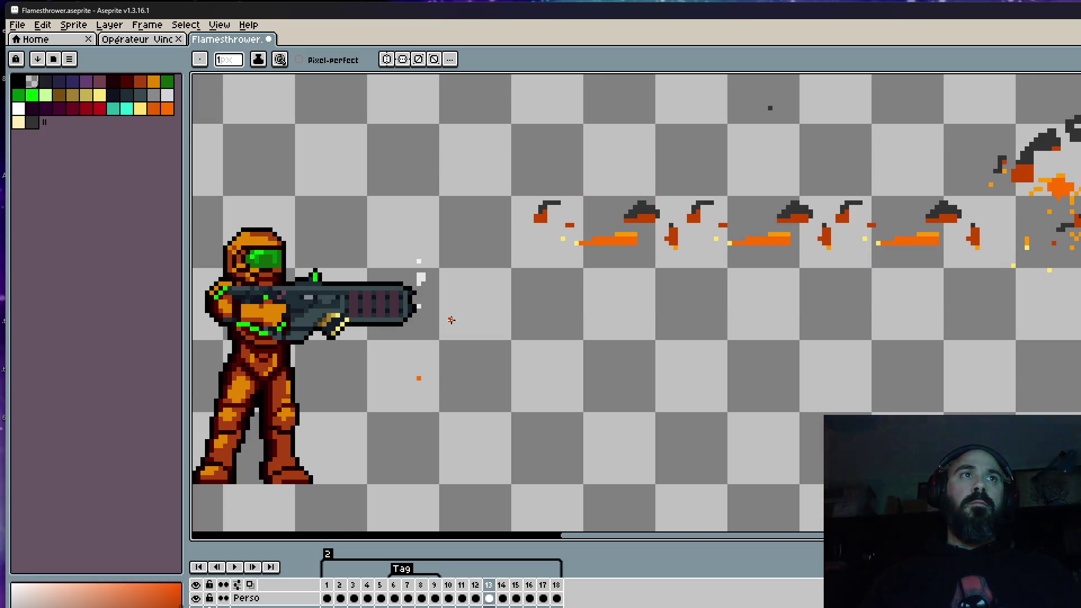
scroll(524, 329, down, 1)
scroll(693, 270, down, 1)
scroll(693, 268, up, 2)
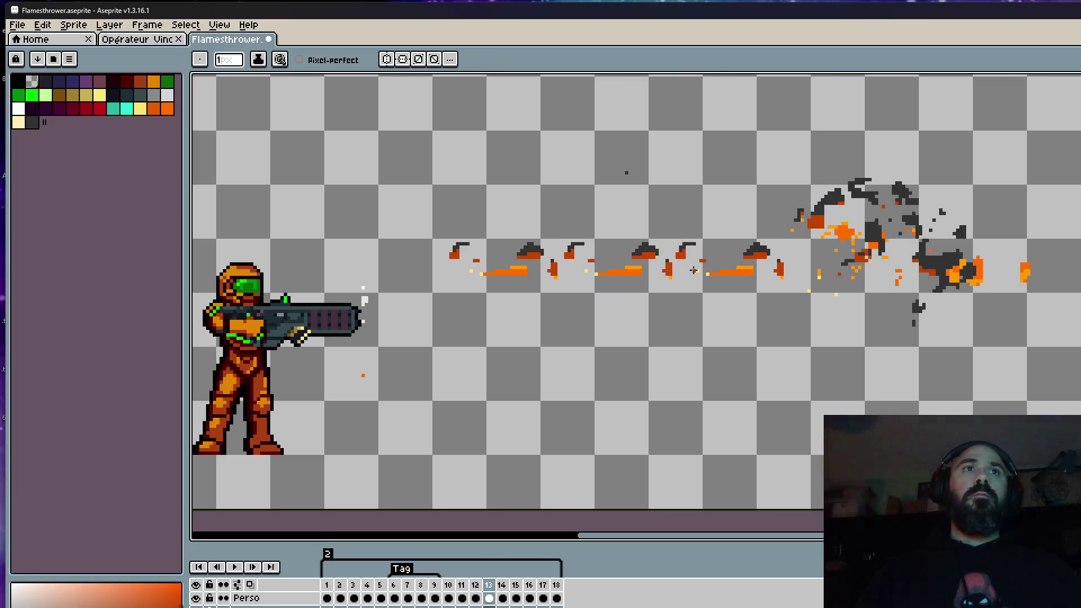
key(Left)
key(Left)
key(Left)
key(Left)
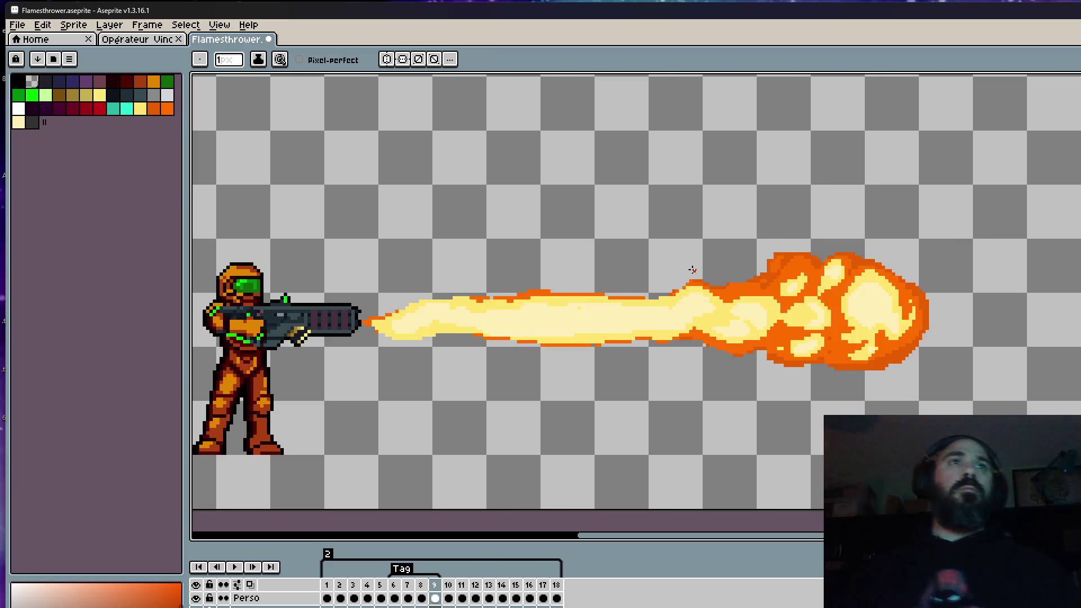
key(Right)
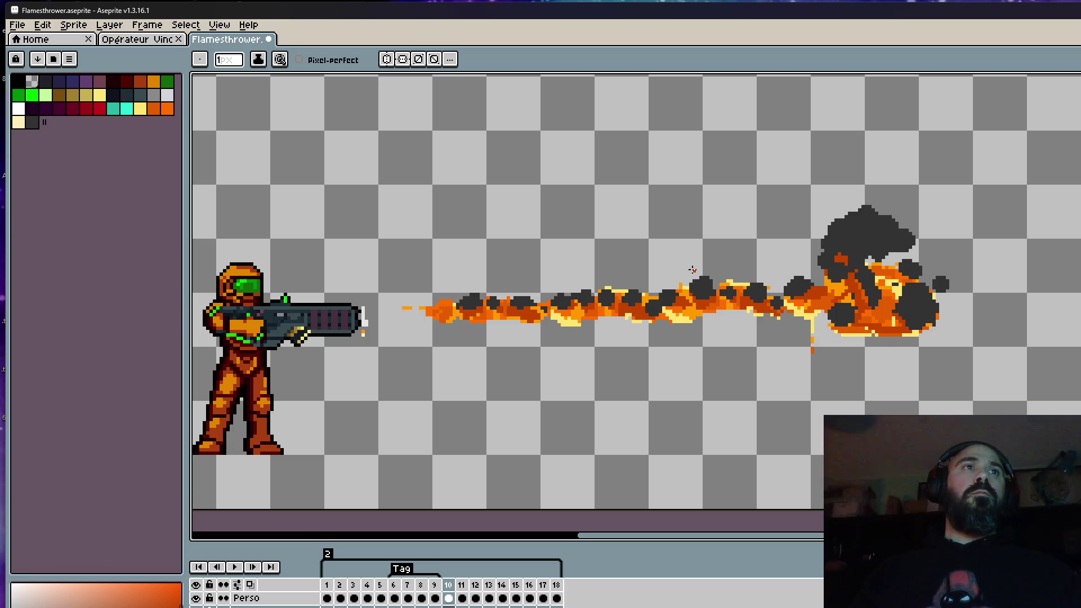
scroll(709, 307, up, 1)
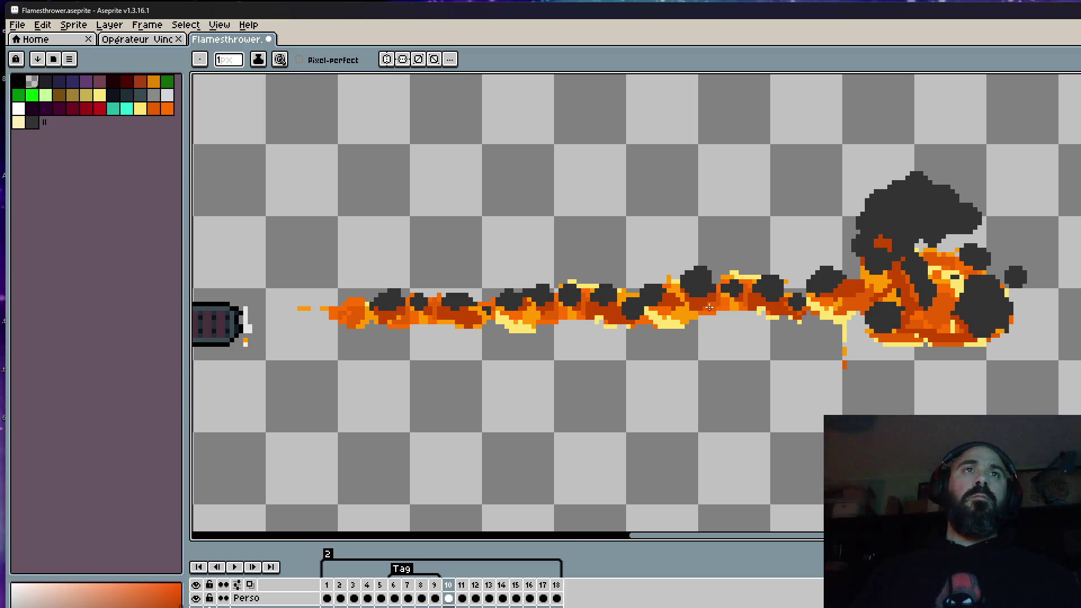
Sample the flame's orange on frame 11 as the pencil colour, then move on to frame 12
key(i)
scroll(709, 308, down, 3)
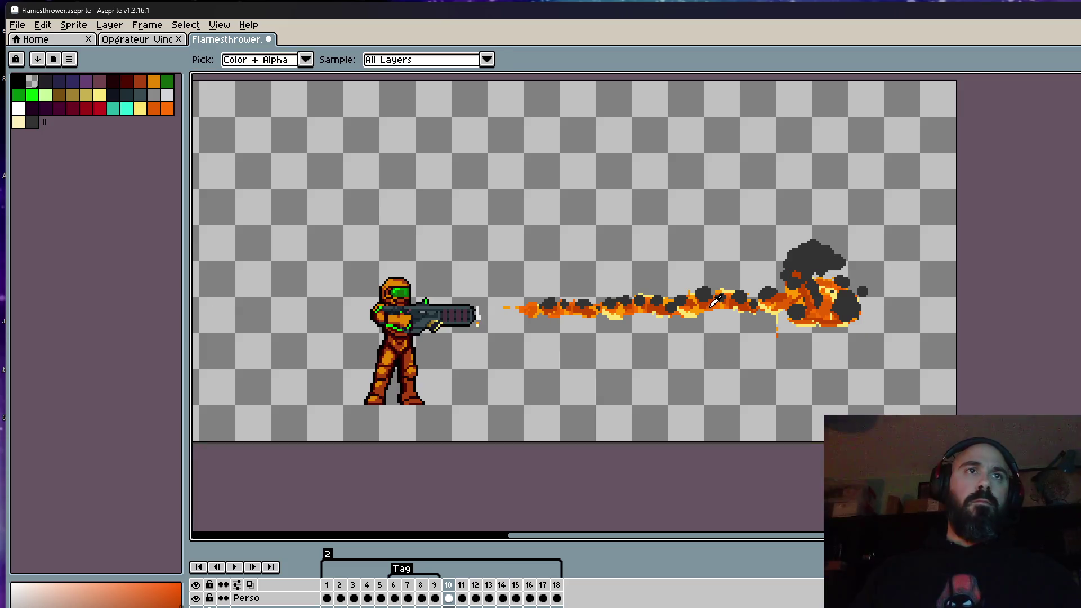
key(Right)
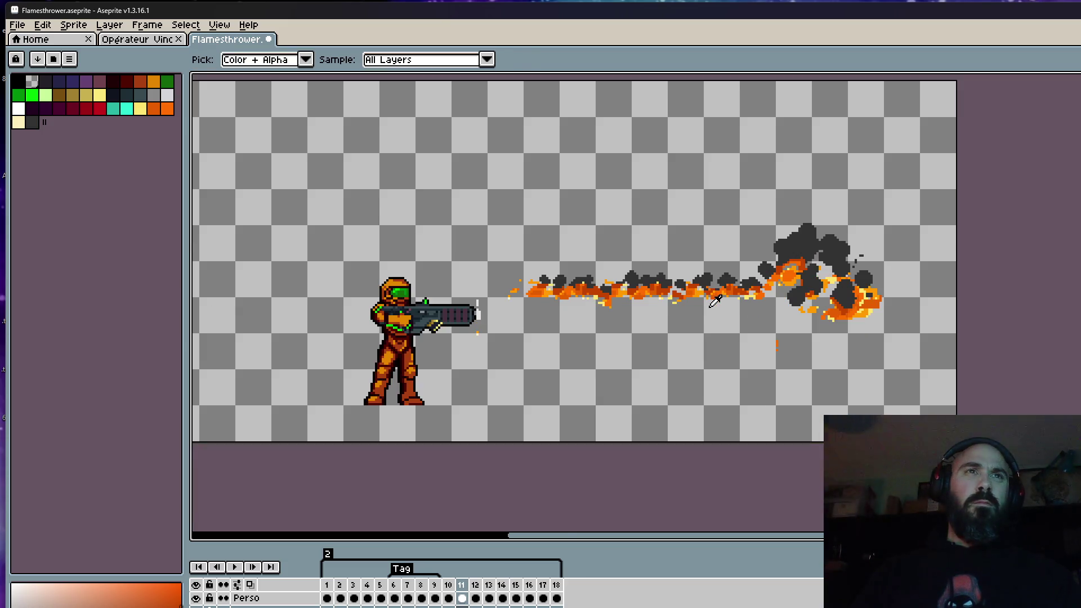
scroll(714, 302, up, 3)
click(657, 272)
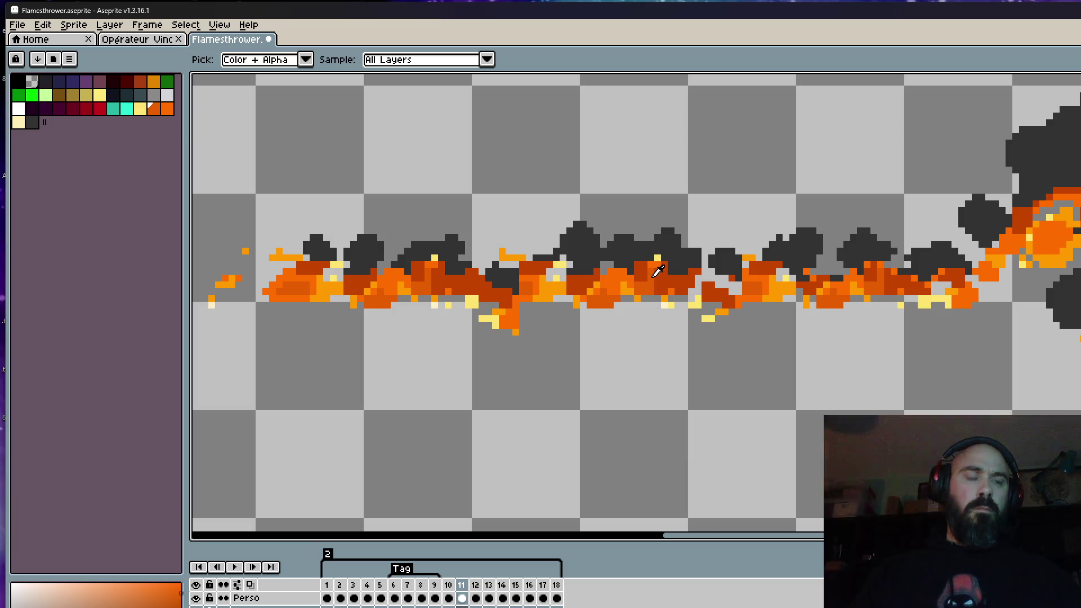
key(b)
scroll(442, 307, up, 3)
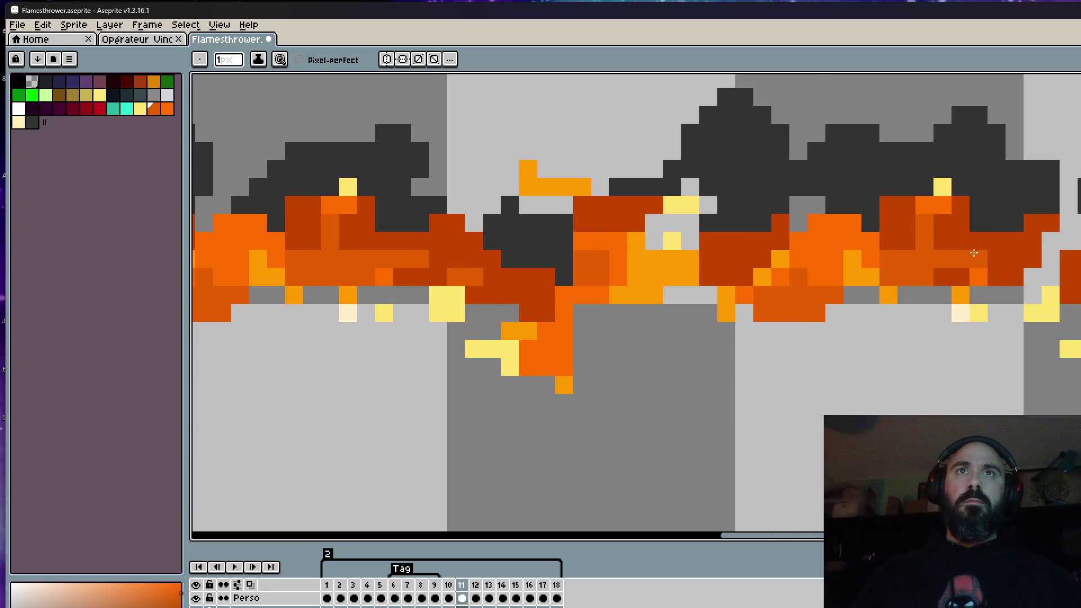
scroll(954, 257, down, 2)
drag(1002, 252, 954, 257)
scroll(954, 257, up, 1)
scroll(844, 288, down, 2)
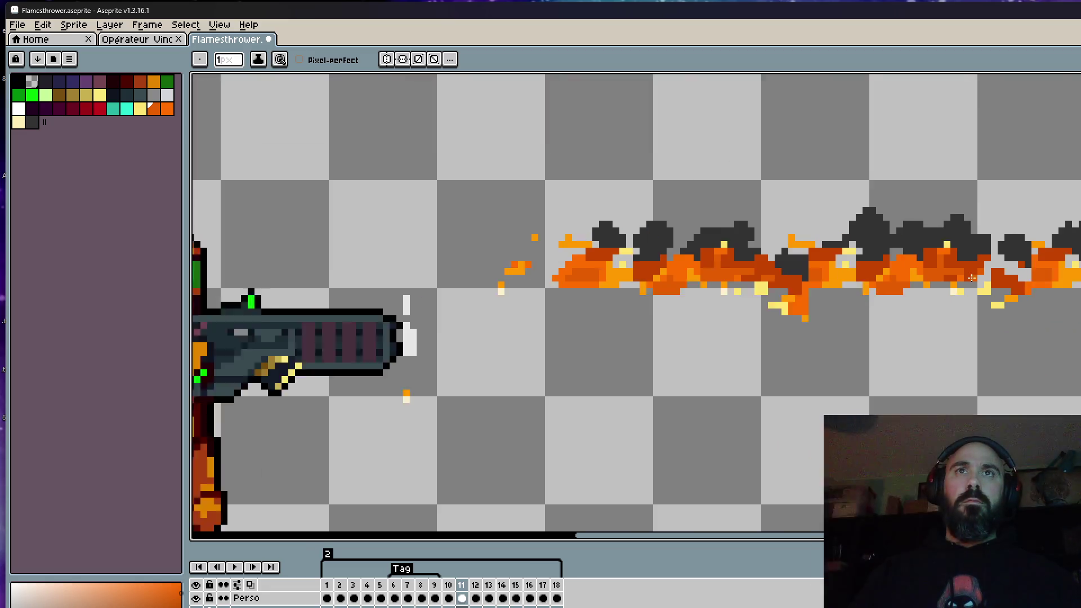
scroll(759, 307, down, 1)
key(space)
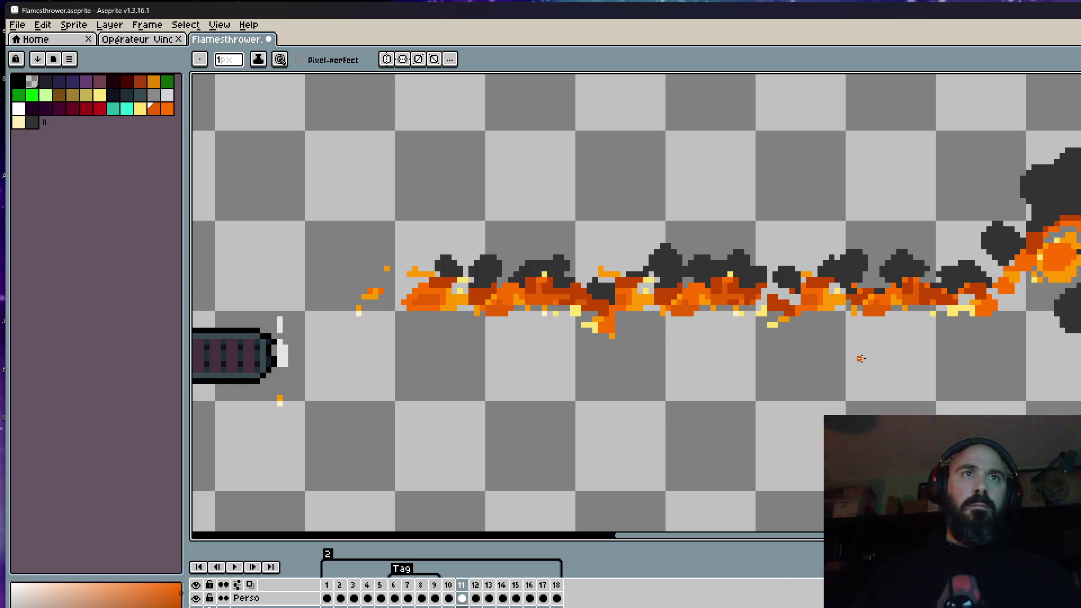
key(Right)
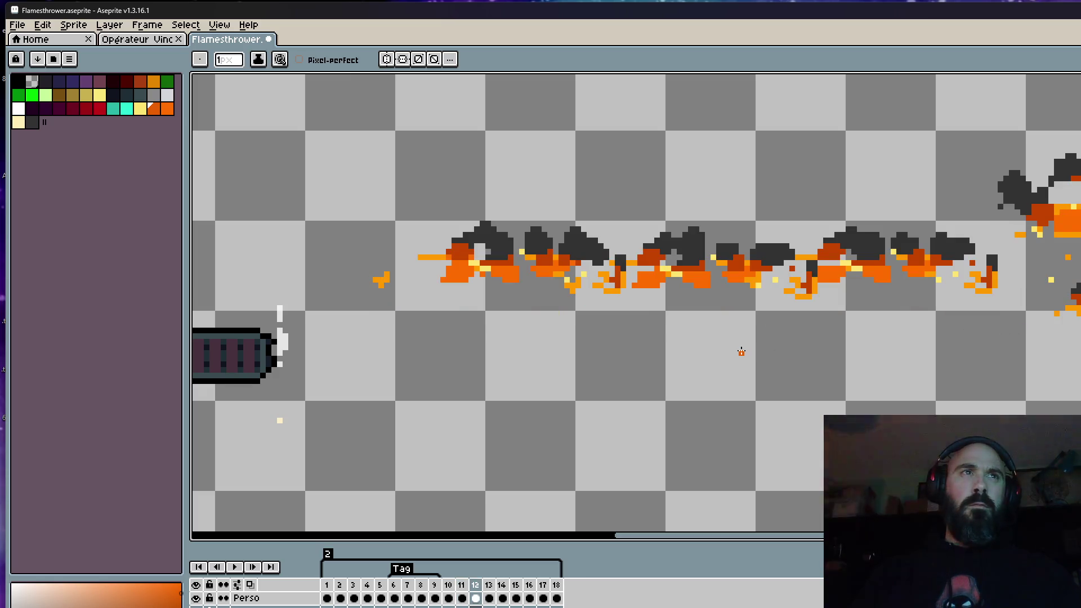
scroll(684, 287, up, 1)
scroll(657, 285, down, 2)
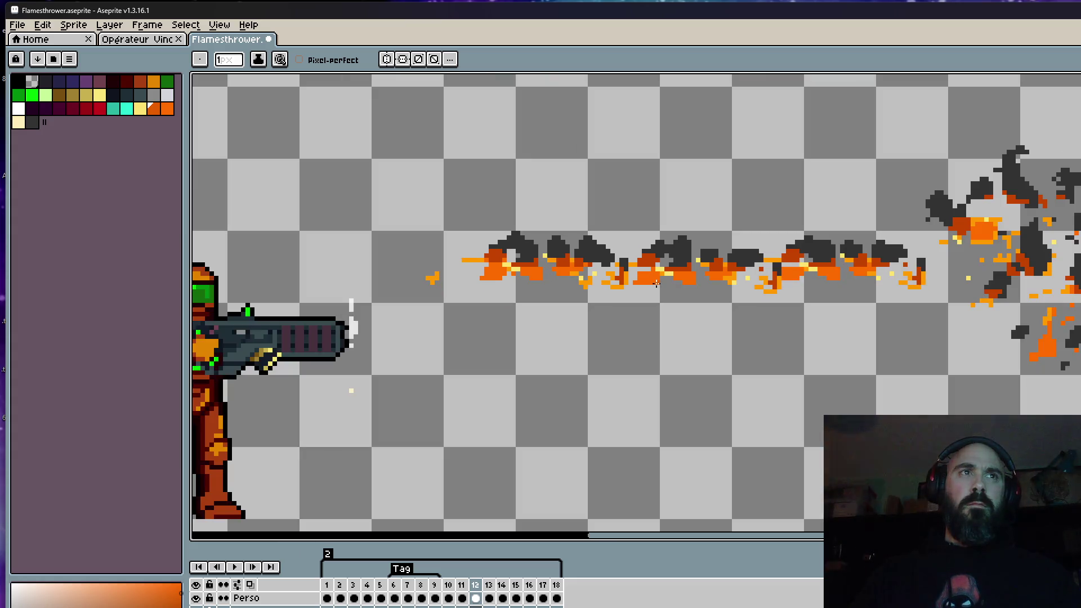
scroll(661, 285, up, 2)
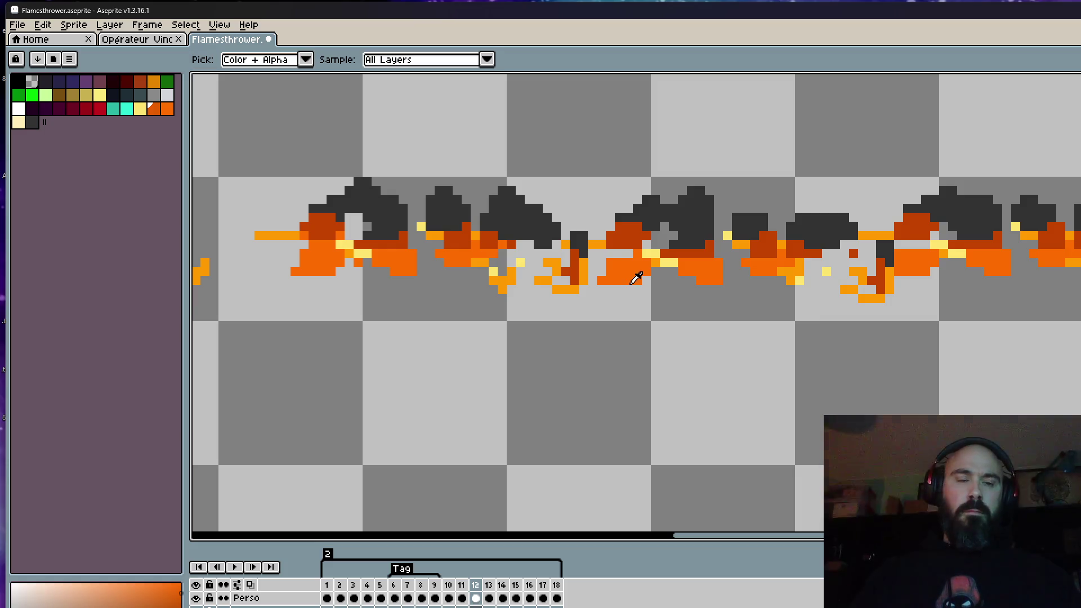
Re-sample frame 12's orange and add an orange pixel into the flame trail among the smoke puffs
alt+click(773, 260)
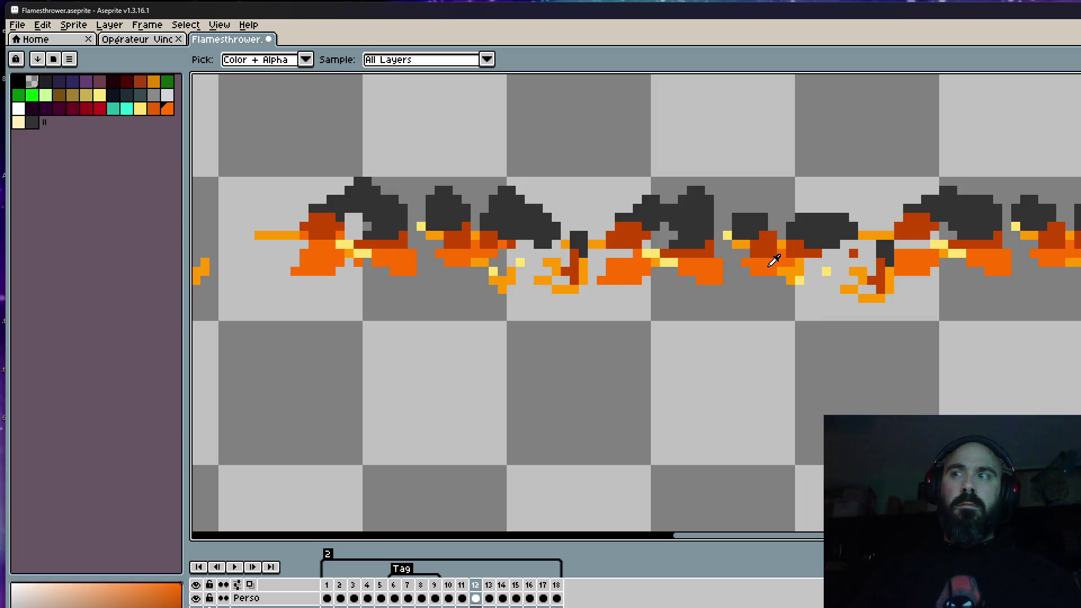
scroll(916, 222, up, 1)
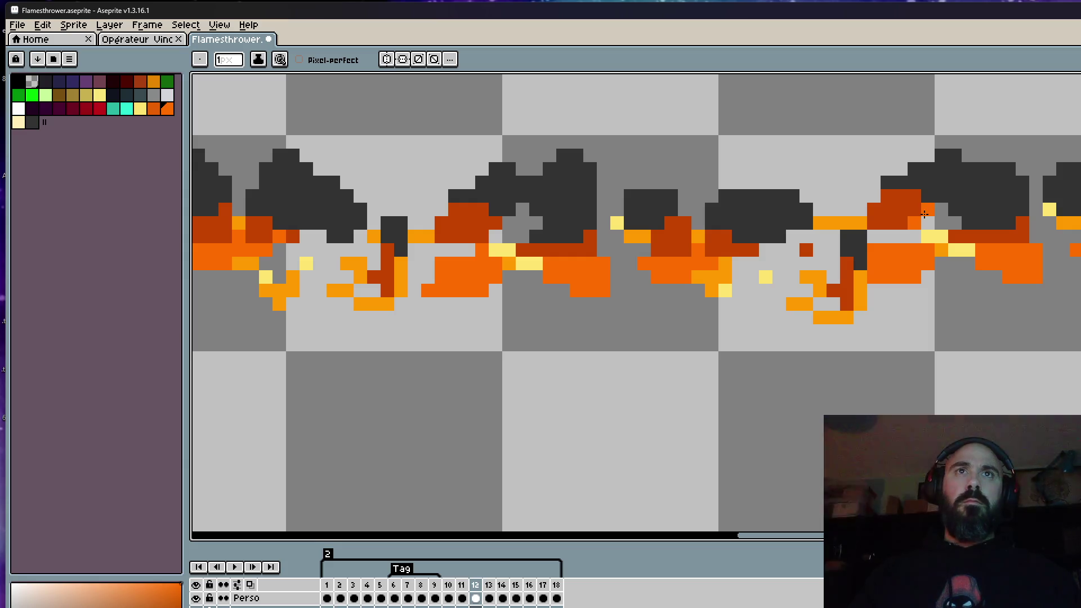
click(468, 210)
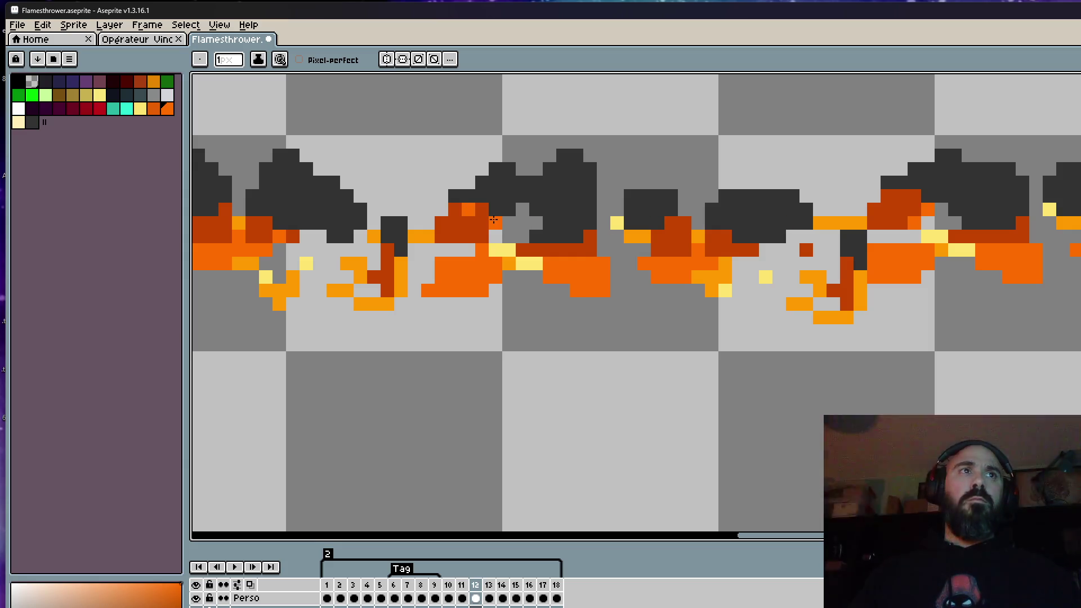
scroll(494, 220, down, 2)
scroll(344, 213, up, 1)
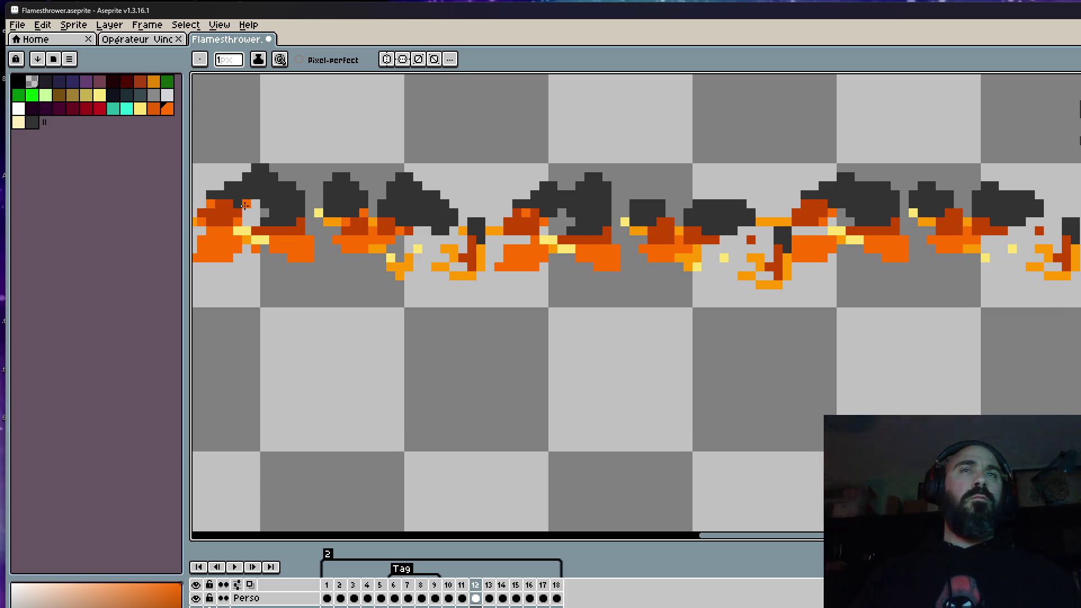
scroll(245, 205, down, 1)
scroll(338, 247, down, 1)
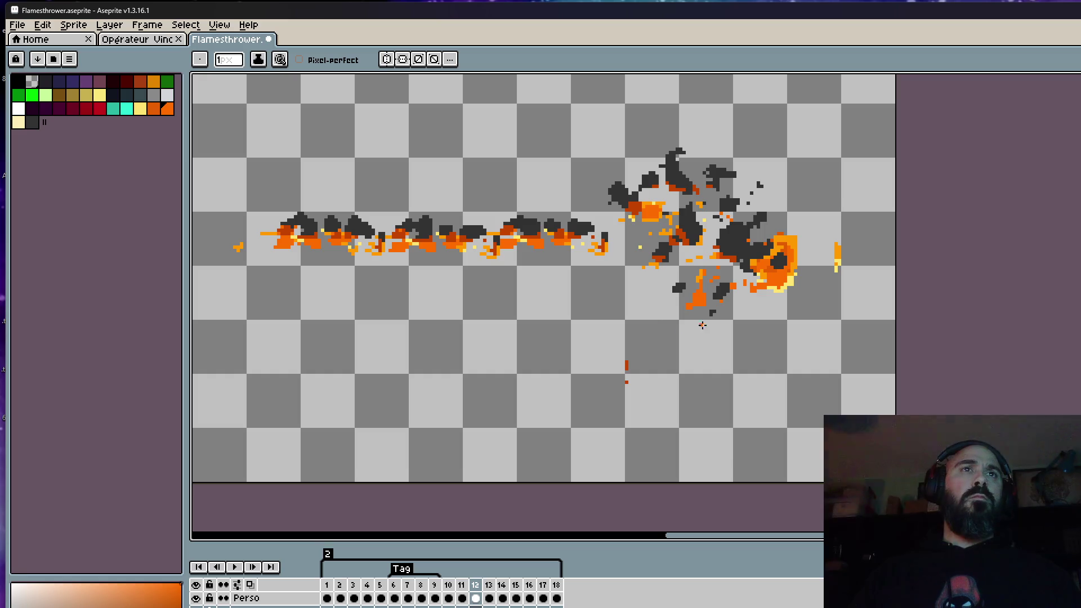
scroll(701, 324, up, 2)
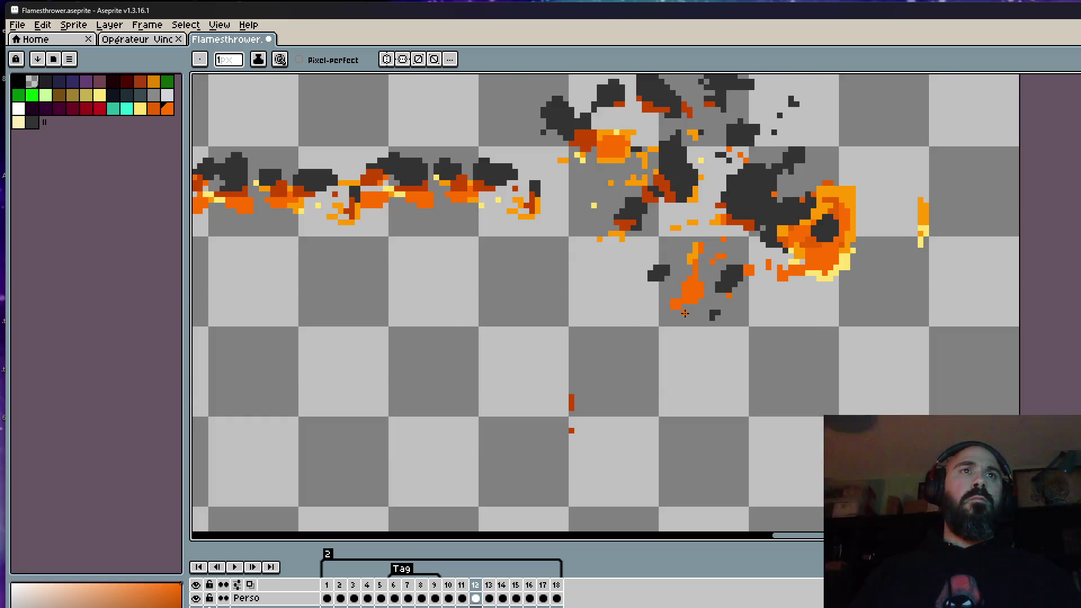
Return to the pencil and enlarge the brush from 1px up to 5px for the smoke cloud
key(i)
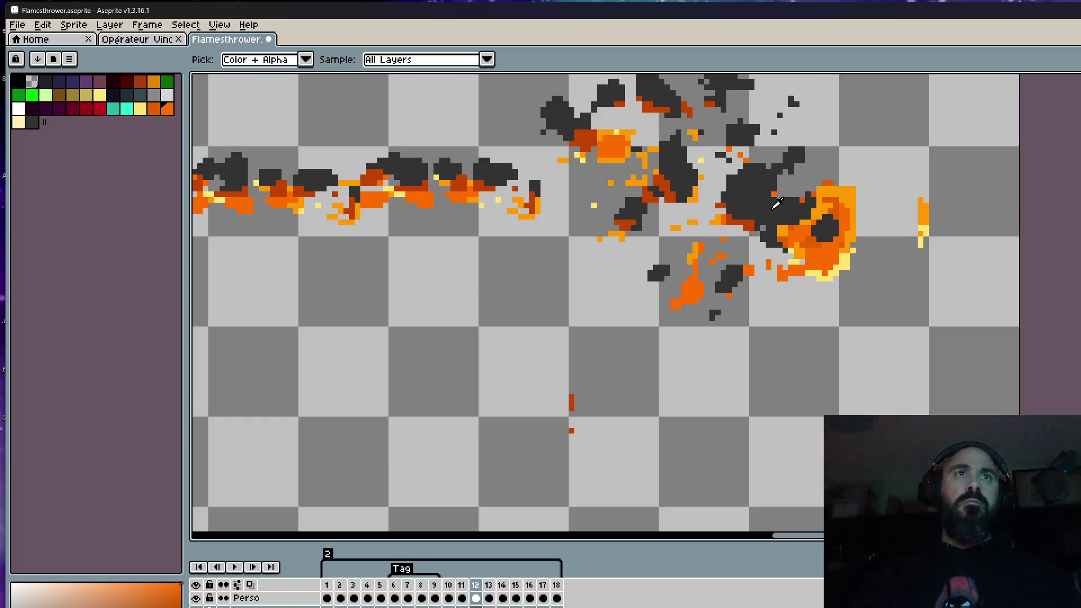
scroll(779, 215, down, 2)
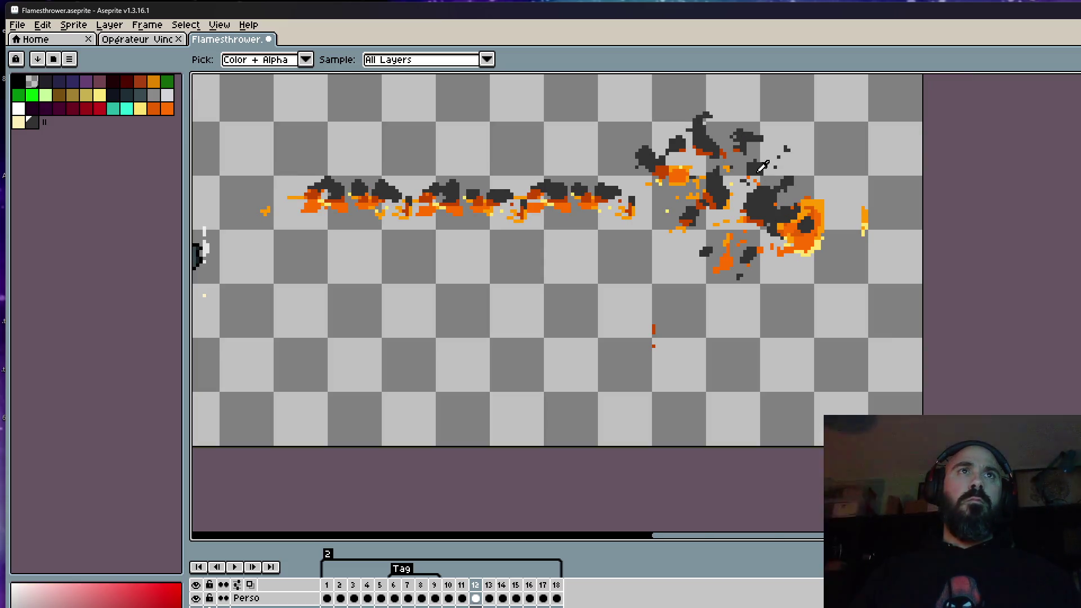
key(b)
scroll(772, 202, up, 2)
key(plus)
key(plus)
key(plus)
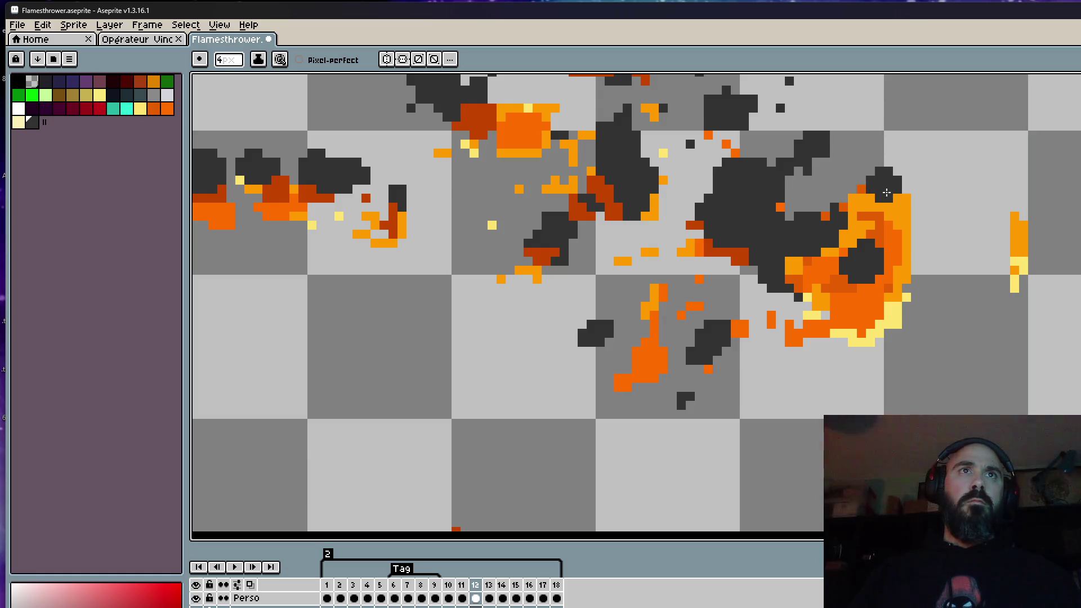
key(plus)
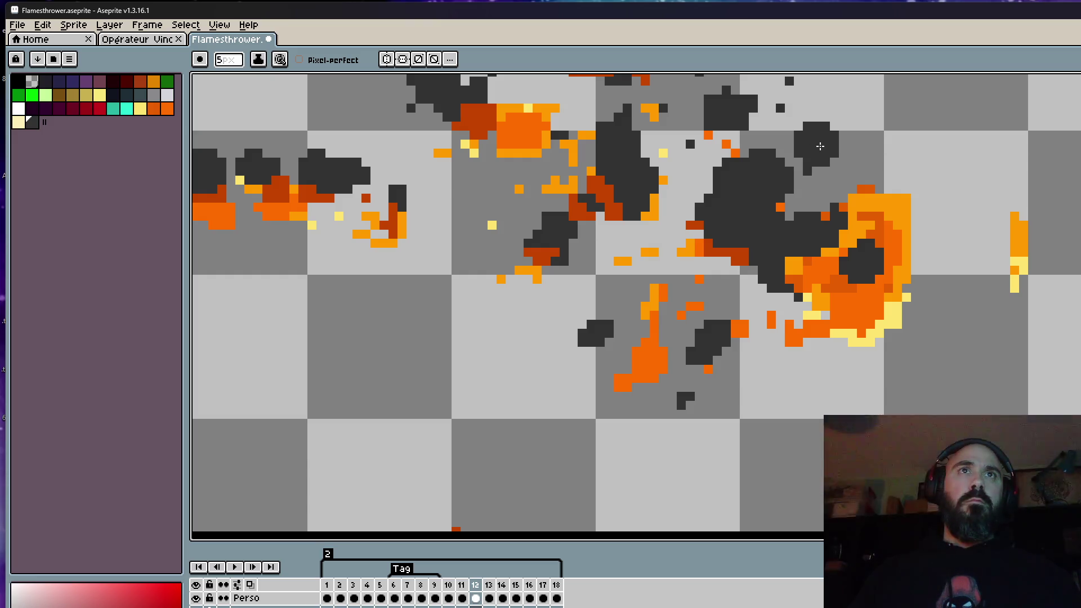
scroll(814, 152, down, 2)
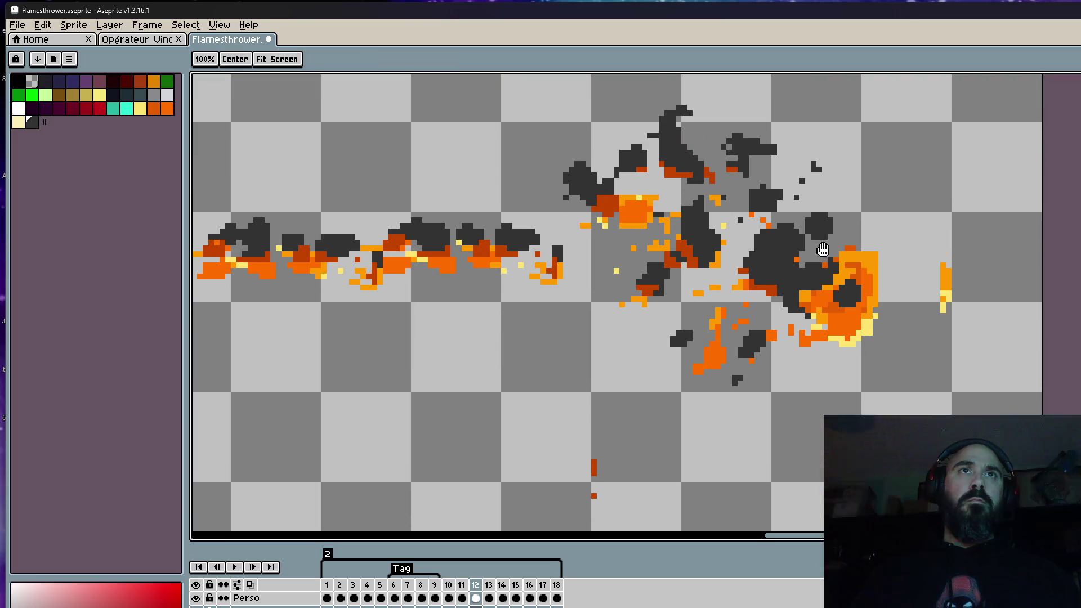
scroll(742, 141, down, 3)
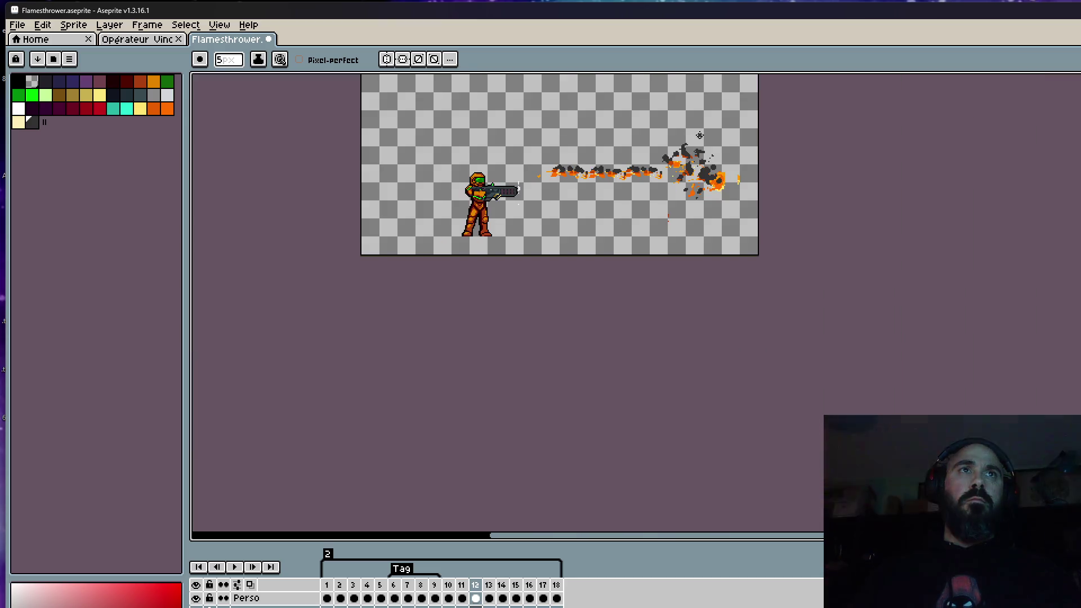
scroll(657, 184, up, 3)
scroll(657, 185, up, 1)
scroll(668, 180, down, 4)
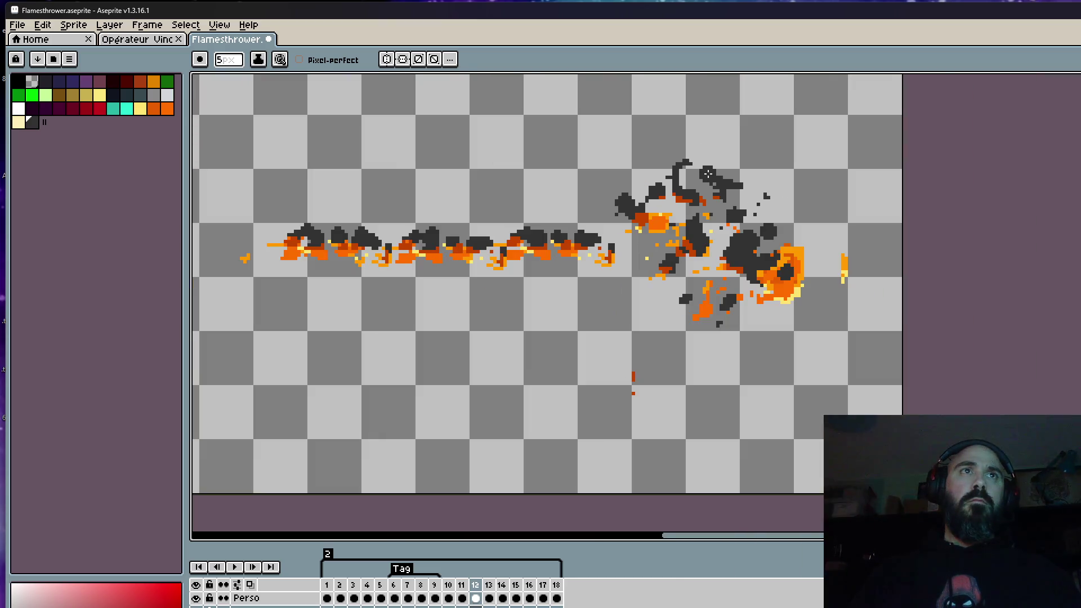
scroll(711, 182, up, 3)
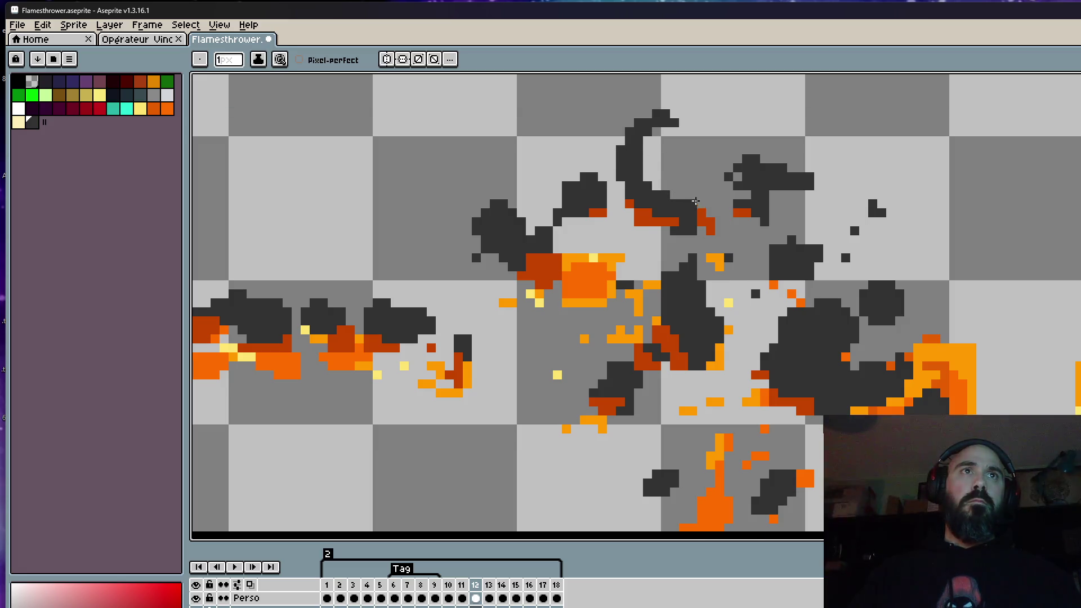
scroll(694, 201, down, 3)
scroll(705, 204, up, 2)
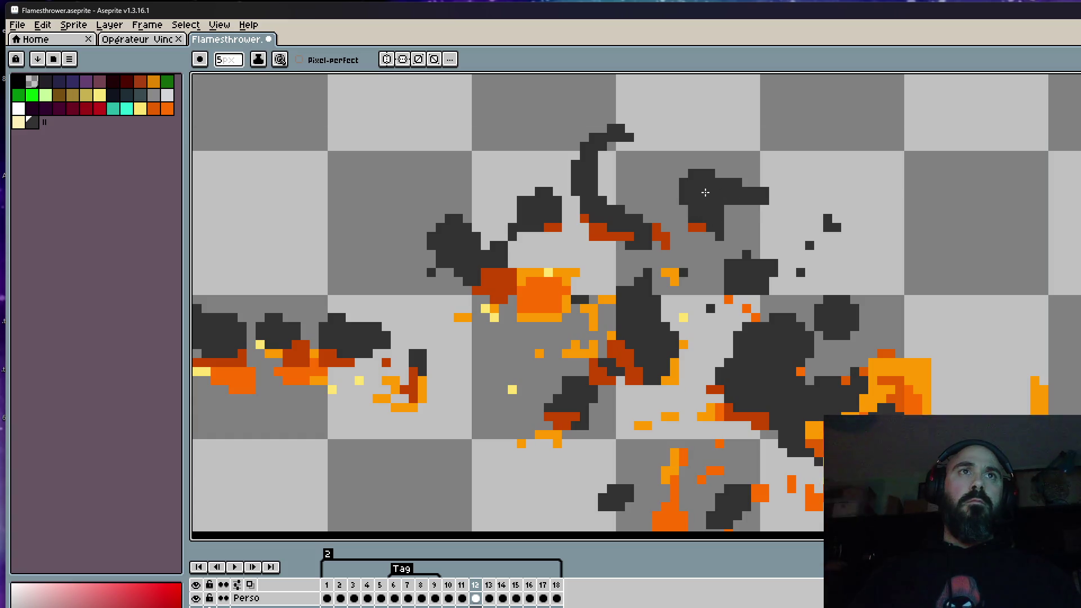
Add dark grey to the smoke top, then with a 1px brush paint a thin wisp trailing right
drag(705, 193, 723, 173)
key(ctrl+b)
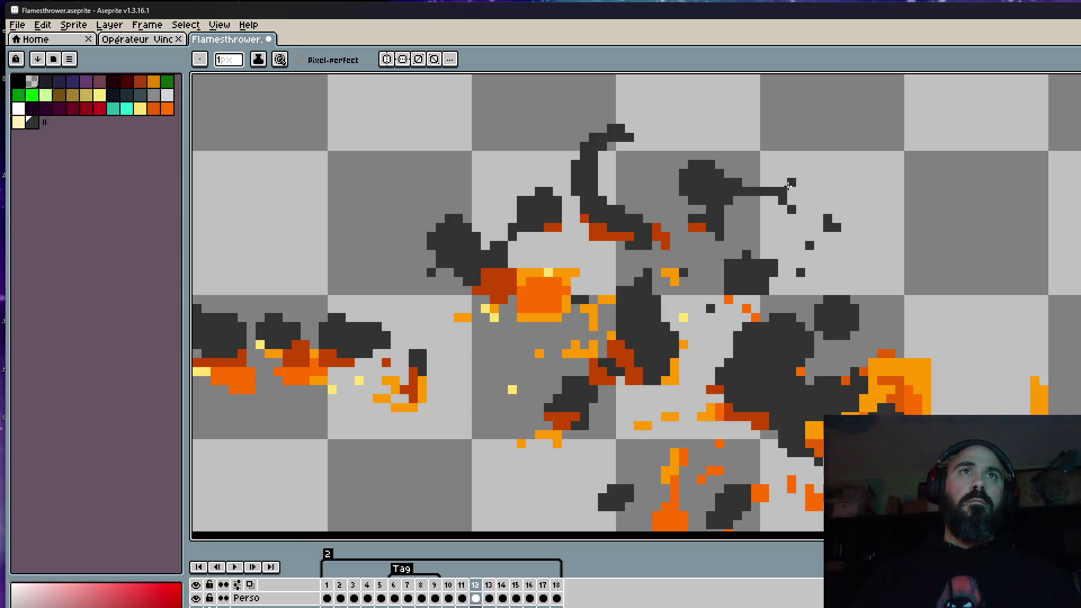
scroll(737, 202, up, 1)
drag(708, 225, 880, 224)
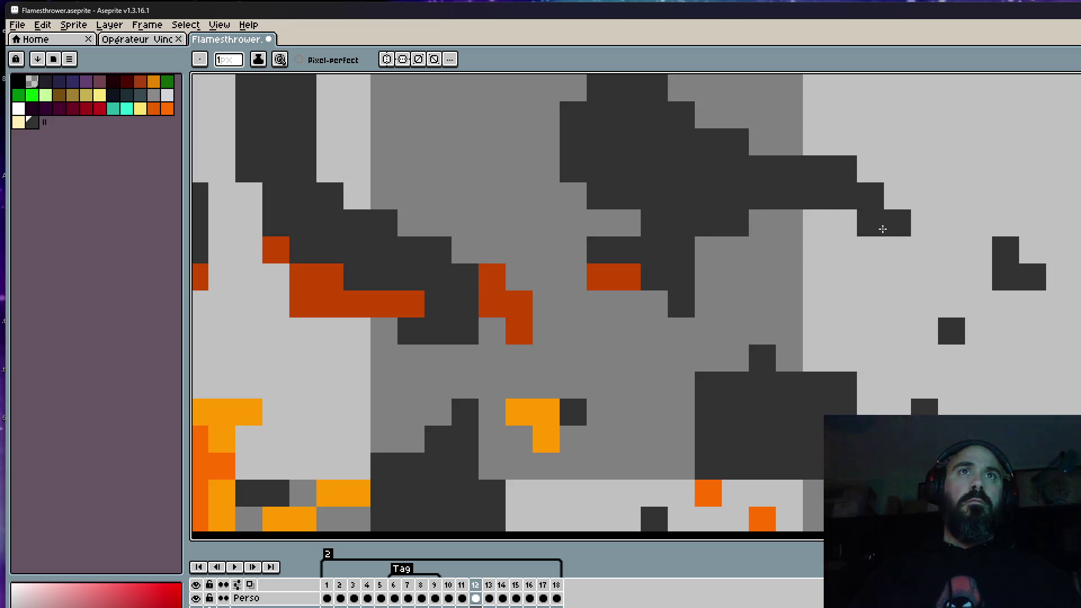
scroll(913, 246, down, 2)
scroll(809, 238, up, 2)
mouse_move(807, 236)
mouse_down()
mouse_move(777, 253)
mouse_move(811, 310)
mouse_up()
scroll(819, 288, down, 3)
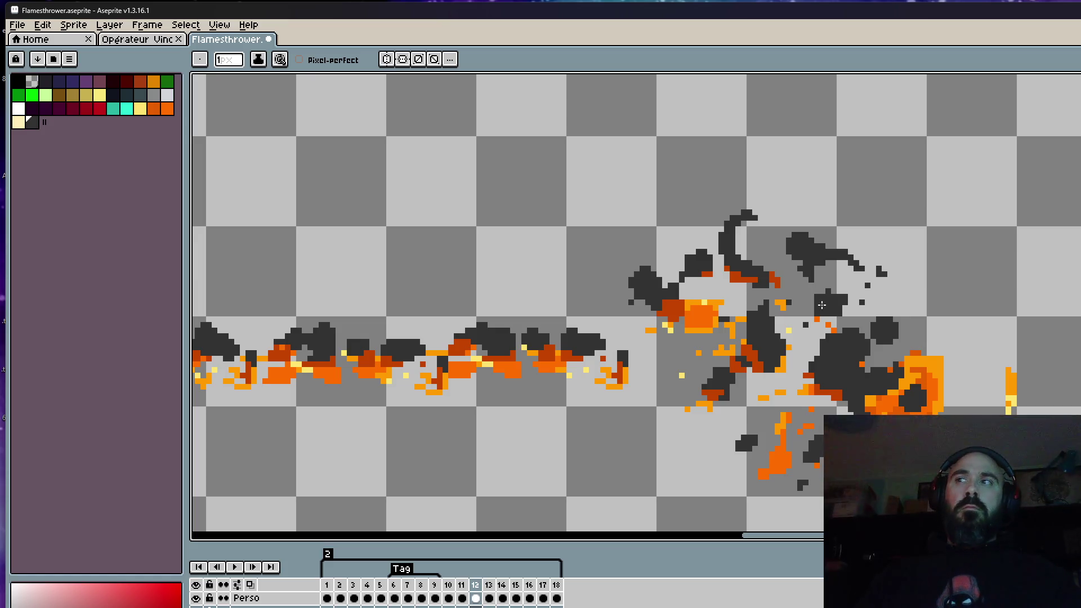
Flip between frames 11 and 12 repeatedly to compare the smoke clouds
key(Left)
key(Right)
key(Left)
key(Right)
key(Left)
key(Right)
key(Left)
key(Right)
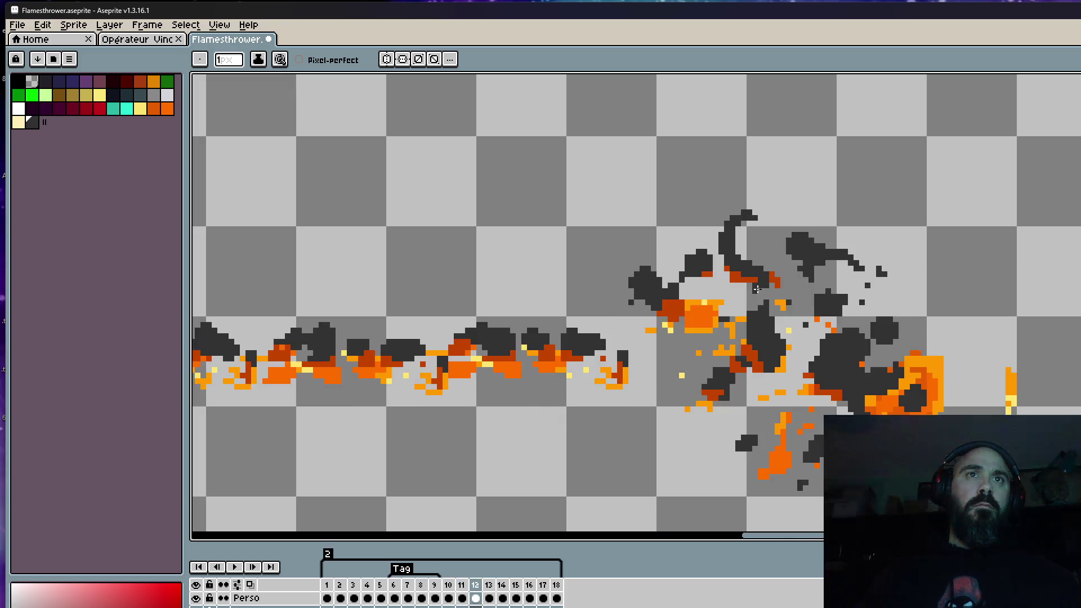
scroll(841, 294, up, 3)
scroll(842, 294, up, 1)
Paint dark pixels onto frame 12's smoke blob, undo two strokes, and play the animation
drag(744, 345, 780, 372)
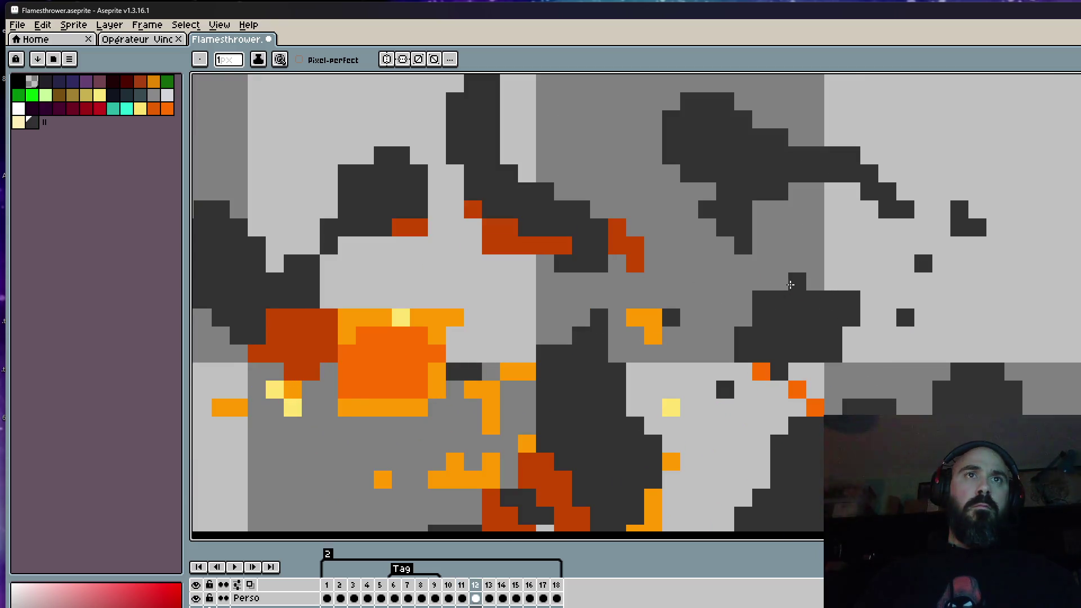
drag(850, 336, 869, 336)
drag(851, 282, 798, 269)
key(ctrl+z)
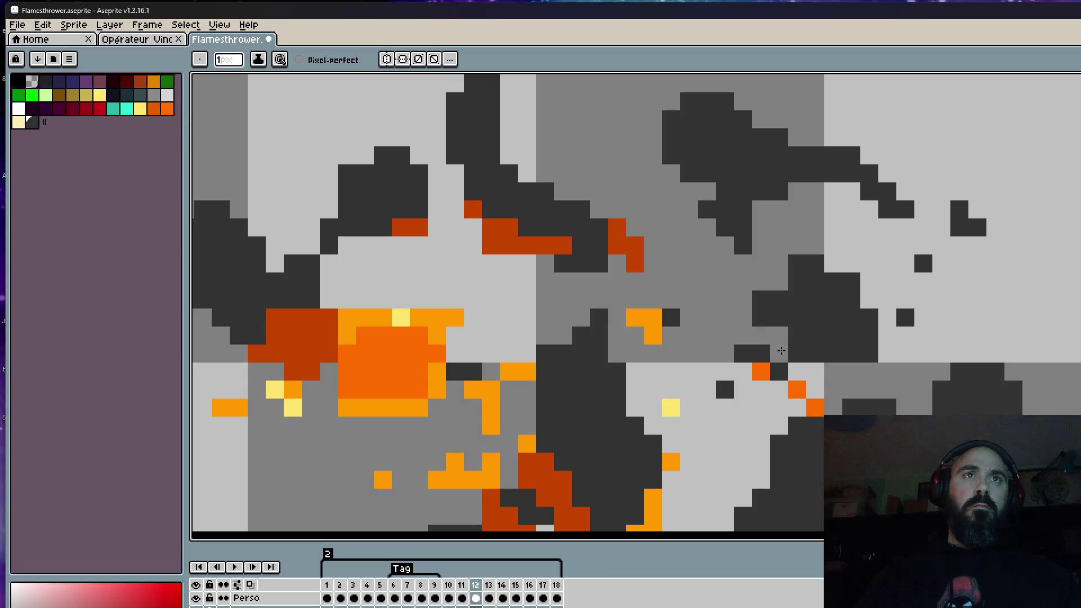
key(ctrl+z)
scroll(780, 353, down, 4)
scroll(811, 347, up, 1)
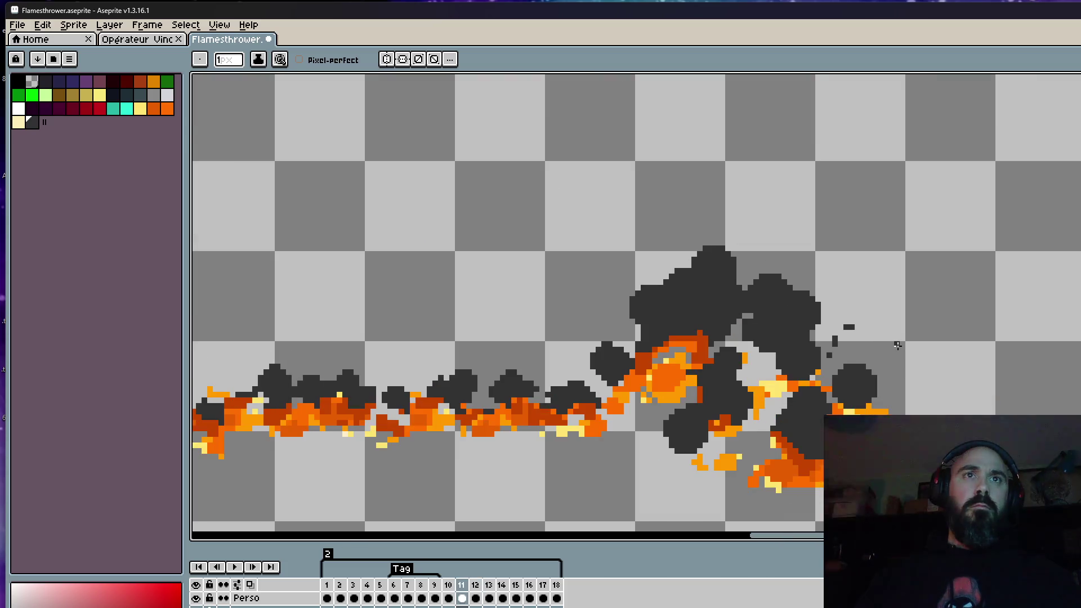
scroll(842, 343, up, 2)
scroll(801, 339, down, 3)
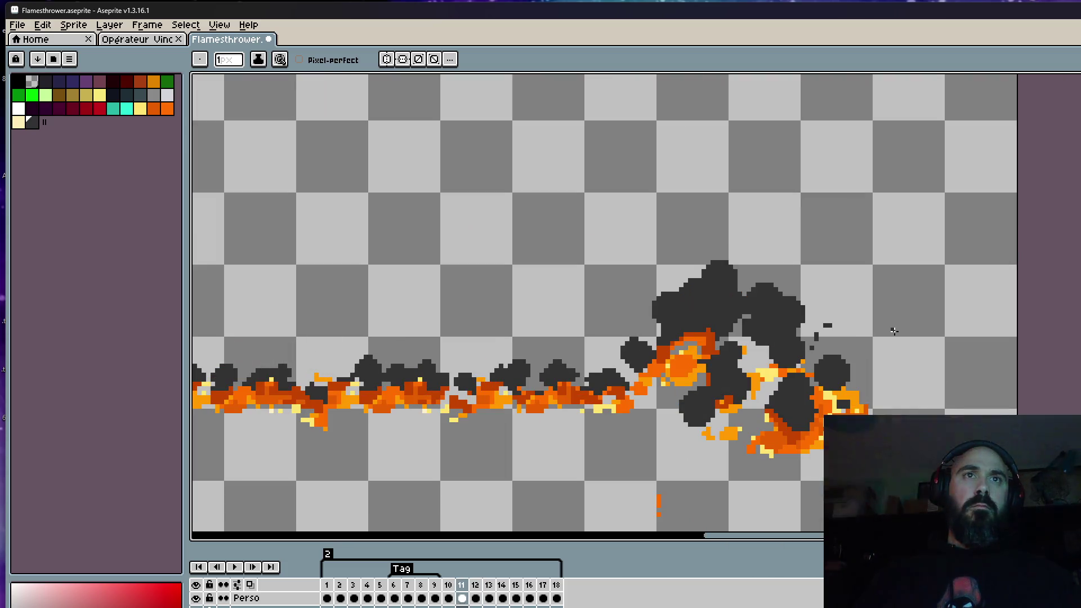
scroll(844, 355, up, 2)
scroll(908, 403, down, 1)
scroll(907, 403, down, 3)
key(Return)
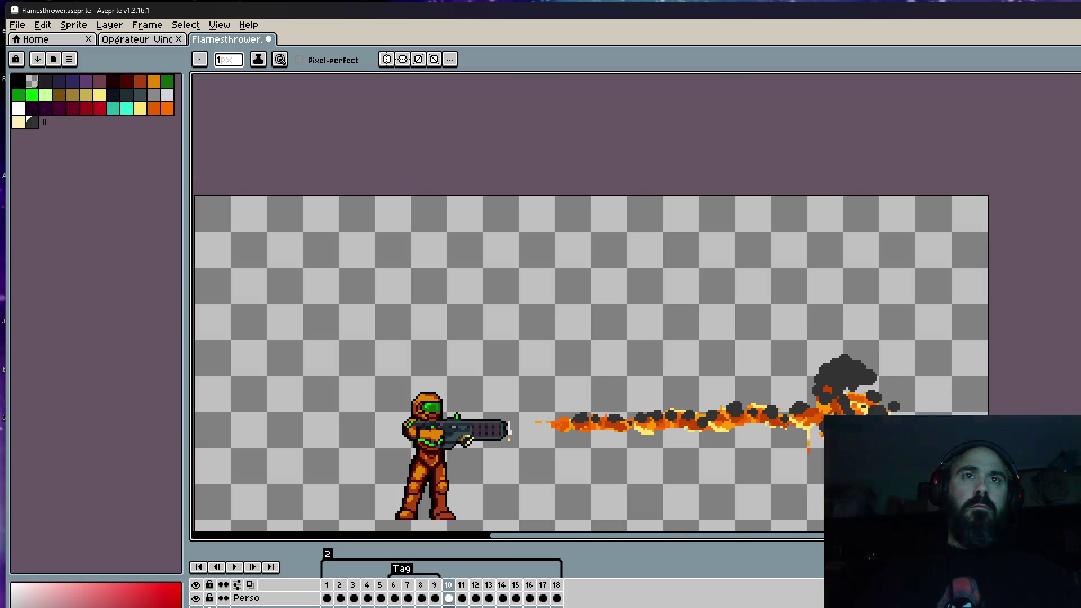
scroll(909, 396, up, 2)
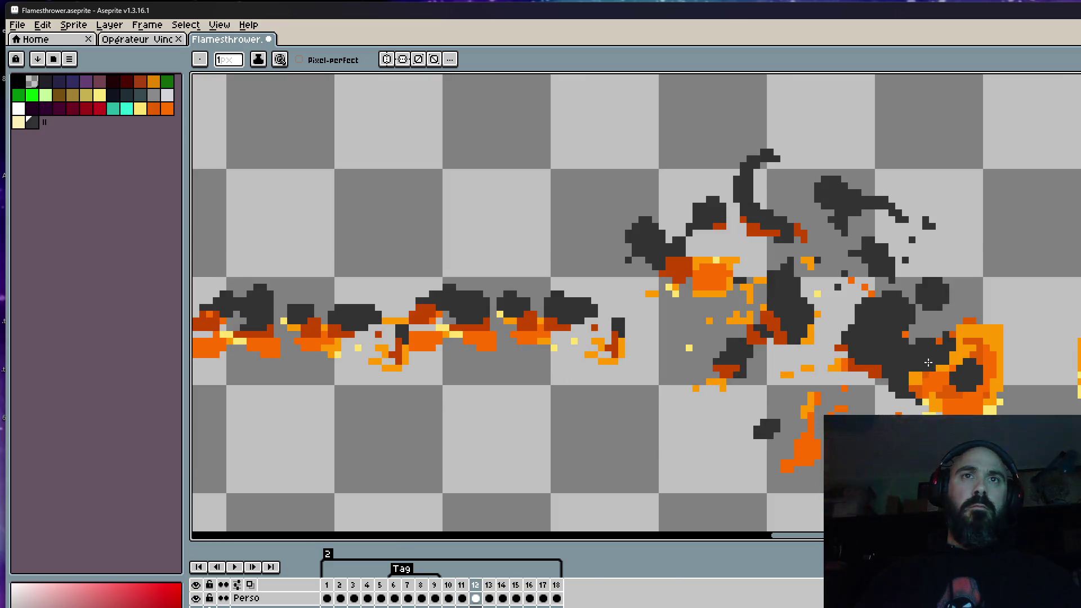
scroll(911, 372, down, 1)
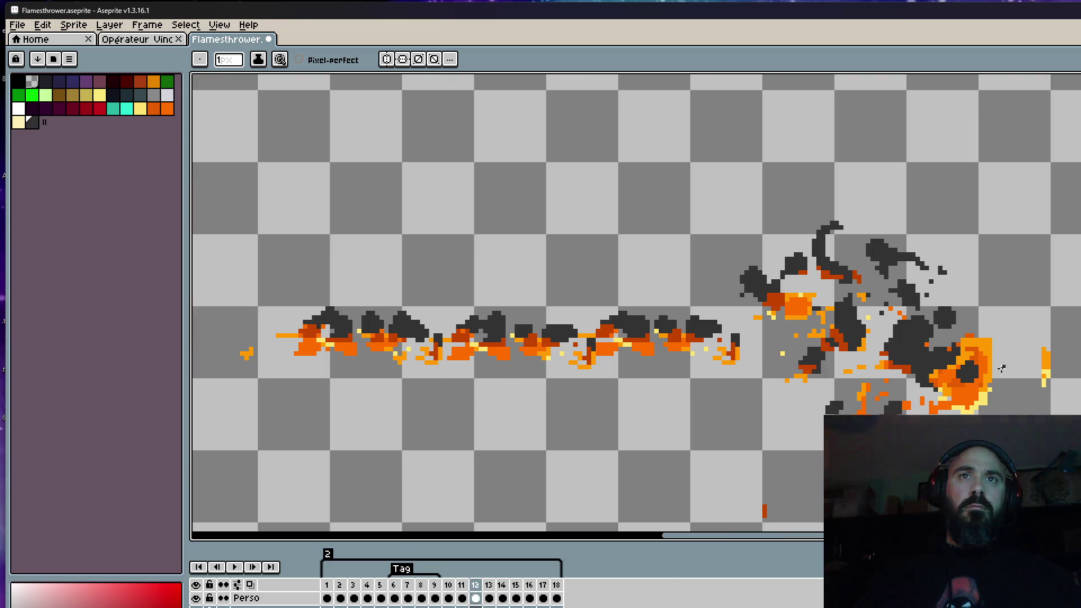
scroll(1005, 370, up, 2)
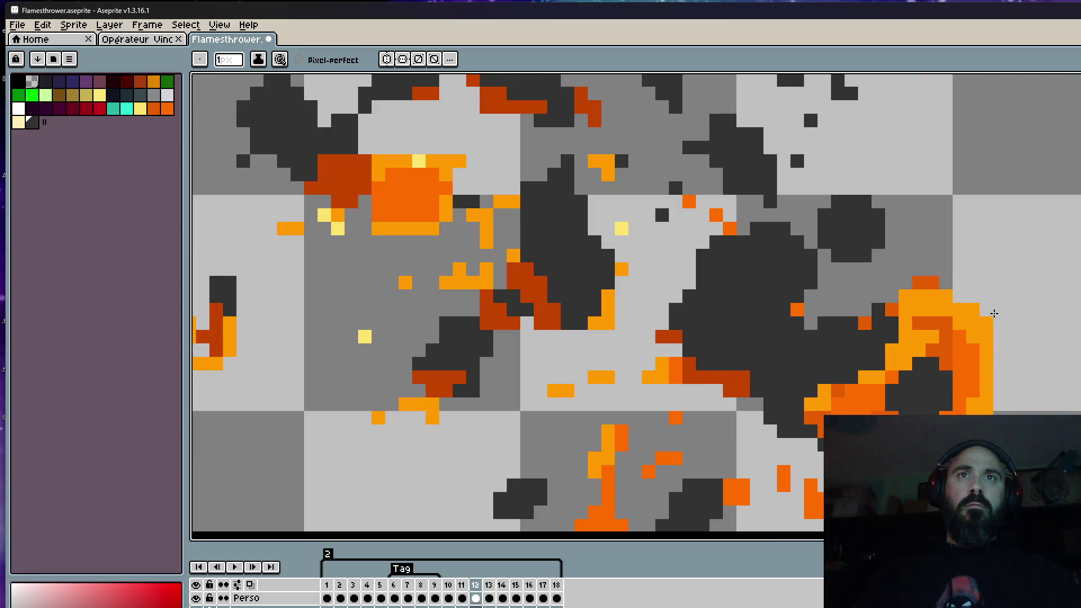
scroll(947, 283, down, 2)
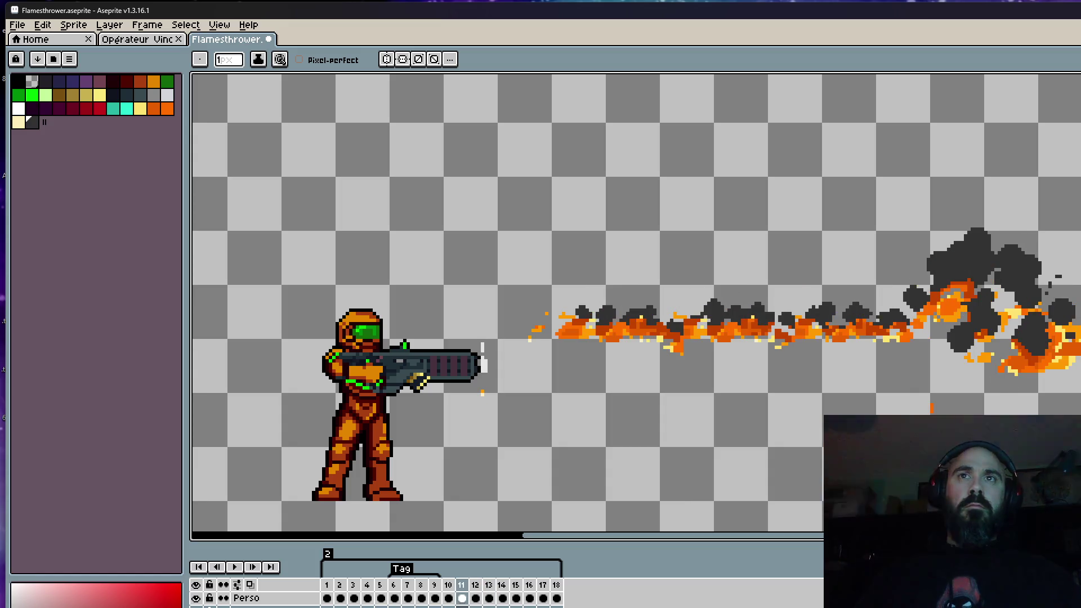
scroll(1007, 308, up, 2)
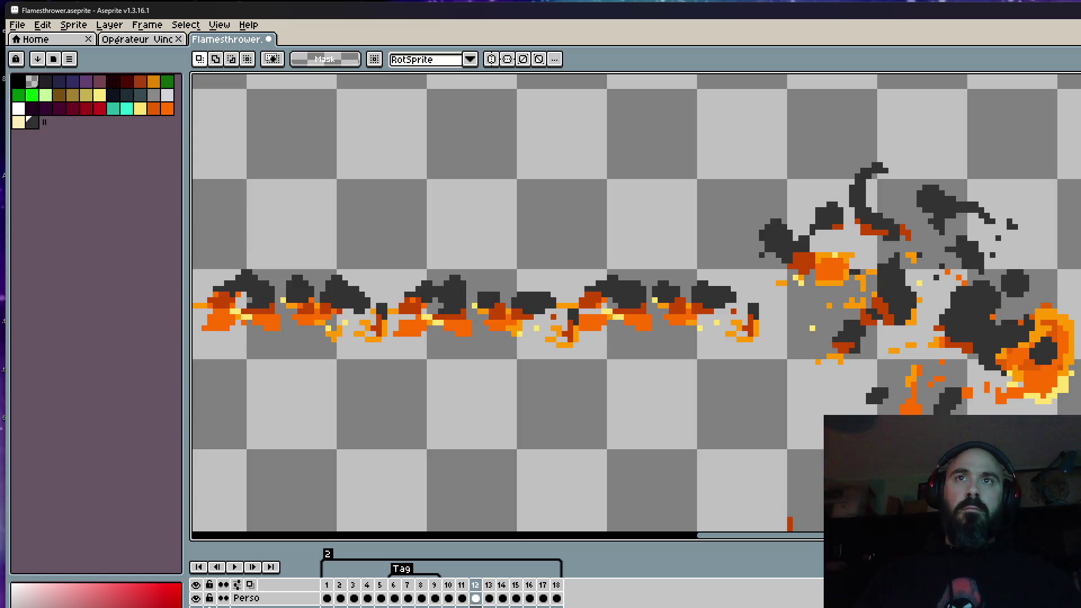
scroll(1077, 346, up, 1)
Paste the copied pixels onto frames 13 and 14, then play the animation to check
key(ctrl+v)
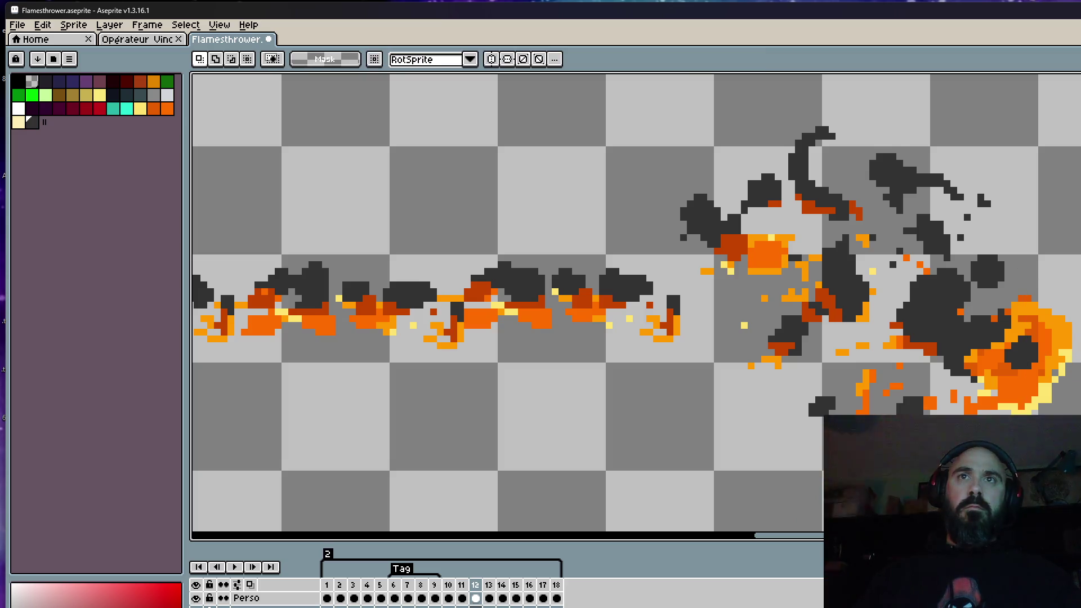
key(Right)
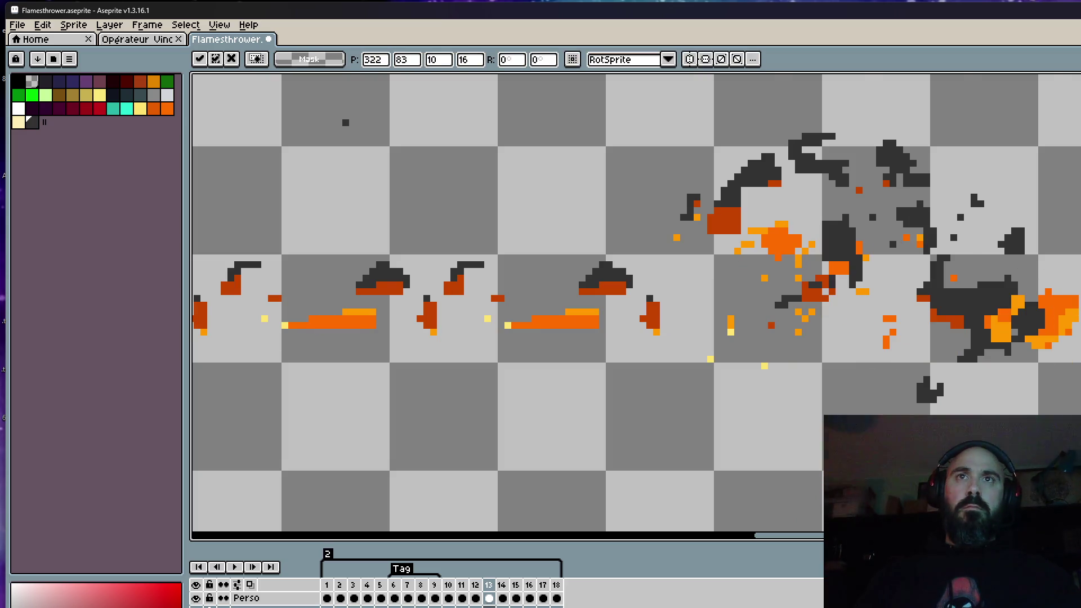
key(Return)
scroll(1077, 333, down, 1)
key(Right)
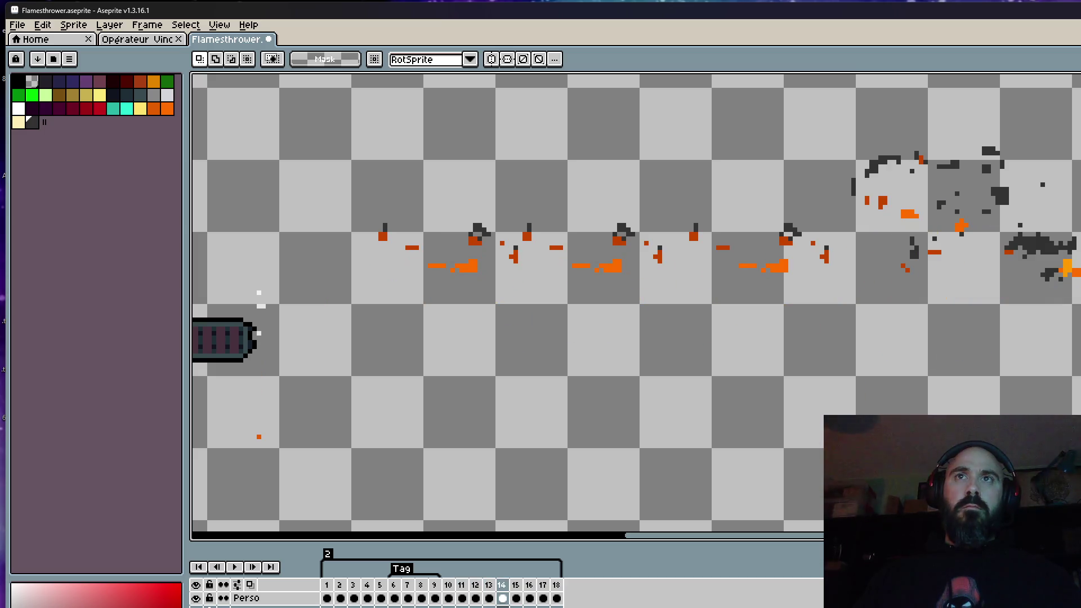
key(ctrl+v)
key(Return)
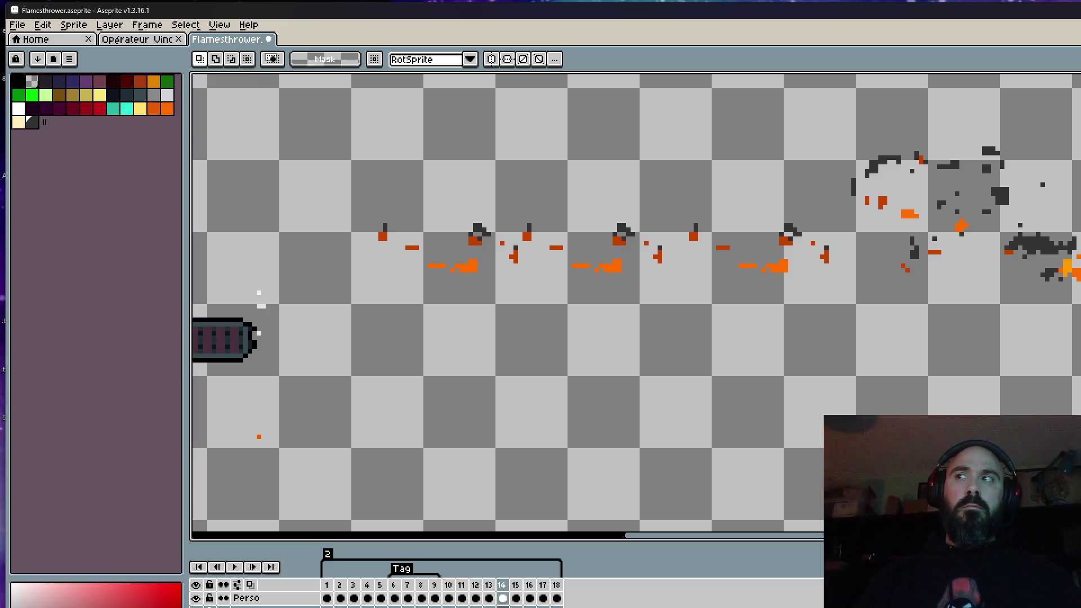
key(Return)
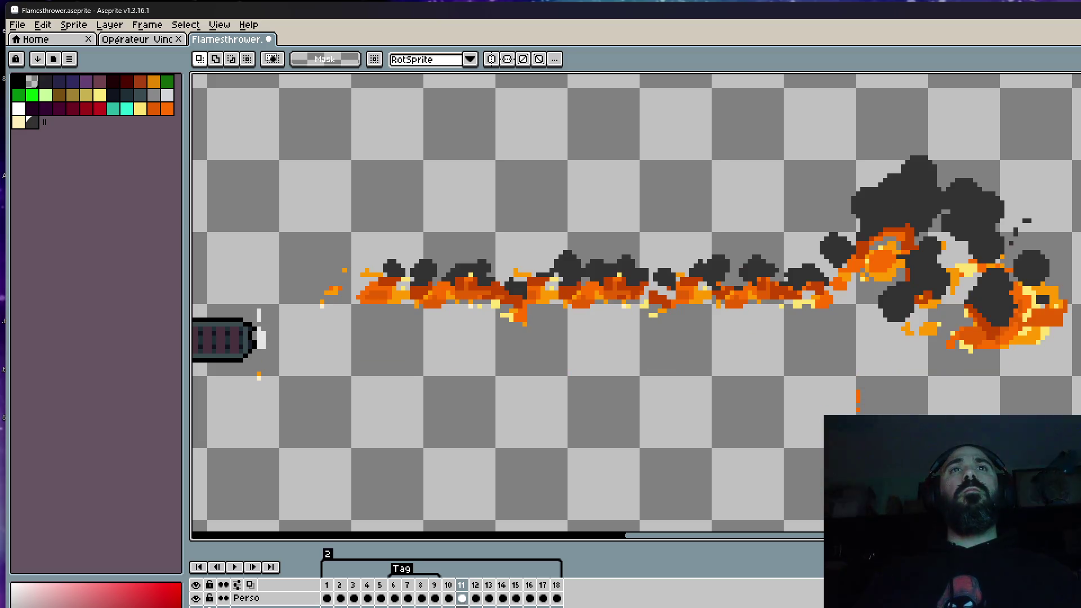
scroll(977, 390, up, 1)
scroll(977, 392, up, 1)
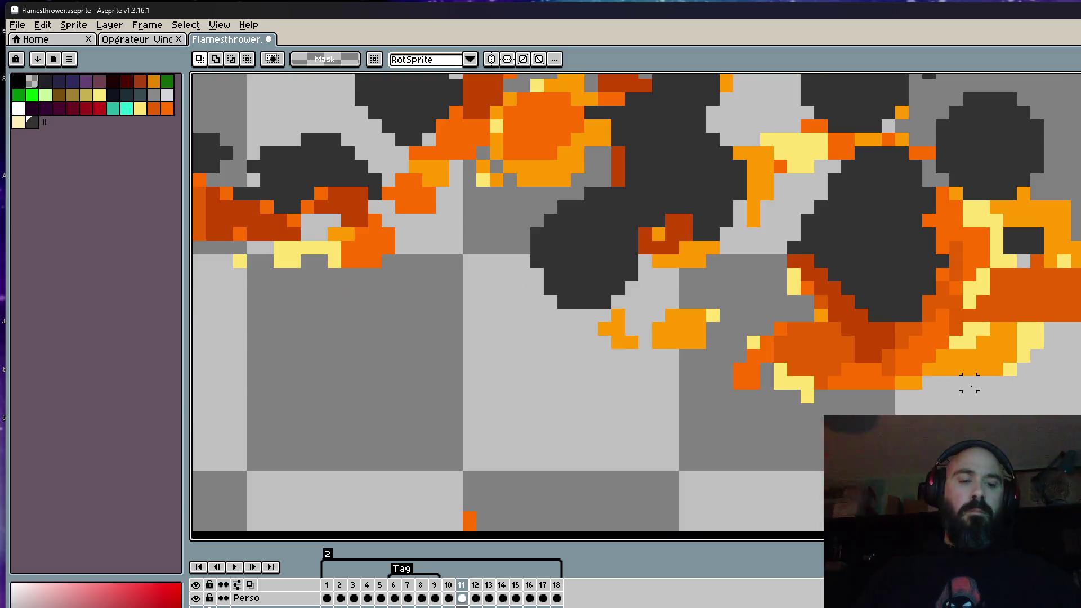
Pick the pale yellow from frame 11's flame for highlight pixels on the burst, then play the animation
key(i)
click(995, 348)
scroll(1021, 343, up, 1)
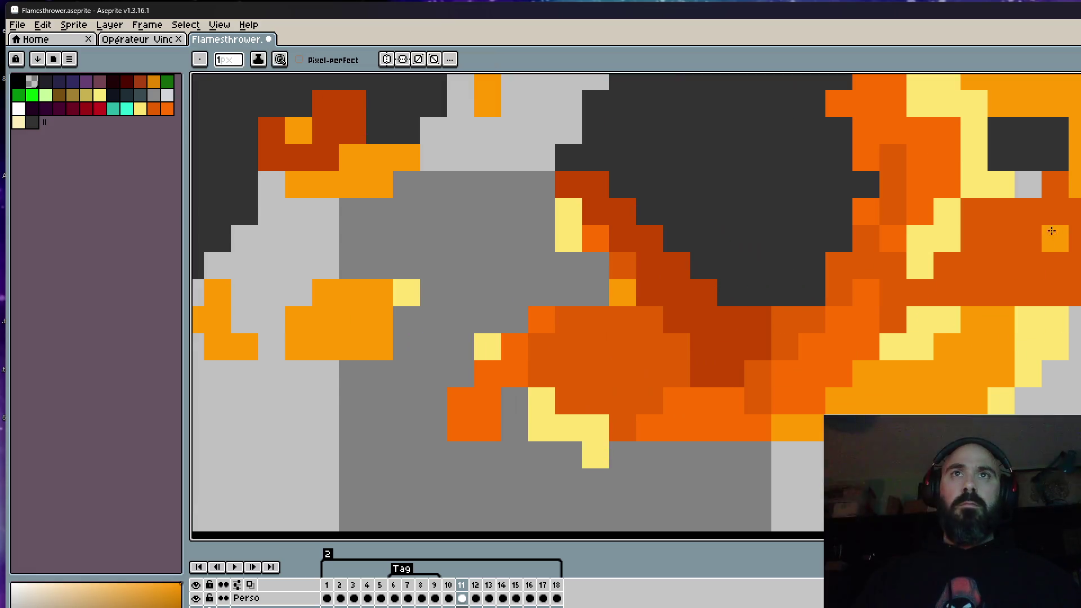
key(b)
drag(1072, 272, 945, 326)
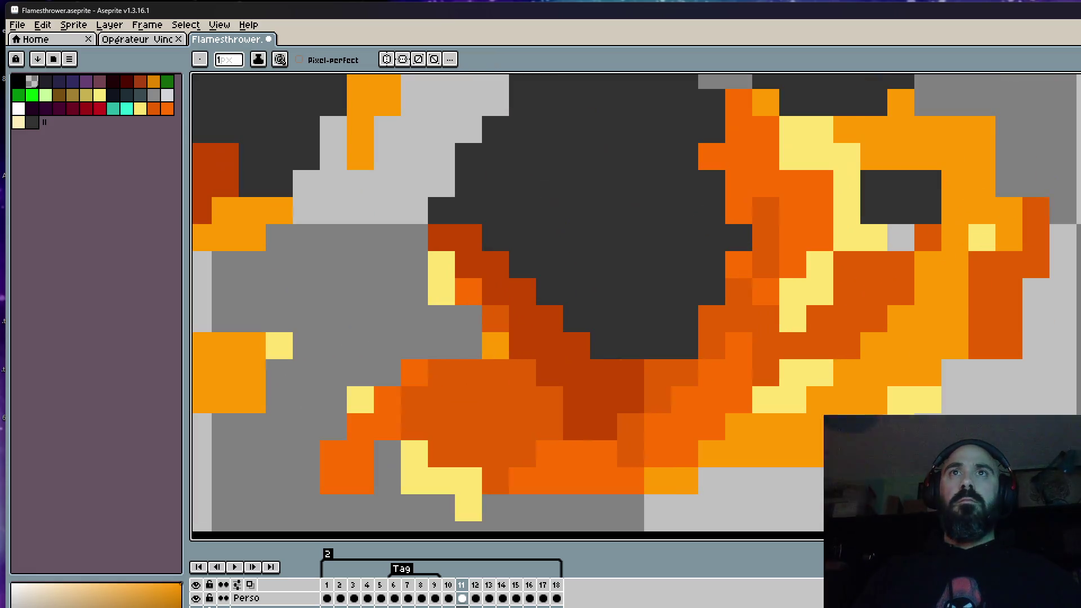
scroll(1020, 259, down, 2)
scroll(985, 268, up, 1)
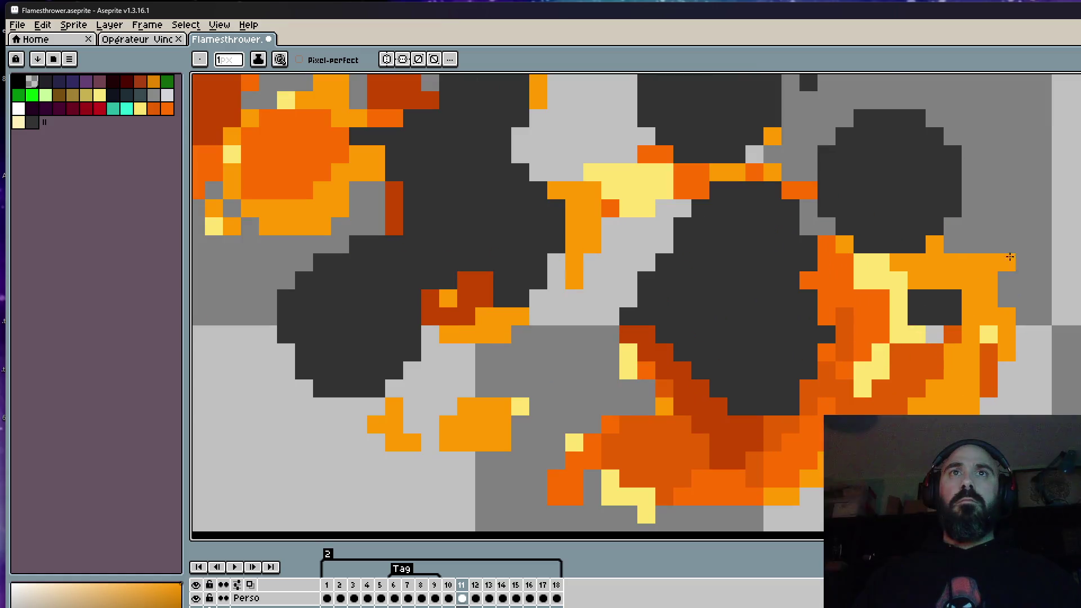
key(i)
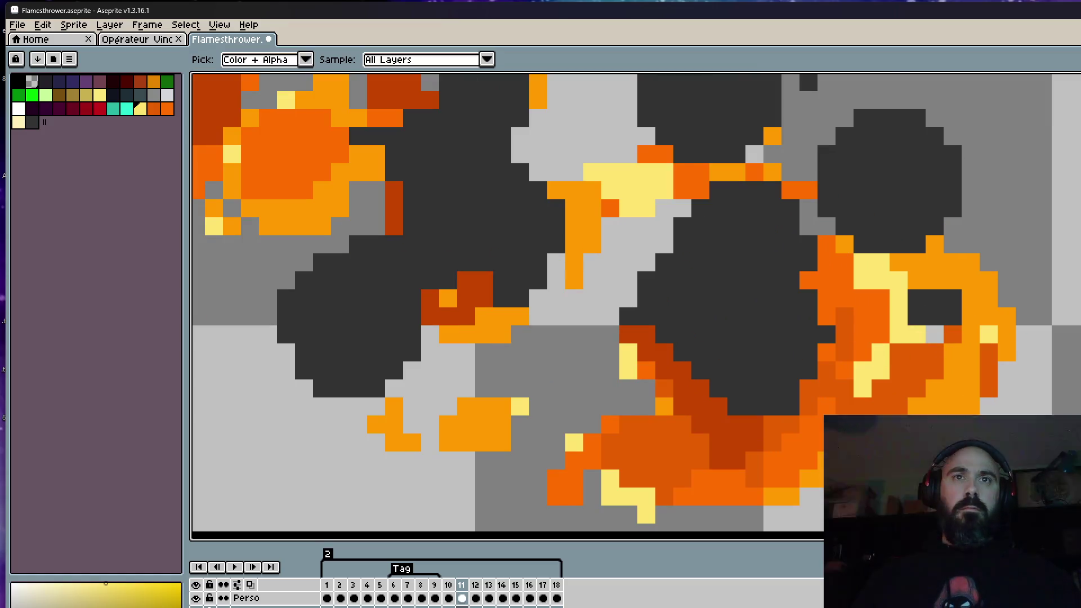
key(b)
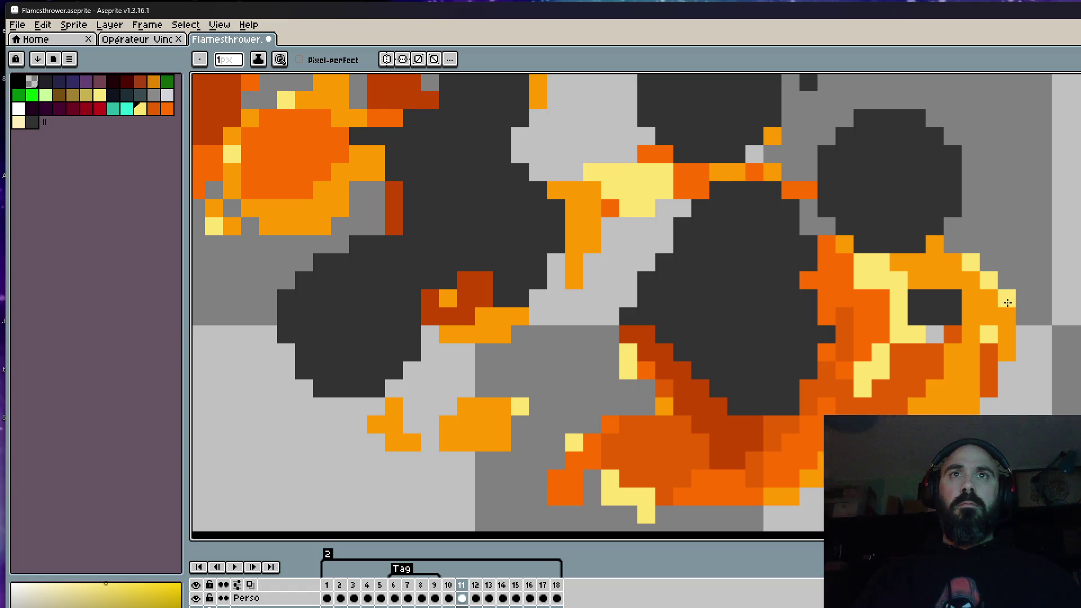
scroll(1007, 302, down, 5)
key(Return)
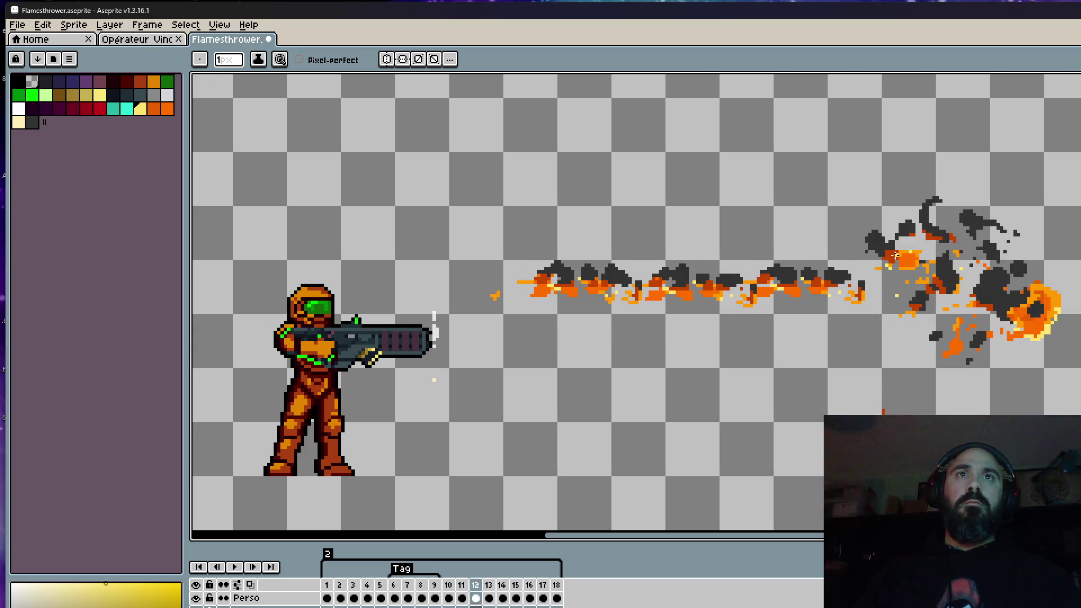
scroll(811, 302, up, 3)
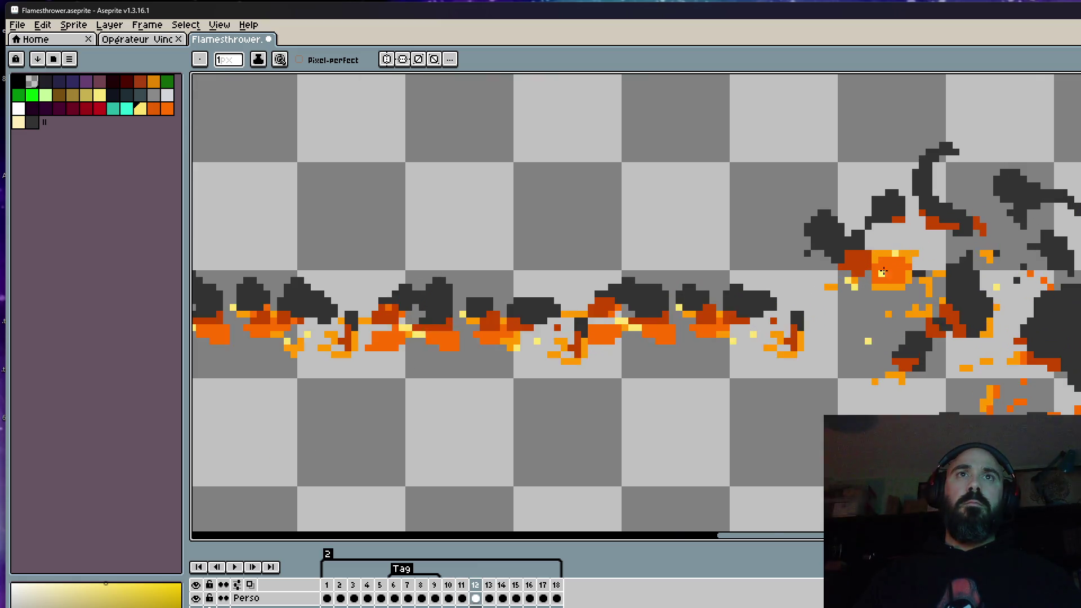
scroll(868, 244, up, 3)
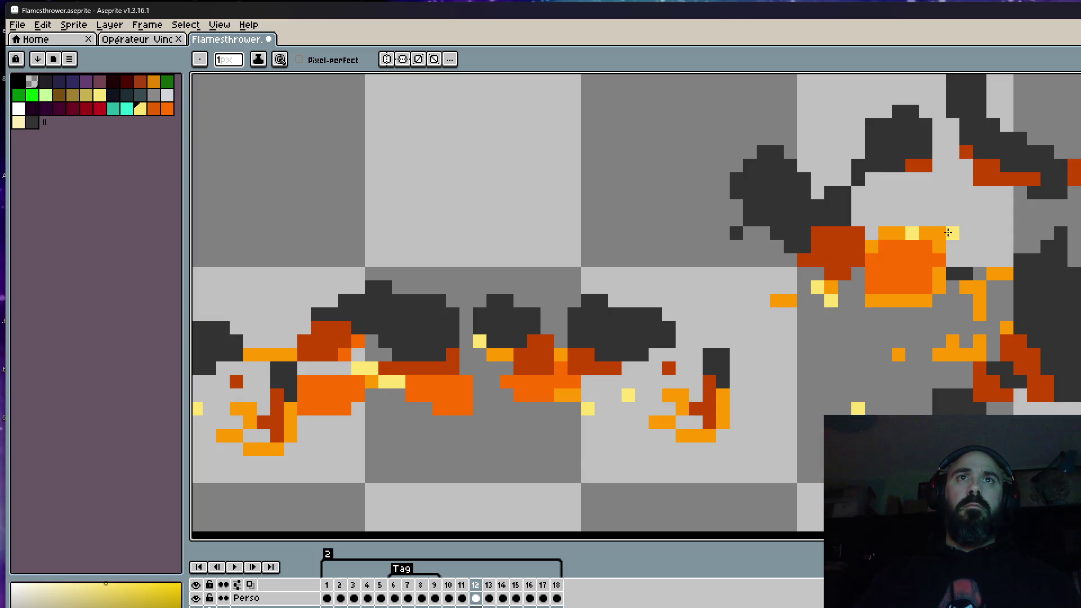
Sample the orange and paint it along the fireball's top and right edge, enlarging the nearby orange patch
alt+click(918, 240)
scroll(917, 236, up, 1)
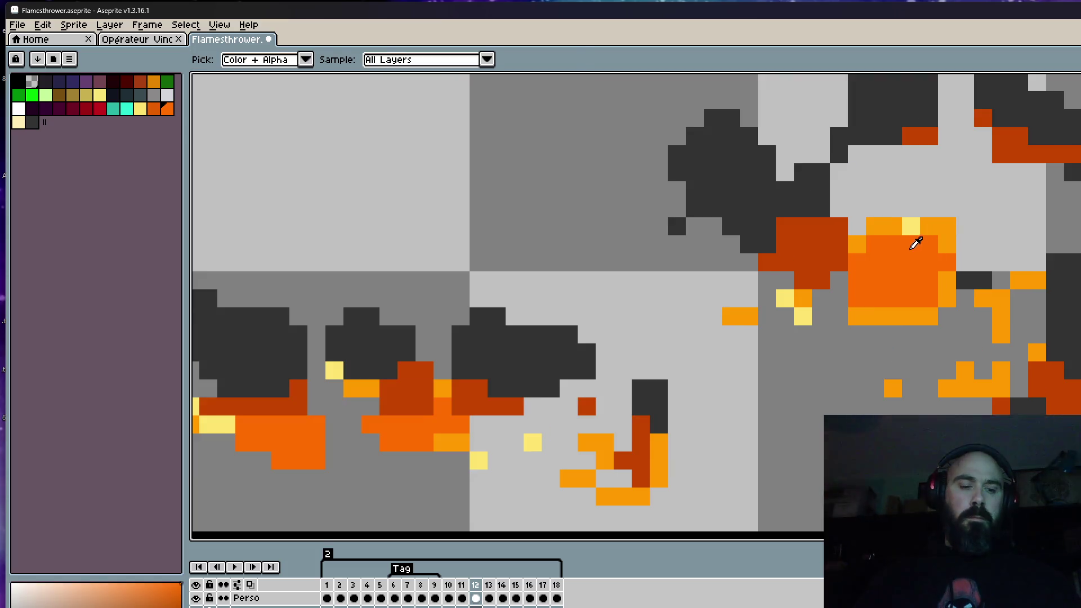
drag(914, 211, 965, 244)
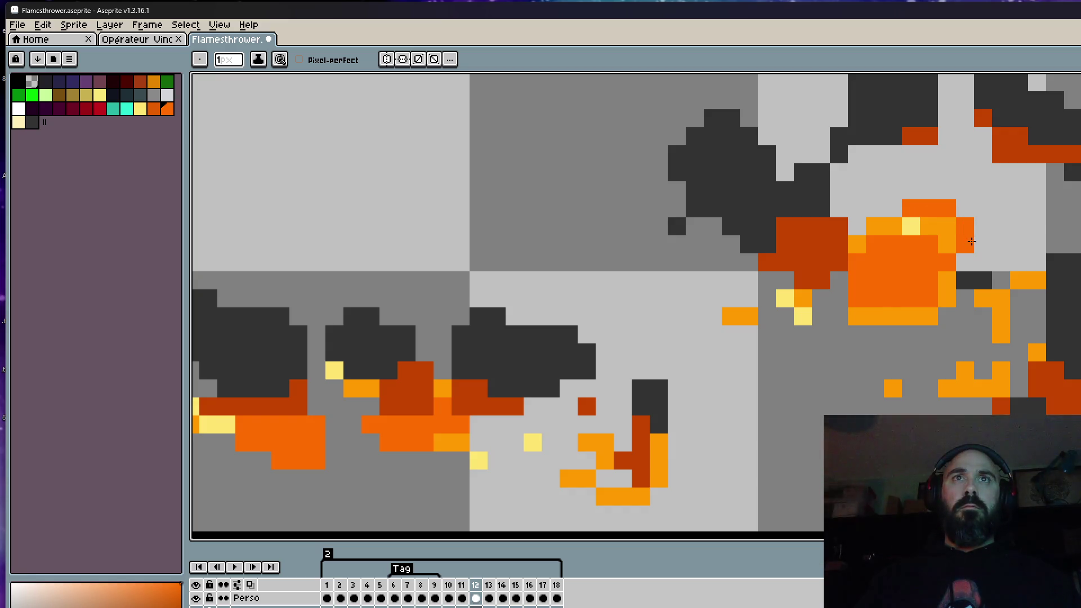
scroll(950, 224, down, 3)
scroll(883, 246, up, 2)
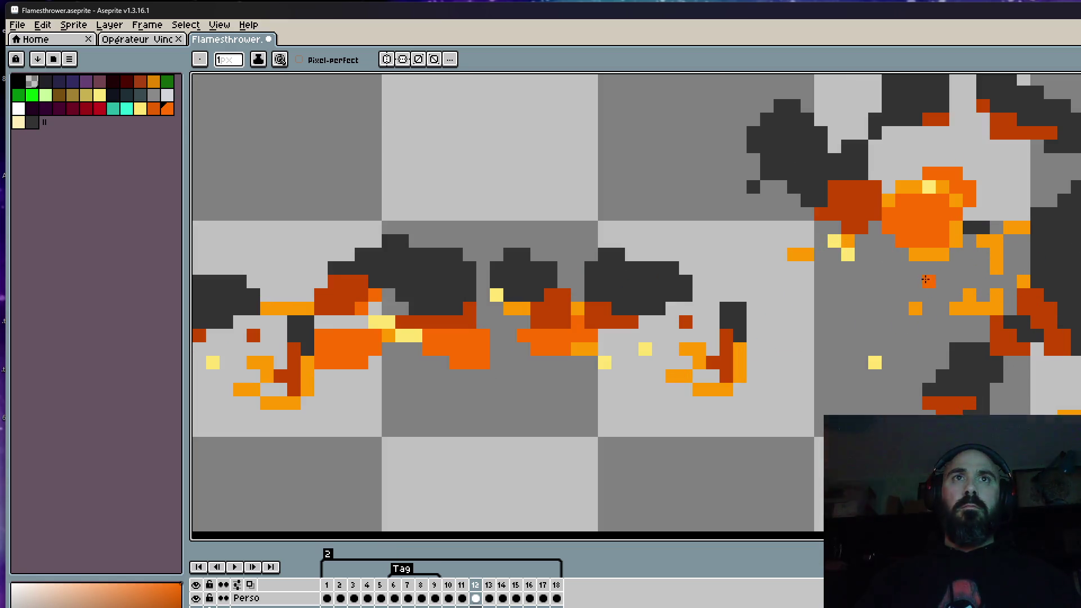
drag(891, 272, 895, 273)
scroll(916, 285, down, 3)
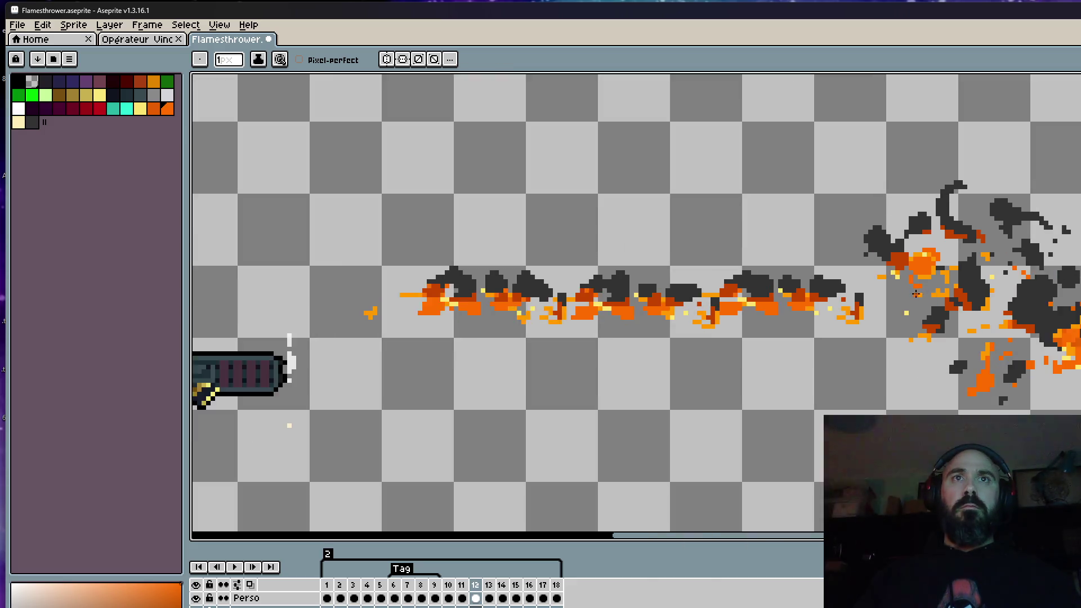
scroll(916, 286, up, 2)
scroll(914, 280, down, 1)
scroll(904, 296, down, 2)
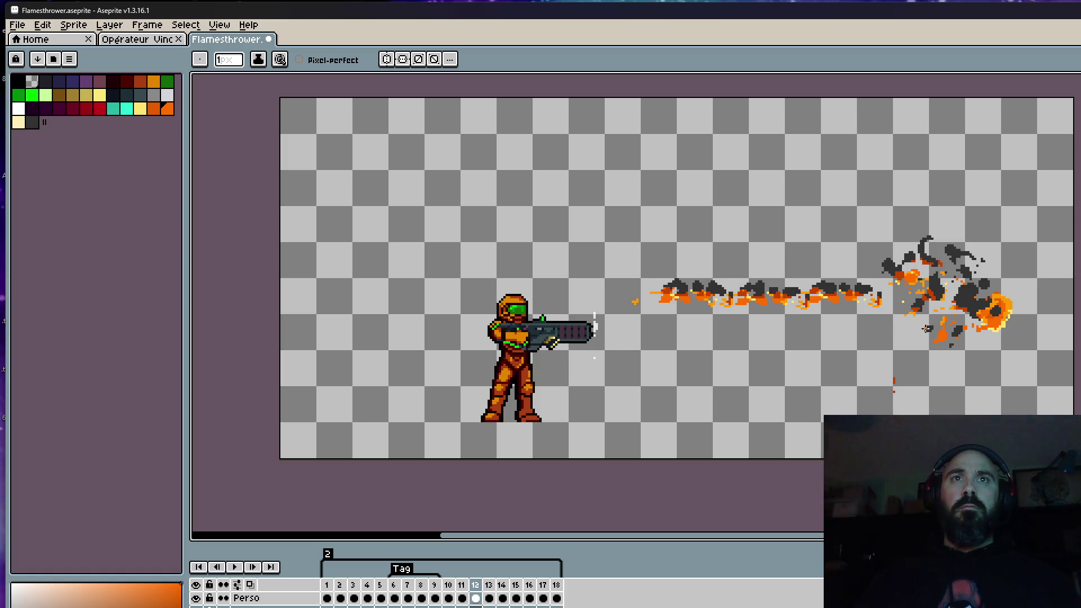
scroll(926, 329, up, 3)
scroll(922, 323, up, 2)
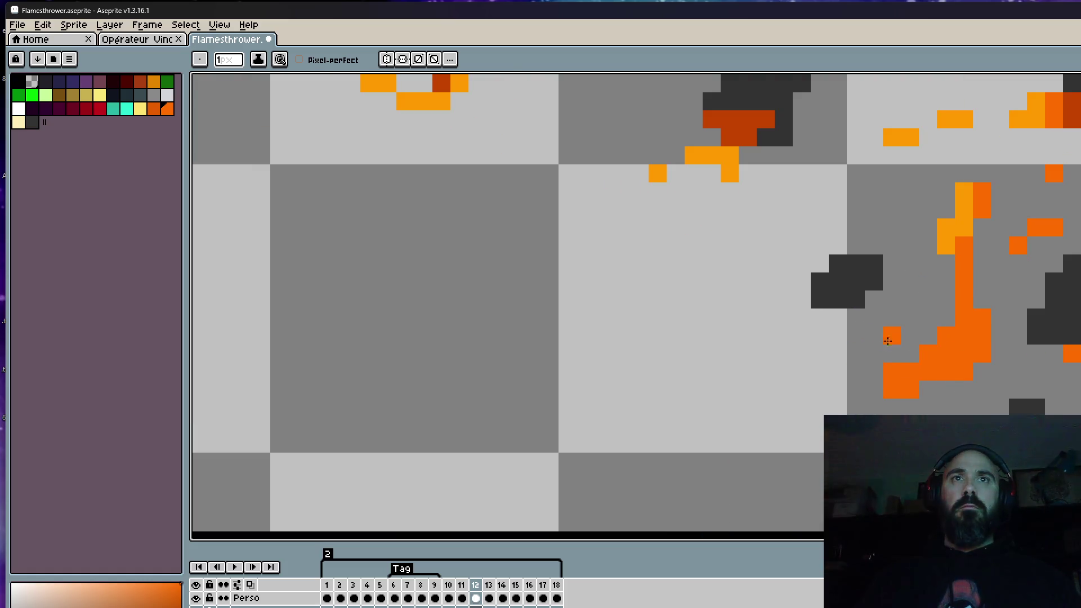
scroll(880, 390, down, 3)
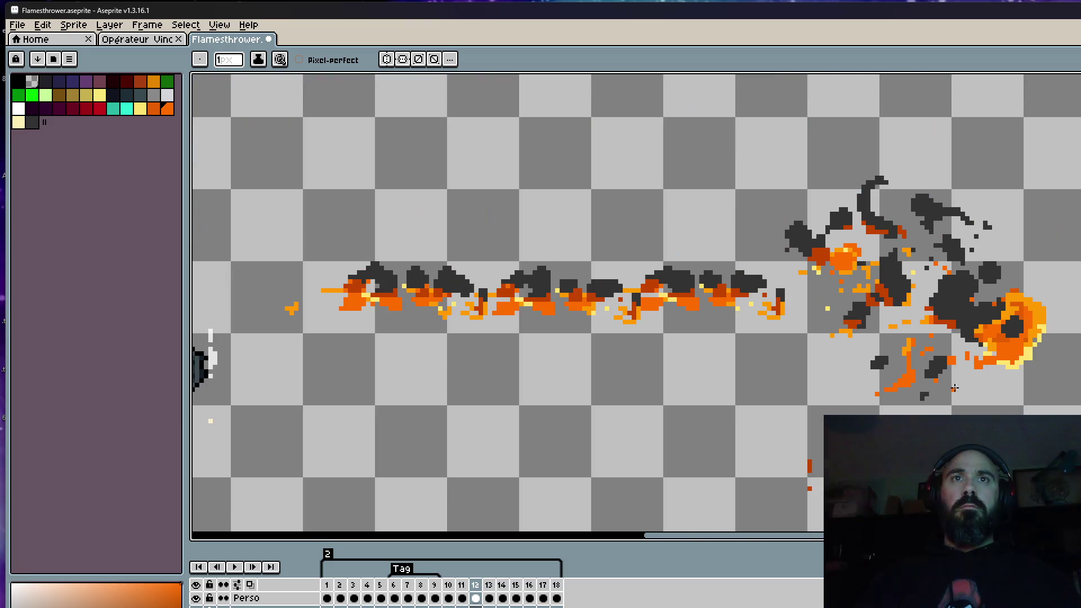
scroll(906, 356, up, 2)
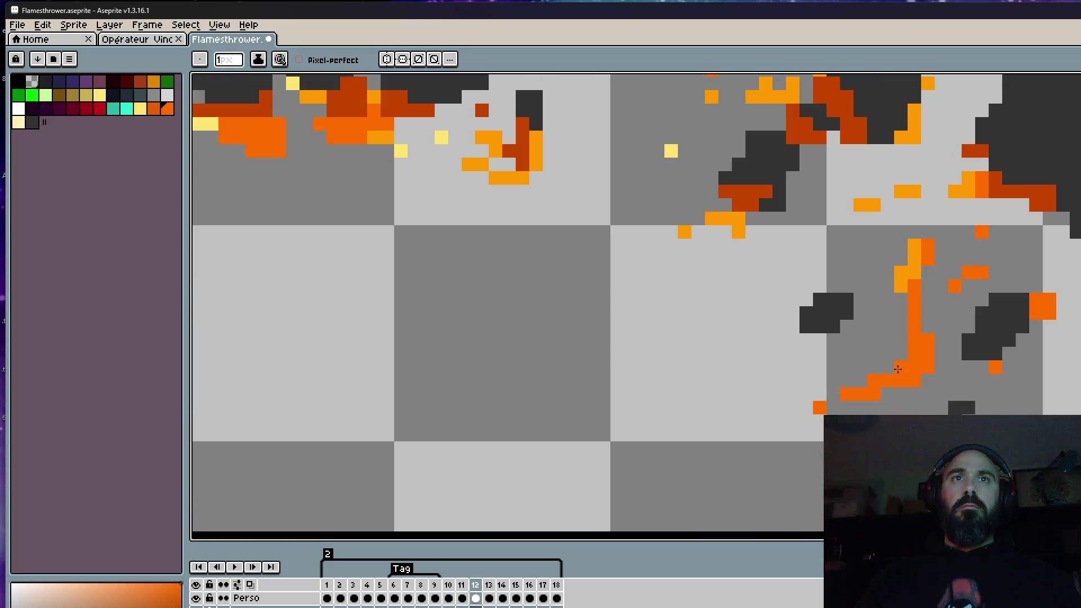
scroll(934, 304, down, 3)
scroll(932, 305, up, 3)
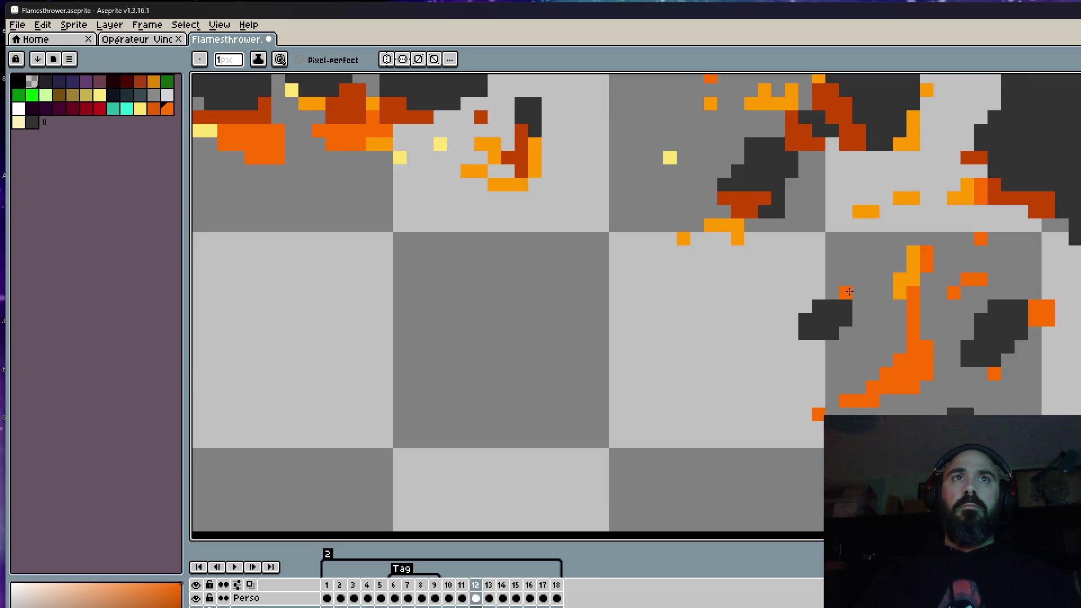
scroll(849, 291, down, 2)
scroll(849, 292, down, 1)
scroll(879, 287, up, 2)
scroll(879, 287, up, 2)
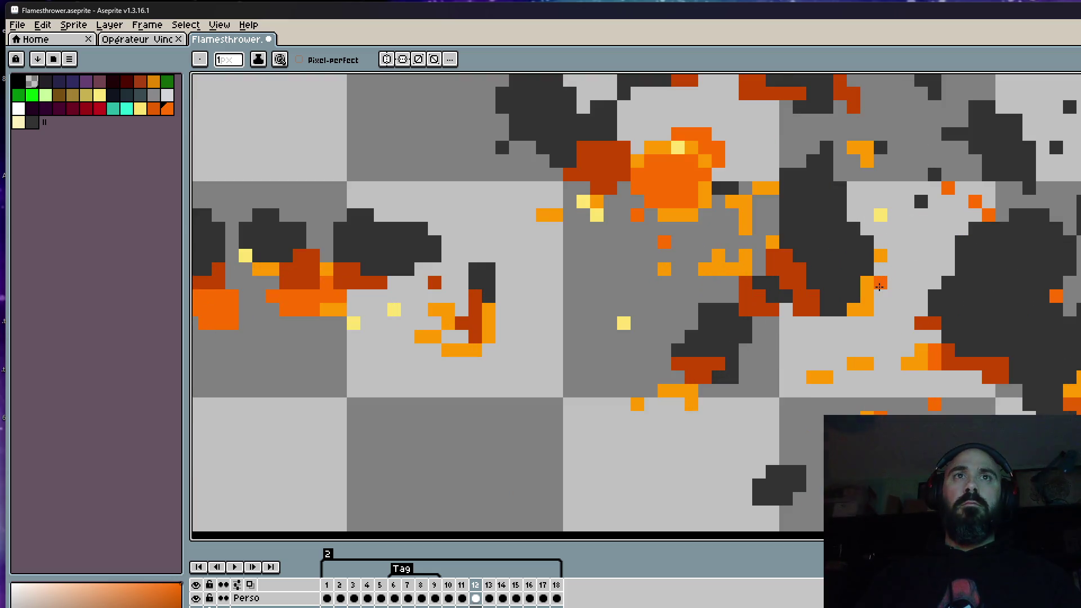
scroll(879, 287, down, 3)
Compare frames 11 and 12, then paint a dark smoke-grey patch into frame 11's fireball and partly undo it
key(Left)
key(Right)
key(Left)
key(Right)
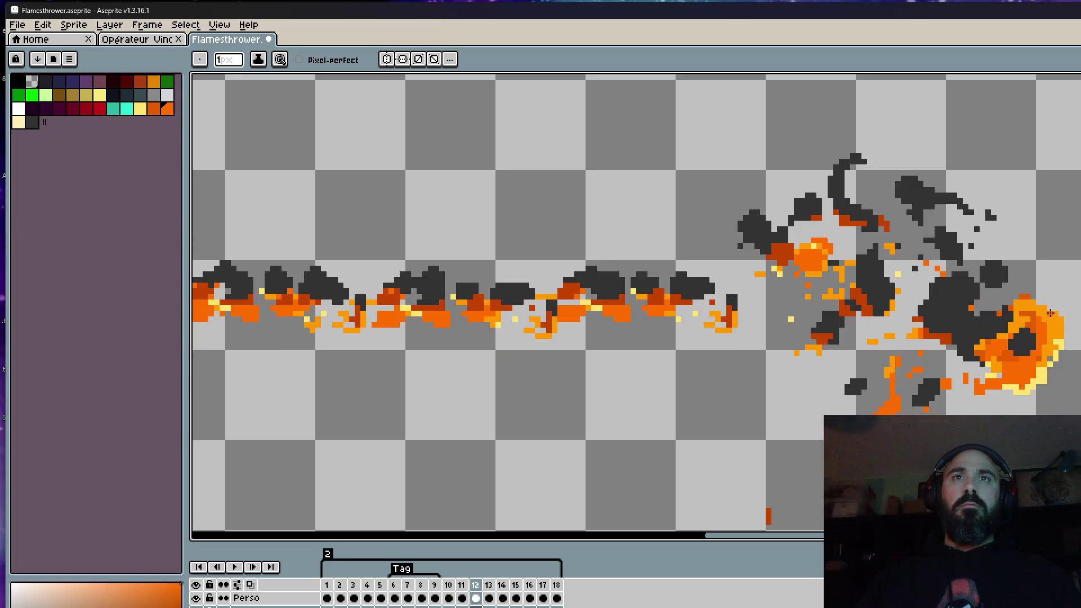
key(Left)
key(Right)
key(Left)
scroll(999, 345, up, 1)
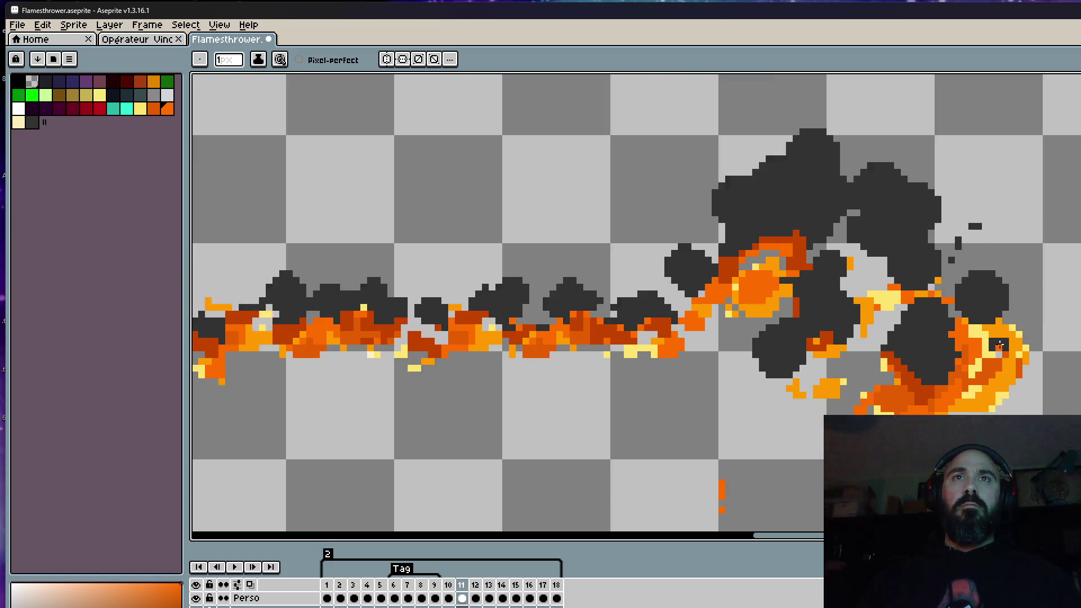
scroll(999, 345, up, 1)
scroll(997, 342, up, 2)
alt+click(999, 343)
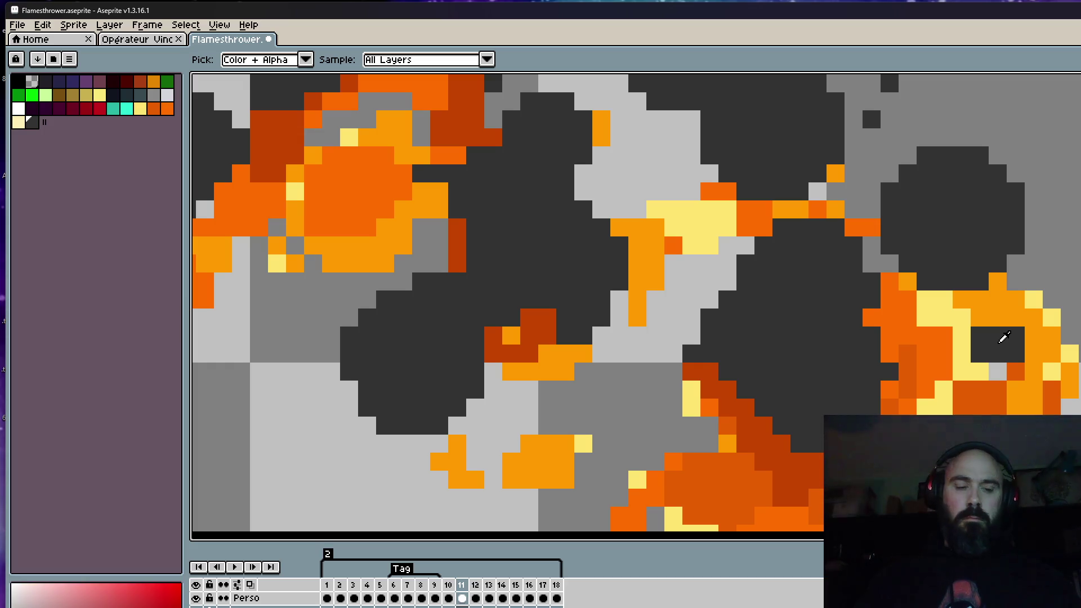
click(997, 343)
key(ctrl+z)
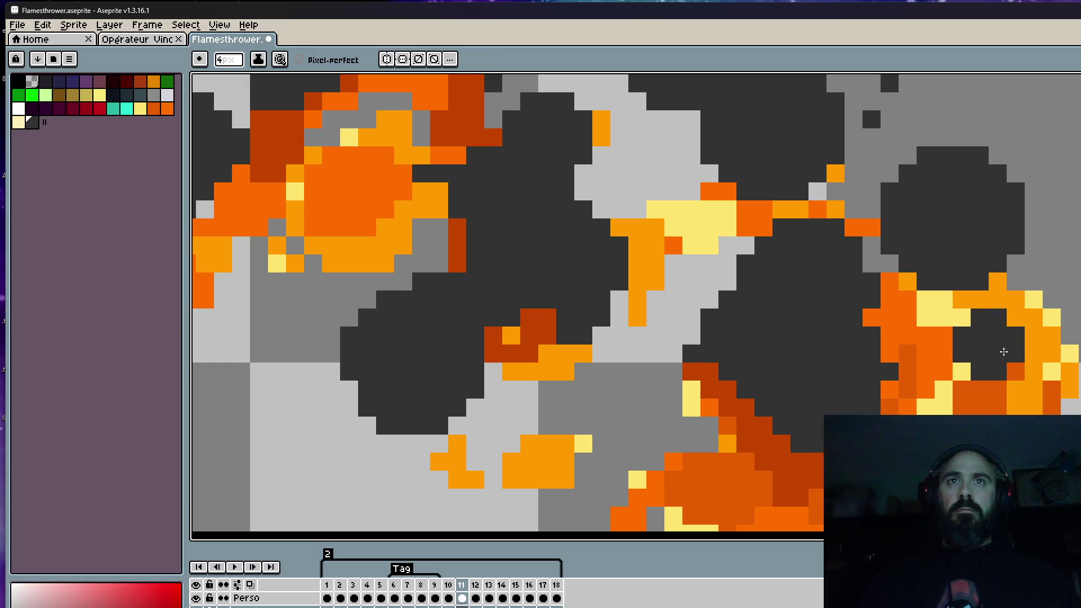
scroll(1003, 352, down, 3)
Step back and forth through frames 10–12 to check the fireball's motion, ending on frame 12
key(Left)
key(Right)
key(Right)
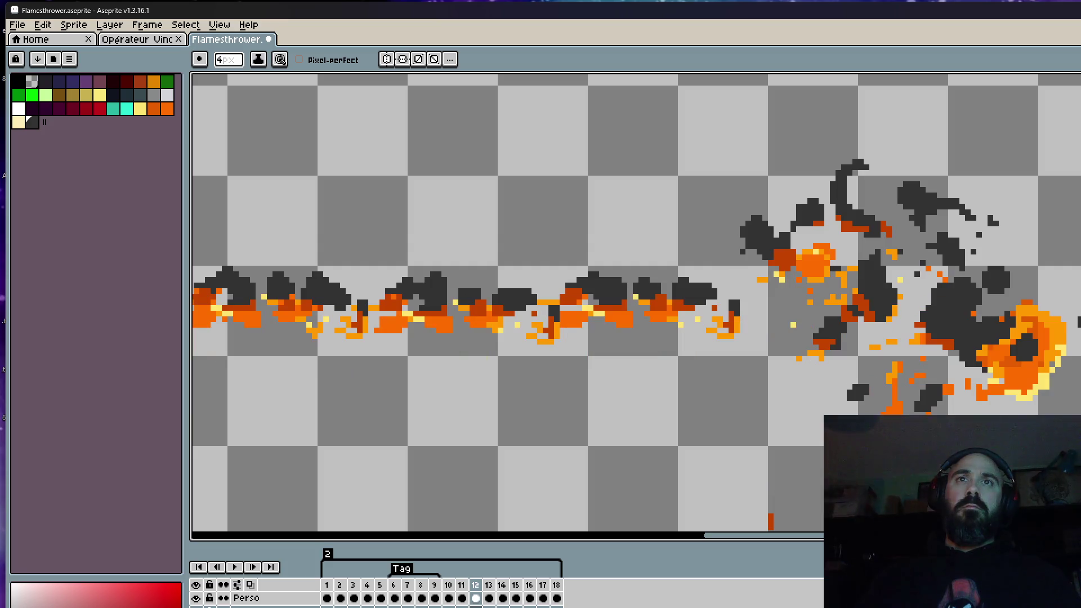
key(Left)
key(Right)
key(Left)
key(Left)
key(Right)
key(Right)
key(Left)
key(Right)
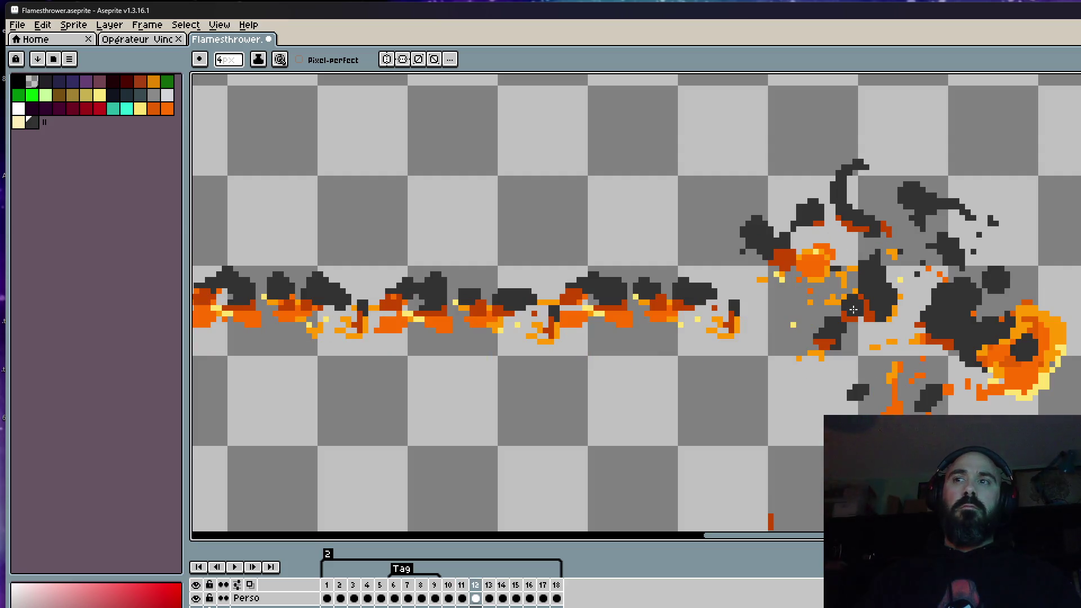
key(Left)
key(Left)
key(Right)
key(Right)
key(Left)
key(Left)
key(Right)
key(Right)
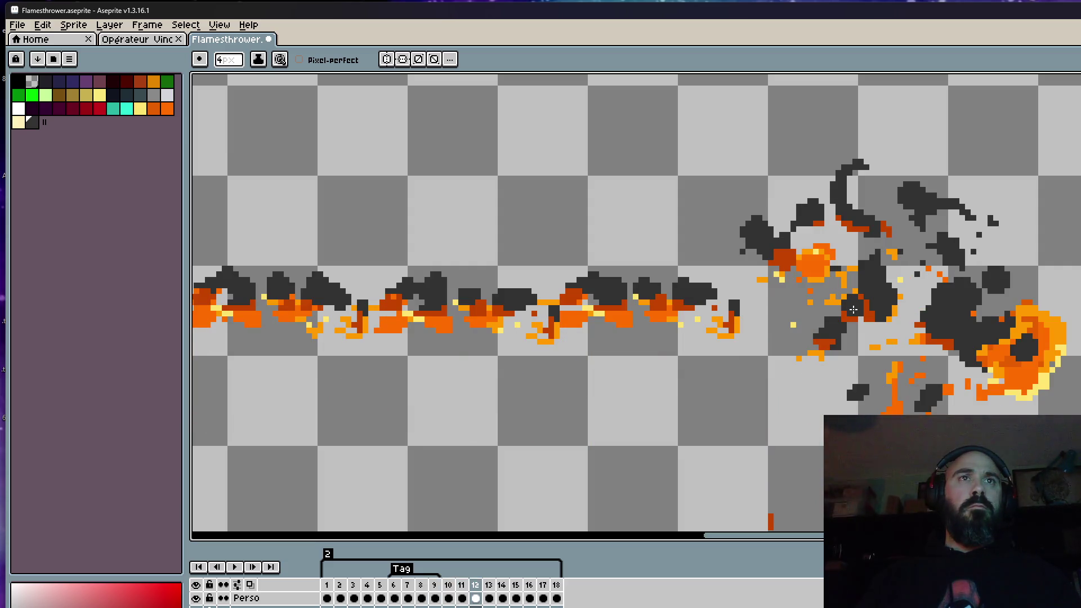
key(Left)
key(Right)
key(Left)
key(Left)
key(Right)
key(Right)
key(Left)
key(Right)
scroll(853, 310, down, 3)
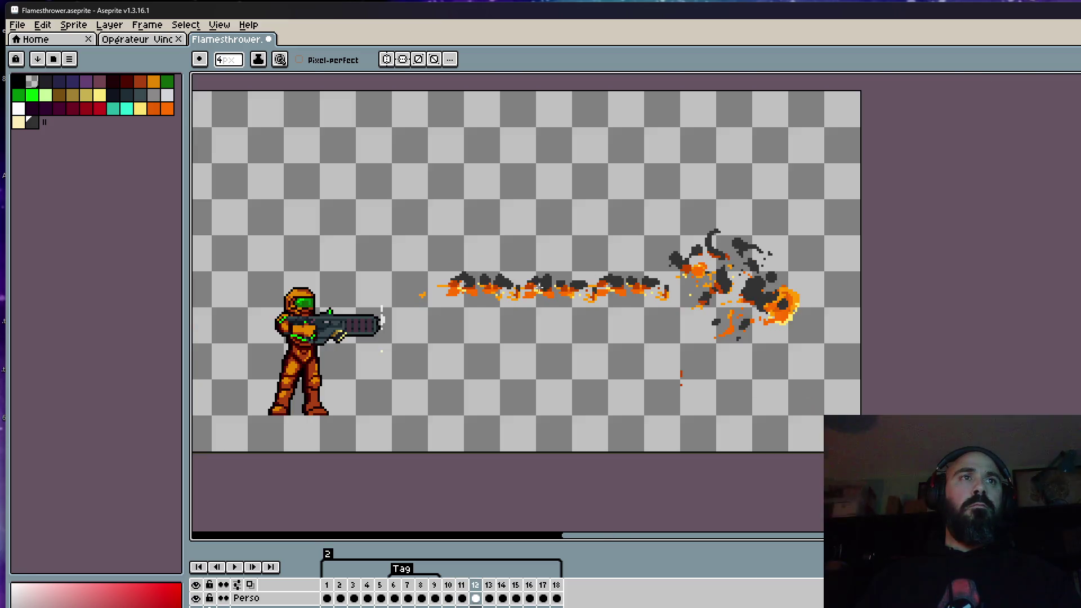
scroll(676, 316, up, 2)
Step between frames 11–13, settle on 13, and marquee-select its flame trail to nudge it right
key(Left)
key(Right)
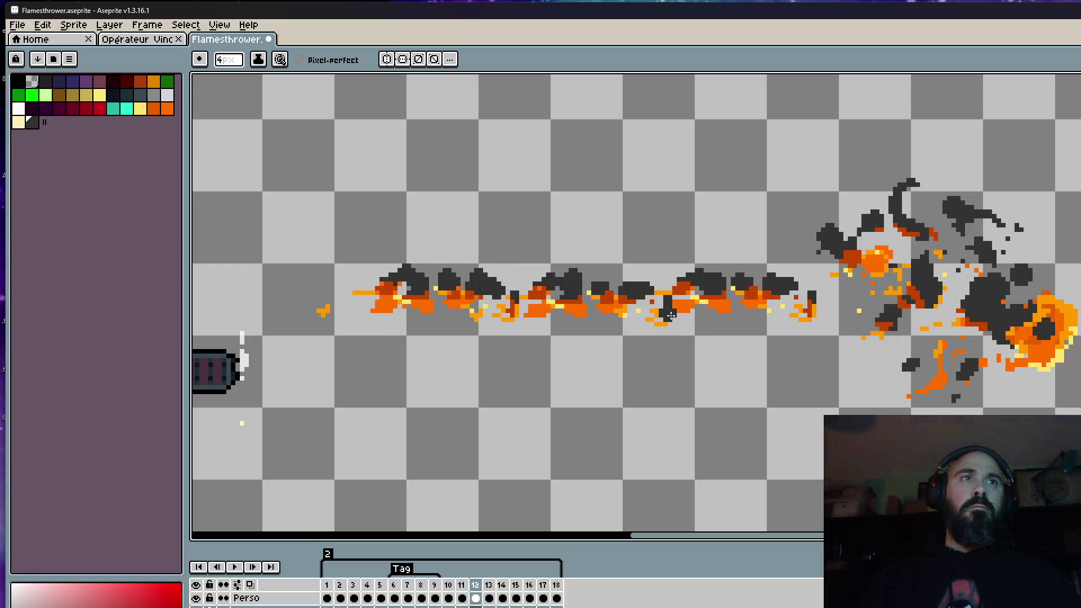
key(Left)
key(Left)
key(Right)
key(Right)
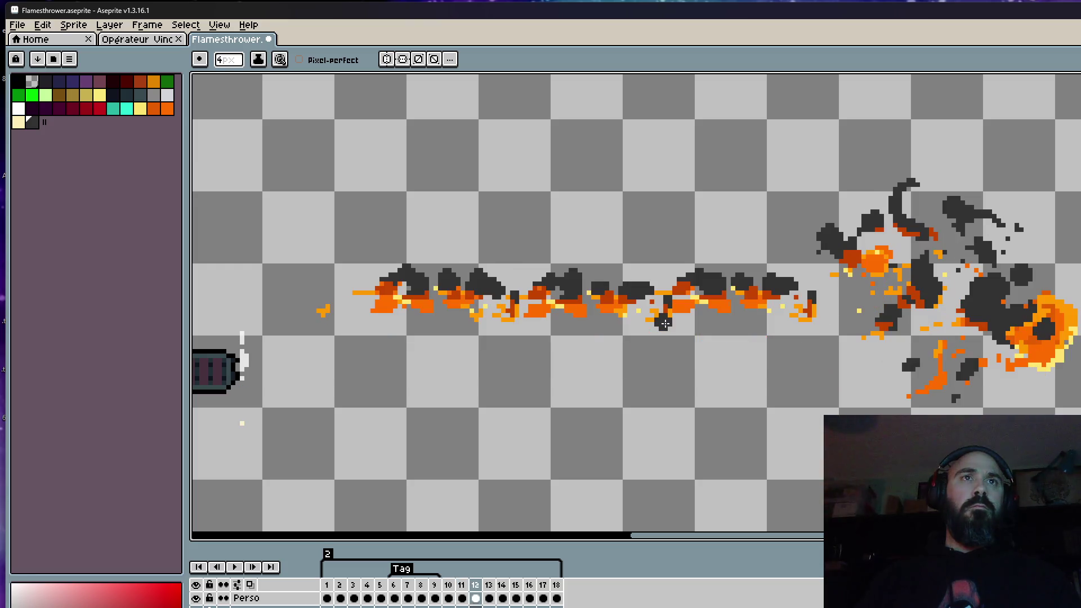
key(Right)
key(Left)
key(Left)
key(Right)
key(Right)
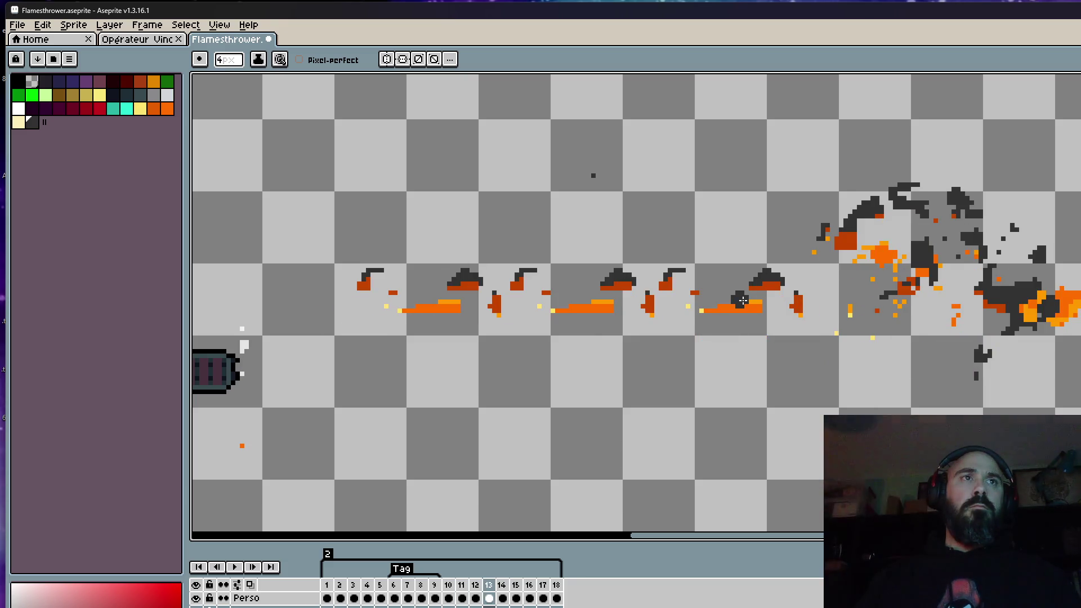
key(Left)
key(Right)
key(Left)
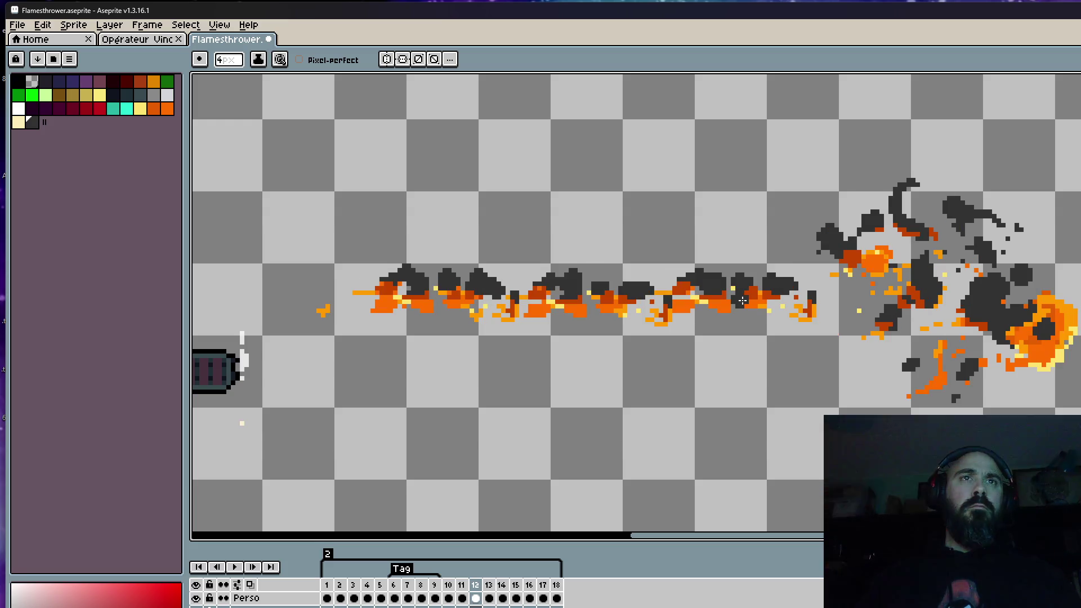
key(Right)
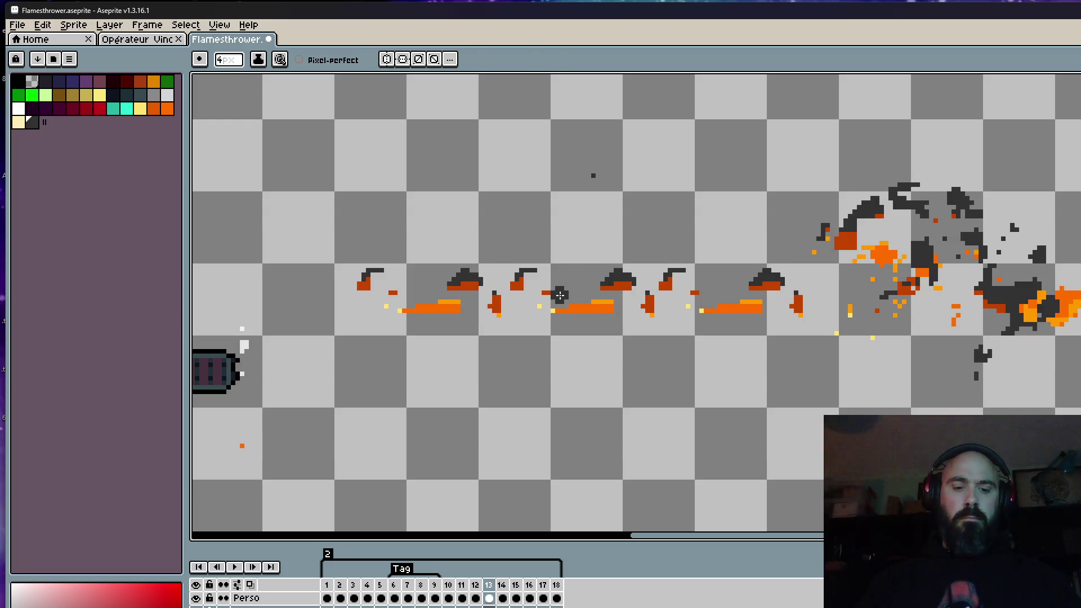
key(m)
mouse_move(314, 241)
mouse_down()
mouse_move(811, 355)
mouse_move(808, 322)
mouse_up()
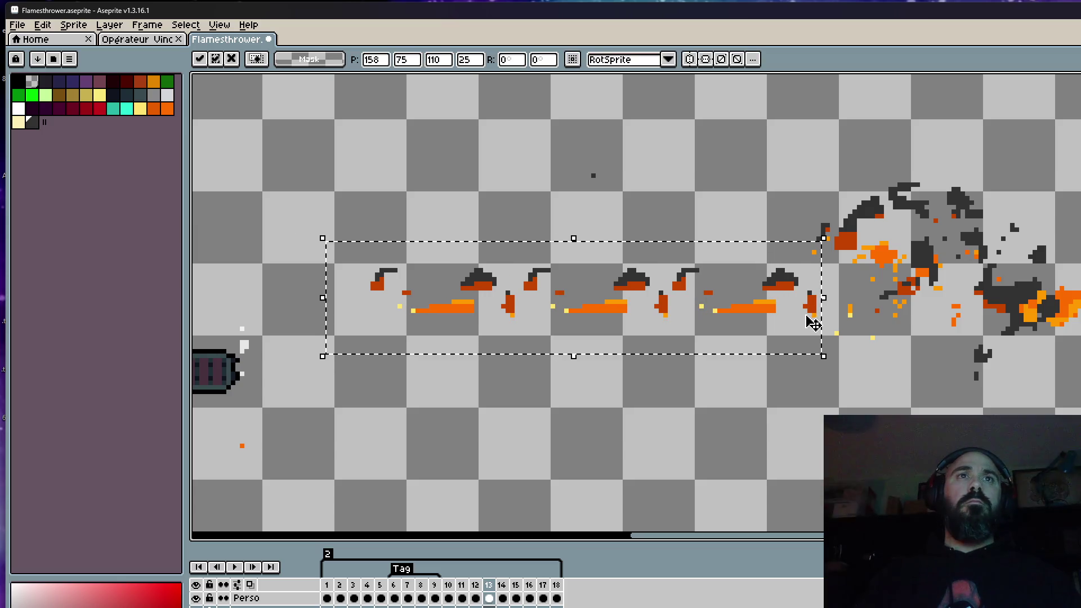
Commit the nudge, reselect frame 13's flame trail, shift it up slightly and deselect
key(ctrl+d)
key(Right)
key(Left)
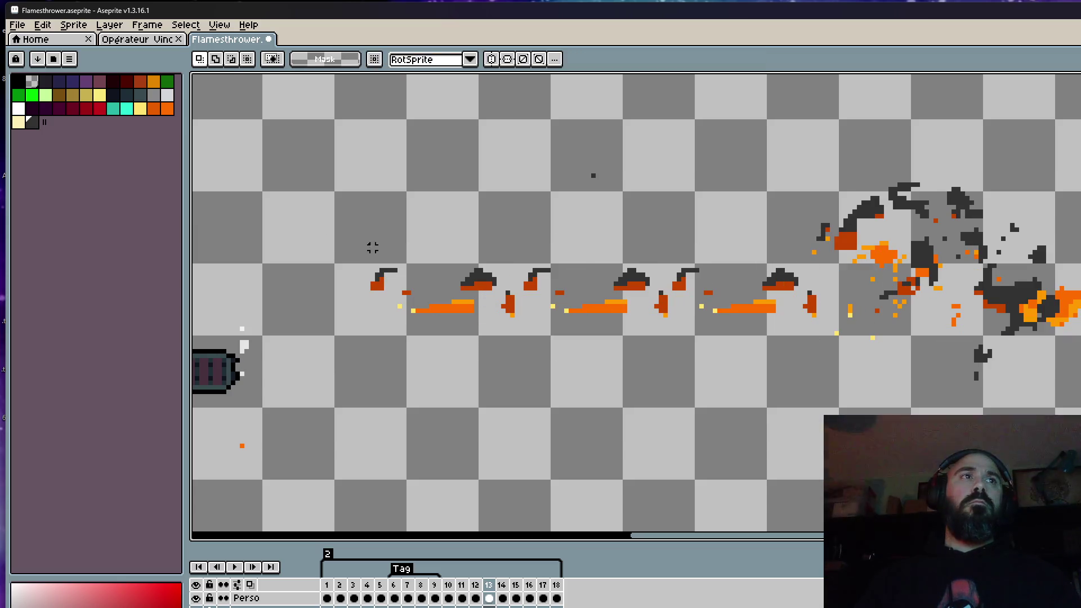
drag(336, 235, 818, 378)
drag(811, 311, 811, 306)
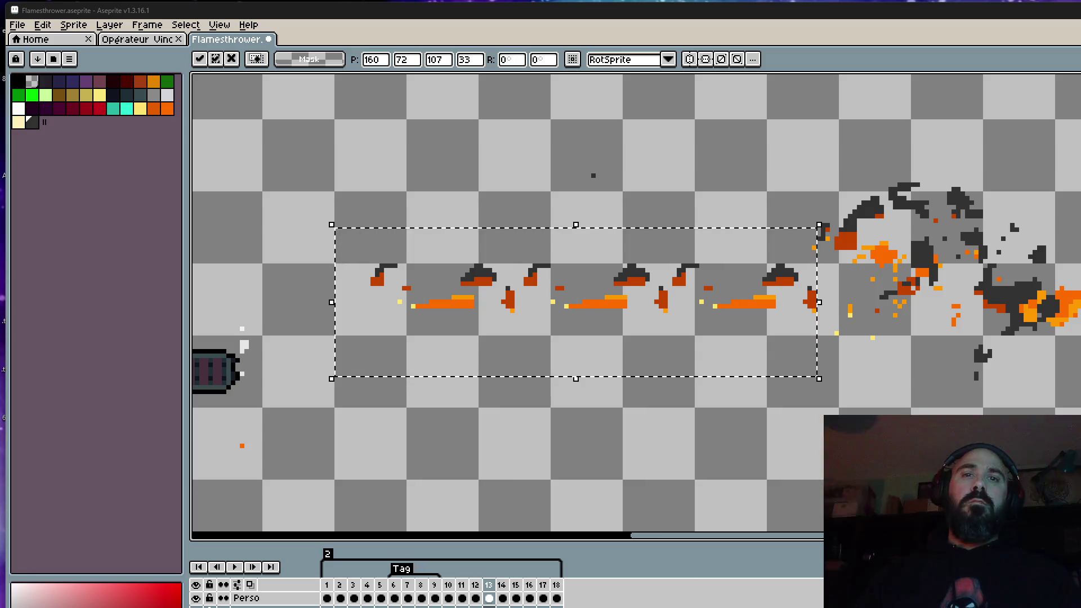
key(ctrl+d)
scroll(913, 175, down, 1)
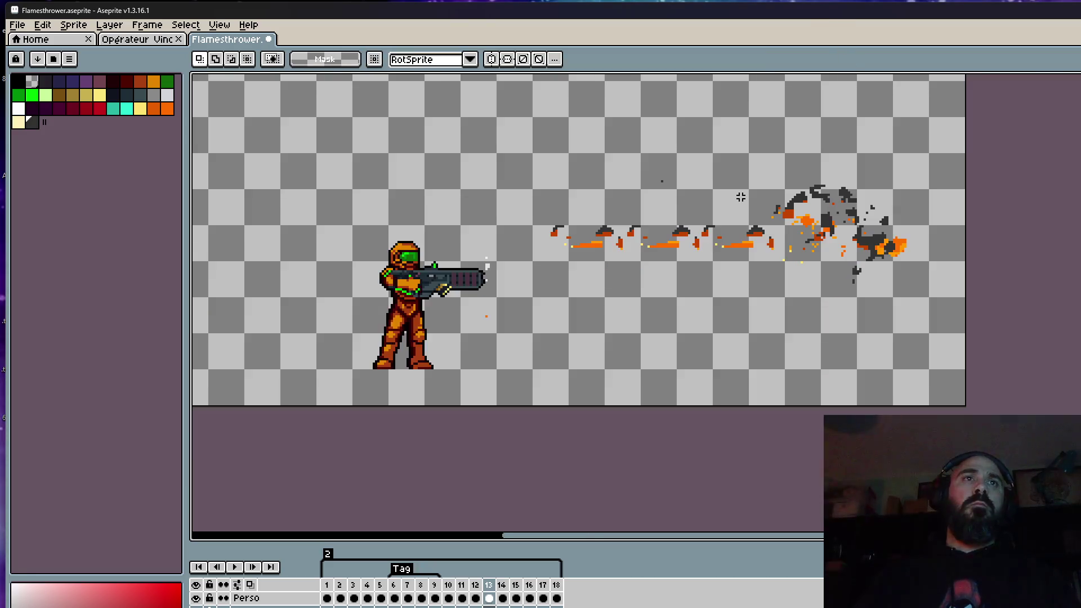
scroll(740, 197, down, 1)
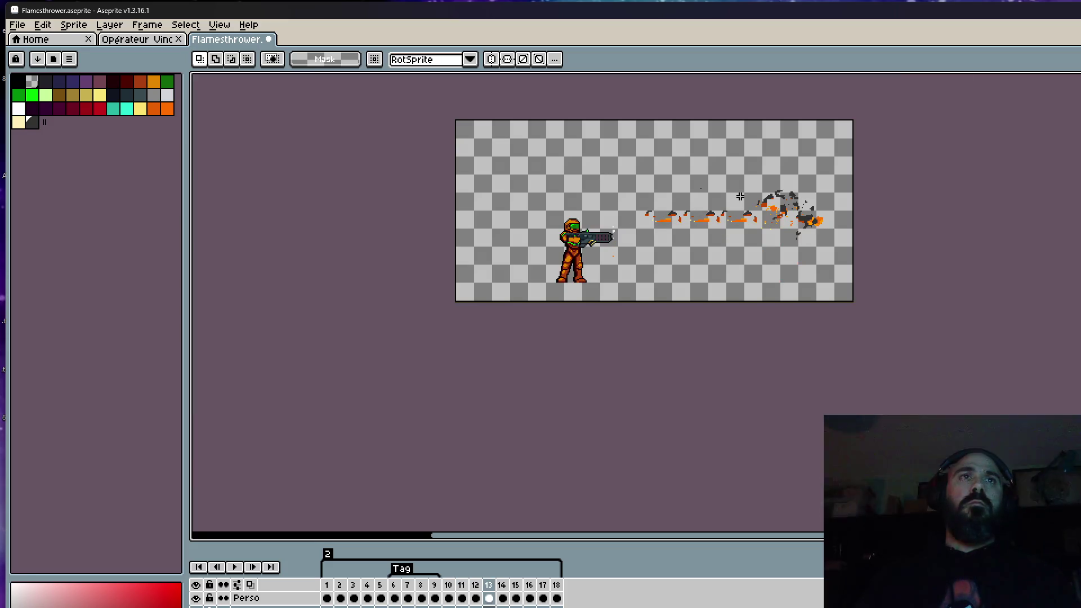
scroll(659, 221, up, 2)
Select the trail again, move it slightly right, and play the animation to review
drag(577, 153, 953, 273)
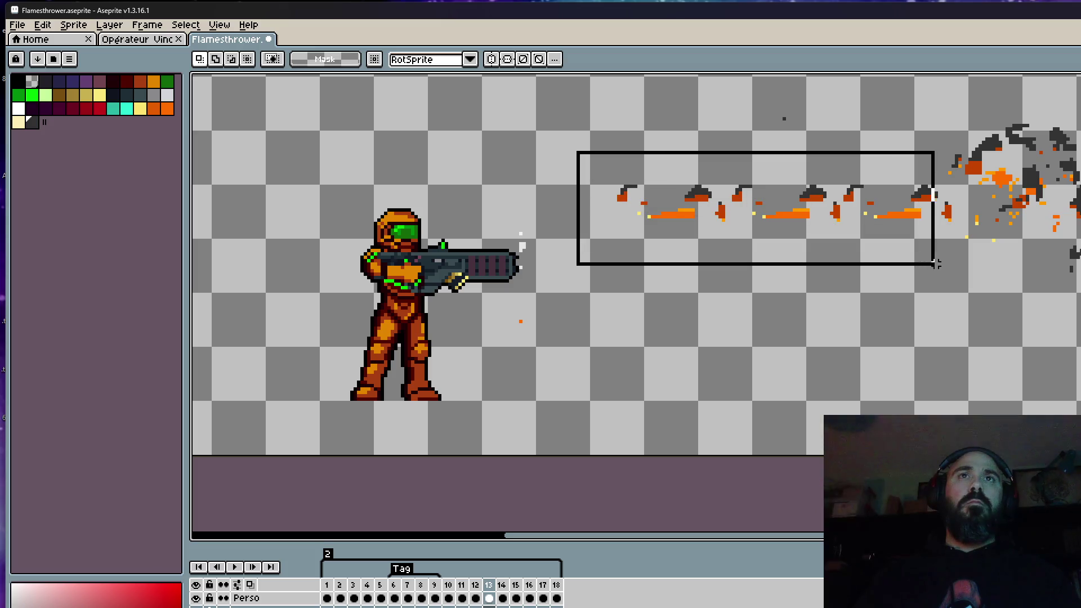
drag(901, 211, 908, 211)
click(908, 142)
key(Return)
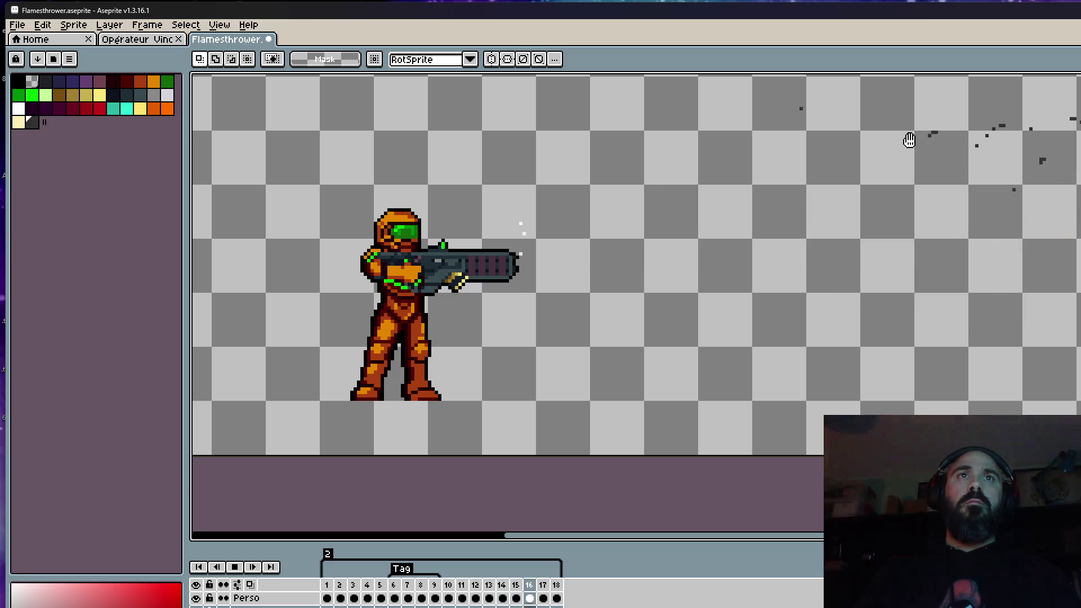
scroll(921, 135, down, 4)
scroll(926, 132, up, 4)
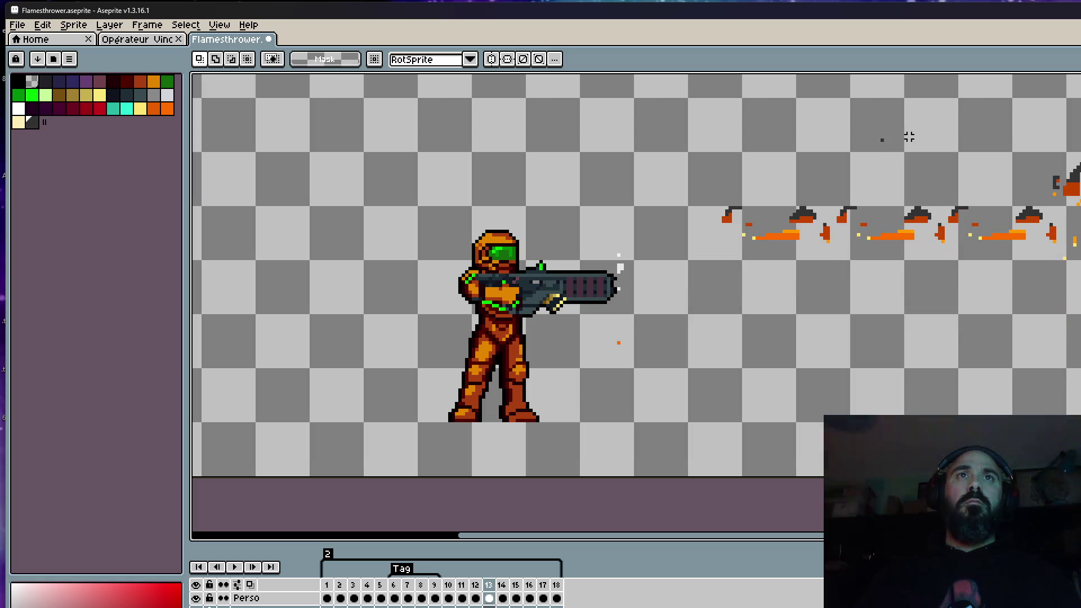
Select and shift the flame pixels rightward twice more, committing each move
drag(691, 165, 1047, 291)
drag(952, 242, 993, 240)
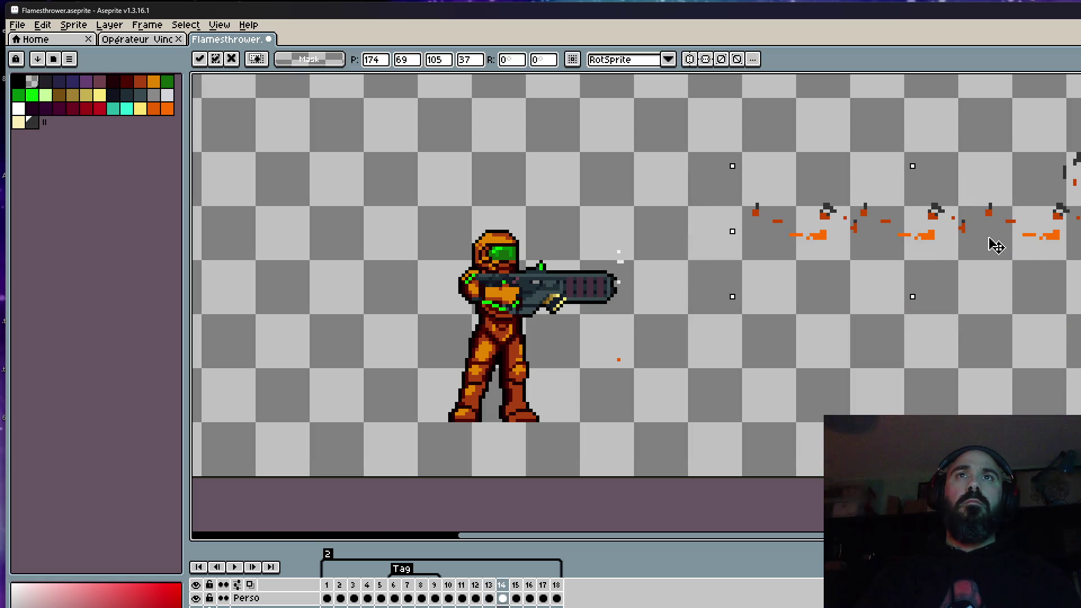
click(862, 126)
drag(716, 147, 1068, 295)
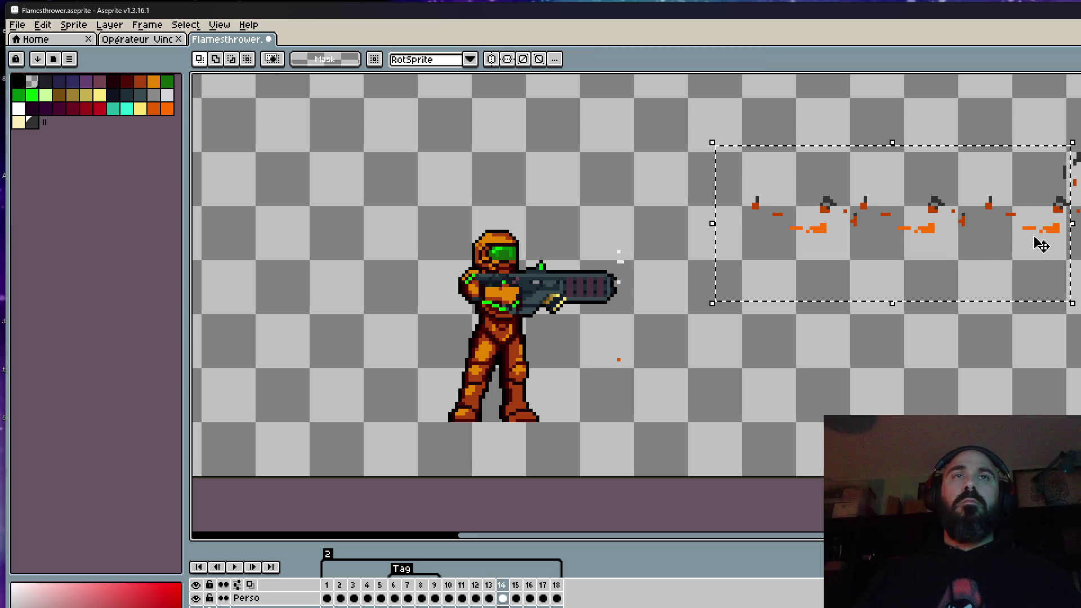
drag(1038, 248, 1047, 232)
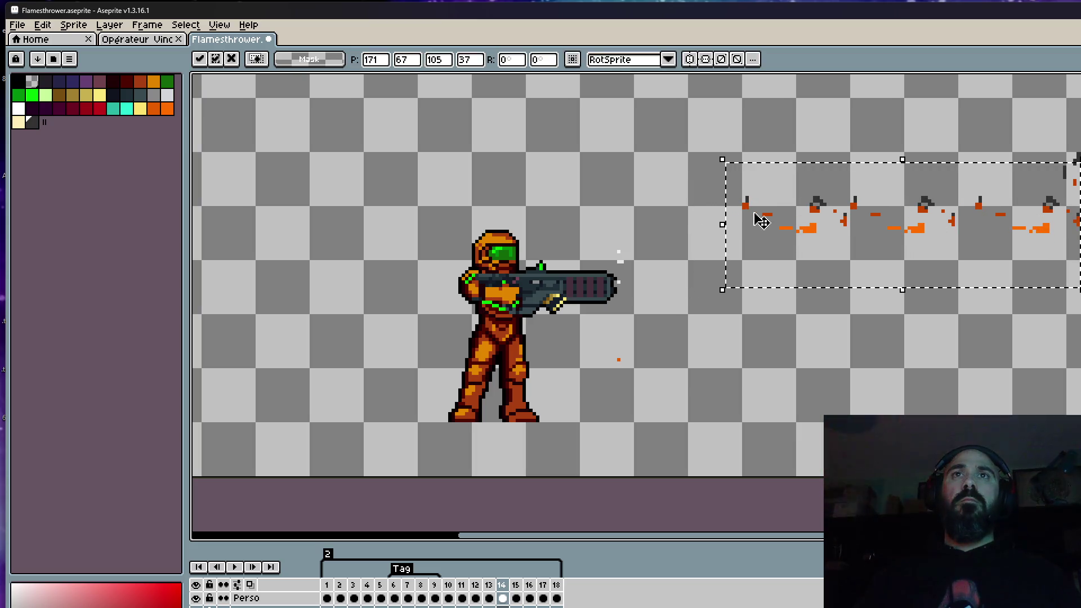
click(706, 201)
Compare with frame 13, then shift frame 14's flames slightly left and recheck
key(comma)
key(period)
mouse_move(689, 160)
mouse_down()
mouse_move(1063, 266)
mouse_move(1044, 230)
mouse_up()
click(640, 193)
key(comma)
key(period)
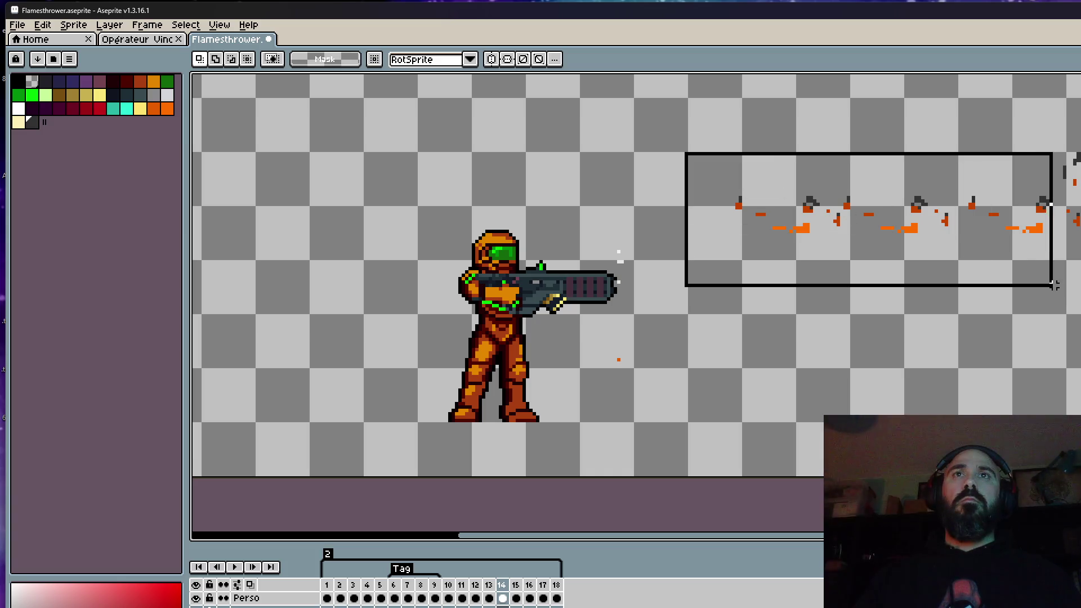
Check the trail selections on frames 13 and 14 and play the animation to review the alignment
drag(811, 205, 1052, 289)
key(Return)
key(Return)
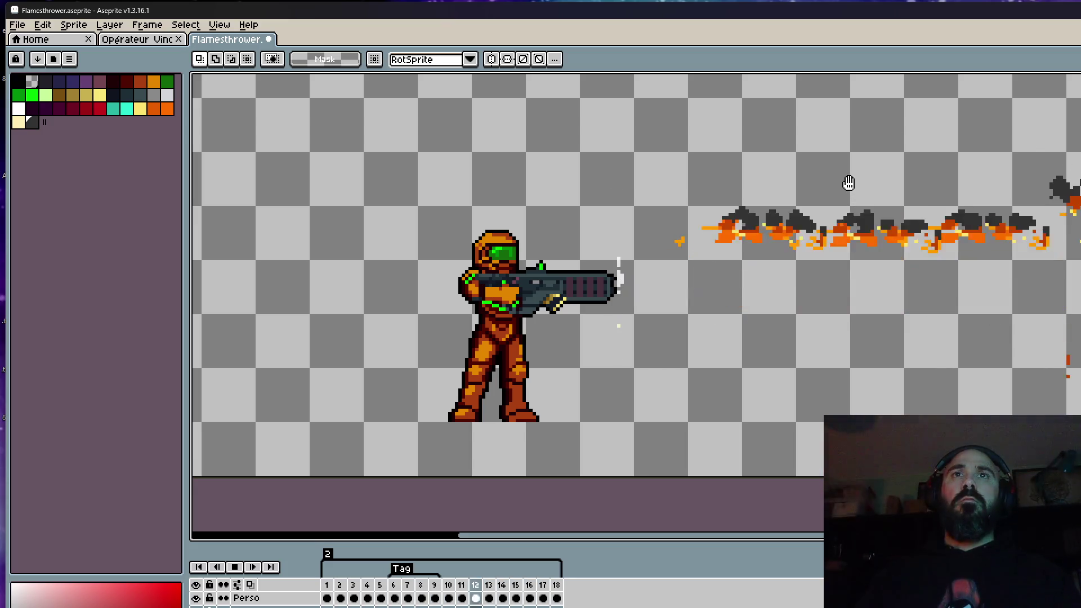
drag(658, 162, 1051, 290)
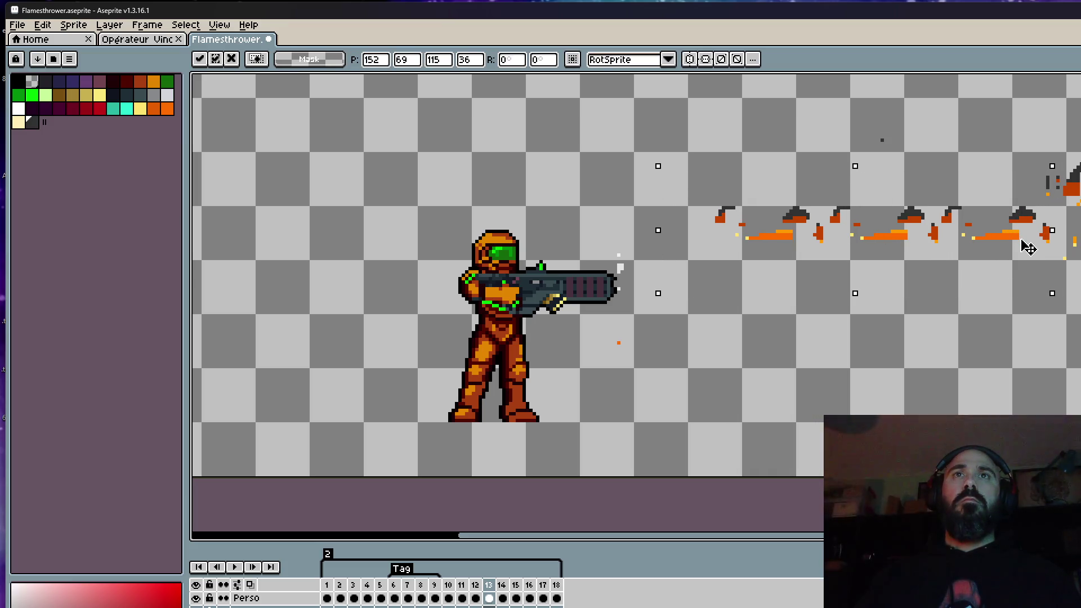
click(662, 146)
key(Right)
drag(688, 155, 1055, 280)
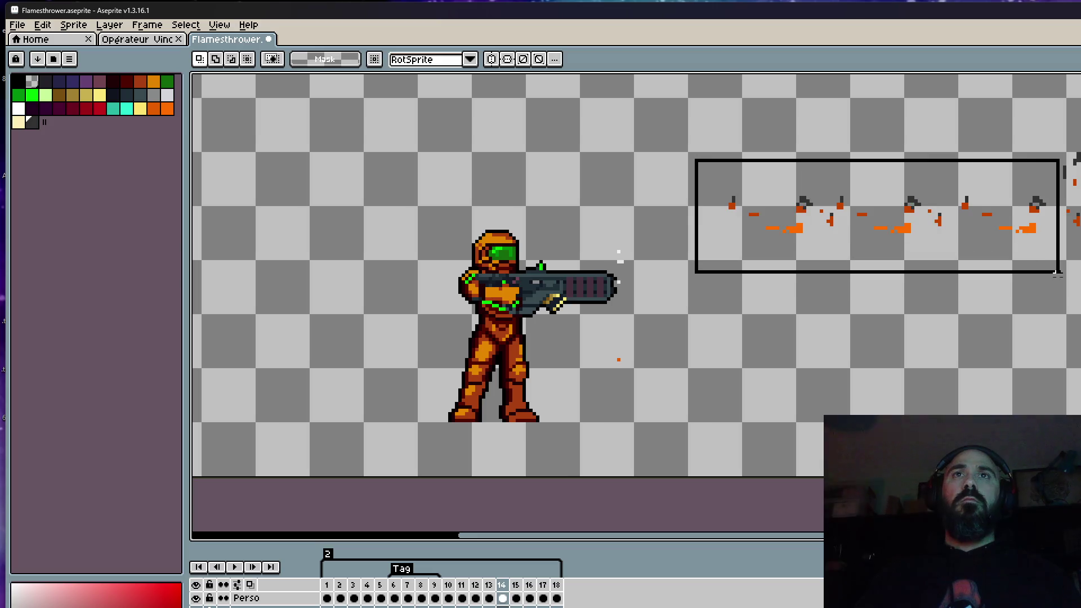
click(598, 178)
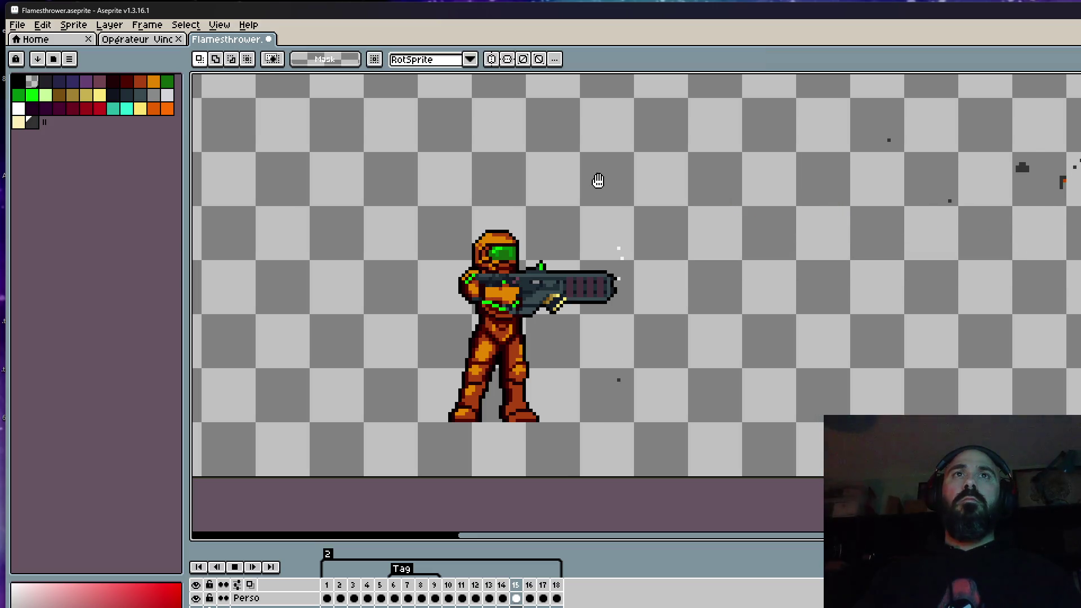
key(Return)
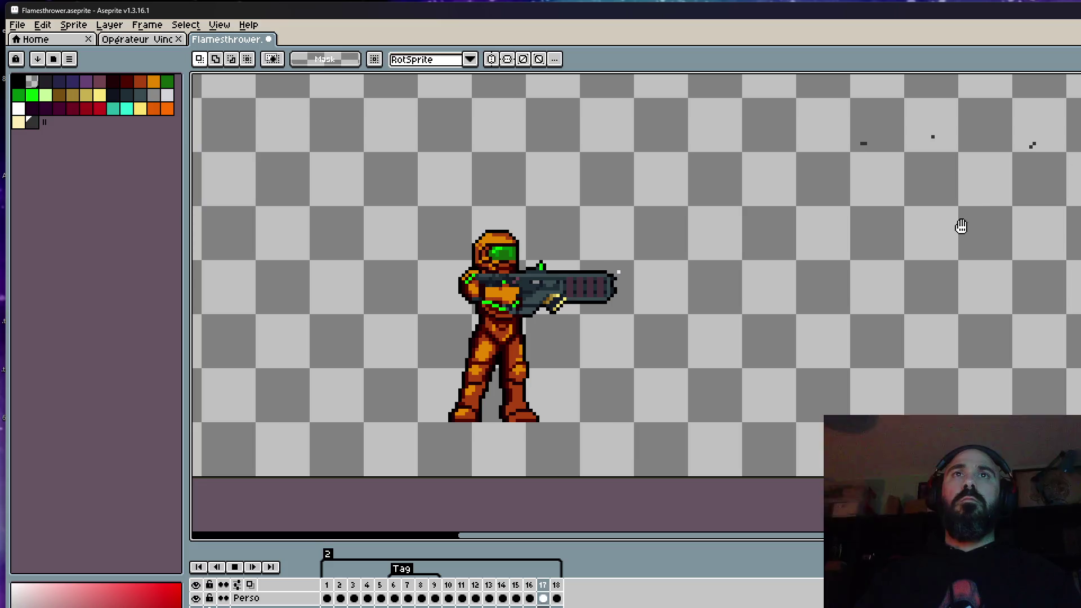
scroll(958, 225, down, 1)
scroll(1034, 216, up, 1)
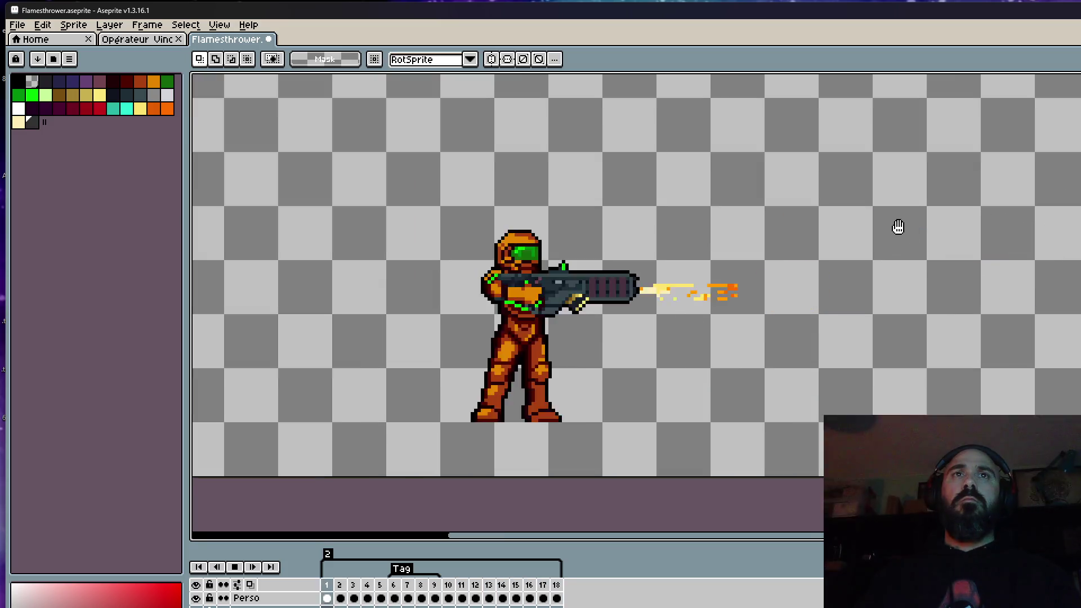
scroll(1029, 215, up, 1)
Stop playback, step to frame 13 and nudge its flames one pixel right
key(Return)
key(Right)
key(Right)
key(Right)
key(Right)
key(Left)
key(Right)
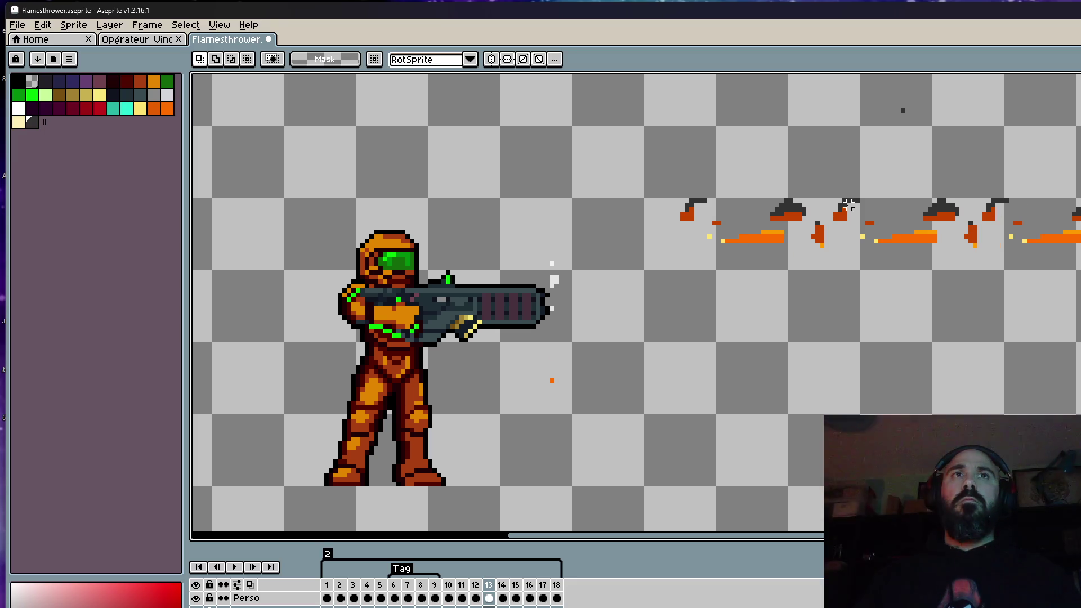
drag(659, 186, 1077, 300)
key(Right)
key(ctrl+d)
key(Right)
Nudge frame 14's flames one pixel right, compare with frame 13 and replay the animation
drag(603, 150, 1079, 279)
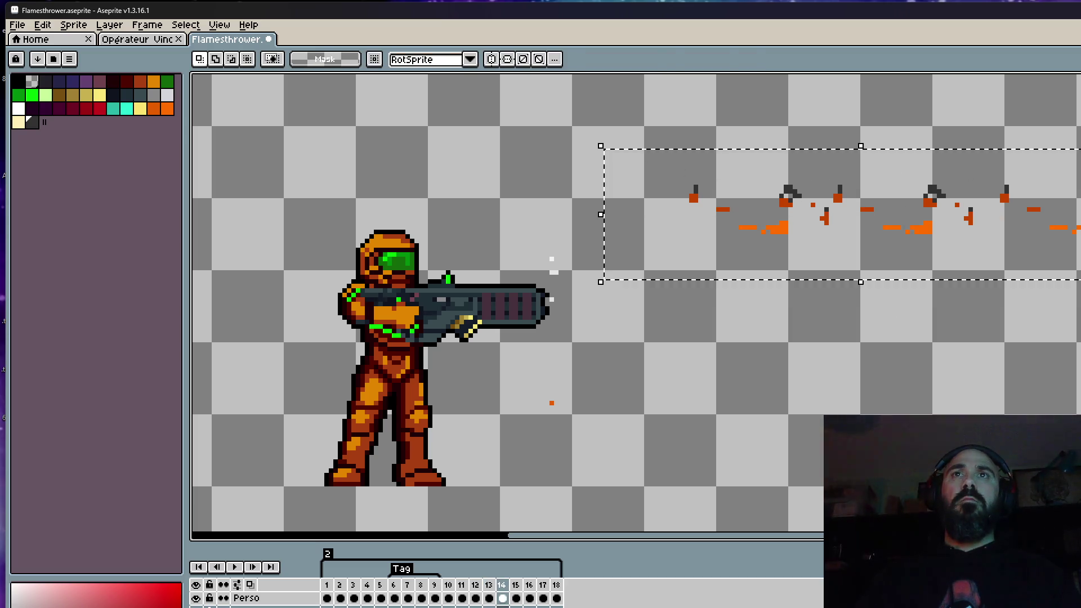
key(Right)
key(ctrl+d)
key(Right)
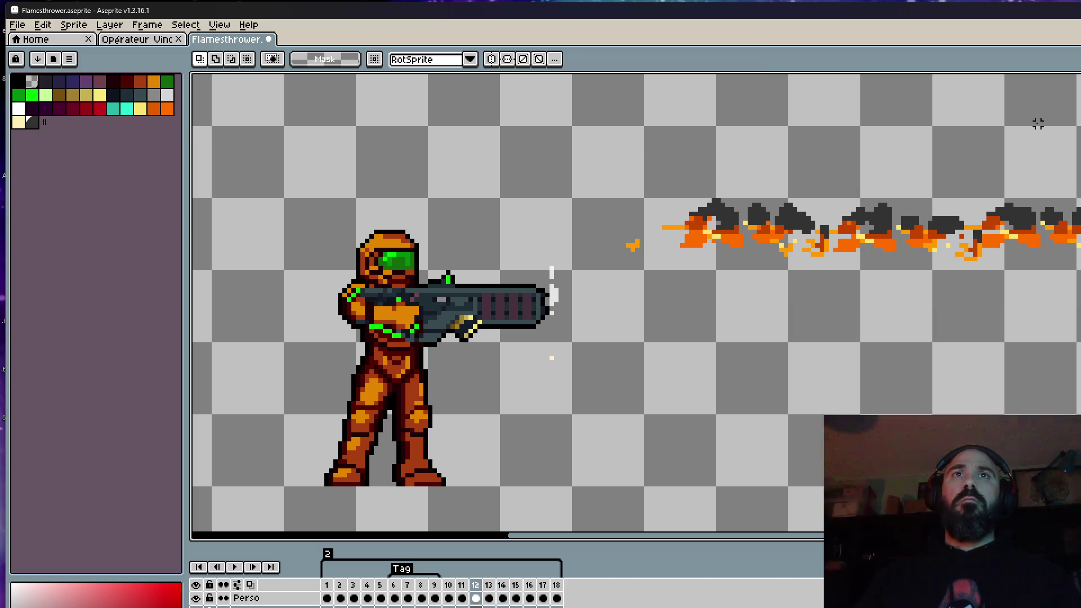
key(Left)
key(Left)
key(Right)
key(Return)
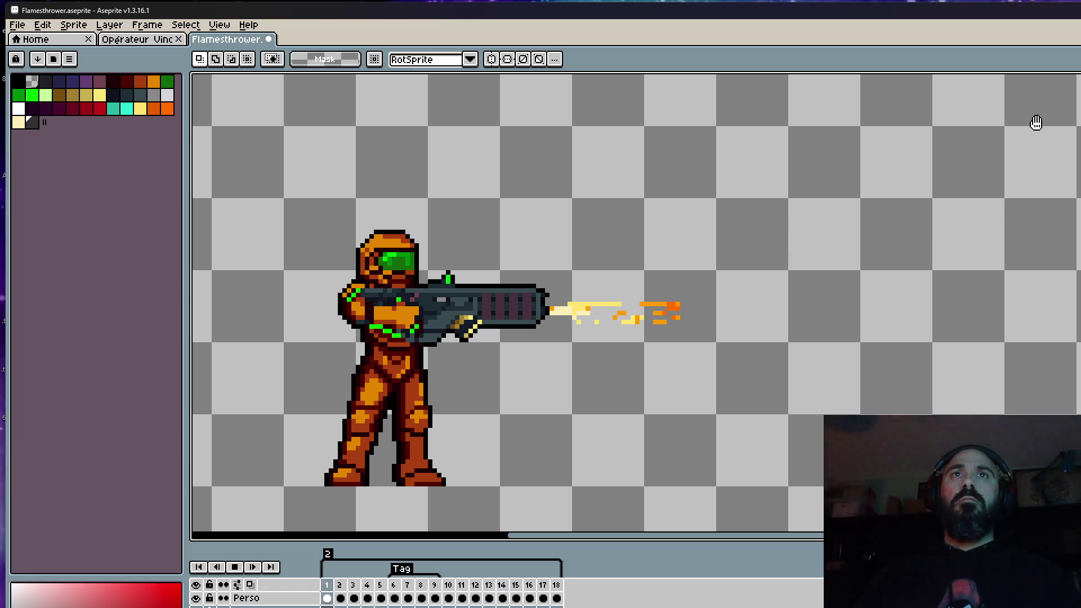
scroll(1037, 123, down, 2)
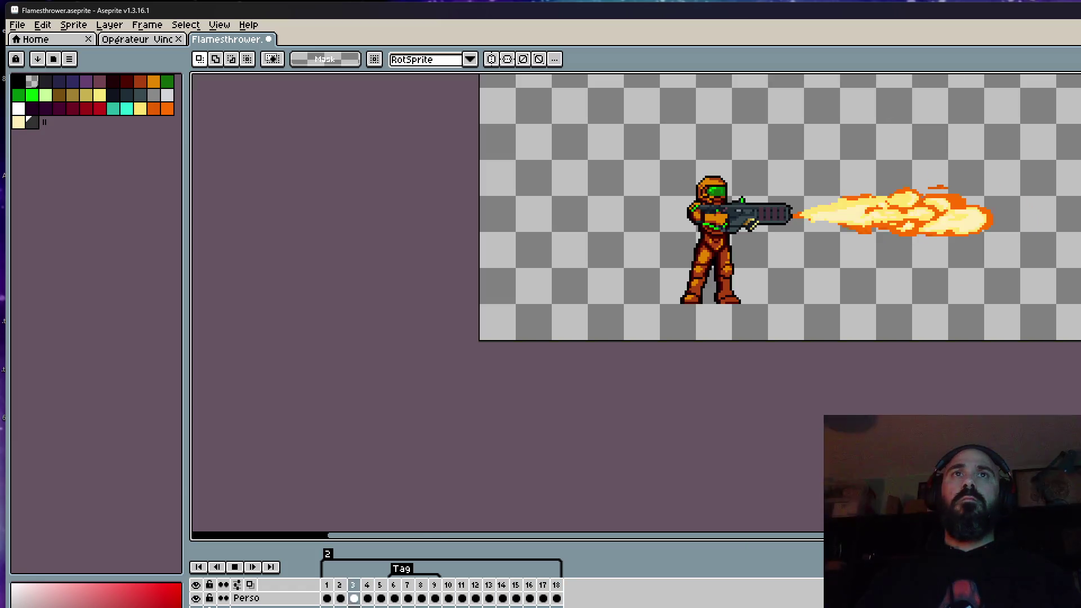
mouse_move(1035, 190)
mouse_down()
mouse_move(880, 285)
mouse_move(873, 276)
mouse_up()
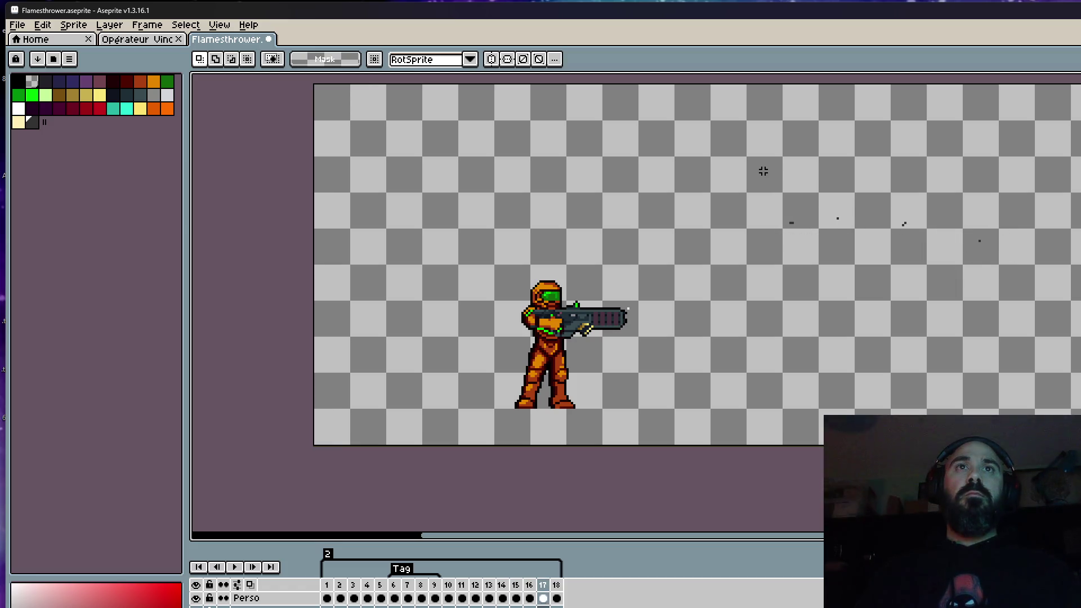
drag(739, 183, 862, 273)
click(855, 265)
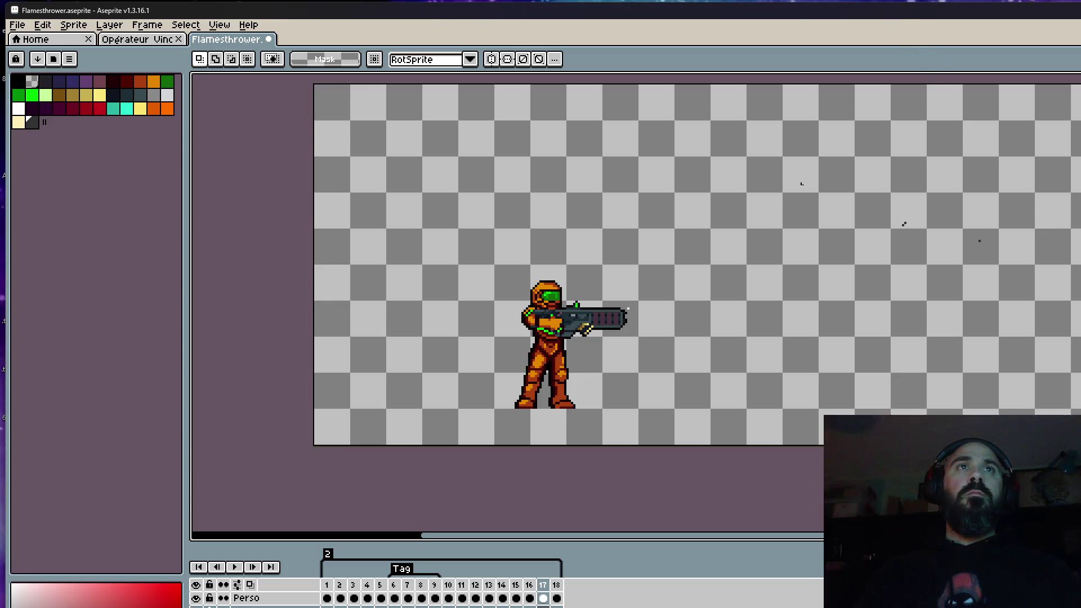
scroll(684, 216, down, 2)
scroll(659, 221, up, 2)
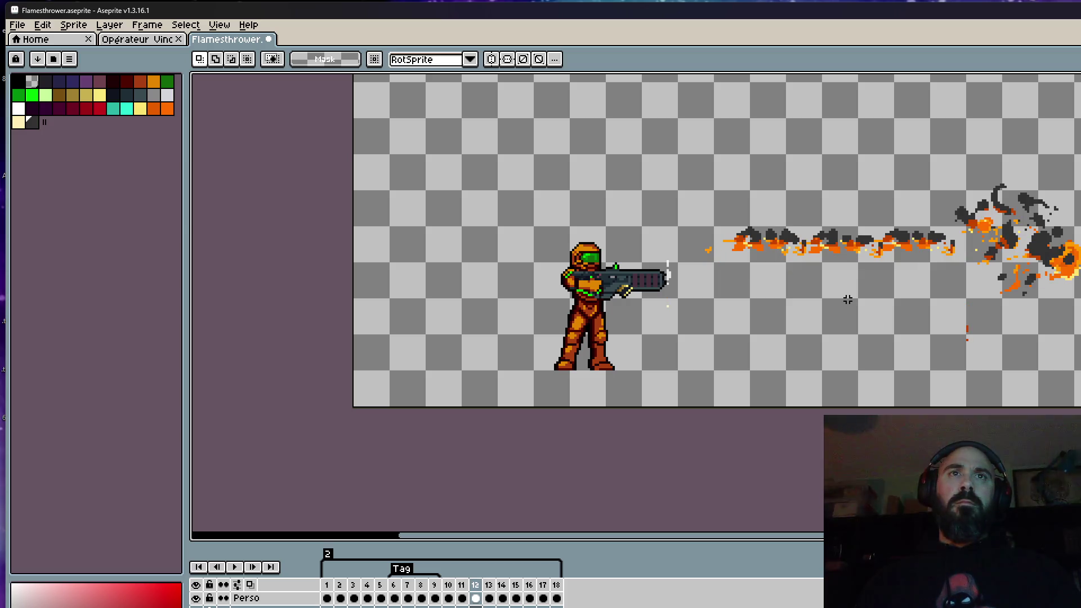
scroll(846, 299, up, 1)
scroll(875, 239, up, 1)
scroll(874, 239, up, 1)
key(i)
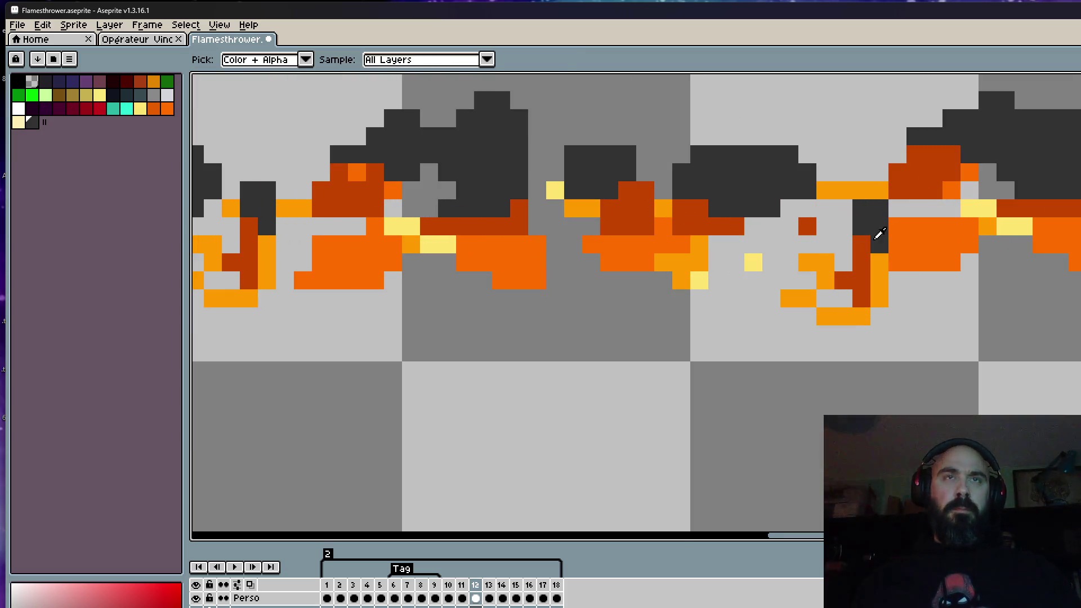
key(b)
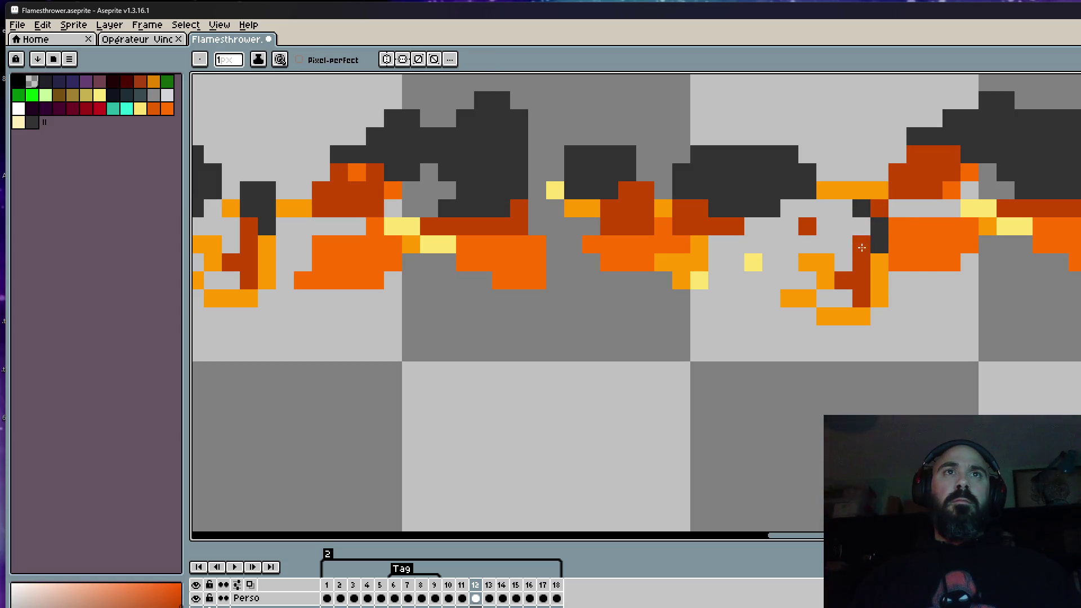
scroll(853, 222, down, 5)
scroll(851, 211, up, 4)
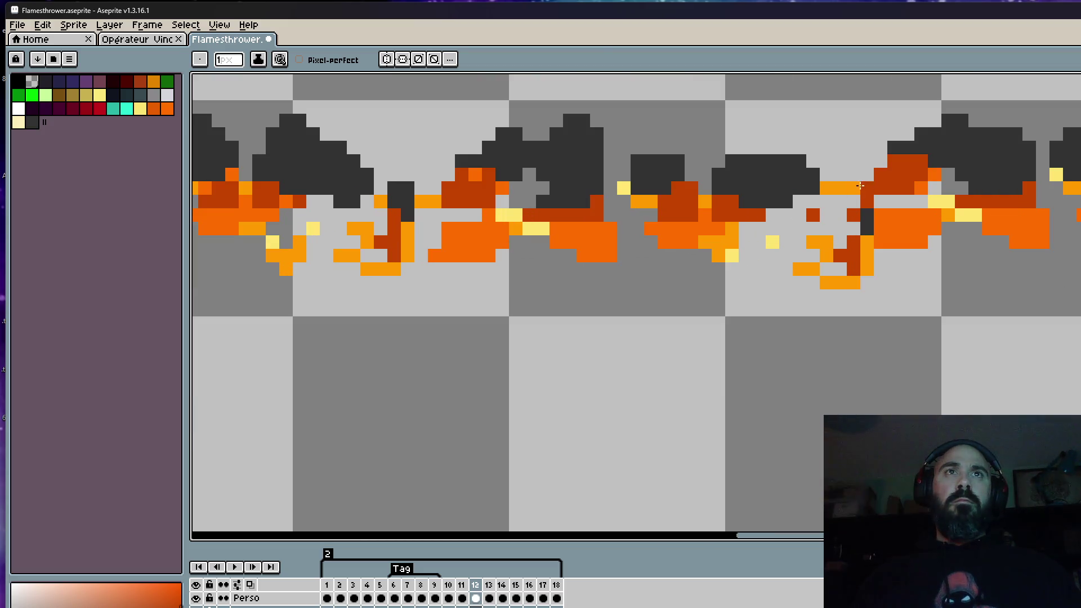
scroll(874, 199, down, 3)
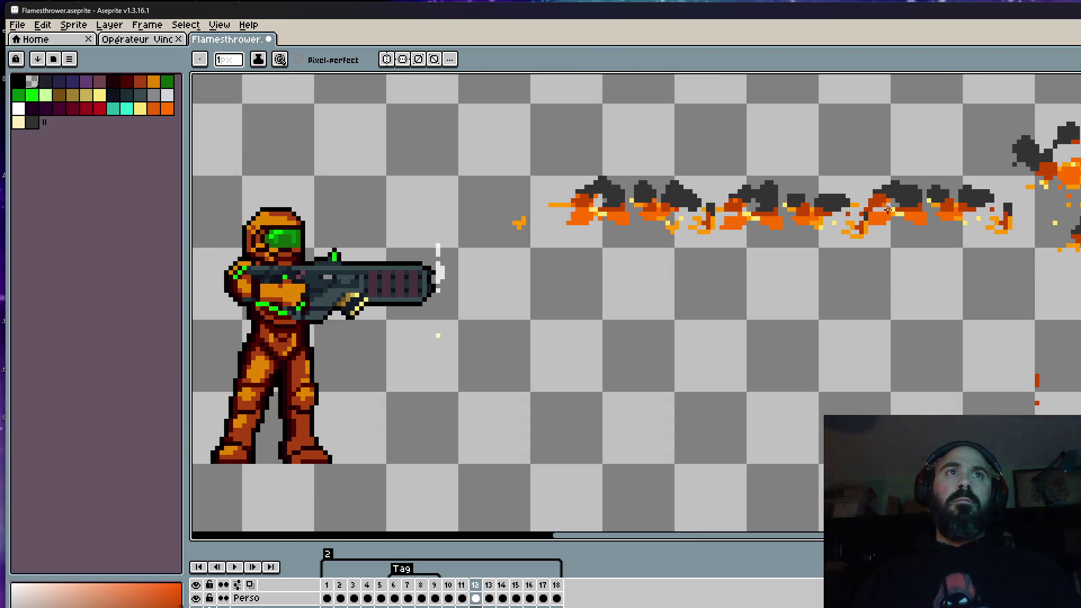
scroll(734, 211, up, 1)
scroll(734, 211, up, 1)
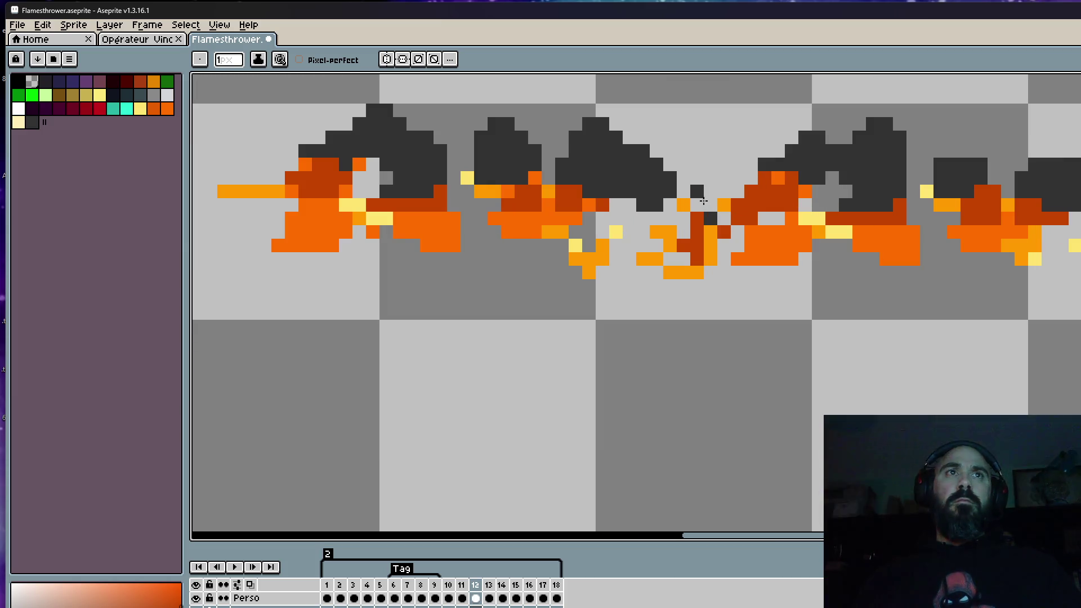
scroll(691, 237, down, 3)
key(Right)
key(Left)
scroll(678, 243, up, 1)
scroll(679, 243, up, 2)
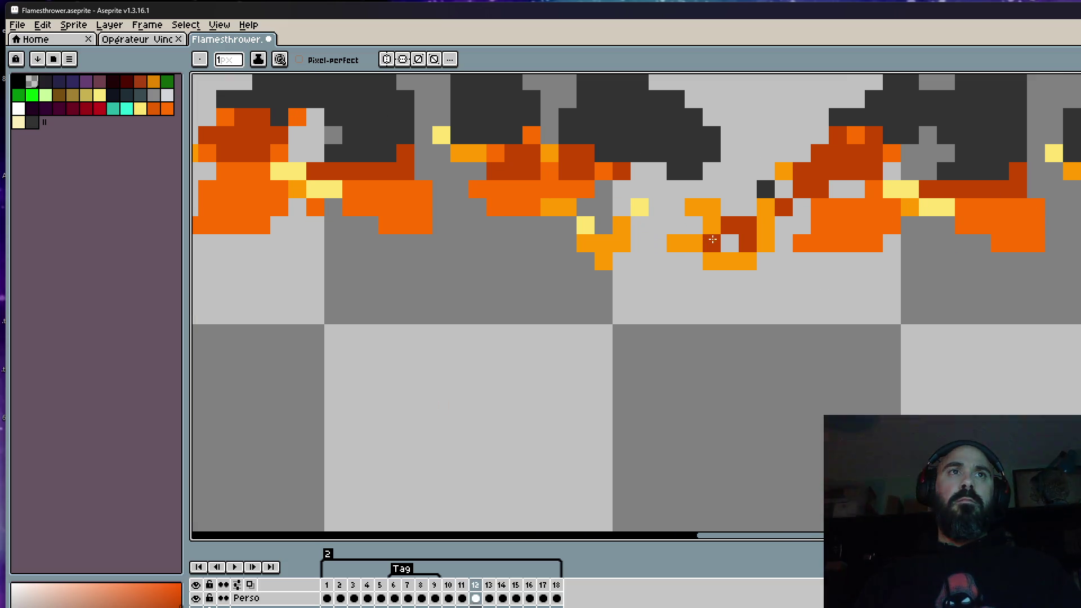
scroll(760, 212, down, 2)
key(Right)
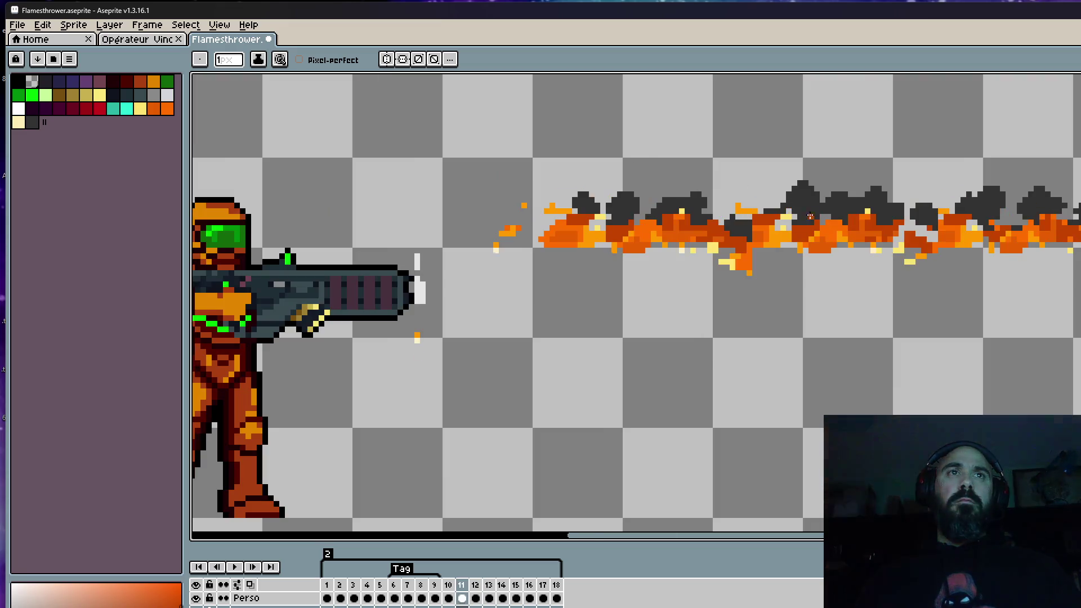
key(Left)
key(alt)
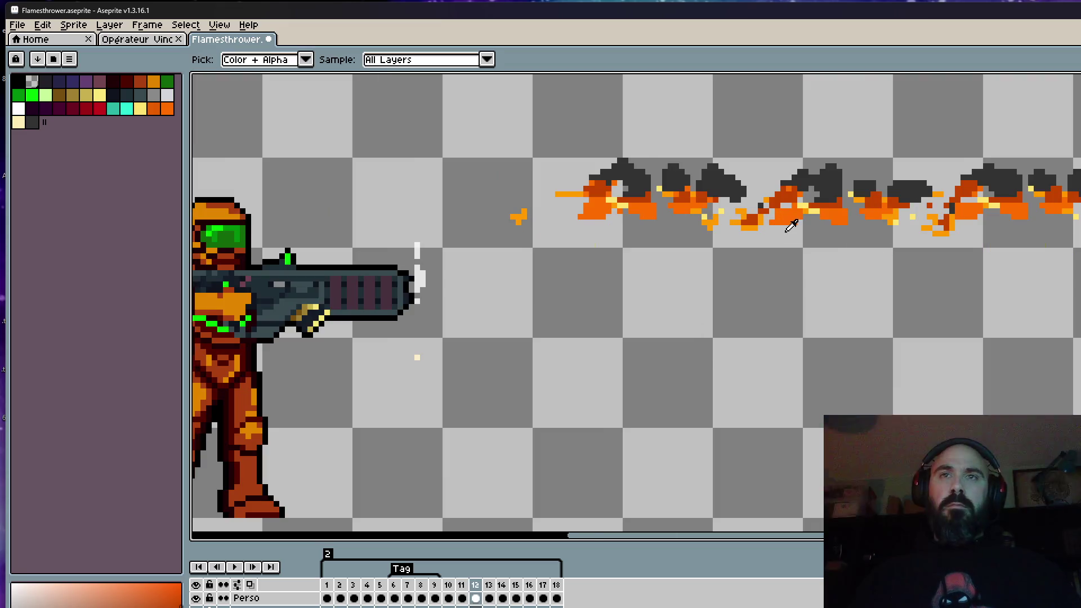
click(797, 206)
scroll(751, 219, up, 2)
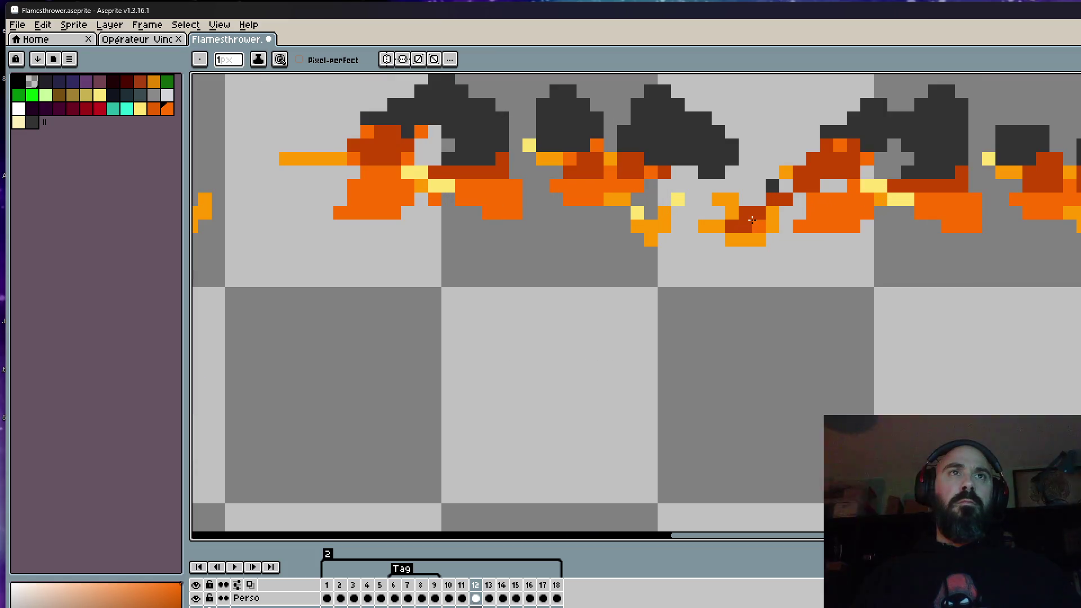
scroll(743, 216, down, 2)
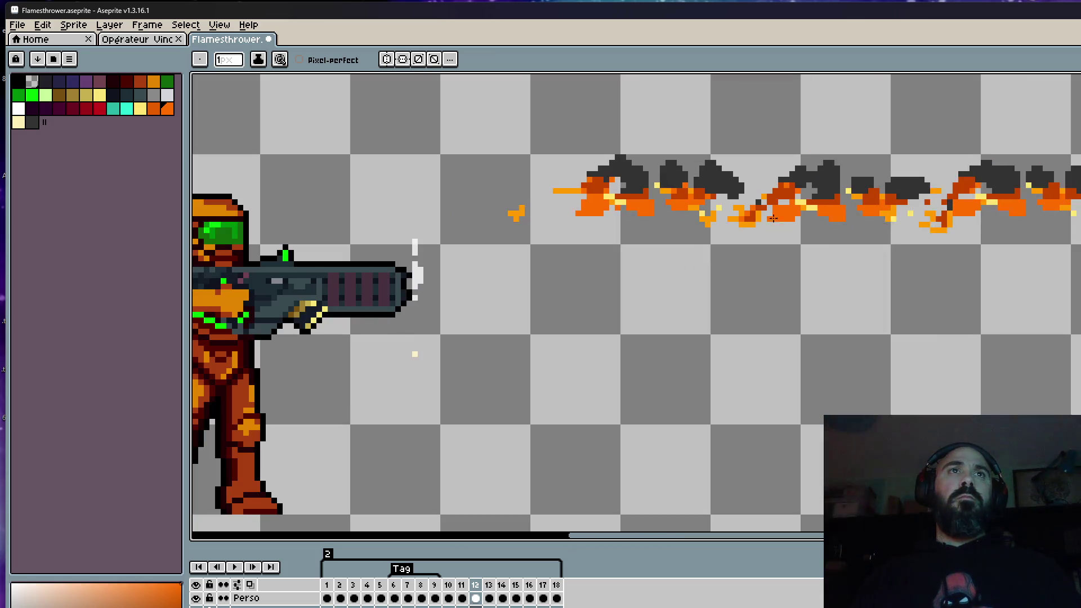
scroll(761, 217, down, 1)
key(Right)
key(Left)
key(Right)
scroll(636, 214, up, 1)
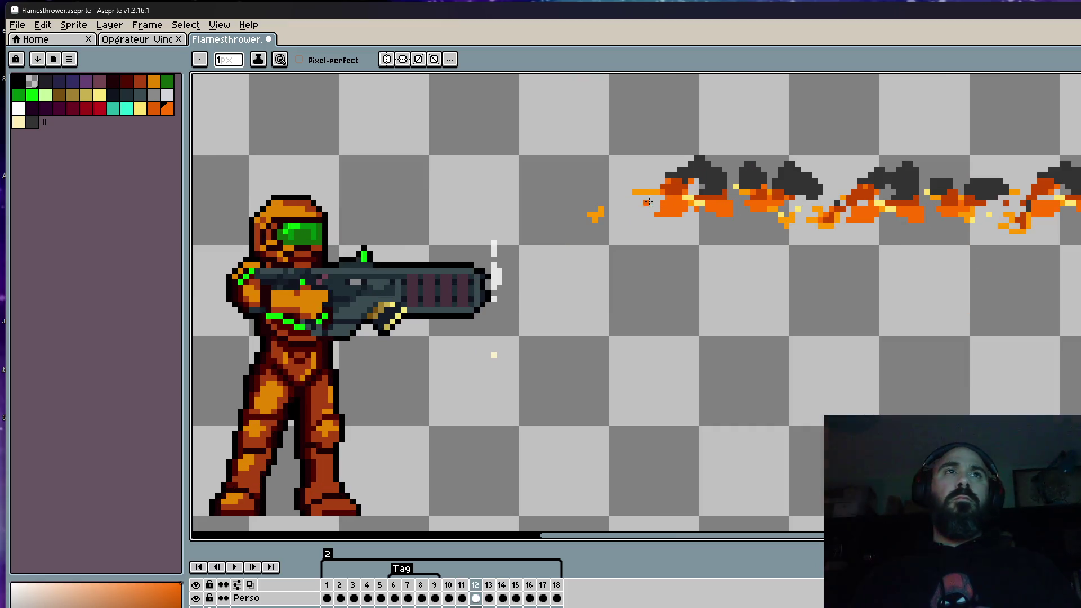
key(Left)
scroll(699, 256, down, 1)
key(Right)
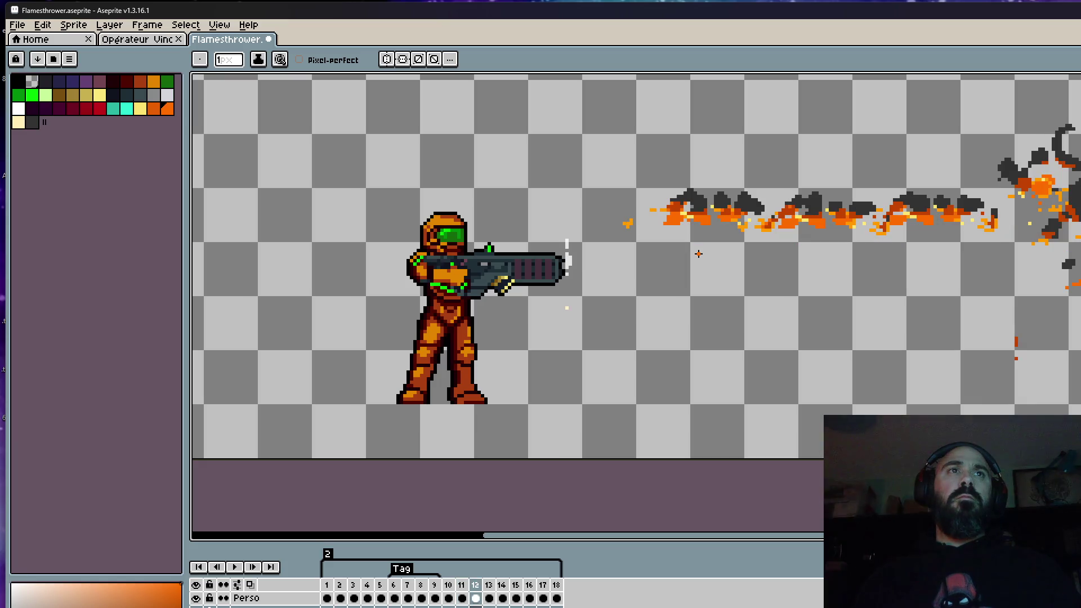
key(Right)
key(Left)
key(Left)
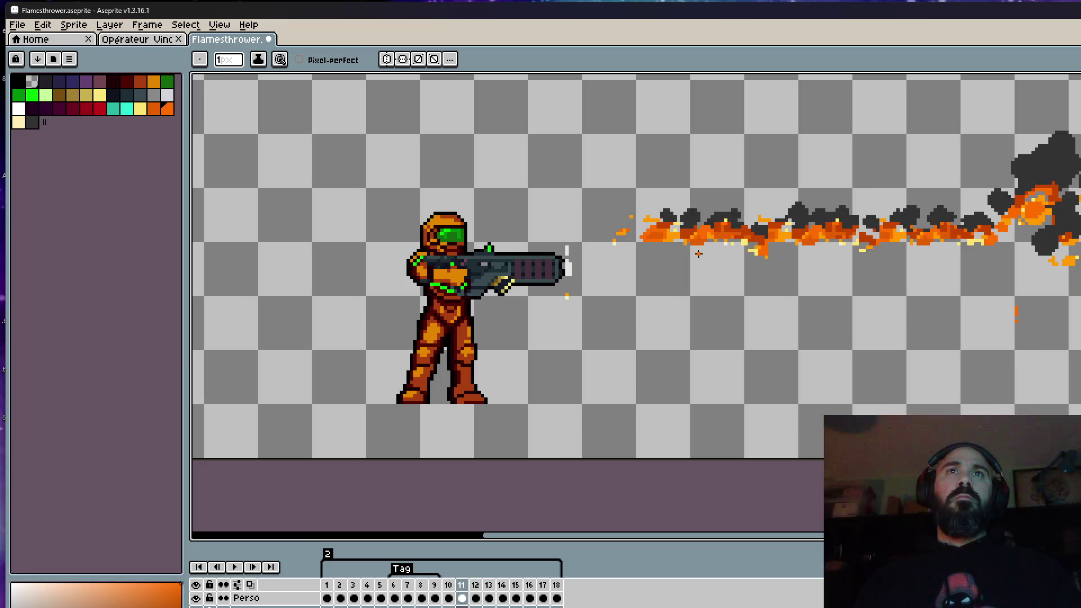
key(Right)
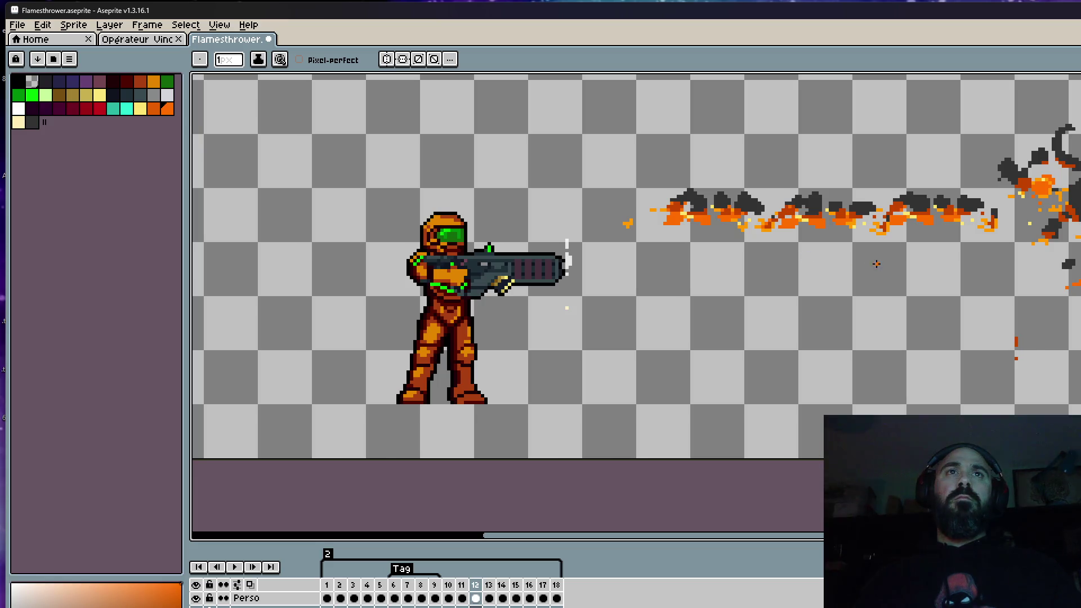
scroll(699, 254, down, 3)
key(Right)
scroll(898, 245, up, 3)
key(Left)
key(Left)
key(Right)
key(Right)
key(Left)
key(Right)
key(Left)
key(Left)
key(Right)
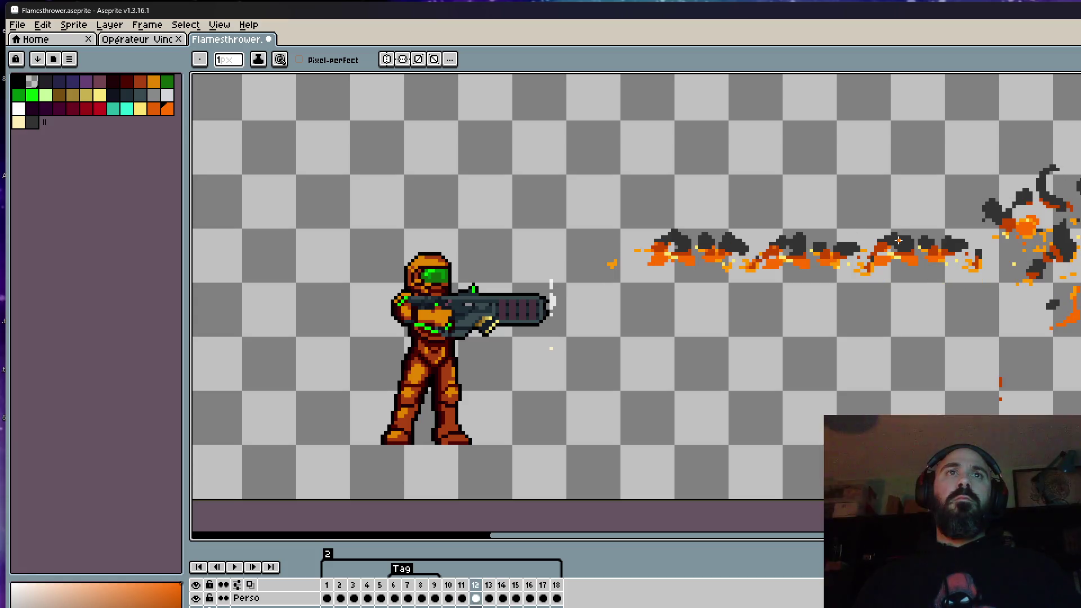
key(Right)
key(Left)
key(Right)
scroll(935, 240, up, 2)
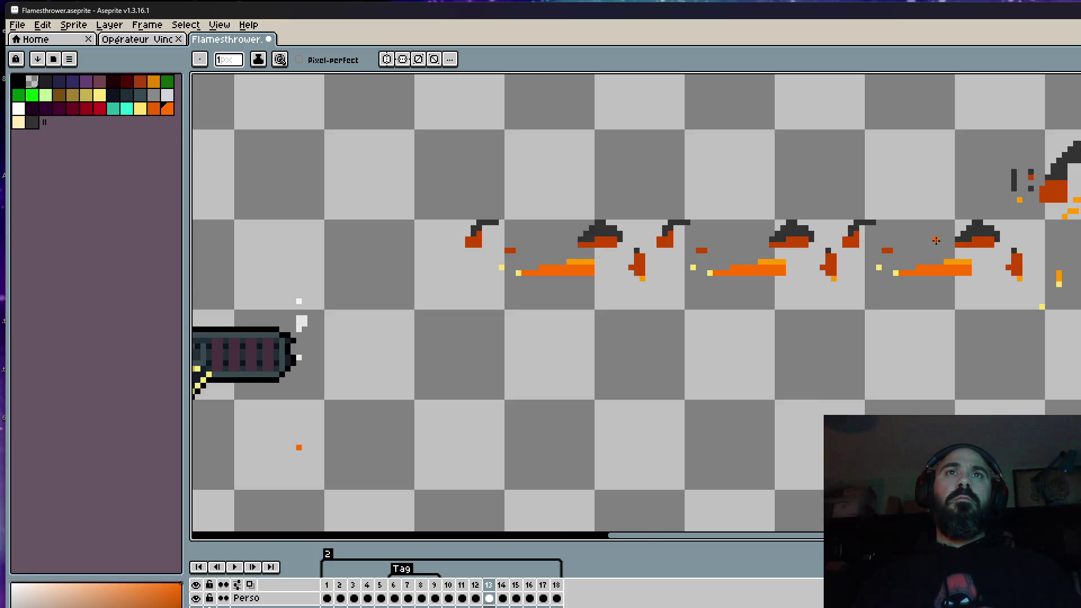
scroll(971, 241, up, 1)
Eyedrop the dark grey and fill out the smoke puffs along frame 13's flame trail
key(i)
click(836, 218)
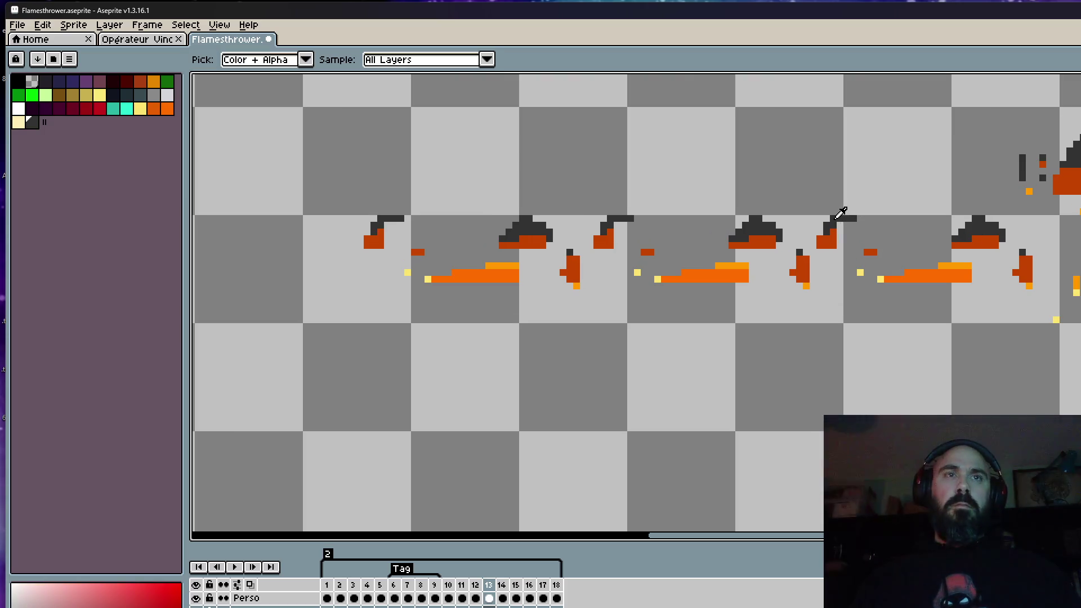
key(b)
click(838, 238)
click(859, 218)
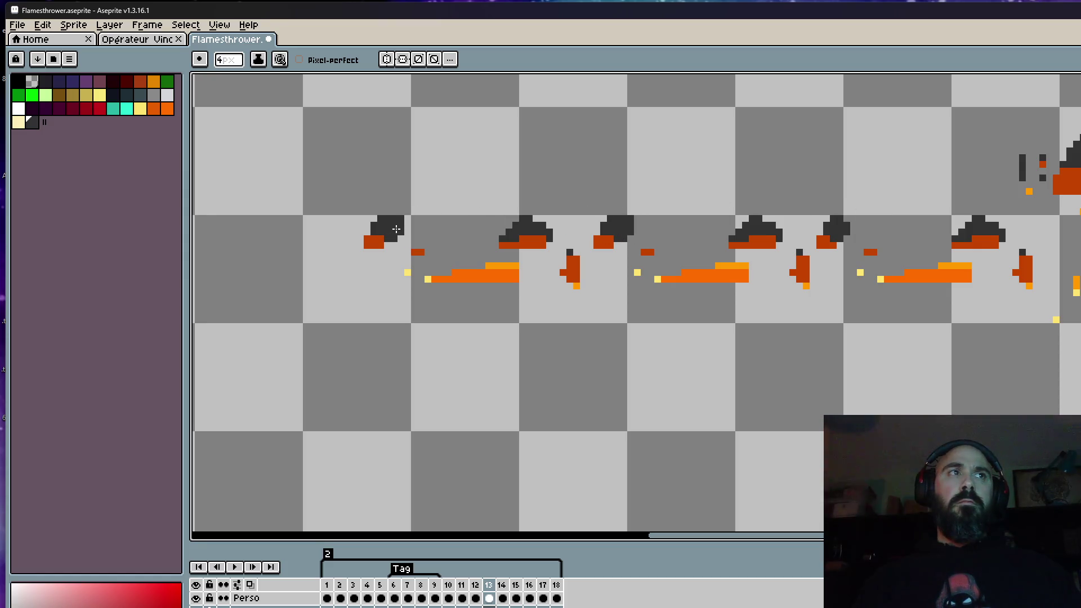
click(371, 247)
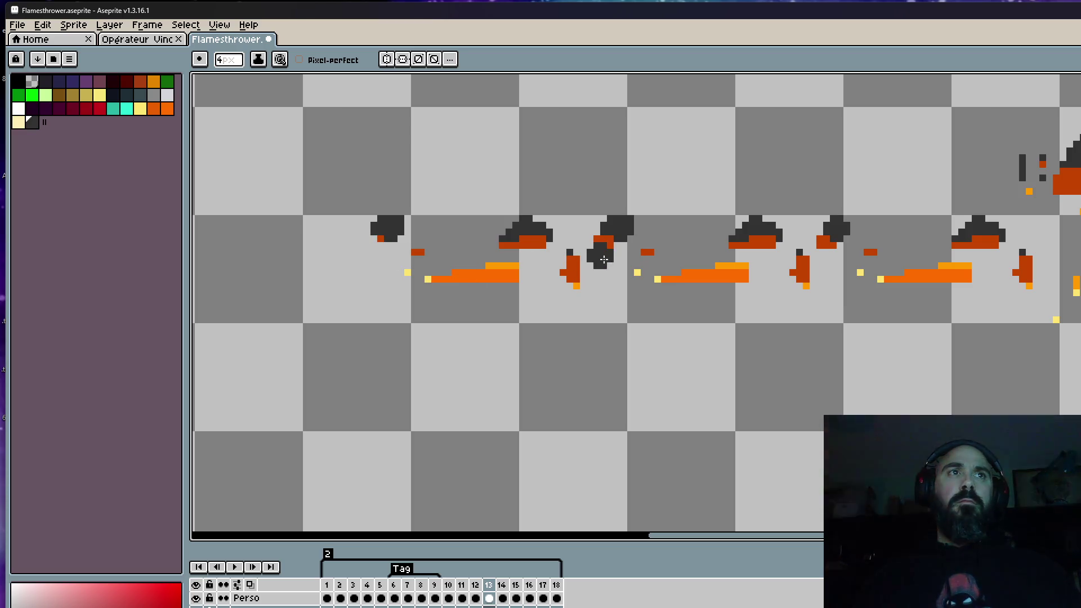
scroll(765, 253, down, 2)
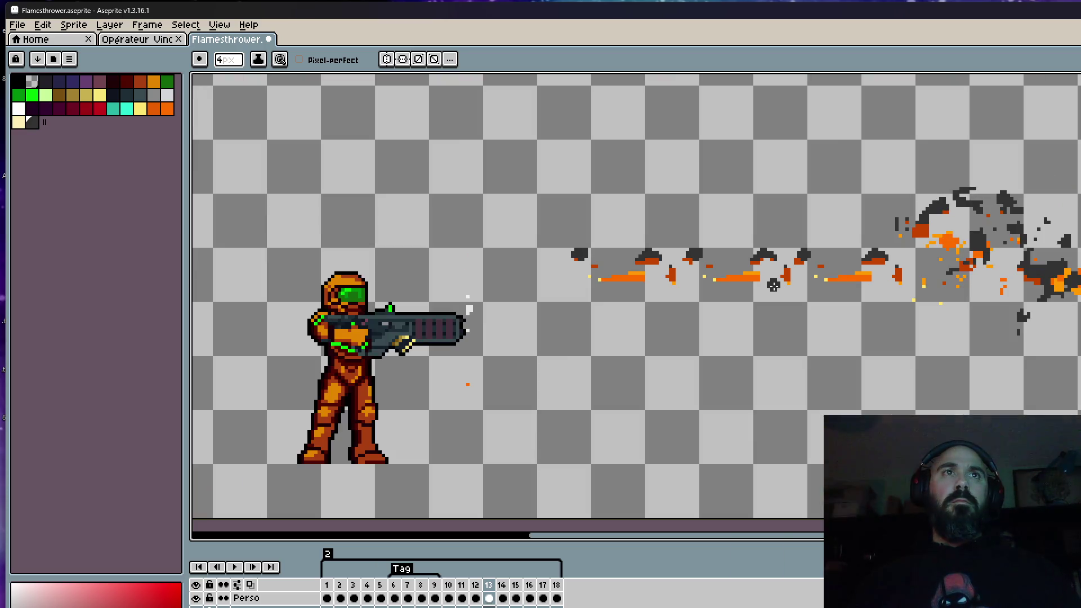
scroll(786, 278, down, 1)
key(Left)
key(Right)
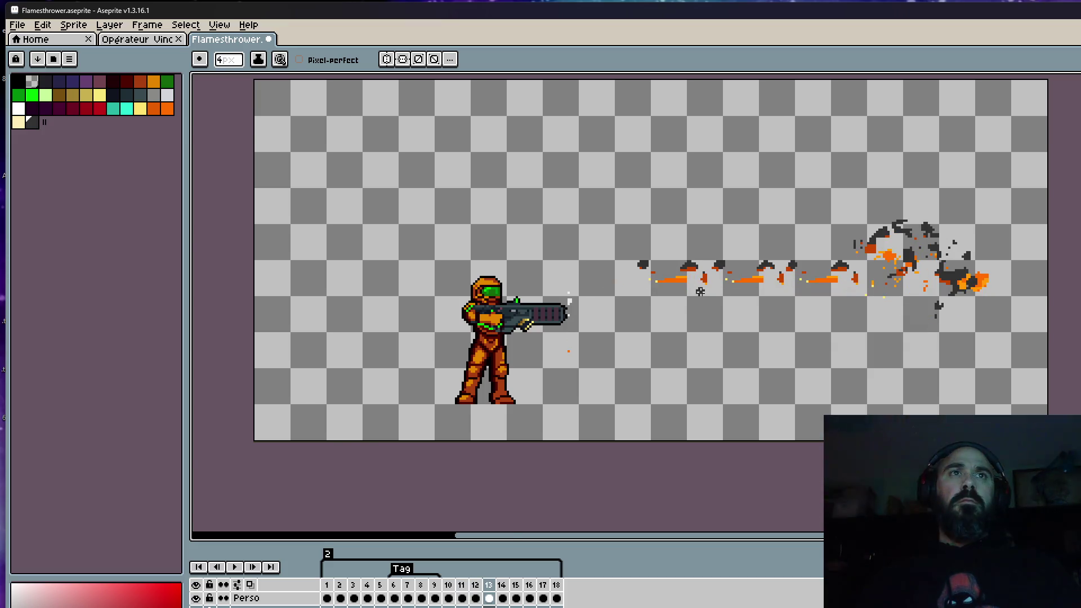
scroll(743, 254, up, 1)
scroll(742, 254, up, 1)
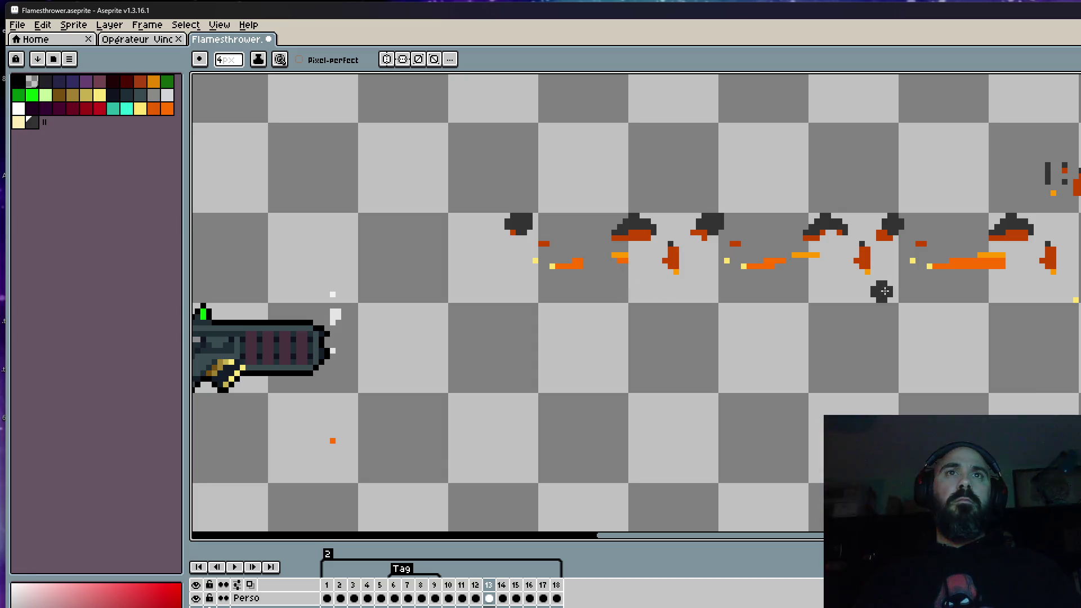
scroll(984, 269, down, 2)
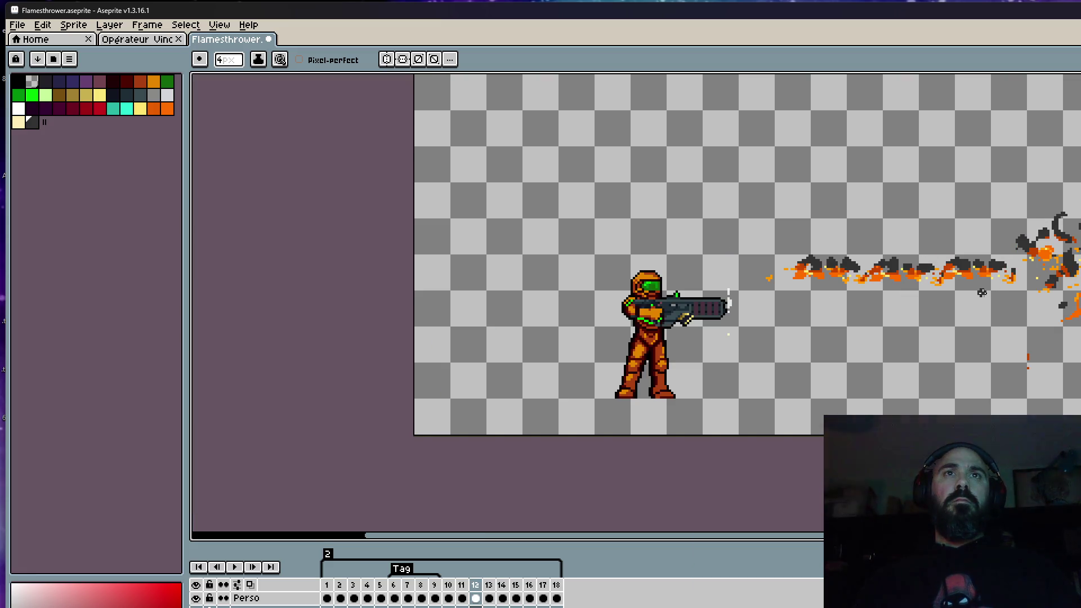
scroll(943, 277, up, 2)
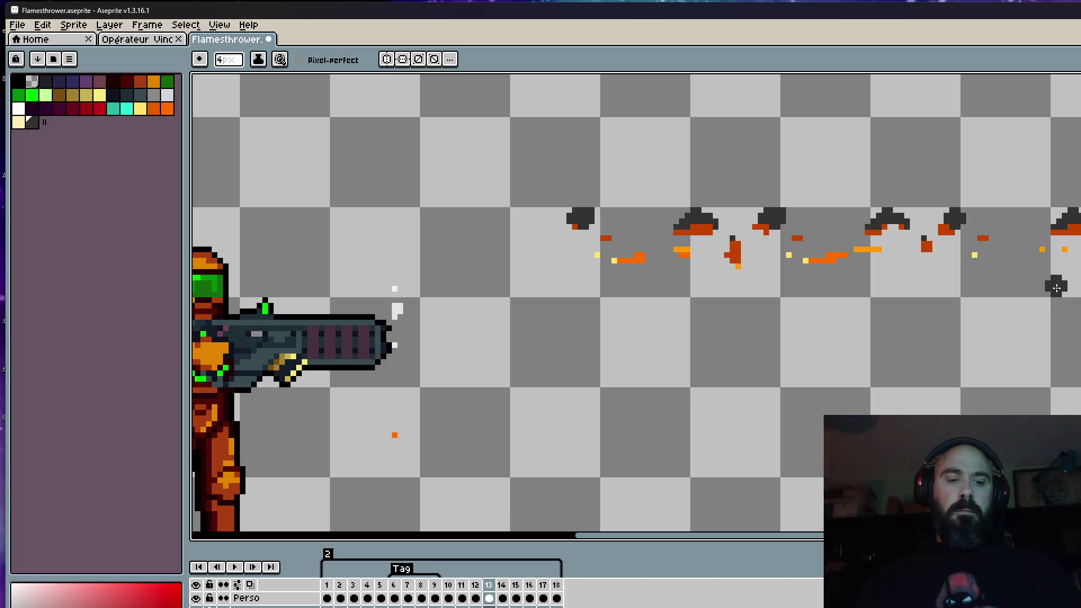
Eyedrop the orange and add pixels to frame 13's flame streaks, flipping to frame 14 to compare
key(i)
click(874, 244)
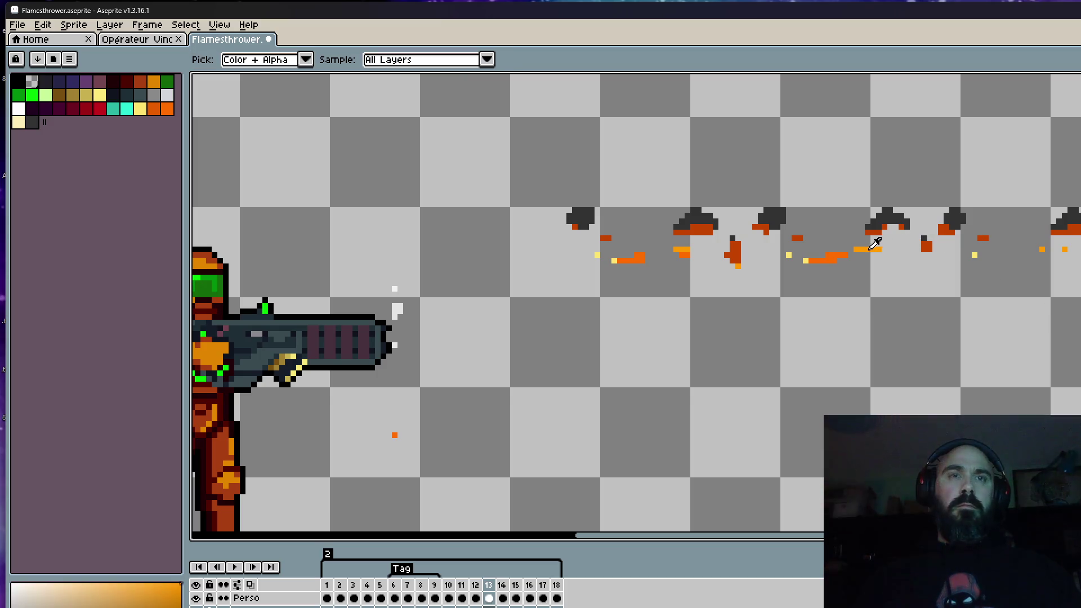
scroll(875, 244, up, 1)
key(b)
click(947, 251)
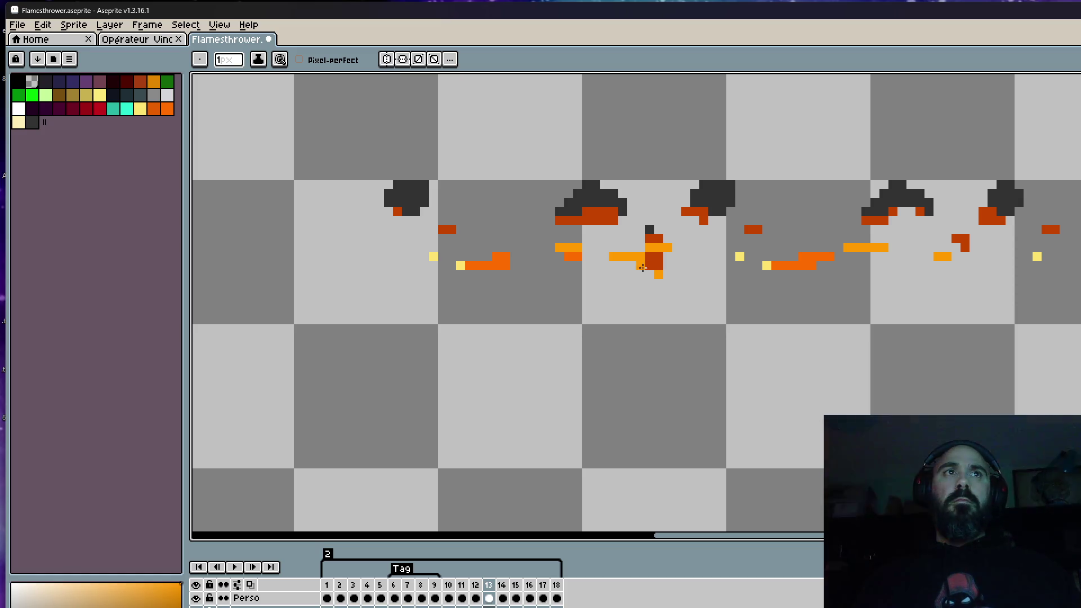
scroll(641, 279, down, 3)
scroll(801, 268, down, 1)
scroll(709, 260, up, 4)
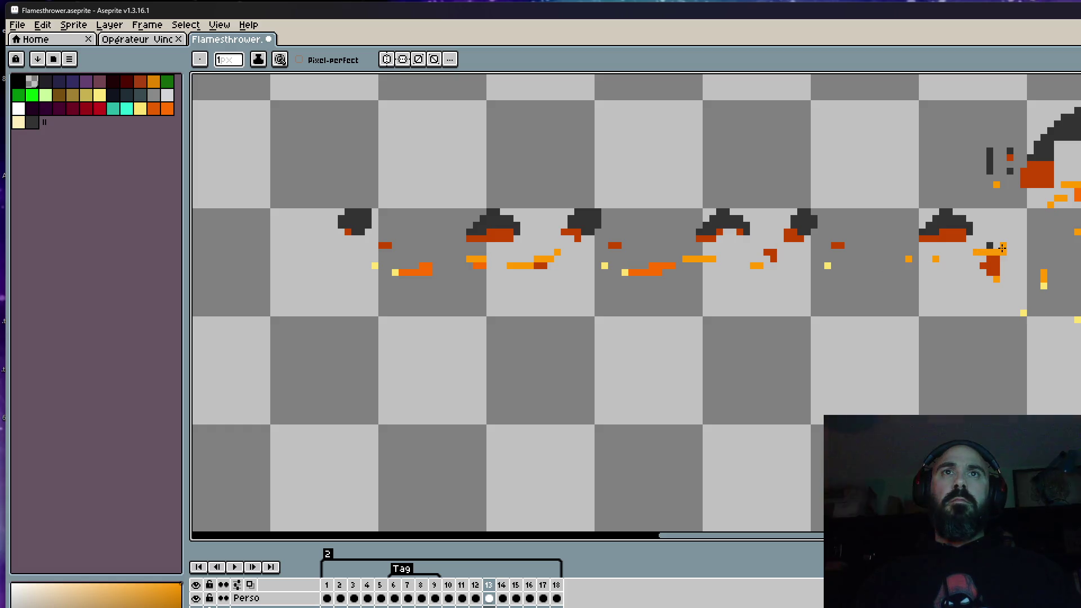
scroll(936, 258, down, 2)
key(Right)
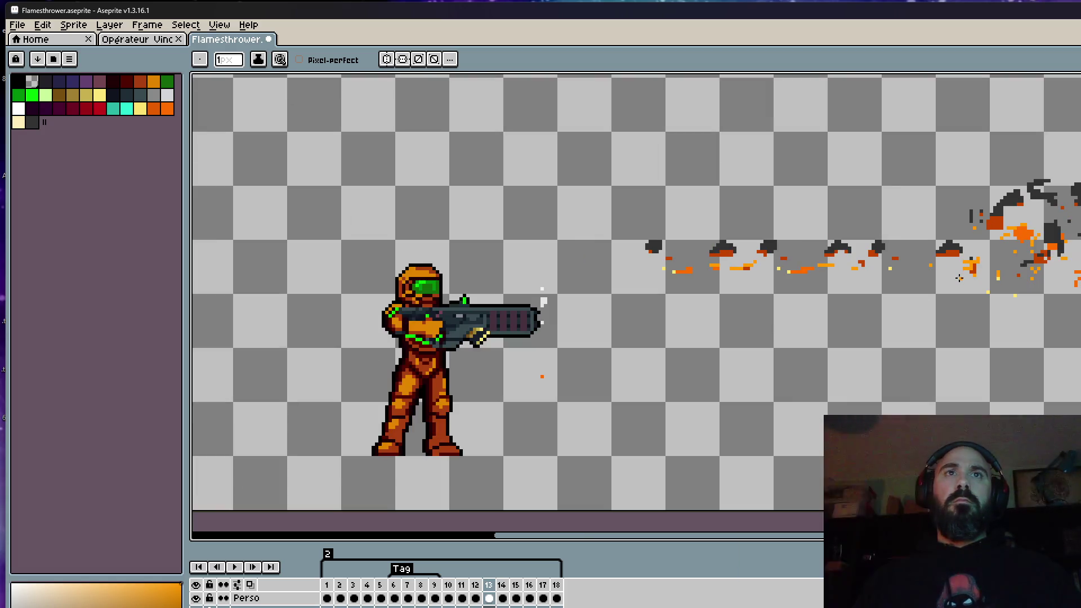
key(Left)
key(Right)
key(Right)
key(Left)
scroll(864, 247, up, 2)
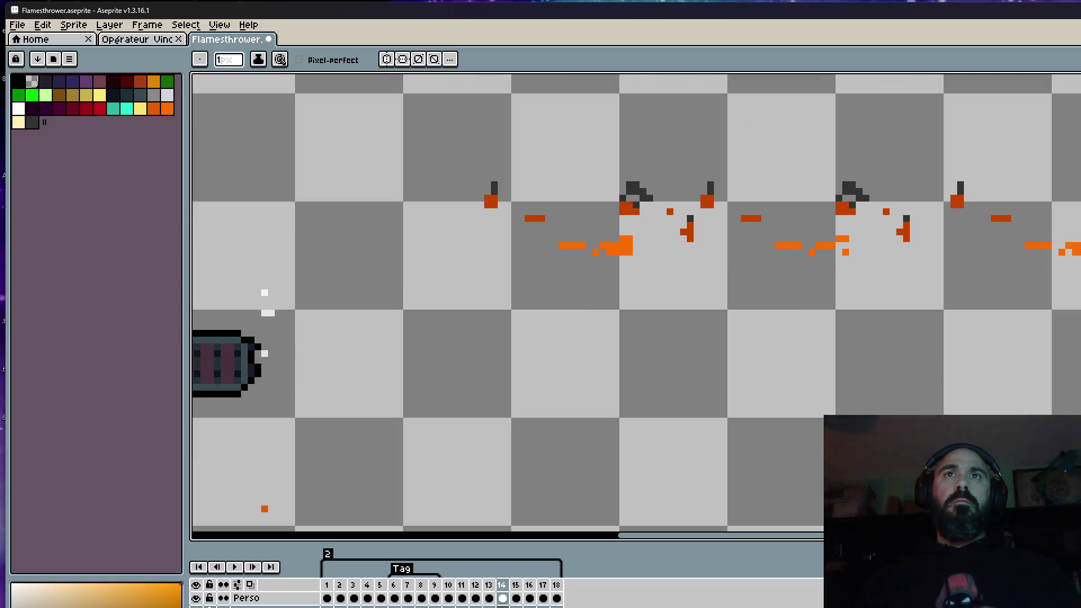
scroll(576, 268, down, 2)
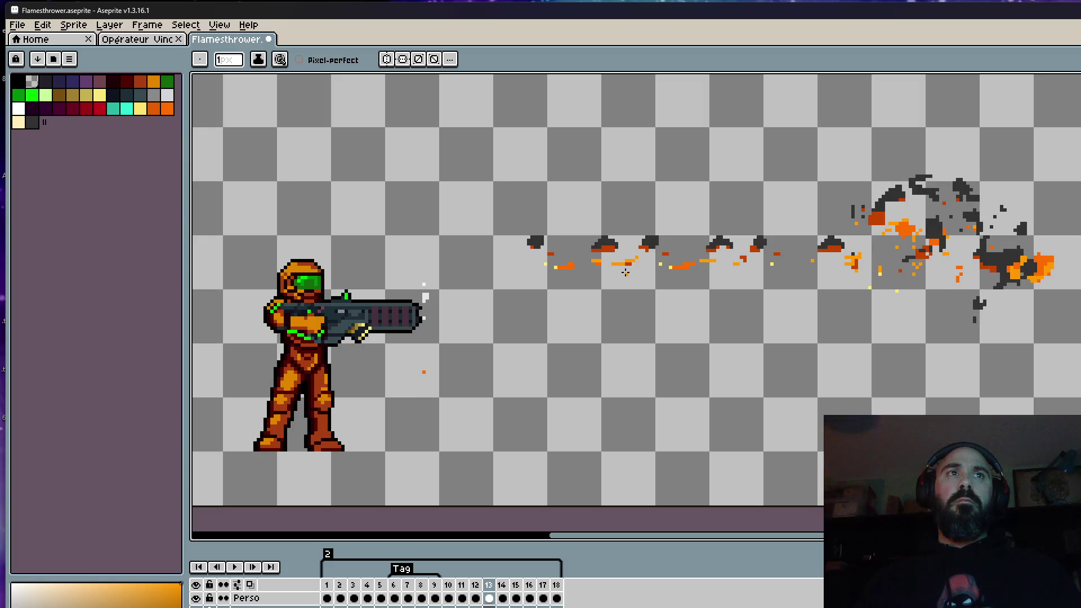
Erase the stray red pixels along frame 14's flame trail
key(Right)
key(Right)
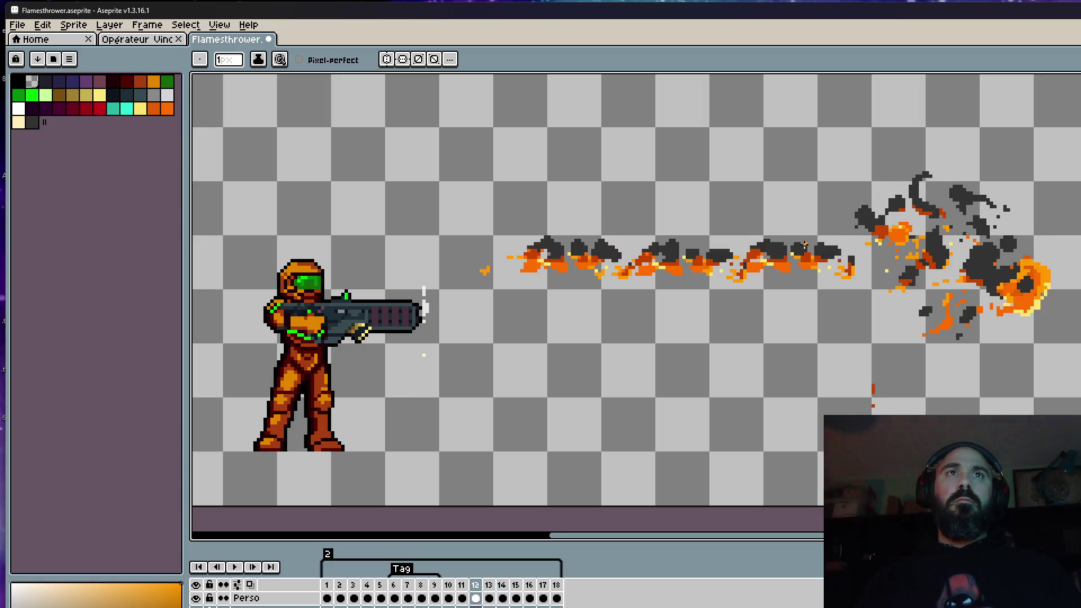
key(Left)
key(Left)
scroll(770, 235, up, 1)
scroll(676, 241, up, 2)
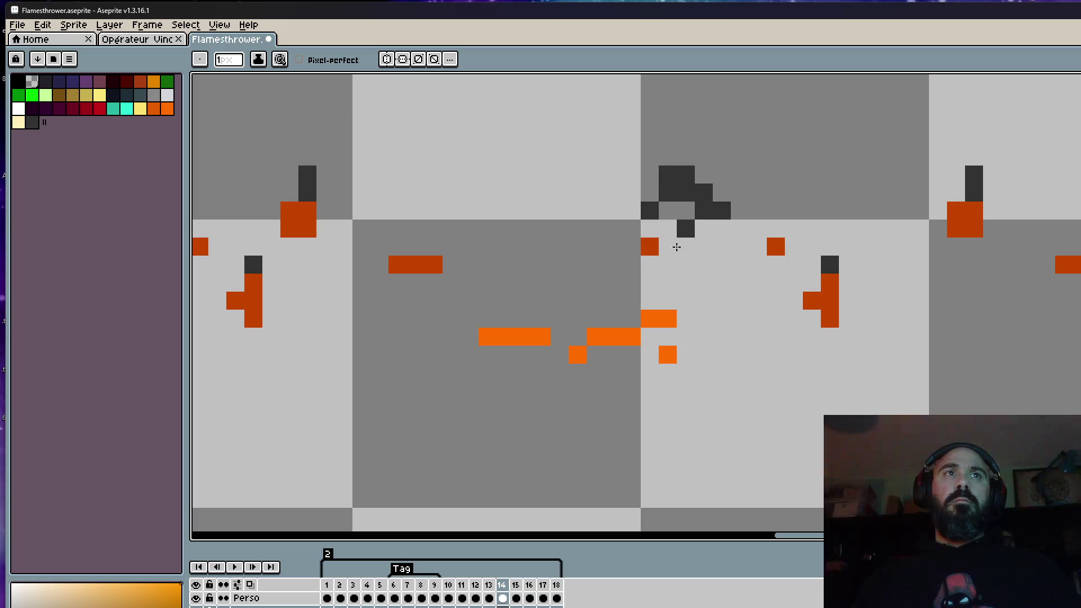
scroll(676, 243, down, 2)
scroll(491, 239, up, 2)
mouse_move(375, 223)
mouse_down()
mouse_move(362, 241)
mouse_move(384, 240)
mouse_up()
scroll(385, 240, down, 1)
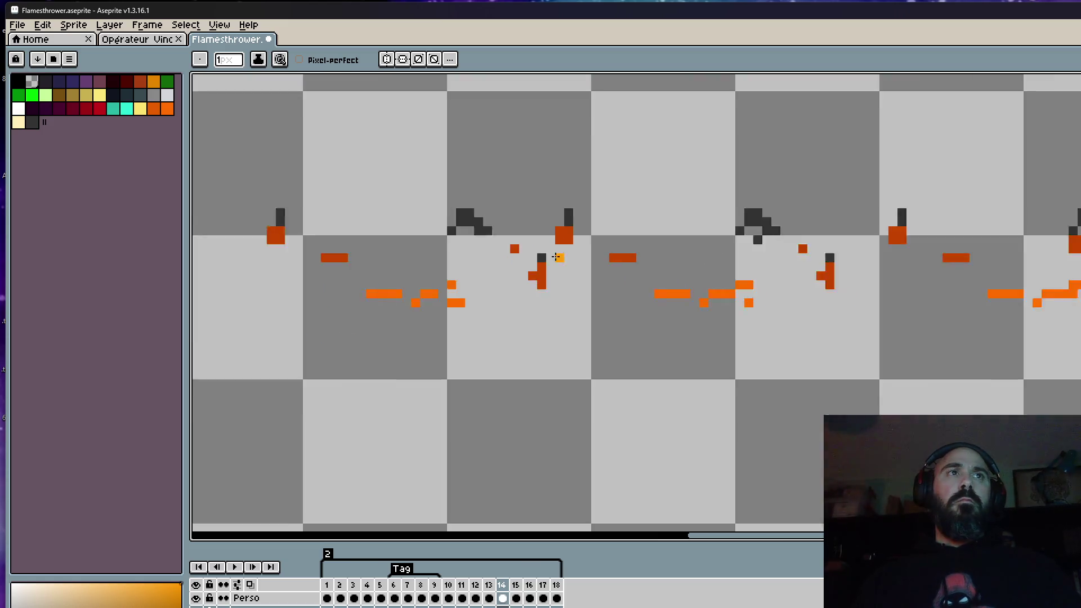
scroll(555, 238, up, 1)
drag(573, 232, 572, 208)
scroll(572, 208, down, 4)
scroll(572, 208, down, 1)
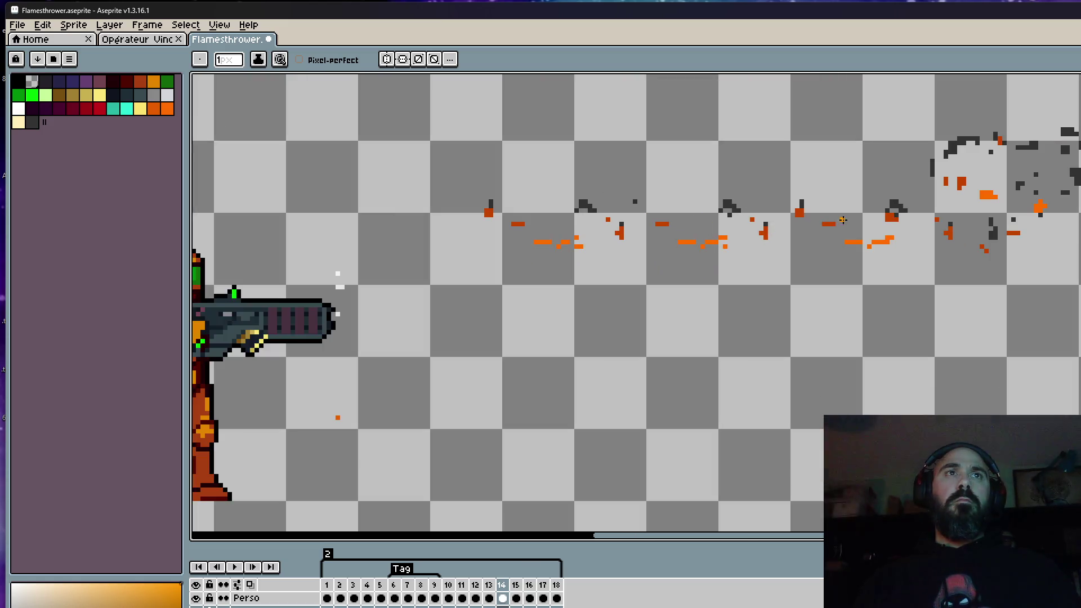
scroll(883, 212, up, 2)
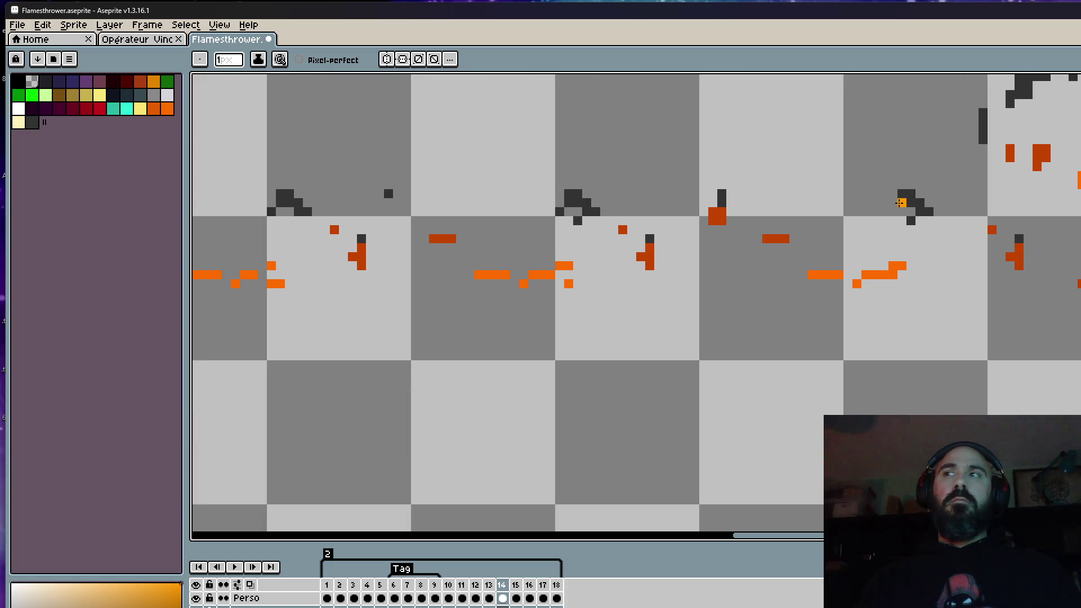
scroll(901, 203, down, 2)
scroll(902, 205, down, 1)
Flip between frame 14 and its neighbours to check the cleaned flame trail
key(Left)
key(Left)
key(Right)
key(Right)
key(Left)
key(Right)
scroll(794, 228, up, 1)
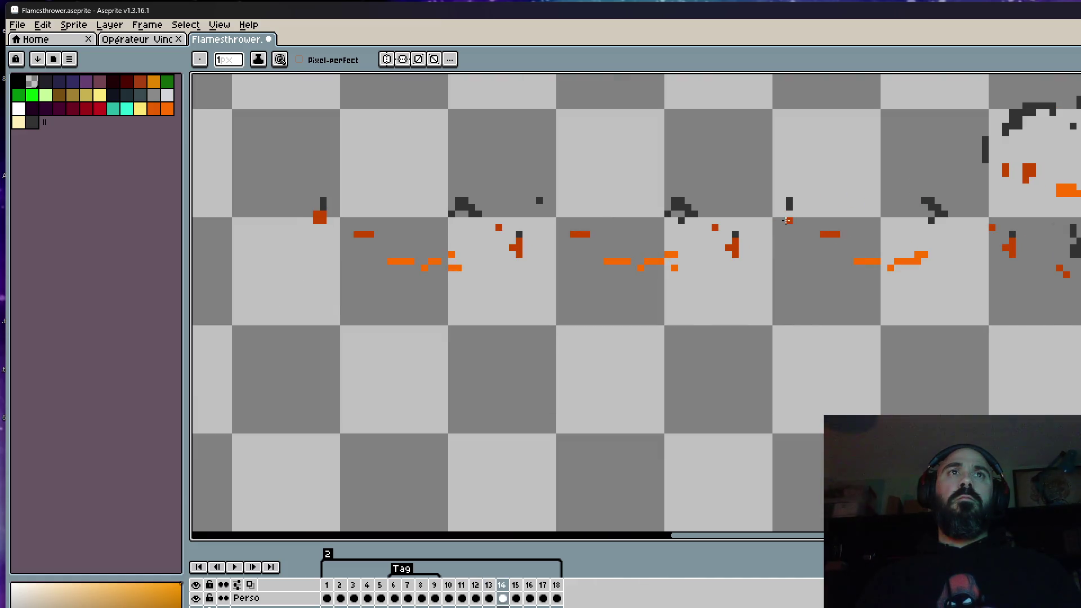
key(Right)
key(Right)
key(Left)
key(Left)
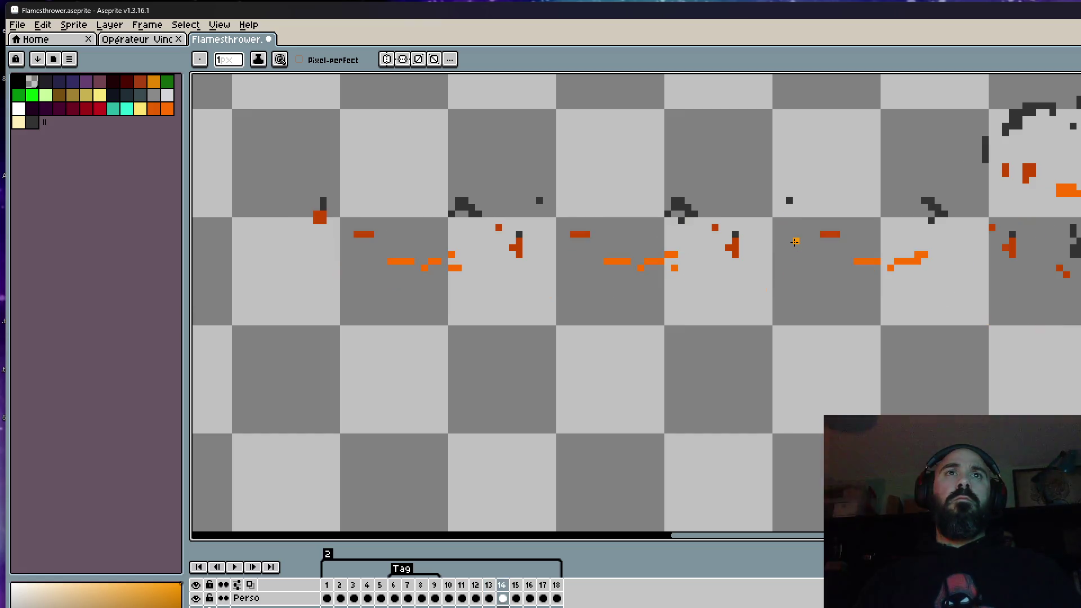
key(Left)
key(Right)
scroll(891, 272, down, 1)
key(Left)
key(Left)
key(Left)
key(Right)
key(Right)
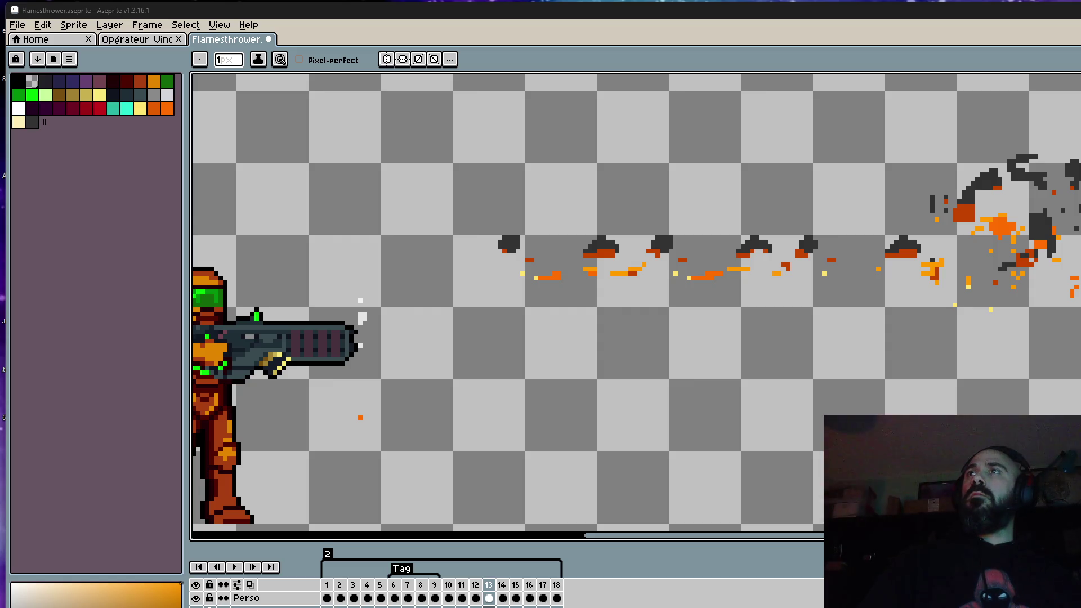
key(minus)
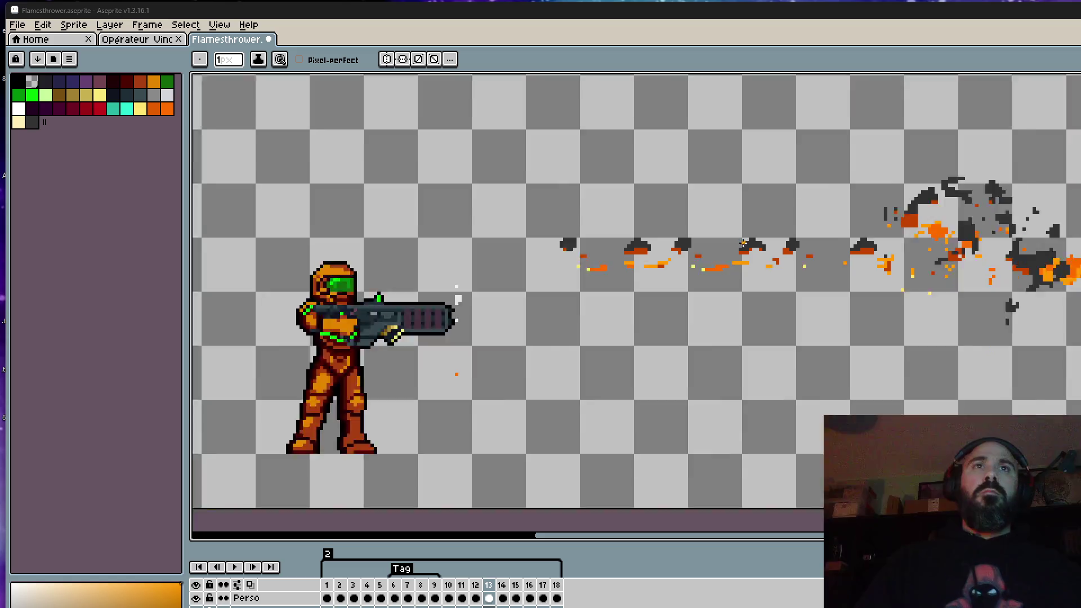
key(minus)
key(minus)
scroll(744, 244, up, 2)
scroll(744, 244, up, 2)
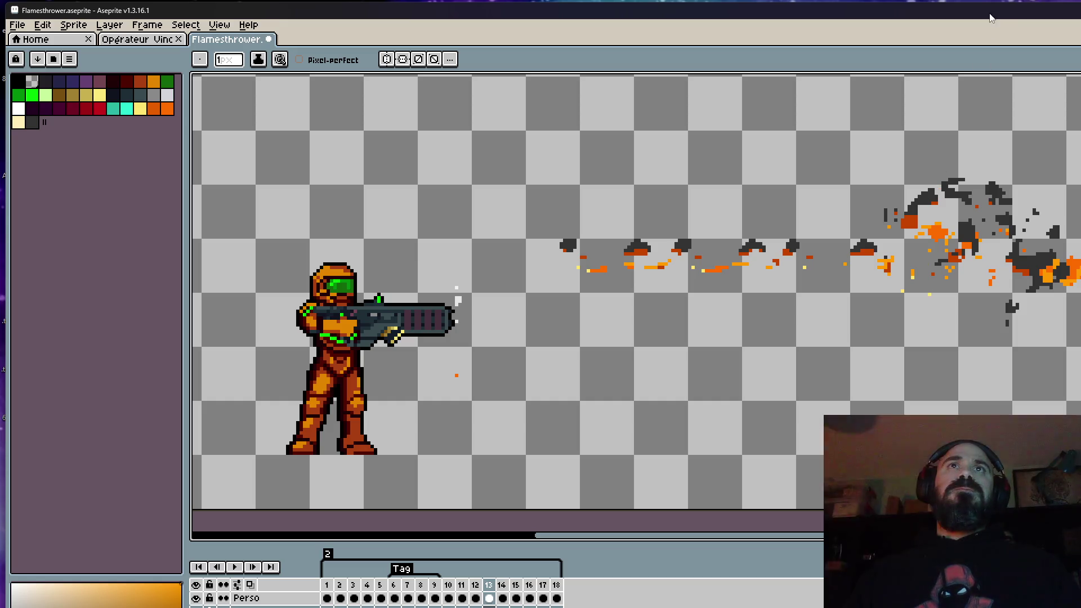
key(Return)
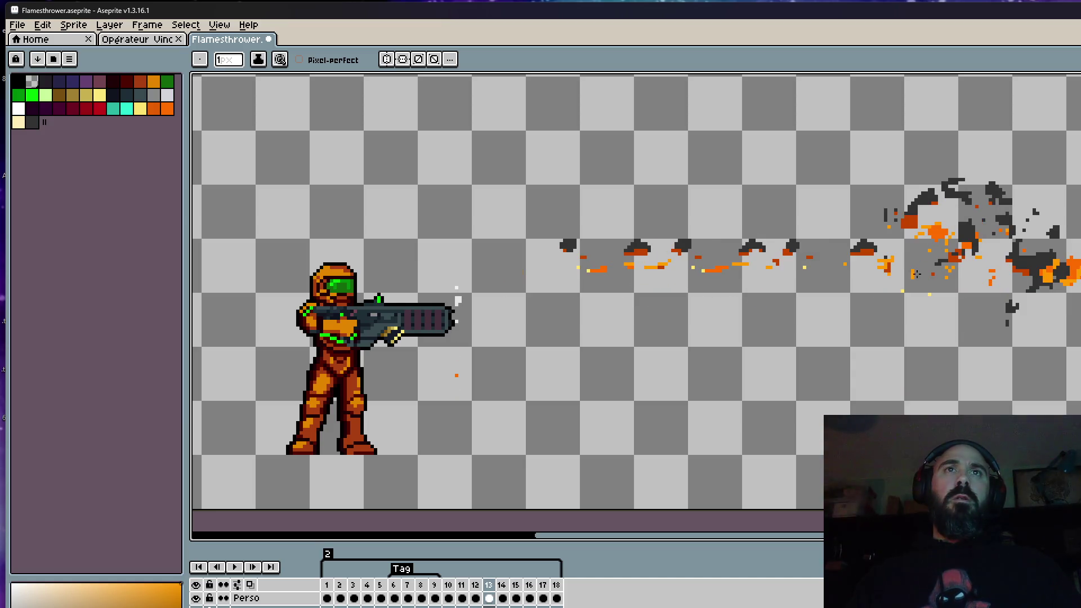
scroll(931, 214, up, 1)
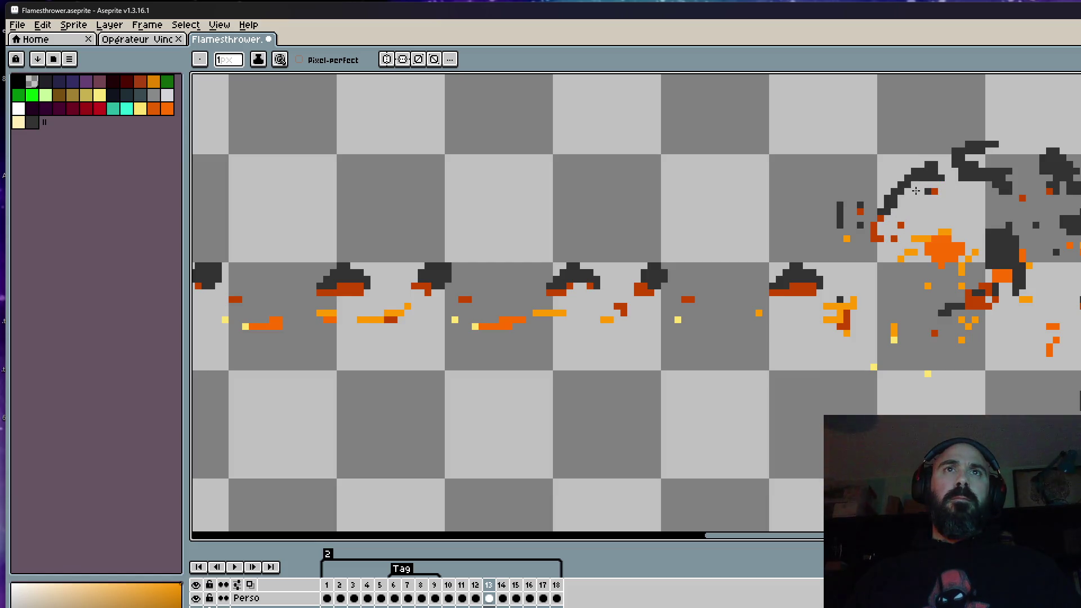
scroll(921, 187, down, 1)
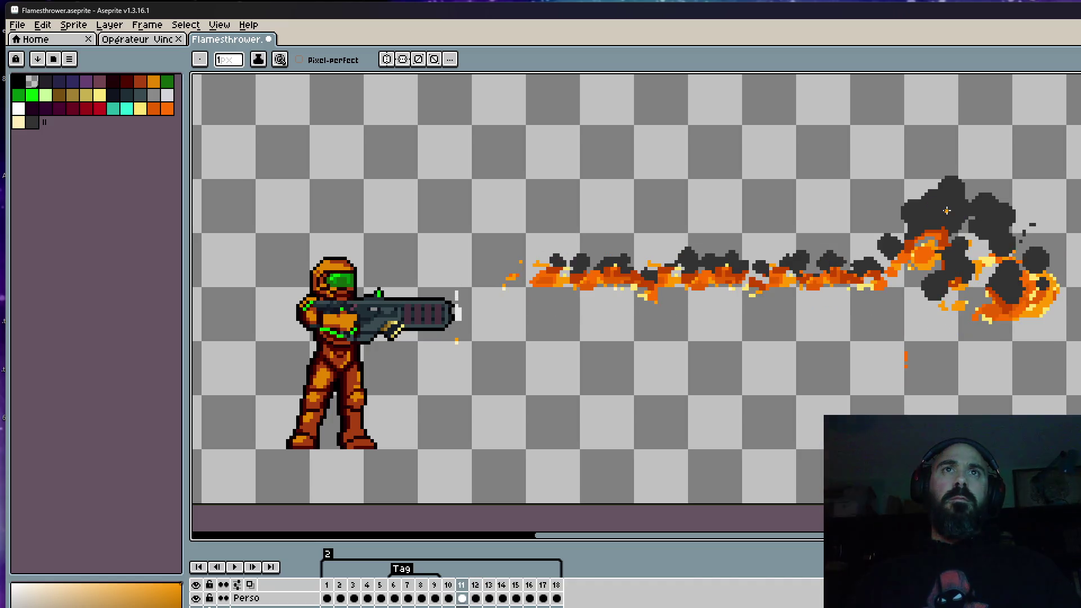
scroll(946, 207, up, 1)
scroll(947, 207, up, 1)
key(q)
Lasso the burning smoke clump at the flame's end and flip frames 11–12 to compare
mouse_move(899, 155)
mouse_down()
mouse_move(865, 247)
mouse_move(961, 255)
mouse_up()
drag(1005, 169, 997, 161)
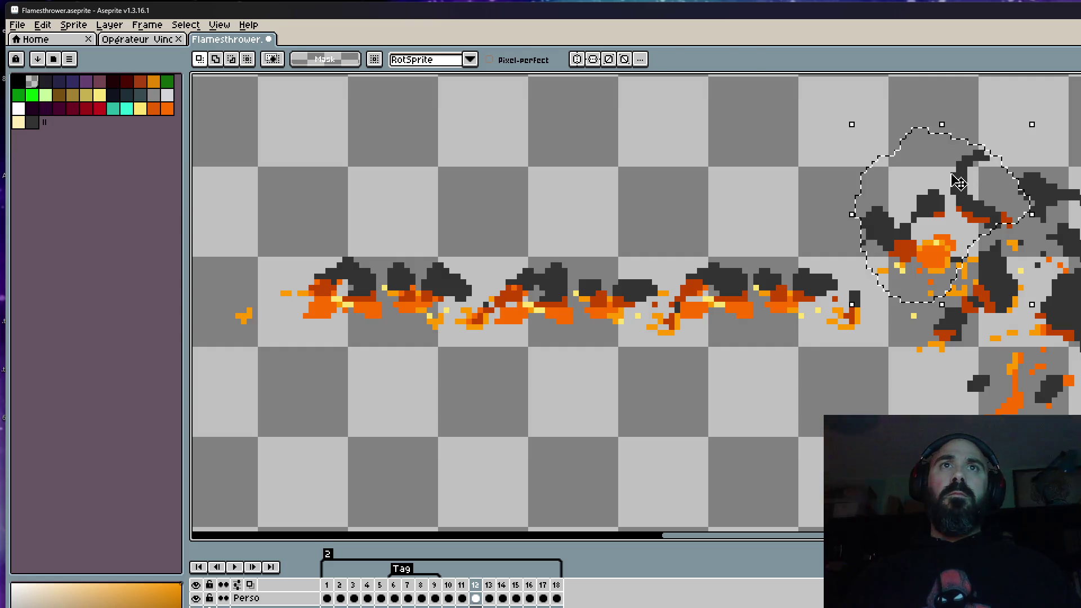
scroll(844, 140, down, 1)
scroll(850, 140, down, 1)
key(Right)
key(Left)
key(Right)
key(Left)
key(Right)
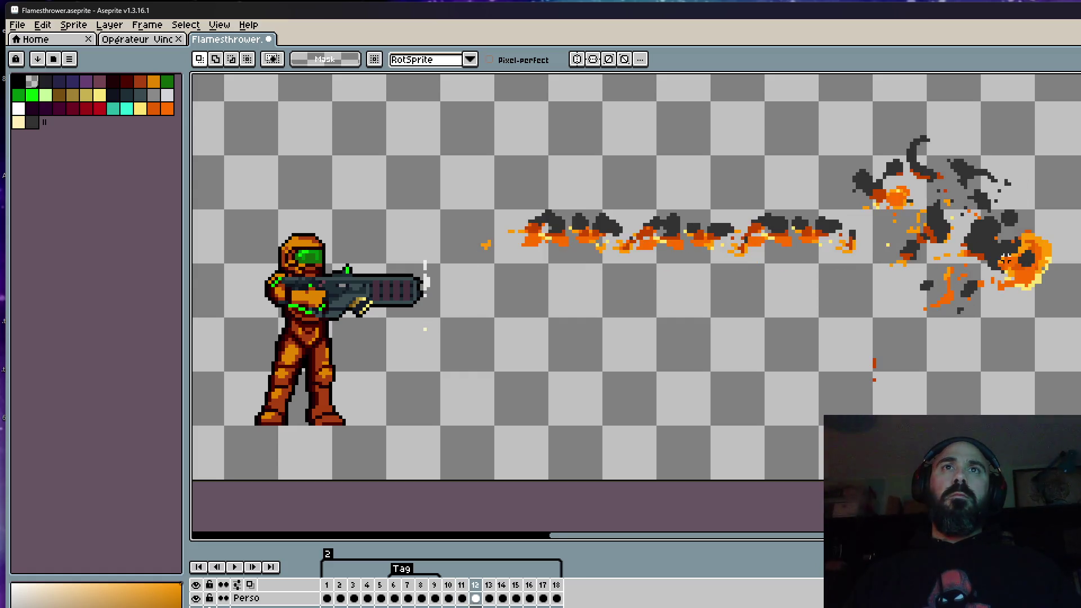
Settle the clump in frame 13 to follow on from frame 12, then play the animation
key(Left)
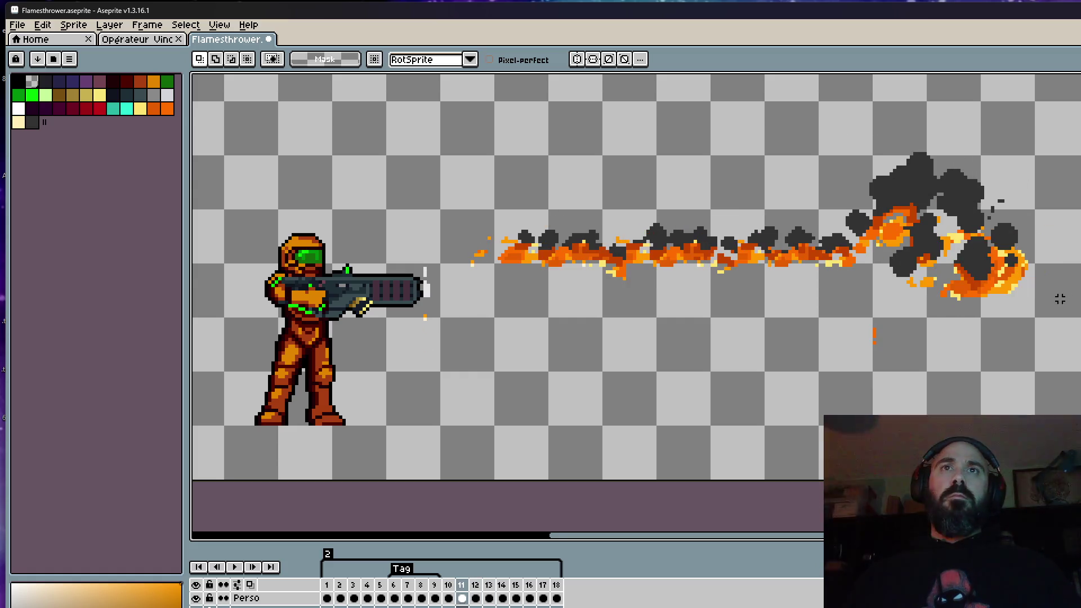
key(Right)
key(Left)
key(Right)
scroll(1045, 245, up, 1)
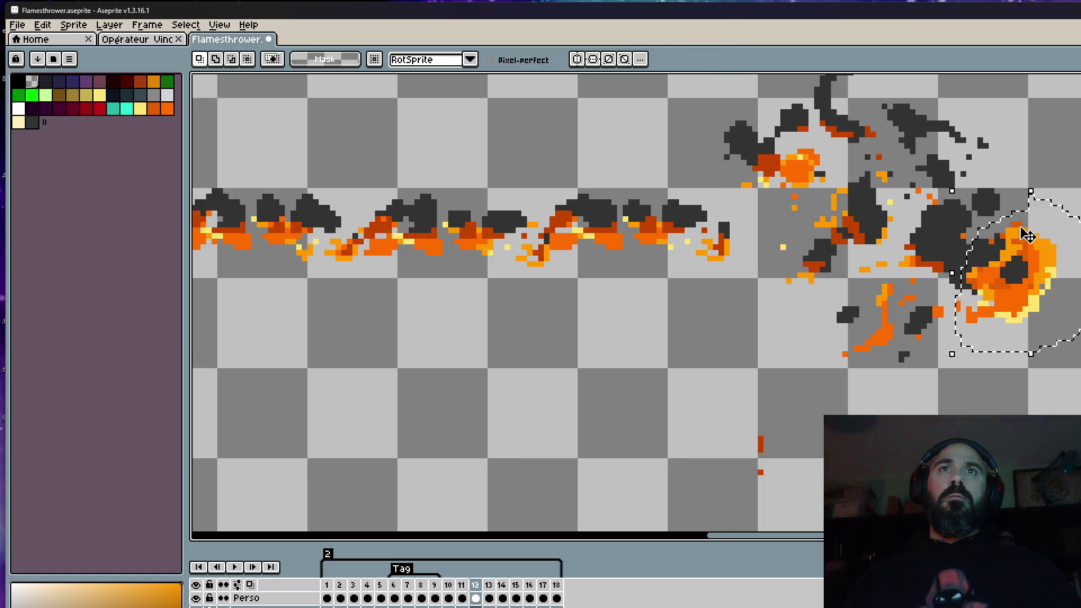
key(Left)
key(Right)
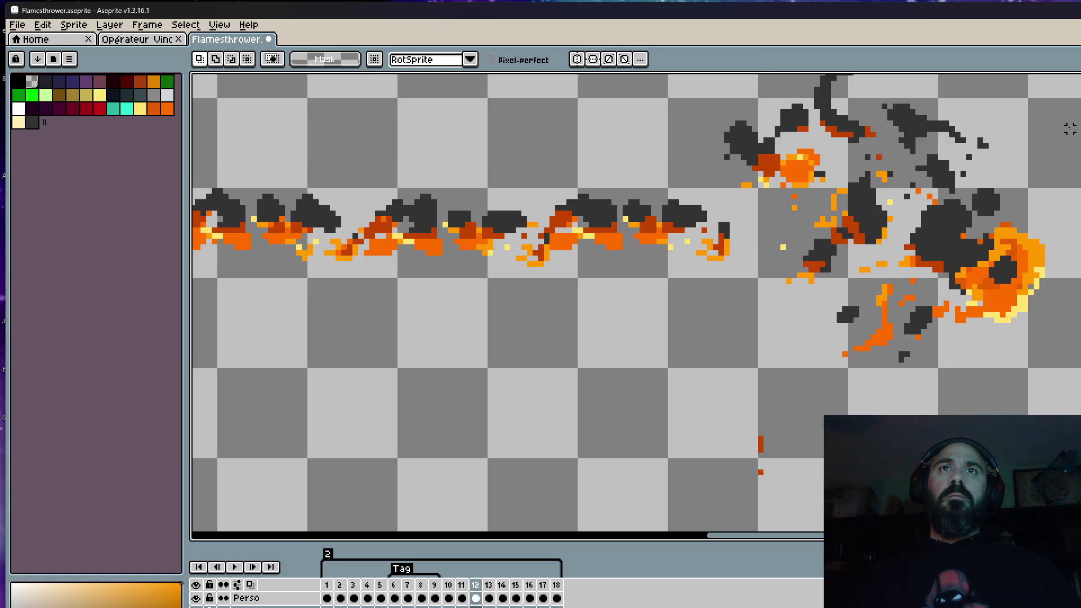
key(Right)
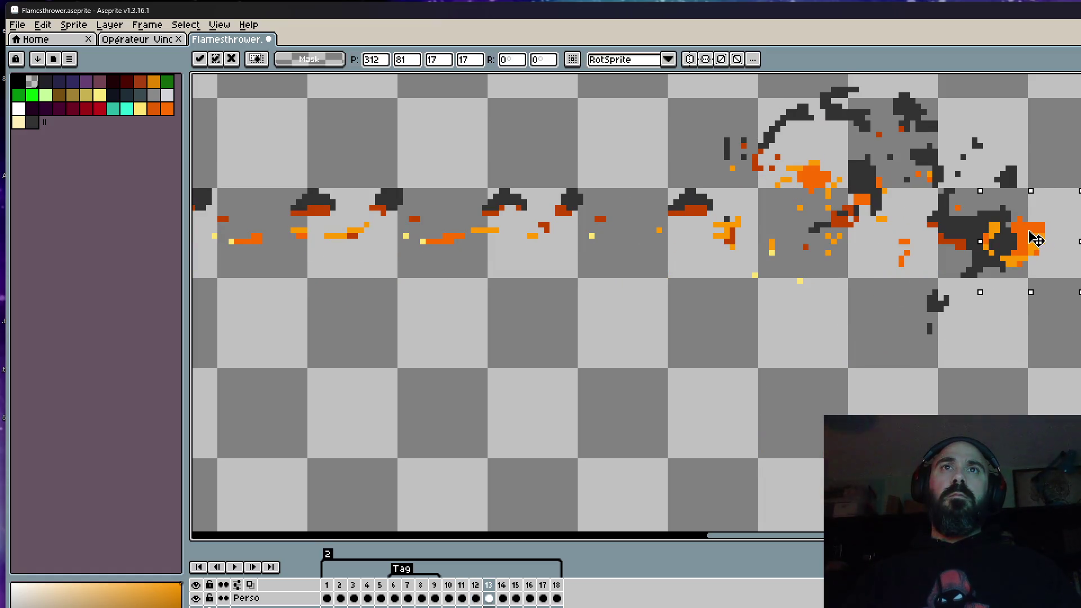
key(Left)
key(Left)
scroll(1064, 147, down, 1)
key(Return)
scroll(990, 258, down, 1)
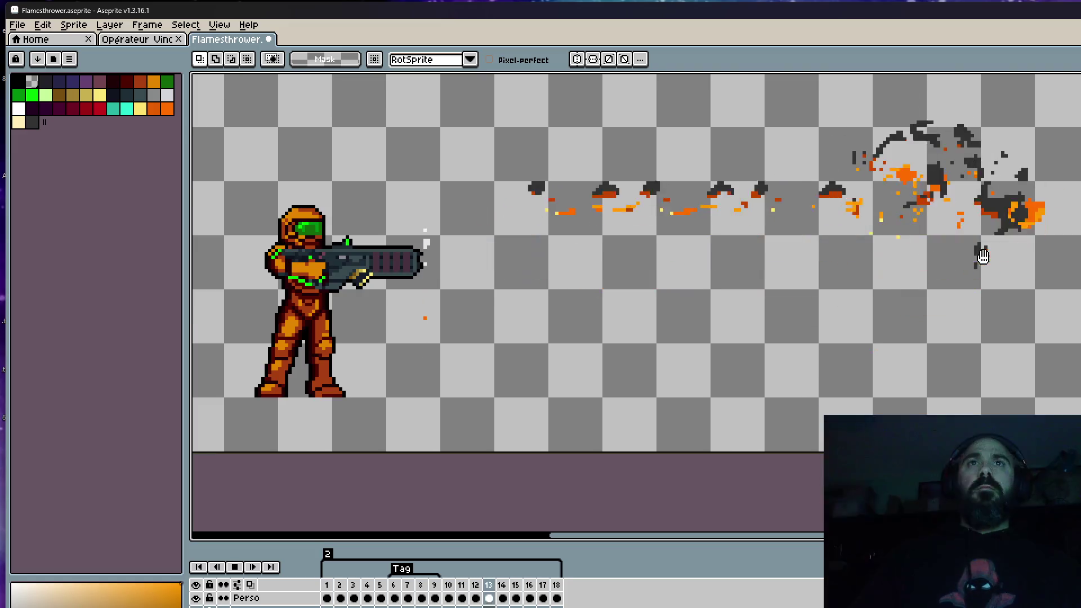
scroll(984, 257, down, 1)
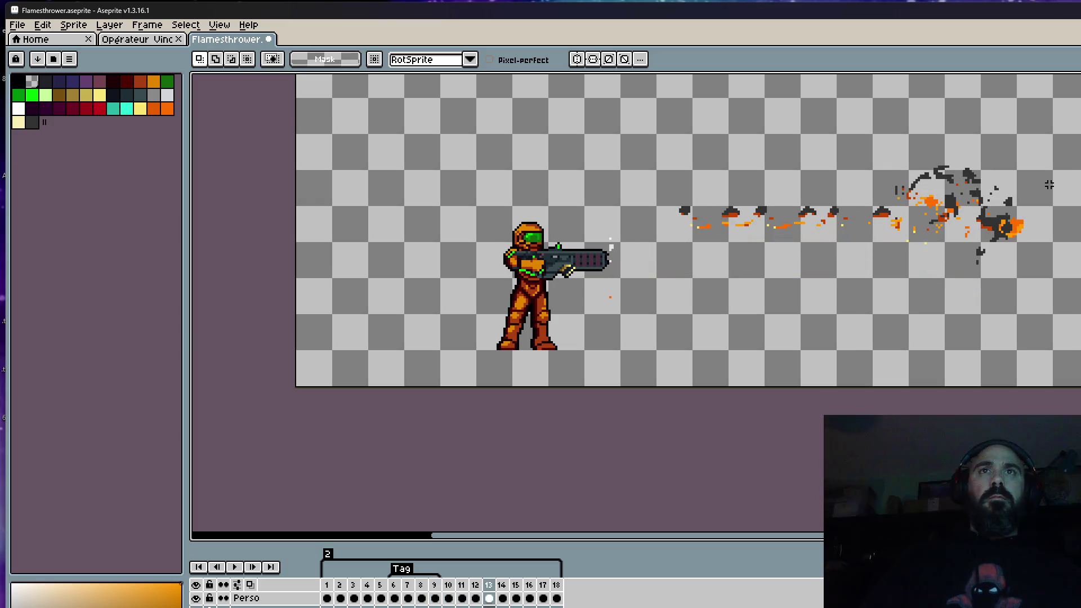
Compare frames 12 and 13, then lasso the upper smoke wisps in frame 13
key(Left)
key(Left)
key(Right)
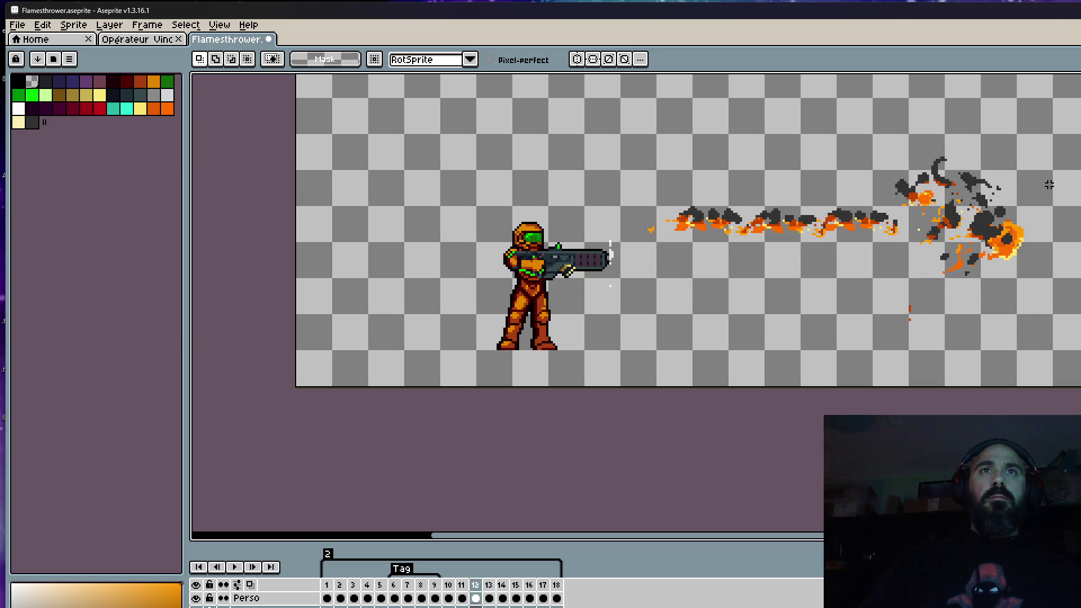
key(Right)
key(Left)
key(Right)
scroll(973, 169, up, 2)
drag(959, 136, 832, 150)
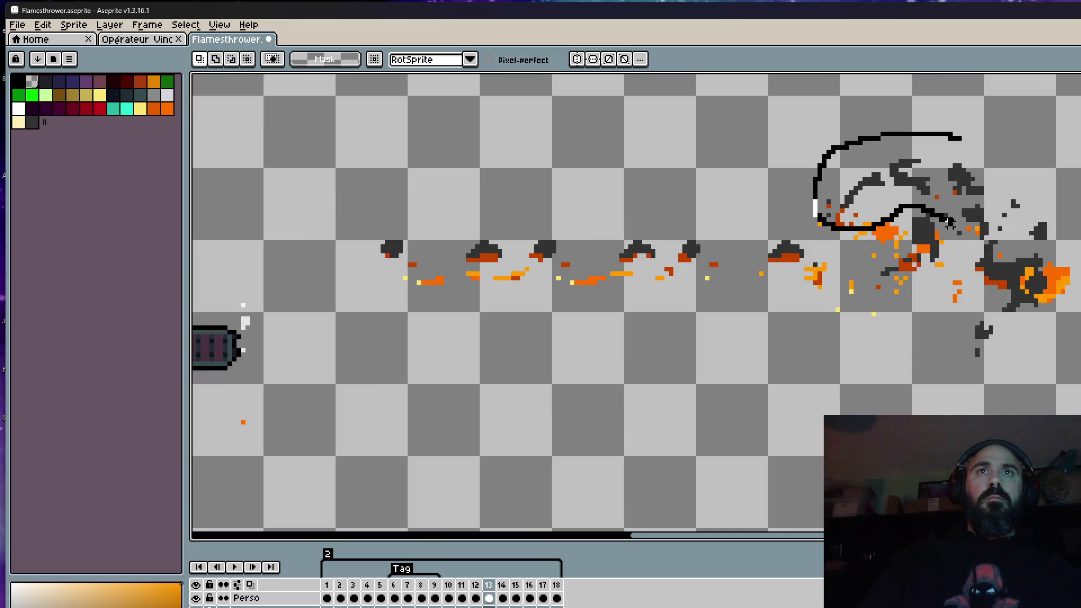
drag(1004, 166, 971, 136)
key(ctrl+d)
Raise frame 13's upper smoke wisps, deselect and play back to check
key(Left)
key(Right)
key(Left)
key(Right)
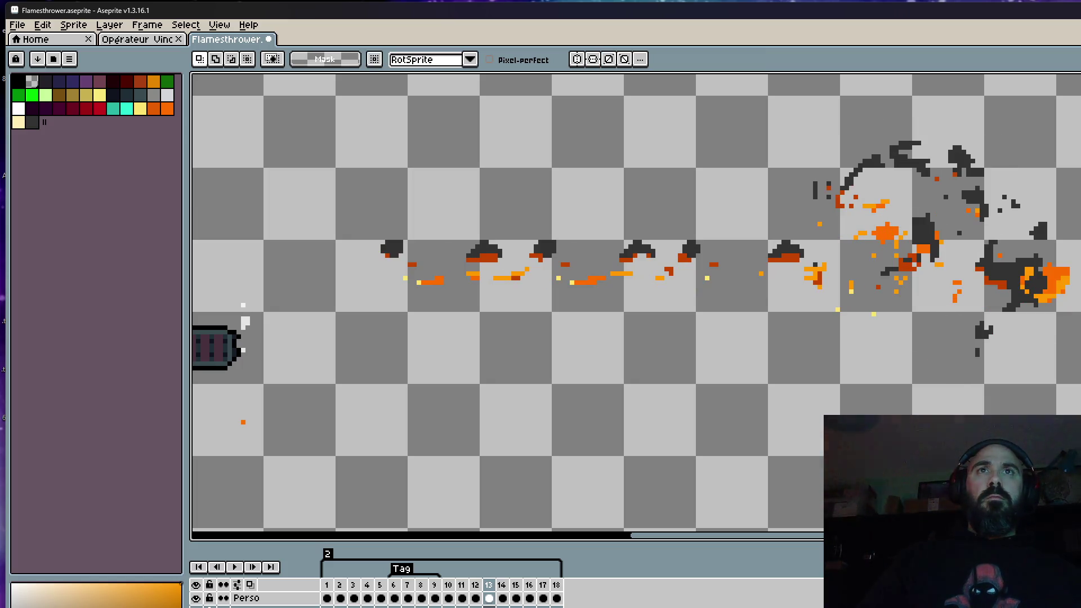
drag(1018, 214, 1018, 213)
key(ctrl+d)
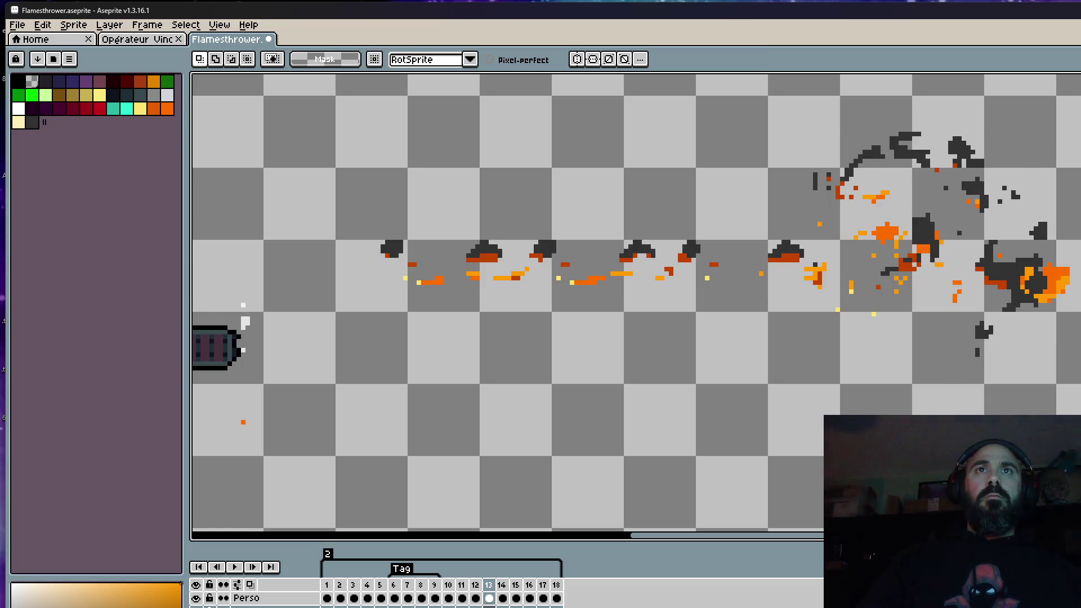
key(Return)
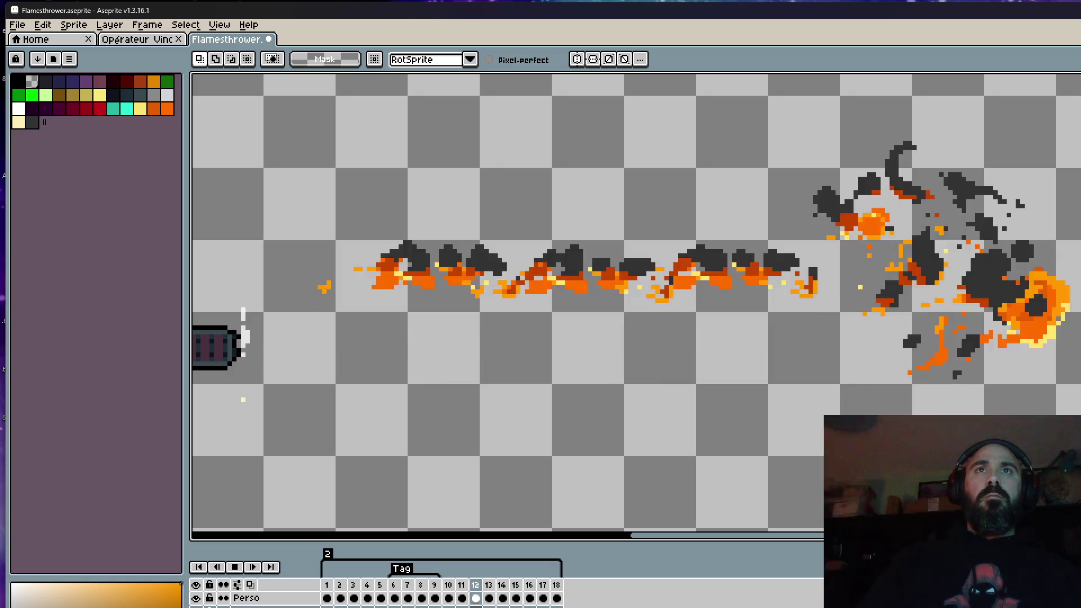
key(Return)
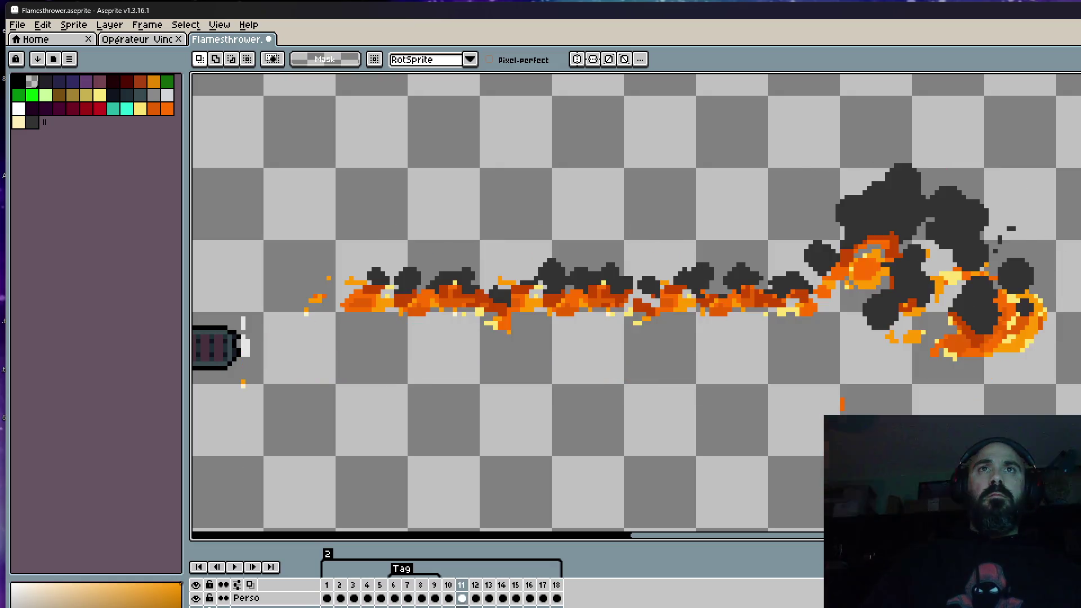
key(Right)
key(Right)
key(Right)
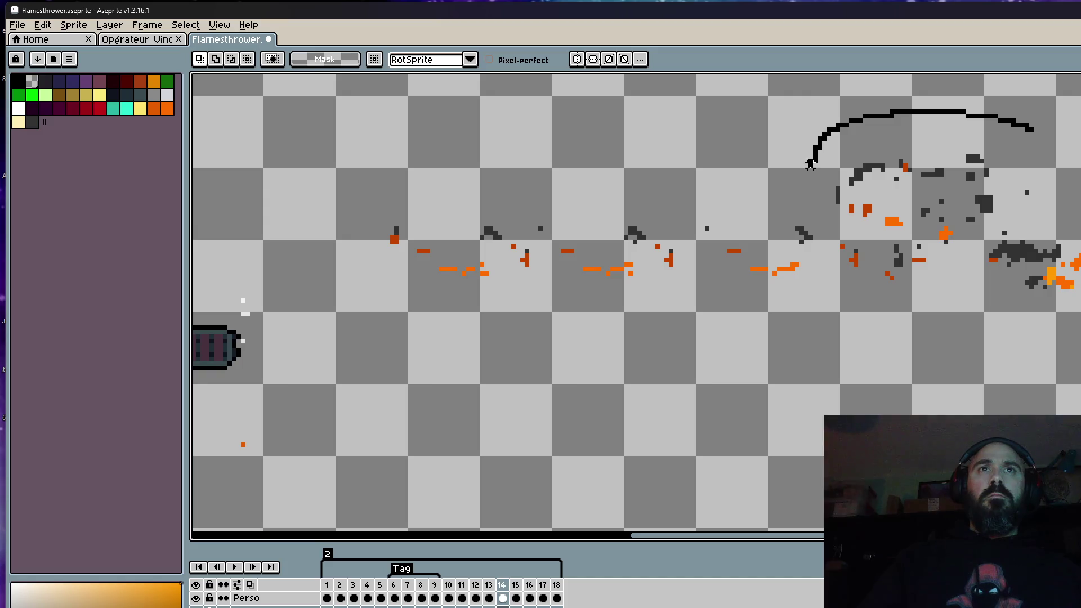
Raise frame 14's upper smoke wisps higher, then move on to frame 15's smoke specks
drag(1035, 148, 1032, 129)
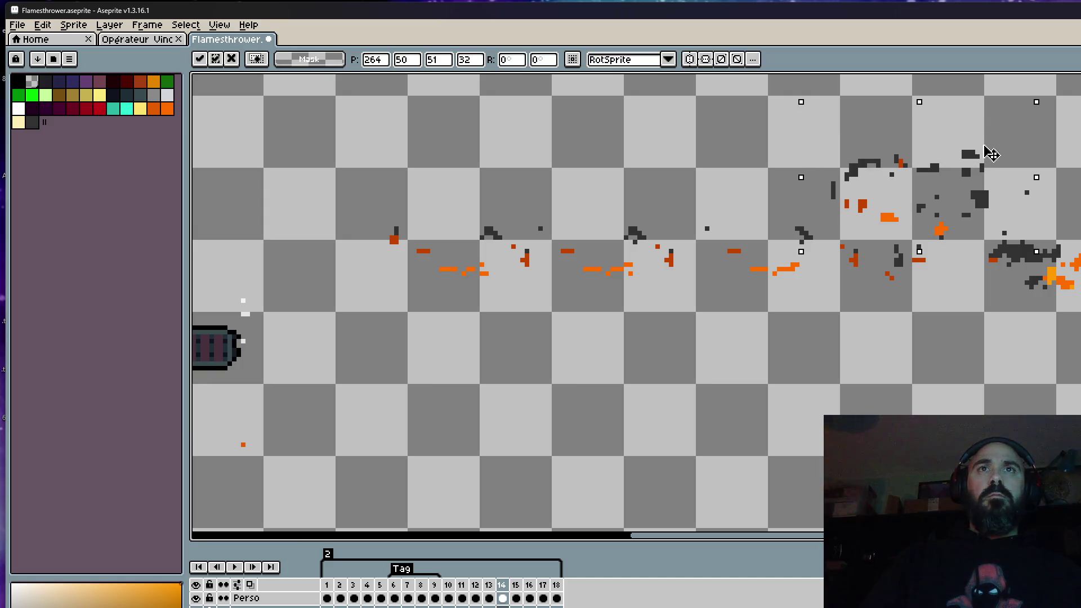
drag(929, 169, 935, 161)
key(ctrl+d)
key(Left)
key(Right)
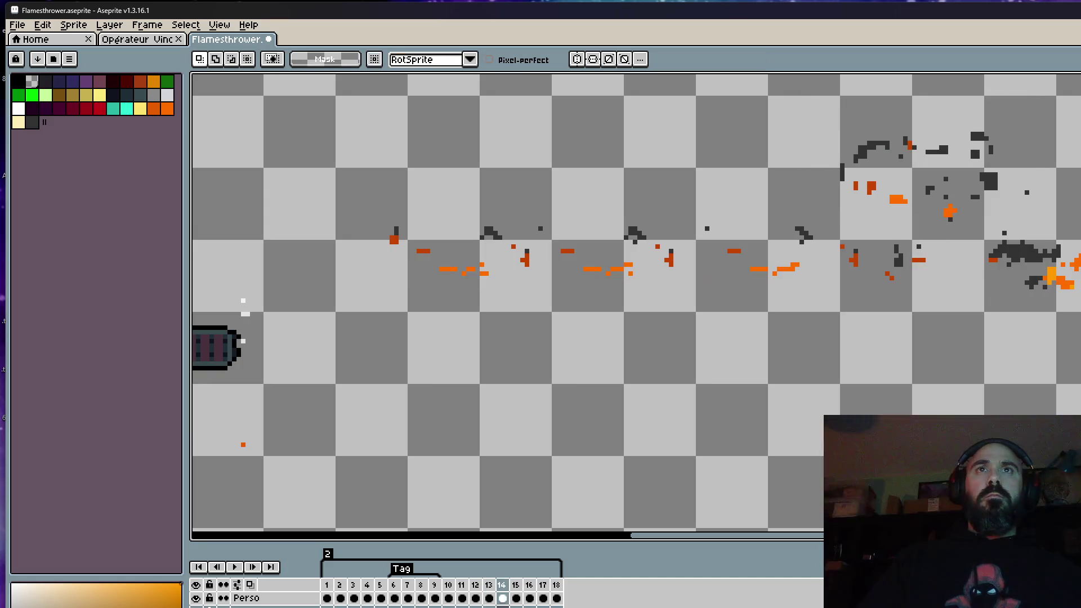
key(Right)
drag(1016, 134, 1005, 84)
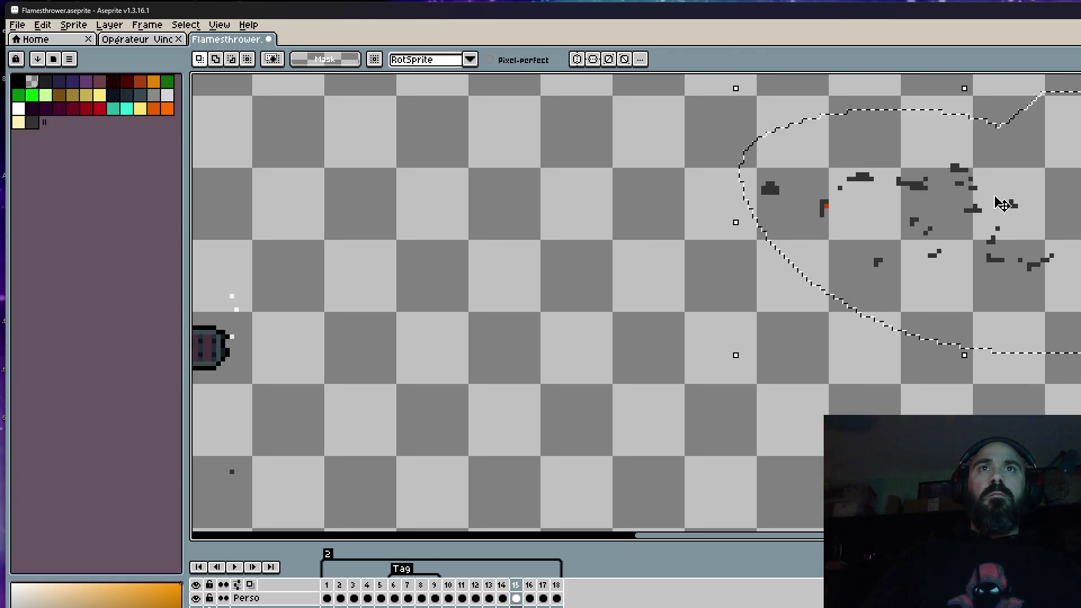
Raise frame 15's smoke particles higher and compare with frame 14
drag(1011, 208, 1005, 159)
key(ctrl+d)
key(Left)
key(Right)
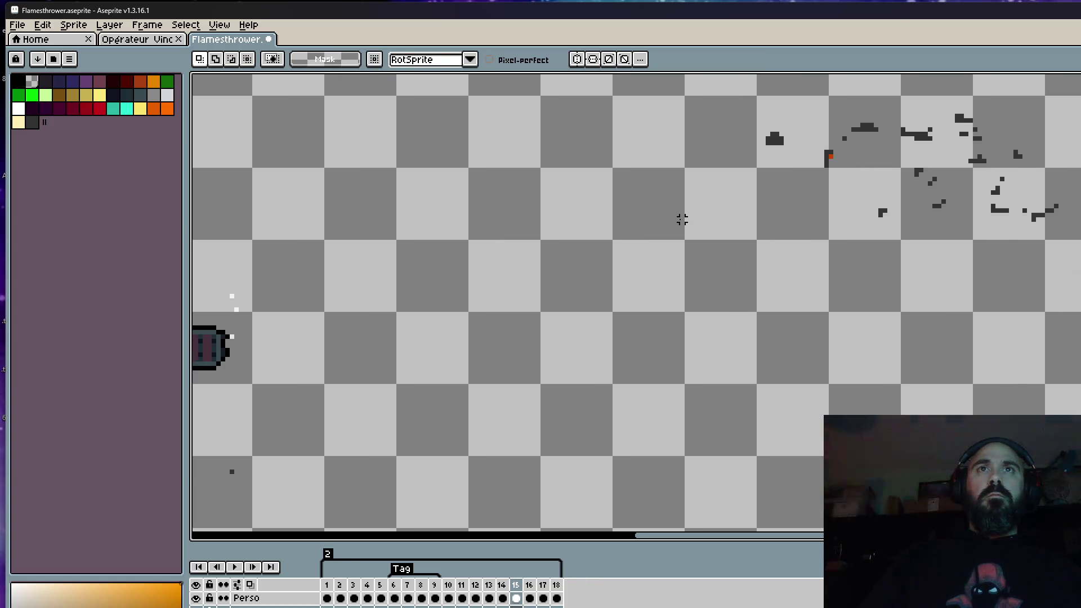
scroll(724, 216, down, 2)
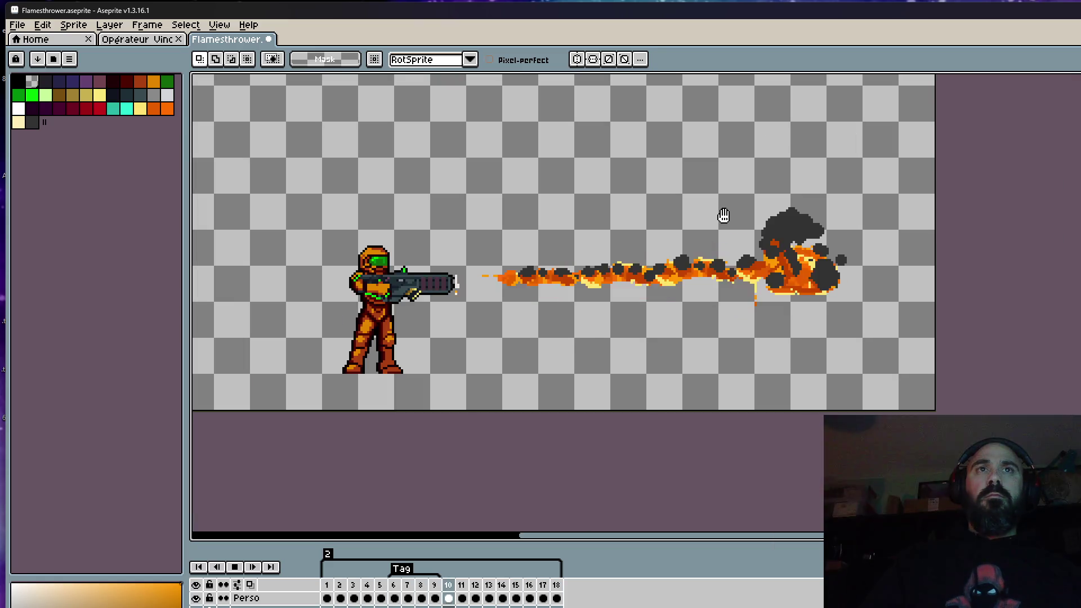
scroll(832, 162, up, 1)
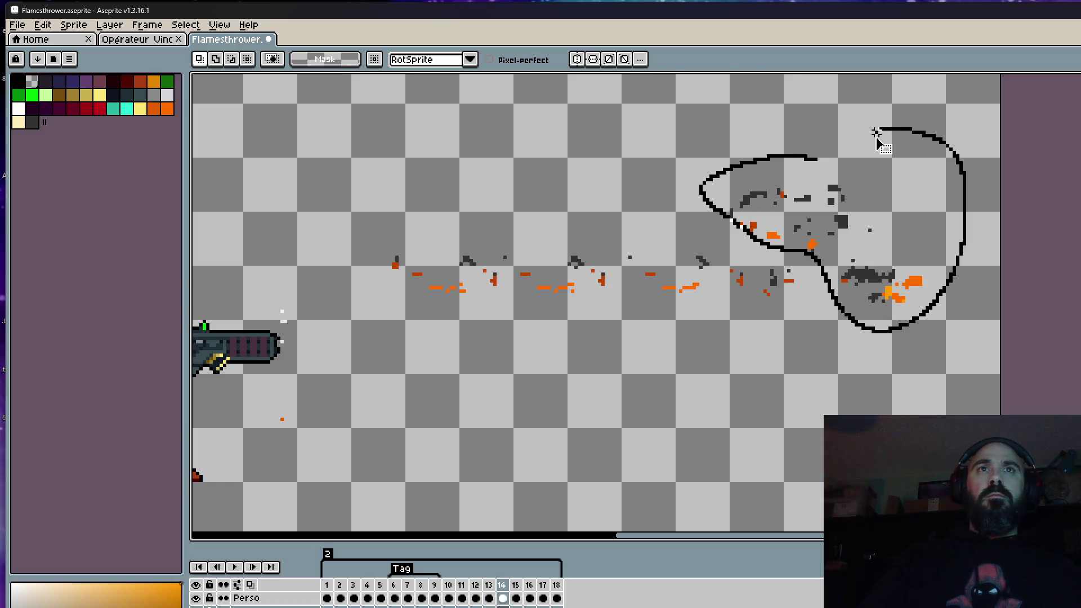
Outline and release the drifting particles in frames 14–15, then advance to frame 16
drag(879, 140, 876, 133)
click(622, 186)
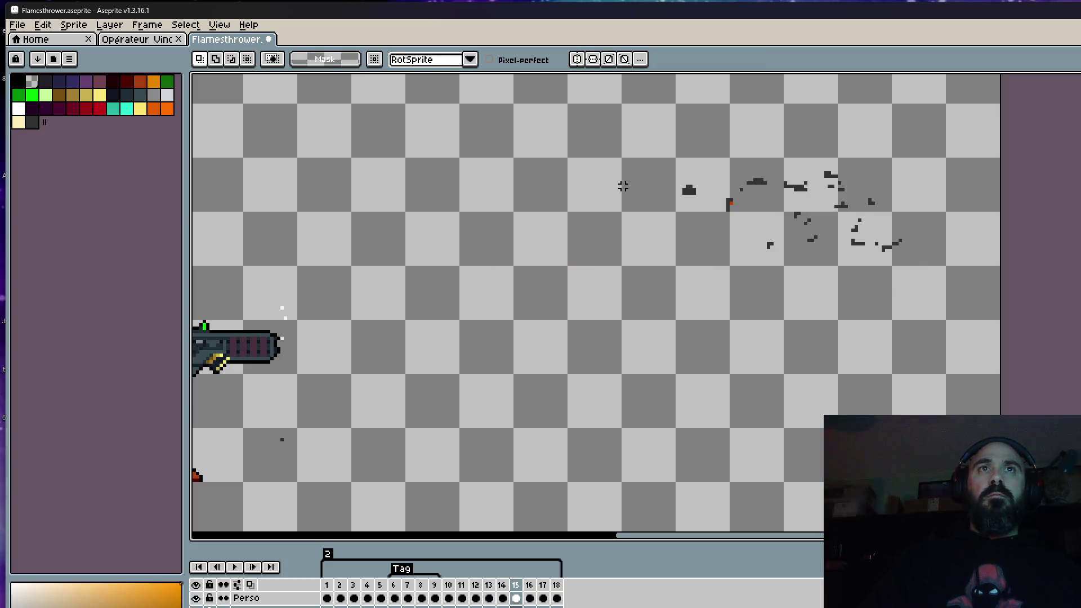
drag(658, 150, 802, 148)
click(559, 212)
key(Left)
key(Right)
key(Right)
Raise frame 16's remaining particles and delete the unwanted specks
drag(597, 198, 858, 218)
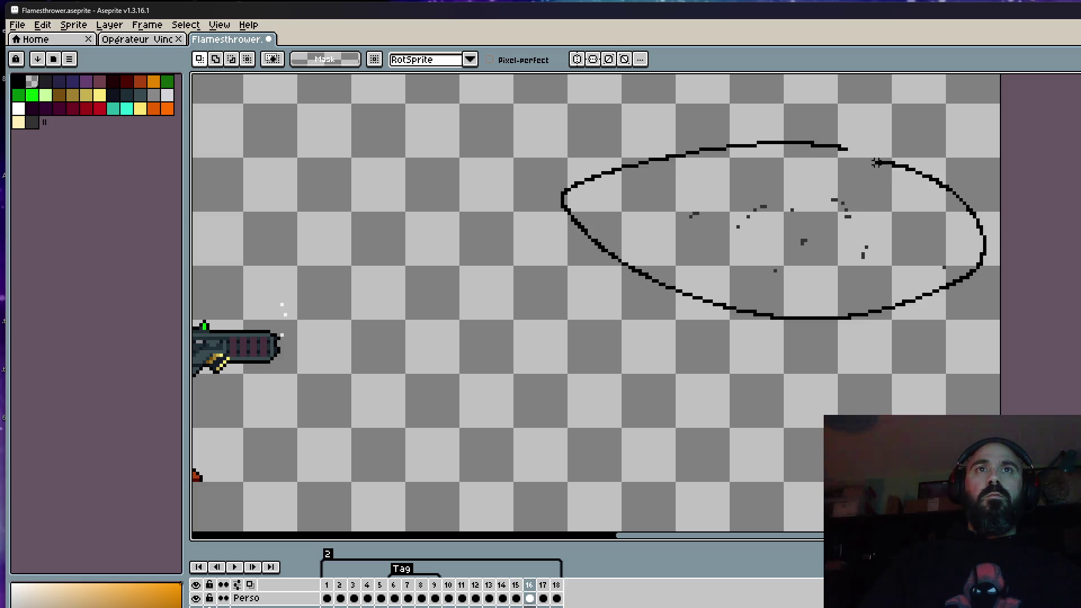
key(Return)
key(Left)
key(Right)
drag(641, 126, 720, 113)
mouse_move(731, 165)
mouse_down()
mouse_move(733, 155)
mouse_move(743, 162)
mouse_up()
click(602, 213)
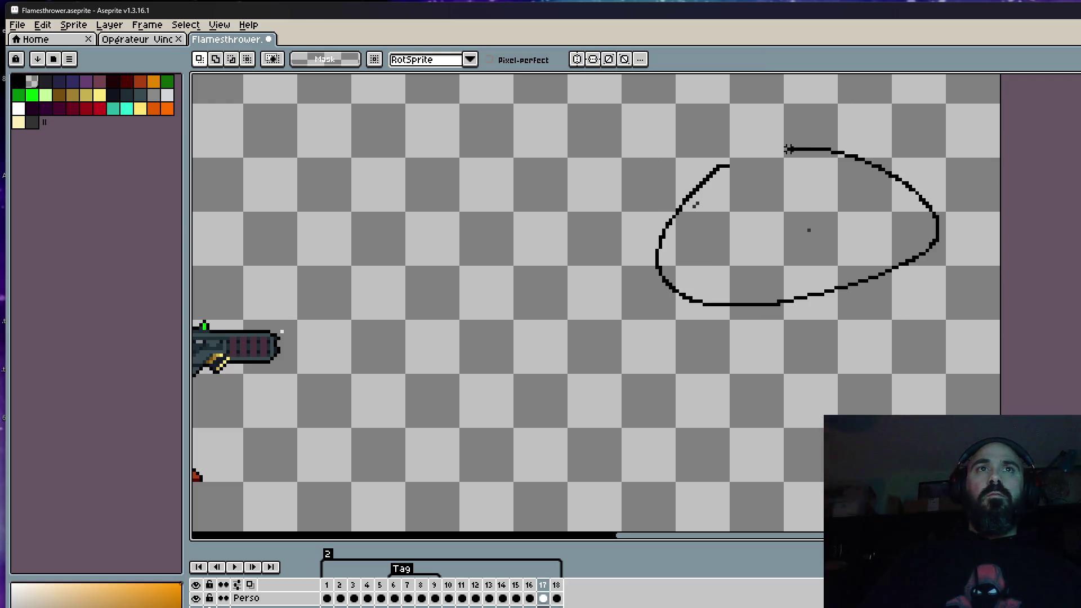
key(Delete)
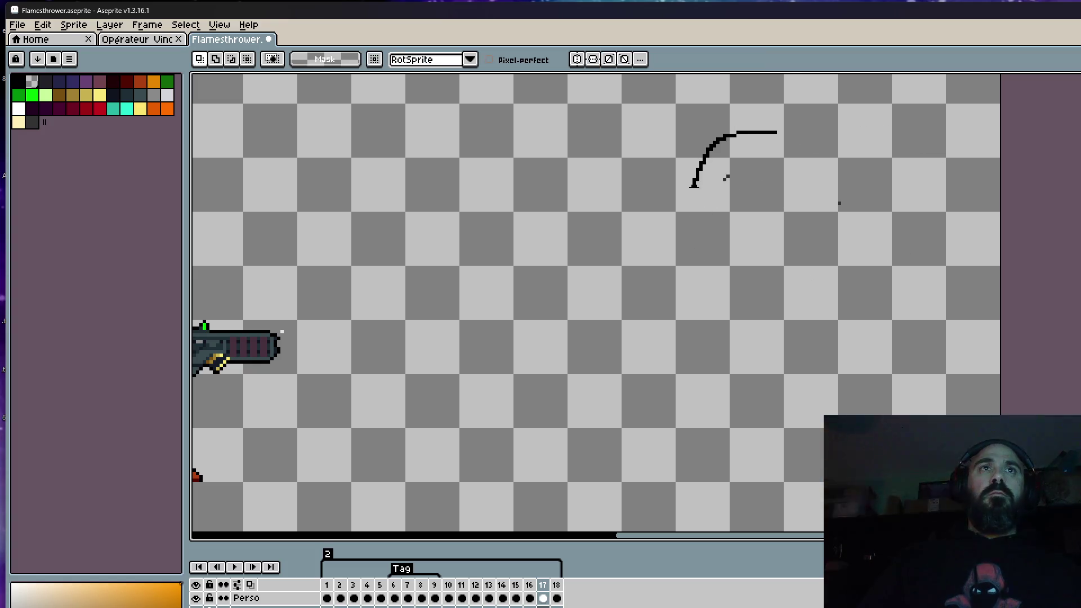
Move frame 17's last two specks up and slightly right
drag(741, 182, 692, 246)
click(636, 254)
mouse_move(748, 129)
mouse_down()
mouse_move(779, 161)
mouse_move(791, 127)
mouse_up()
click(704, 219)
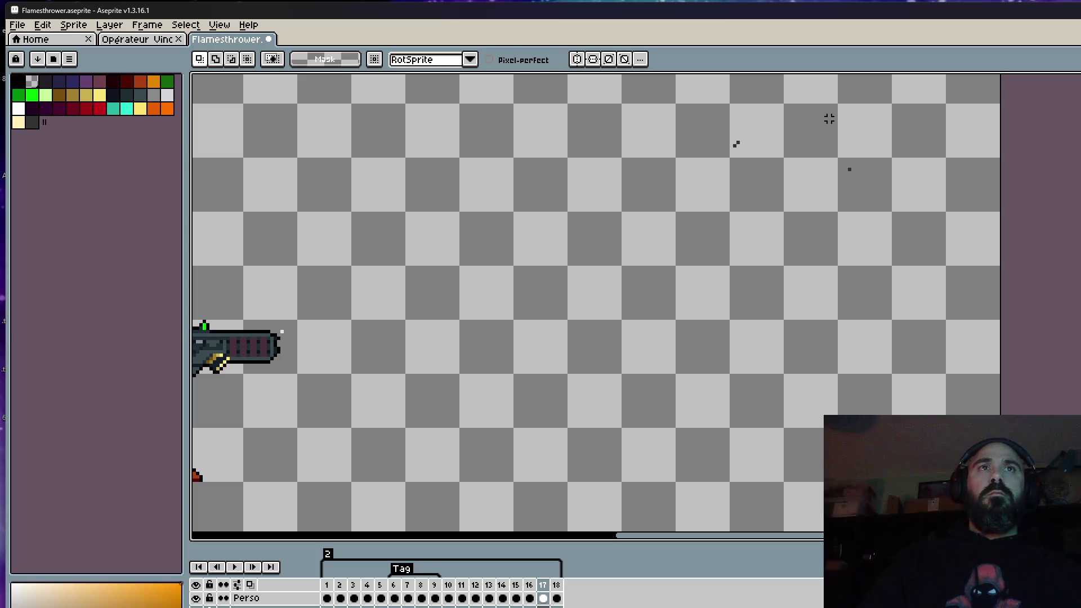
drag(750, 148, 760, 169)
click(561, 227)
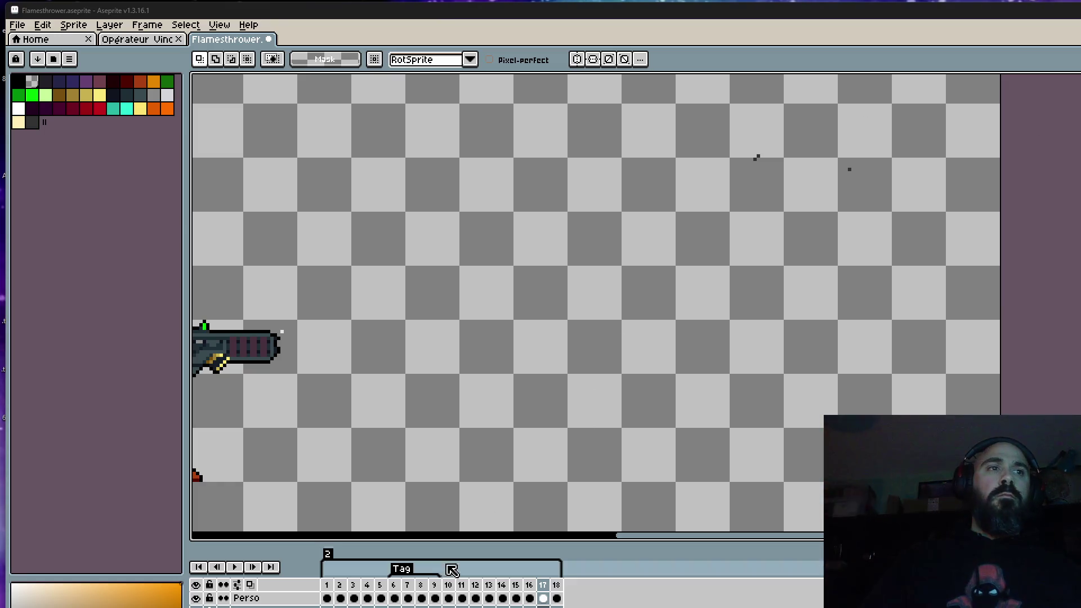
click(326, 584)
key(Return)
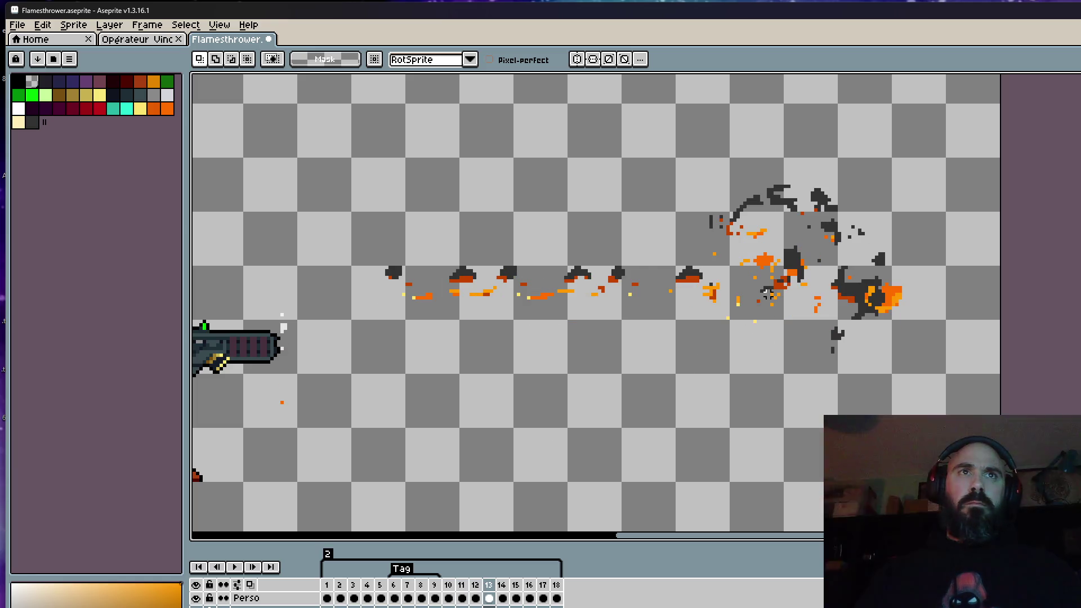
scroll(765, 264, up, 1)
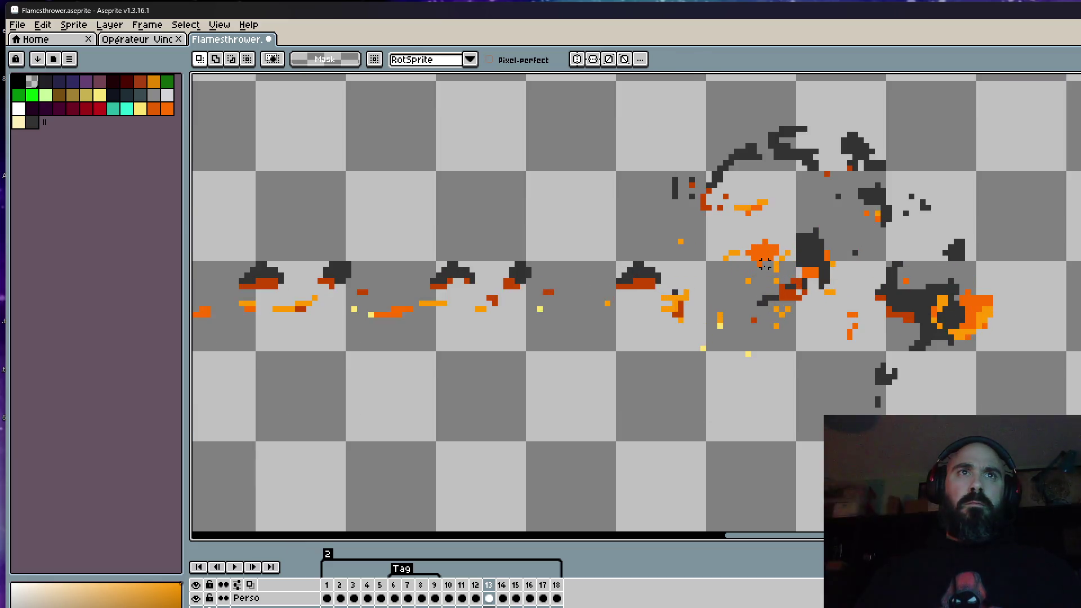
scroll(766, 265, up, 1)
scroll(763, 247, up, 1)
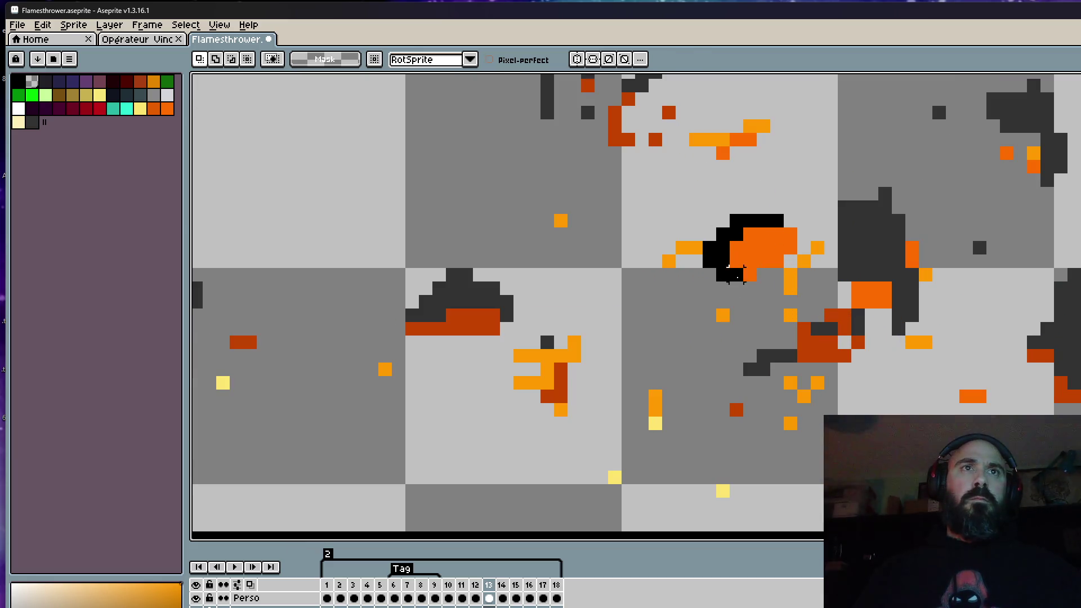
Drag the orange flame blob inside frame 13's smoke cloud slightly upward
drag(733, 271, 743, 173)
scroll(800, 152, down, 2)
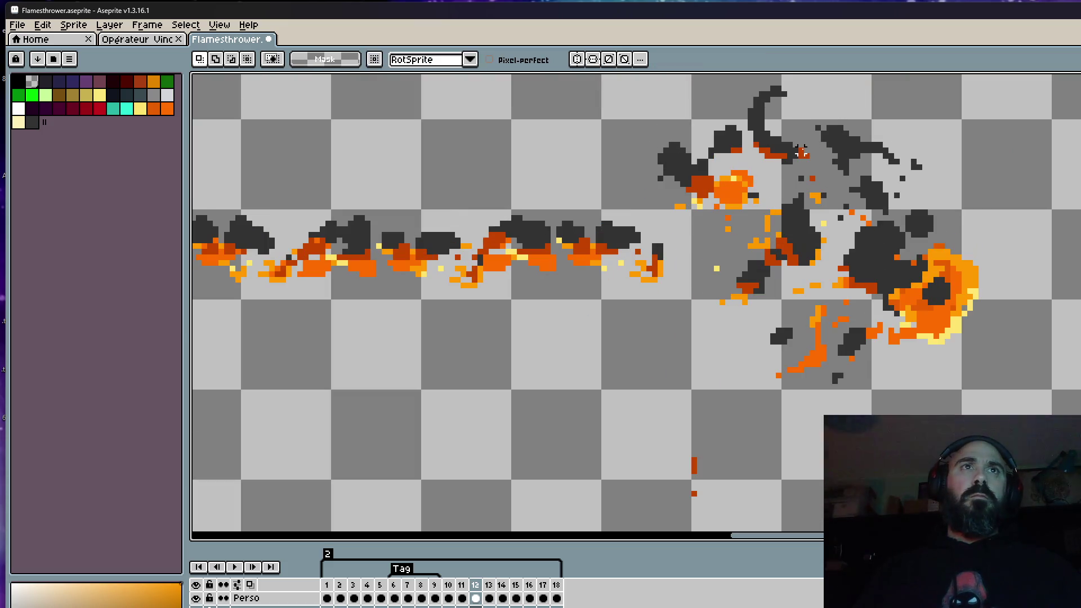
scroll(801, 152, down, 1)
scroll(801, 149, down, 1)
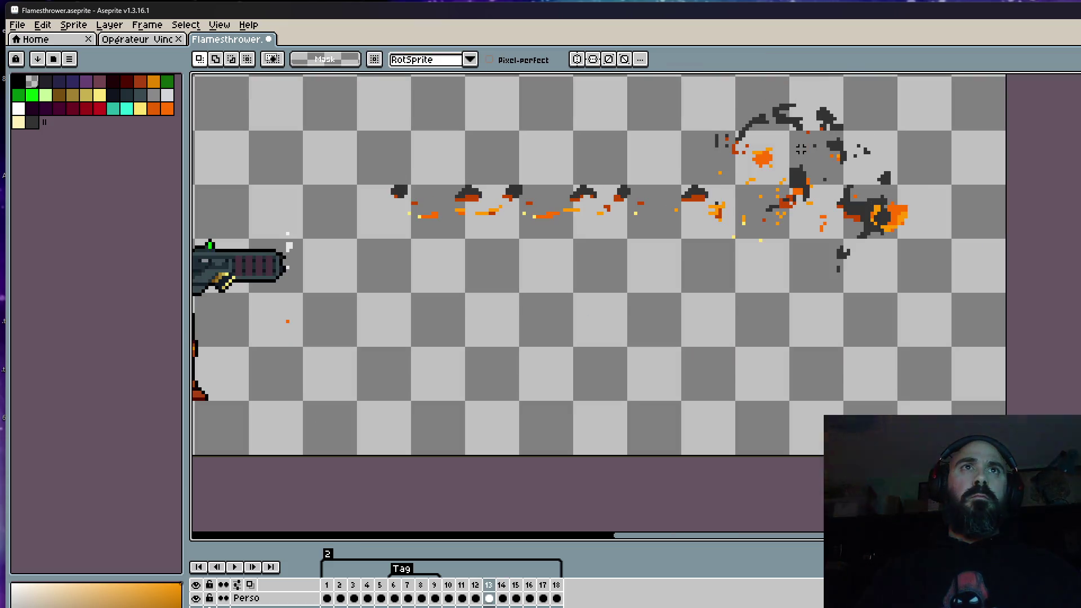
scroll(801, 148, down, 2)
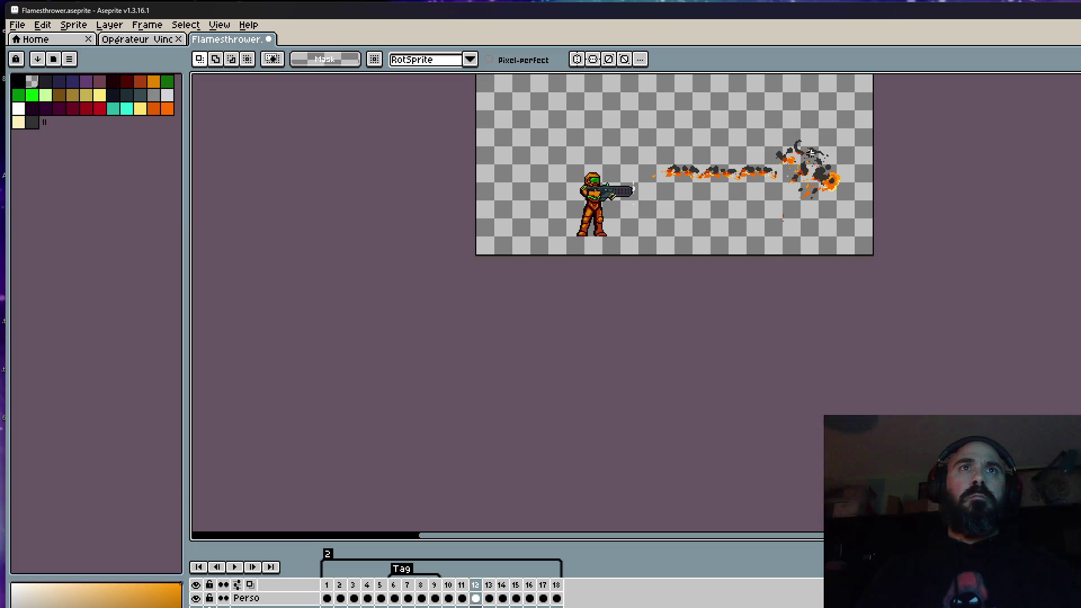
scroll(809, 152, up, 3)
scroll(794, 168, up, 1)
scroll(777, 190, up, 2)
key(i)
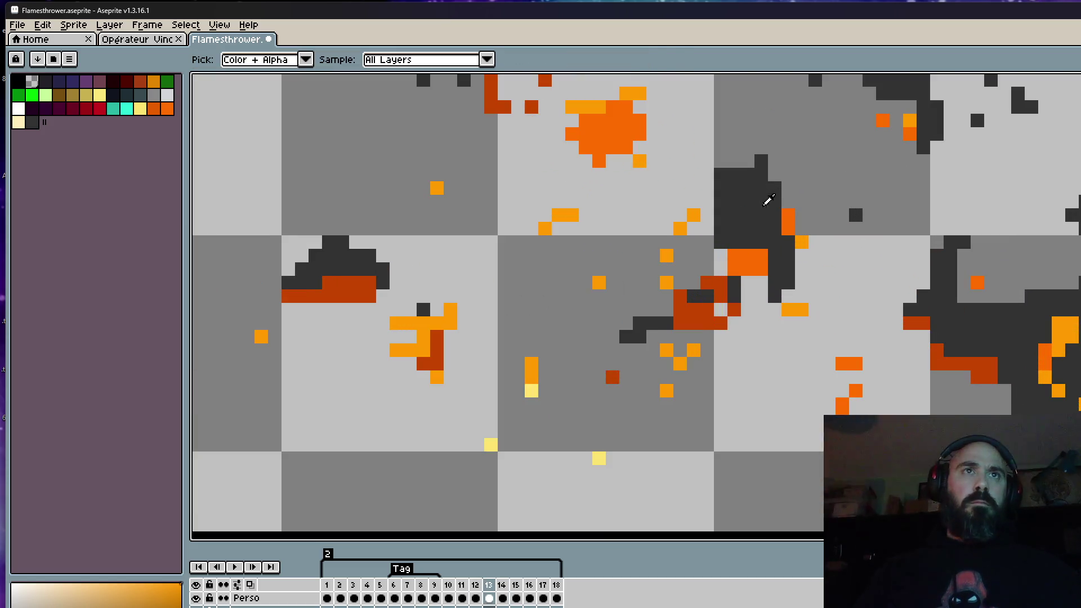
Recolour the orange pixels beside the smoke on frame 13 to the sampled dark grey
click(756, 209)
key(b)
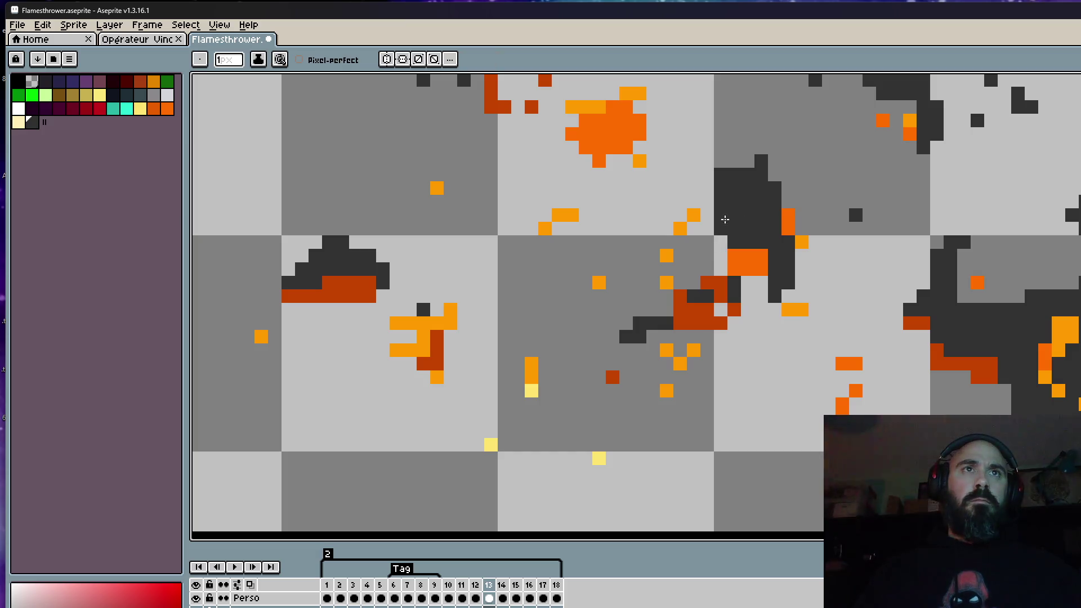
mouse_move(774, 214)
mouse_down()
mouse_move(788, 236)
mouse_move(737, 213)
mouse_up()
scroll(728, 239, down, 3)
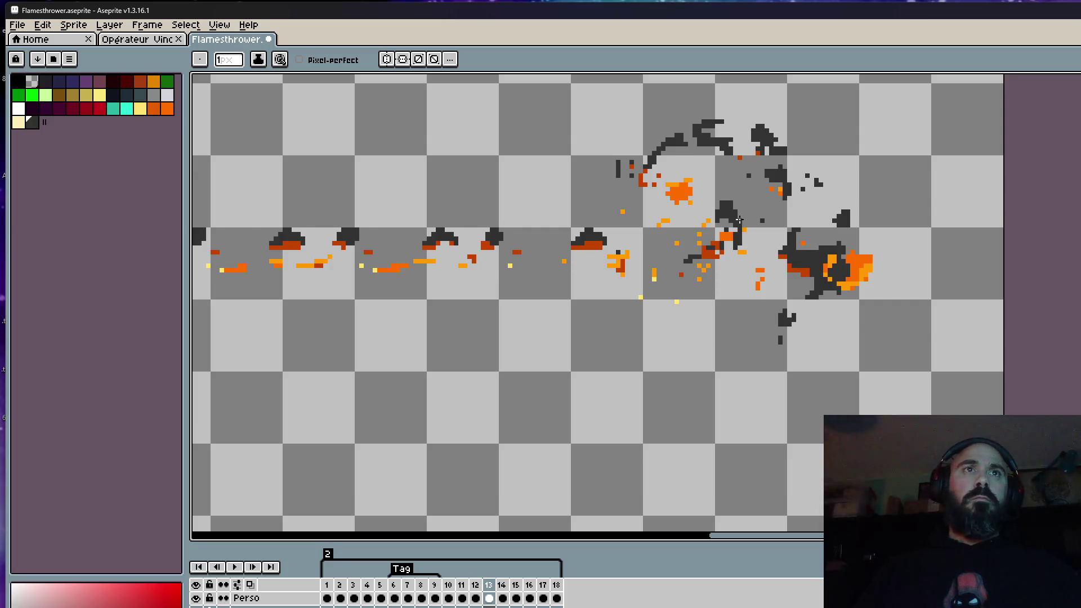
scroll(730, 200, up, 2)
scroll(729, 199, down, 1)
Compare frames 12 and 13, then erase the stray smoke bits below the burst with a 4px eraser
key(Left)
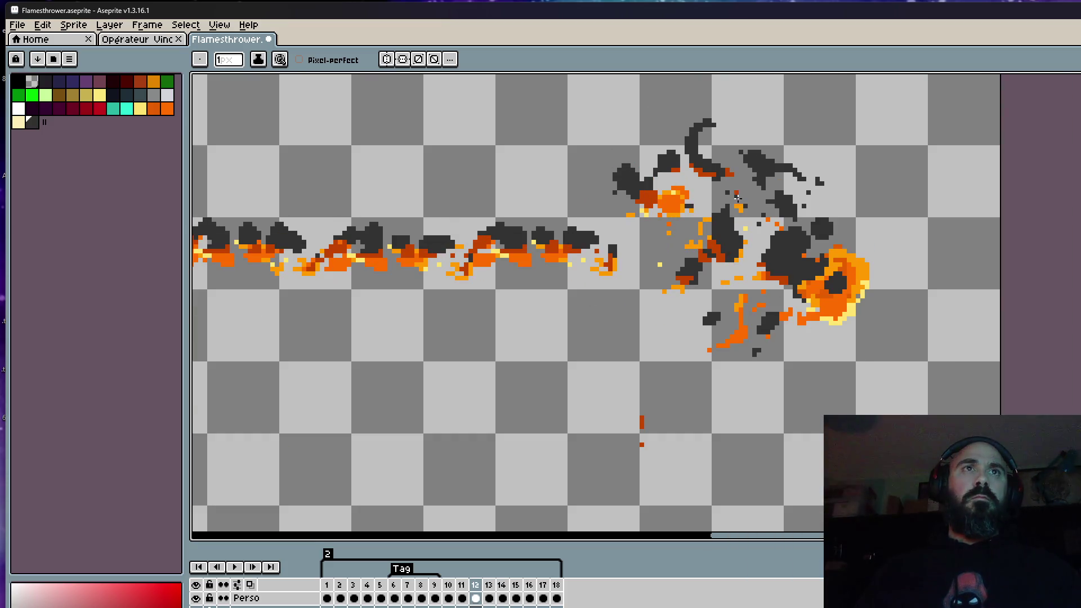
key(Right)
key(Left)
key(Right)
scroll(755, 207, up, 1)
scroll(782, 153, down, 2)
key(Left)
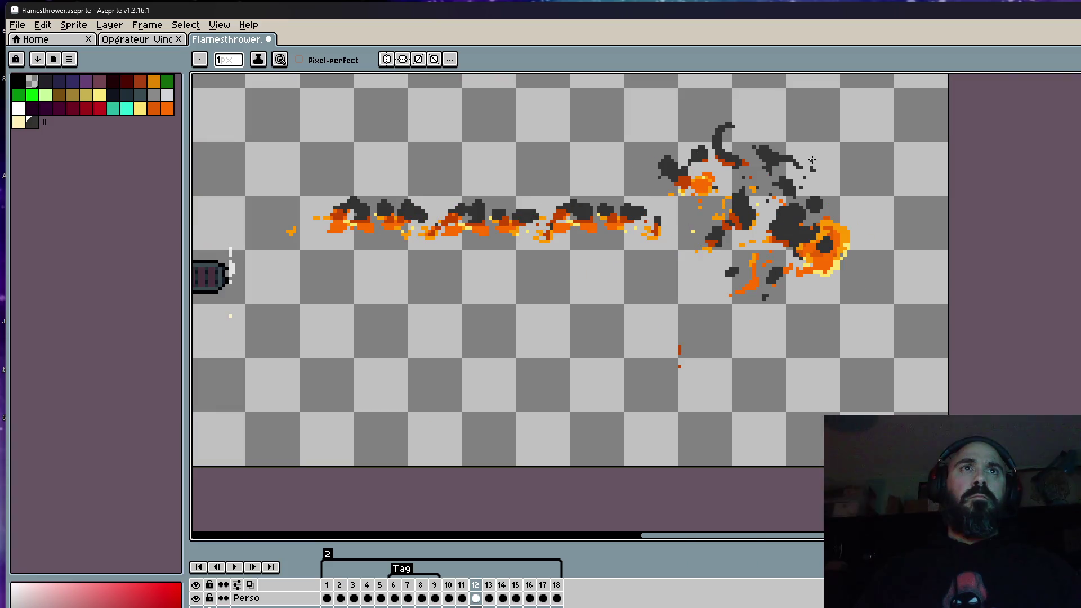
scroll(838, 147, up, 1)
key(Right)
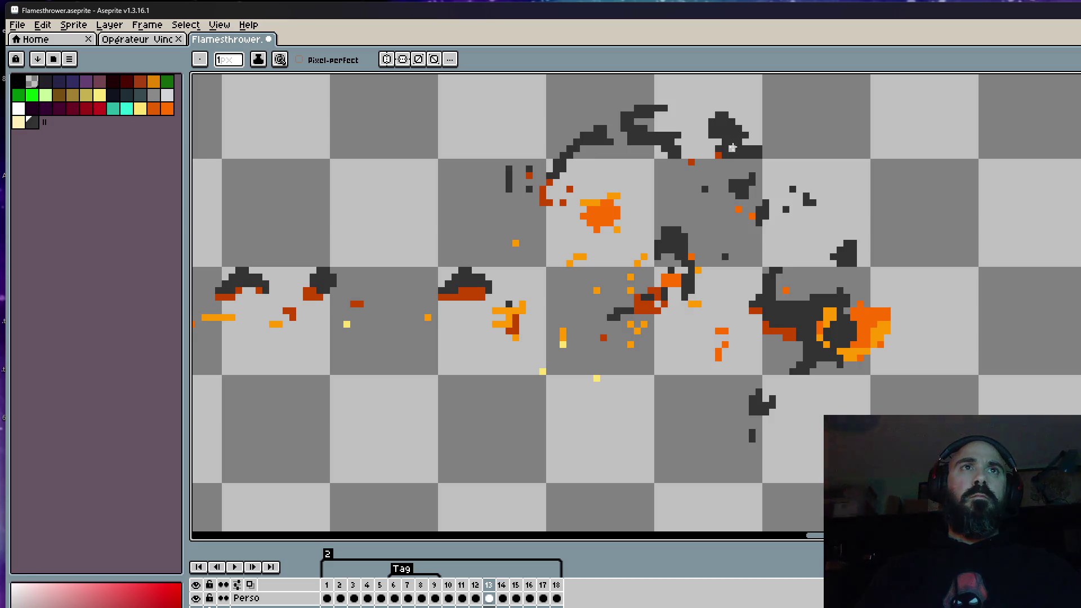
scroll(703, 148, down, 2)
key(Left)
key(Right)
key(Left)
key(Right)
scroll(788, 194, up, 2)
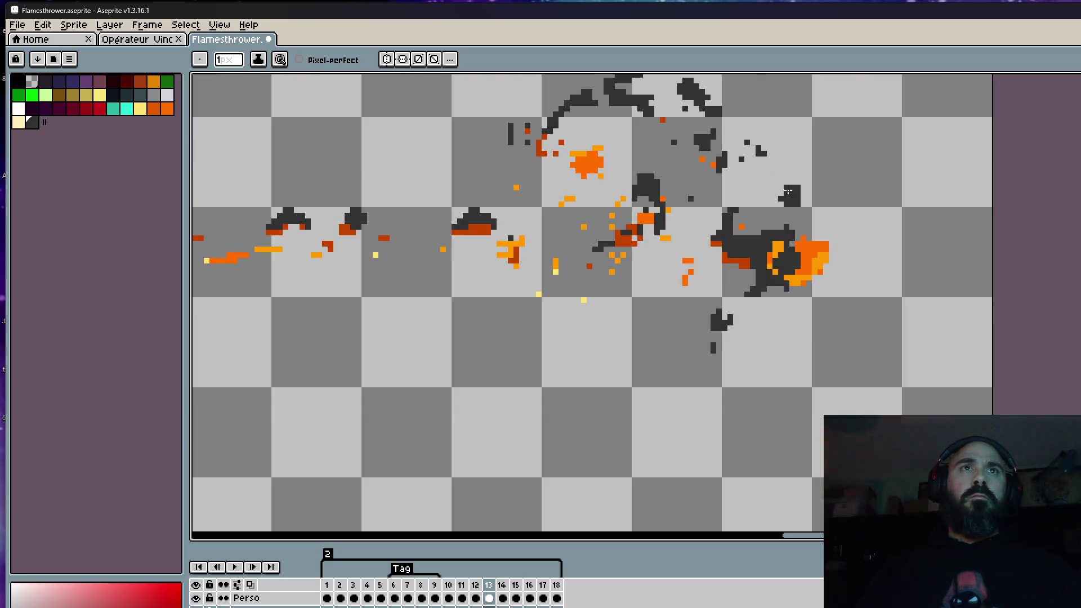
key(Left)
key(Right)
scroll(799, 195, down, 1)
key(Left)
key(Right)
scroll(768, 181, up, 2)
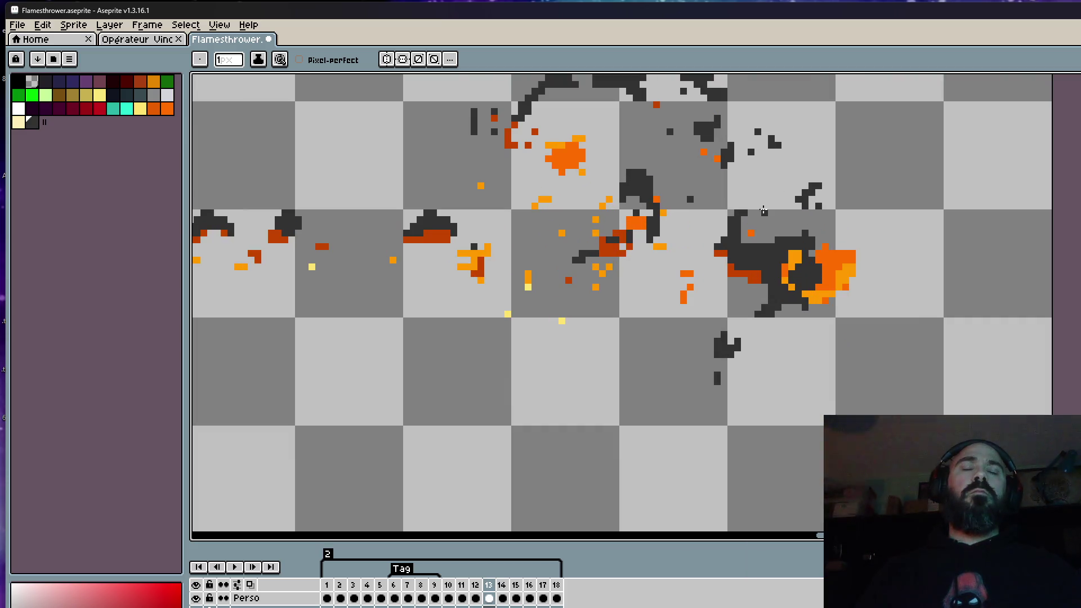
scroll(748, 226, up, 1)
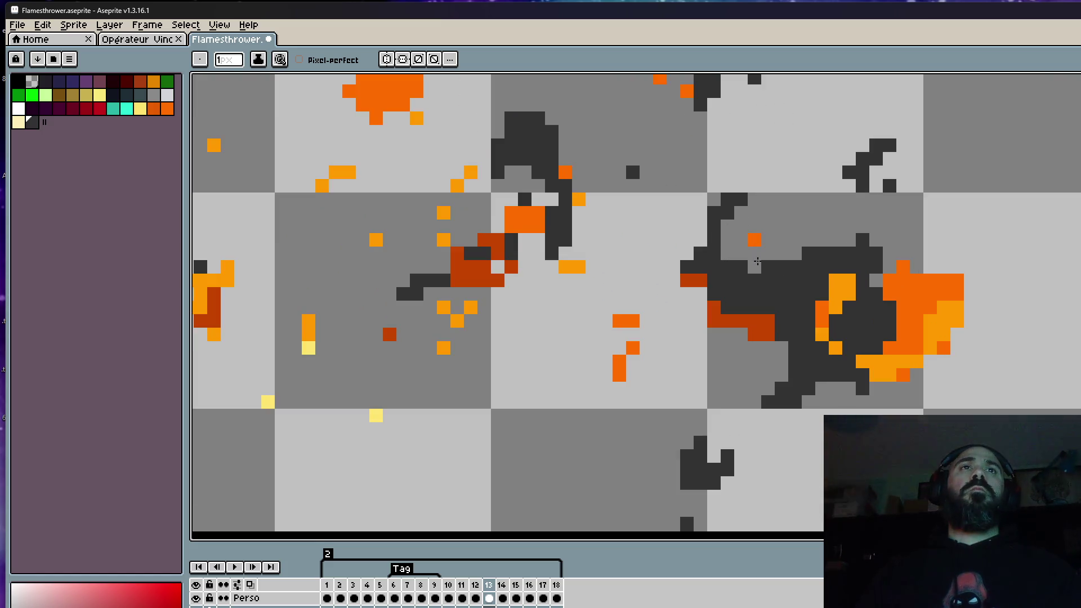
scroll(751, 280, down, 2)
key(Left)
key(Right)
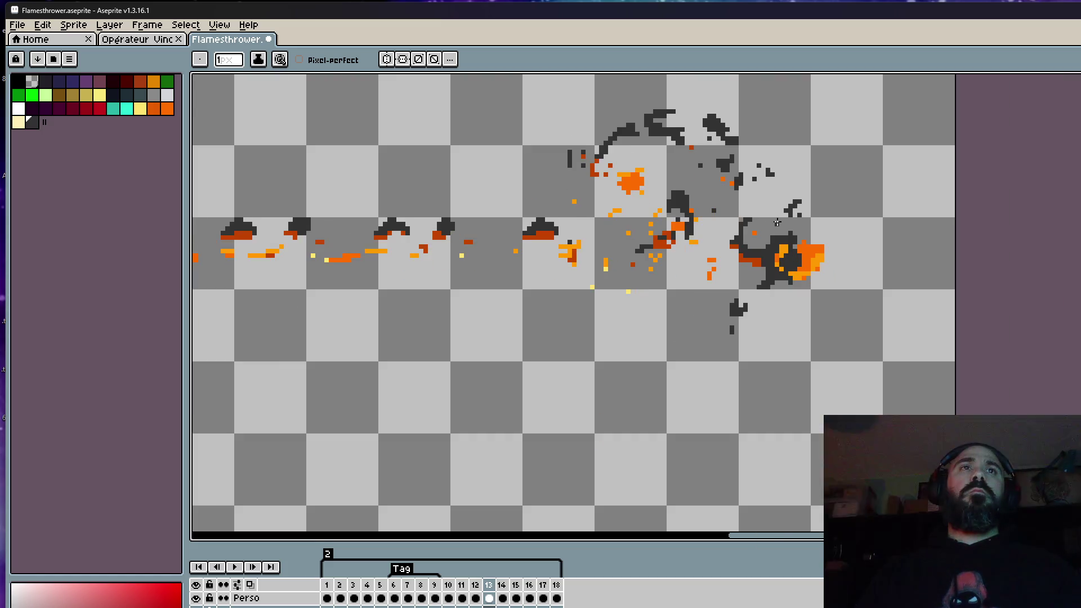
scroll(757, 221, up, 1)
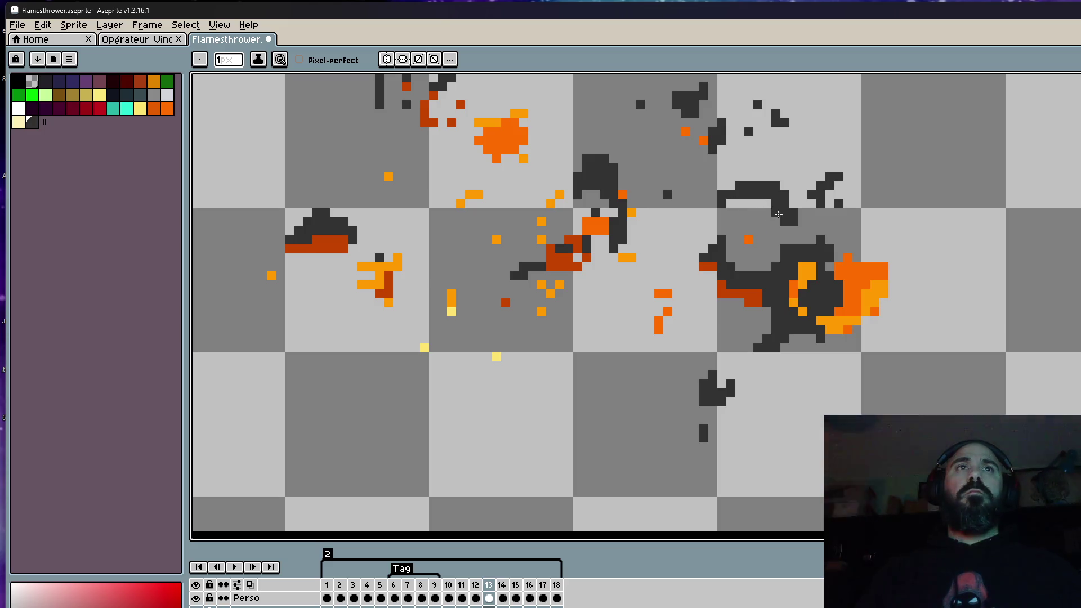
scroll(778, 214, down, 2)
key(Left)
key(Right)
scroll(742, 217, up, 2)
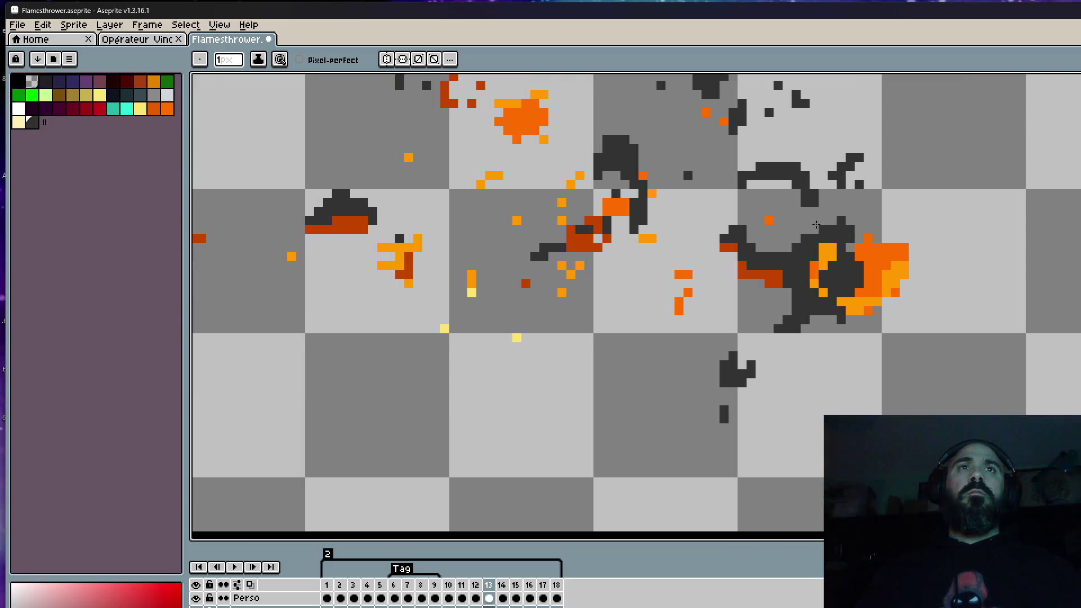
scroll(840, 211, down, 2)
key(Left)
key(Right)
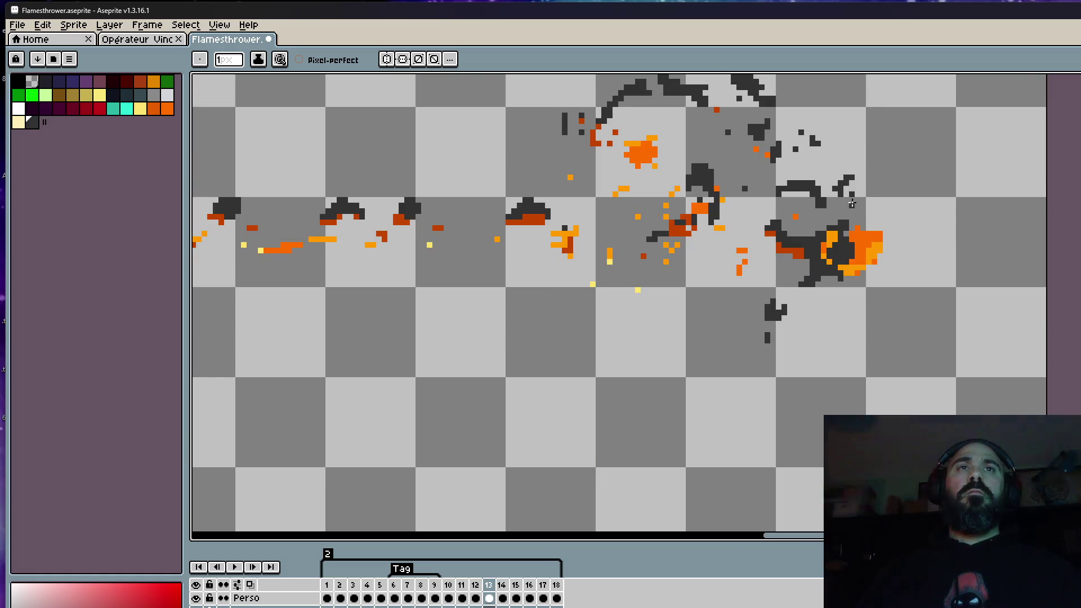
scroll(849, 216, up, 1)
key(Left)
scroll(853, 222, up, 2)
key(Right)
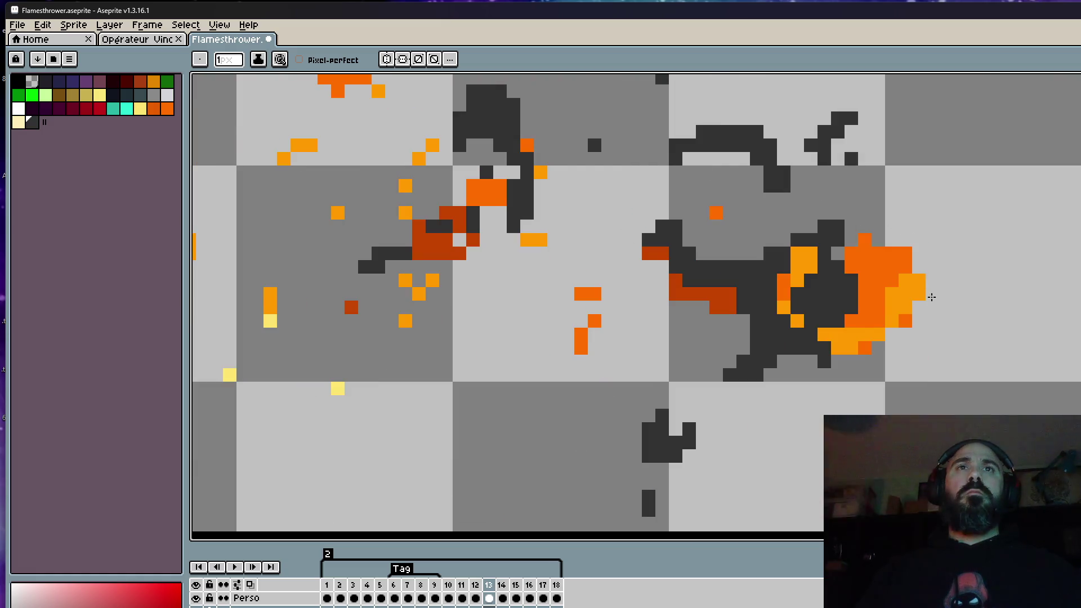
scroll(932, 297, down, 2)
key(Left)
key(Right)
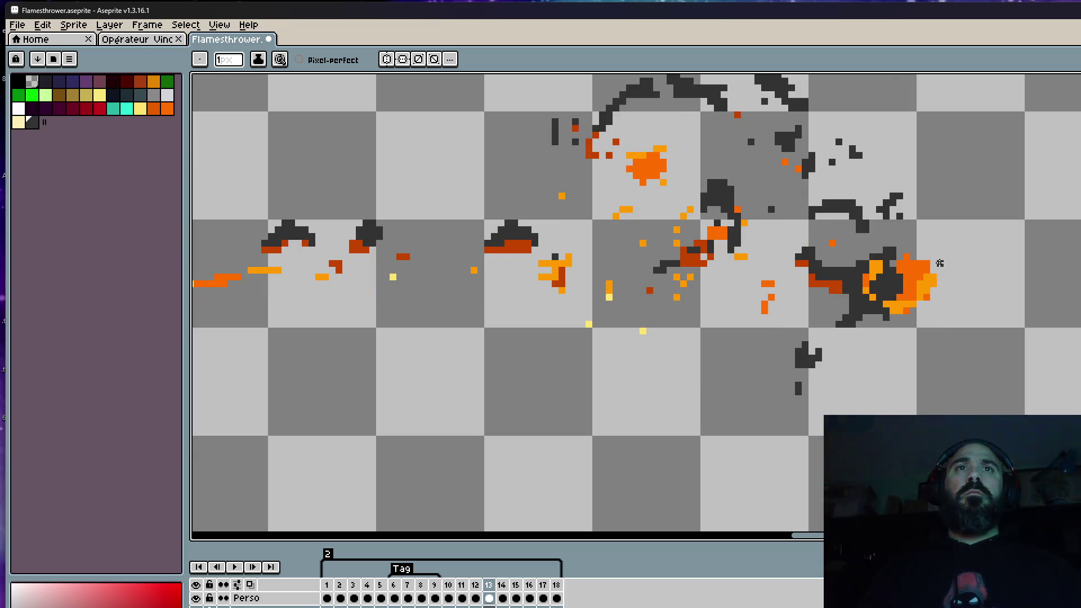
scroll(940, 263, down, 2)
key(Left)
key(Right)
key(Left)
scroll(845, 319, up, 2)
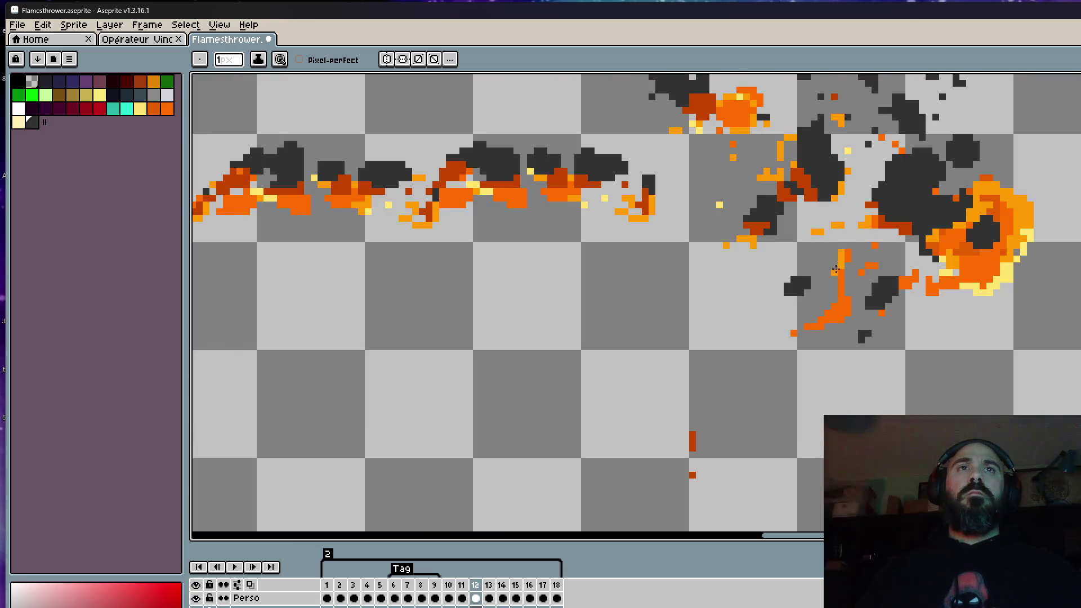
scroll(781, 327, down, 2)
key(Right)
scroll(889, 319, up, 1)
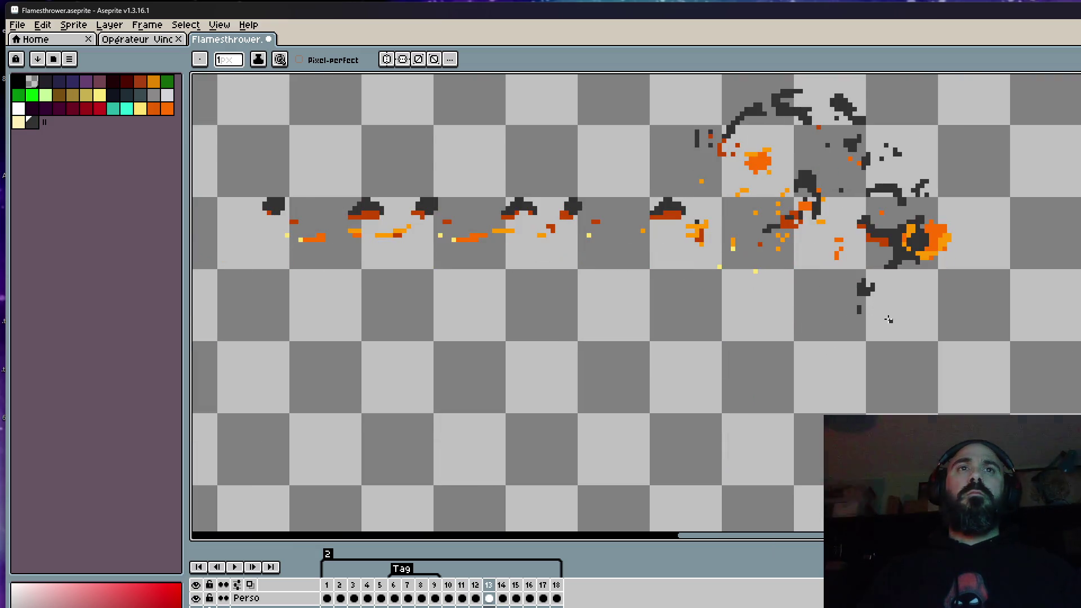
scroll(888, 319, down, 1)
key(Left)
key(Left)
key(Right)
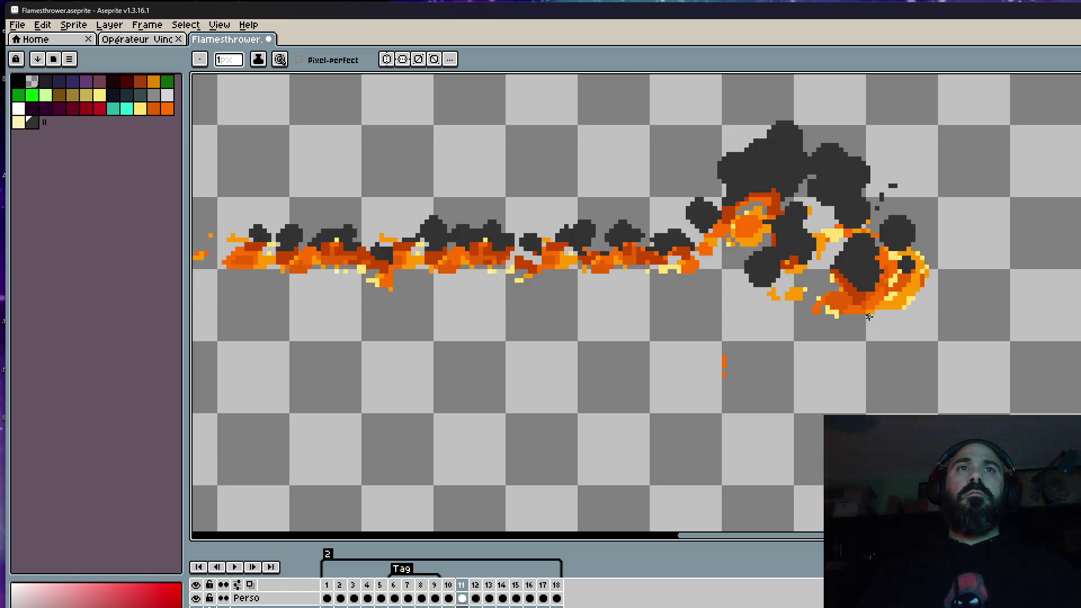
scroll(868, 316, up, 1)
key(Left)
key(Left)
key(Right)
key(Right)
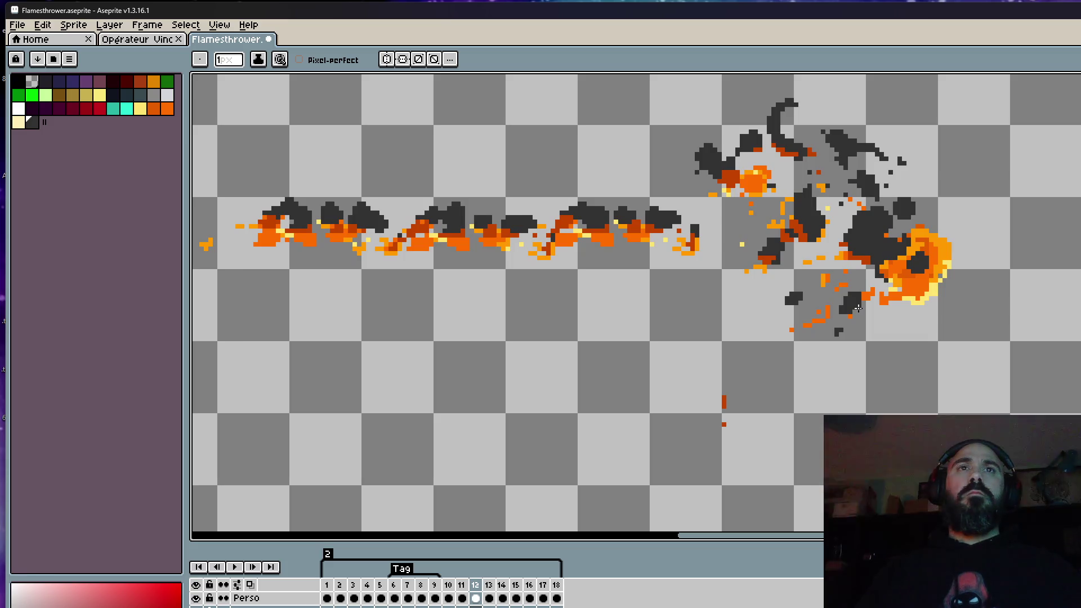
key(e)
drag(831, 311, 843, 338)
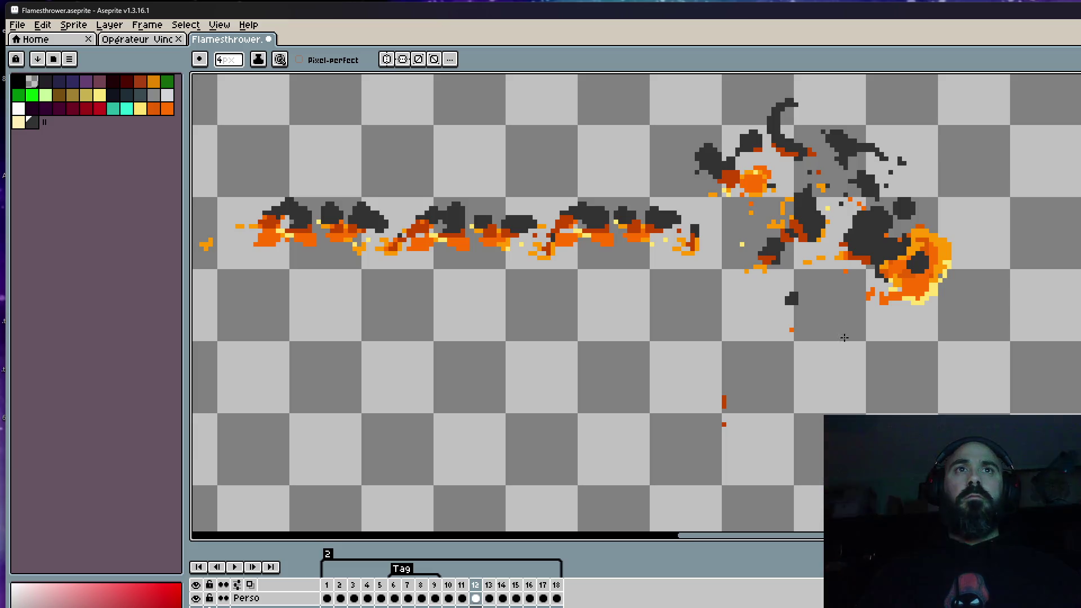
scroll(812, 305, down, 4)
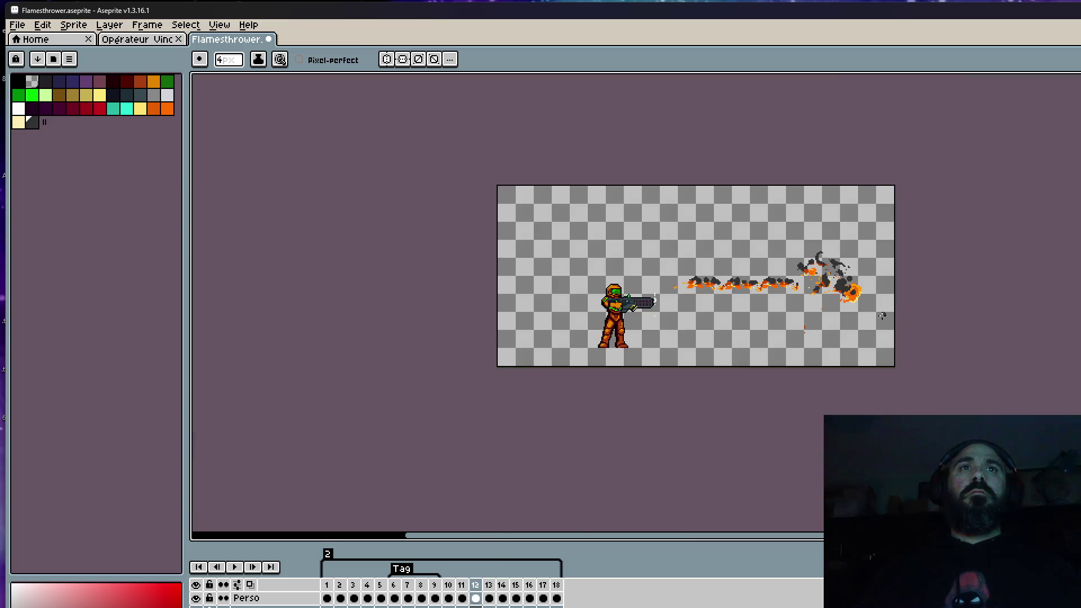
scroll(870, 320, up, 4)
key(Left)
key(Left)
key(Right)
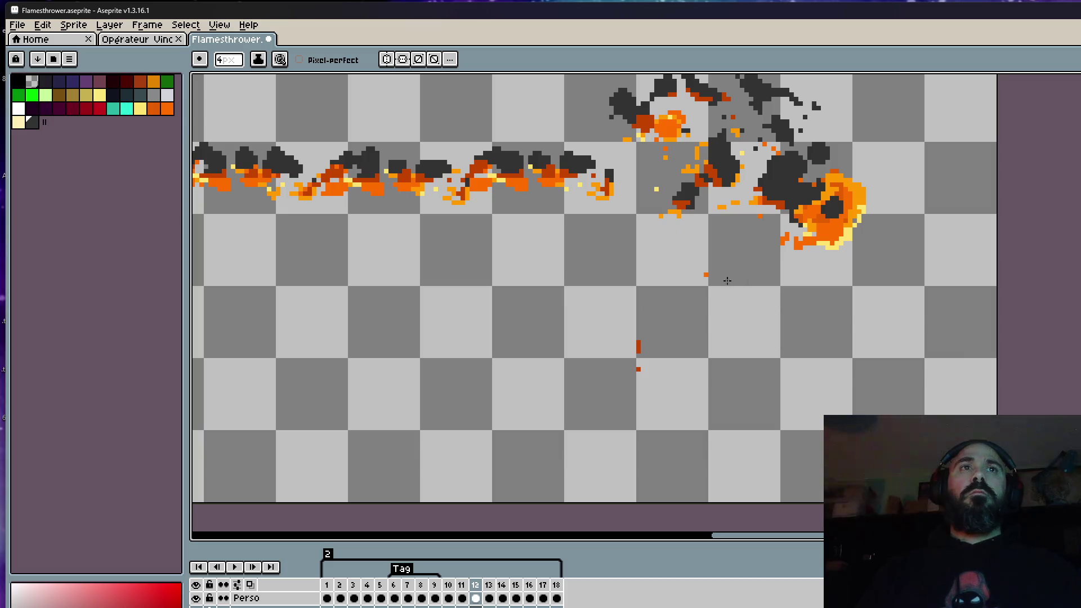
key(Left)
key(Right)
key(Left)
key(Right)
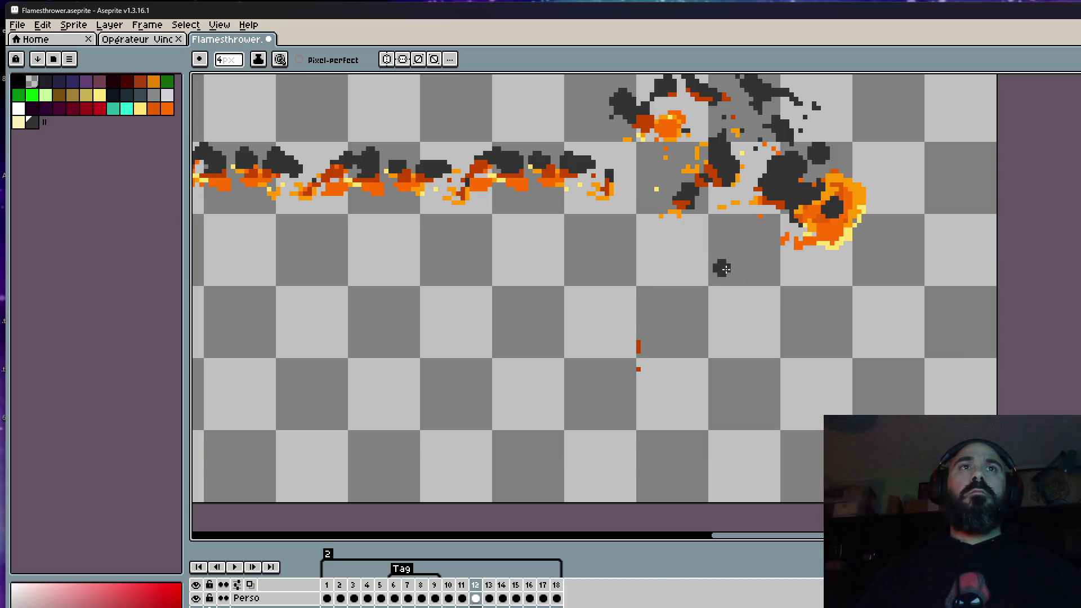
key(Left)
key(Right)
scroll(756, 251, up, 1)
key(alt)
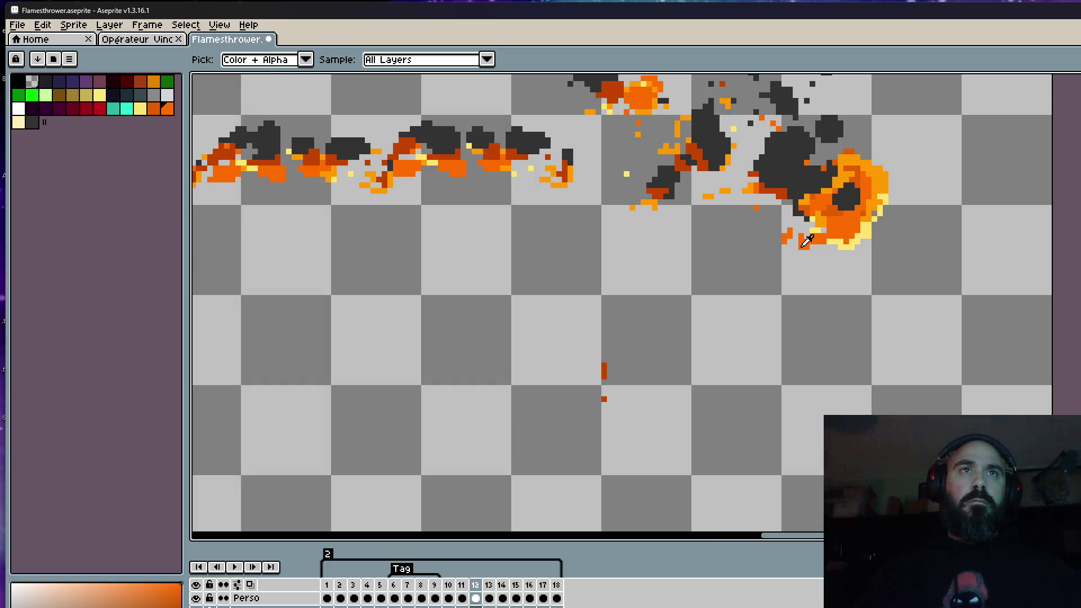
key(ctrl)
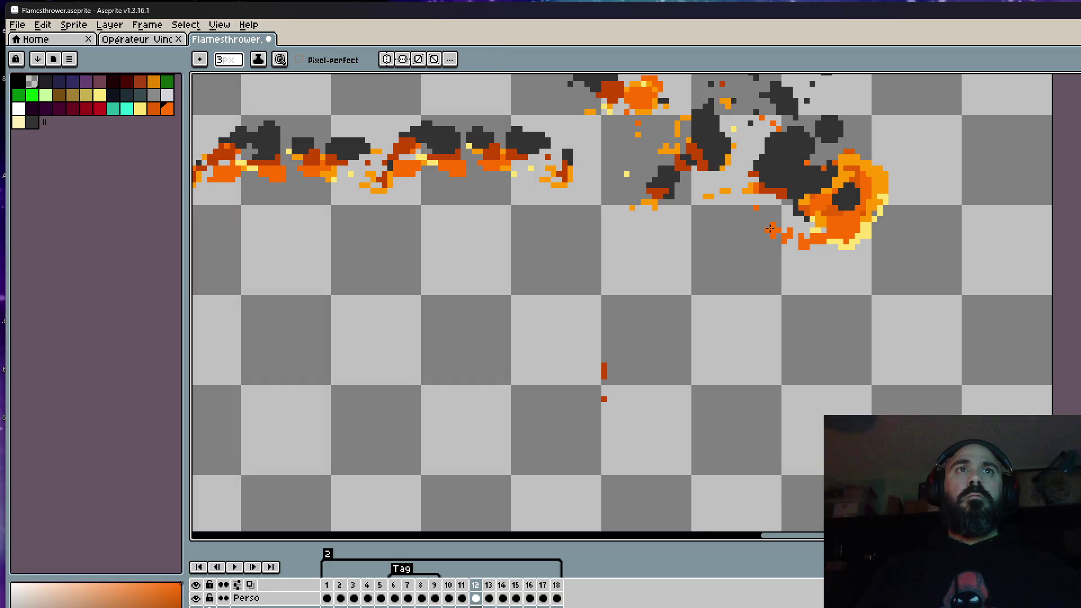
scroll(775, 230, down, 1)
scroll(761, 224, up, 1)
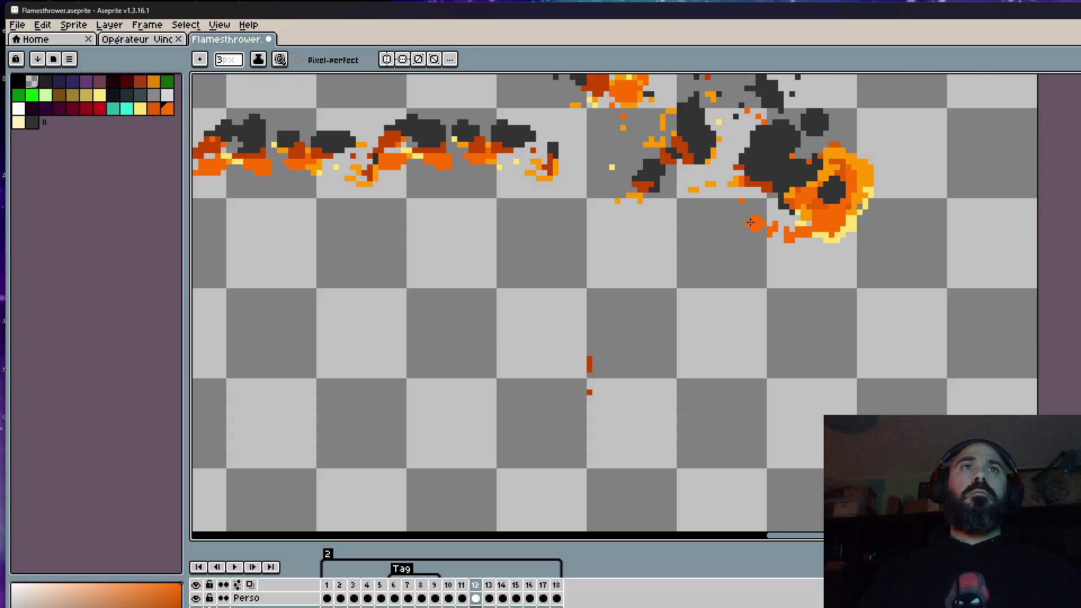
scroll(761, 225, down, 2)
scroll(739, 211, up, 1)
key(Left)
key(Right)
key(Left)
key(Right)
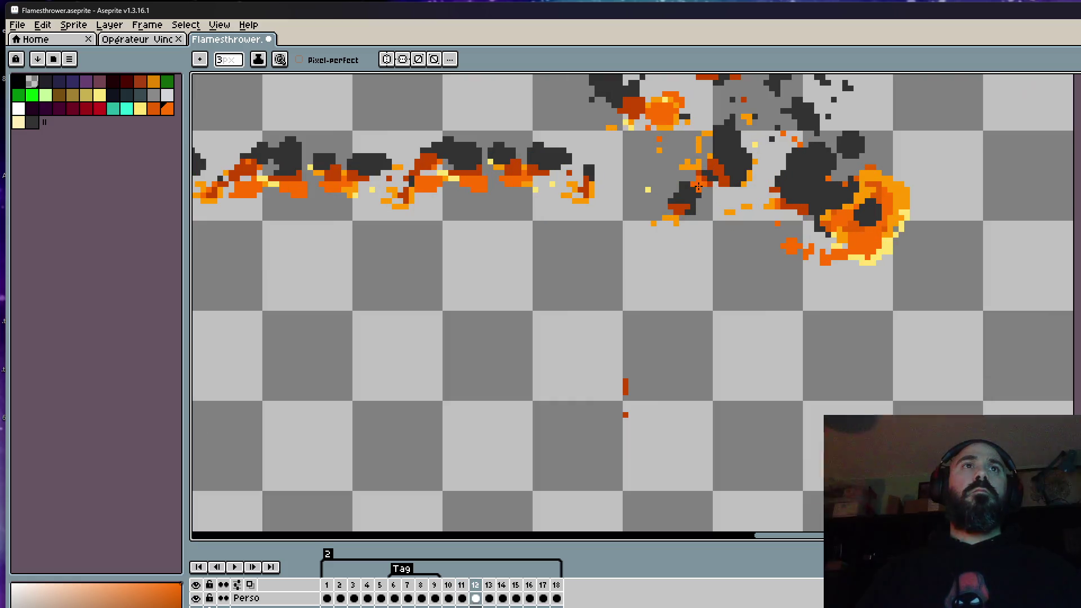
scroll(705, 190, up, 1)
scroll(702, 182, up, 1)
key(m)
drag(690, 172, 613, 249)
scroll(712, 189, down, 3)
key(Left)
key(Right)
scroll(716, 201, down, 2)
key(Left)
key(Right)
key(Left)
key(Right)
key(Left)
key(Right)
key(Right)
key(Left)
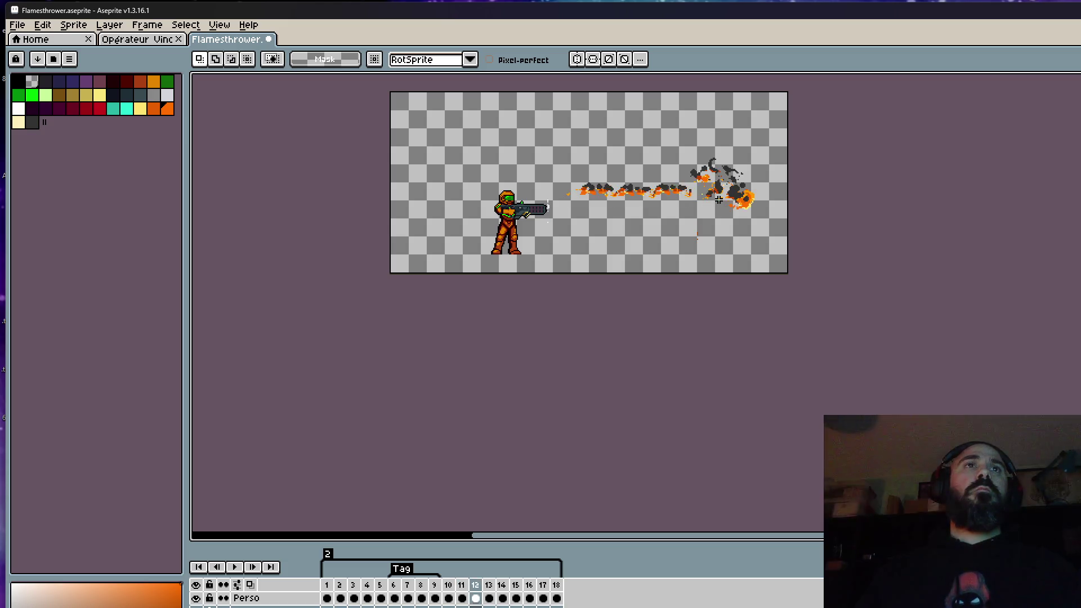
Flip through frames 13 and 14 against their neighbours to check the smoke
key(Right)
scroll(718, 176, up, 3)
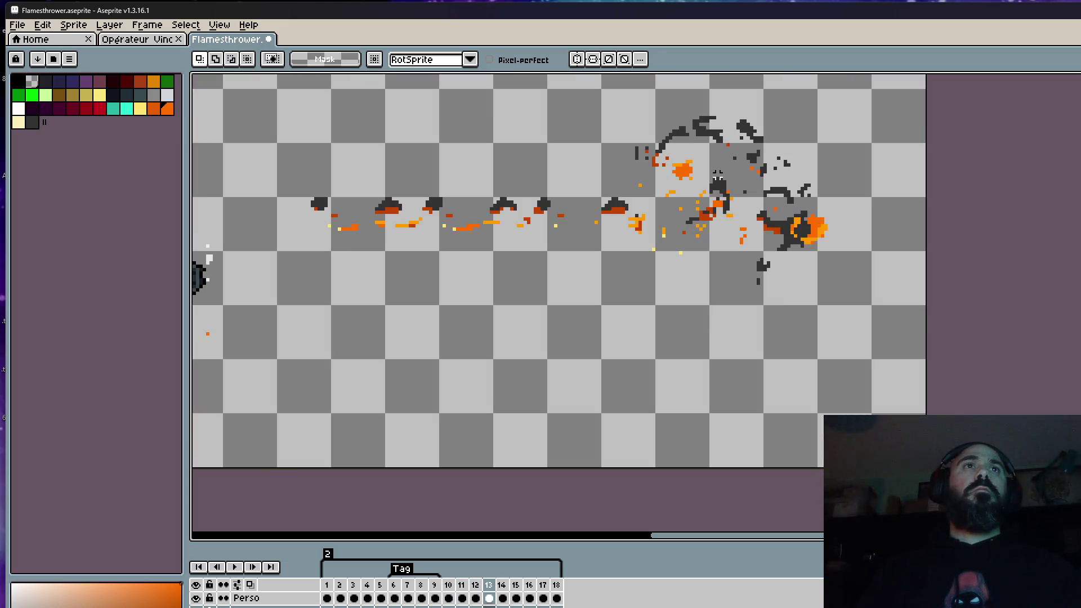
key(Right)
key(Left)
key(Left)
key(Right)
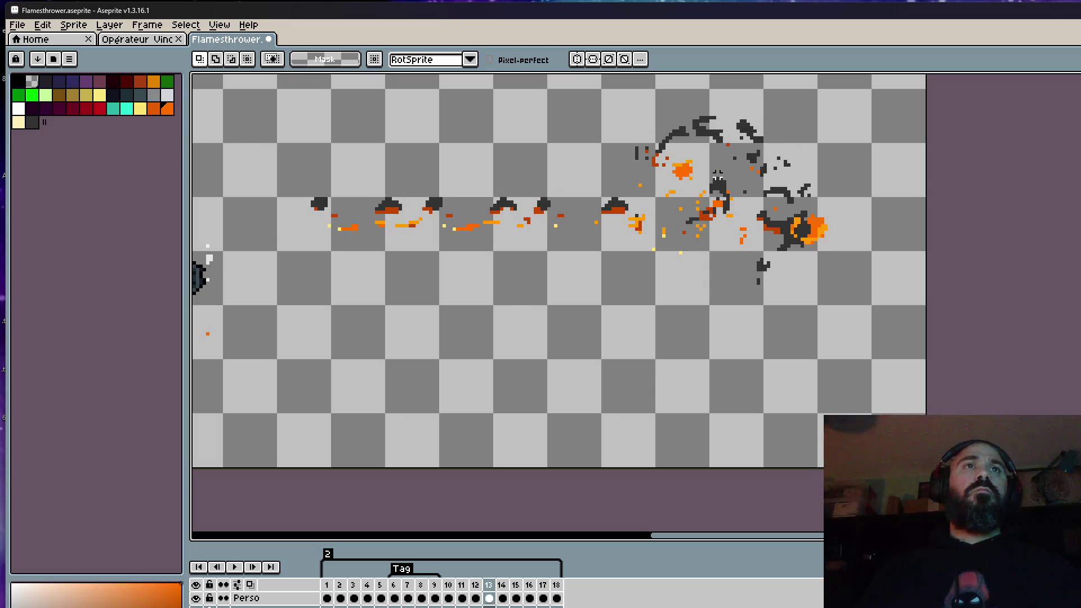
key(Right)
key(Left)
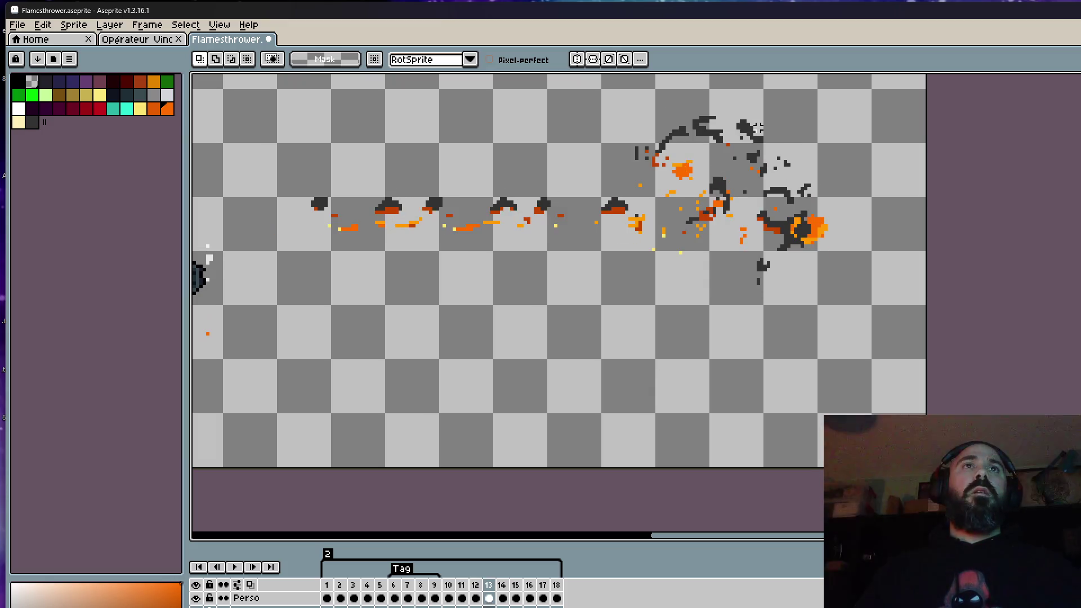
key(Right)
key(Left)
key(Left)
key(Right)
key(Right)
key(Left)
key(Right)
key(Left)
key(Right)
key(Left)
key(Right)
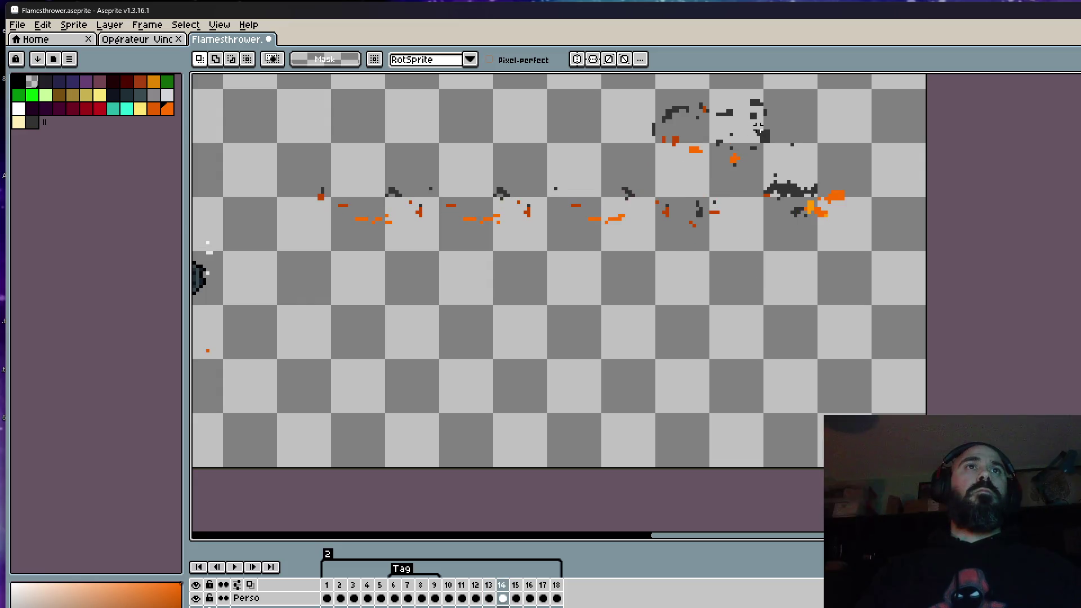
key(Left)
key(Right)
key(Left)
key(Right)
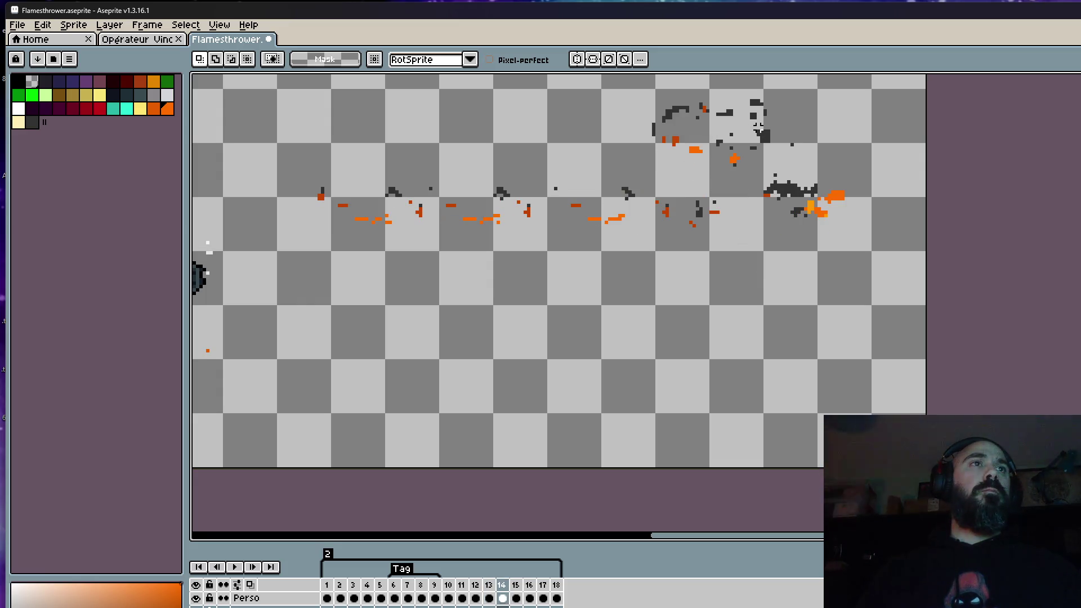
key(Right)
key(Left)
key(Left)
key(Right)
key(Right)
key(Right)
key(Left)
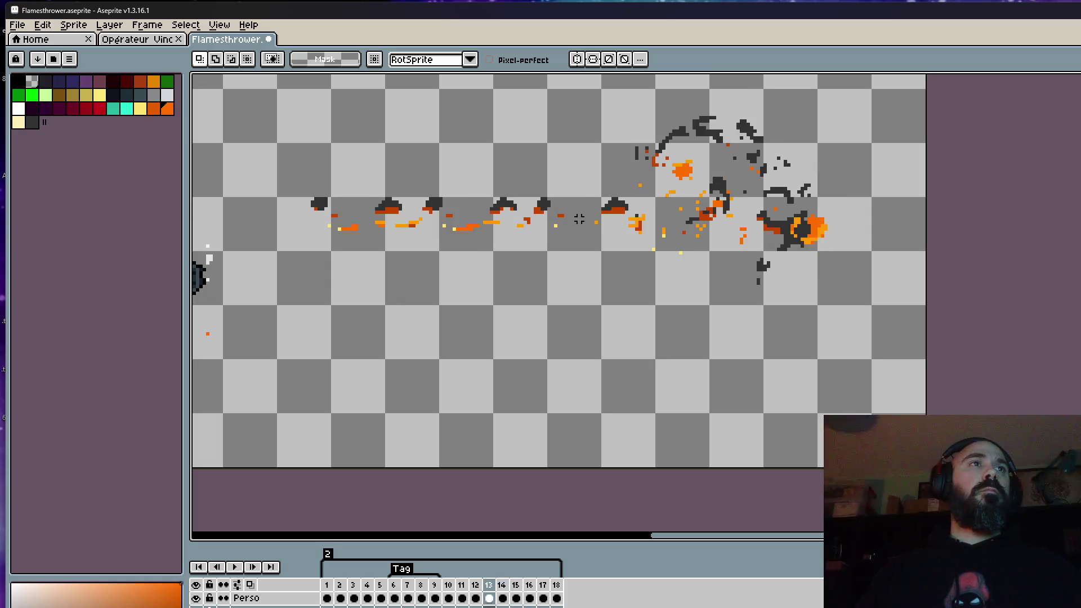
key(Left)
scroll(700, 188, down, 3)
Play the animation, stop on frame 15 and select a thin diagonal strip of smoke there
key(Return)
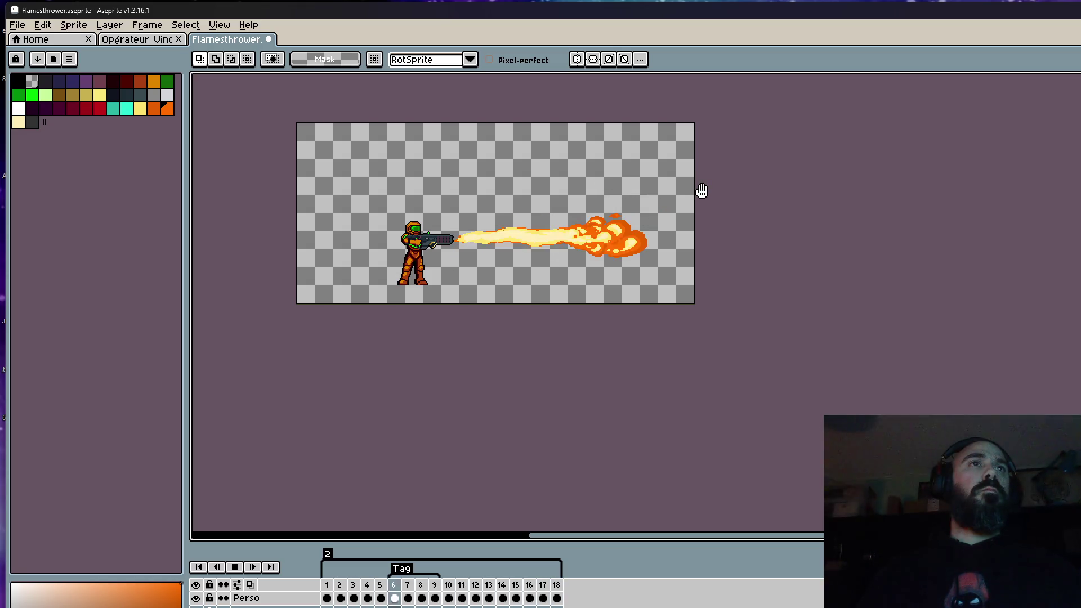
scroll(700, 191, up, 1)
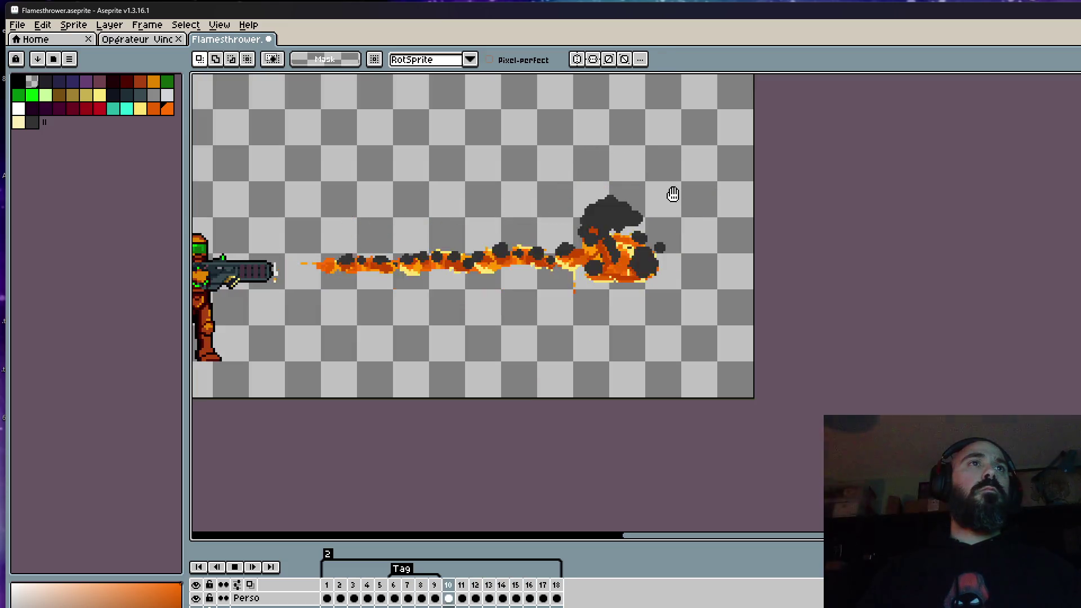
key(Return)
scroll(673, 196, up, 1)
drag(503, 127, 567, 170)
key(b)
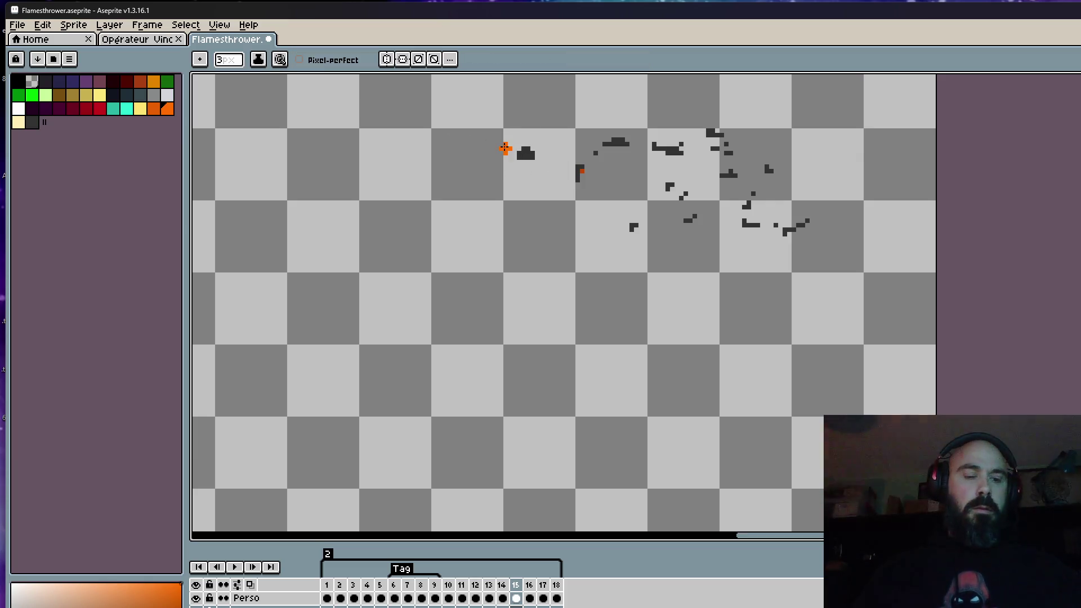
Compare frames 15 and 16 with neighbours, replay the animation and sample a colour for the pencil
key(Left)
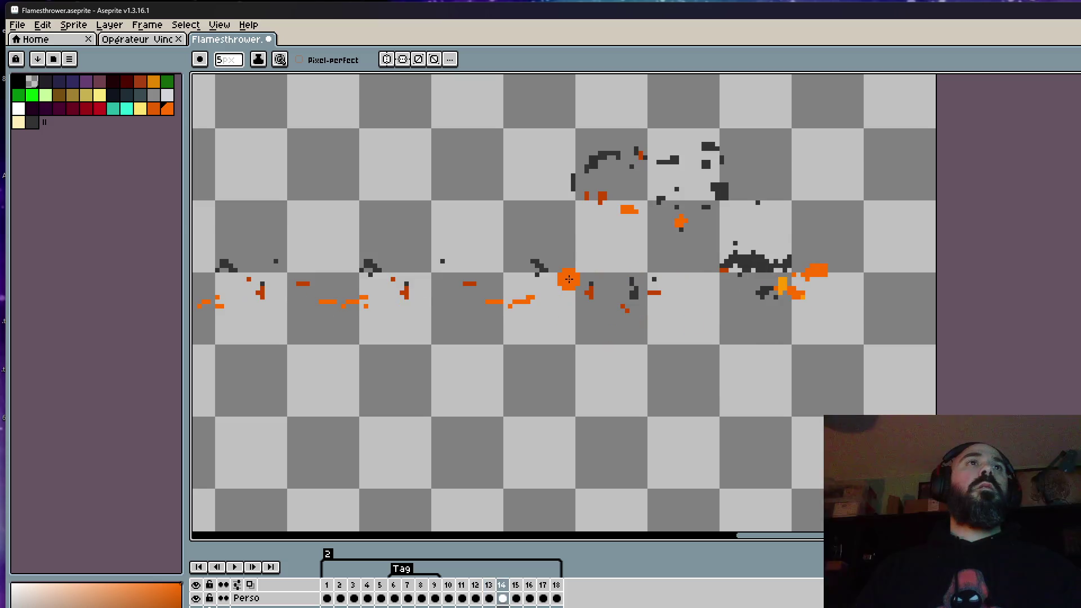
key(Right)
key(Left)
key(Right)
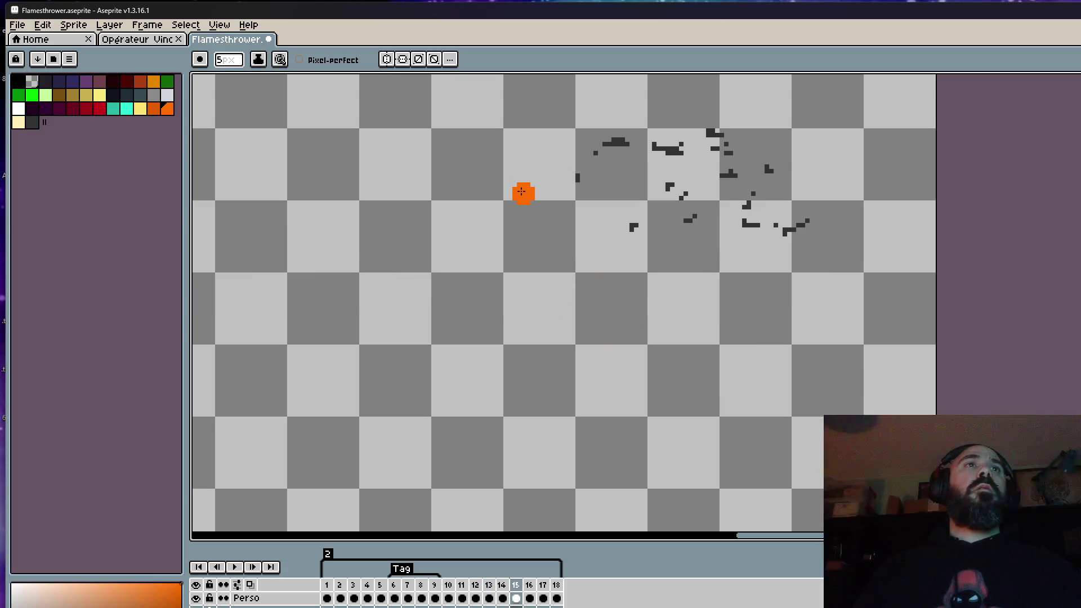
key(Right)
key(Left)
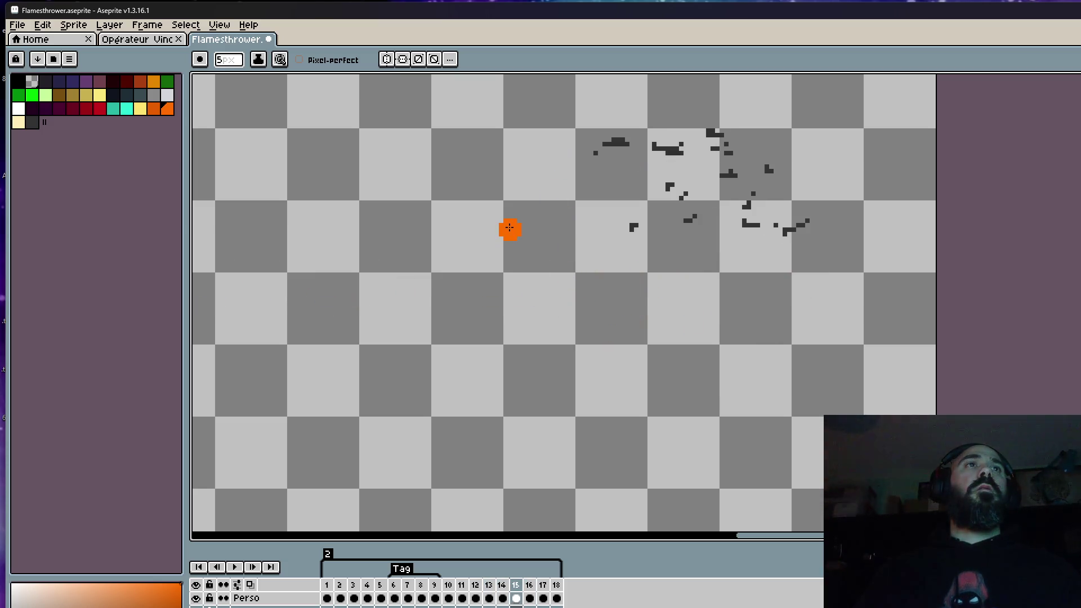
key(Right)
key(Return)
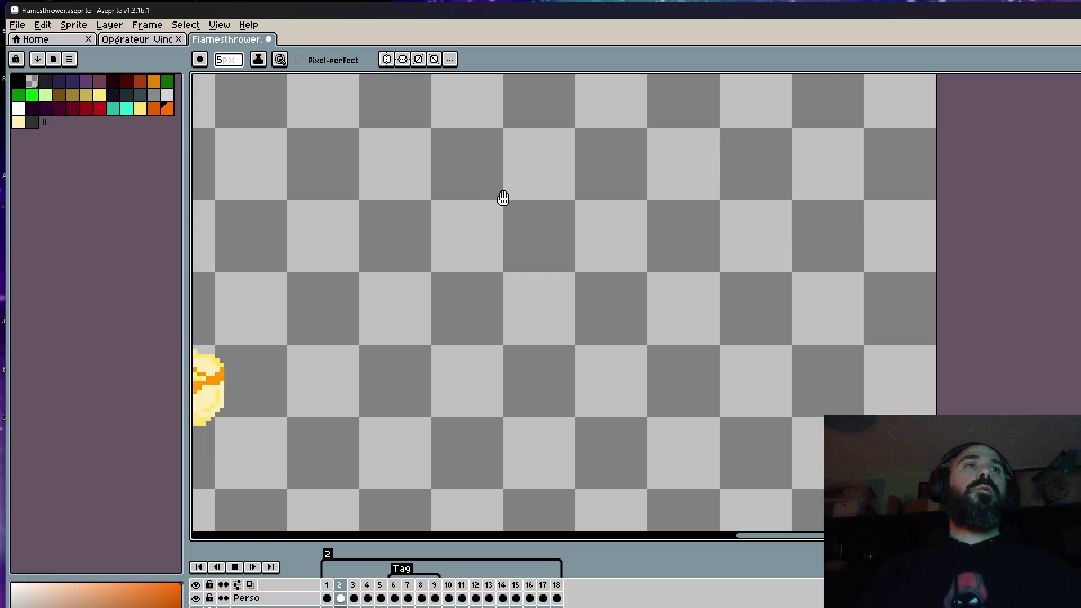
scroll(503, 198, down, 1)
scroll(502, 198, up, 1)
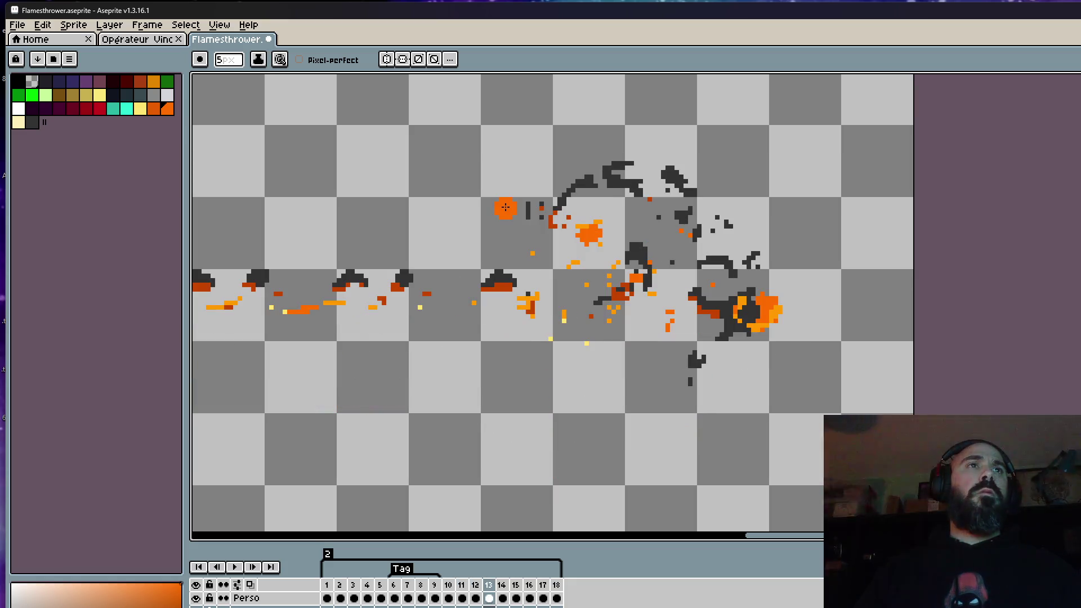
key(i)
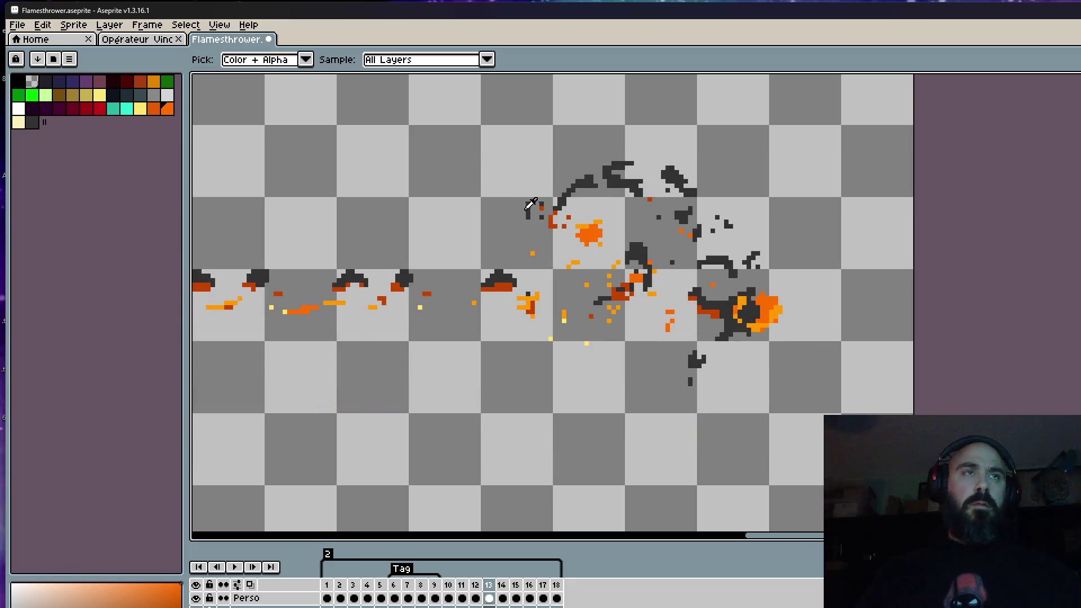
key(b)
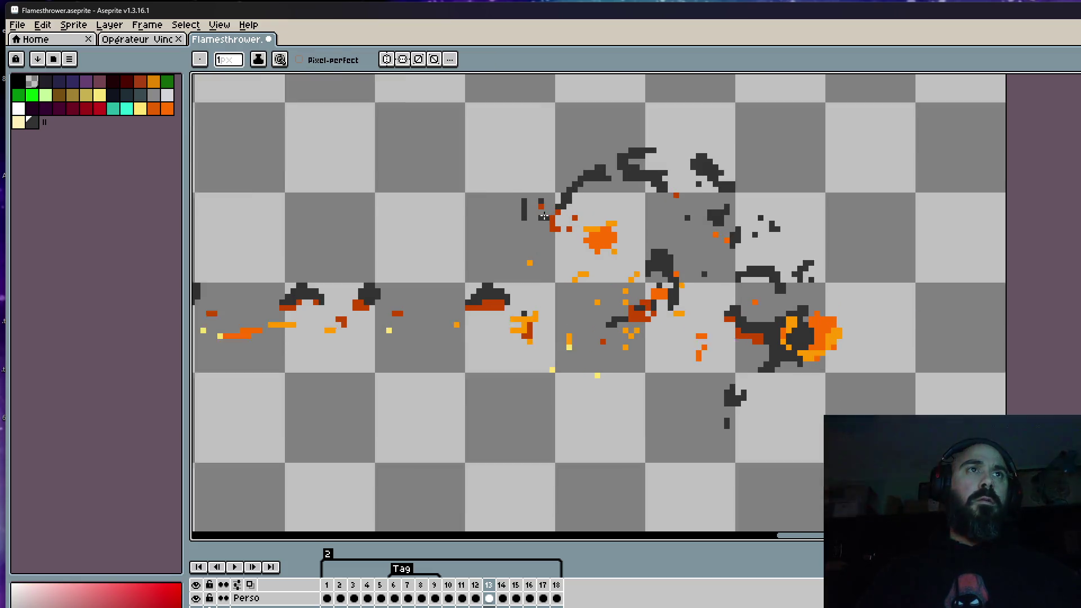
scroll(565, 212, up, 1)
Step through frames 13–15, remove a stray dark smoke pixel with a 1px brush, then replay
key(Left)
key(Right)
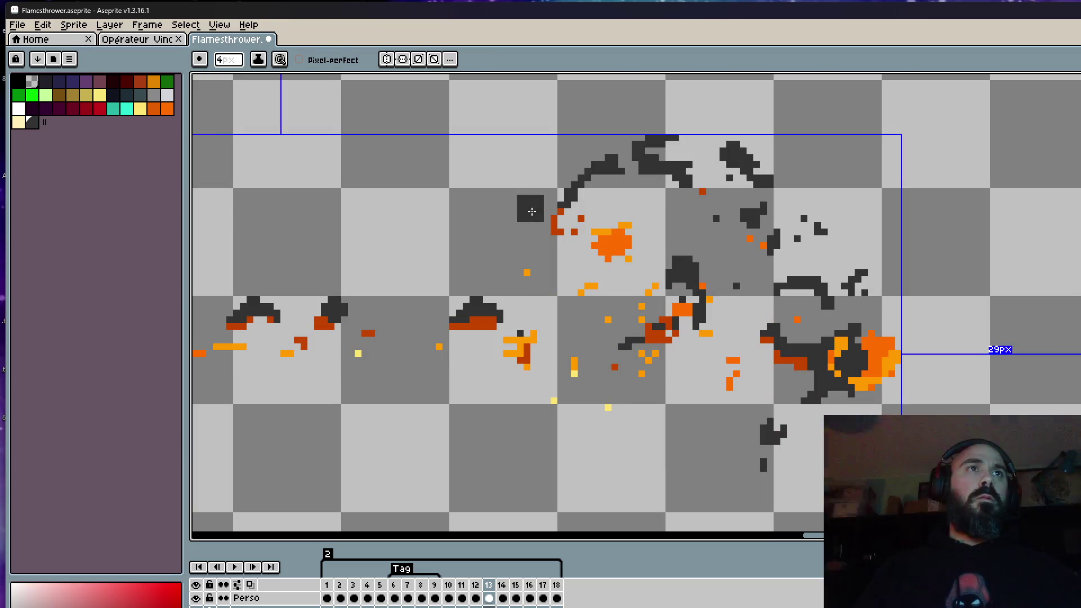
scroll(525, 207, down, 1)
key(Right)
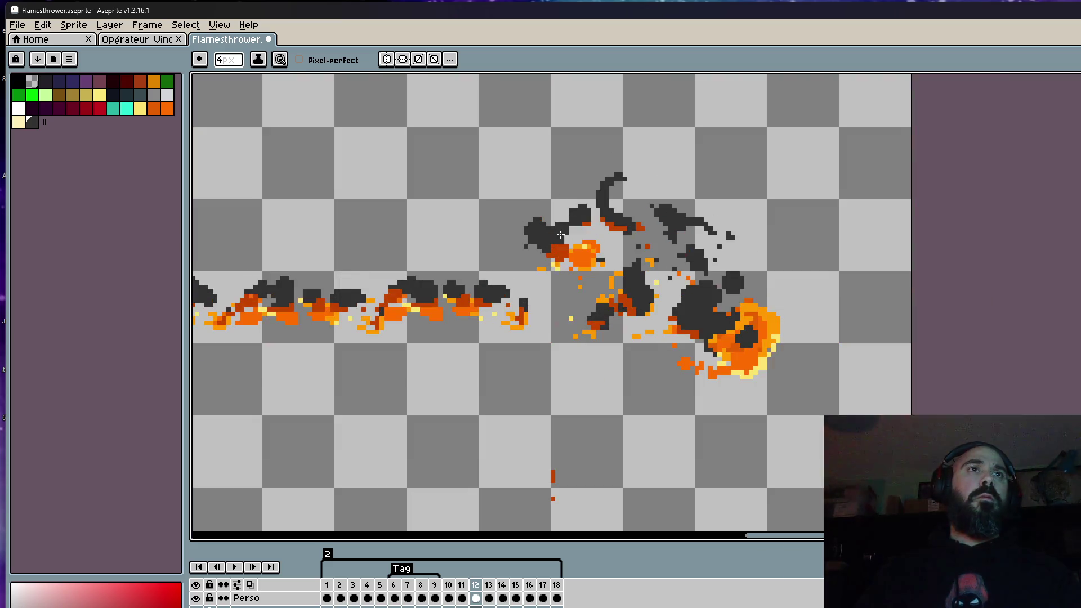
key(Left)
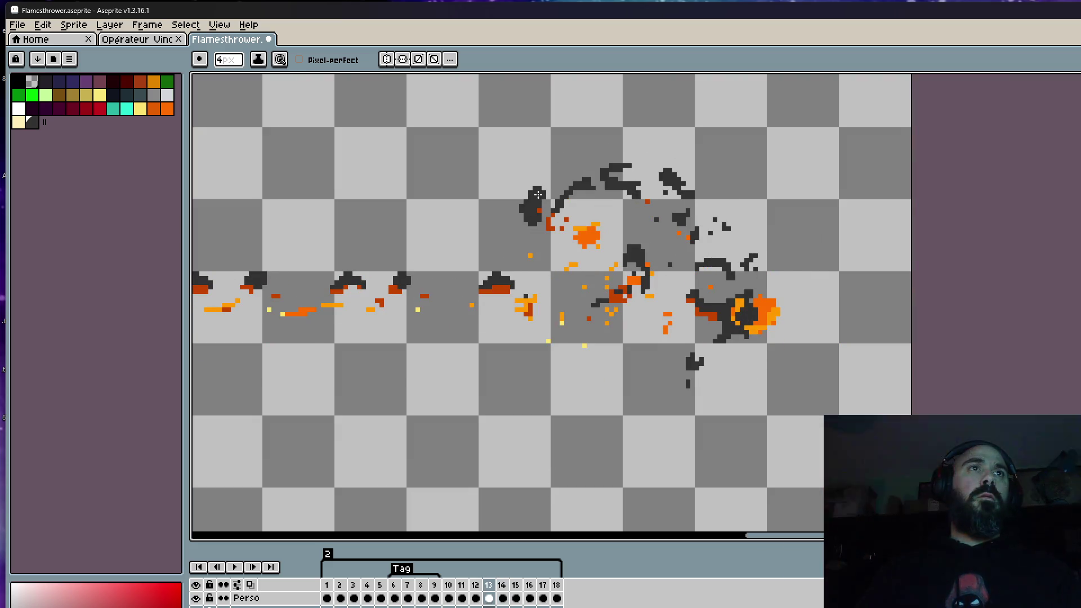
key(Right)
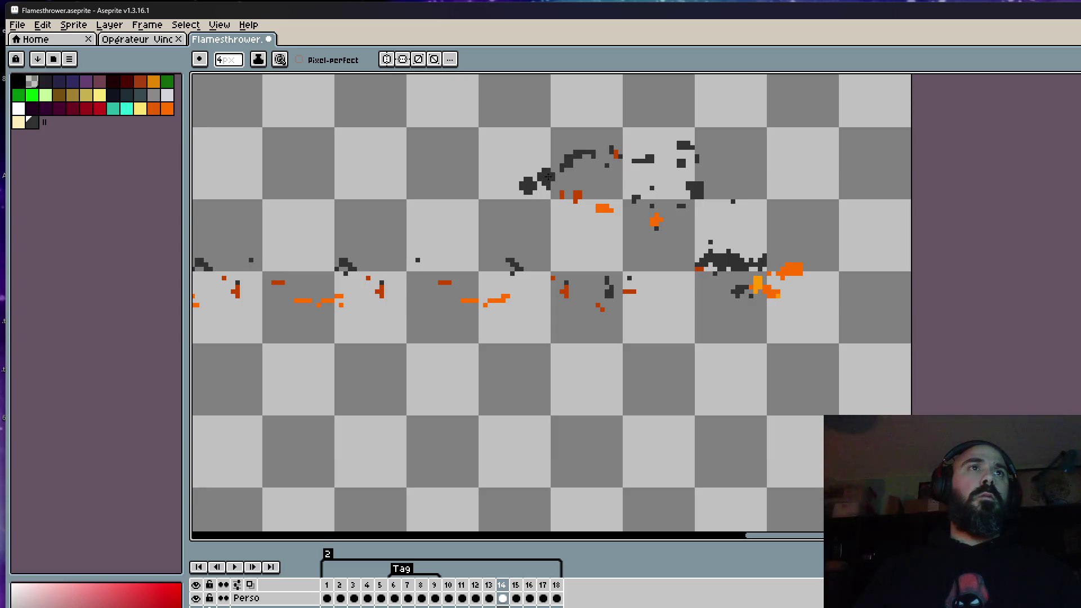
scroll(549, 181, down, 2)
key(Left)
scroll(588, 171, up, 1)
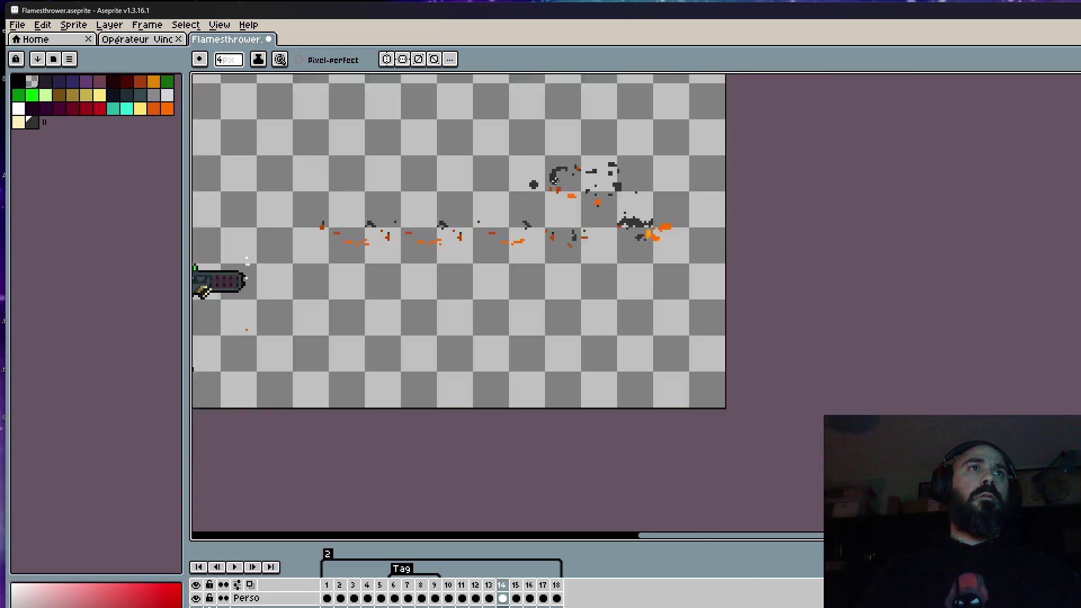
scroll(588, 172, up, 1)
key(Right)
key(Right)
key(Left)
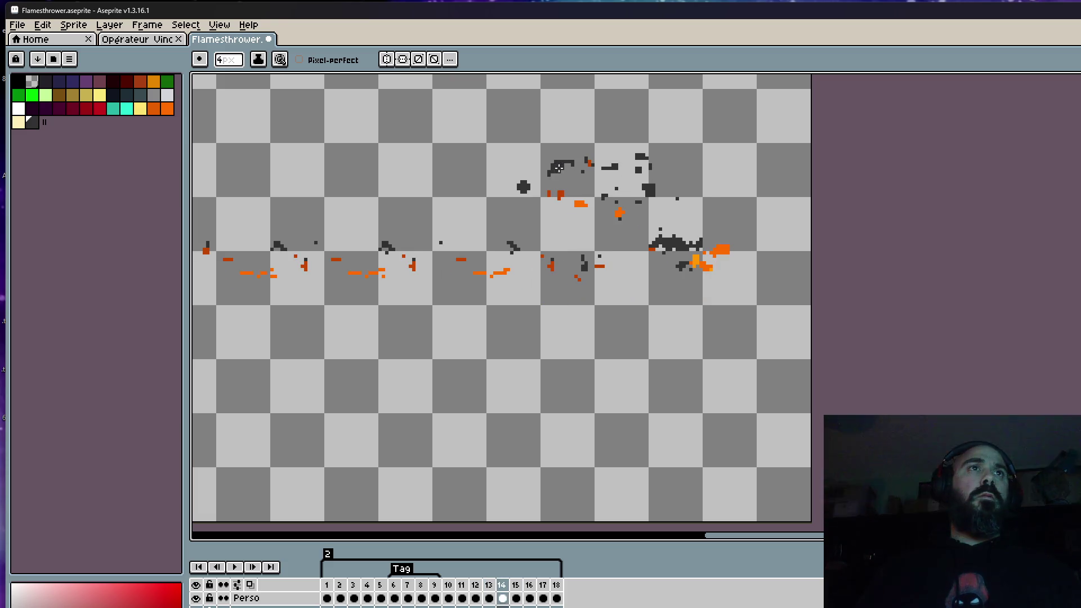
scroll(519, 182, up, 1)
scroll(519, 177, up, 1)
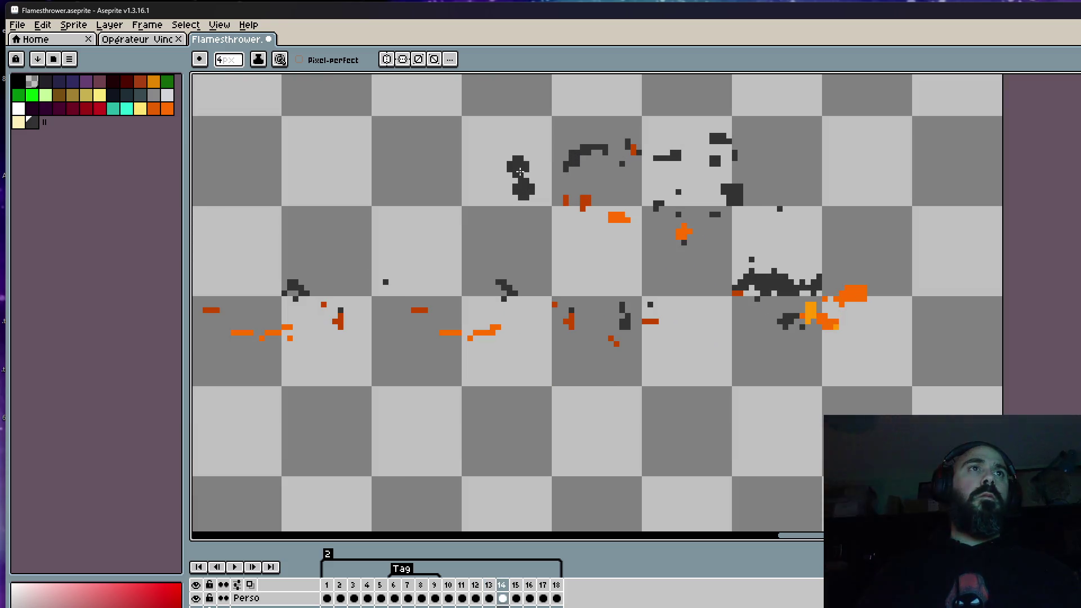
key(Right)
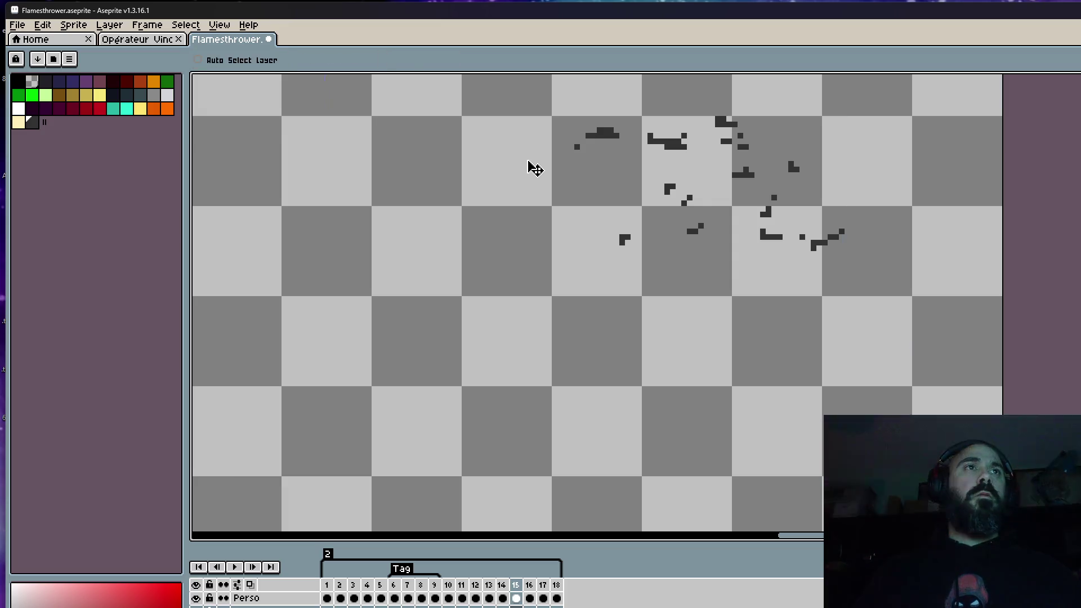
key(minus)
key(minus)
key(minus)
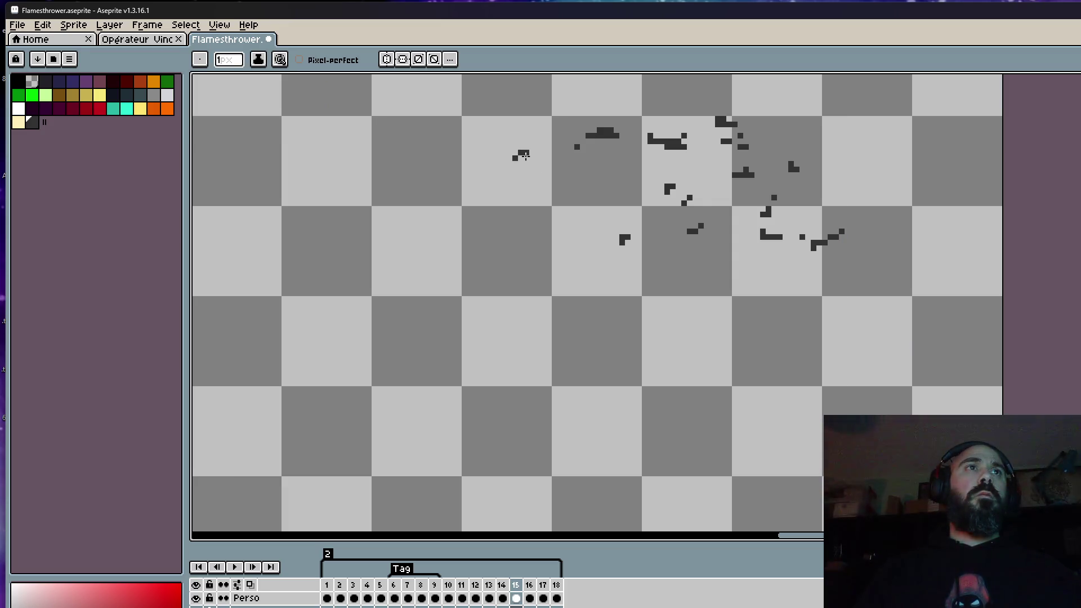
scroll(523, 155, down, 2)
key(Left)
key(Right)
key(Right)
key(Left)
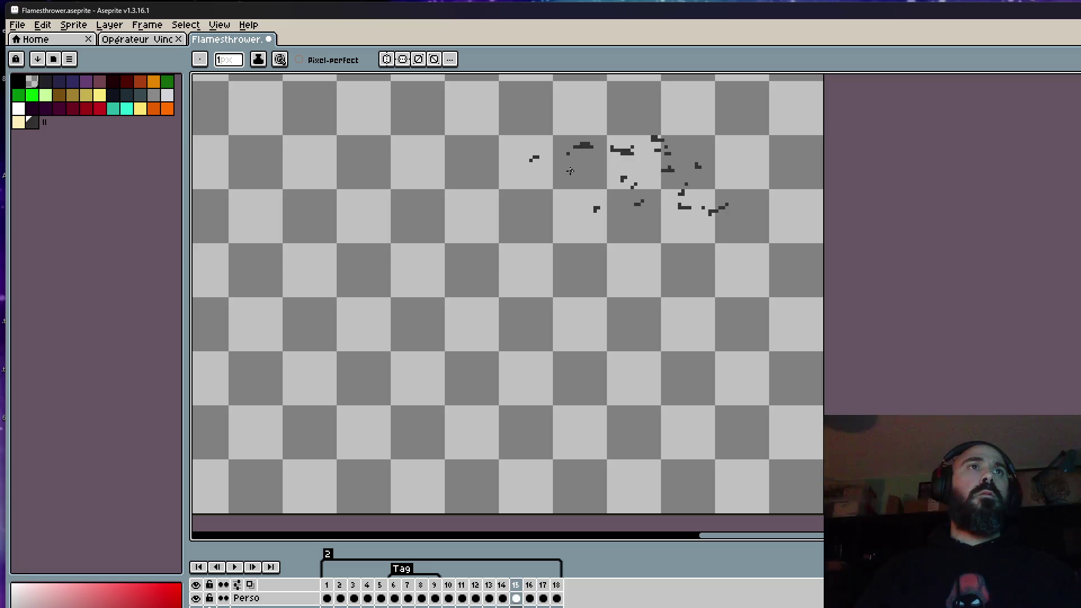
key(Left)
scroll(572, 155, up, 2)
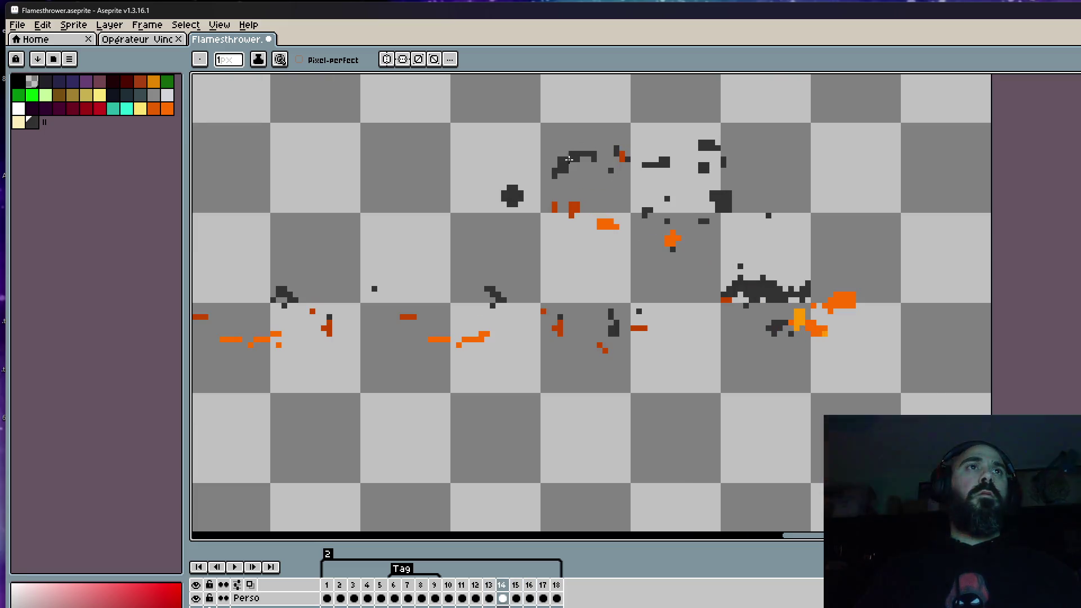
key(Right)
key(Right)
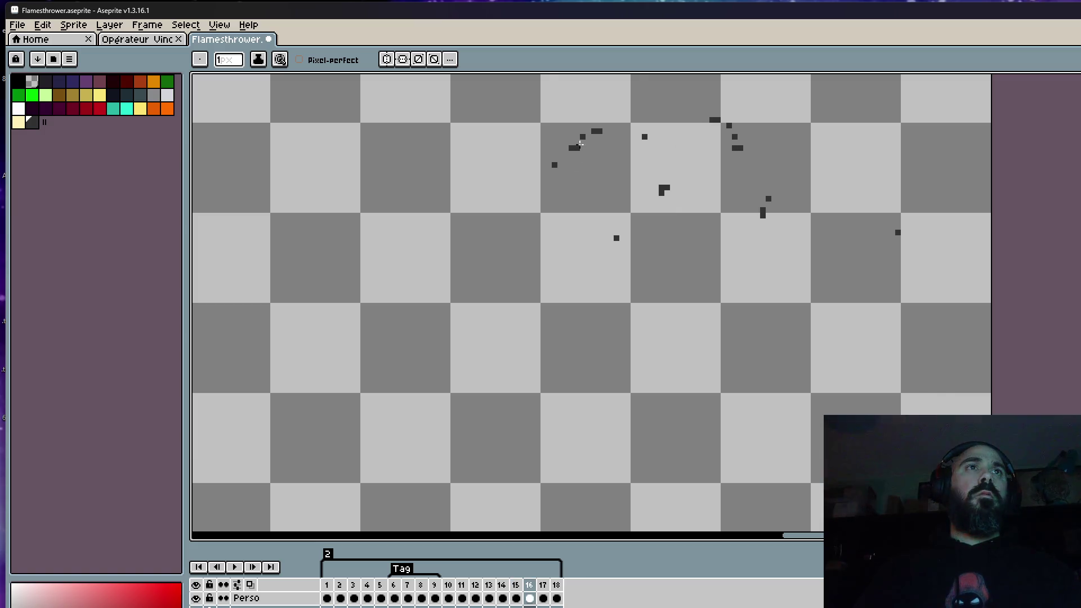
click(581, 136)
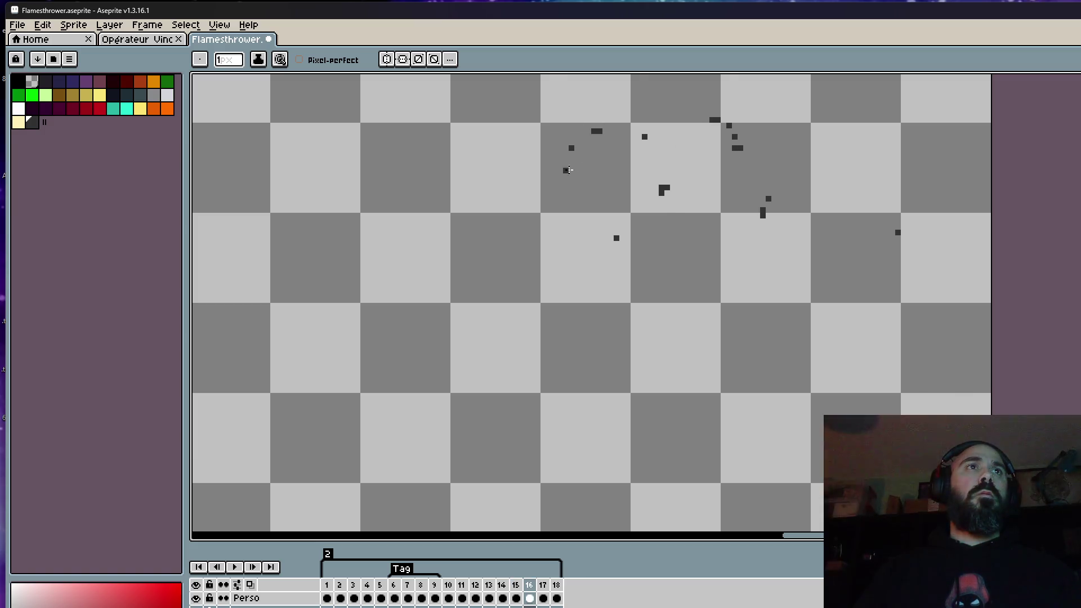
key(Right)
scroll(598, 143, down, 1)
key(Return)
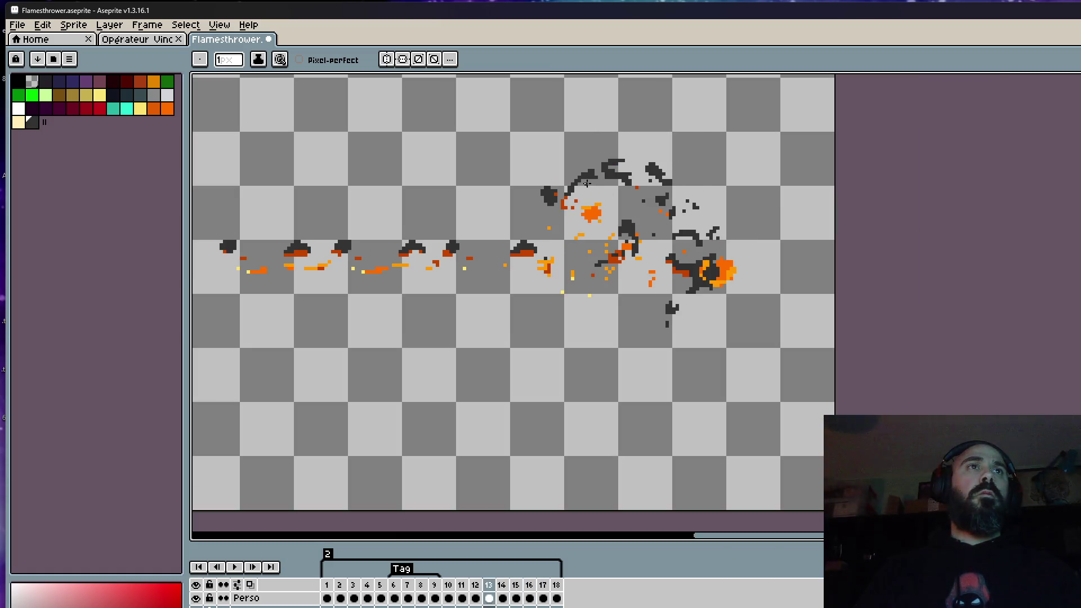
scroll(587, 183, up, 1)
scroll(587, 183, up, 1)
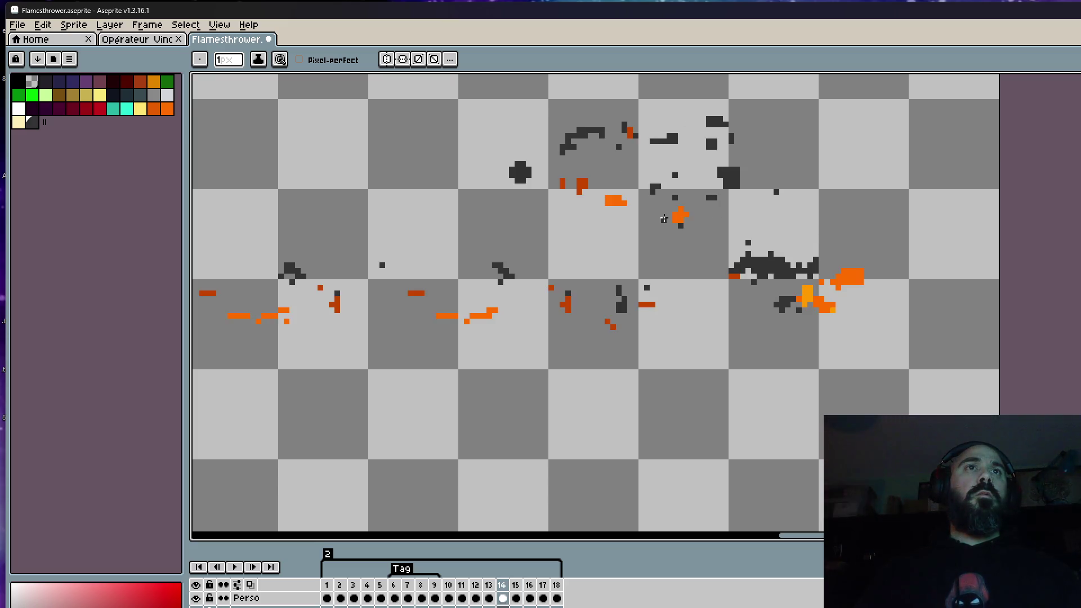
scroll(678, 223, down, 1)
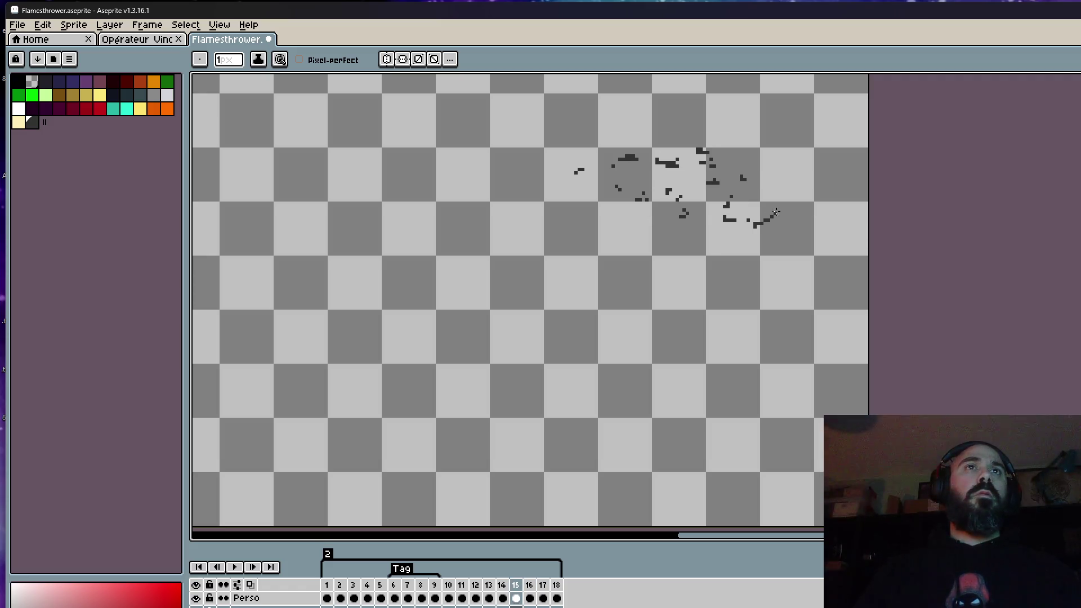
scroll(805, 229, up, 2)
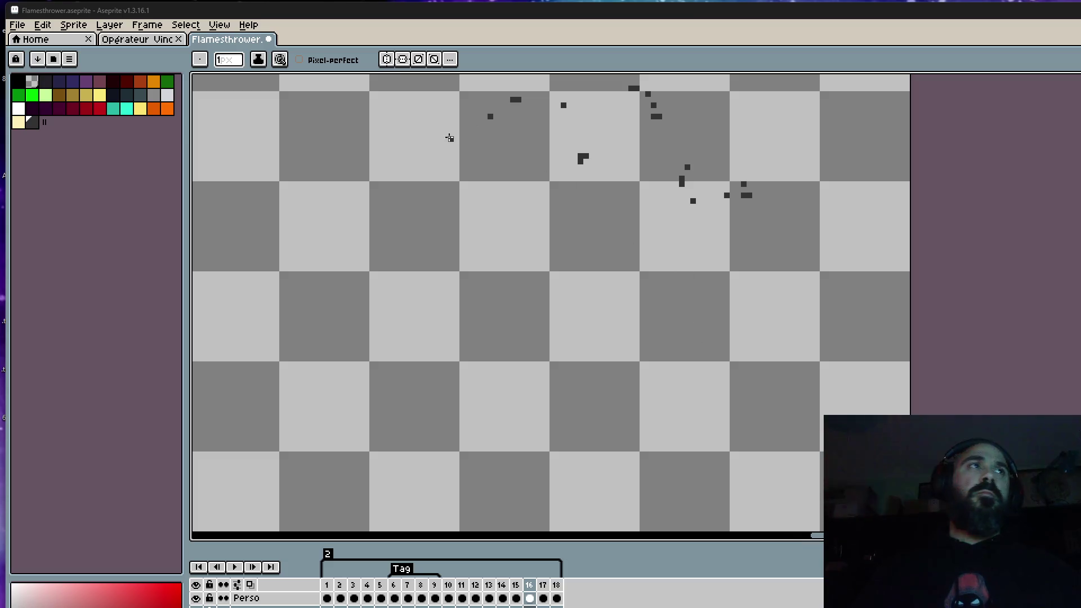
Save the flamethrower animation file via File > Save and restart playback
click(17, 25)
click(34, 85)
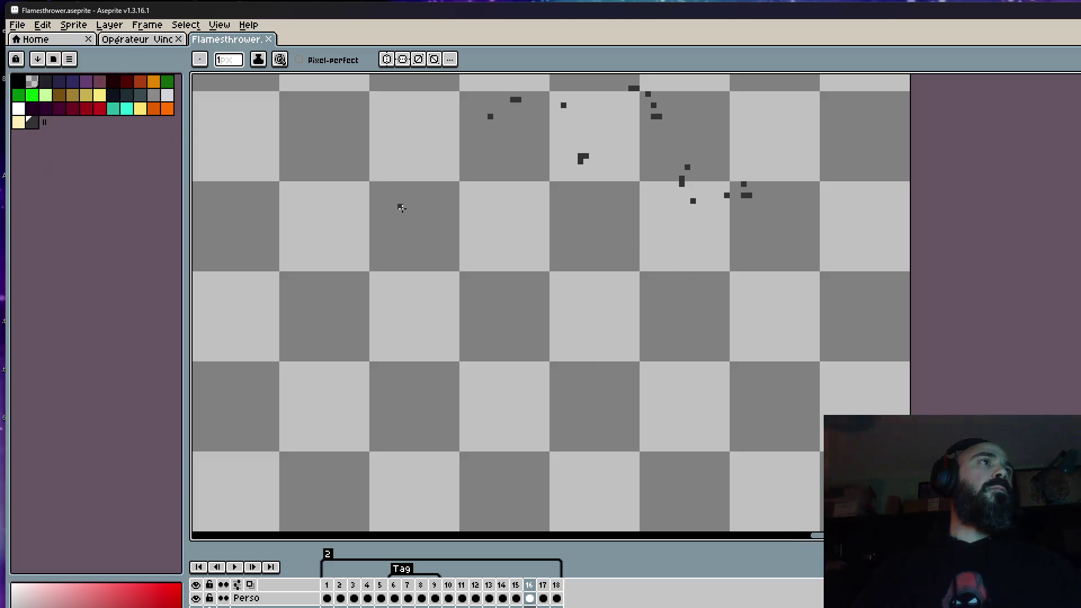
scroll(407, 211, down, 1)
scroll(407, 210, down, 3)
click(327, 585)
key(Return)
scroll(381, 378, up, 2)
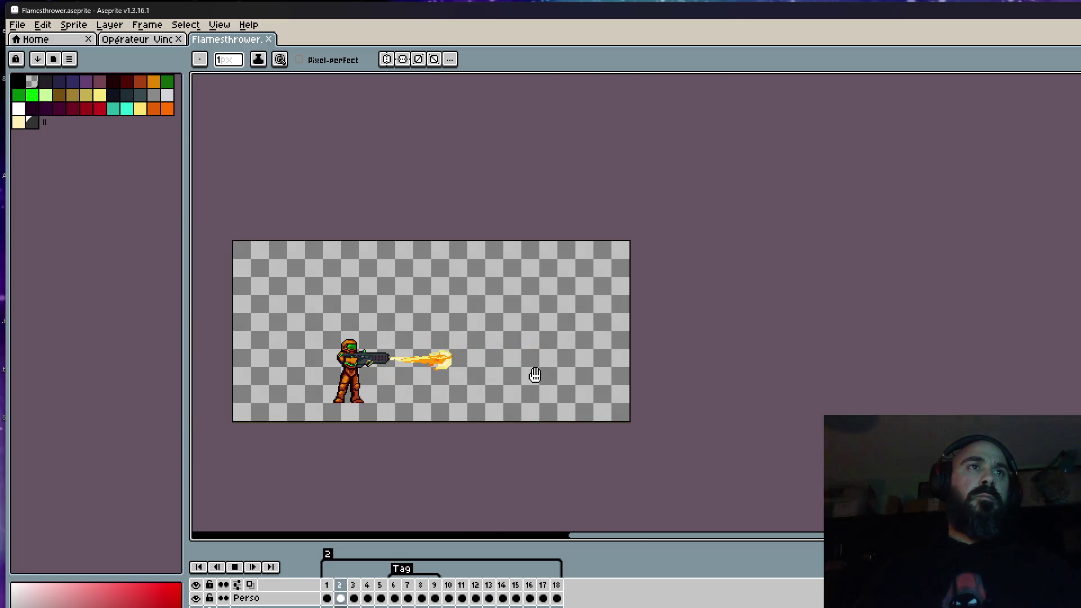
scroll(540, 372, up, 2)
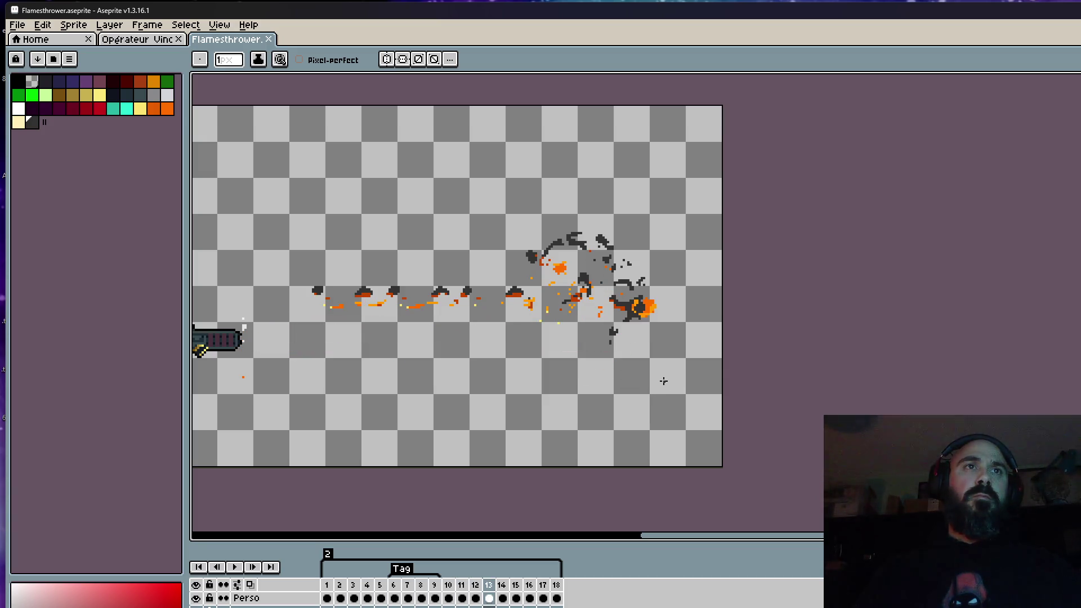
scroll(661, 378, up, 2)
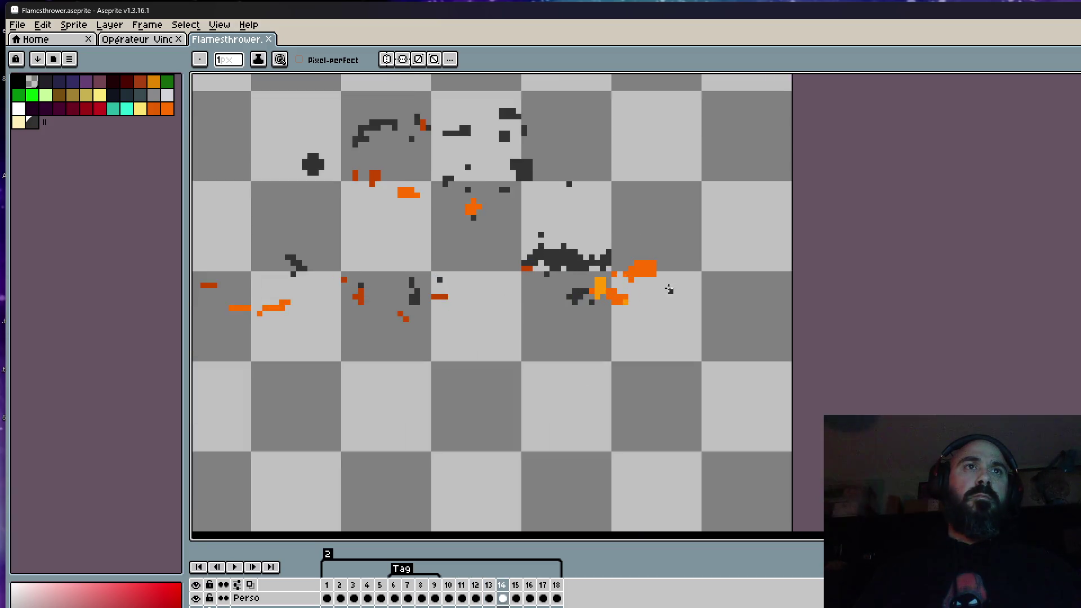
scroll(658, 285, up, 1)
Switch to the rectangular marquee selection tool
key(m)
Nudge frame 14's flame burst two pixels left and compare it with neighbouring frames
drag(564, 218, 698, 339)
key(Left)
key(Left)
click(658, 210)
key(Left)
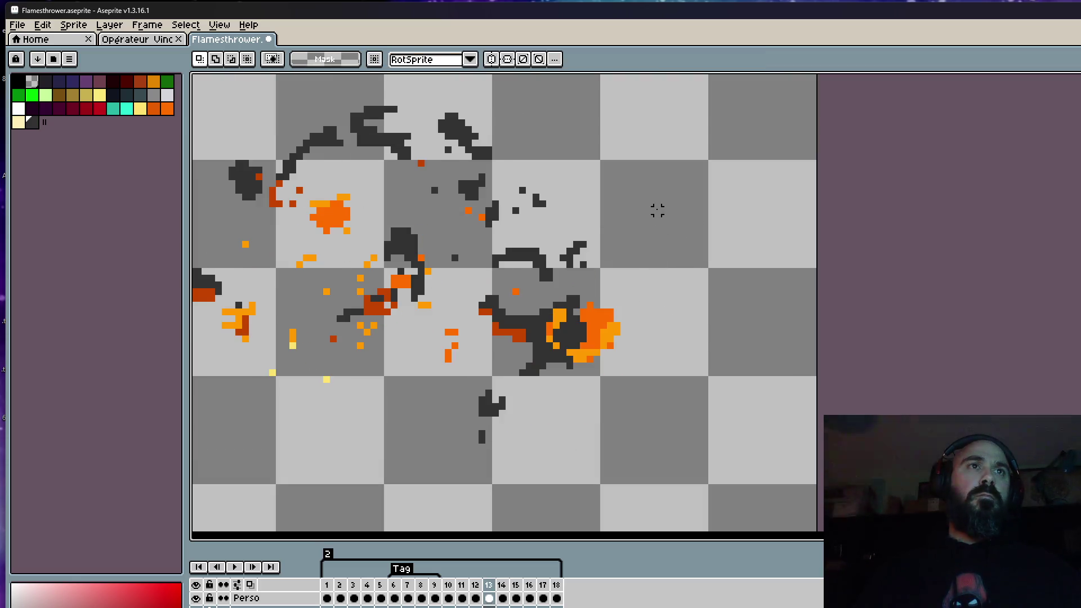
key(Right)
drag(570, 246, 644, 325)
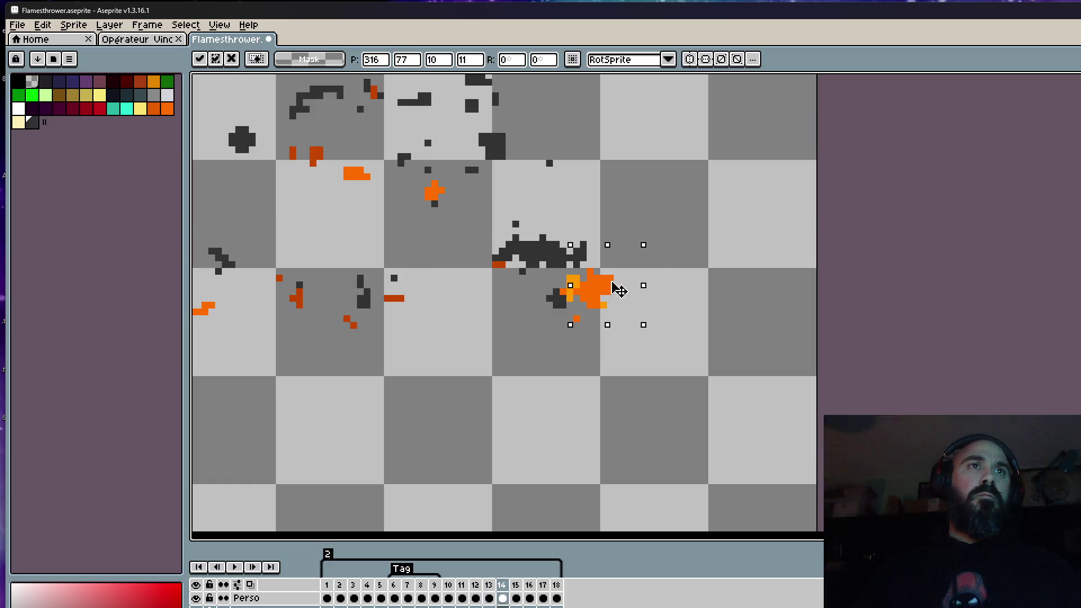
click(615, 203)
key(Left)
key(Right)
key(Right)
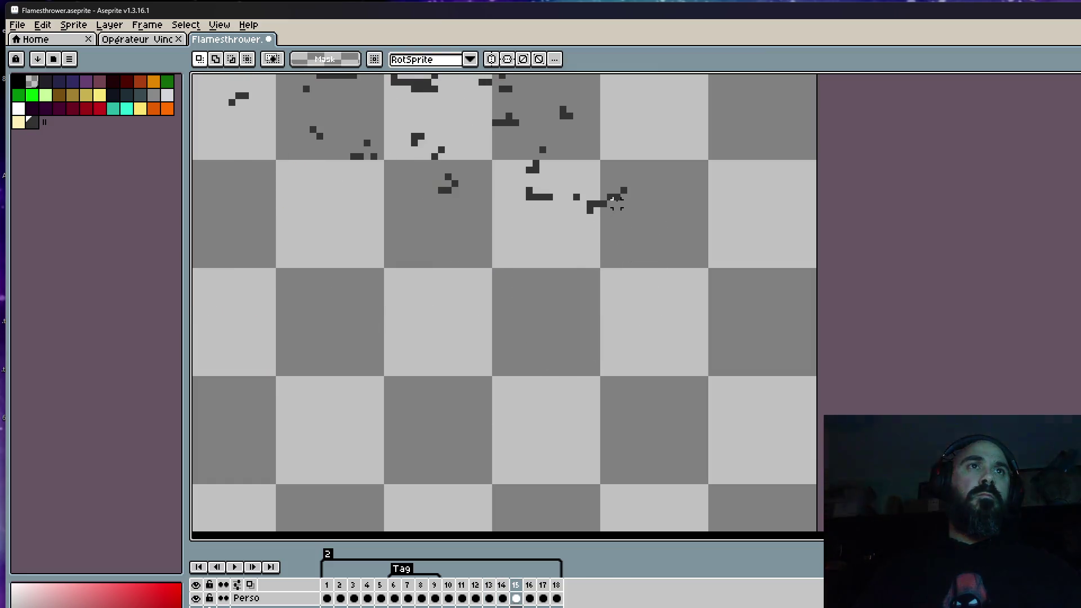
key(Left)
key(Left)
key(Right)
key(Right)
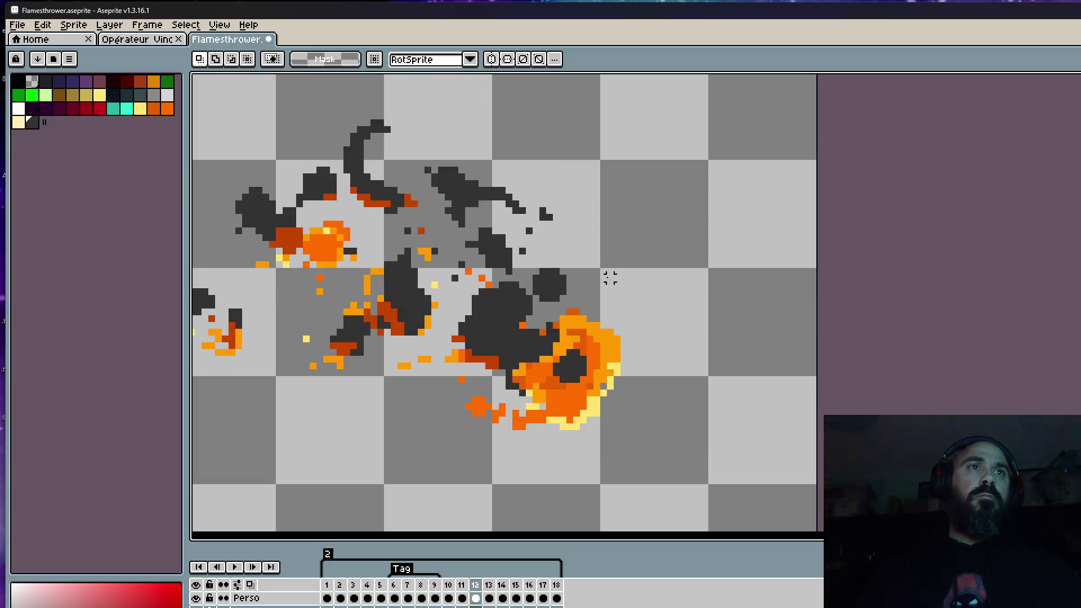
key(Right)
key(Left)
key(Left)
scroll(604, 267, up, 1)
scroll(591, 269, up, 1)
Sample light orange from the flame, add one pixel to the burst and play to check it
key(i)
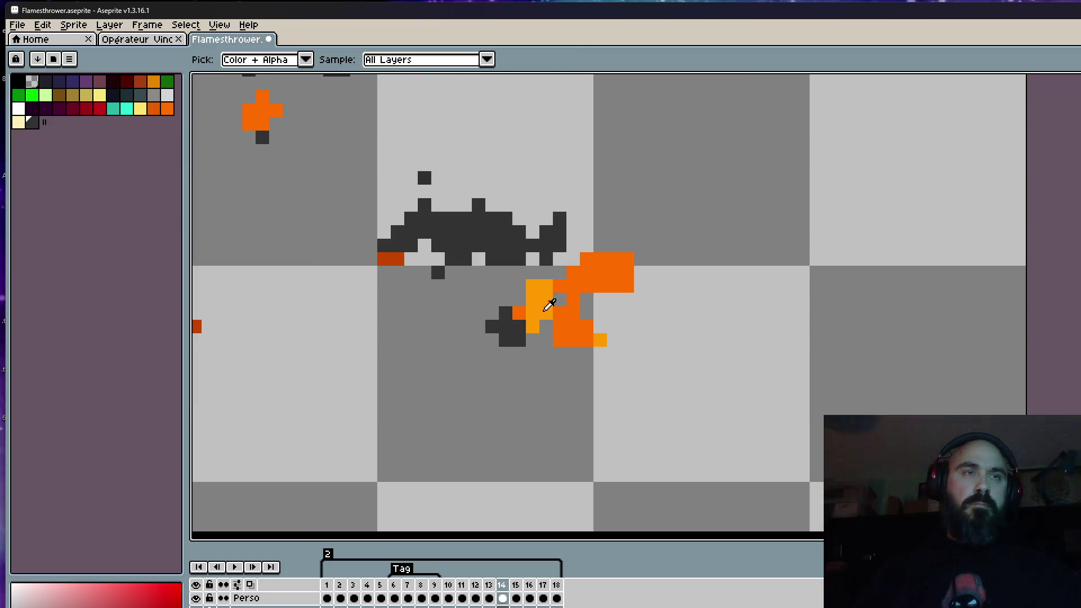
click(538, 301)
key(b)
click(624, 258)
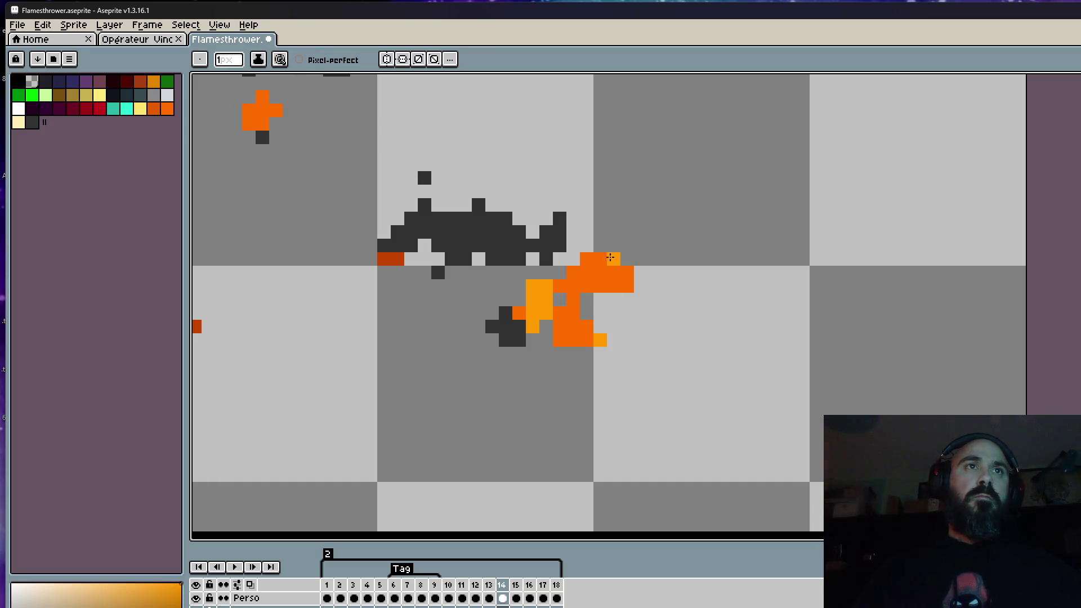
scroll(603, 300, down, 3)
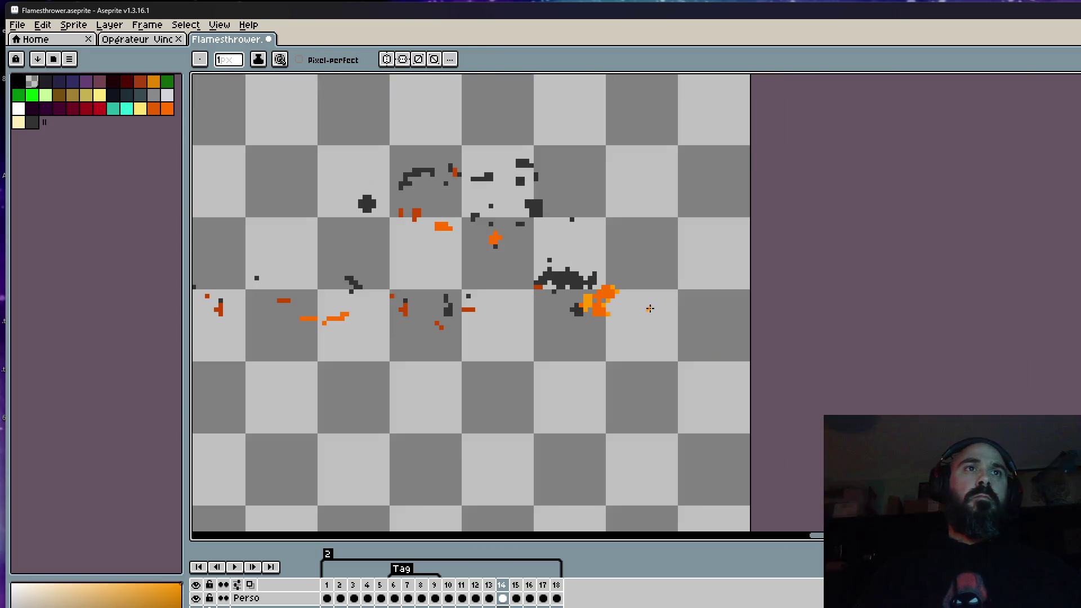
scroll(649, 305, down, 1)
key(Right)
key(Right)
key(Left)
key(Left)
key(Return)
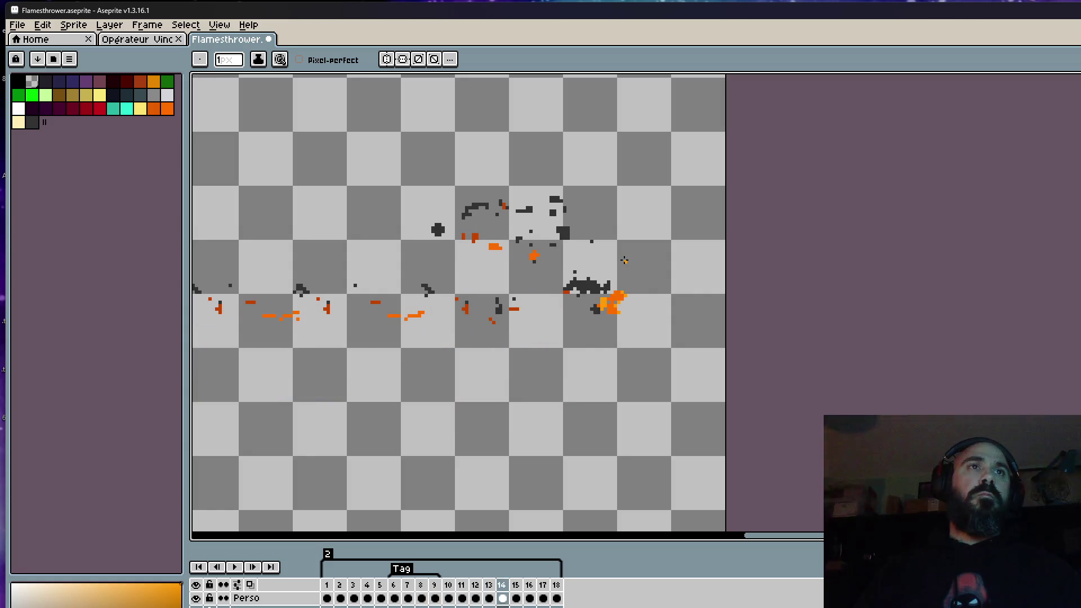
scroll(557, 298, up, 2)
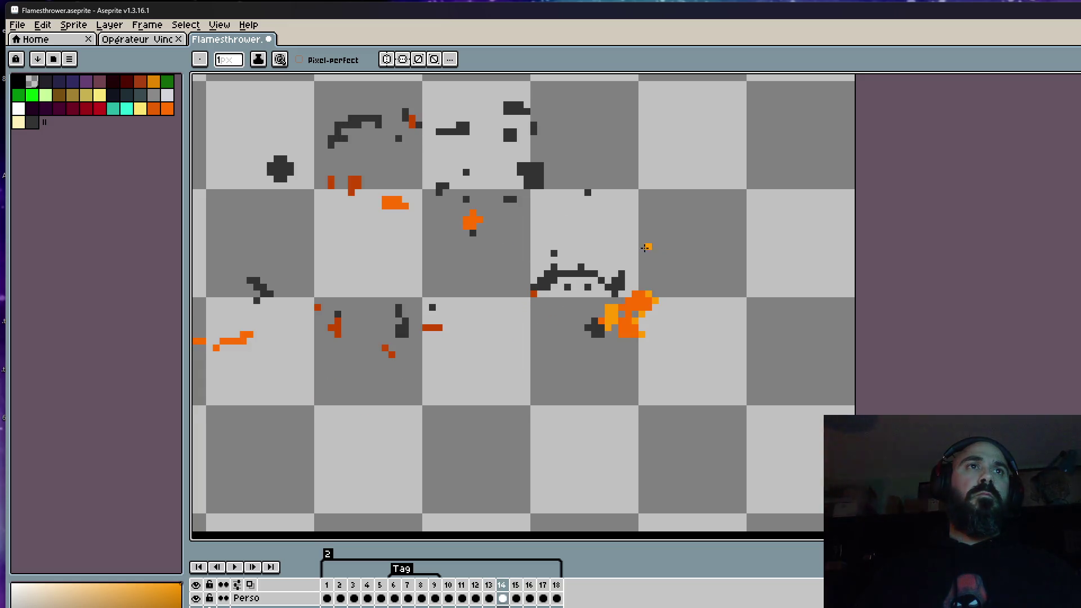
key(m)
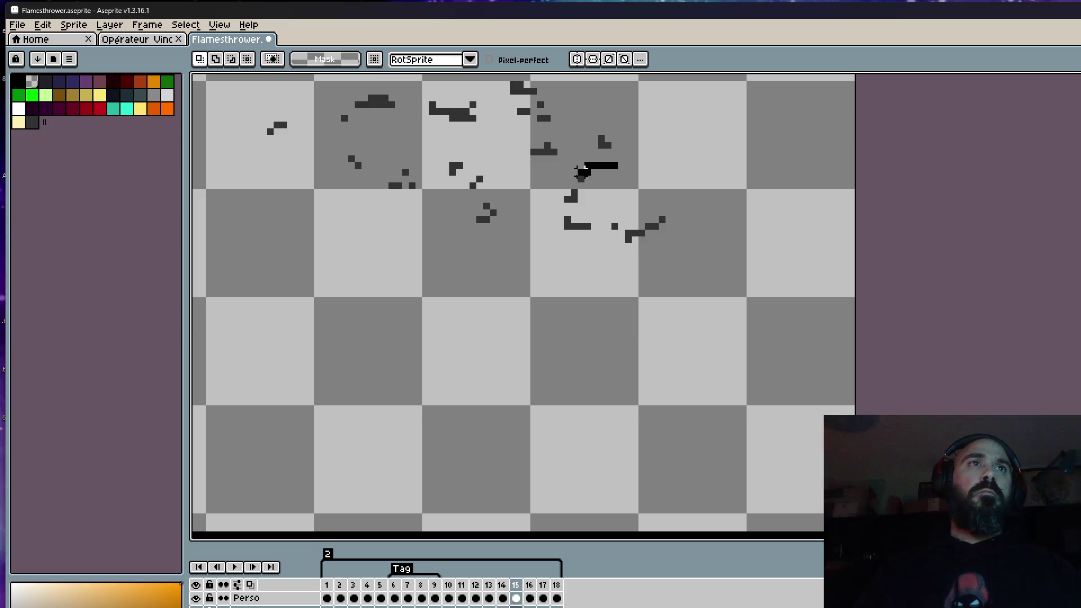
Lasso and delete the stray smoke clump on frame 15, then replay and review frame 14
drag(625, 173, 676, 169)
click(668, 171)
click(695, 131)
key(Return)
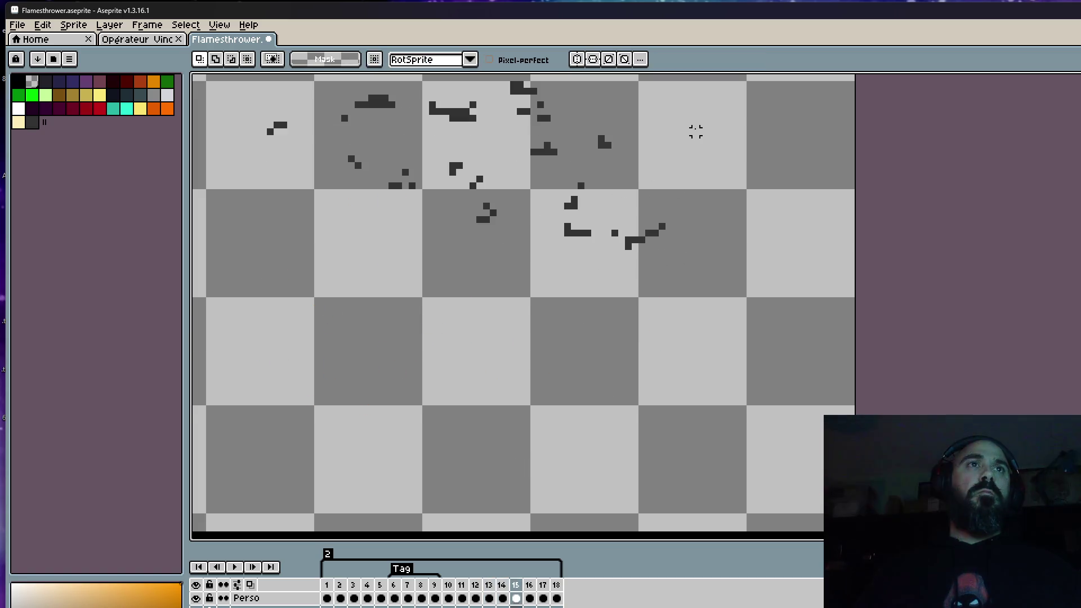
scroll(694, 131, down, 1)
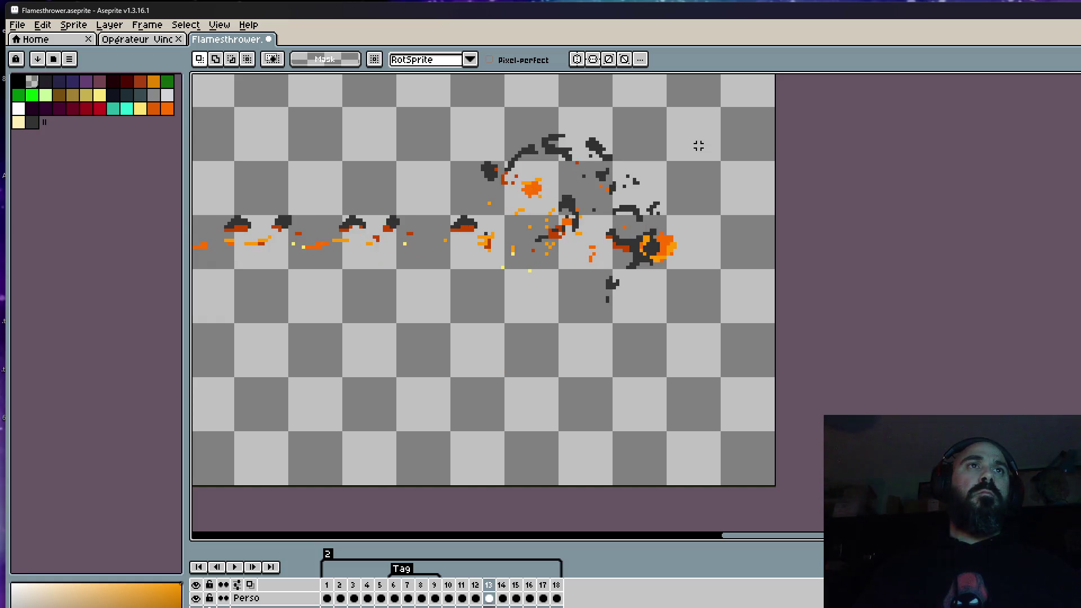
key(Right)
scroll(698, 146, up, 4)
scroll(610, 152, up, 3)
key(b)
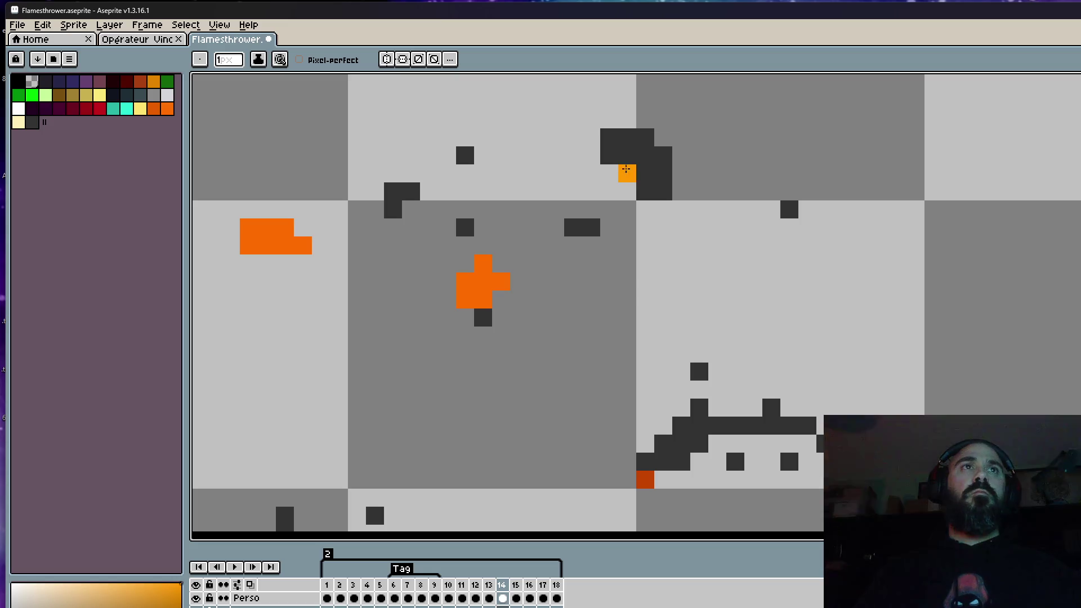
scroll(624, 160, down, 3)
scroll(673, 234, down, 2)
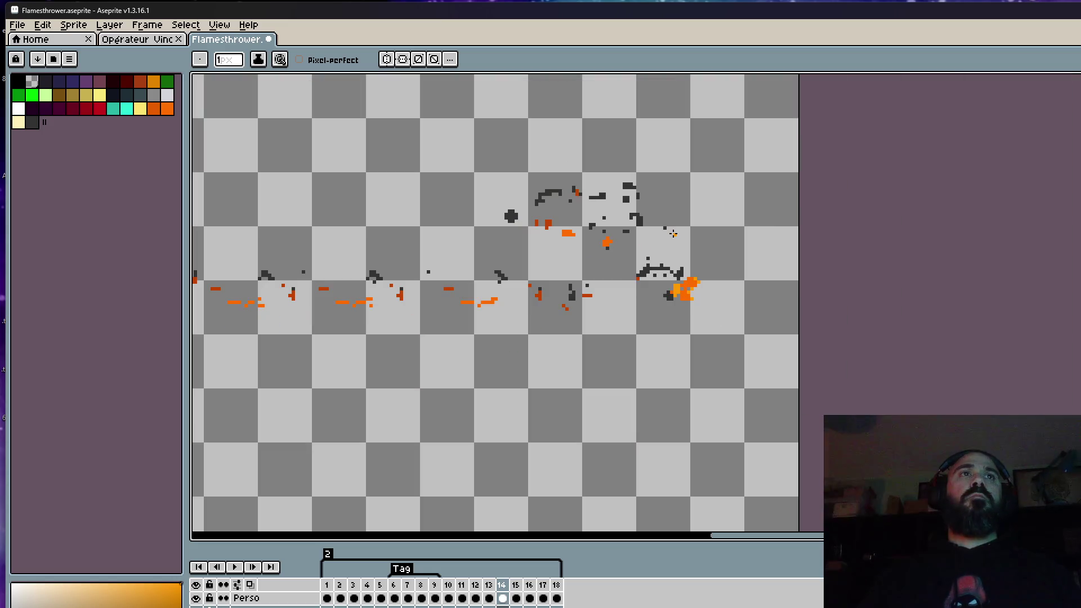
scroll(603, 198, up, 4)
scroll(457, 193, up, 2)
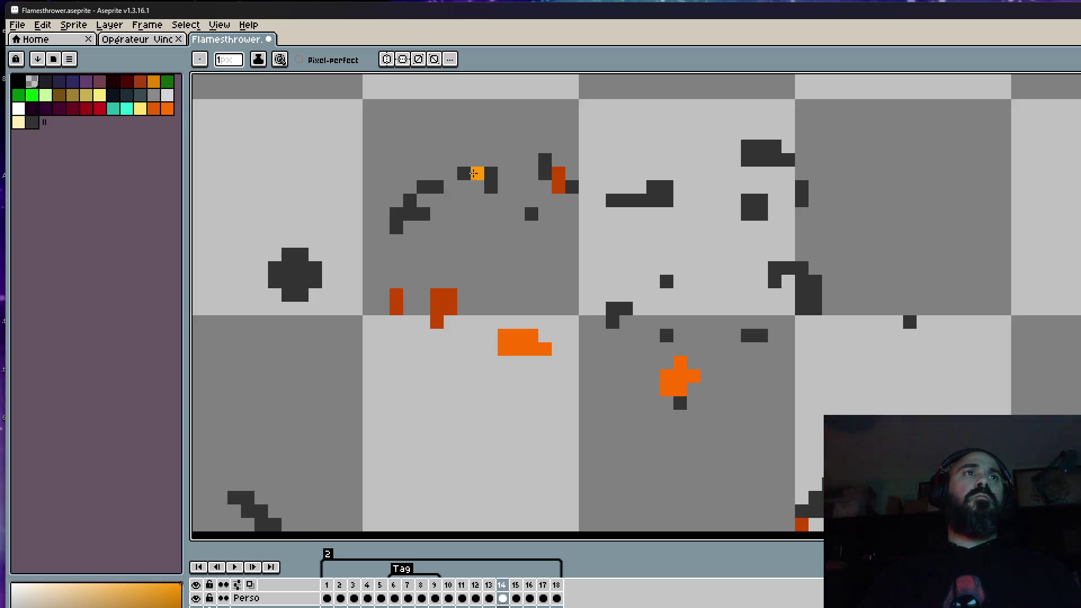
scroll(746, 162, down, 1)
scroll(736, 243, down, 2)
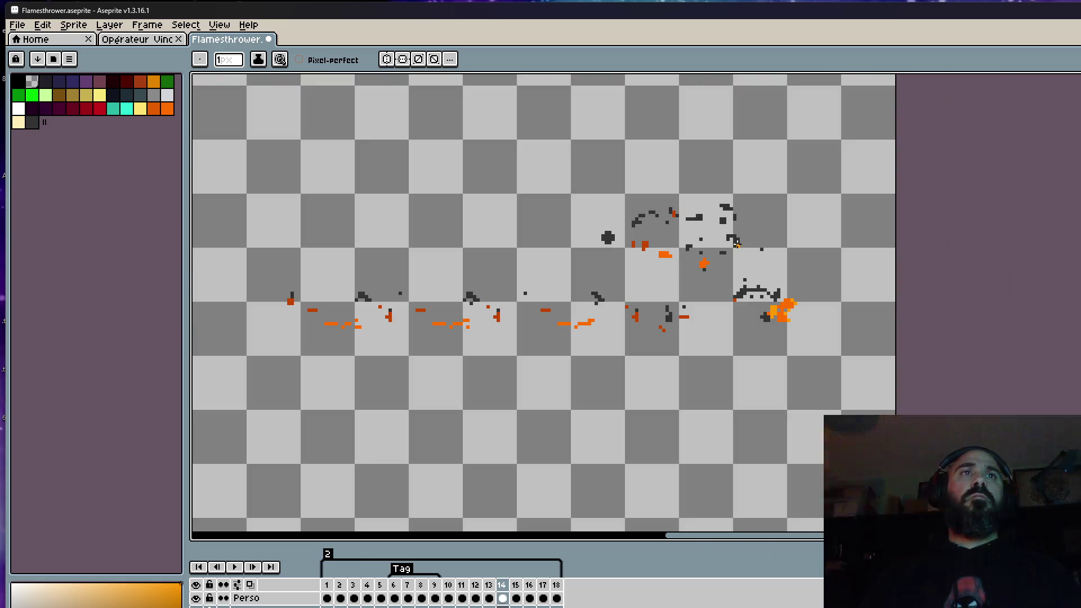
scroll(665, 339, down, 2)
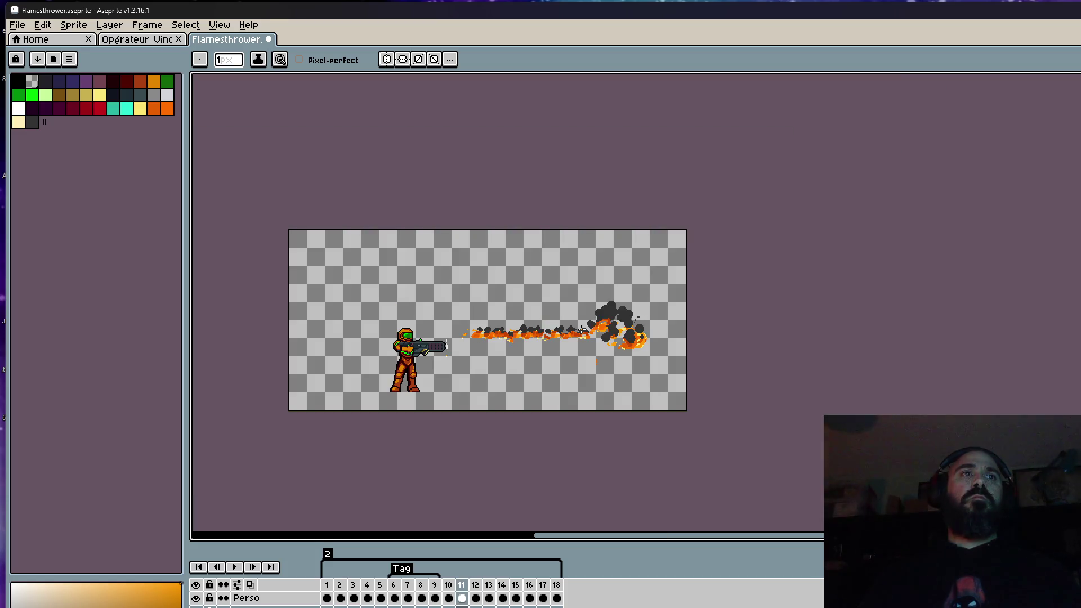
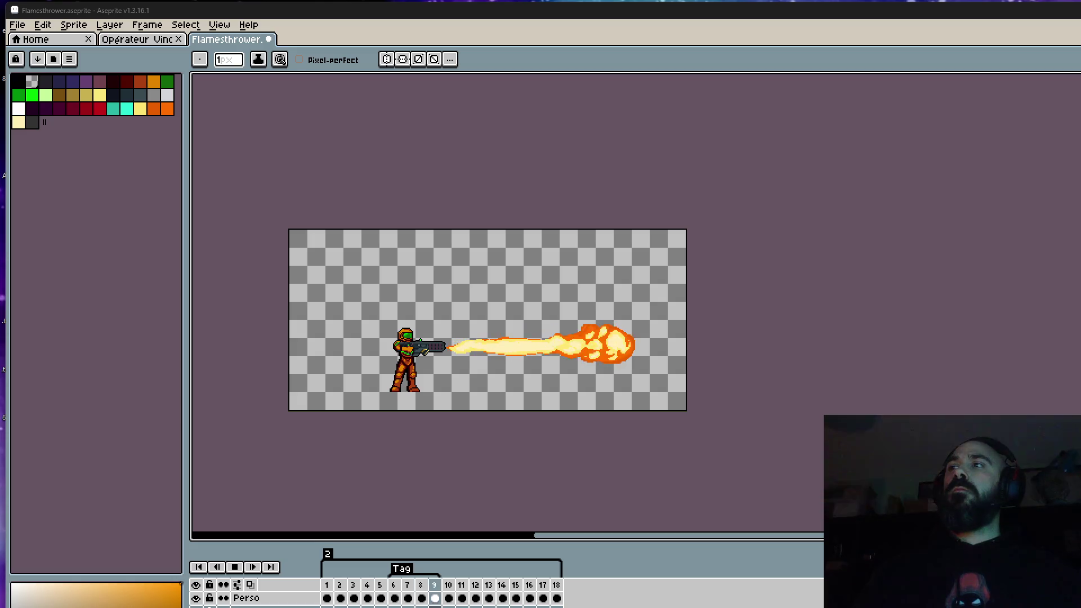
scroll(467, 356, up, 2)
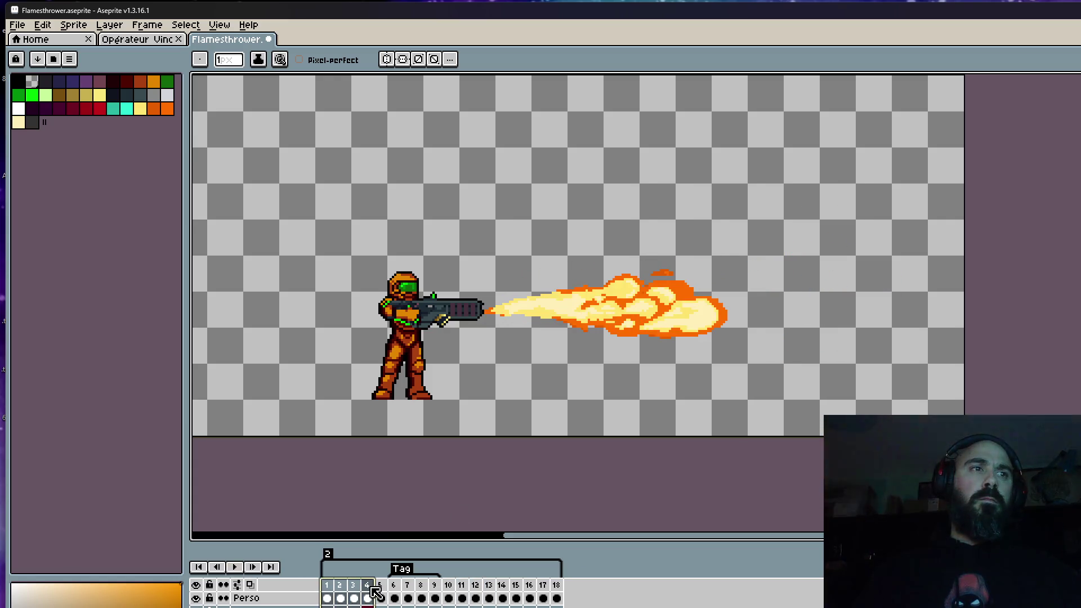
Give frames 1–5 a 50 ms duration and play the animation to check the timing
drag(329, 596, 380, 598)
double_click(336, 588)
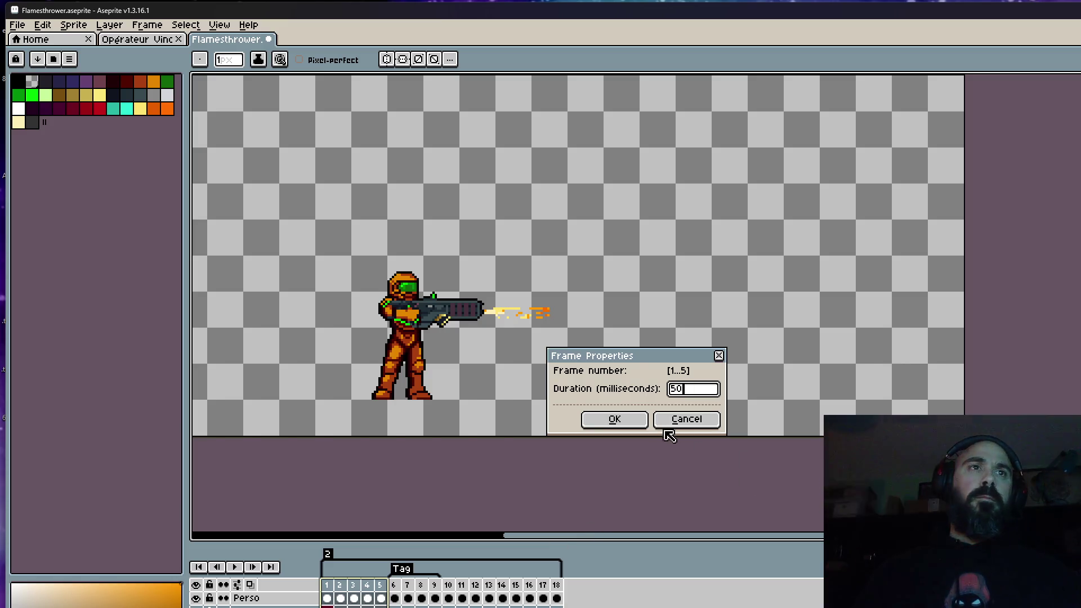
key(Return)
click(292, 591)
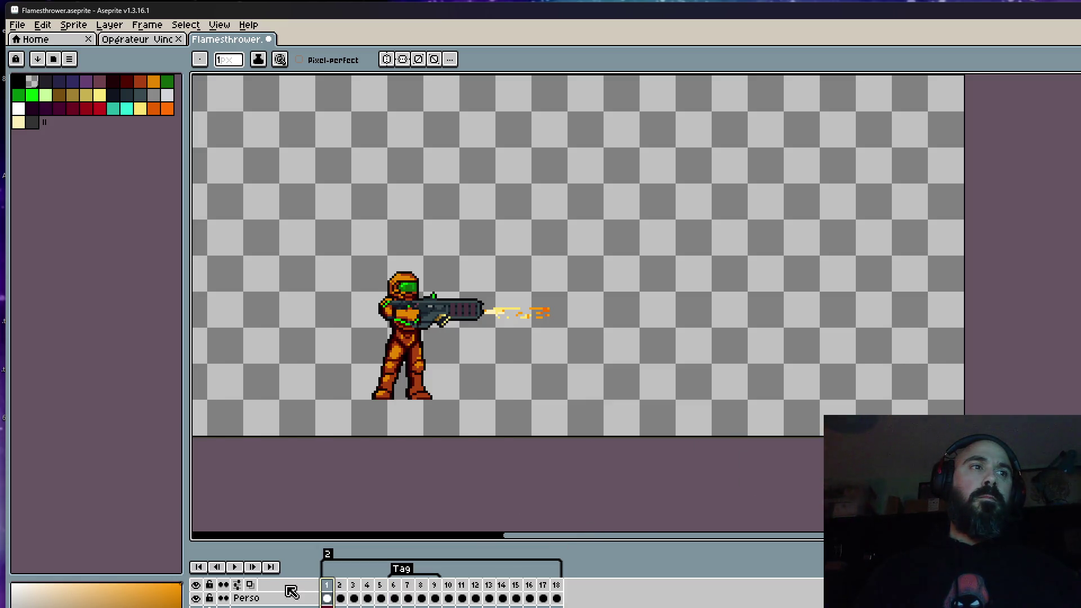
click(234, 567)
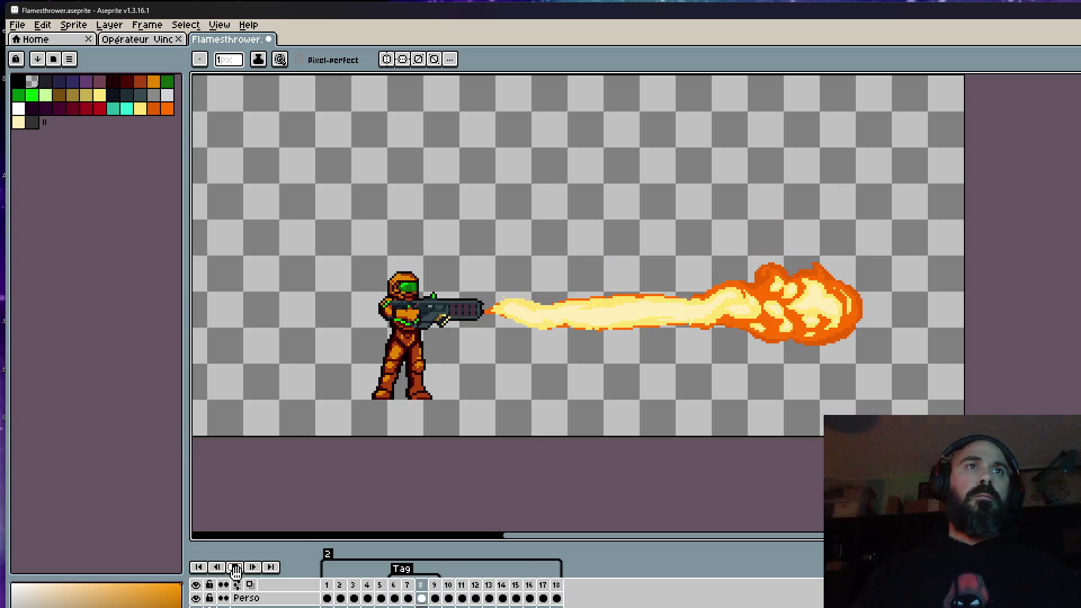
Change frames 1–5 to 70 ms, preview again, then select frames 1–9 for further timing edits
drag(380, 598, 337, 594)
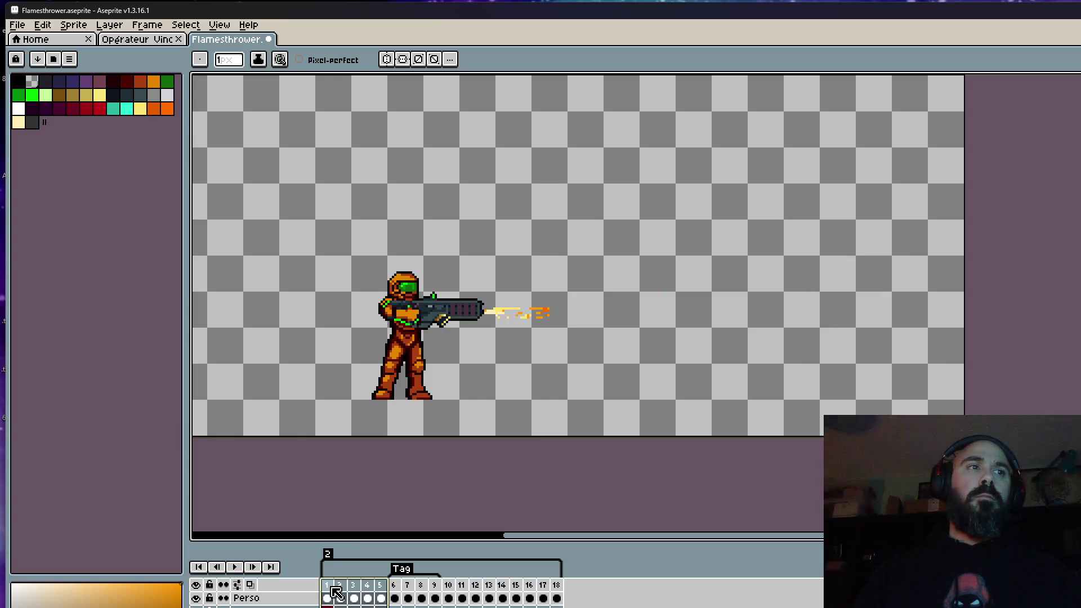
double_click(336, 588)
text(70)
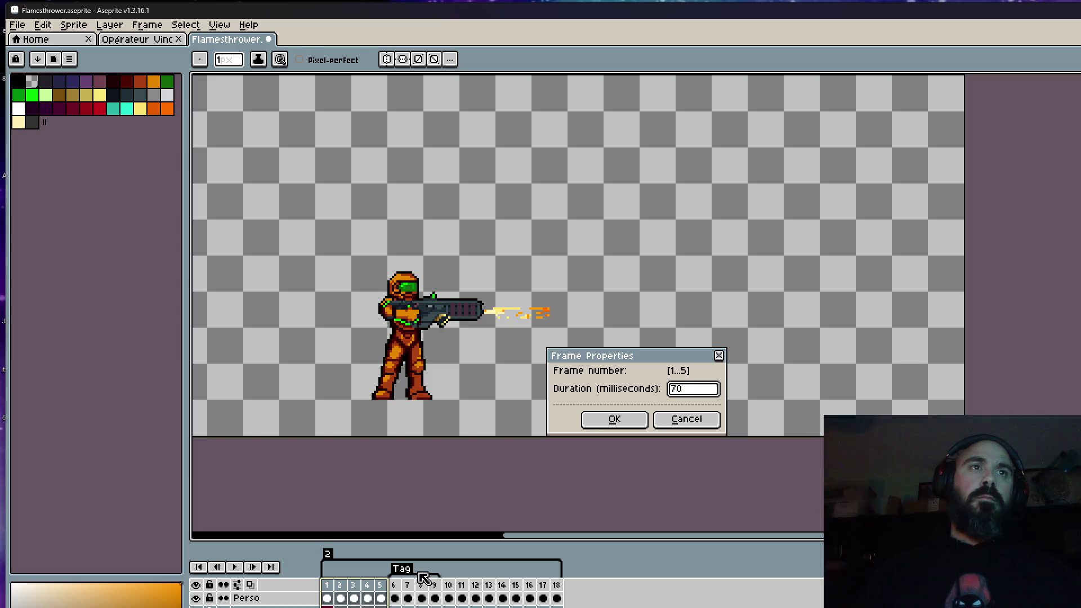
click(587, 424)
click(234, 566)
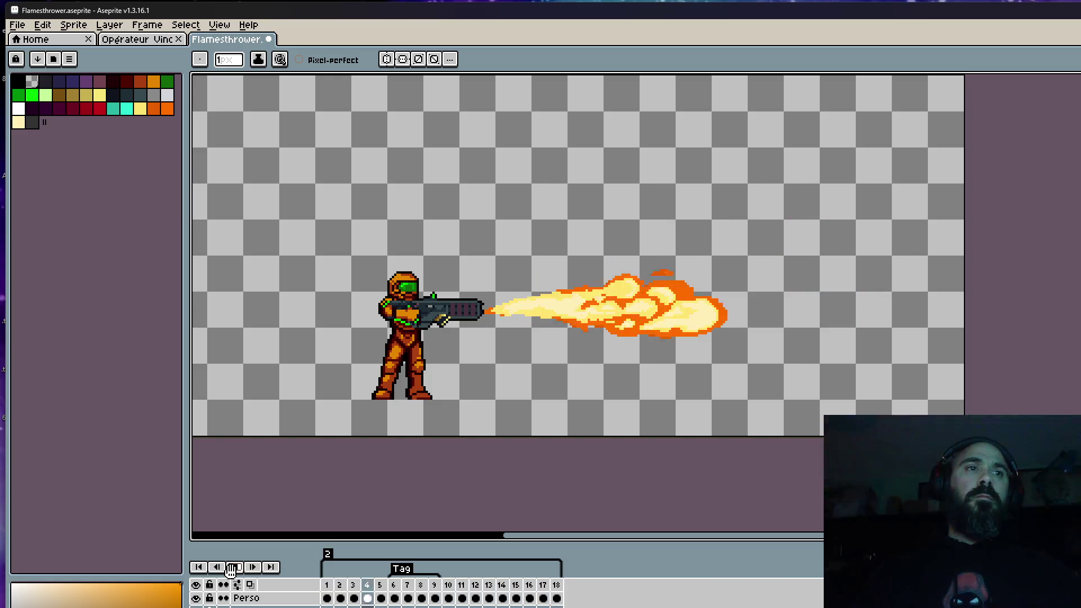
drag(434, 598, 328, 590)
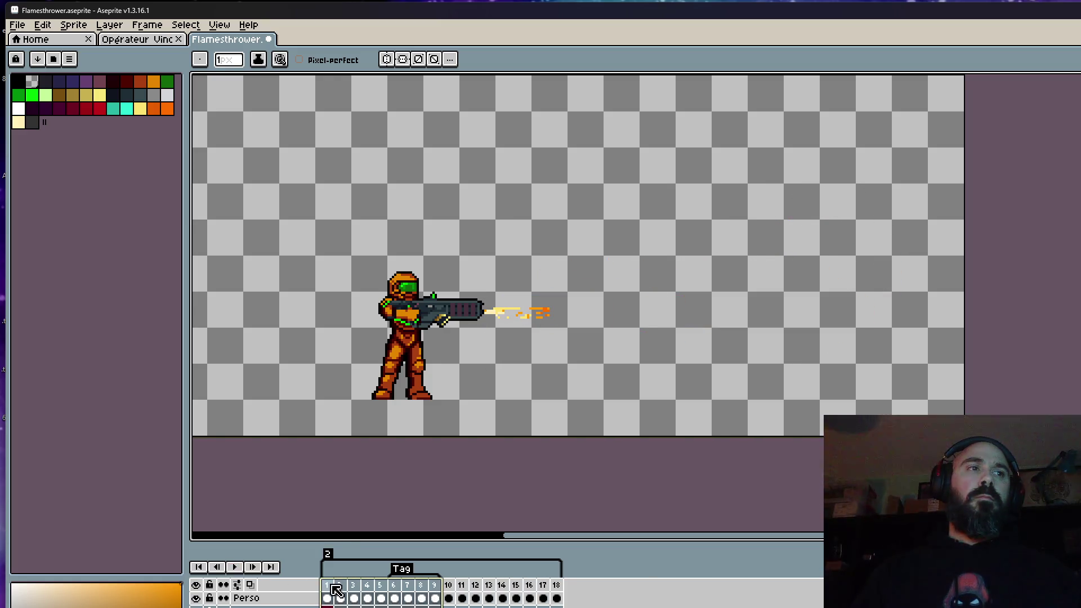
double_click(365, 591)
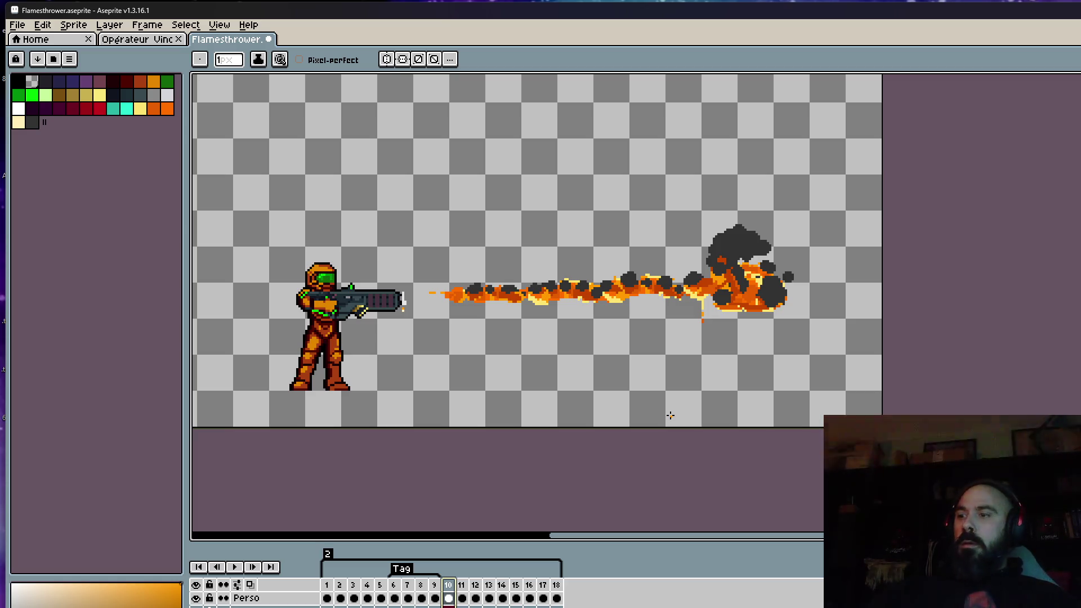
scroll(416, 345, up, 1)
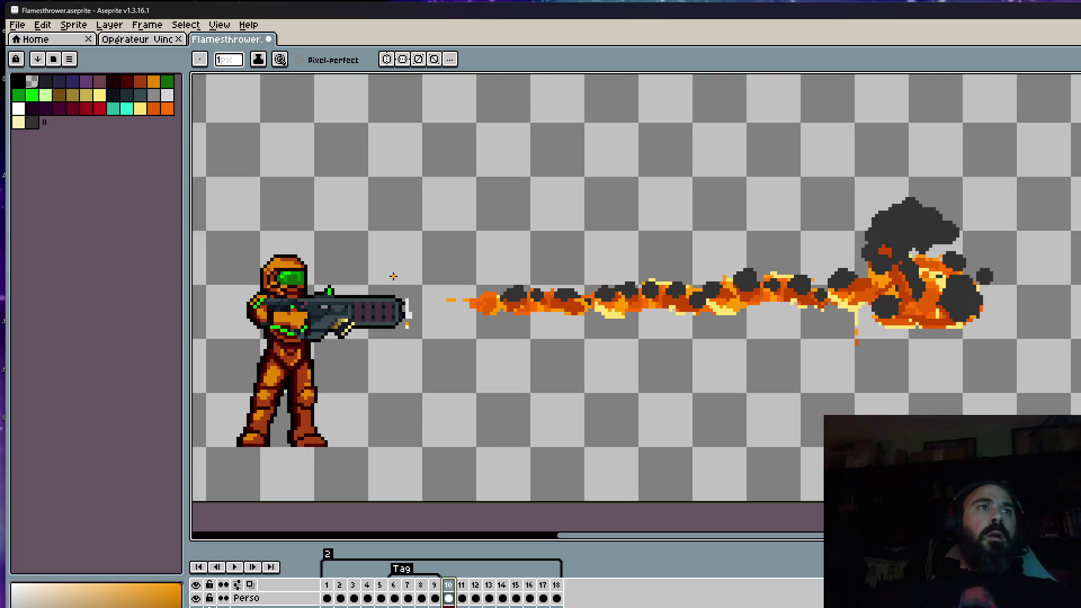
scroll(475, 282, down, 1)
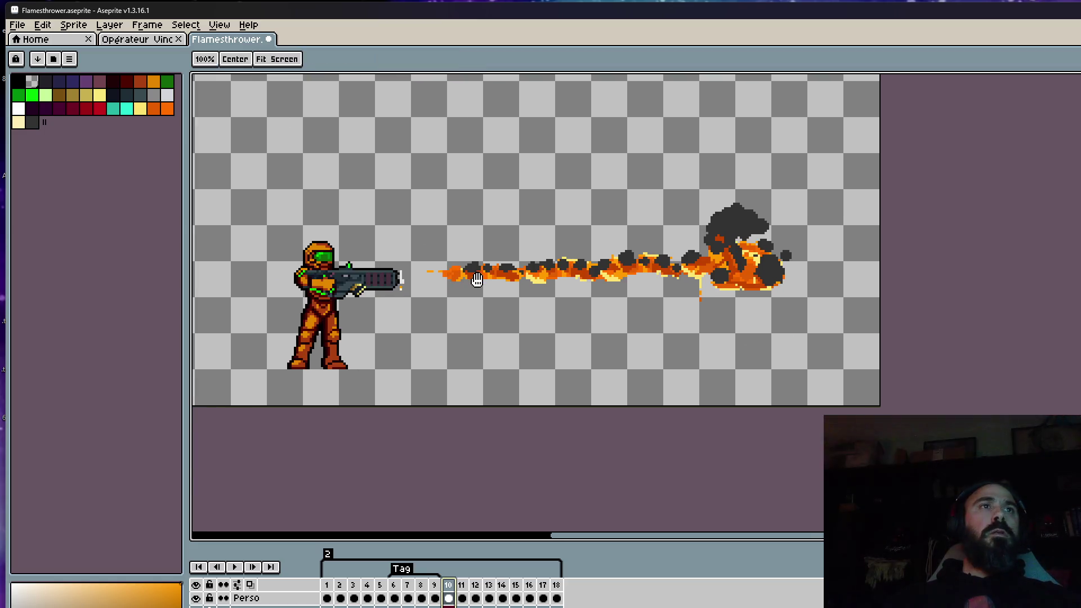
scroll(476, 282, up, 2)
scroll(477, 269, down, 1)
key(Left)
key(Right)
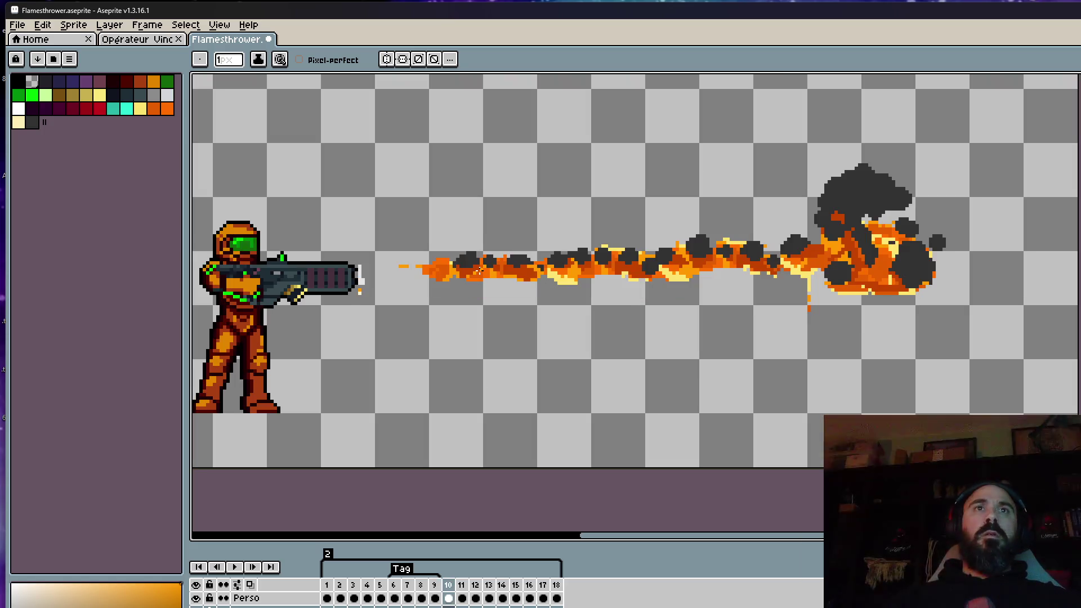
key(Left)
key(Right)
key(Right)
key(Right)
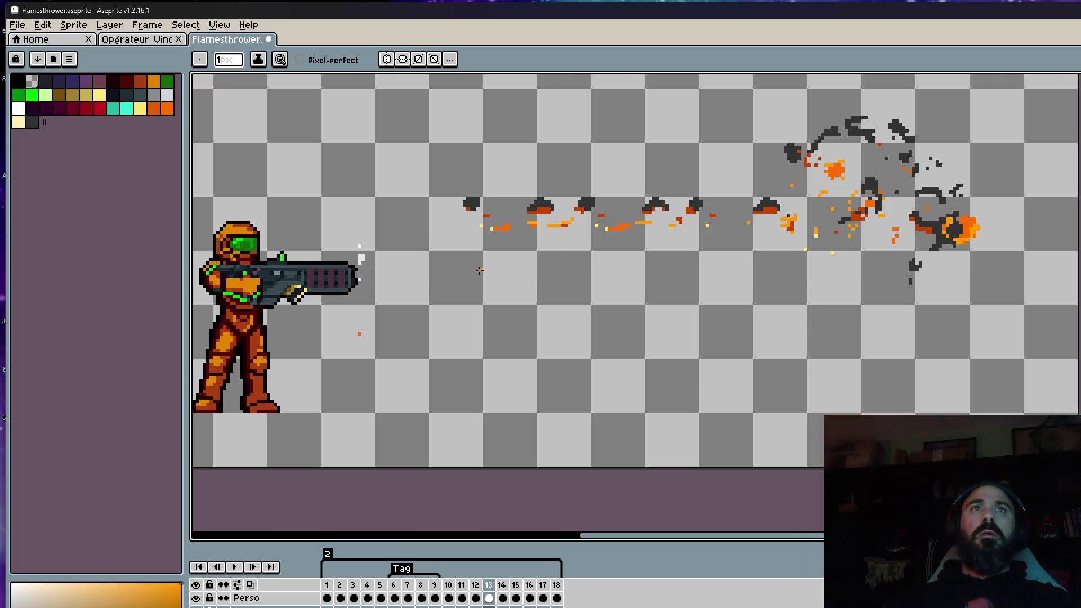
key(Right)
key(Right)
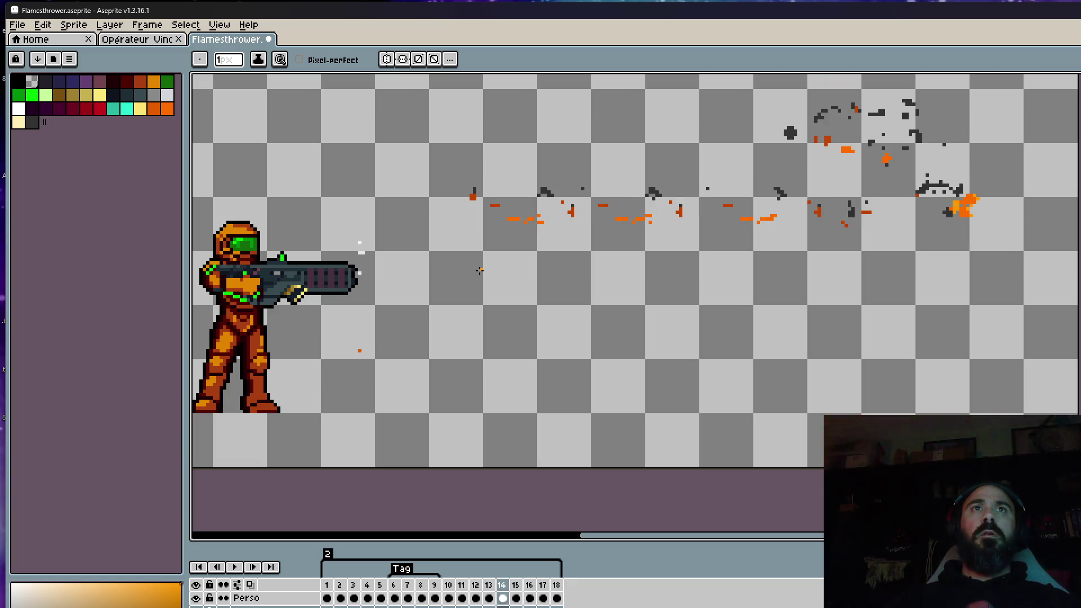
key(Right)
key(Right)
key(Left)
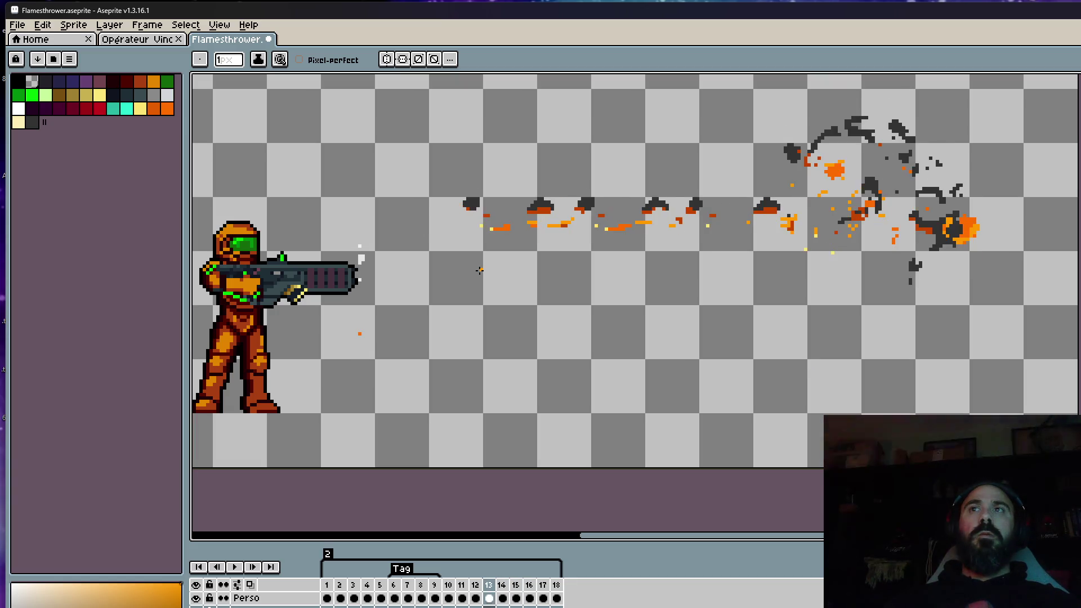
key(Left)
key(Return)
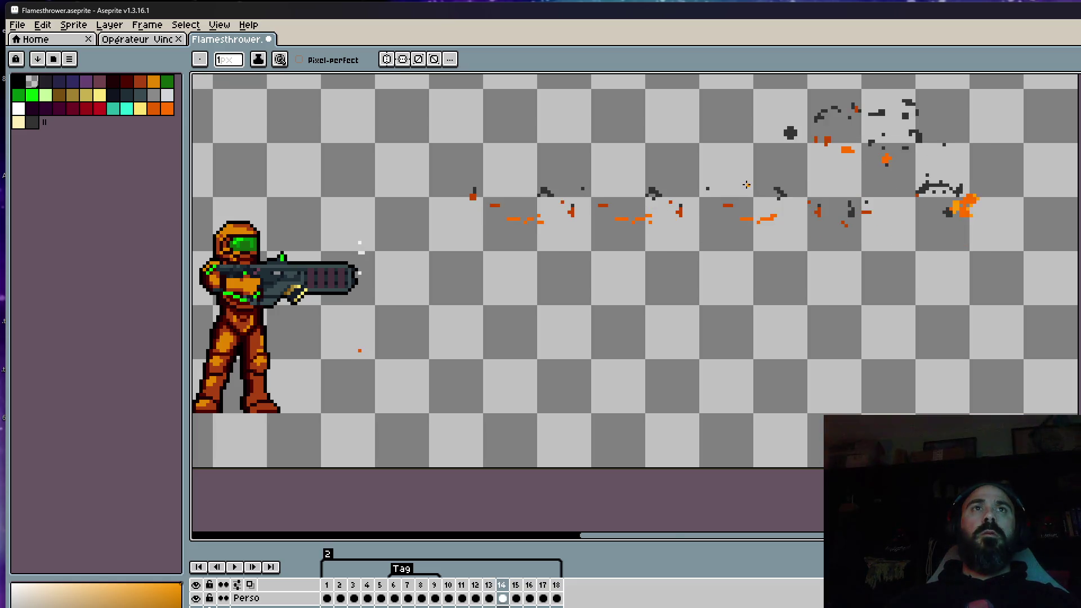
scroll(802, 181, up, 3)
Shift the stray dark smoke pixels in frame 14 slightly left and flip against frame 13 to compare
key(m)
drag(737, 149, 842, 236)
drag(827, 205, 808, 205)
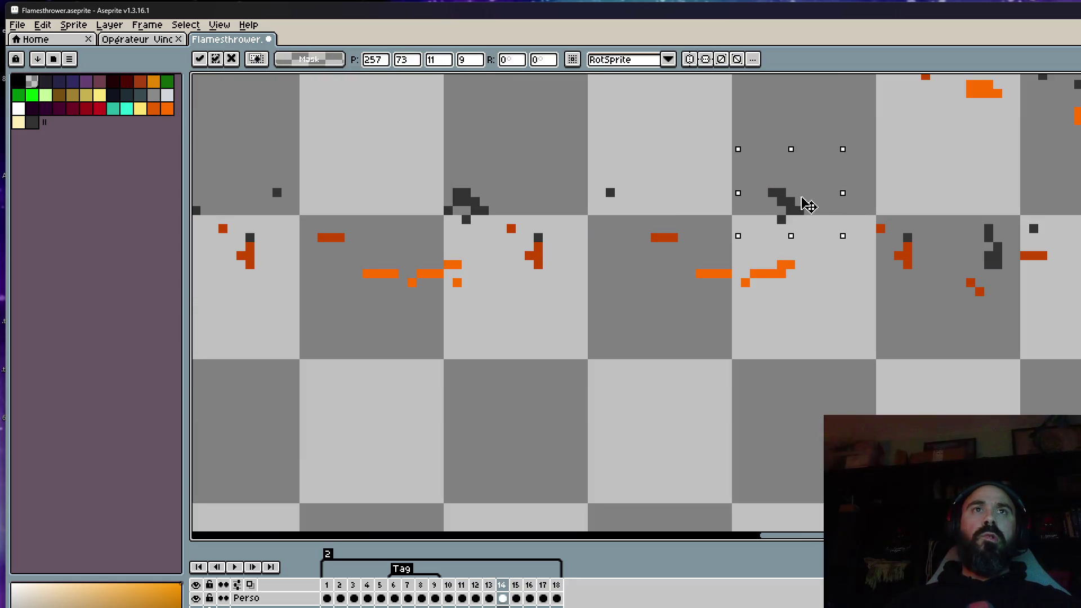
key(ctrl+d)
key(Left)
scroll(788, 154, down, 2)
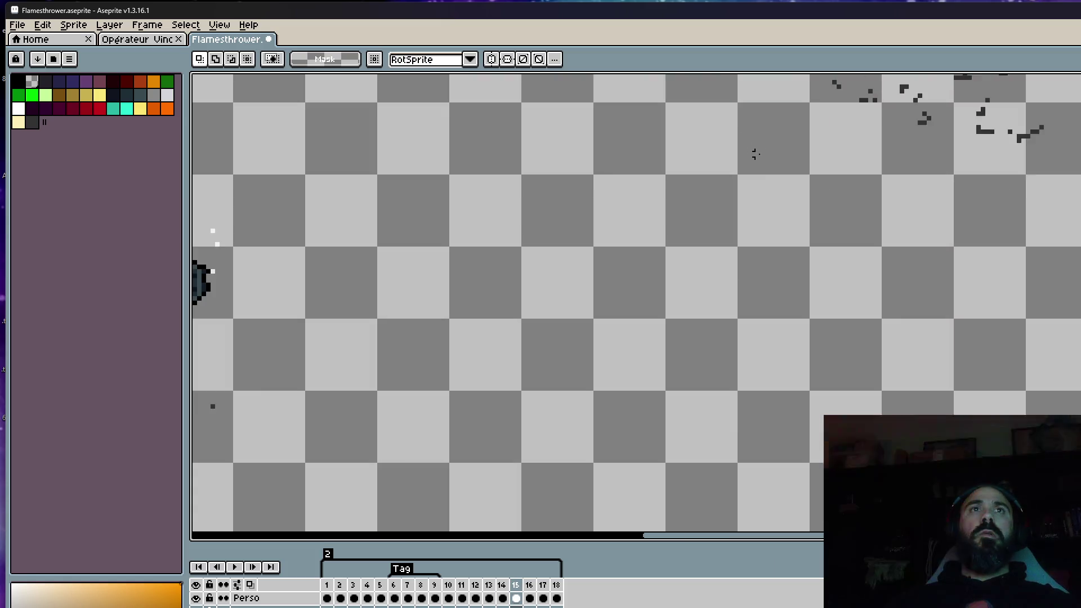
key(Left)
key(Right)
key(Right)
key(Left)
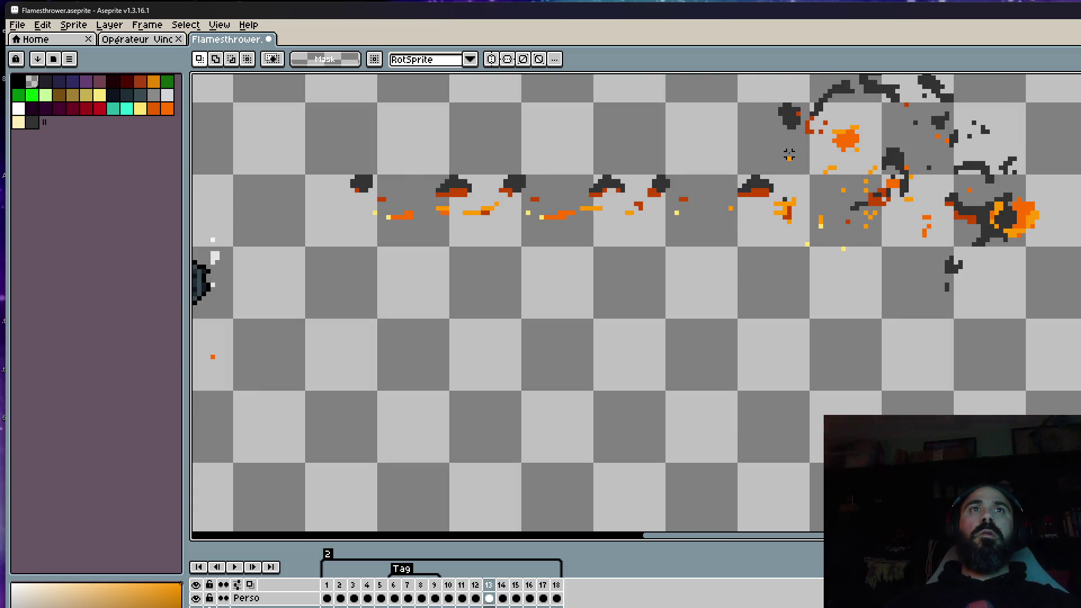
key(Right)
Nudge a second smoke cluster in frame 14, compare with frame 13, and play the animation to review
key(Left)
key(Right)
scroll(788, 155, up, 1)
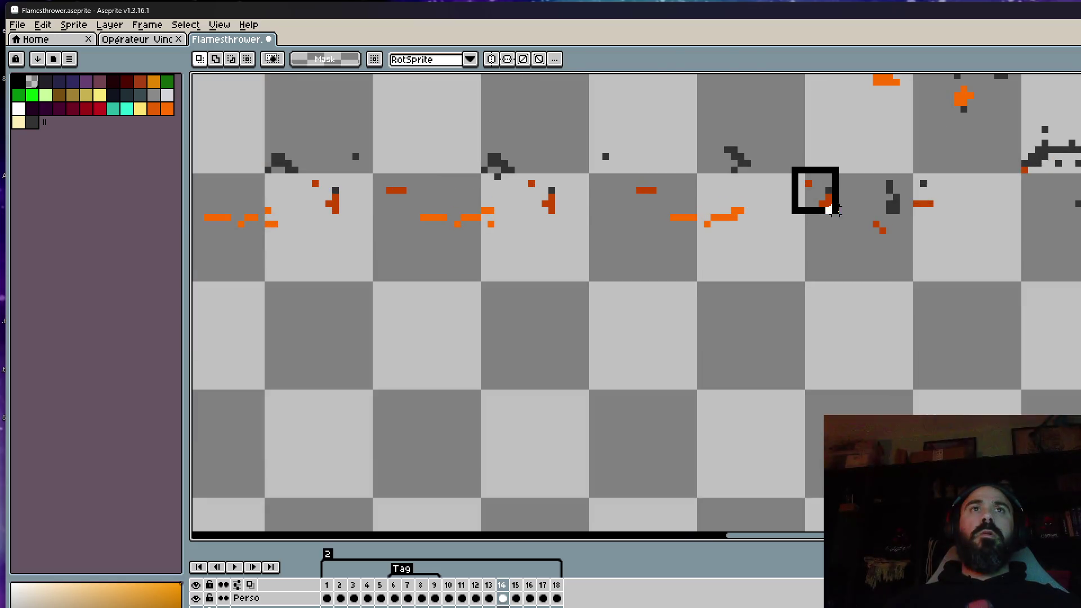
drag(768, 163, 827, 223)
key(ctrl+d)
key(Left)
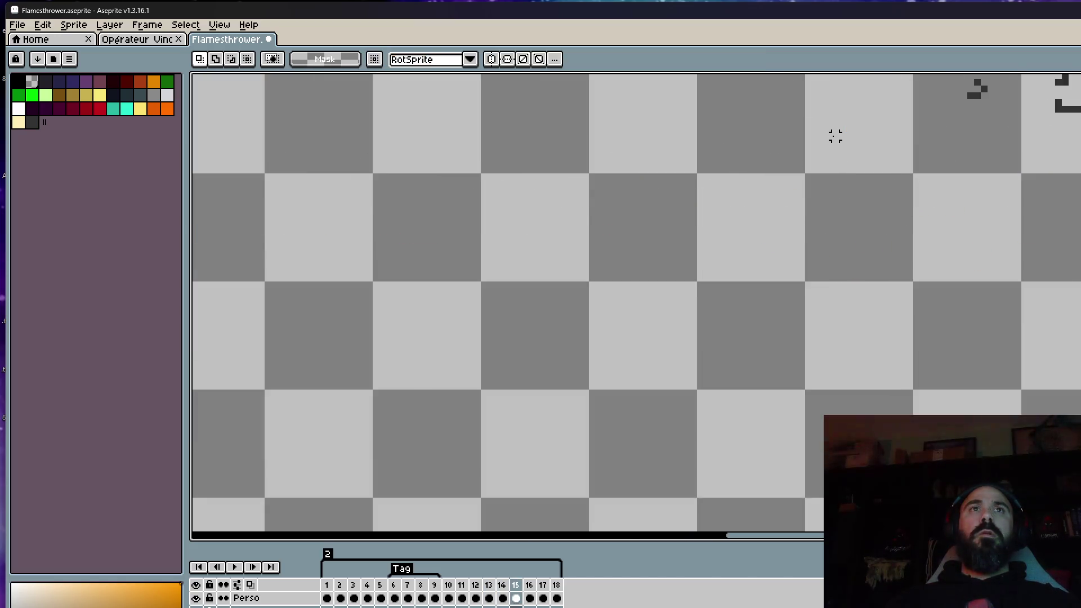
scroll(853, 141, down, 2)
key(Return)
scroll(860, 142, down, 2)
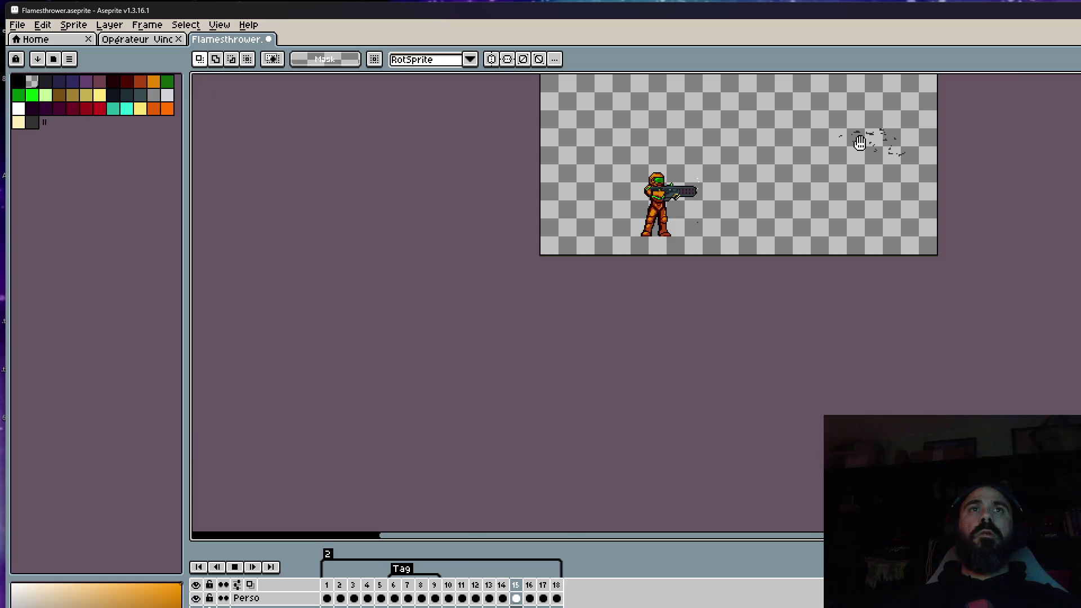
scroll(860, 142, up, 1)
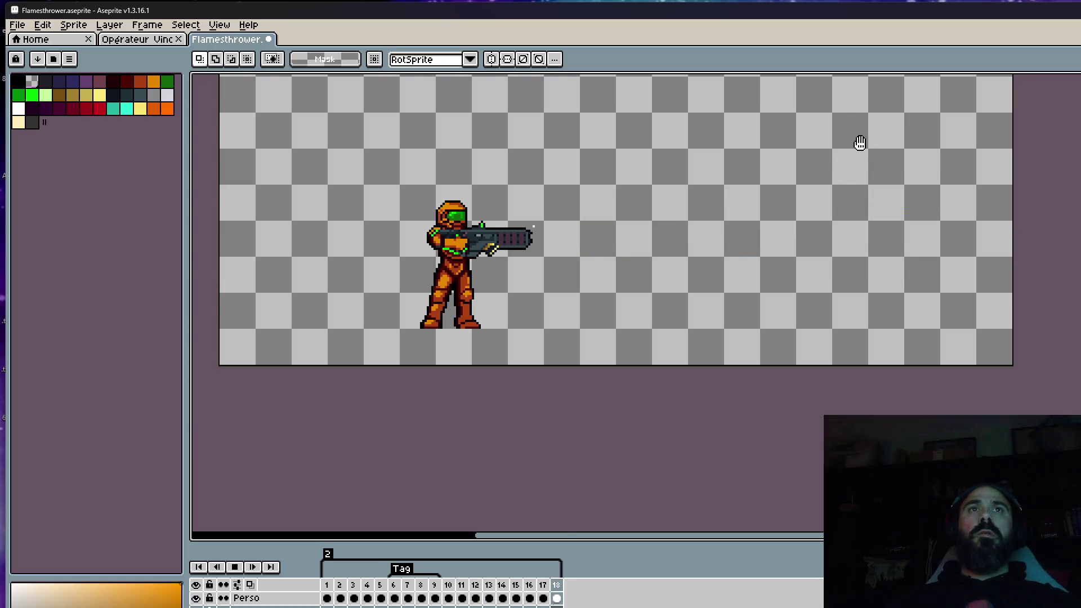
scroll(859, 142, down, 2)
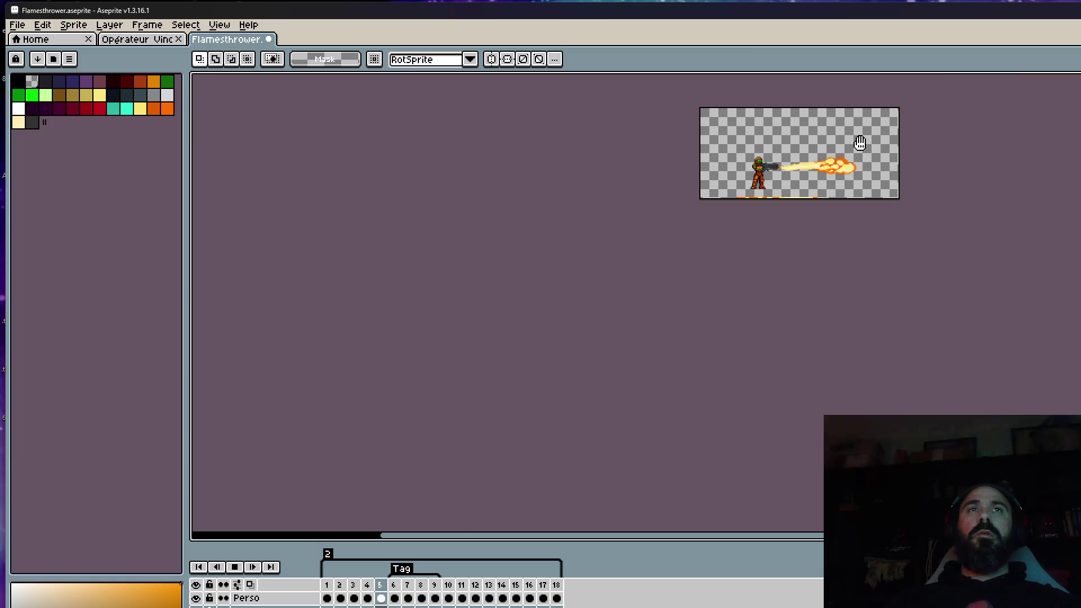
scroll(869, 143, up, 1)
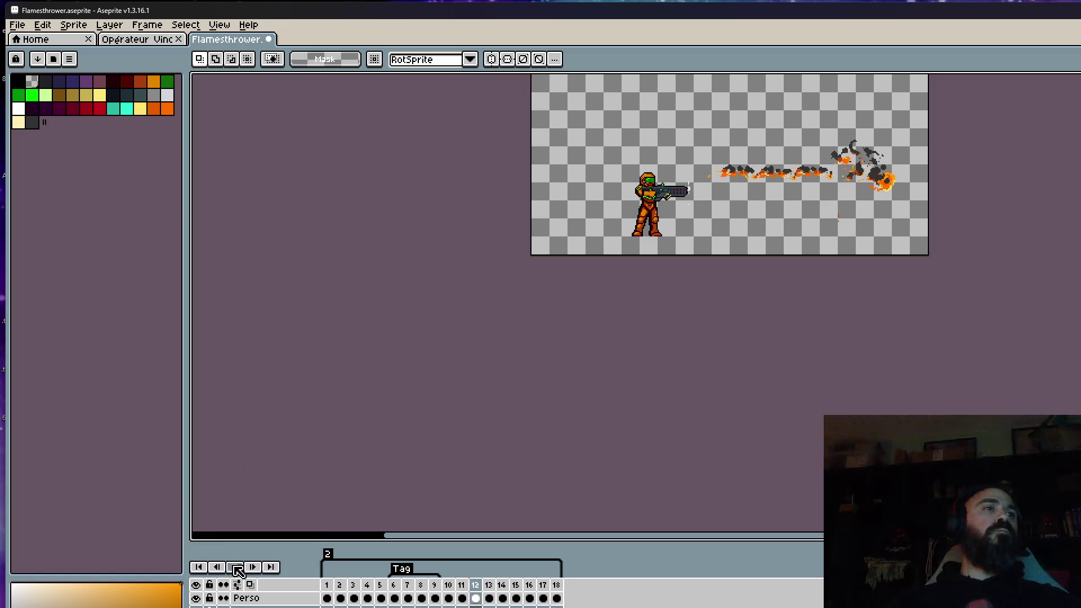
Save the flamethrower file and bring up its export settings
click(20, 25)
click(30, 82)
click(43, 25)
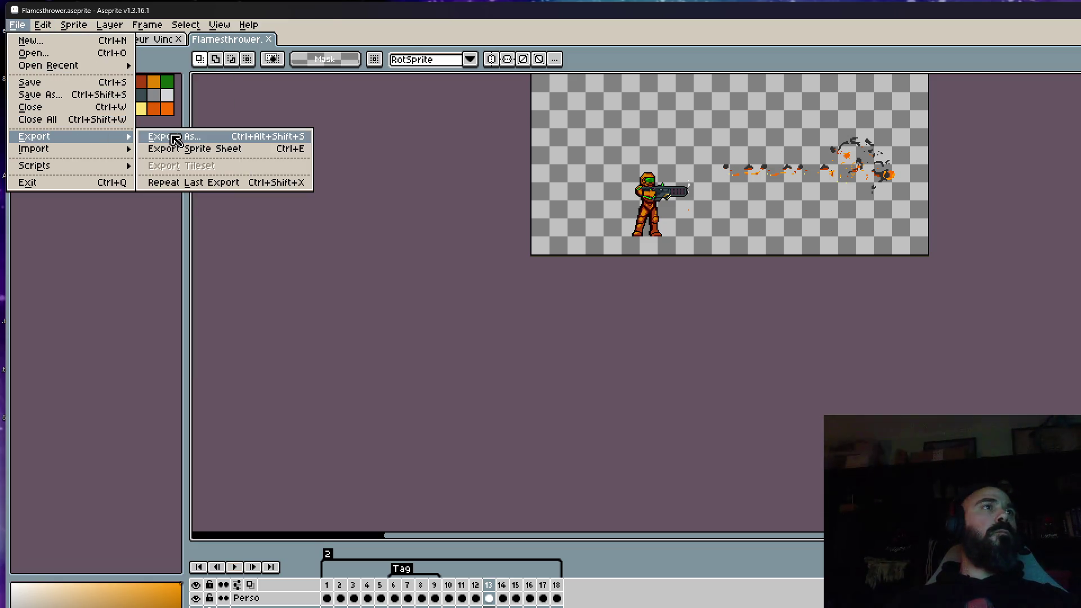
mouse_move(34, 136)
click(174, 137)
Export the animation as Flamesthrower.gif at 200% scale, accepting the GIF options
click(165, 71)
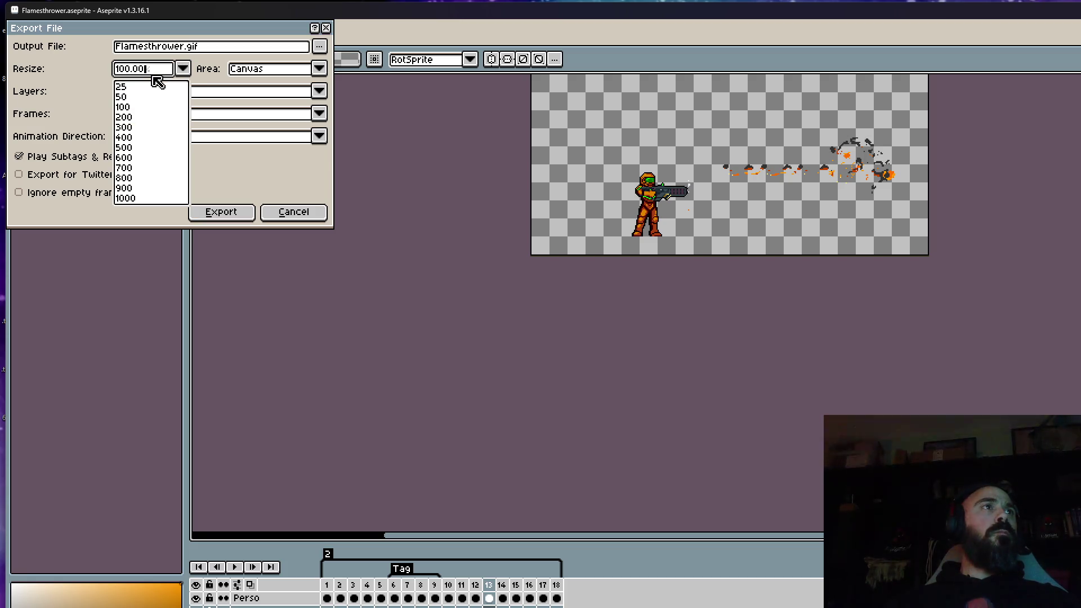
click(148, 118)
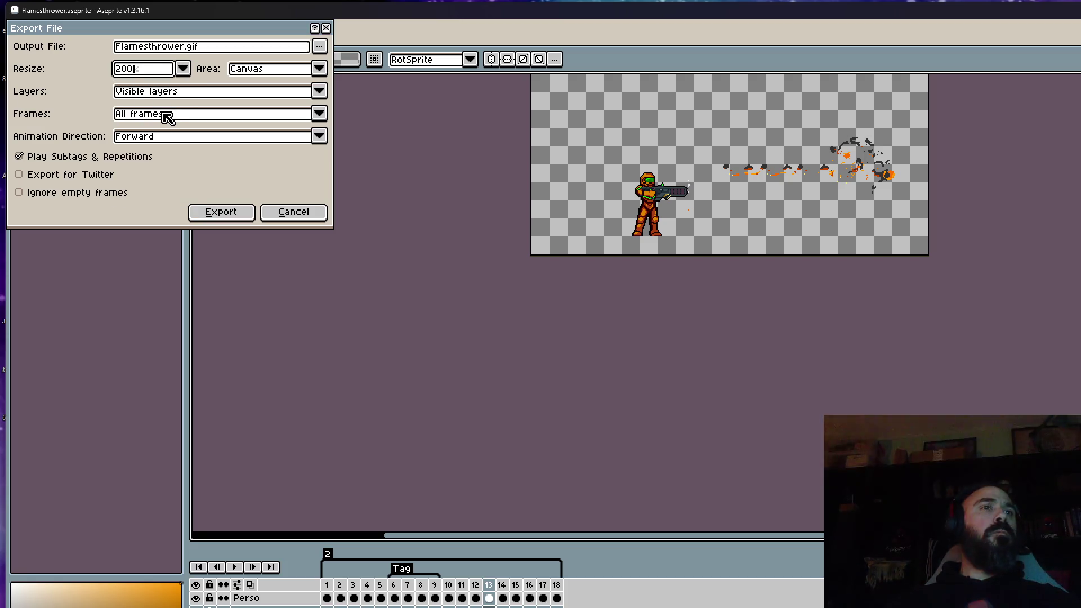
click(189, 210)
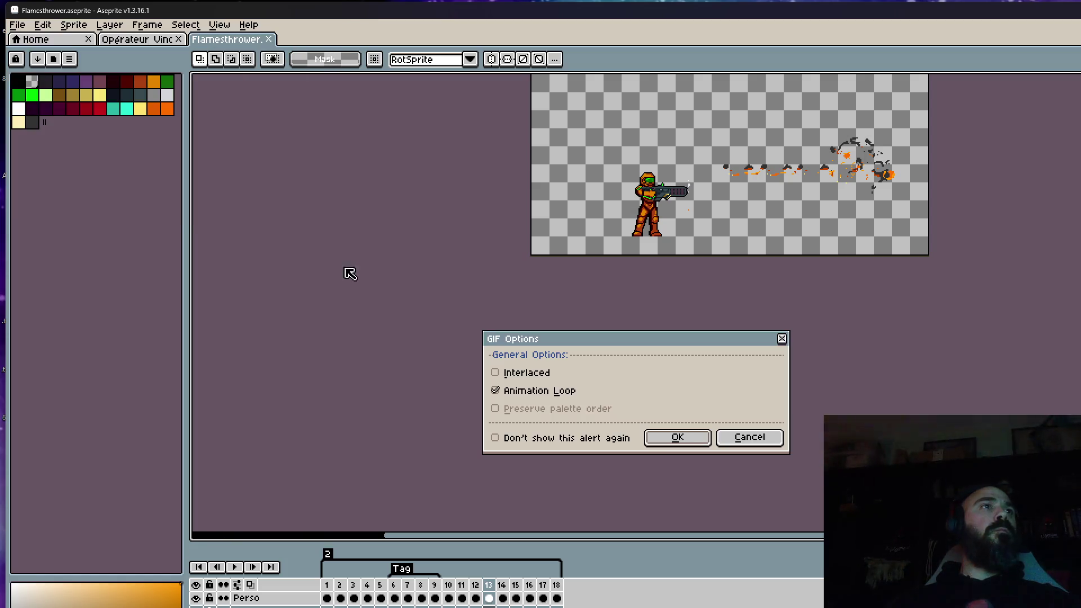
click(675, 437)
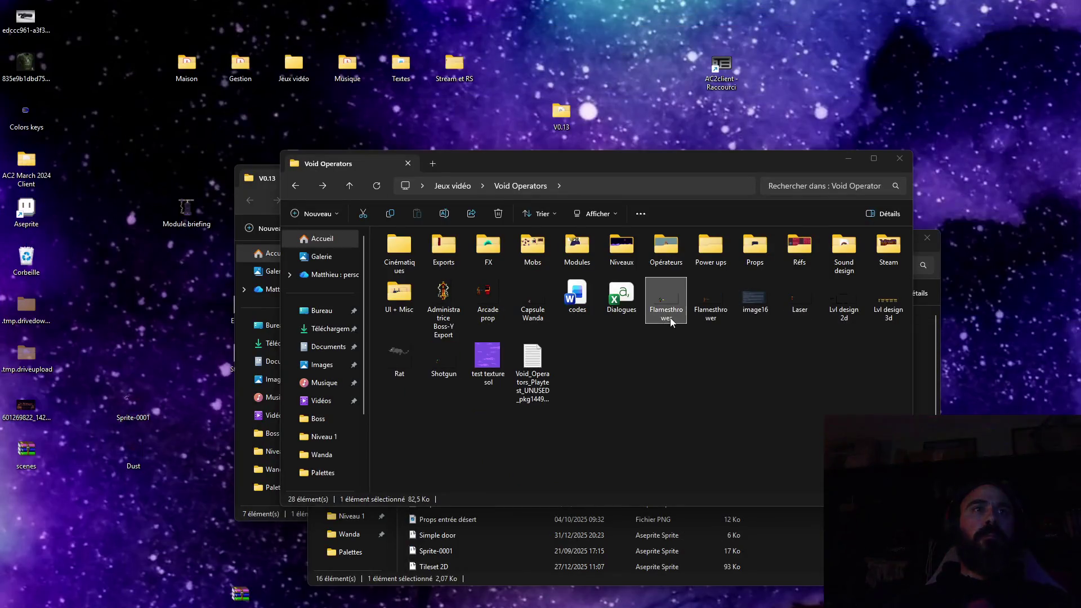
Preview Flamesthrower.gif in Windows Photos and close the viewer
double_click(717, 302)
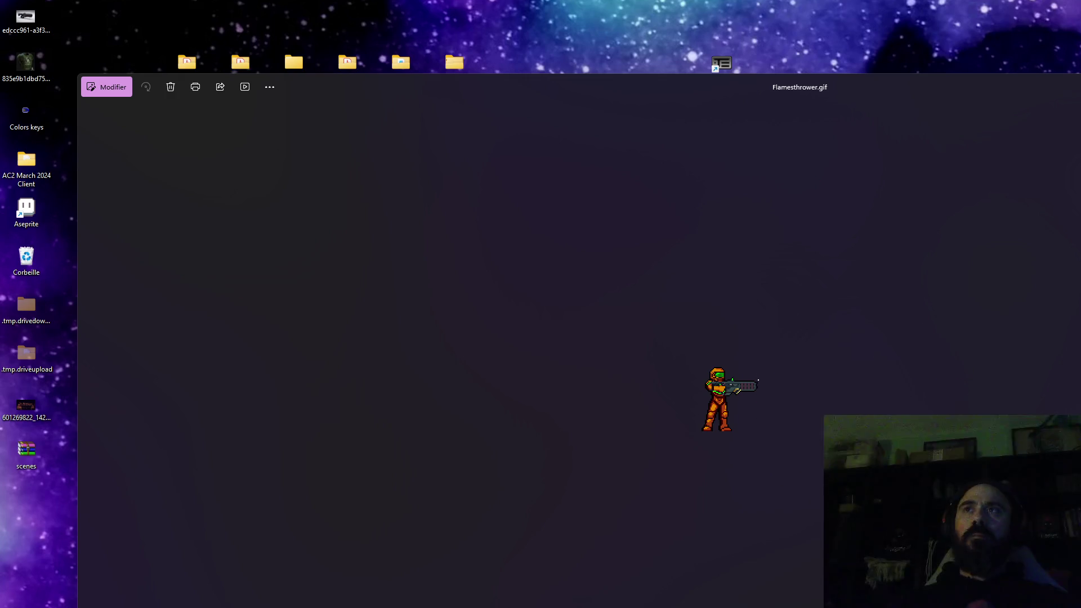
key(Escape)
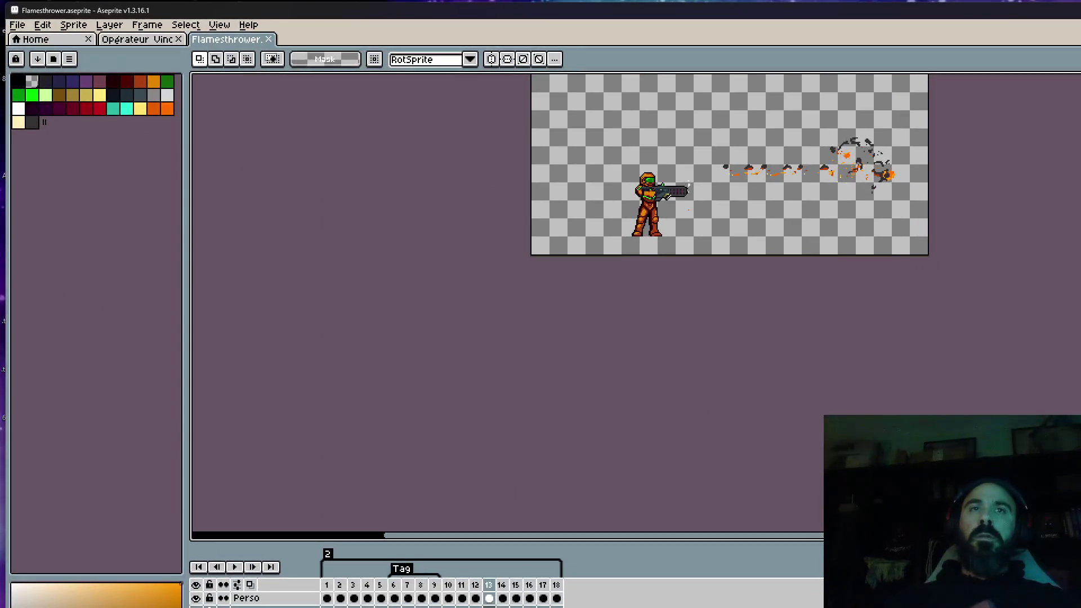
Check Opérateur Vince, close the Flamesthrower document, and minimize Aseprite to the folder
click(145, 43)
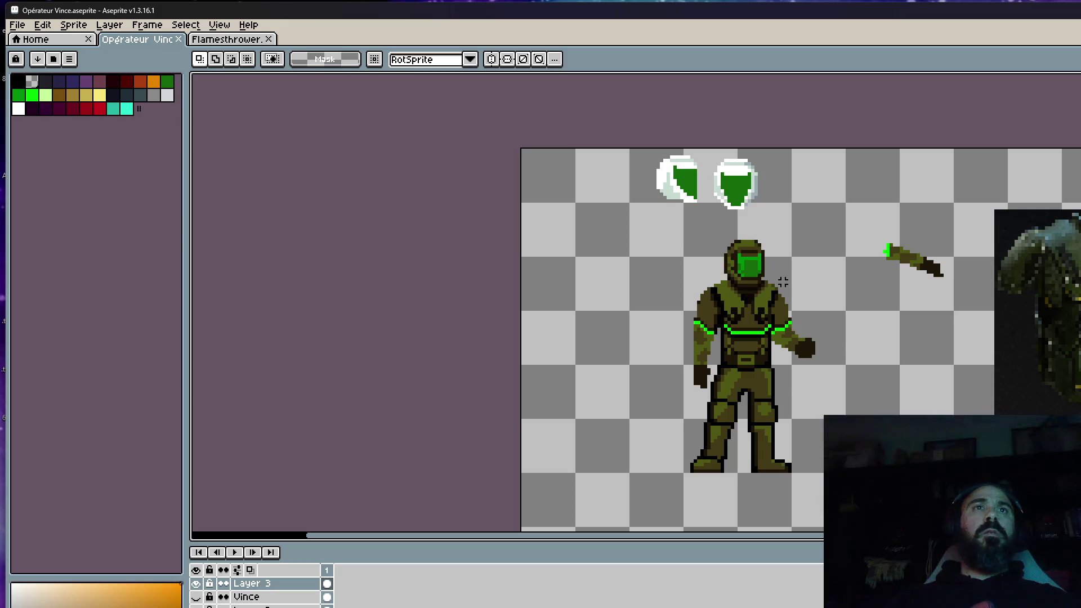
scroll(773, 278, down, 1)
scroll(772, 279, up, 1)
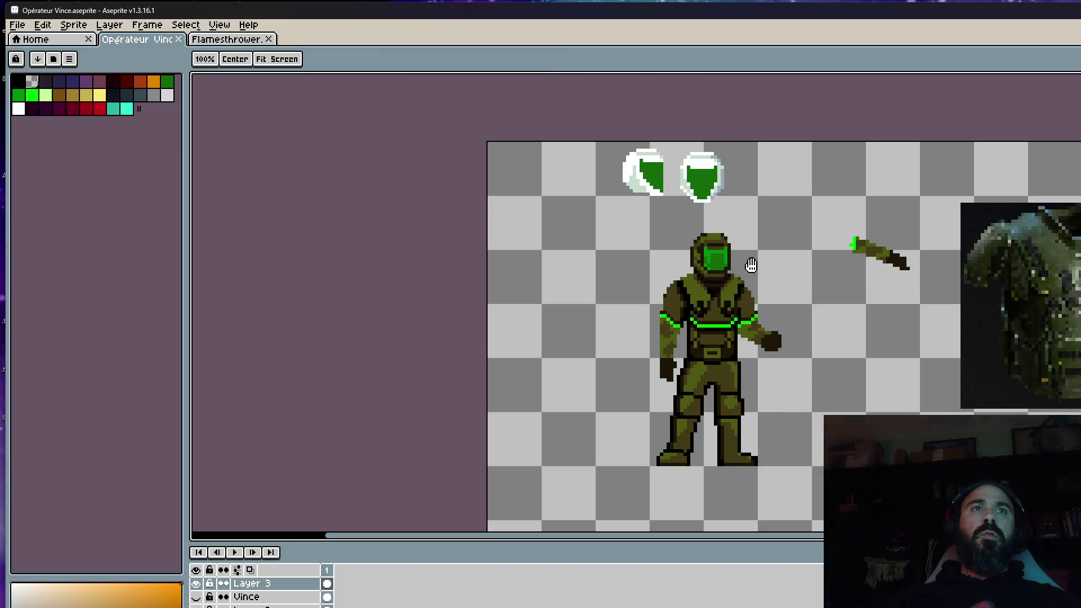
scroll(744, 263, down, 1)
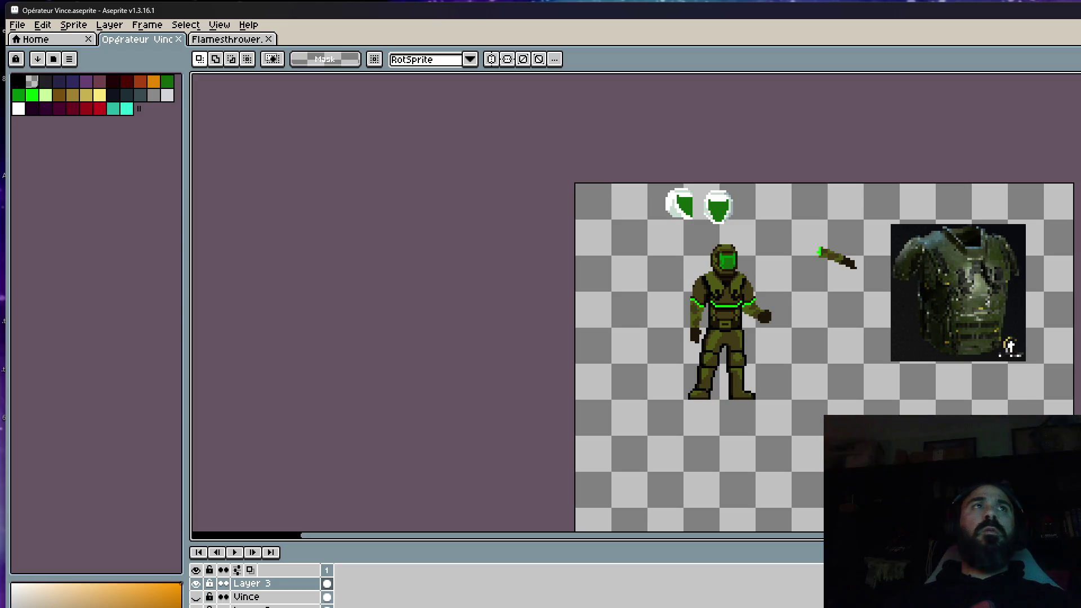
click(228, 42)
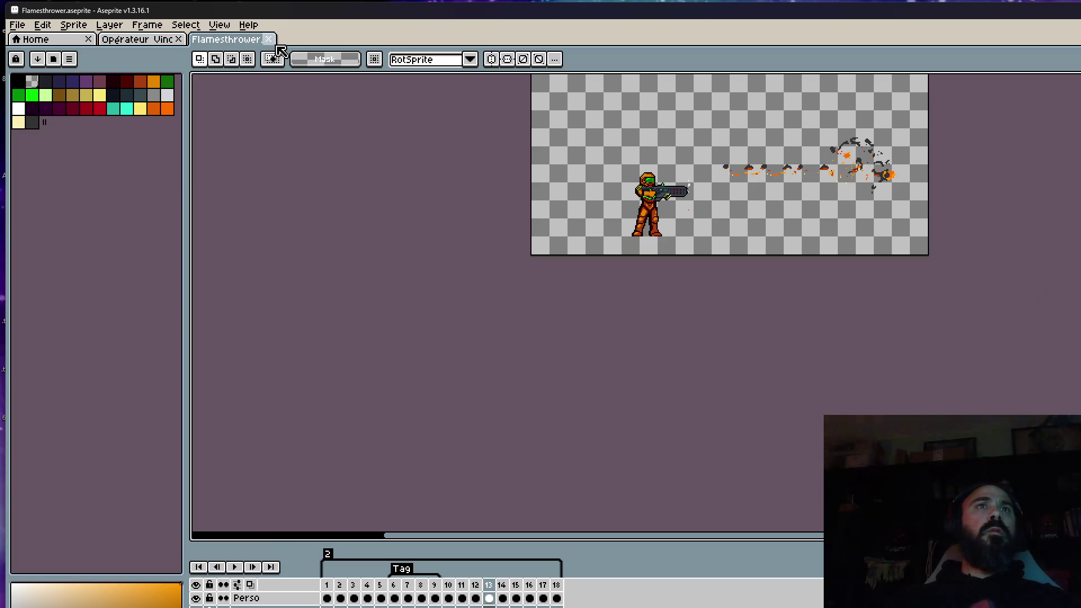
click(270, 40)
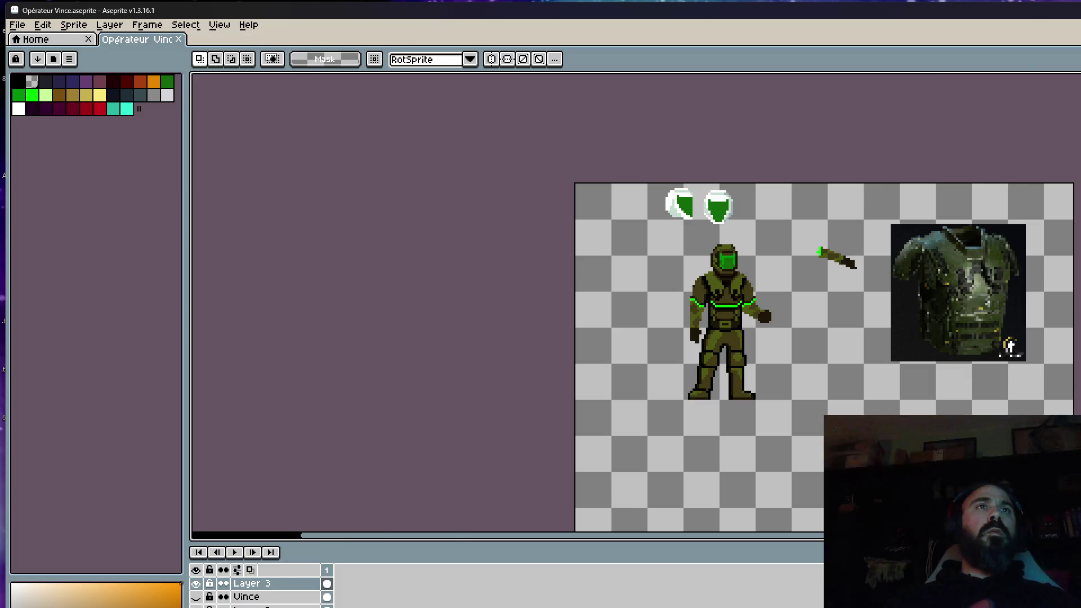
key(super+Down)
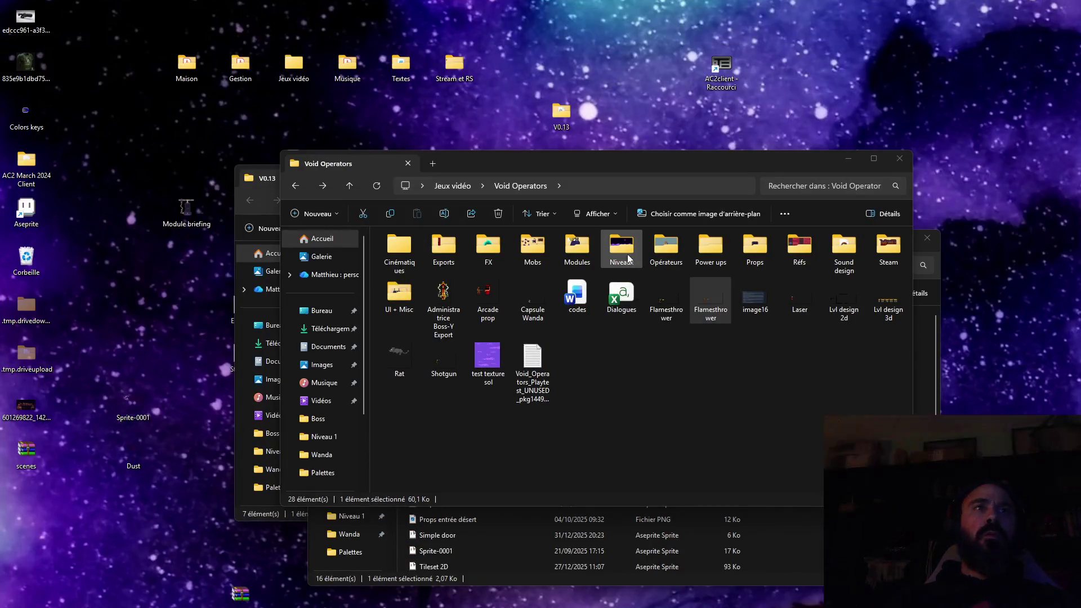
Navigate into Niveaux > Niveau 1 and select the Color simple door file
double_click(609, 251)
click(413, 253)
double_click(413, 254)
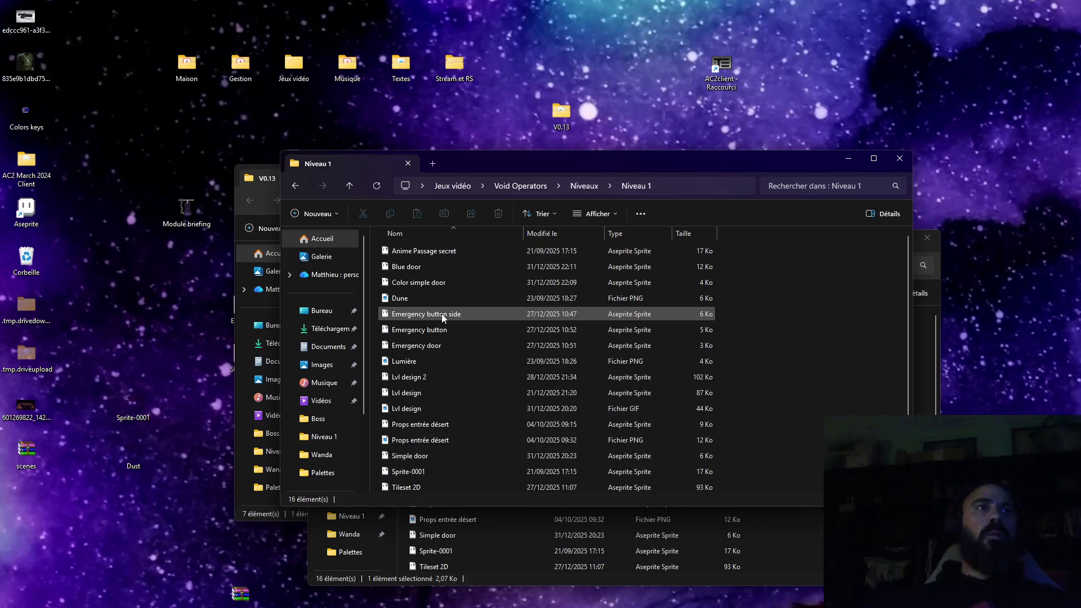
click(424, 282)
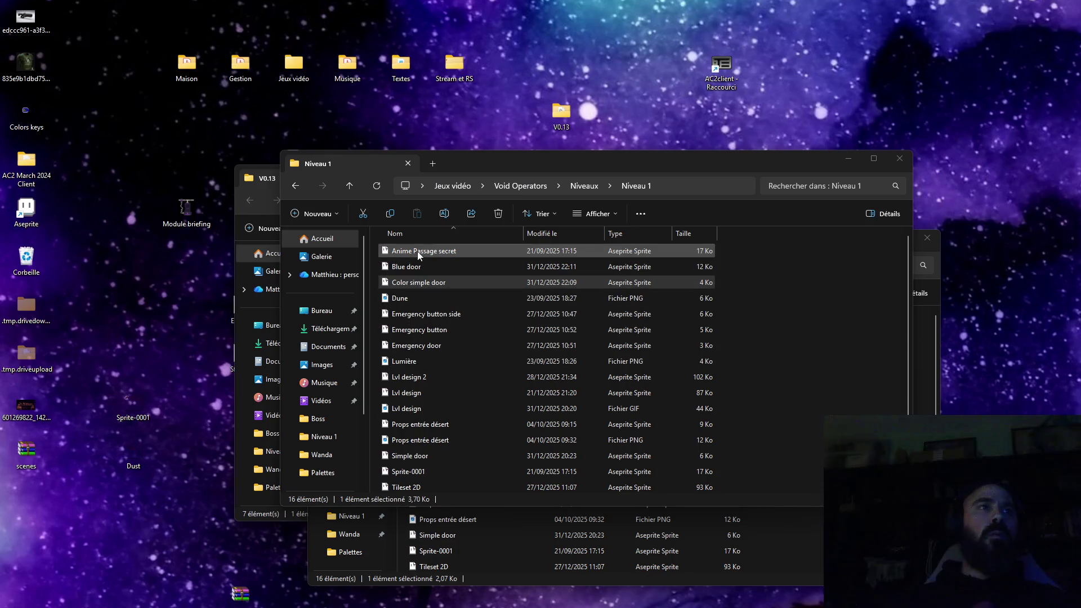
Open Simple door in Aseprite and switch to the Color simple door sprite
click(410, 455)
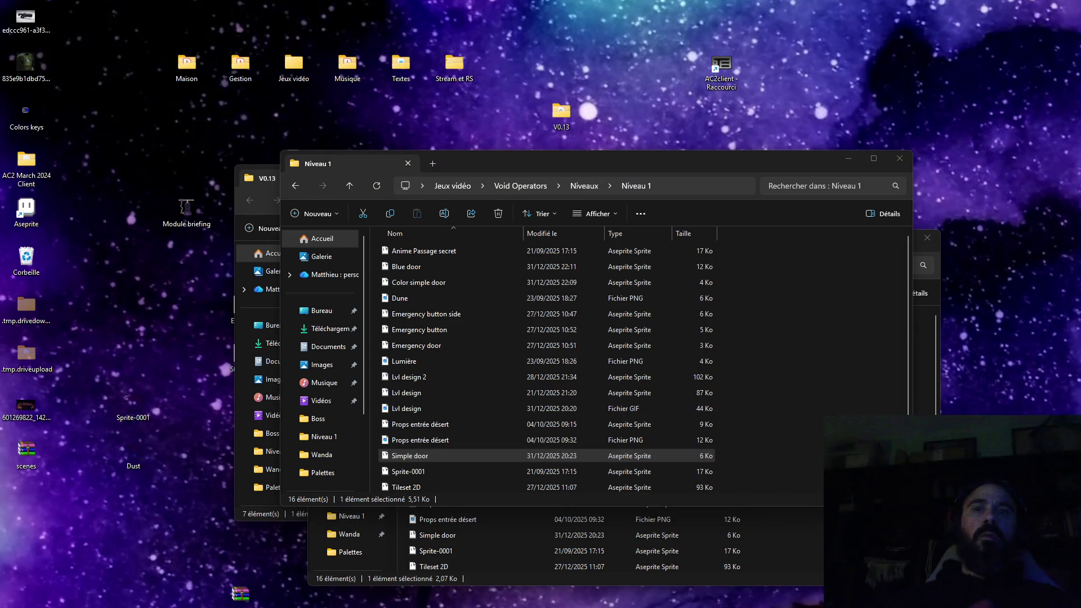
double_click(410, 455)
click(326, 600)
click(227, 40)
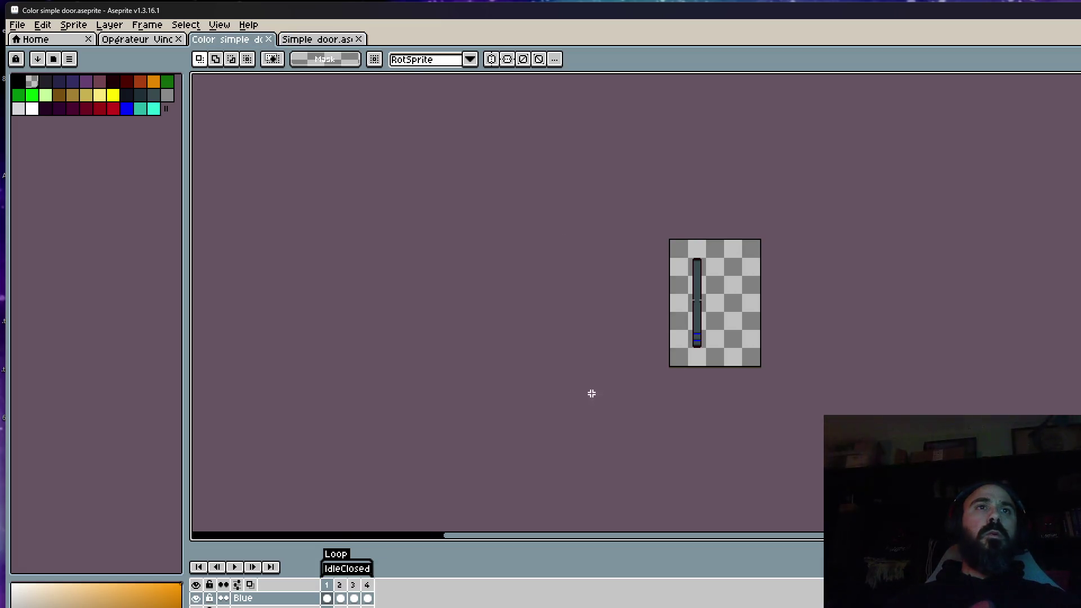
scroll(592, 393, up, 1)
click(340, 598)
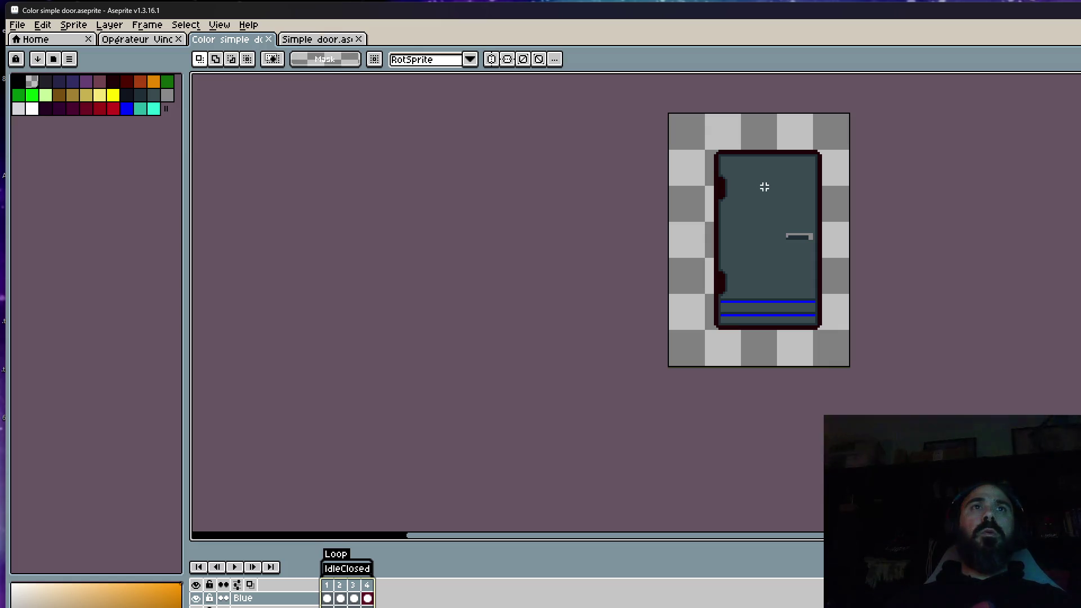
click(19, 27)
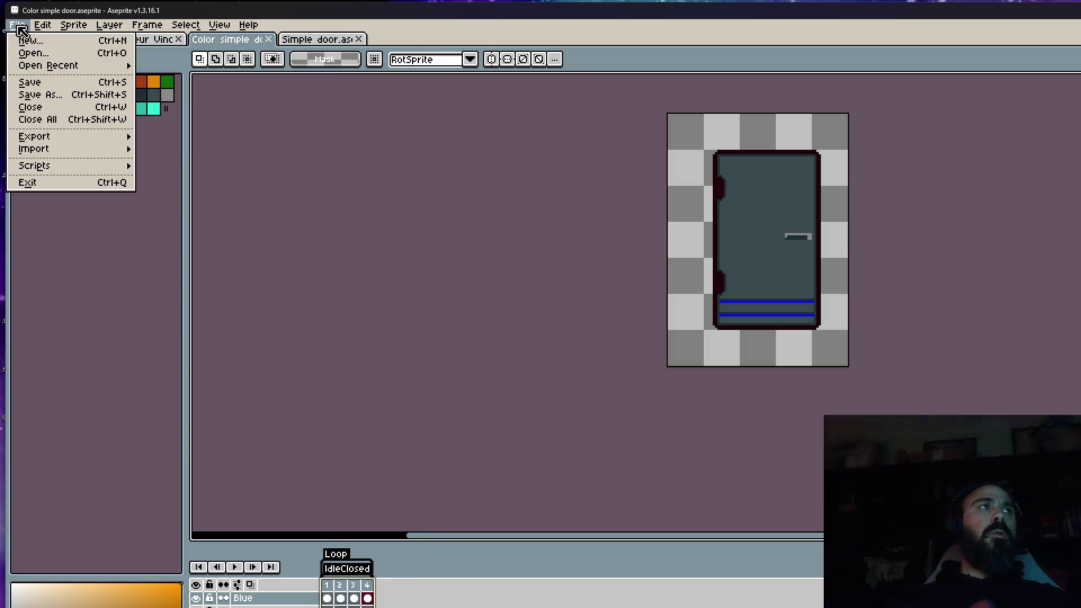
Export Color simple door as a GIF at 200% scale, then minimize Aseprite to the files
mouse_move(34, 136)
click(193, 134)
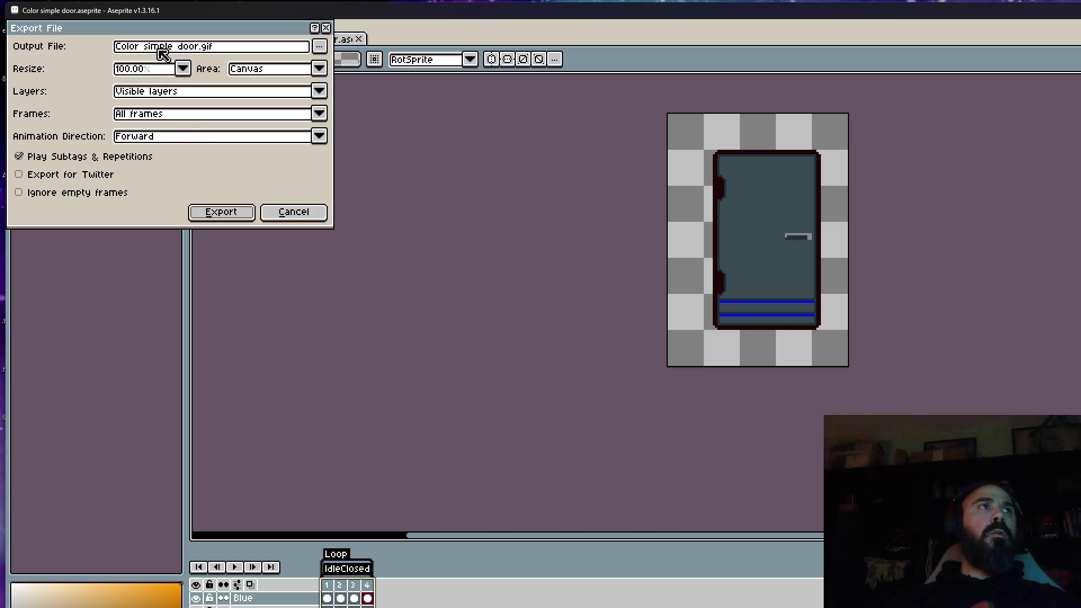
click(152, 68)
click(144, 119)
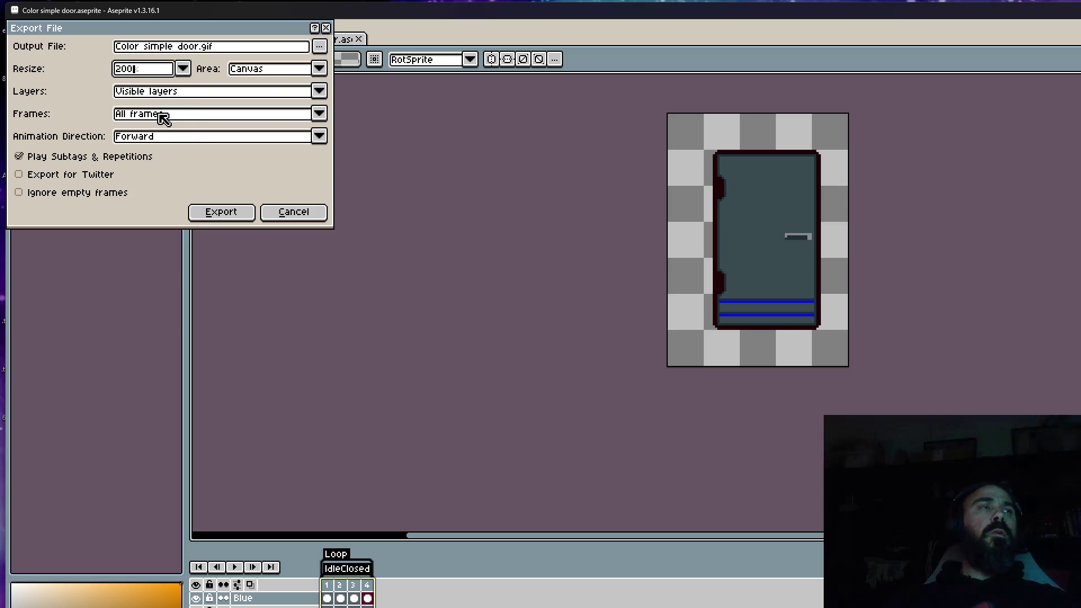
click(224, 214)
click(677, 438)
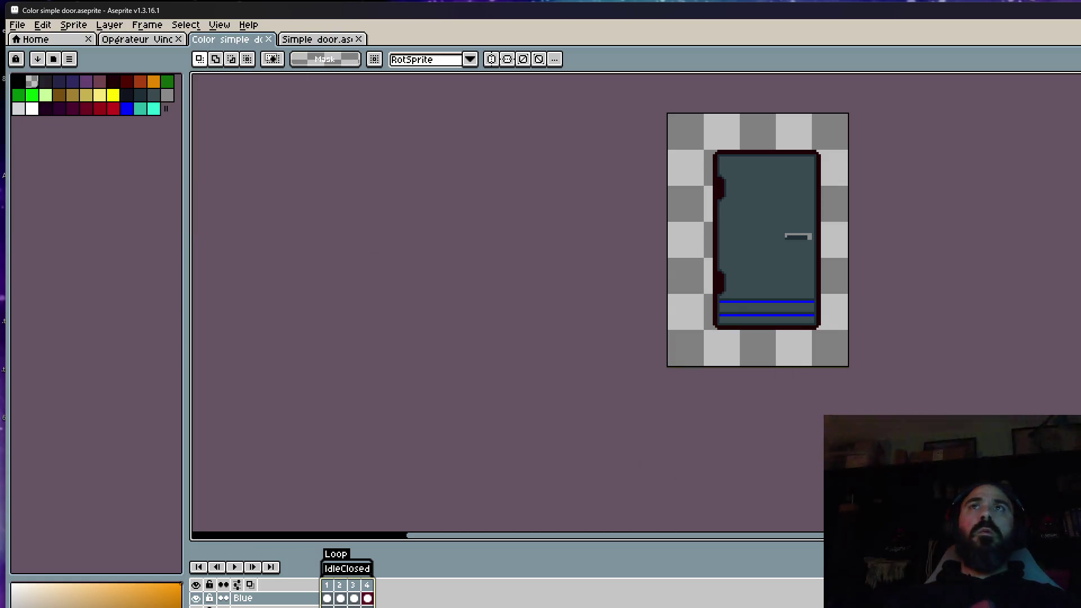
key(super+Down)
scroll(412, 478, down, 1)
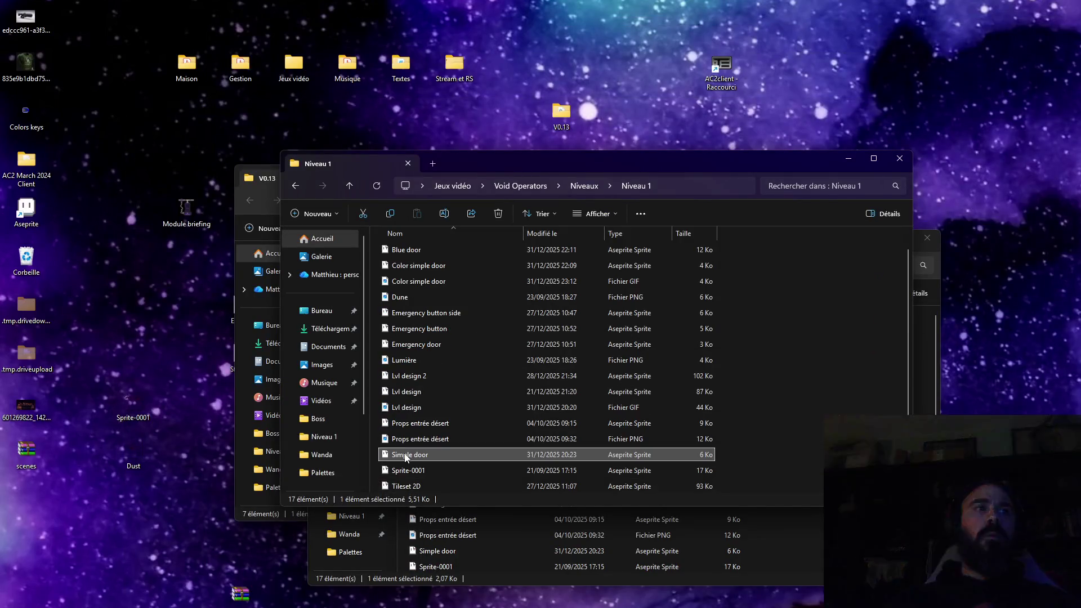
Preview the Props entrée désert image and browse other files in the Niveau 1 folder
click(412, 441)
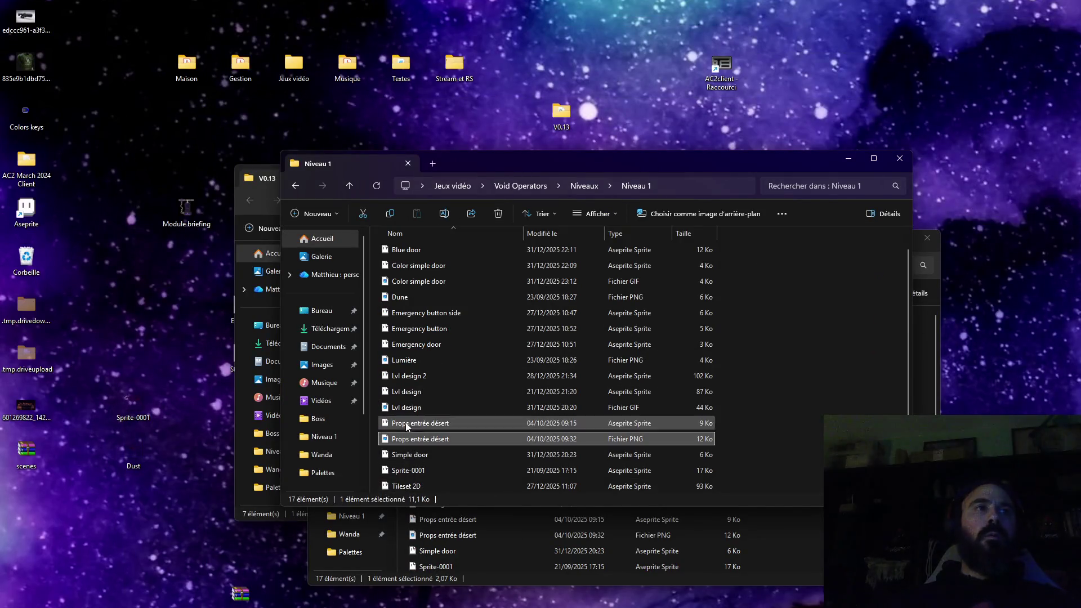
double_click(410, 440)
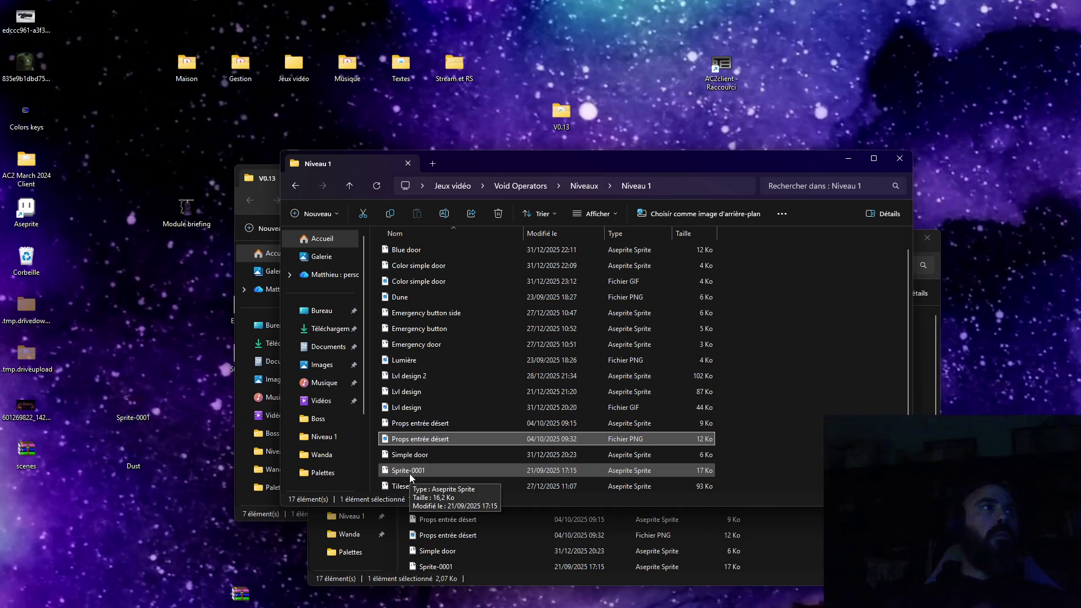
click(37, 109)
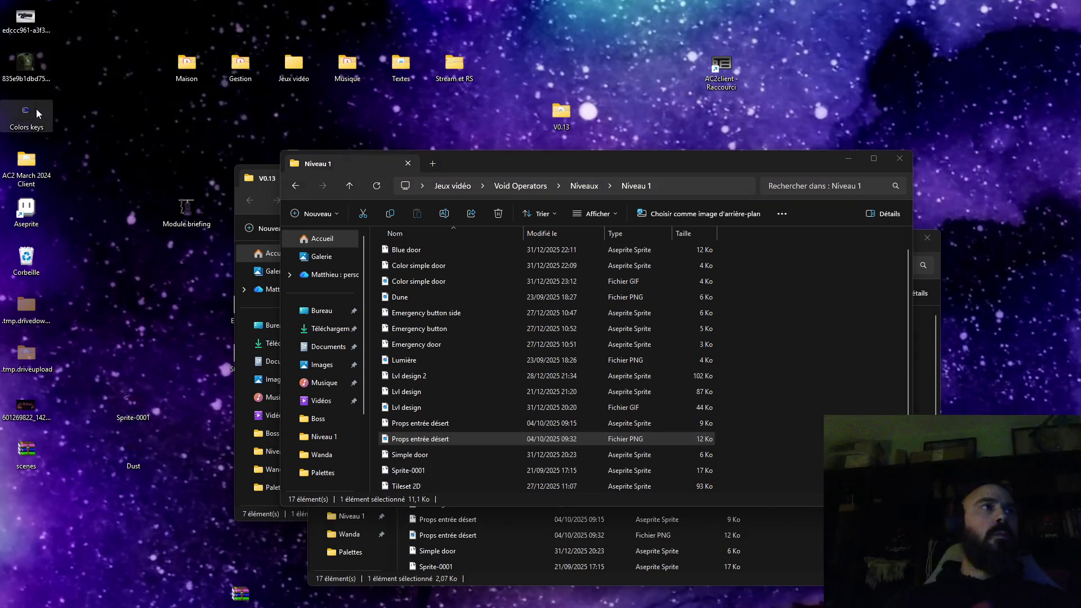
click(415, 361)
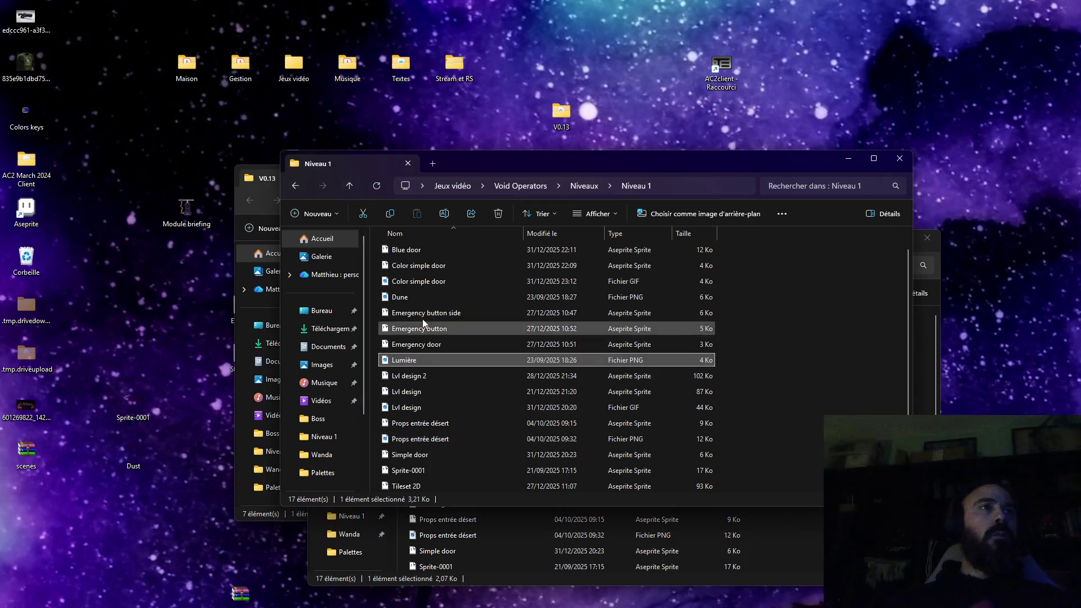
scroll(425, 322, up, 1)
Preview the exported Color simple door GIF, close it, and open the Colors keys sprite in Aseprite
double_click(422, 298)
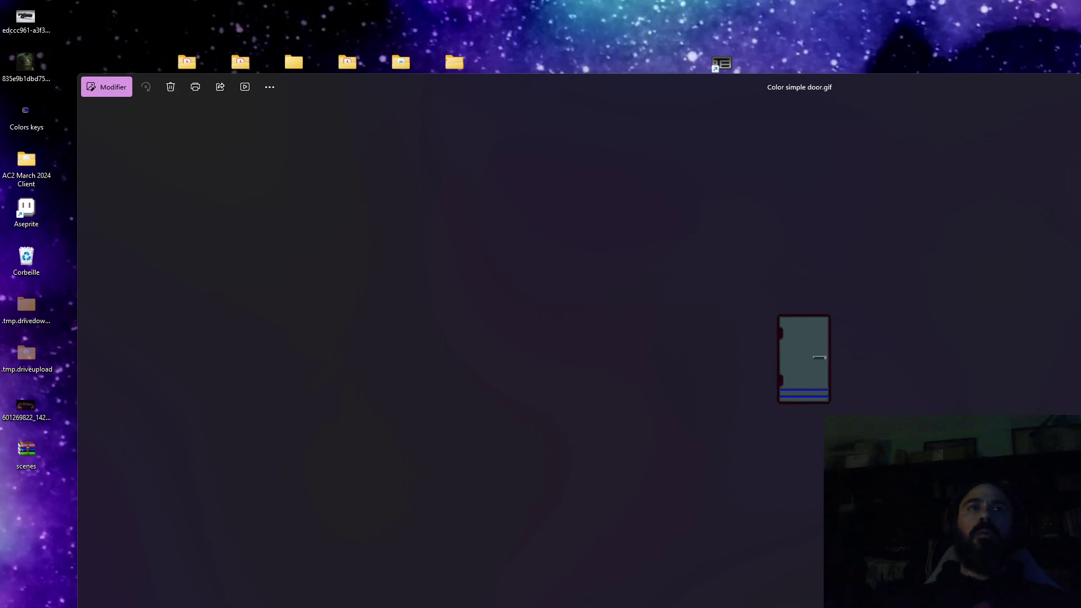
key(Escape)
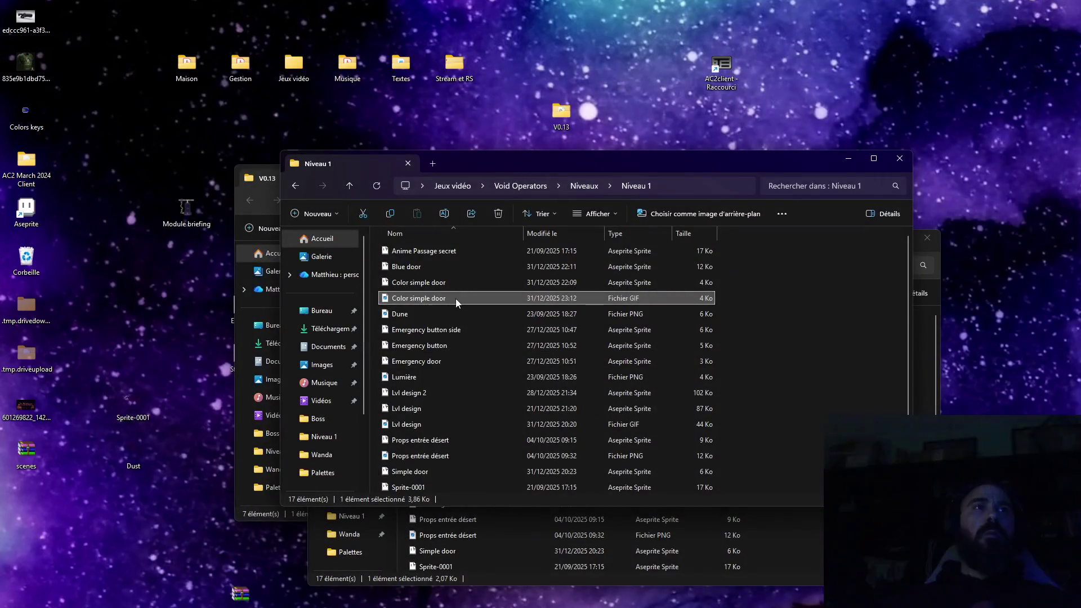
double_click(456, 302)
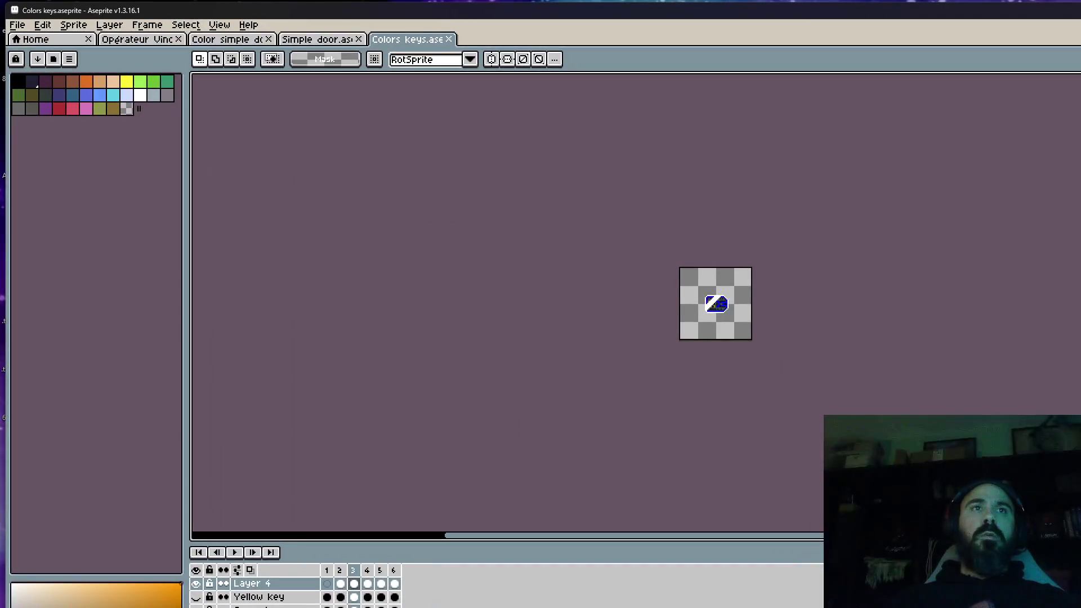
Play the Colors keys animation from its first frame and bring up the export settings
click(327, 571)
click(234, 552)
scroll(683, 338, up, 1)
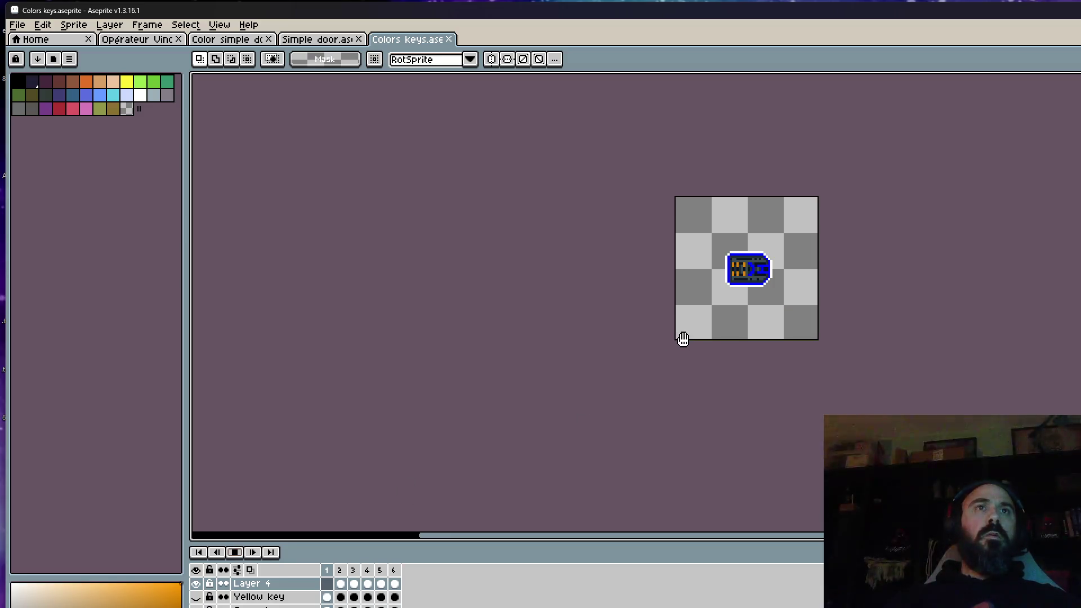
click(17, 25)
click(177, 148)
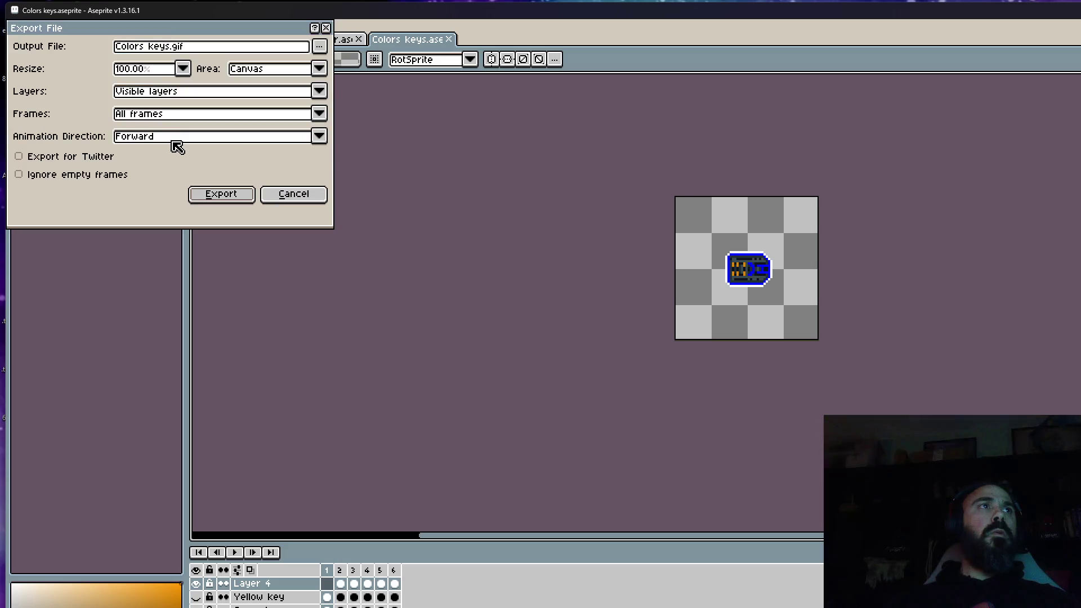
Export Colors keys as a GIF at 200% scale and close its document
click(159, 68)
click(135, 124)
click(218, 194)
click(667, 439)
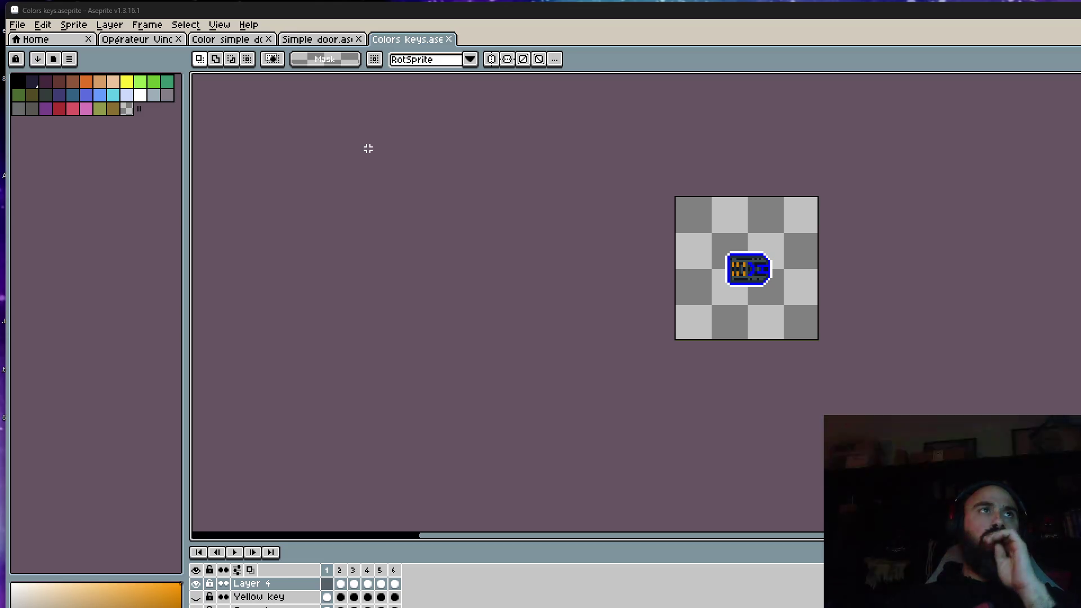
click(451, 39)
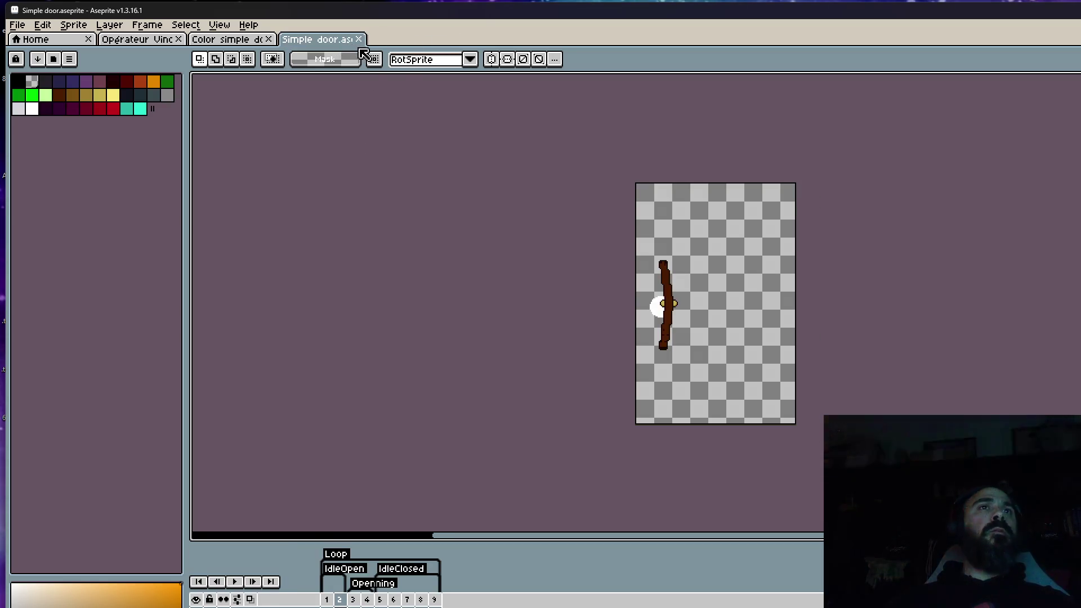
Close the Color simple door and Simple door files, then switch to the Milanote resources board
click(228, 40)
click(268, 40)
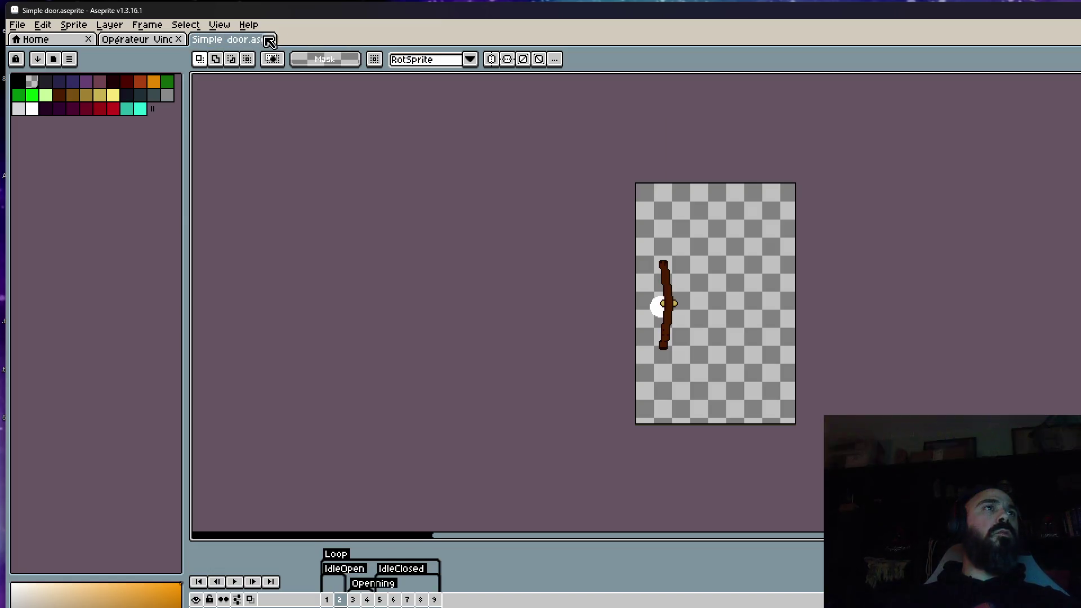
click(271, 41)
scroll(781, 206, down, 1)
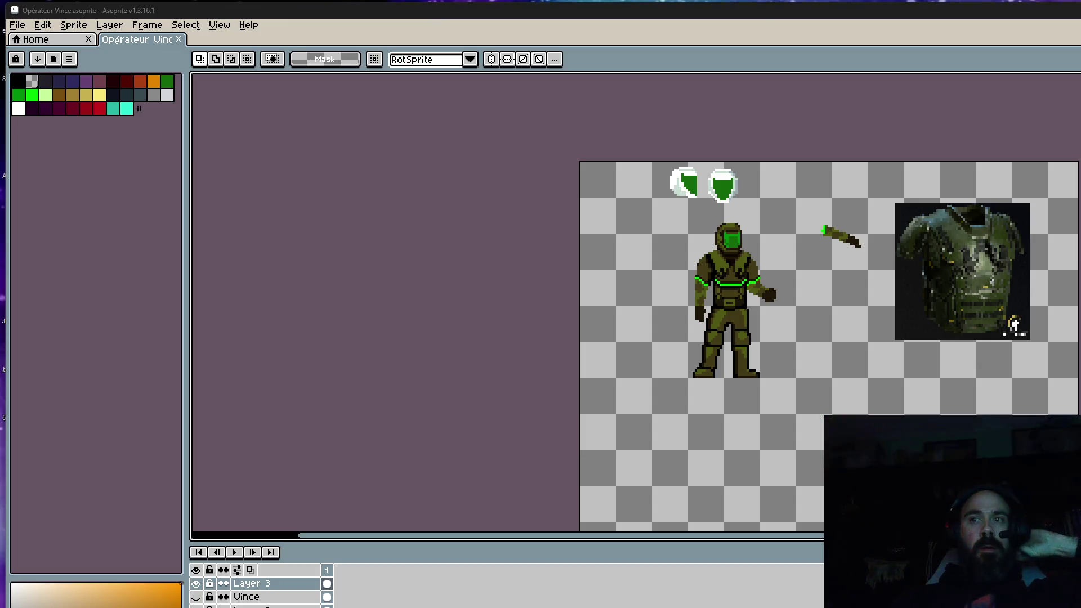
key(alt+Tab)
scroll(535, 298, down, 1)
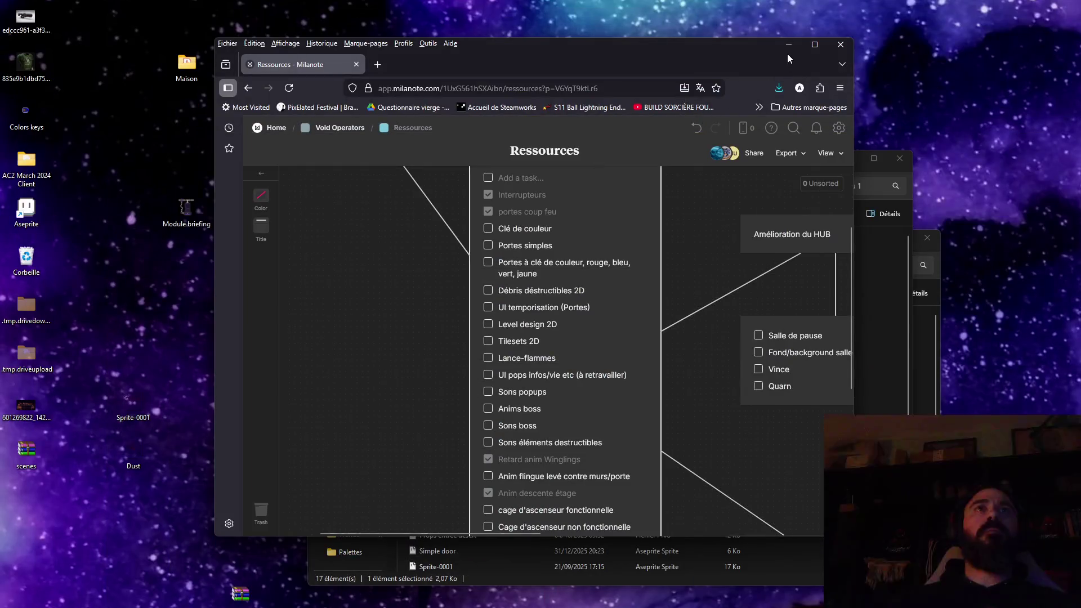
Launch VoidOperators.exe from the V0.13 build folder after minimising Firefox
click(789, 44)
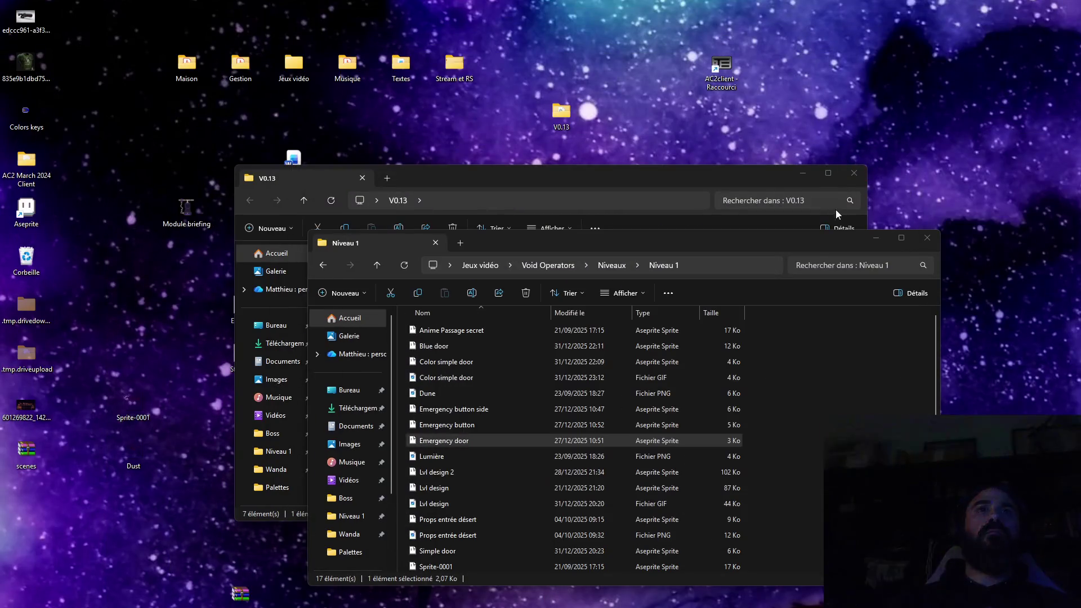
click(836, 211)
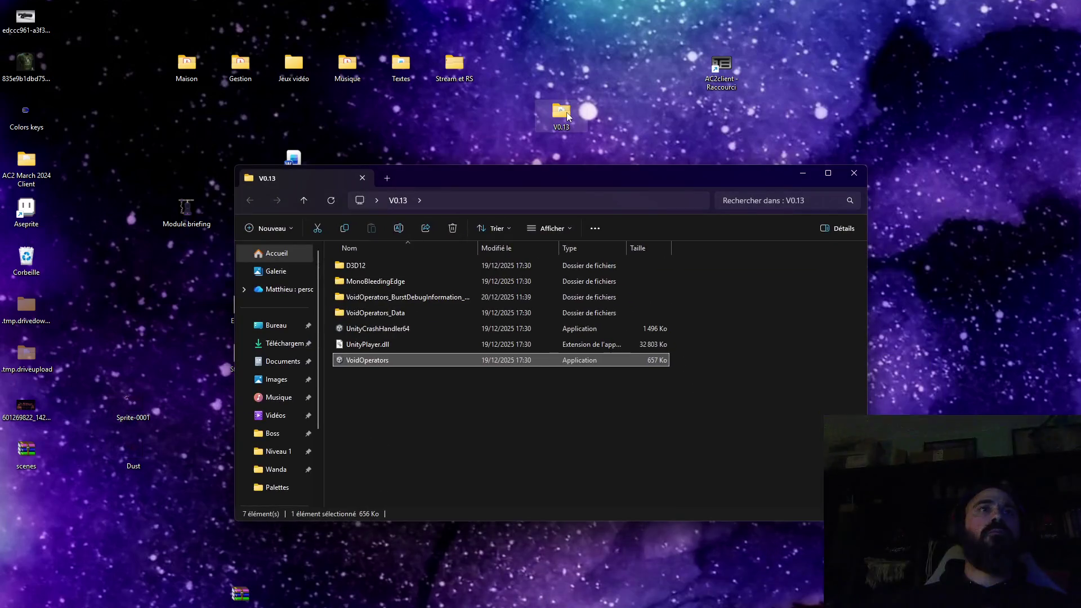
double_click(398, 361)
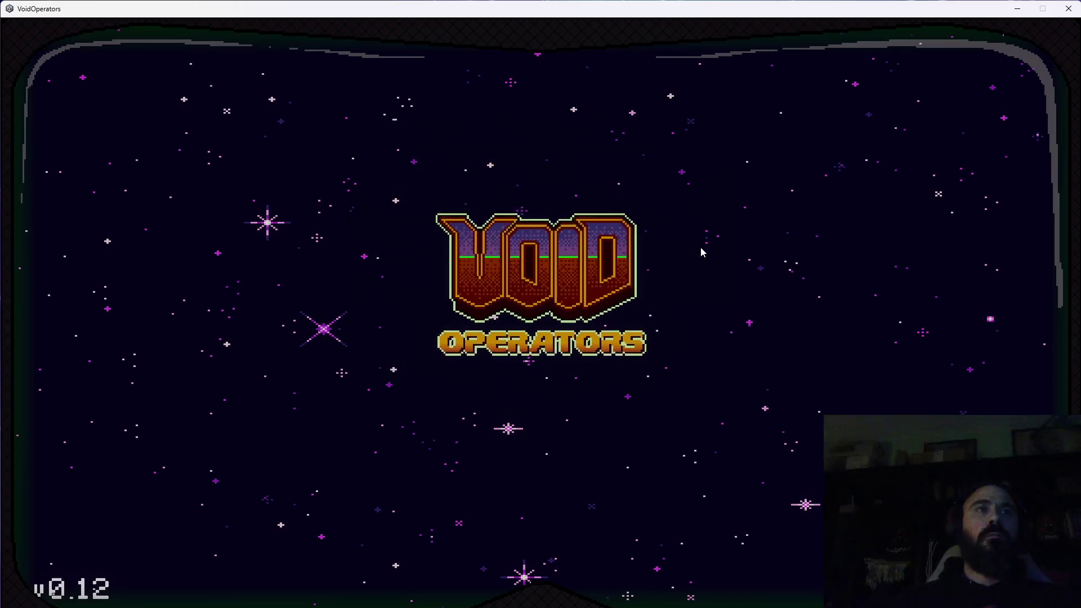
Start a new game and run the operator left into the ruined building's interior
click(699, 251)
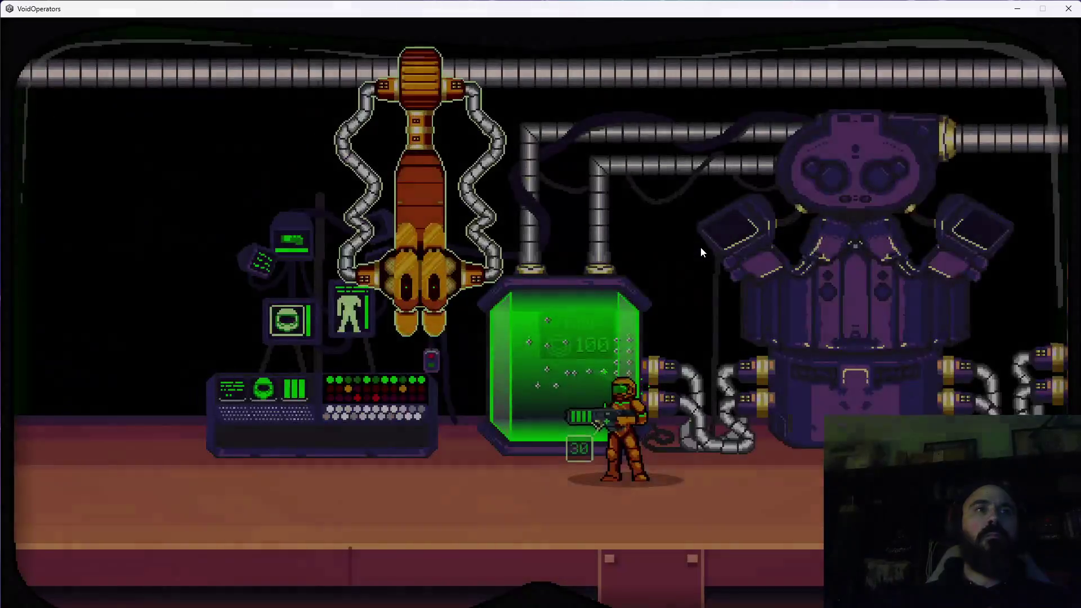
key(Right)
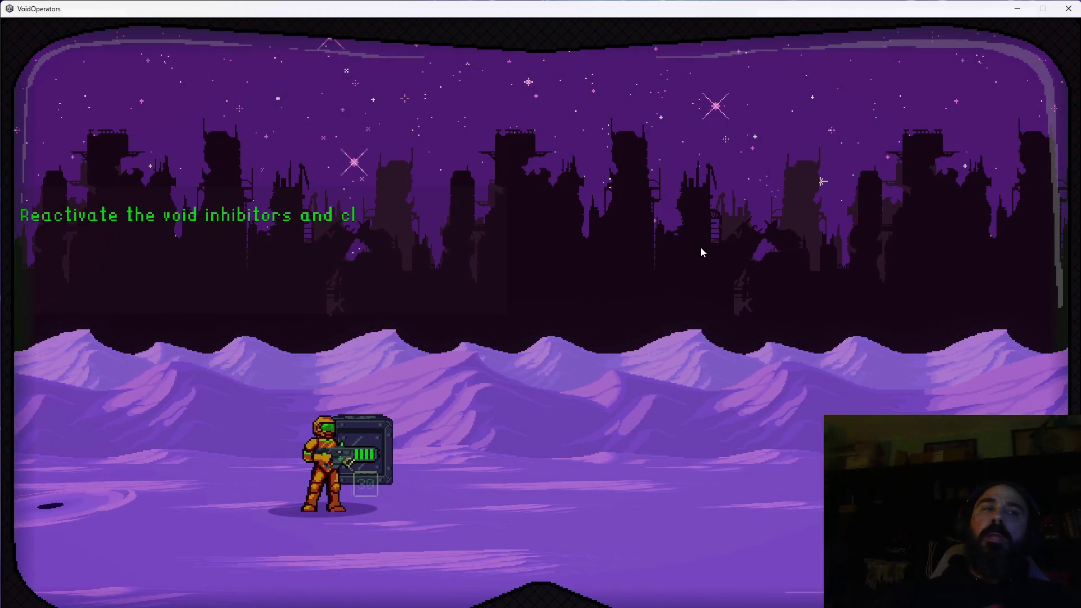
key(a)
key(space)
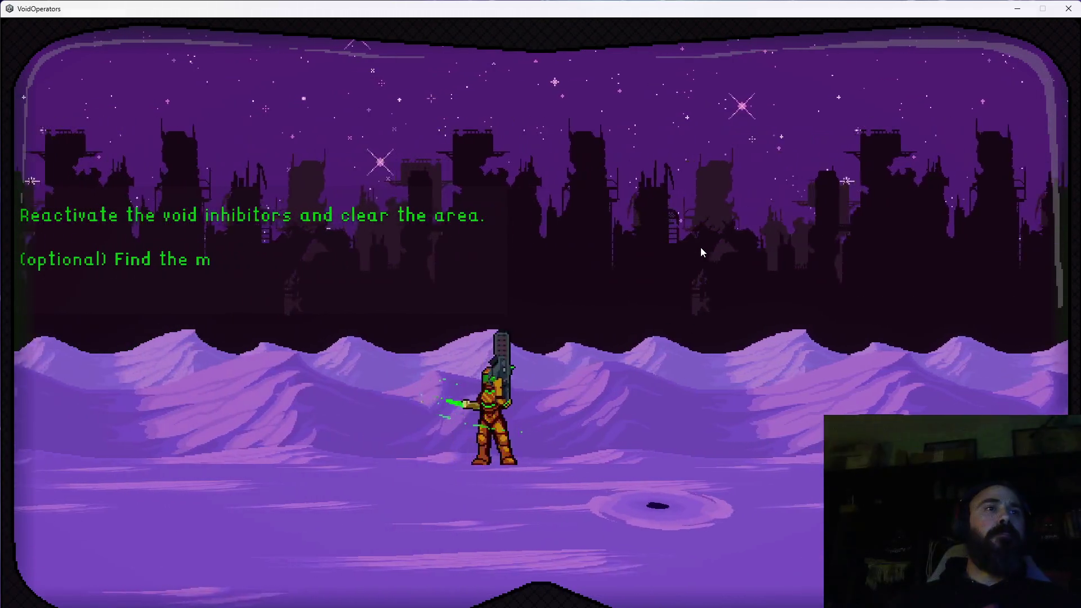
key(a)
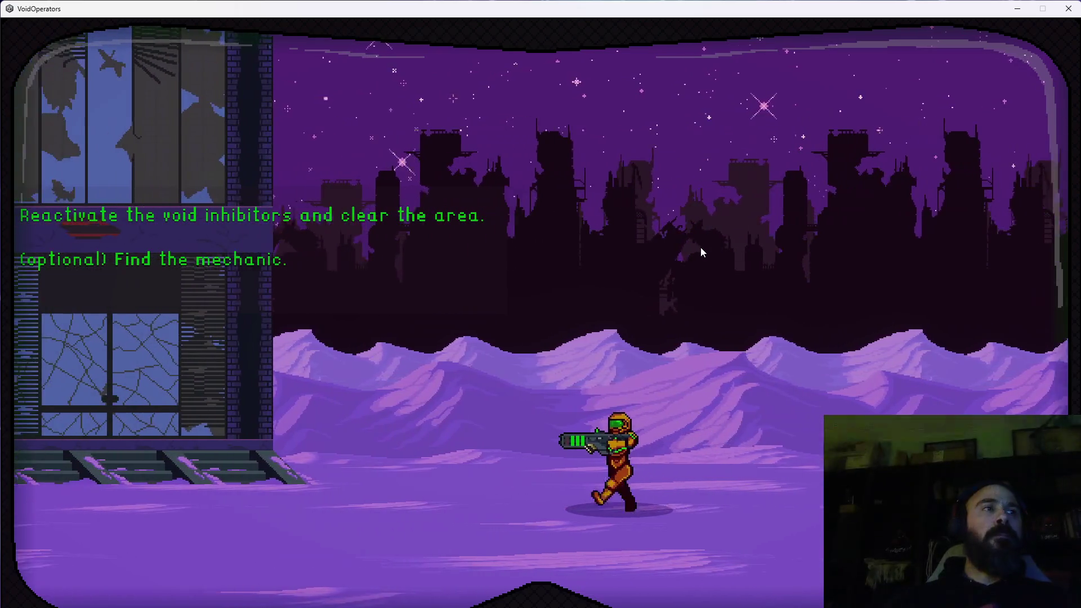
key(a)
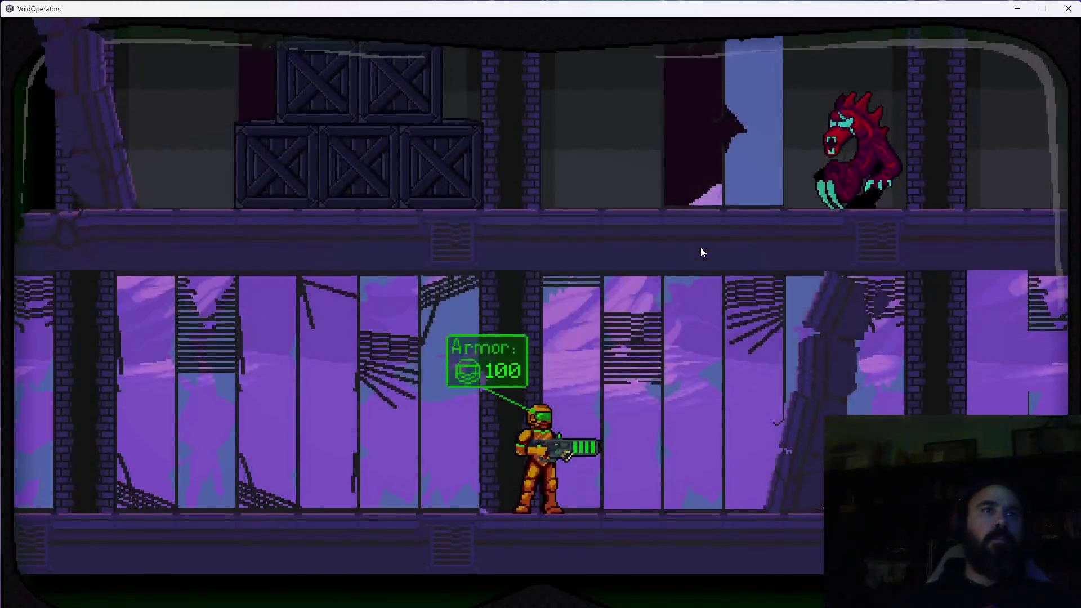
key(a)
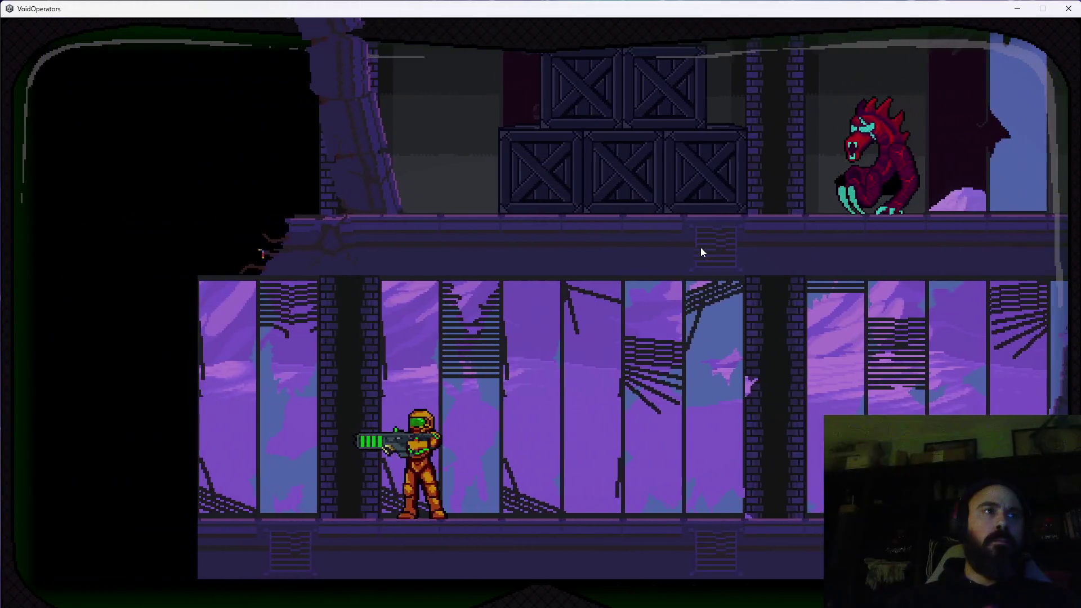
key(d)
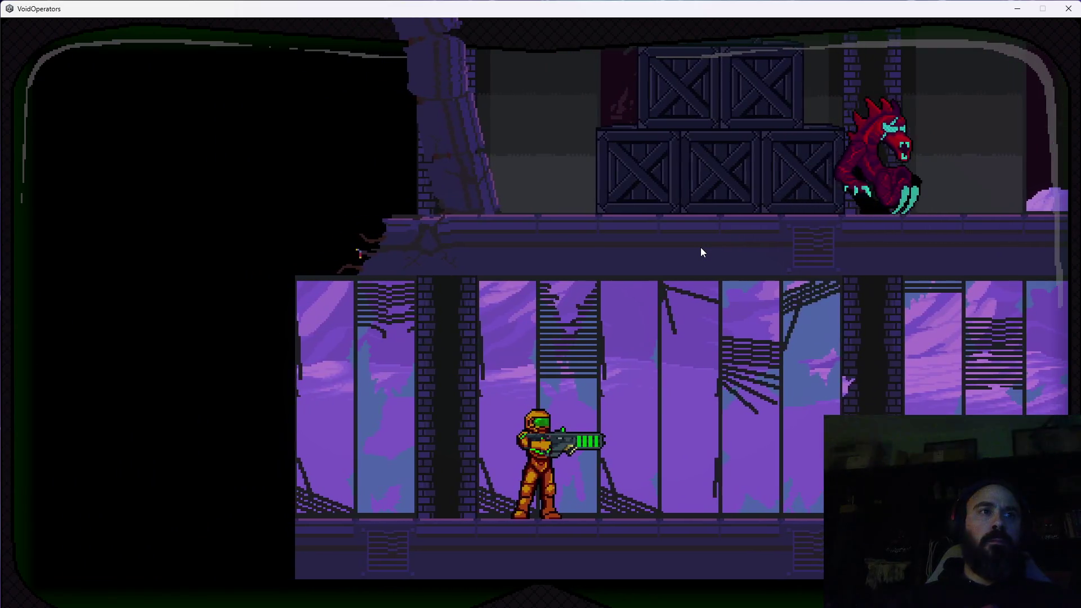
key(d)
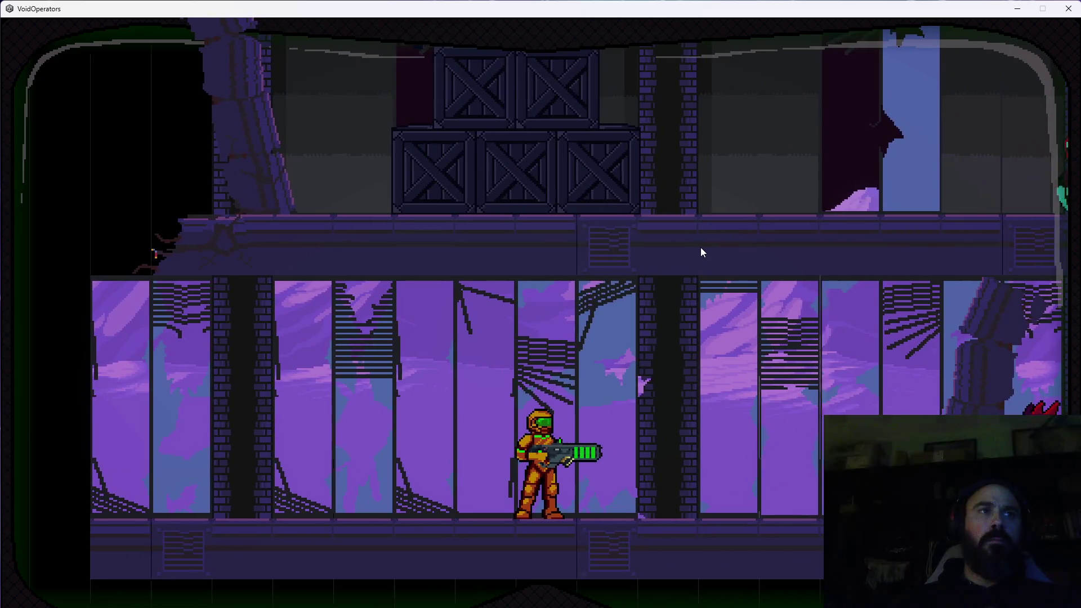
Shoot and strike the red monster until it falls, then walk past it
click(699, 248)
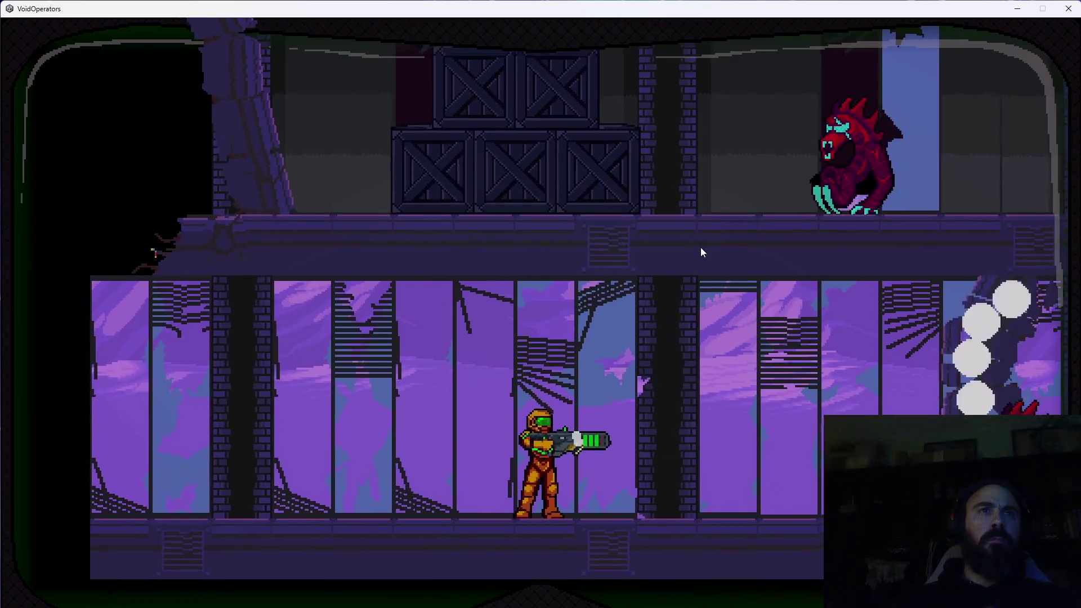
click(699, 248)
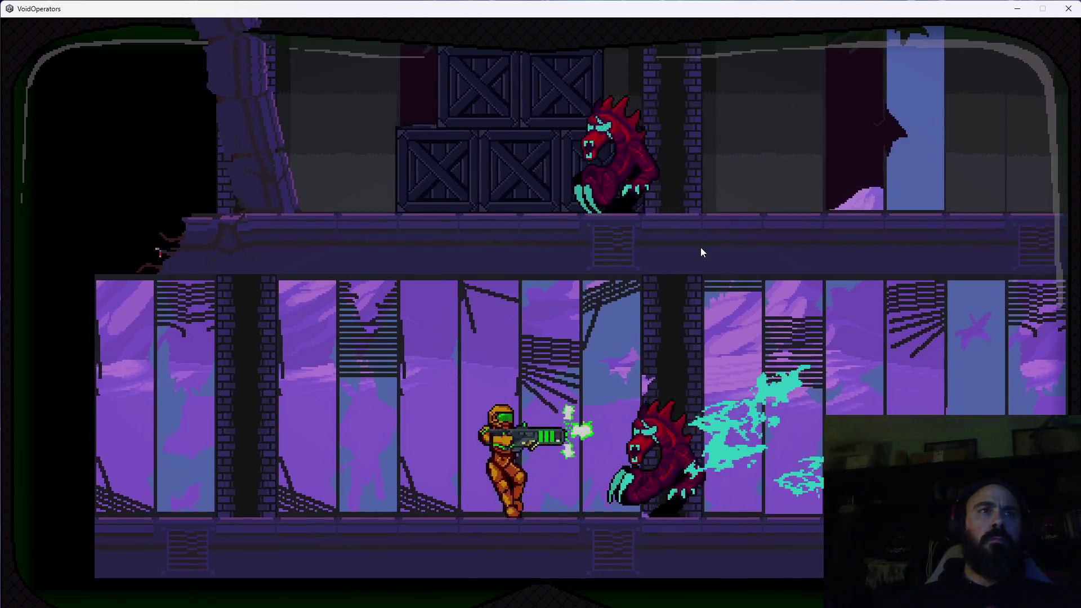
key(a)
key(d)
key(d)
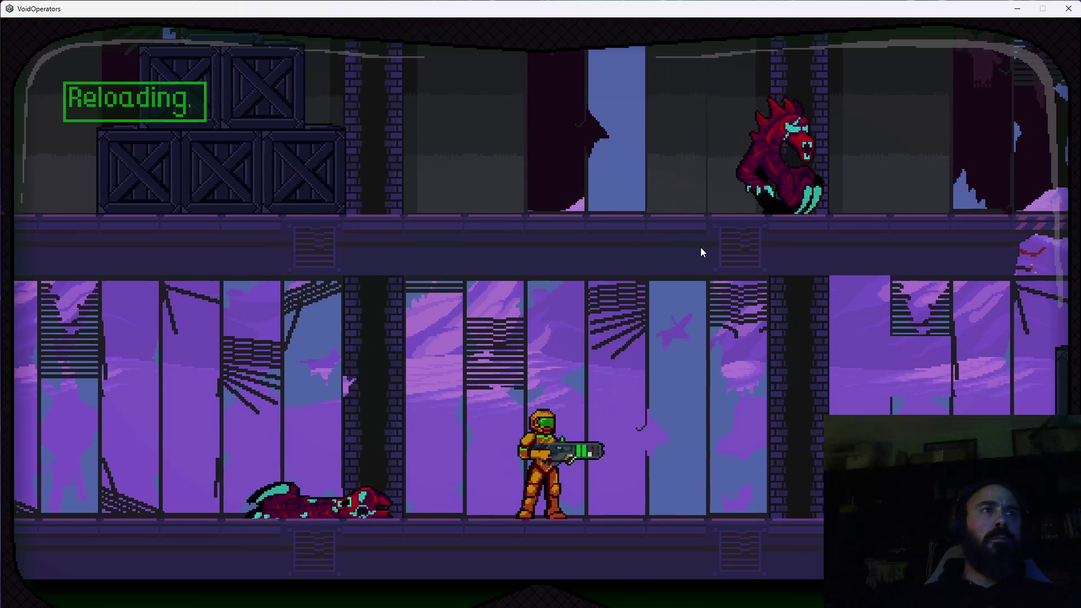
key(d)
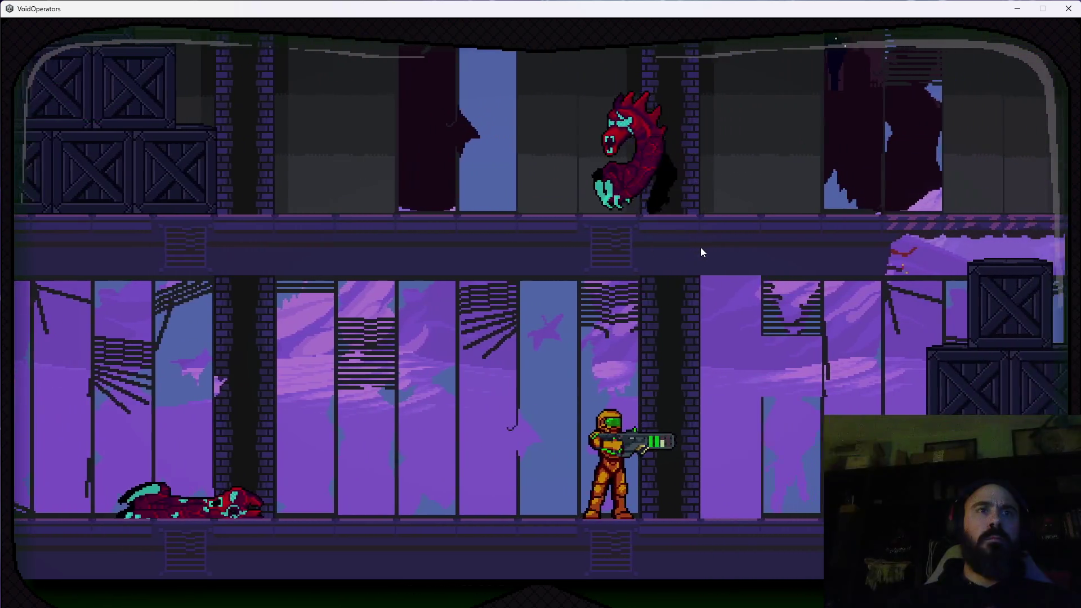
key(d)
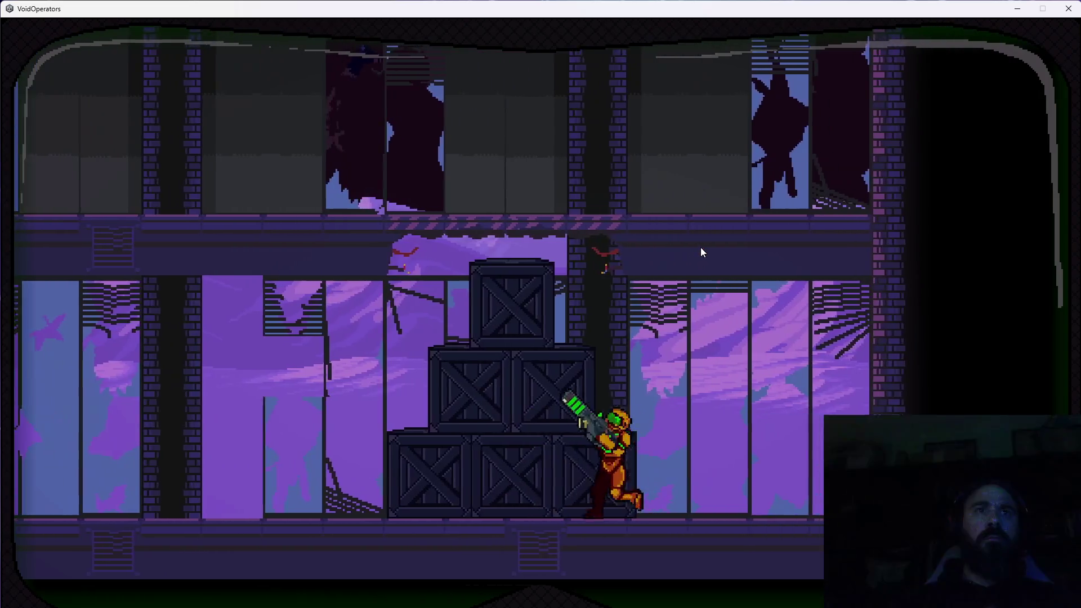
Fight approaching monsters along the lower floor and jump onto the crate stack
key(a)
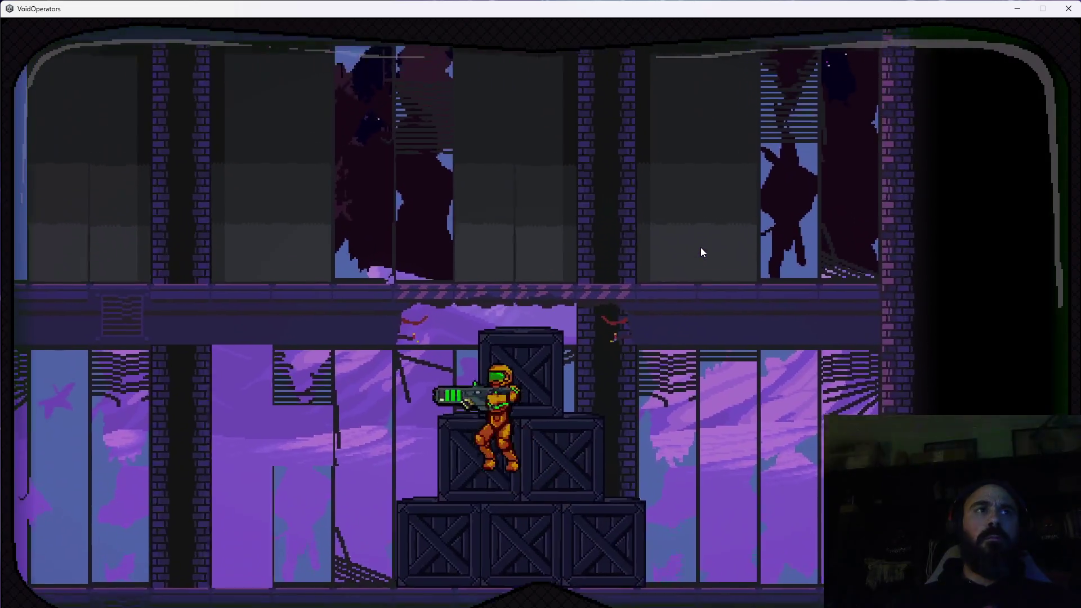
key(space)
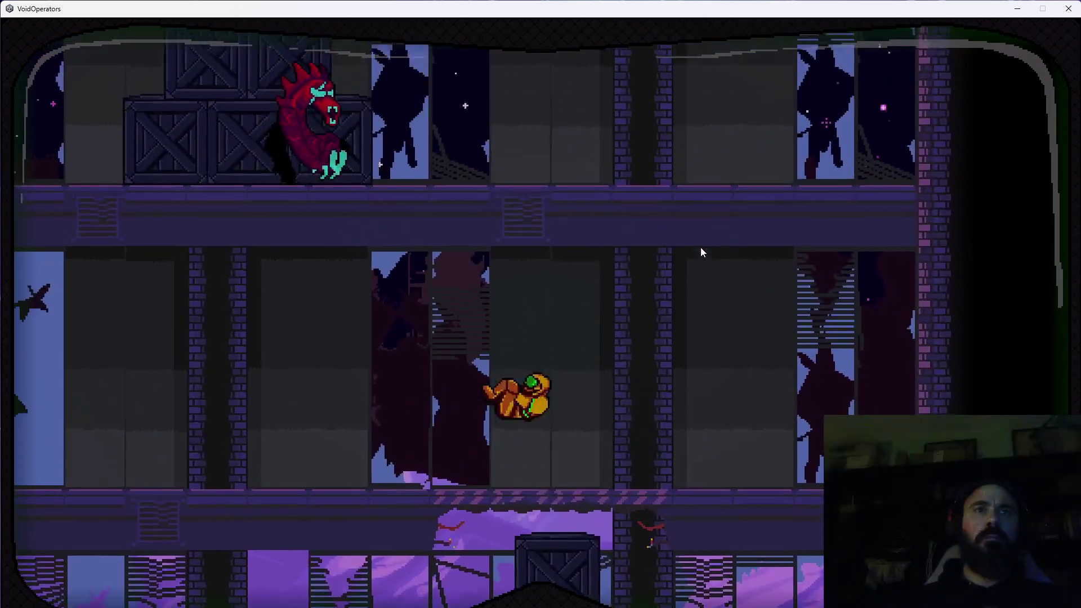
key(a)
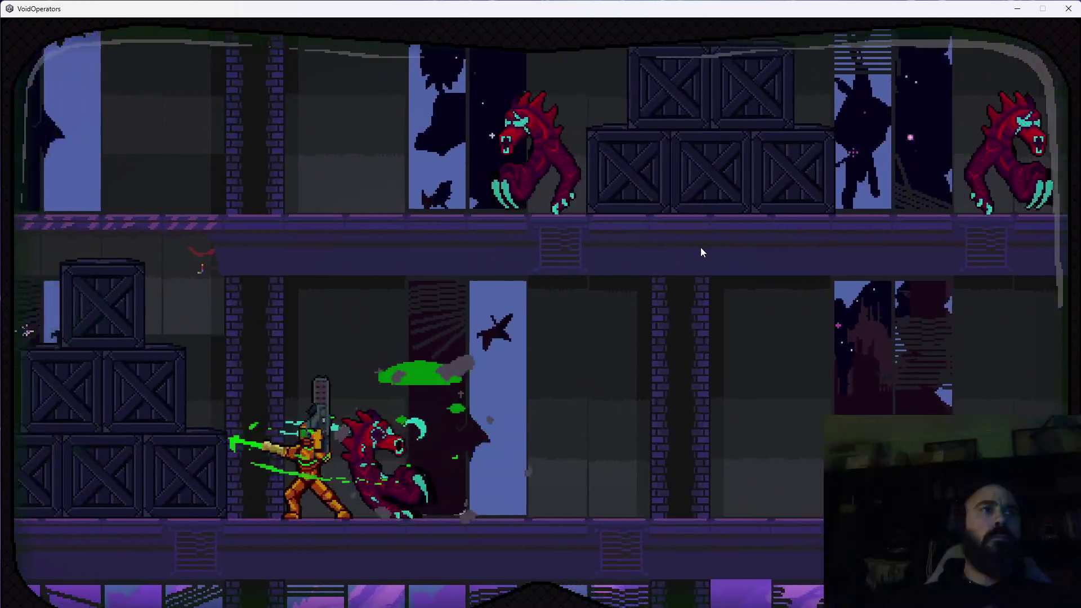
key(d)
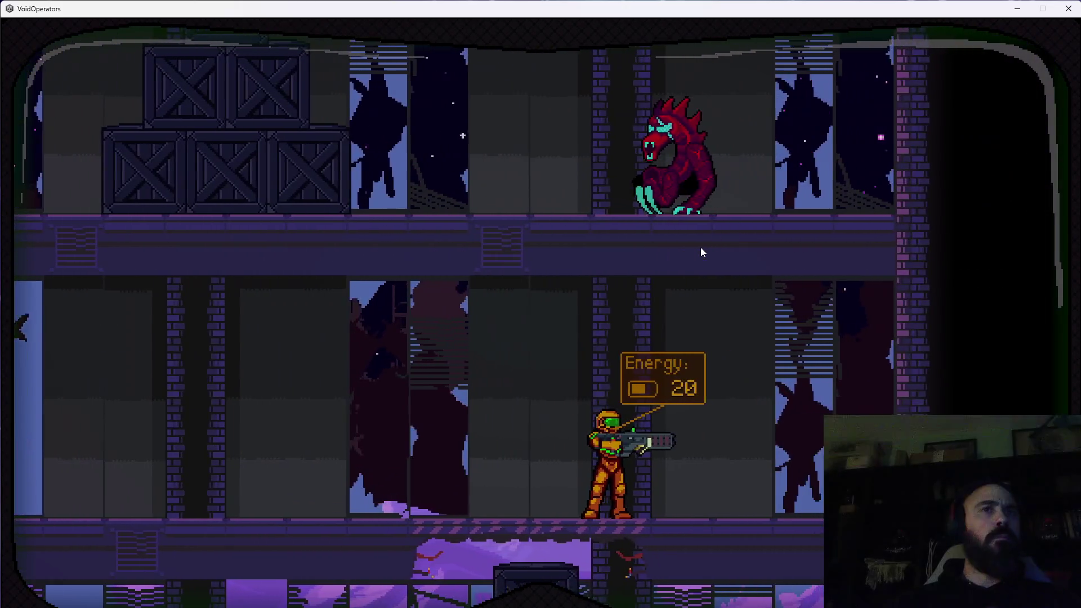
key(a)
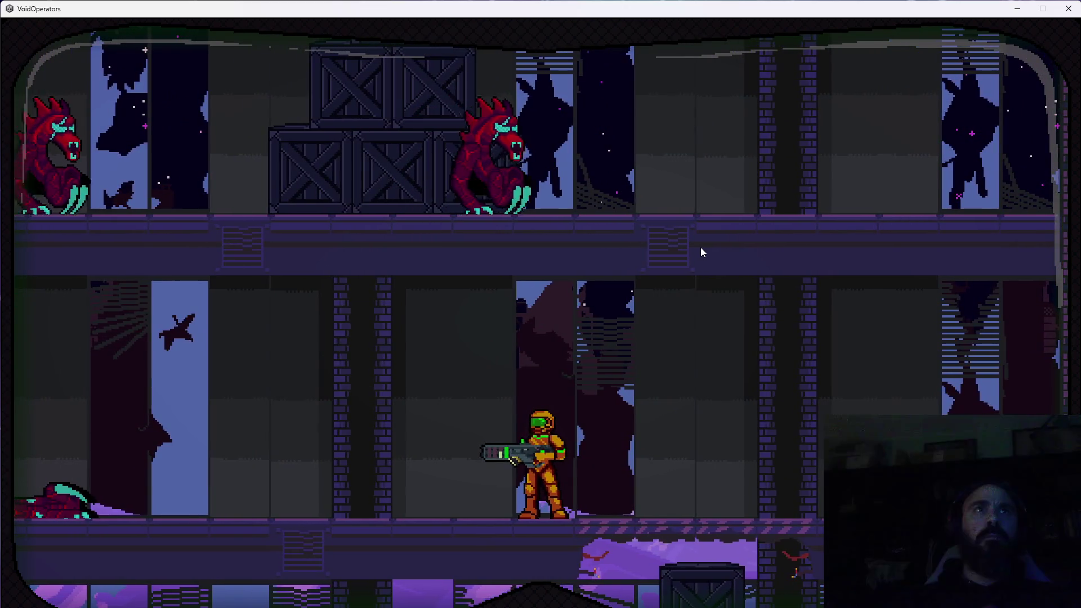
key(a)
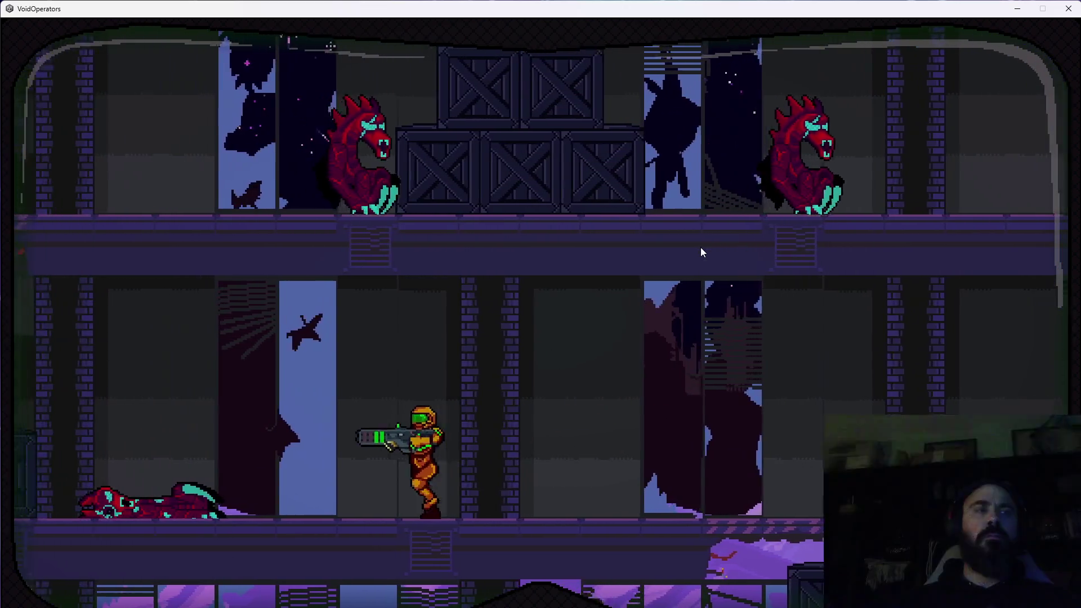
key(a)
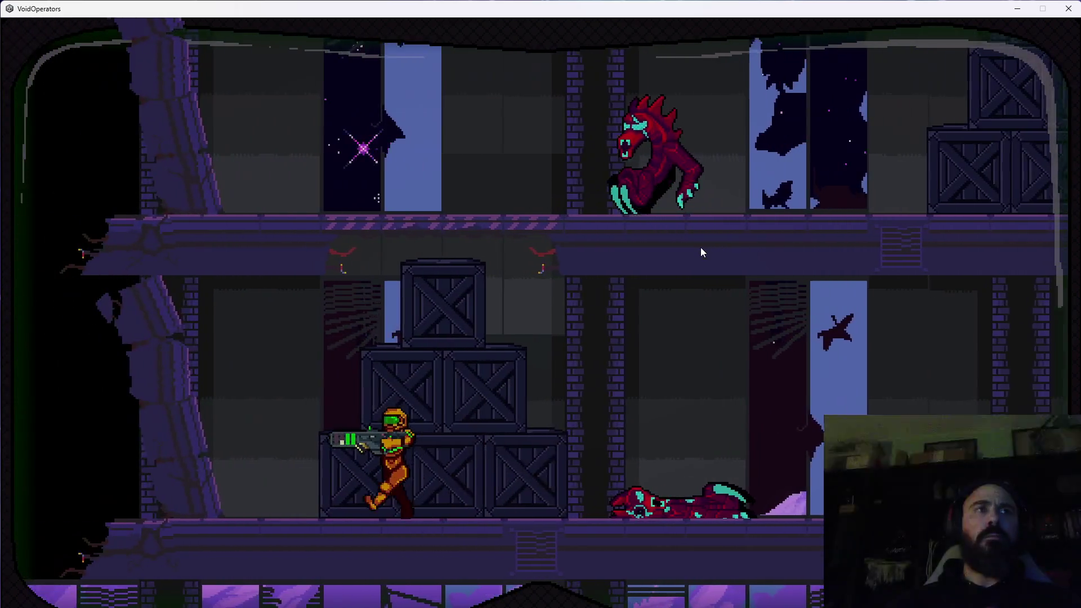
key(d)
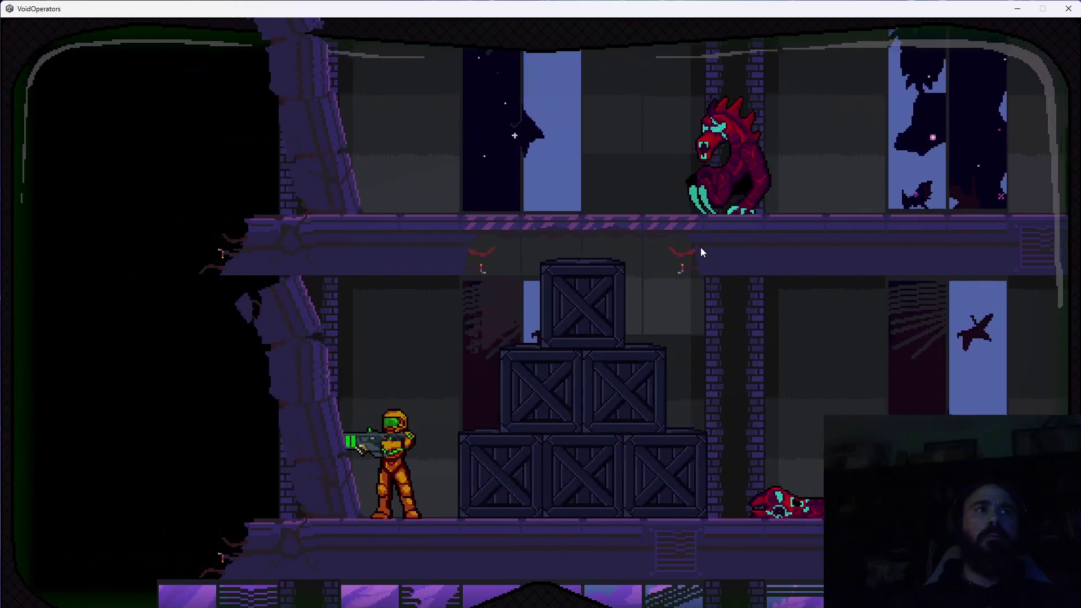
key(space)
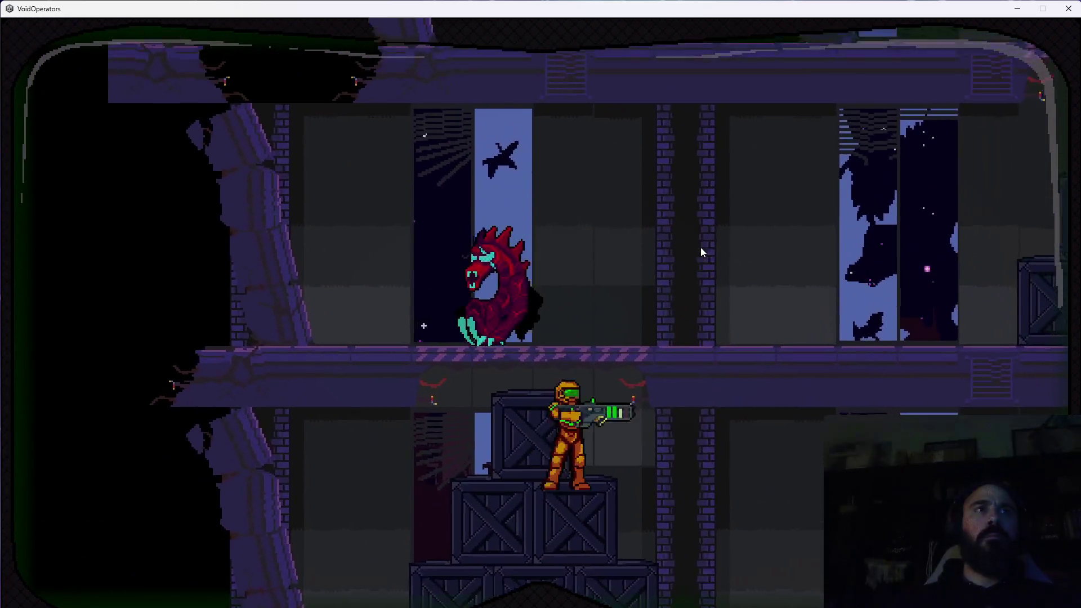
key(space)
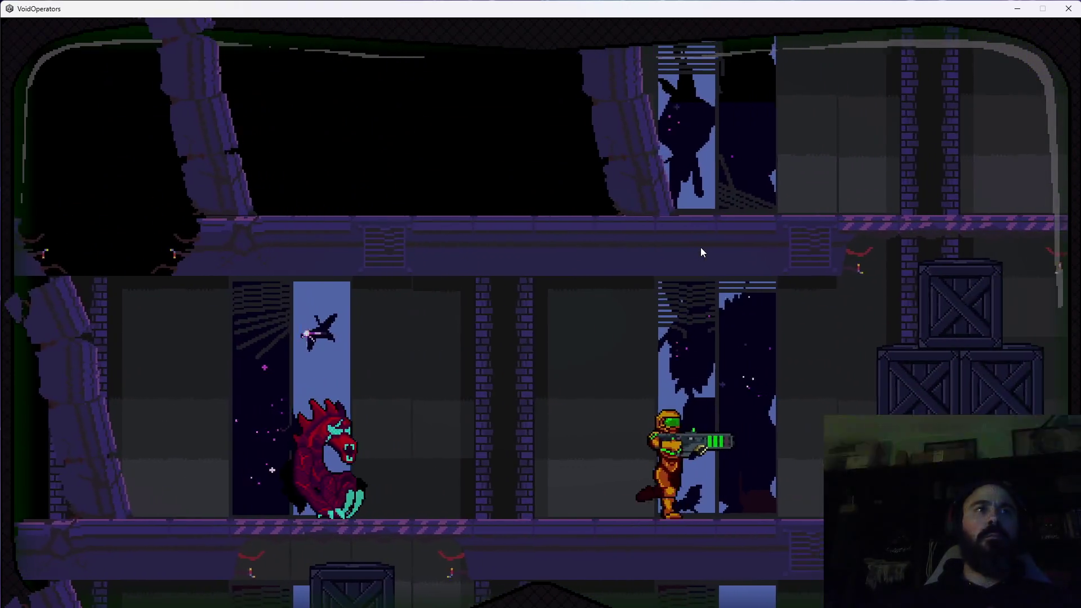
Reach the upper walkway, kill the enemy there and walk right past the crates
key(a)
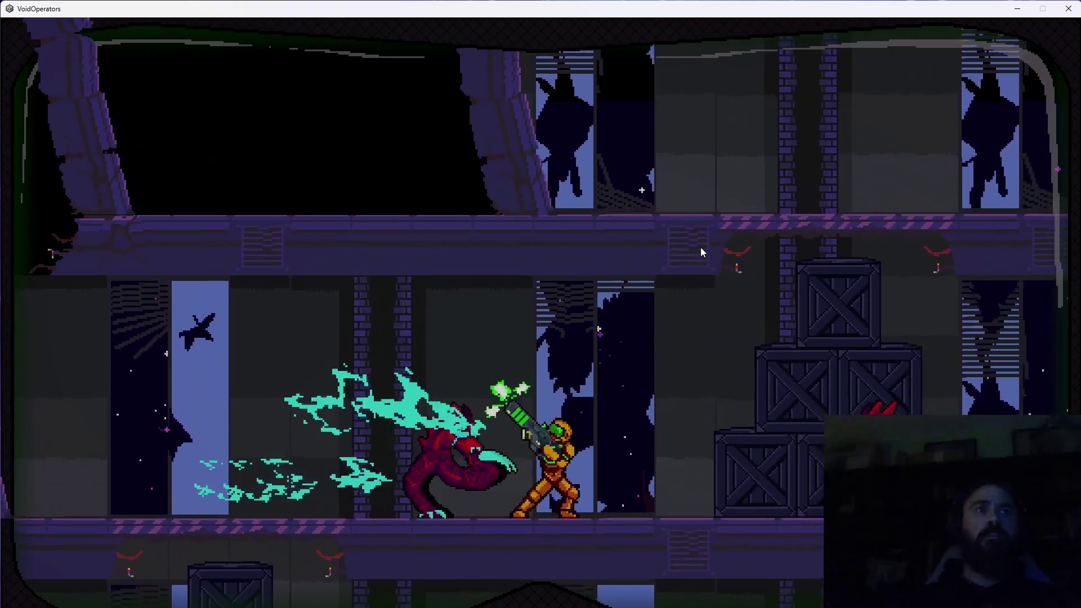
key(d)
key(a)
key(a)
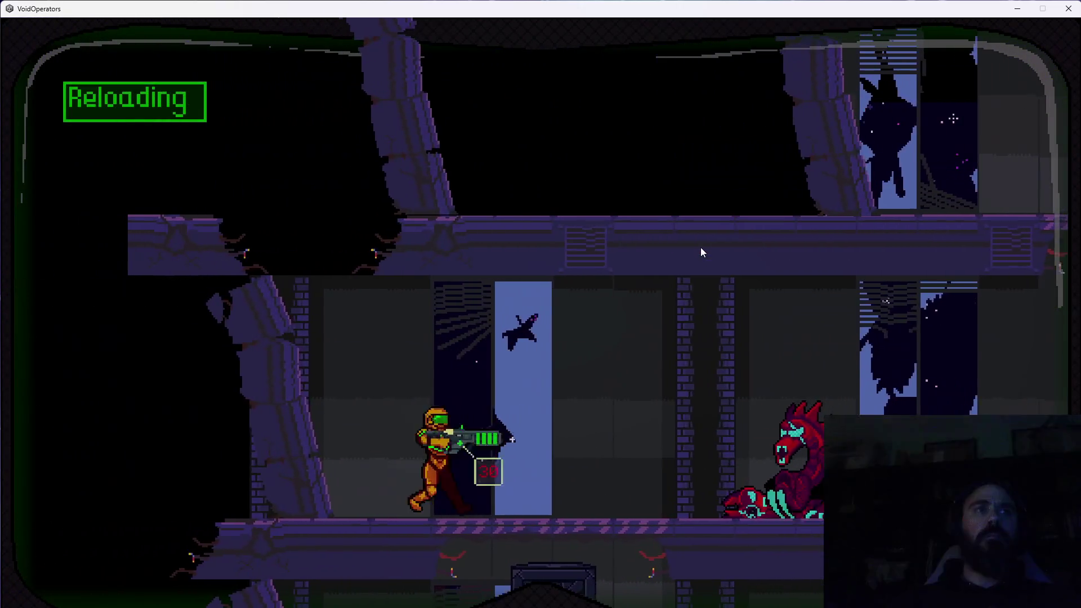
key(d)
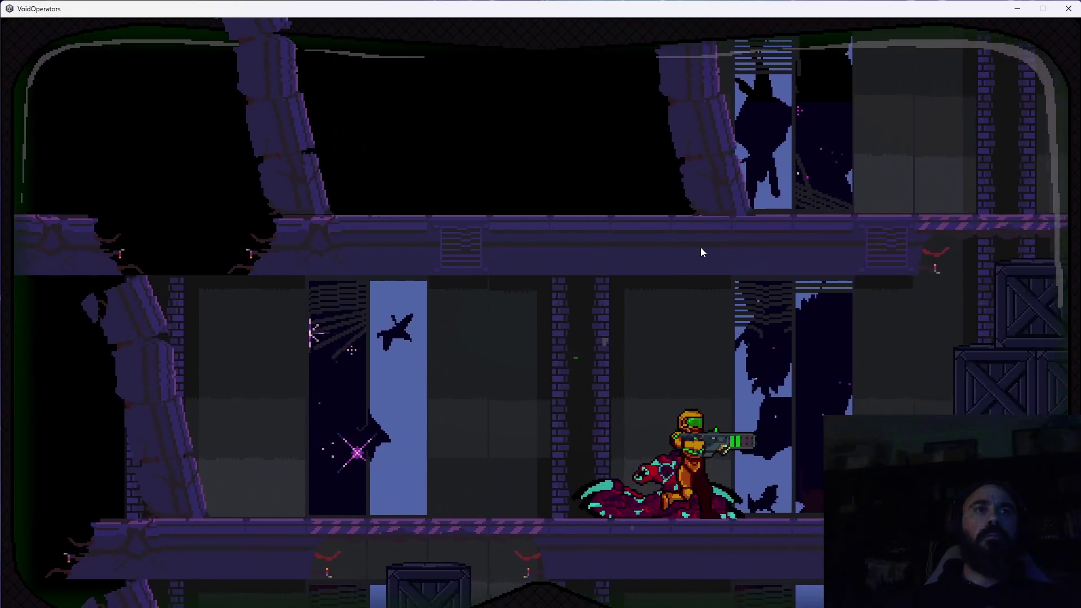
key(d)
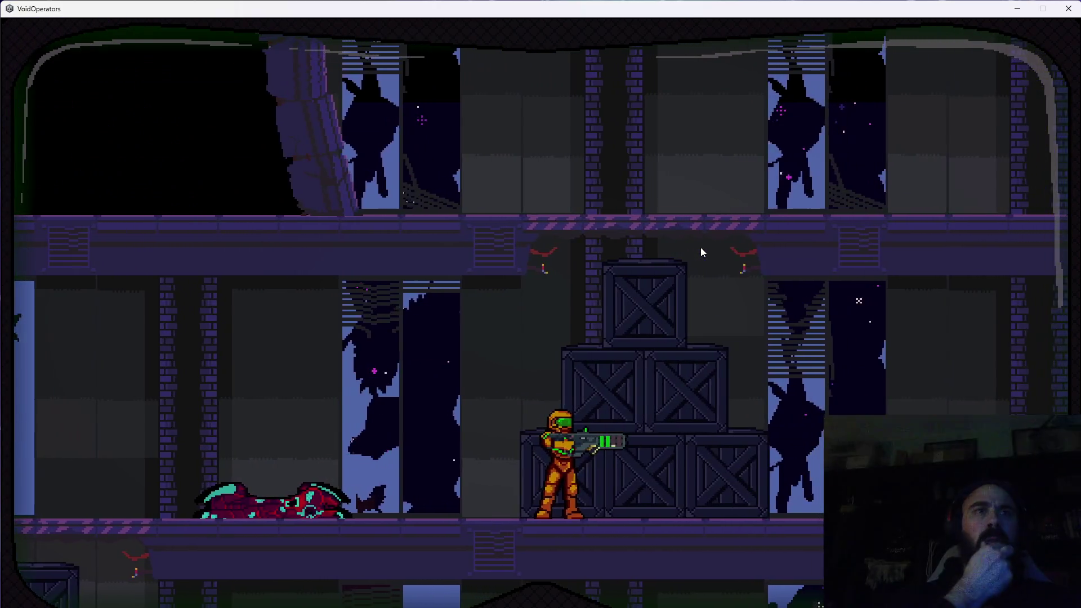
key(a)
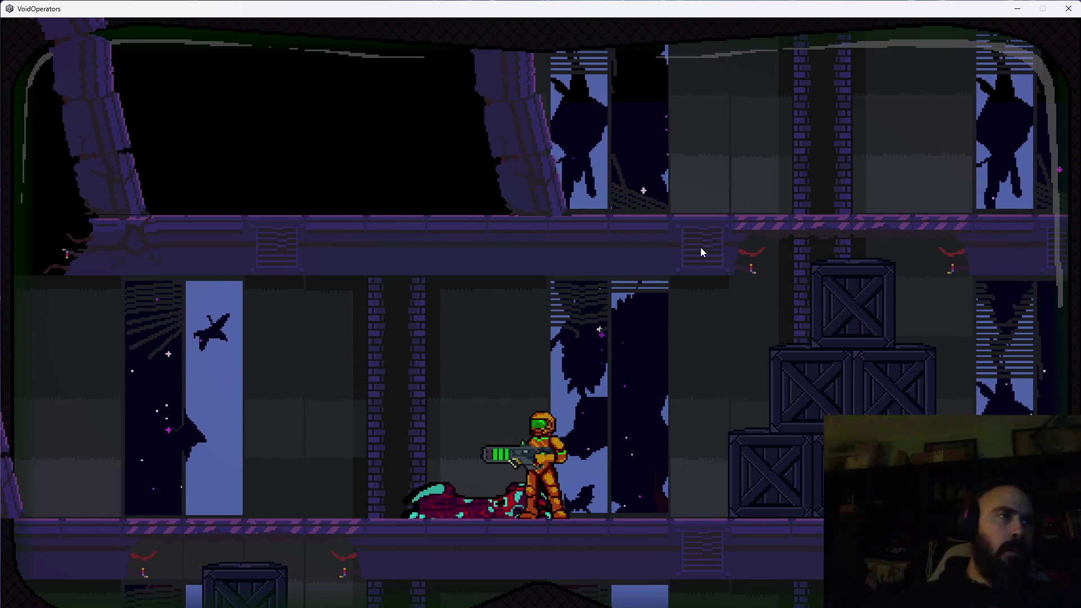
key(d)
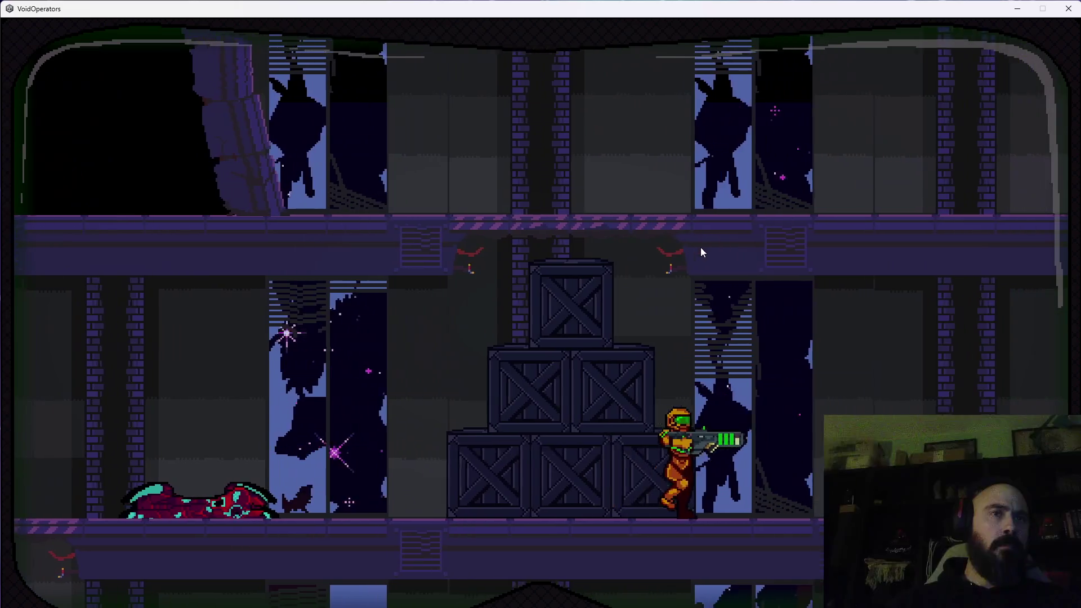
key(d)
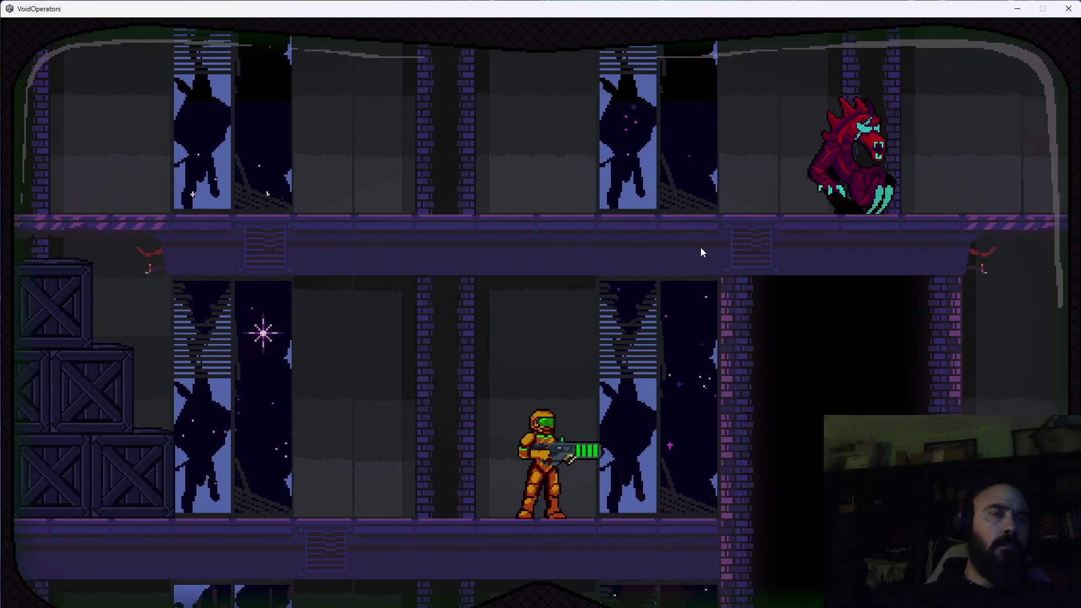
Climb to the floor above, shoot the enemy ahead and move past the body
key(a)
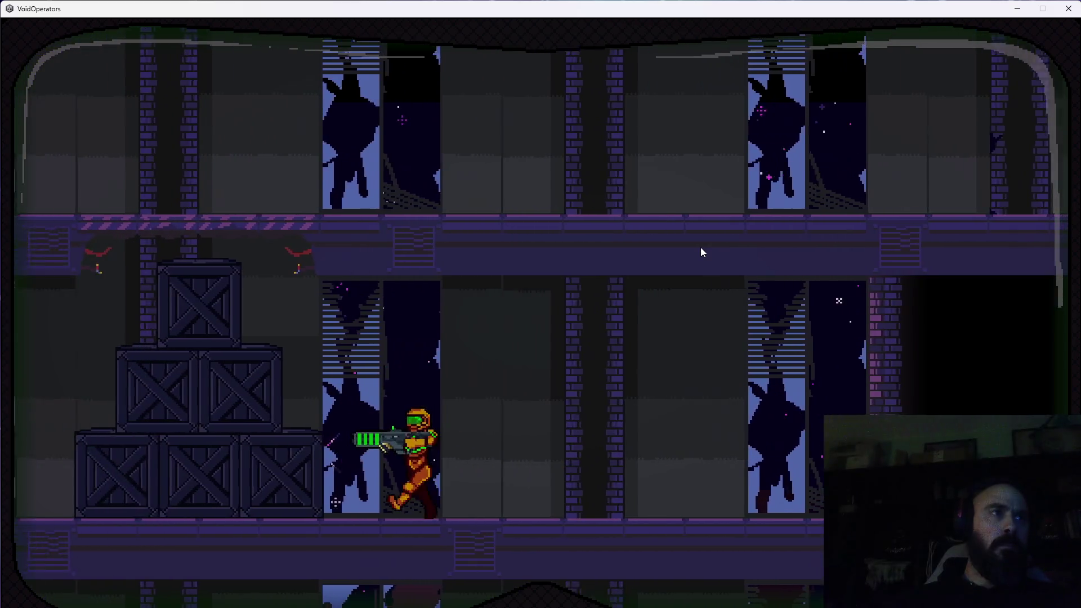
key(a)
key(space)
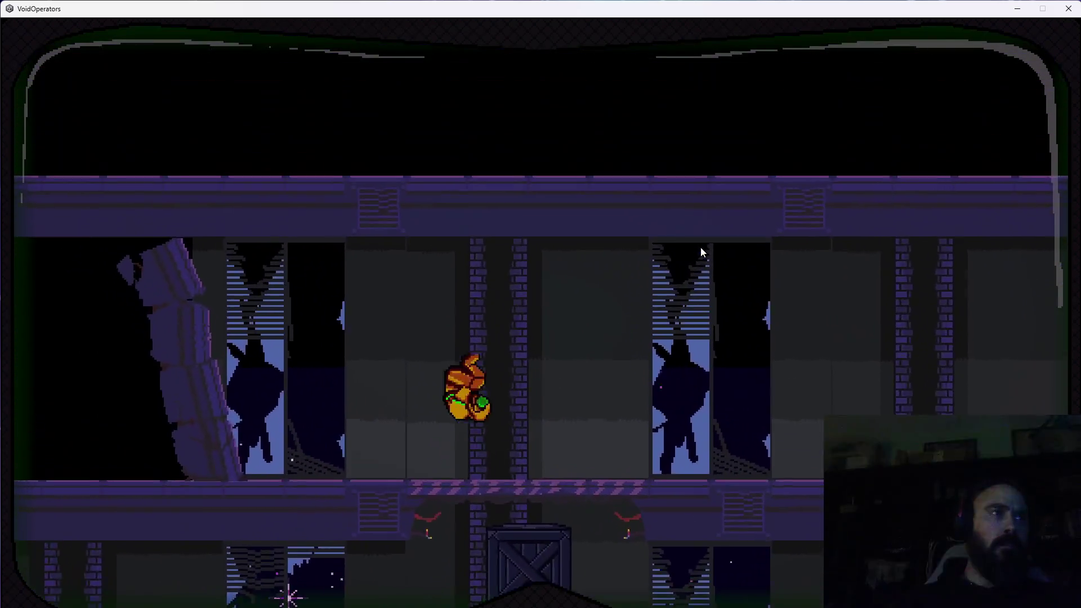
click(701, 252)
key(a)
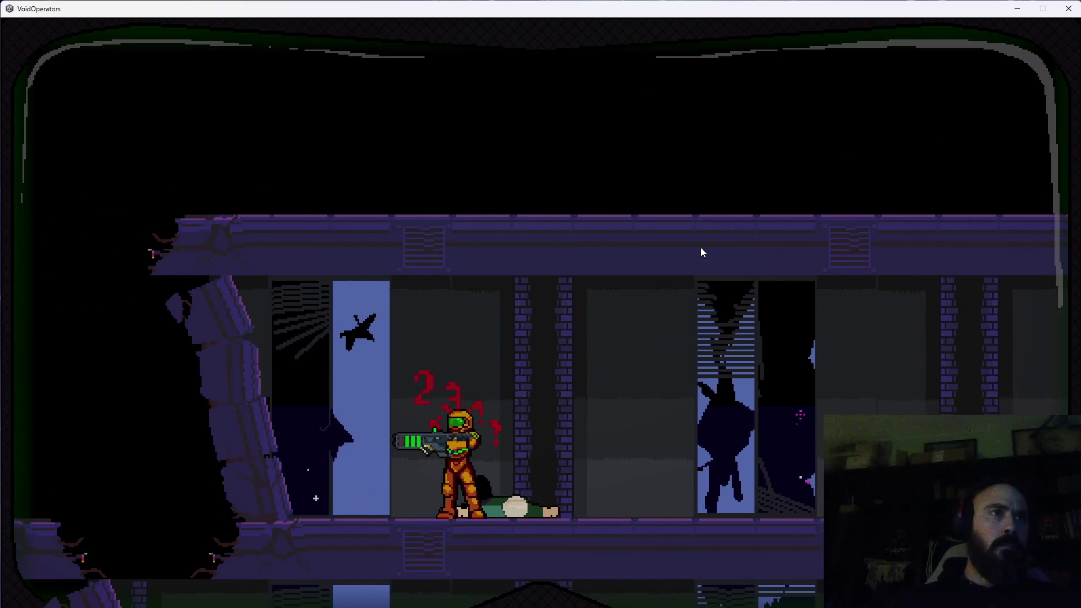
key(d)
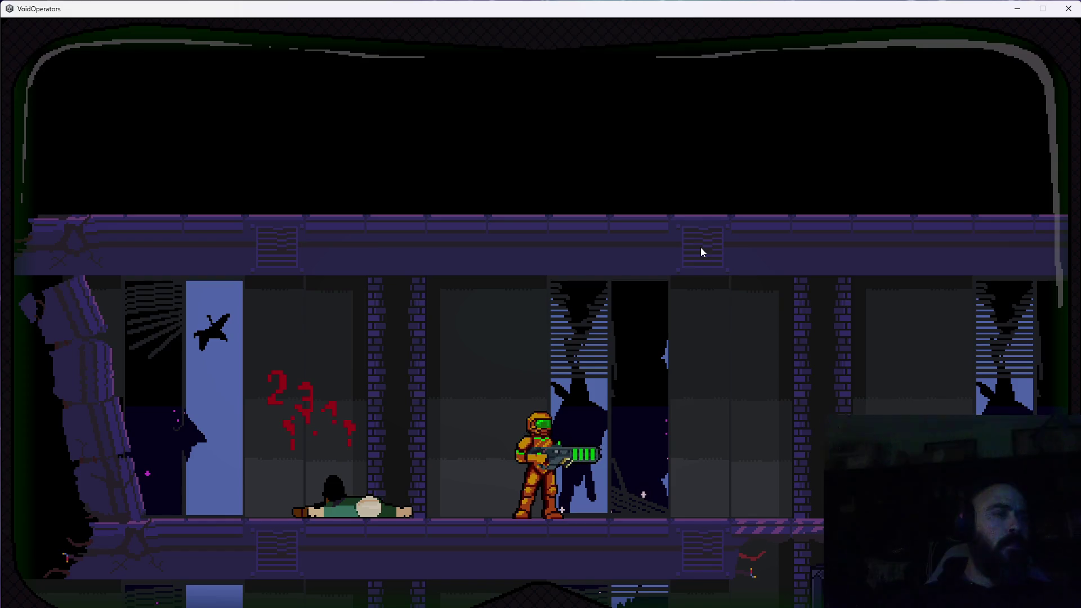
Advance right to the red creature, then drop down through two lower floors
key(d)
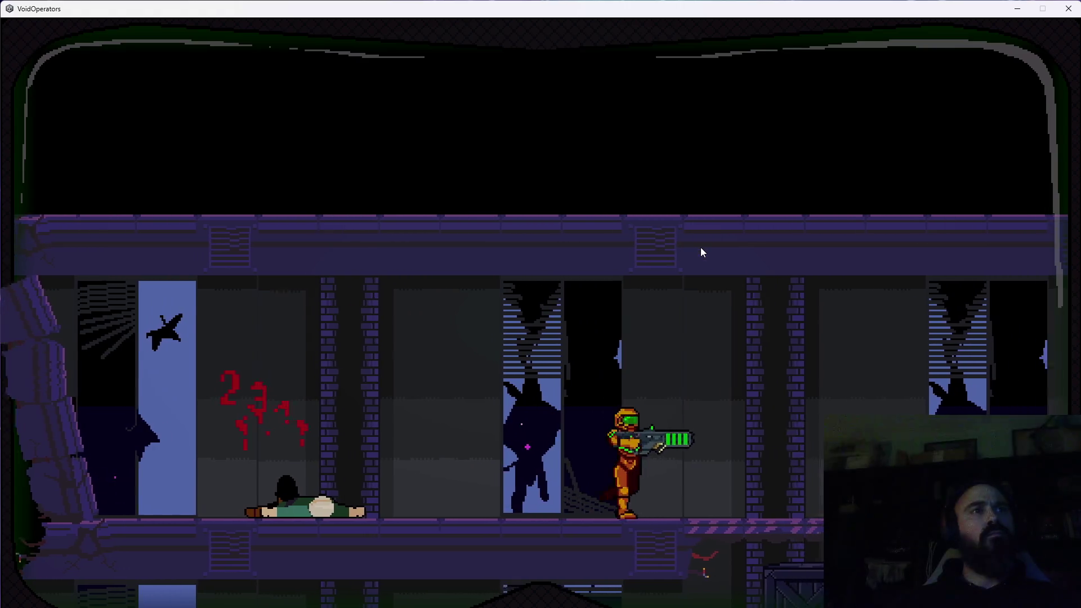
key(d)
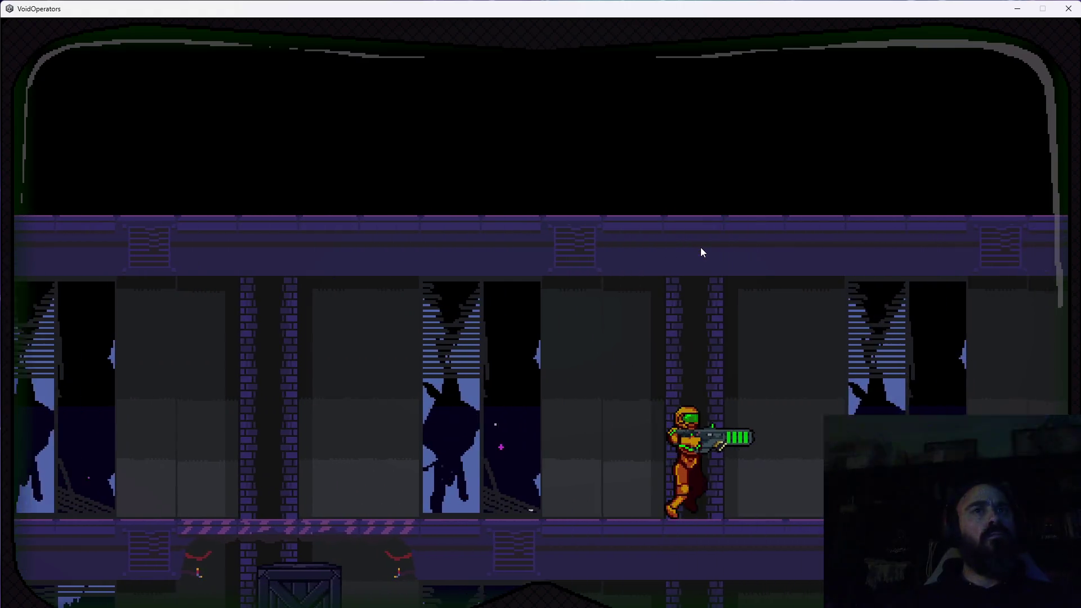
key(d)
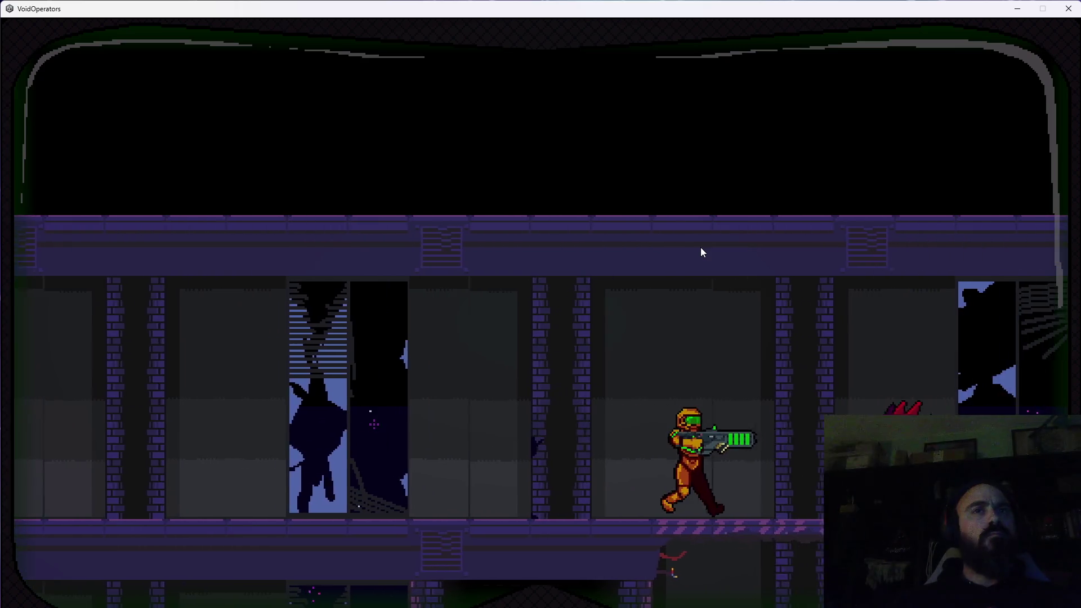
key(a)
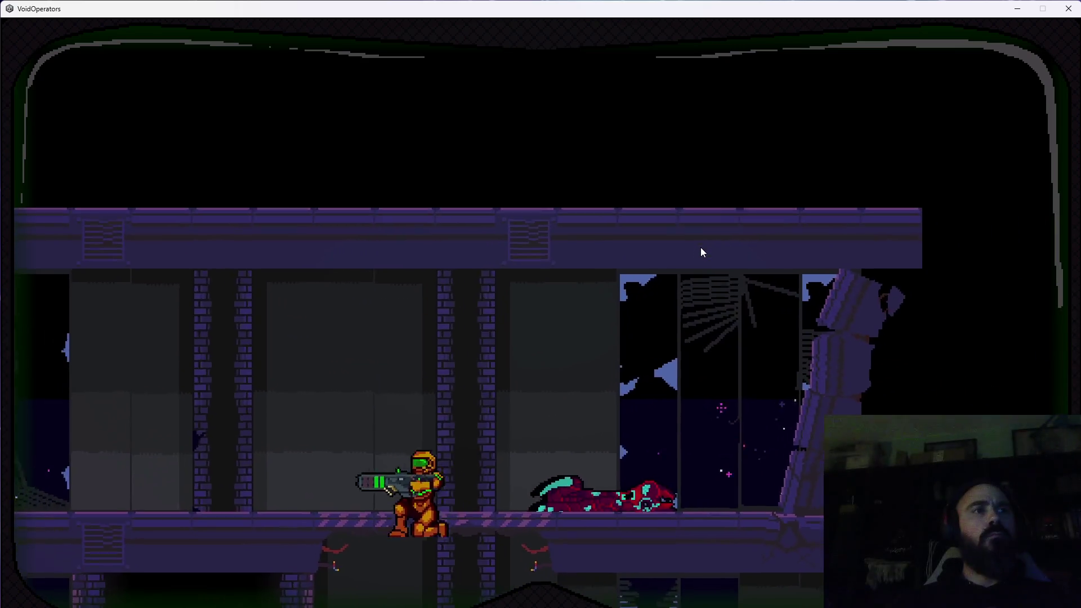
key(s)
key(d)
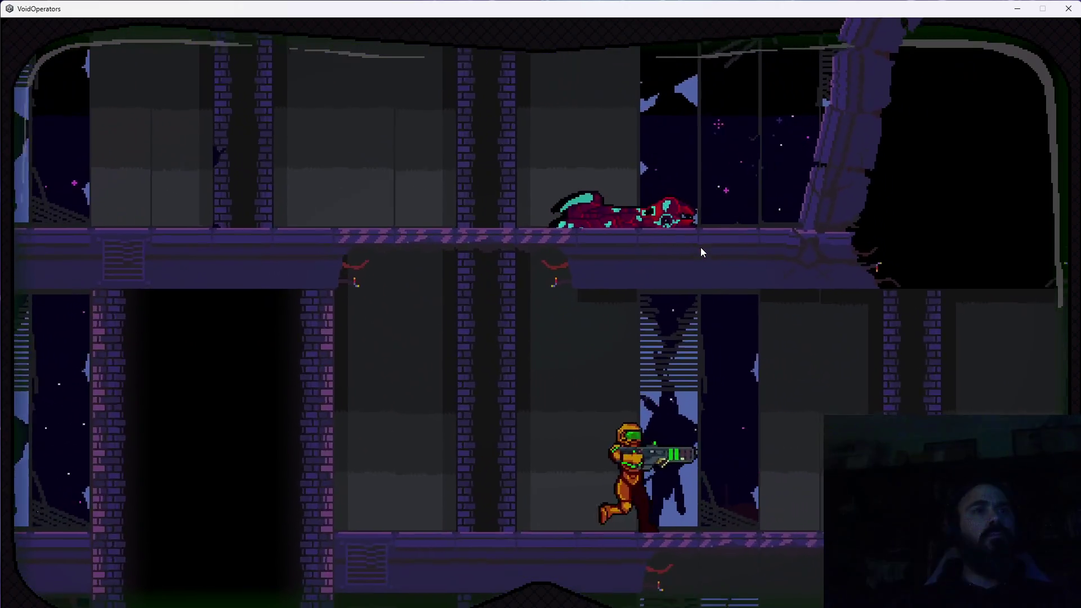
key(s)
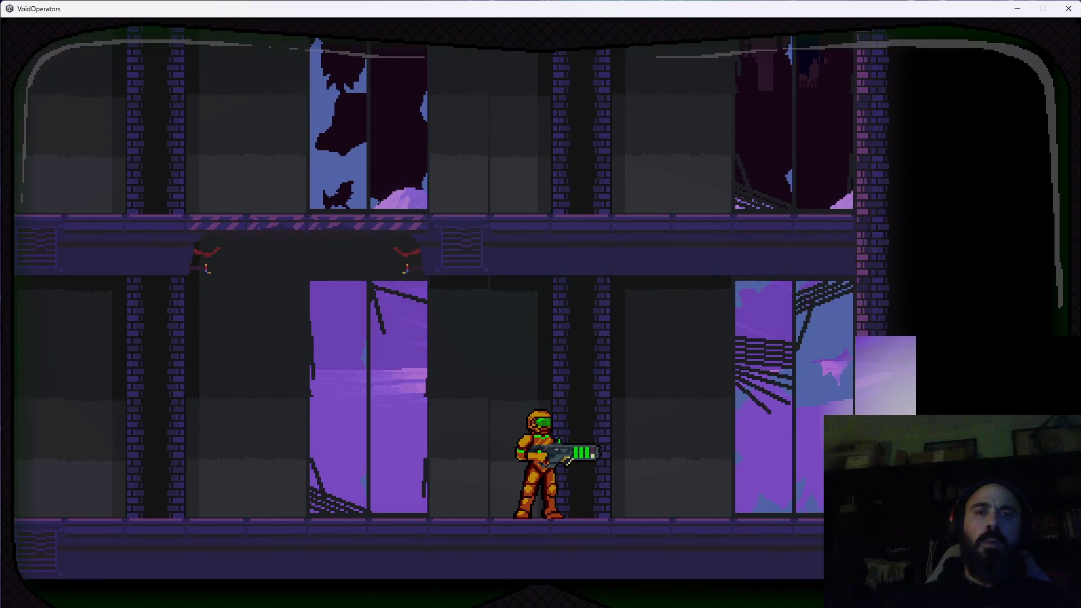
End the playtest by closing the game window, returning to the build folder
key(alt+Tab)
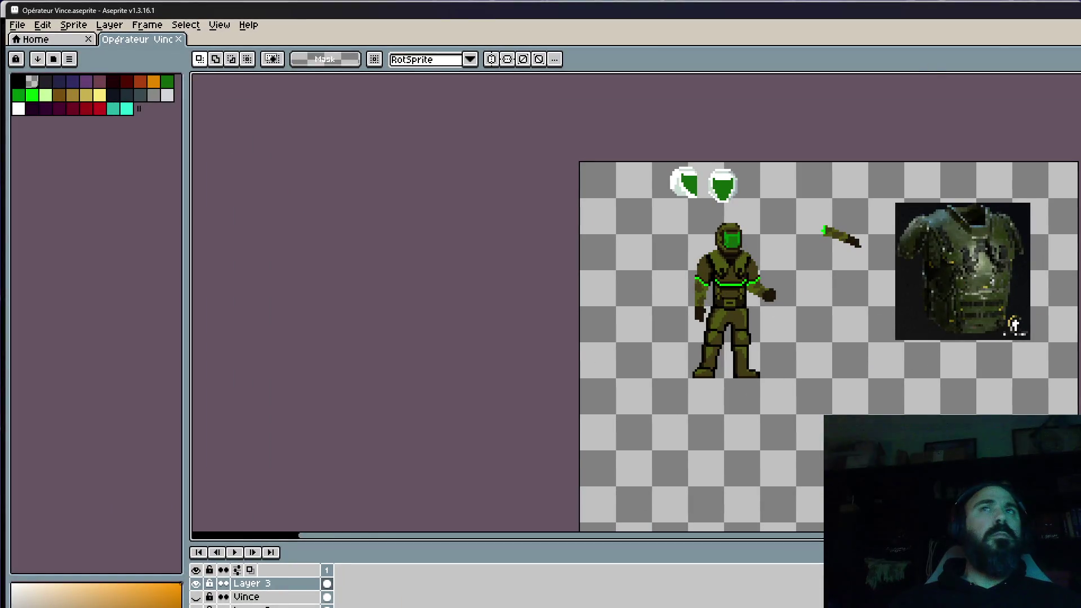
key(alt+Tab)
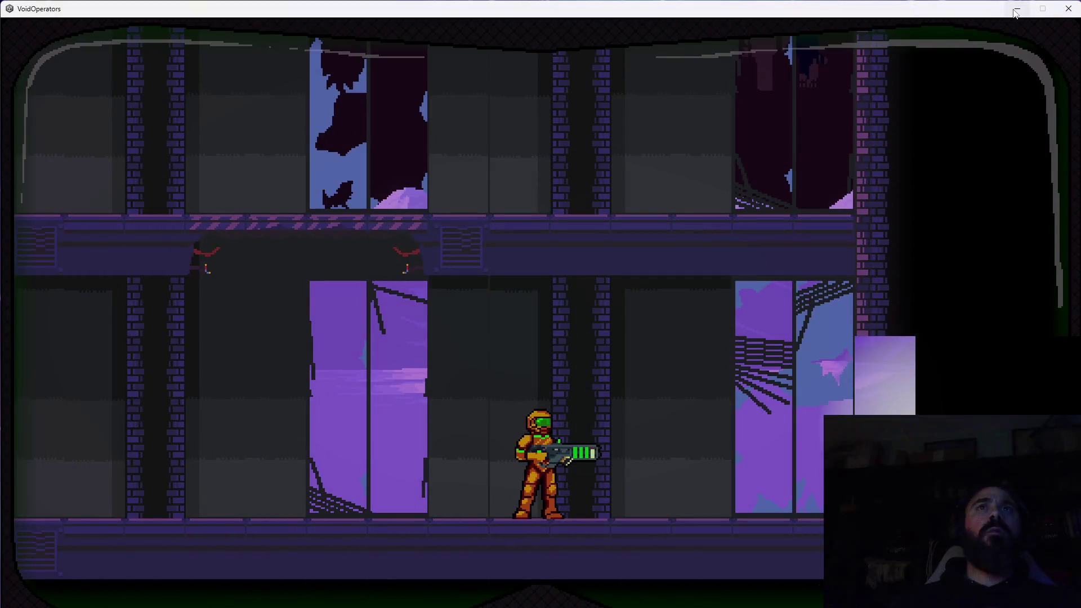
key(alt+F4)
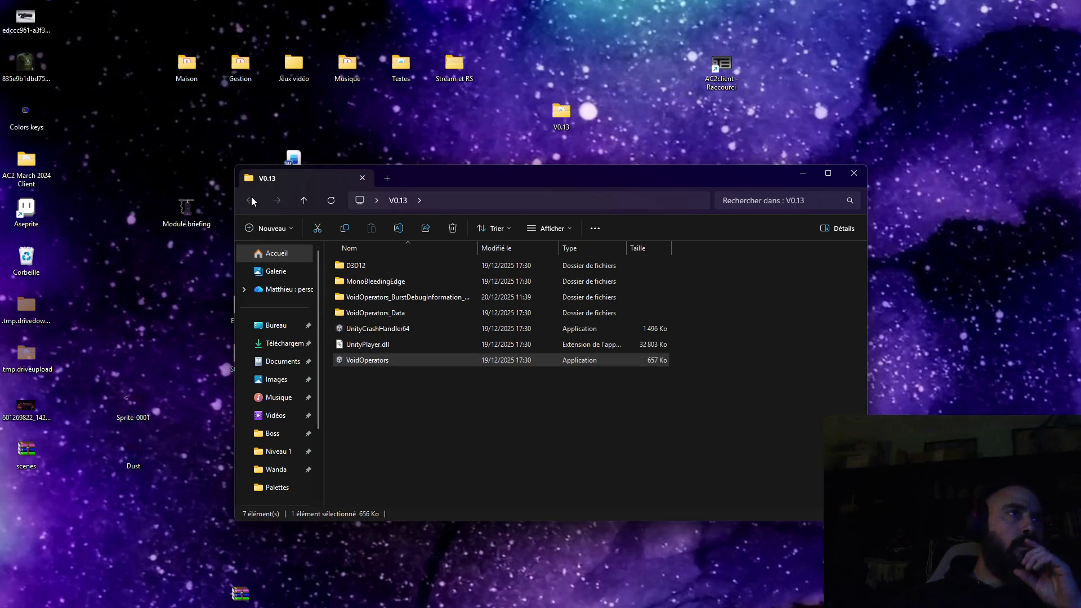
Open the Night Invasion folder inside Jeux vidéo in a new Explorer window
double_click(294, 66)
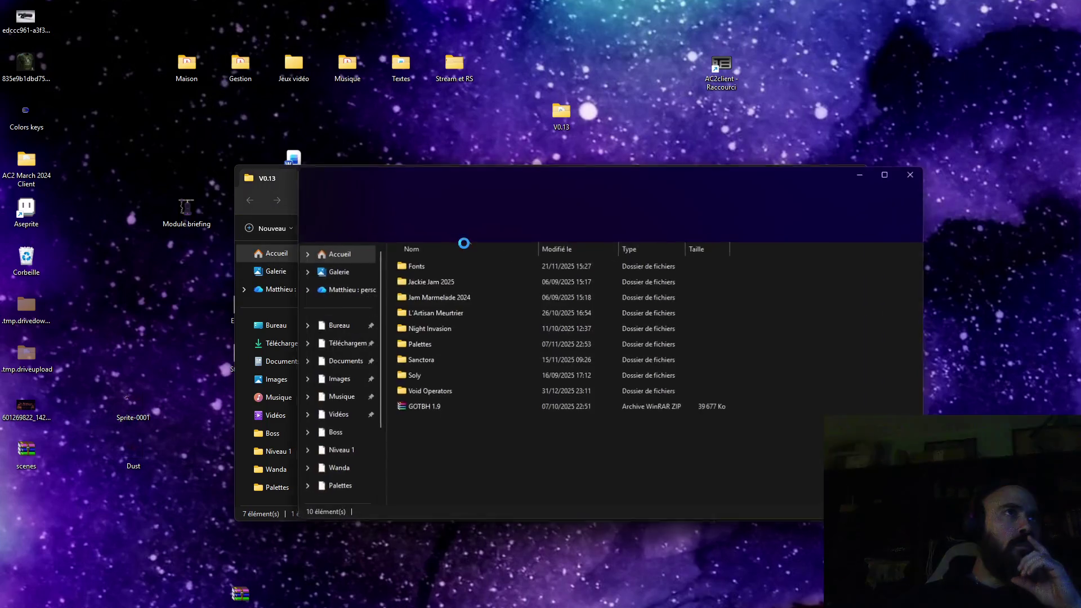
double_click(430, 331)
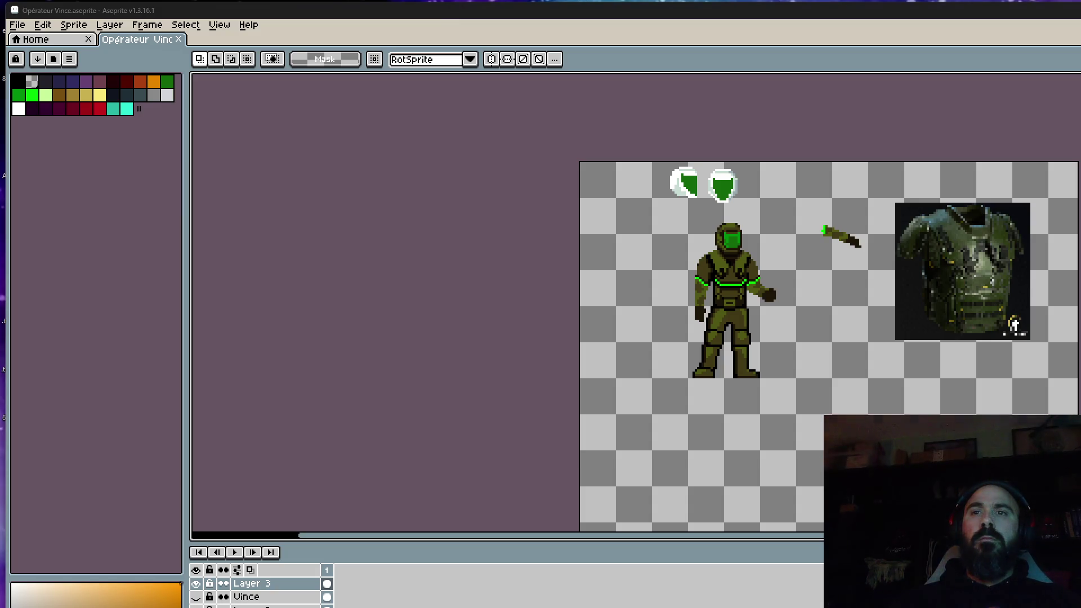
View the Doom red-key screenshot in Firefox, then dismiss it to return
key(alt+Tab)
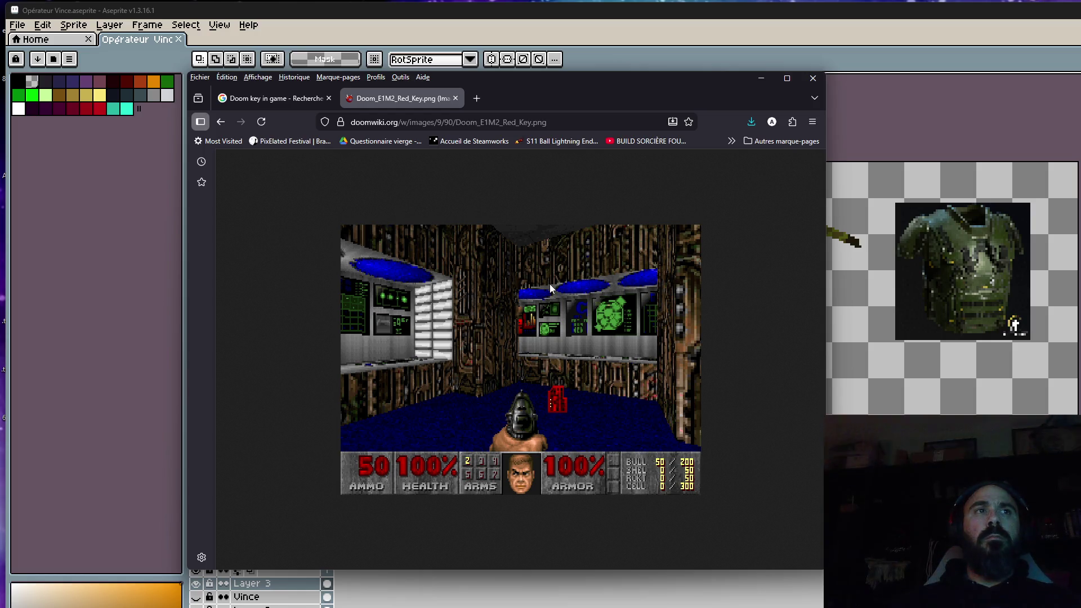
click(813, 78)
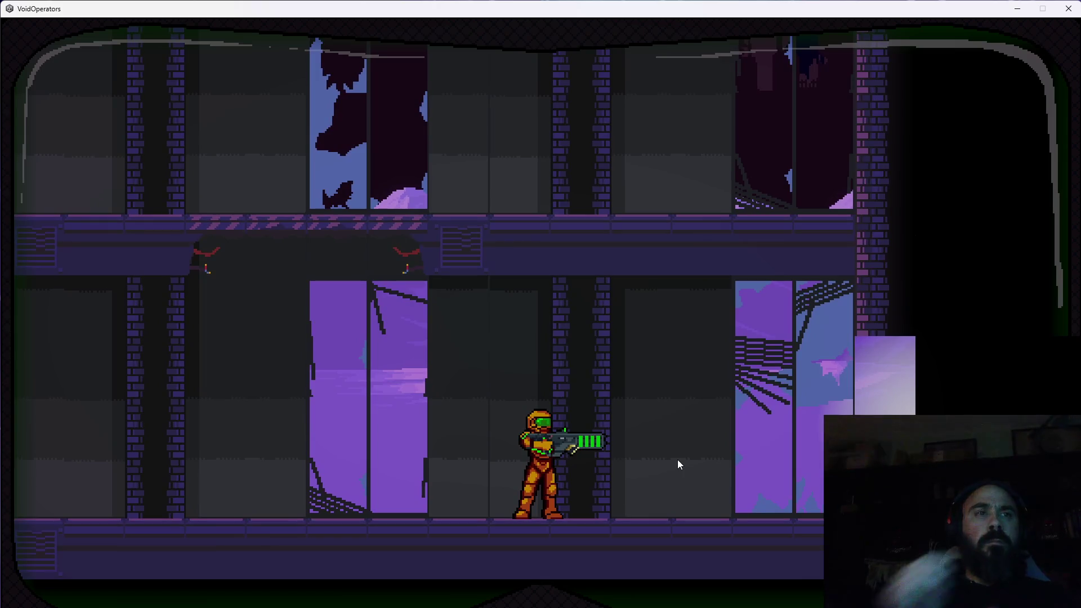
Walk the operator back and forth along the station corridor
key(Left)
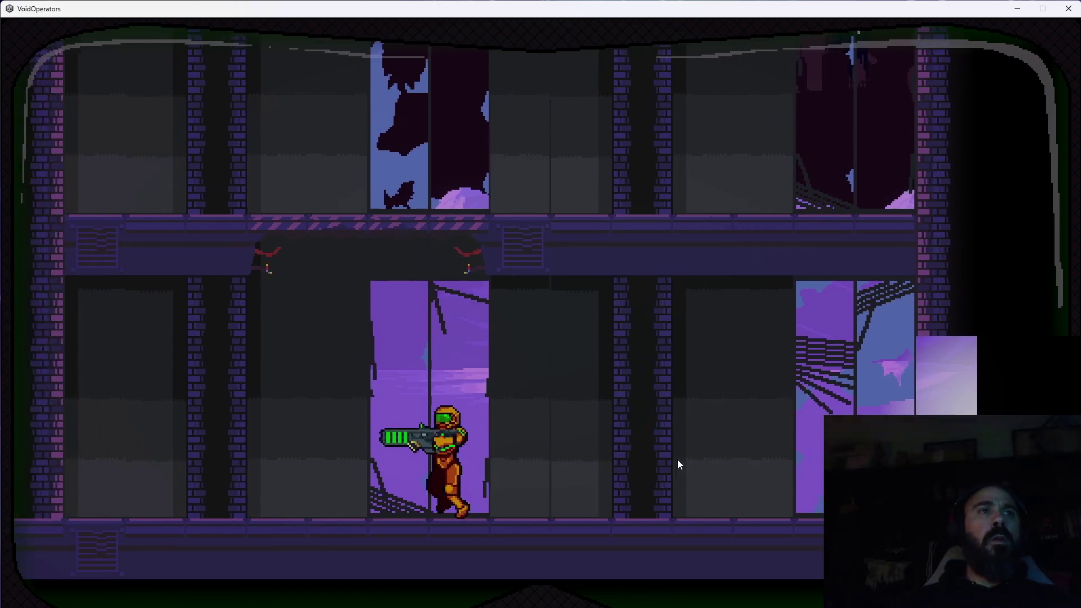
key(Right)
key(Left)
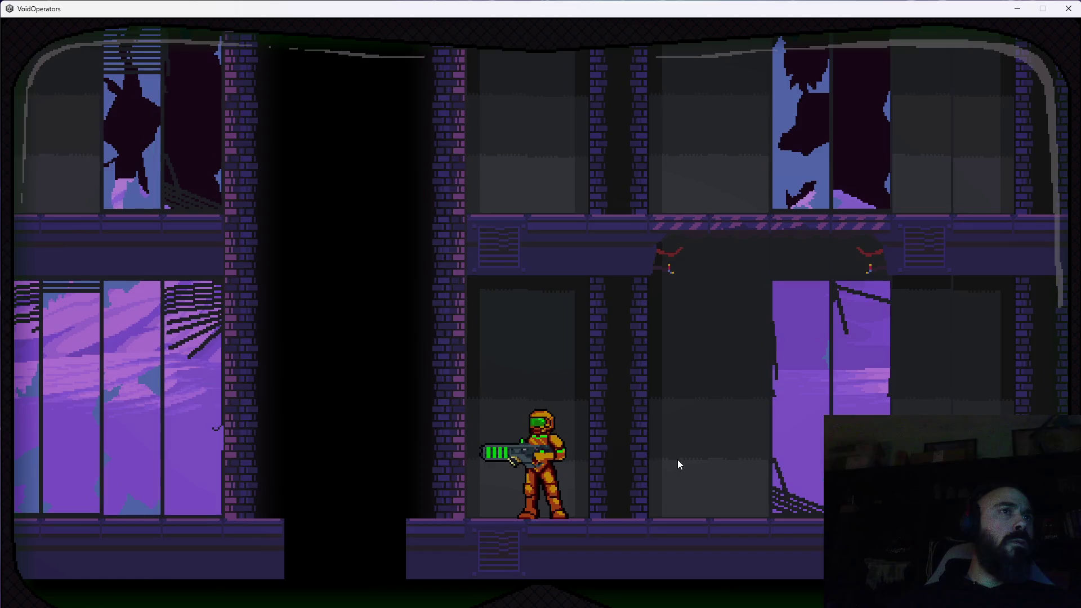
key(Right)
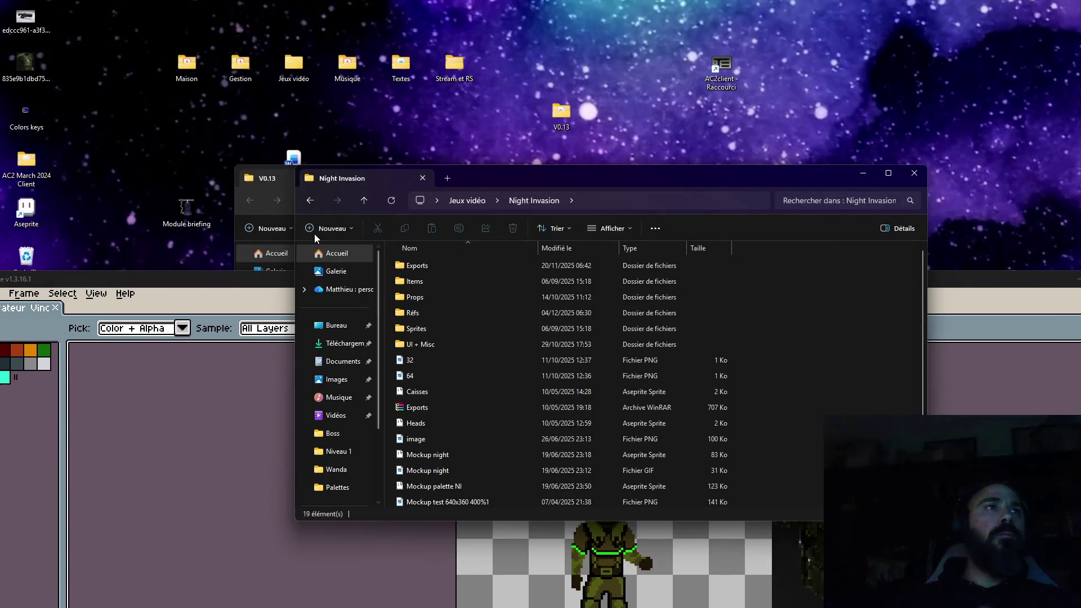
Open Lvl design.aseprite from Void Operators > Niveaux > Niveau 1 in Aseprite
click(310, 201)
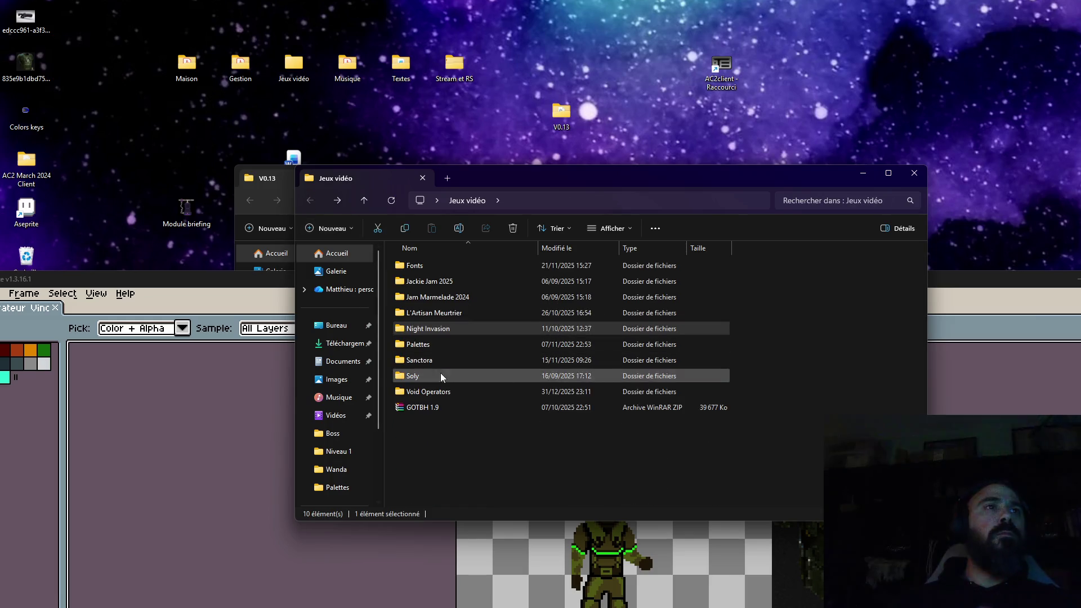
double_click(435, 391)
double_click(636, 264)
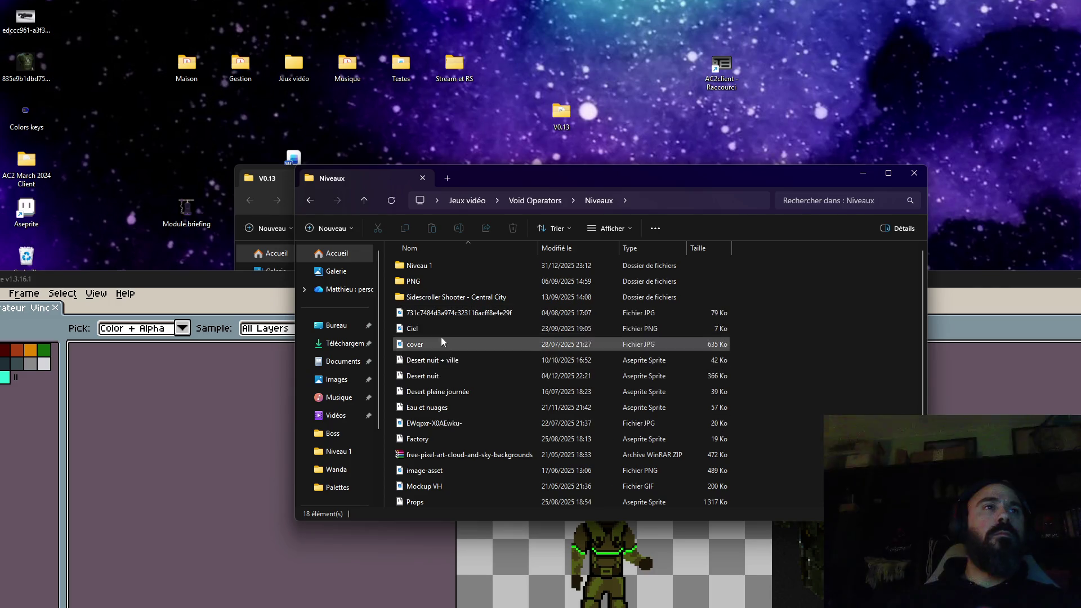
double_click(420, 267)
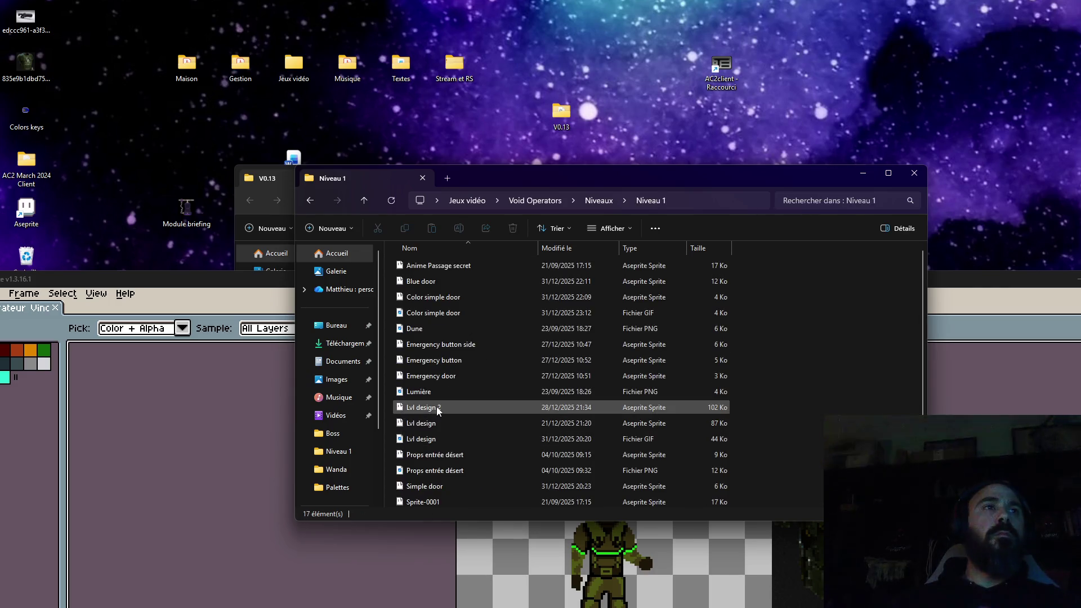
double_click(435, 423)
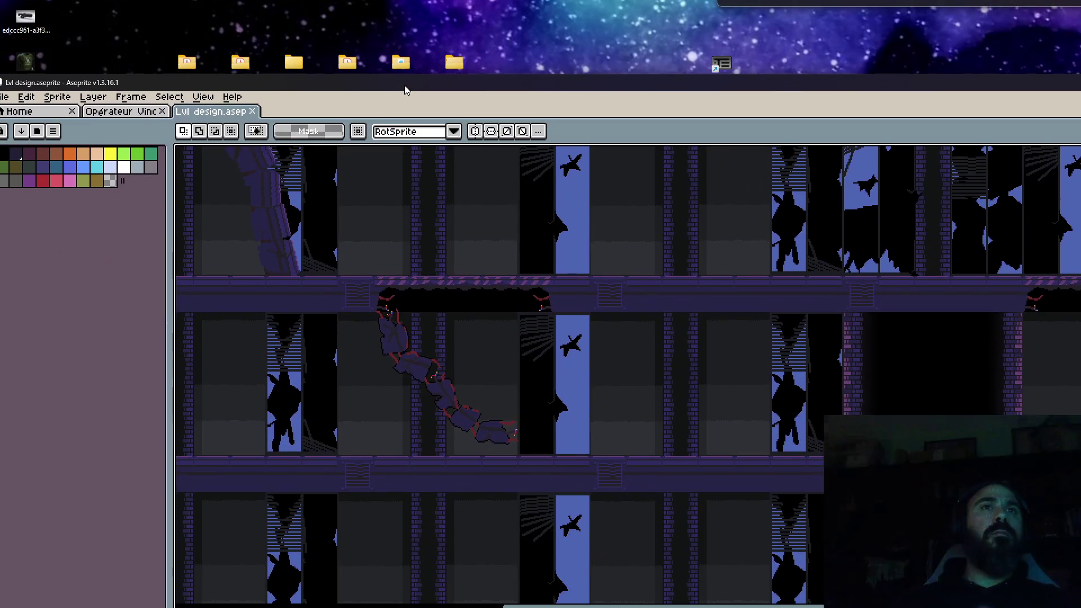
scroll(520, 256, down, 2)
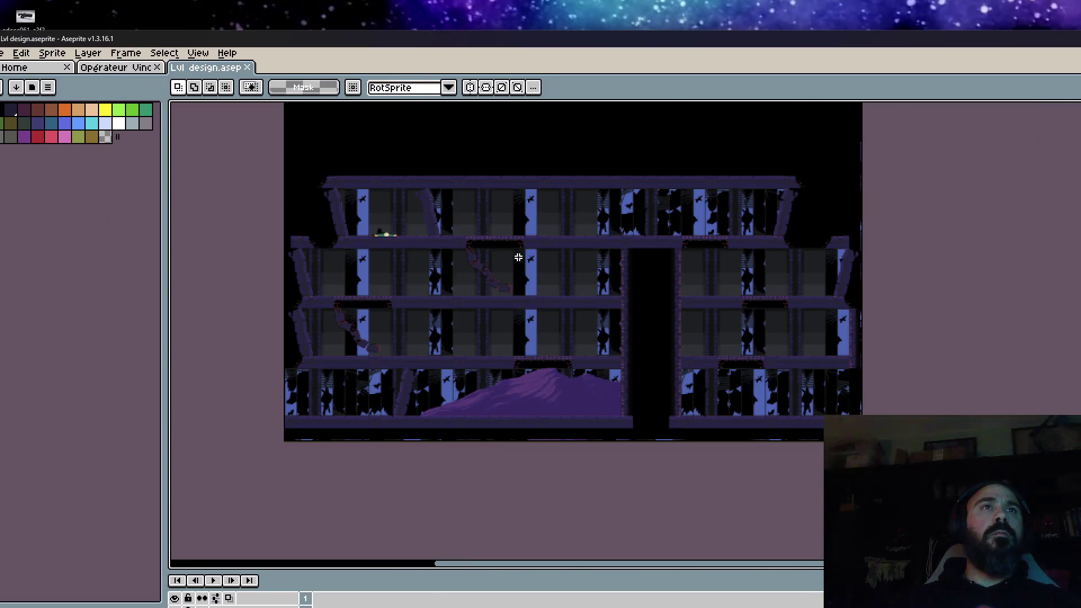
scroll(395, 306, up, 1)
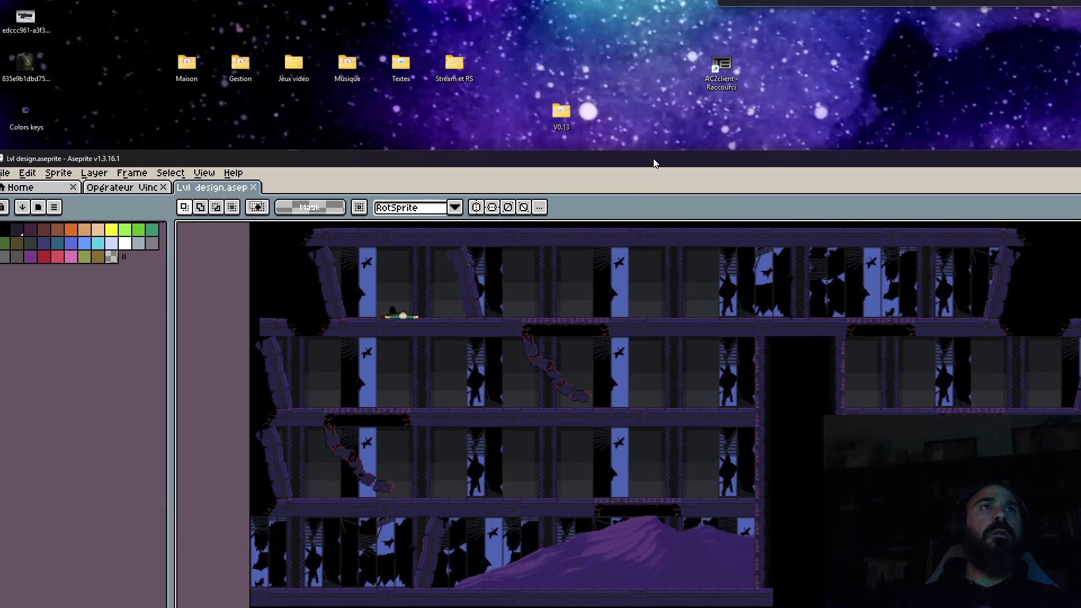
Open Tileset 2D from the Niveau 1 folder and move Aseprite to the screen top
drag(671, 42, 711, 74)
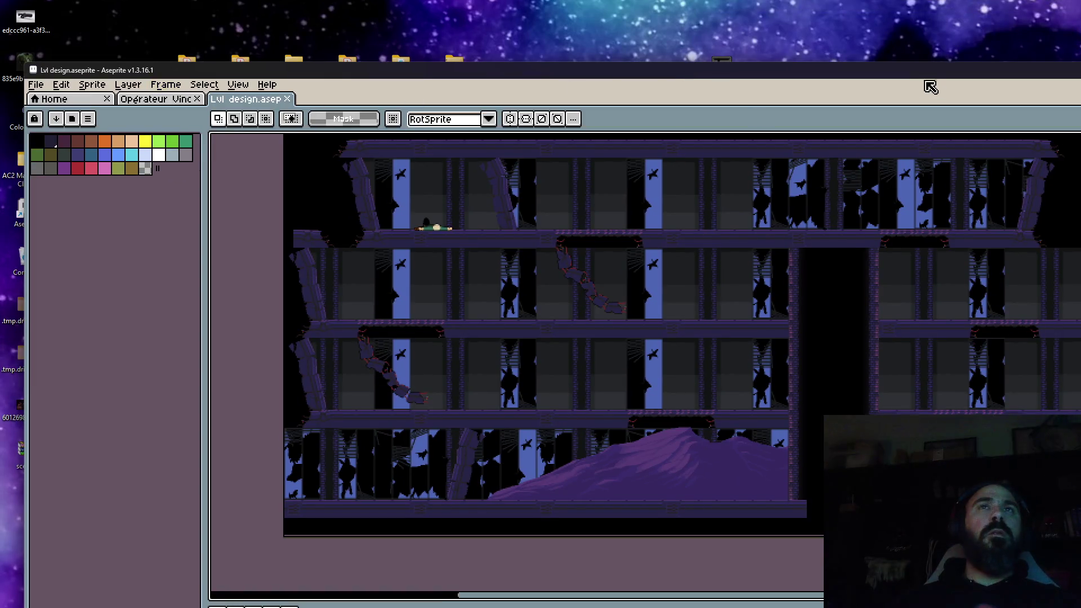
key(alt+Tab)
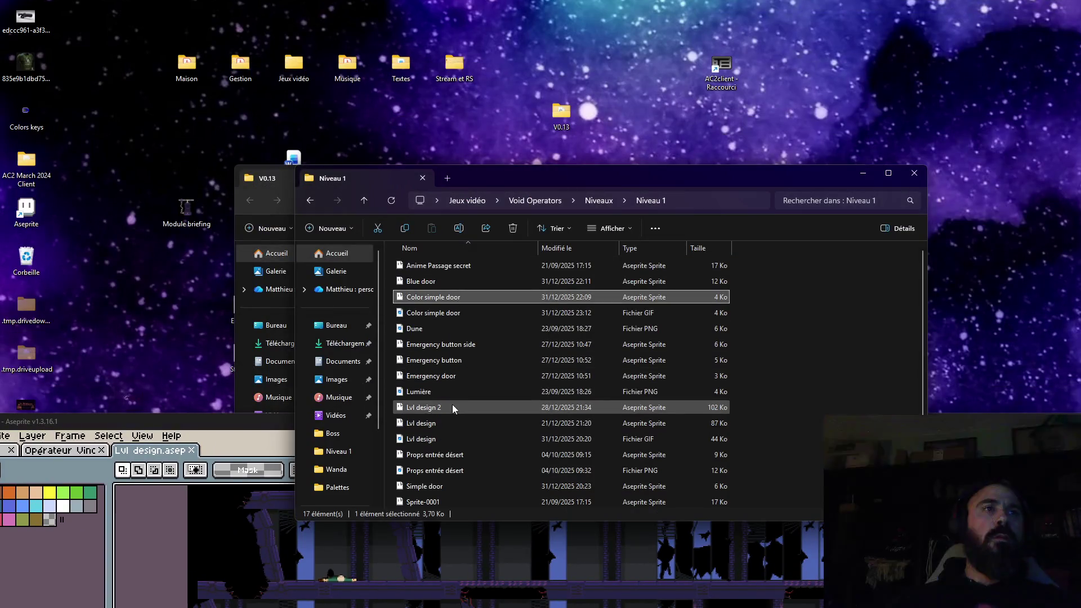
scroll(451, 405, down, 1)
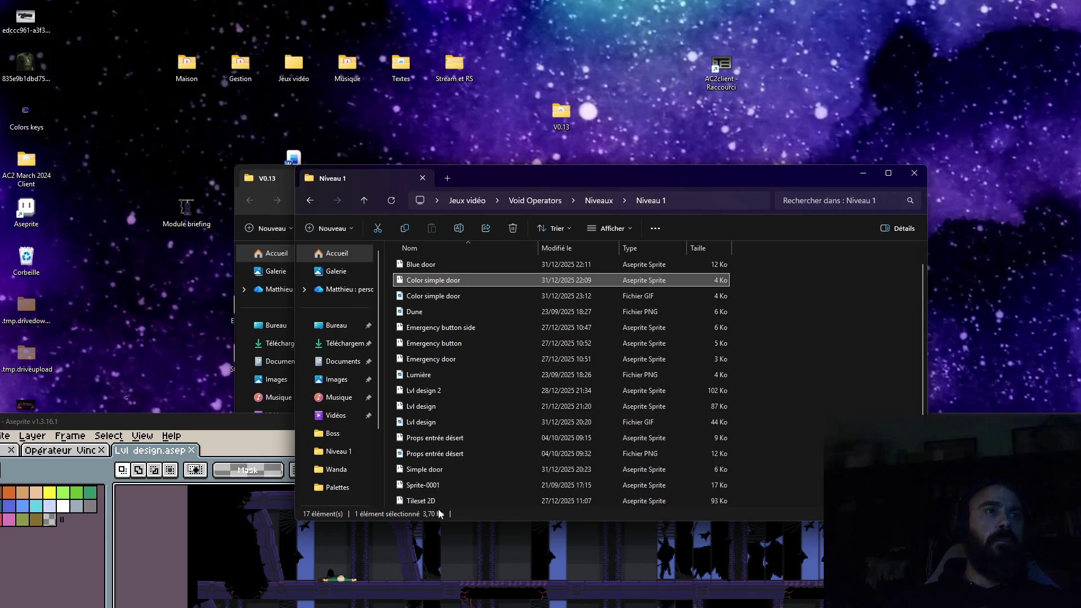
double_click(427, 501)
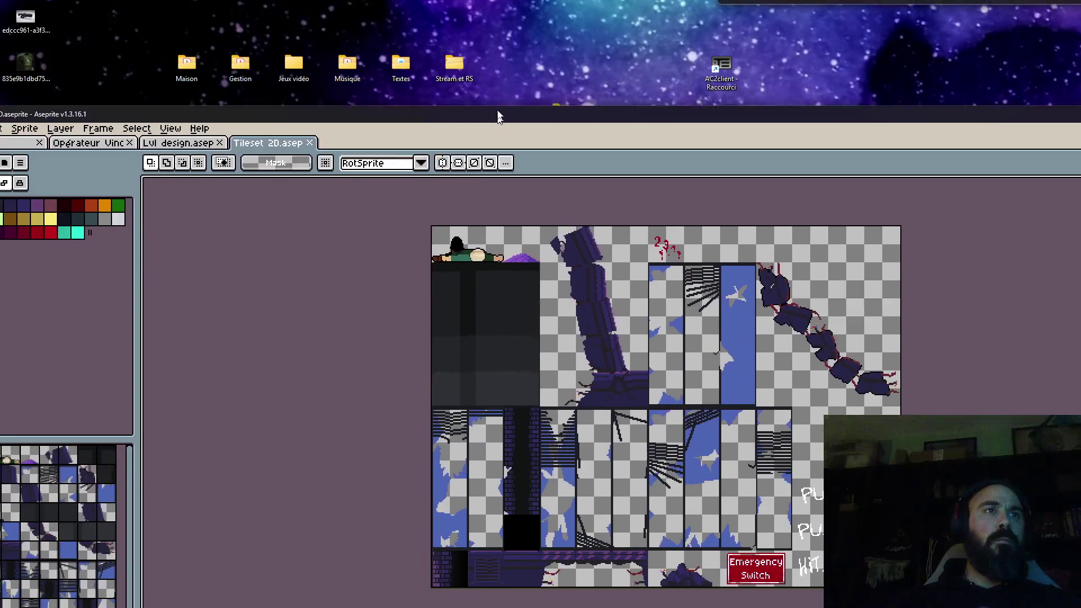
mouse_move(470, 426)
mouse_down()
mouse_move(507, 48)
mouse_move(545, 29)
mouse_up()
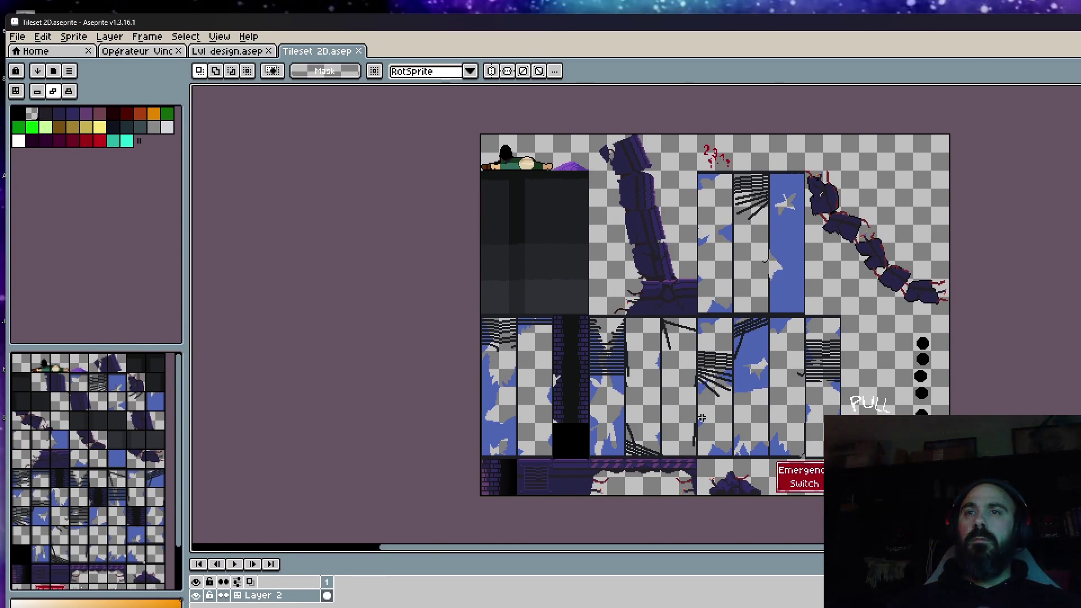
scroll(701, 418, up, 2)
scroll(605, 431, down, 2)
scroll(599, 426, up, 2)
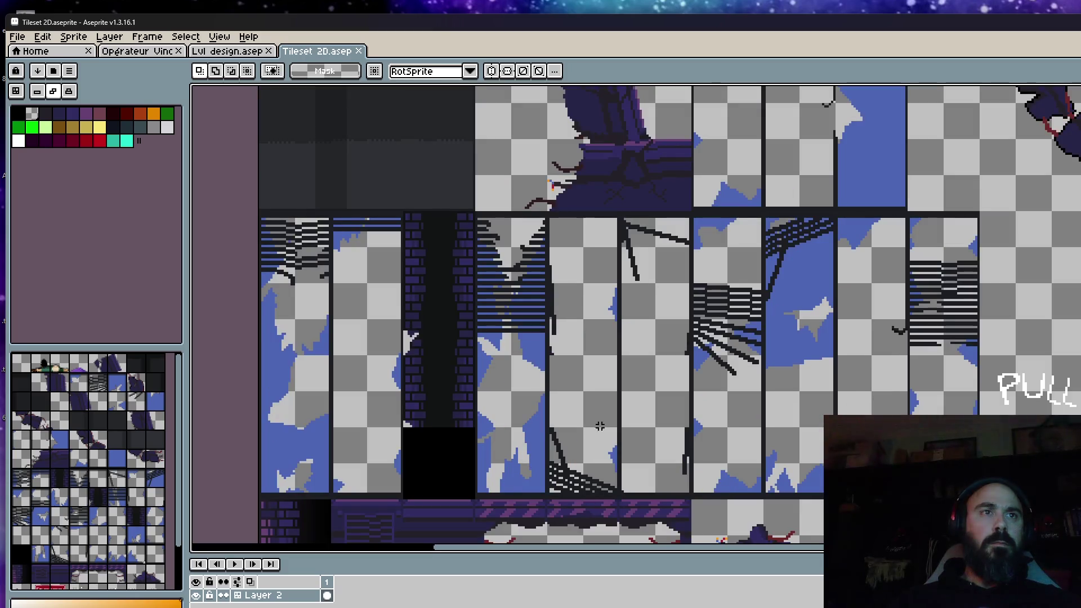
Clear the selection around the chain tiles and add Layer 3 above Layer 2
drag(598, 425, 617, 369)
scroll(583, 299, down, 2)
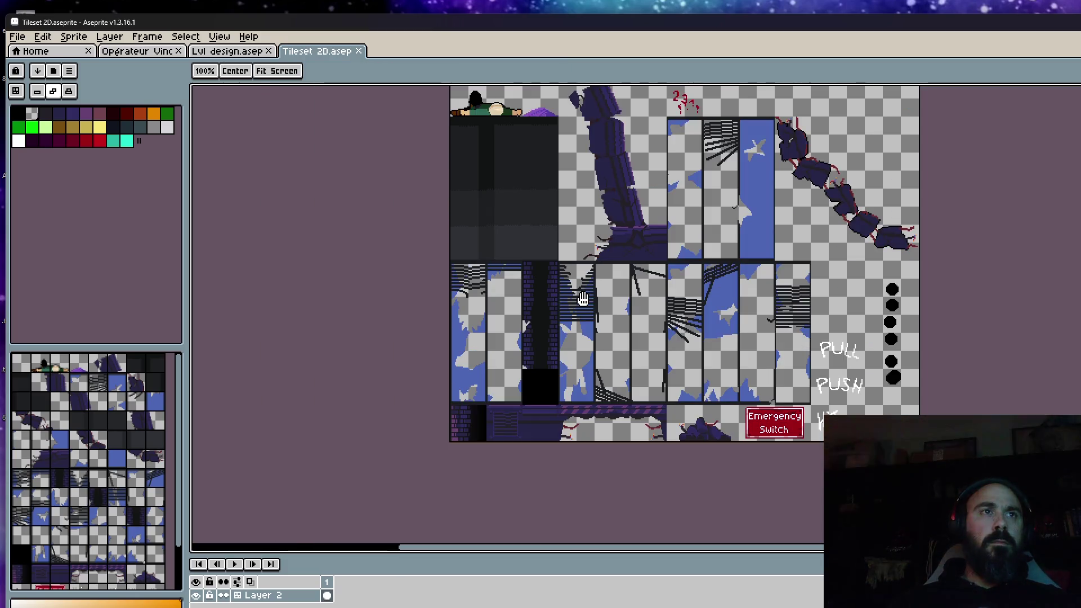
key(m)
drag(582, 299, 585, 390)
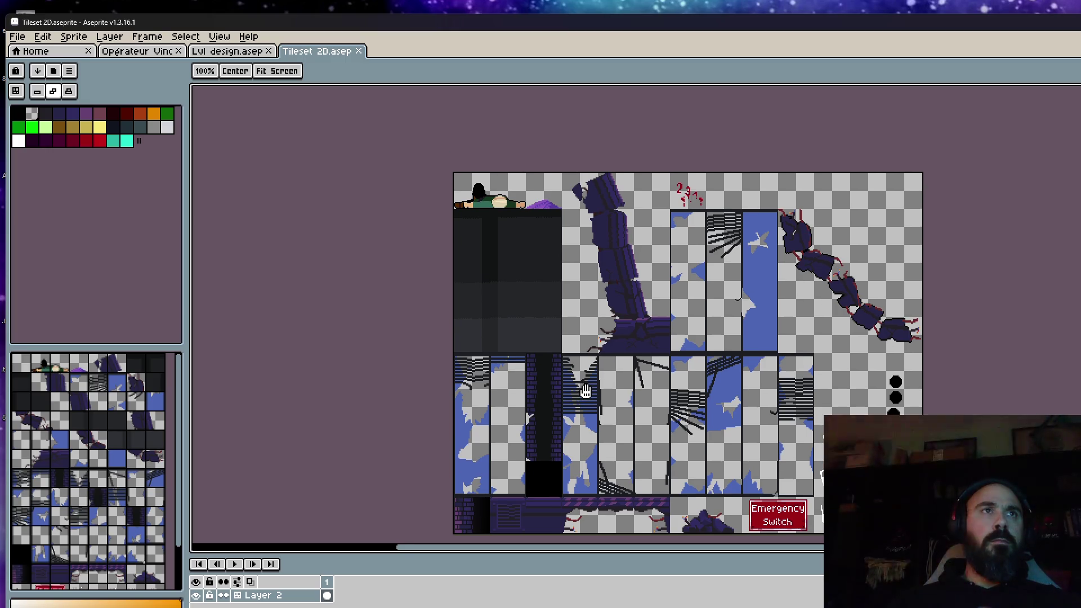
key(space)
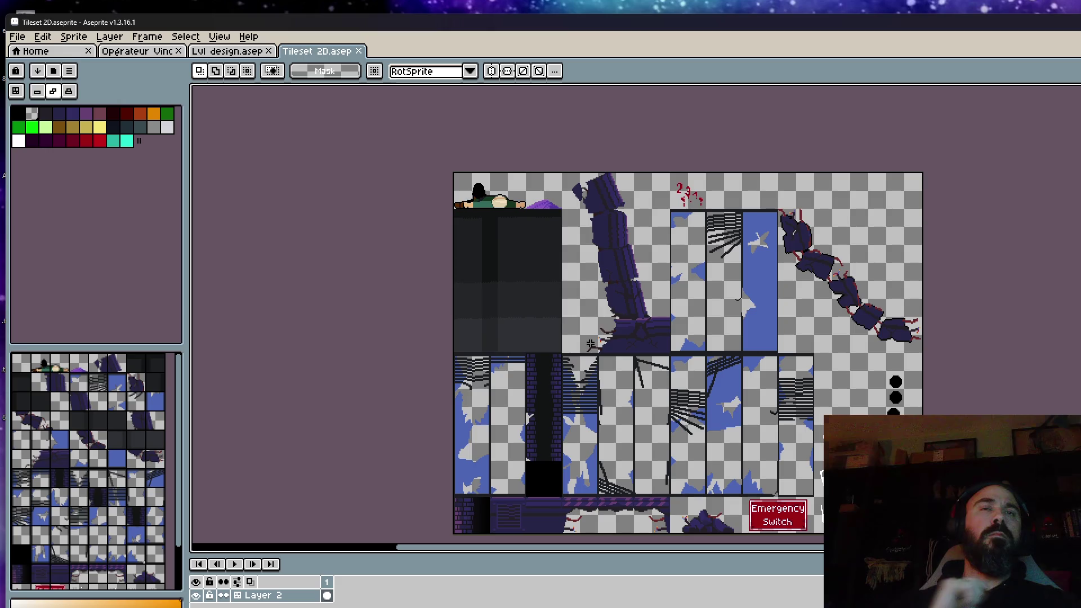
scroll(715, 309, up, 2)
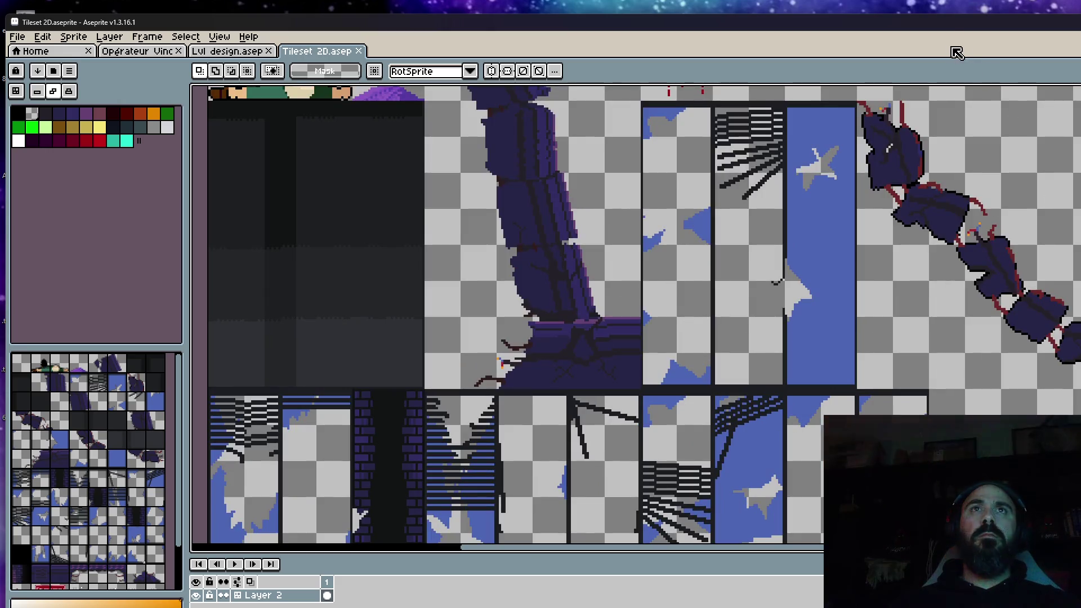
scroll(719, 182, up, 1)
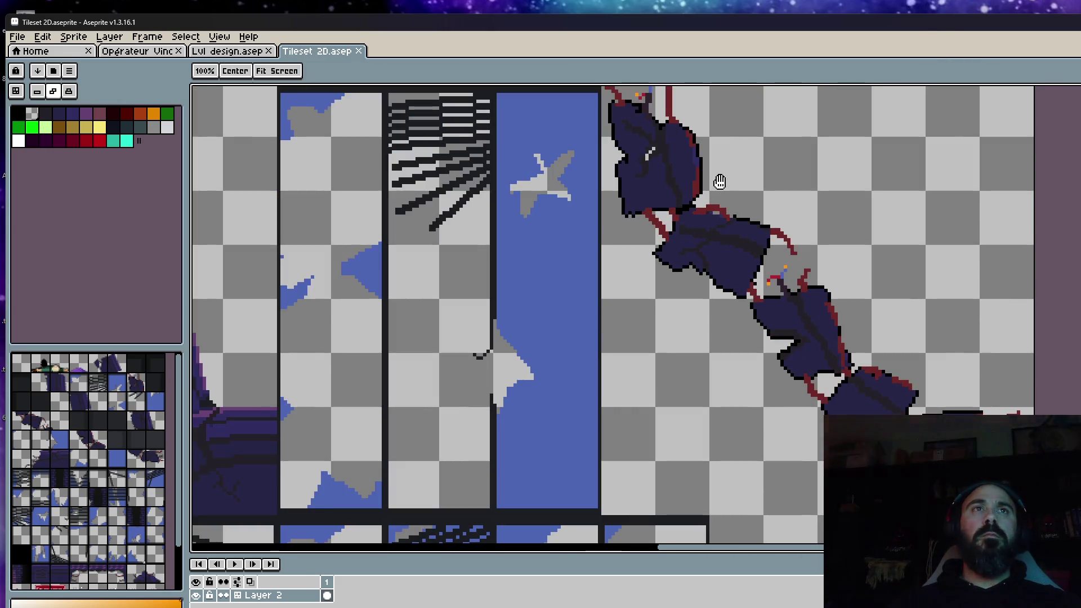
scroll(719, 181, down, 1)
drag(719, 182, 673, 224)
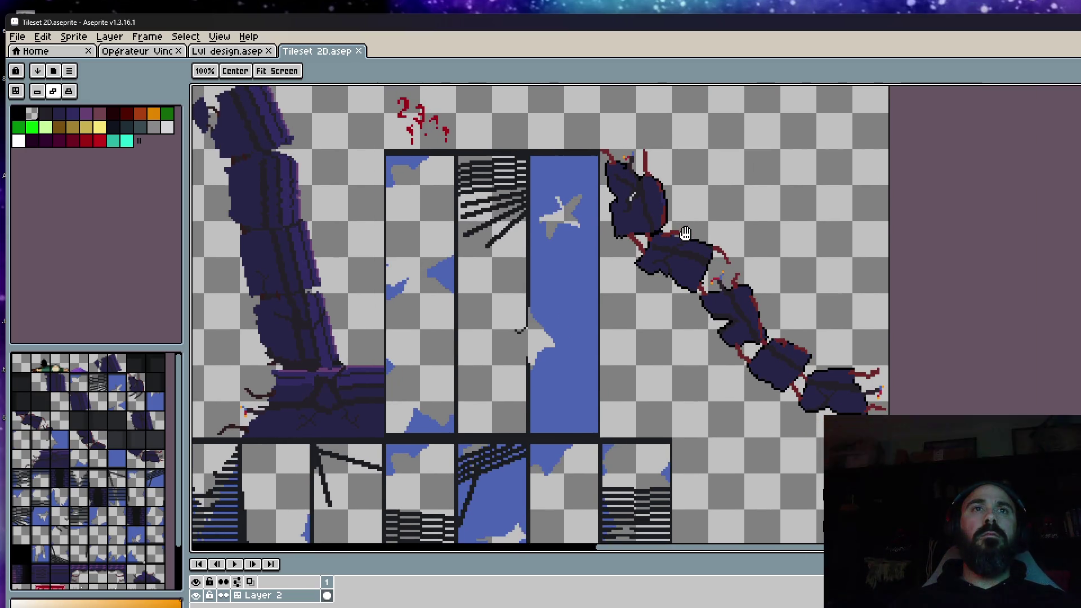
drag(686, 234, 688, 208)
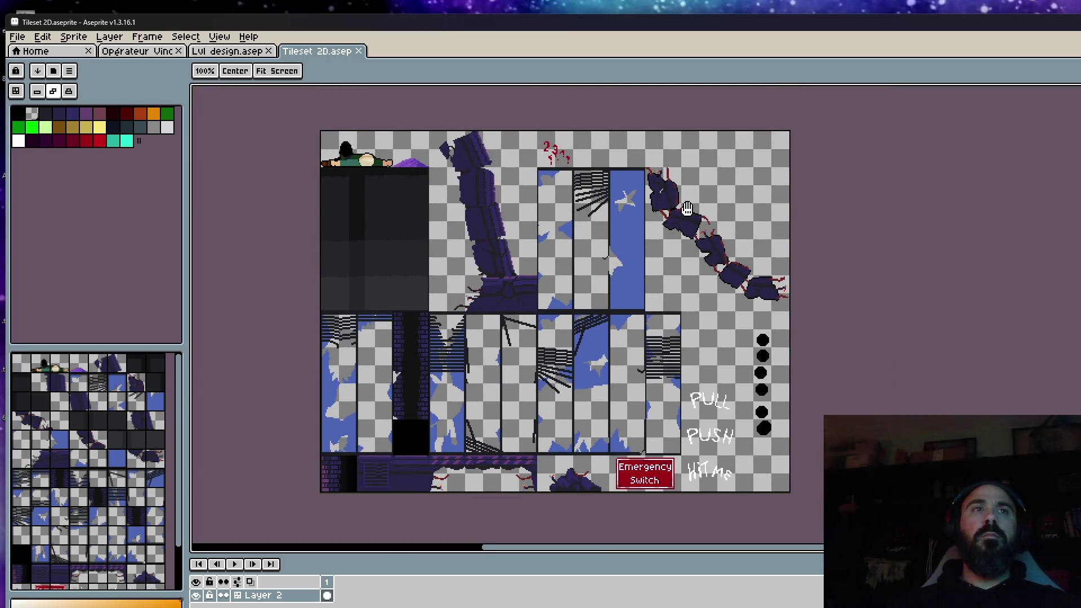
key(m)
scroll(552, 155, up, 1)
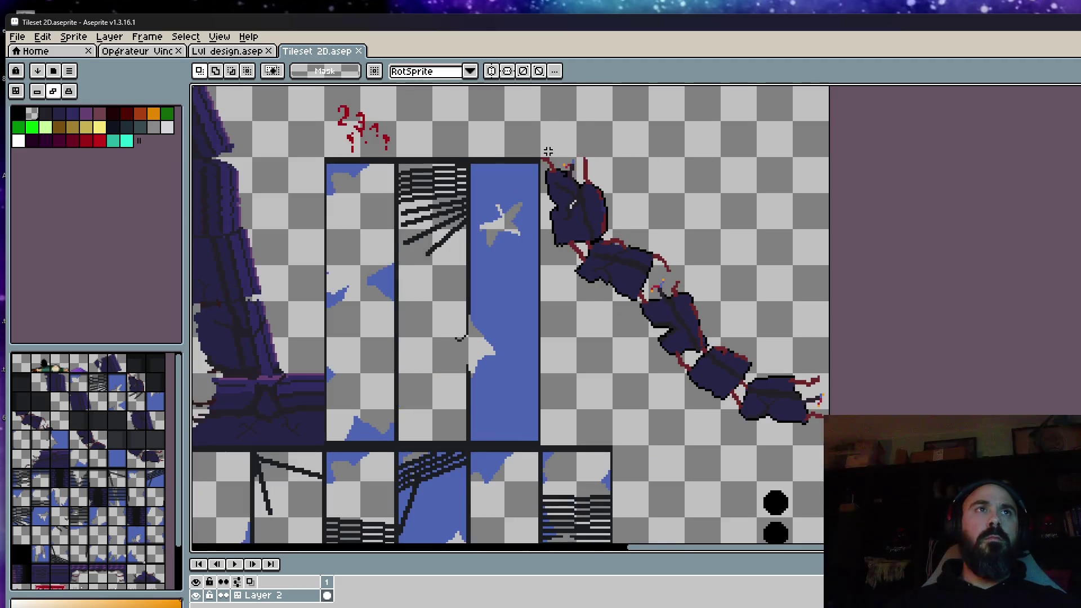
scroll(541, 155, up, 1)
scroll(580, 175, down, 3)
scroll(636, 217, up, 2)
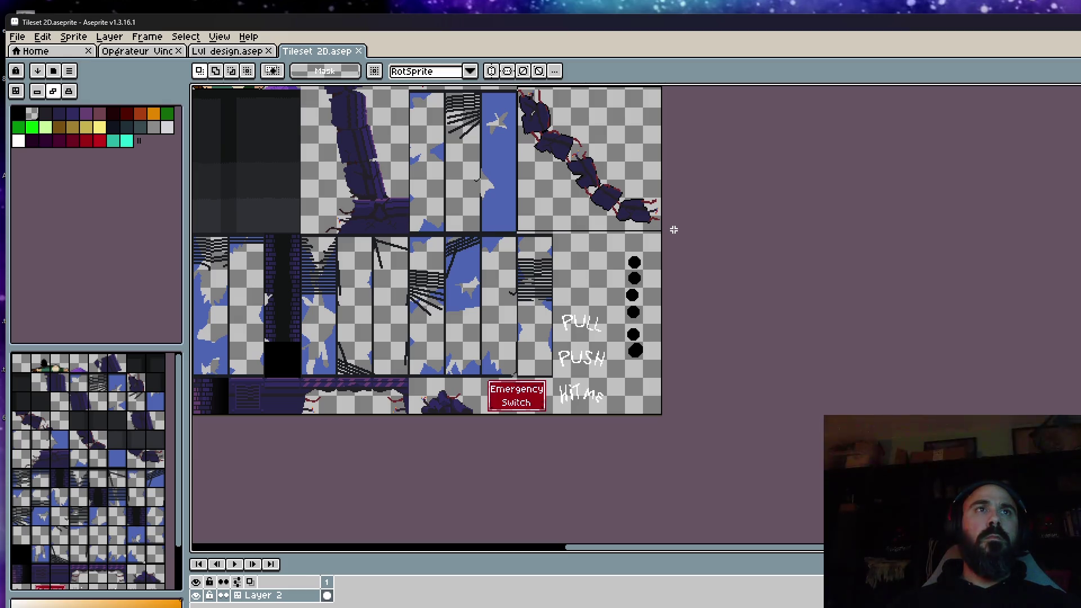
scroll(673, 234, up, 2)
scroll(613, 241, up, 1)
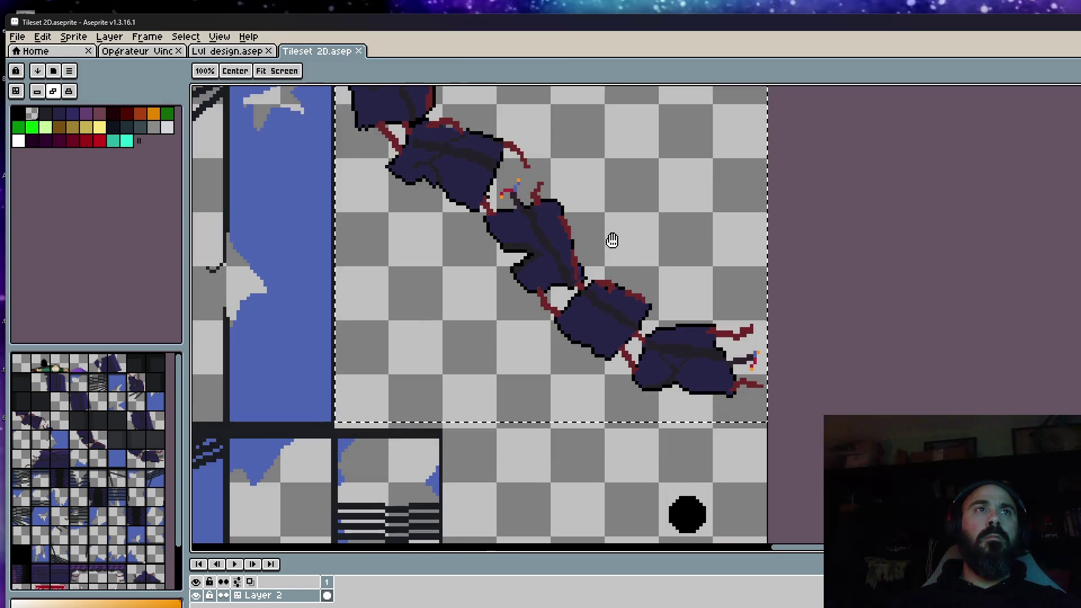
scroll(613, 240, down, 1)
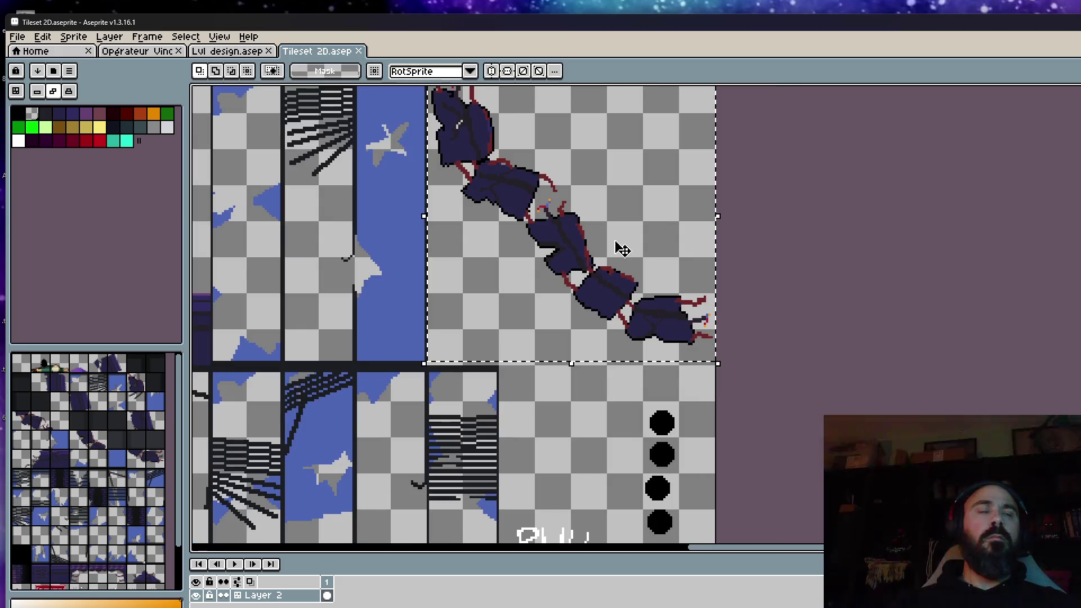
scroll(621, 249, down, 1)
scroll(620, 250, down, 1)
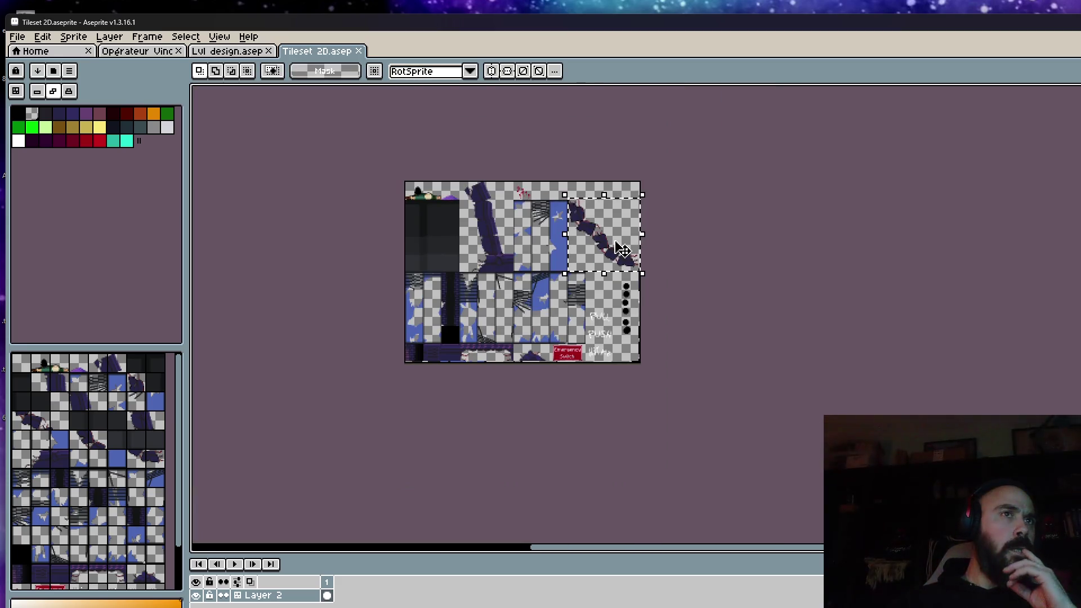
scroll(349, 353, up, 1)
scroll(348, 353, up, 1)
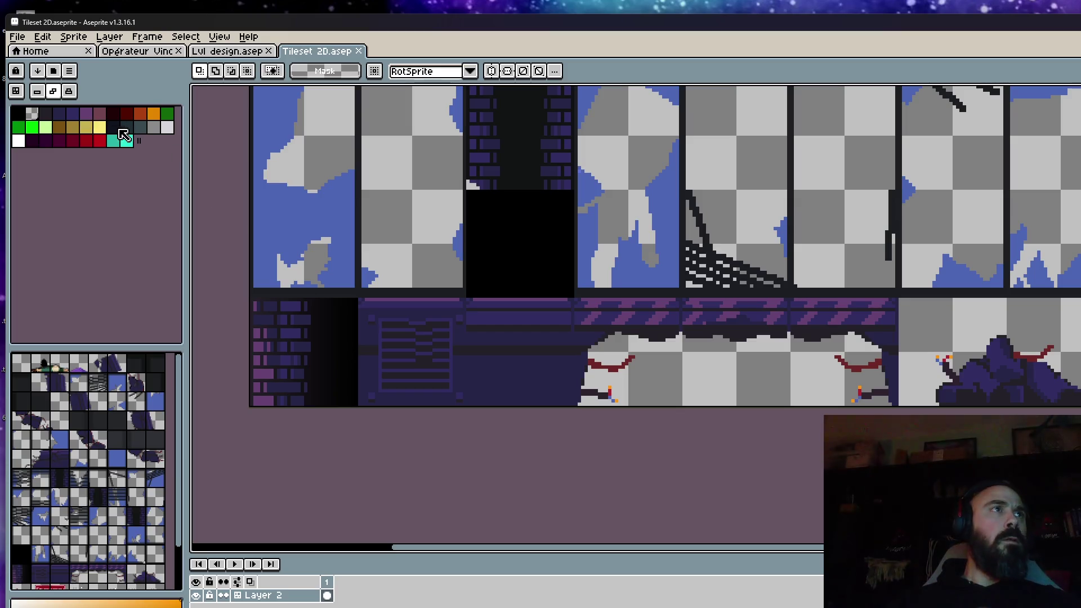
scroll(403, 353, up, 2)
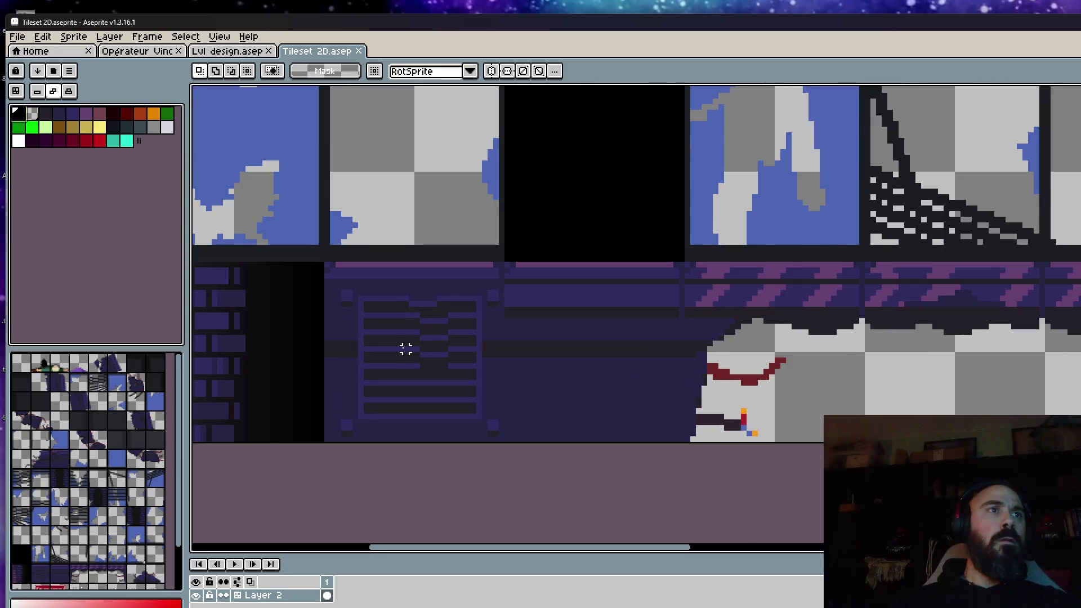
scroll(406, 347, down, 1)
scroll(406, 347, down, 1)
scroll(406, 347, down, 1)
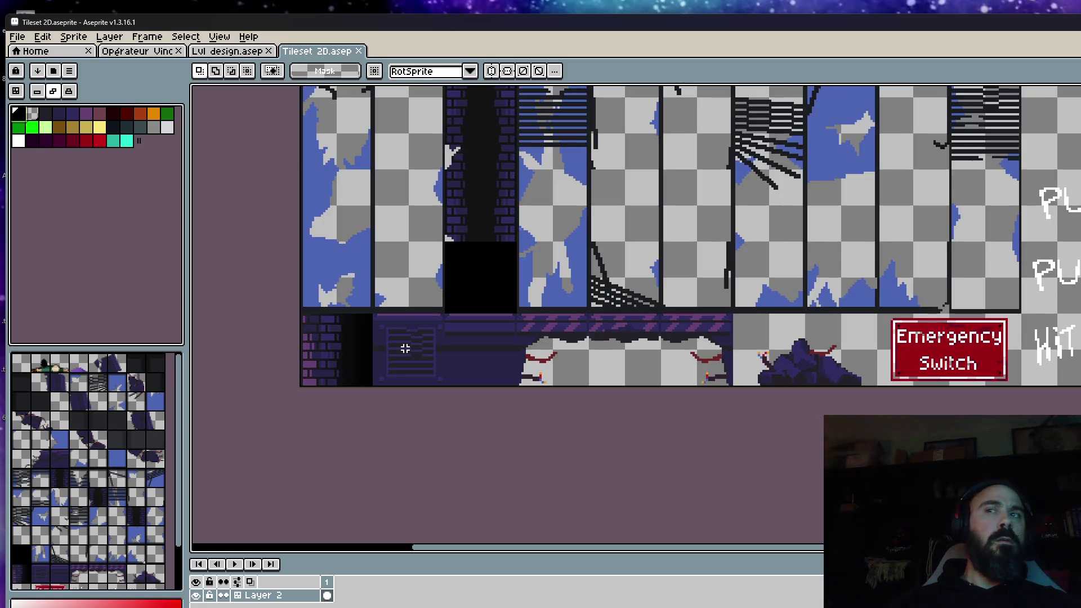
scroll(566, 334, up, 1)
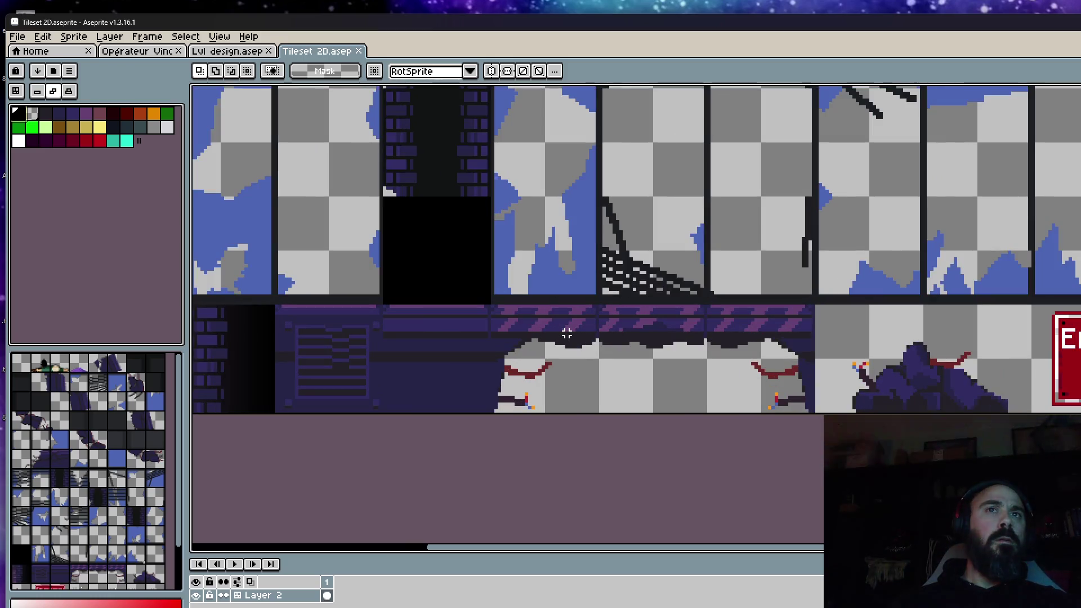
scroll(559, 329, down, 1)
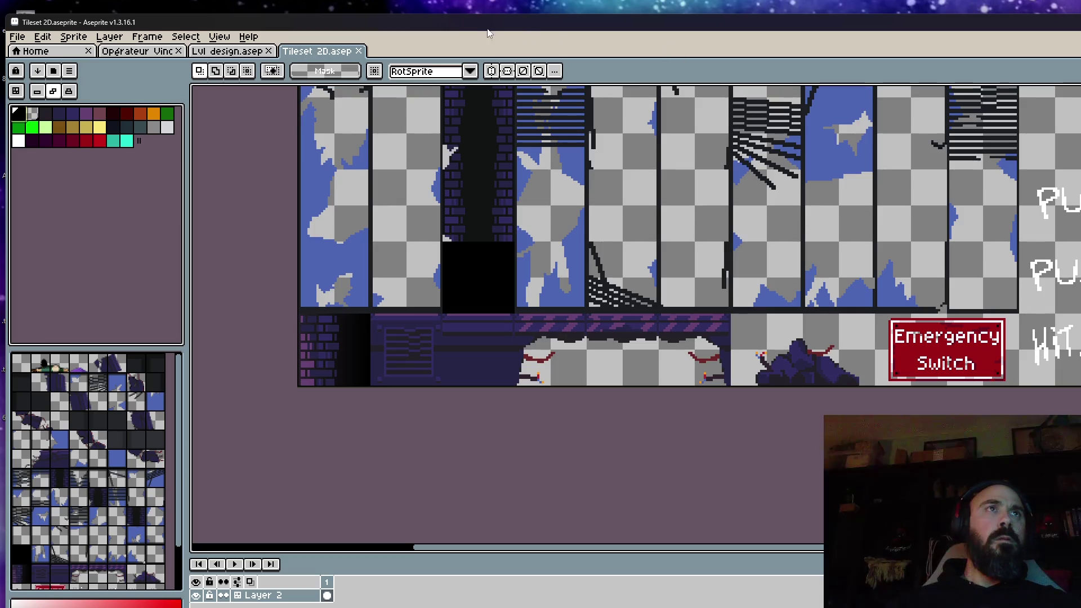
scroll(473, 423, down, 2)
drag(549, 350, 529, 406)
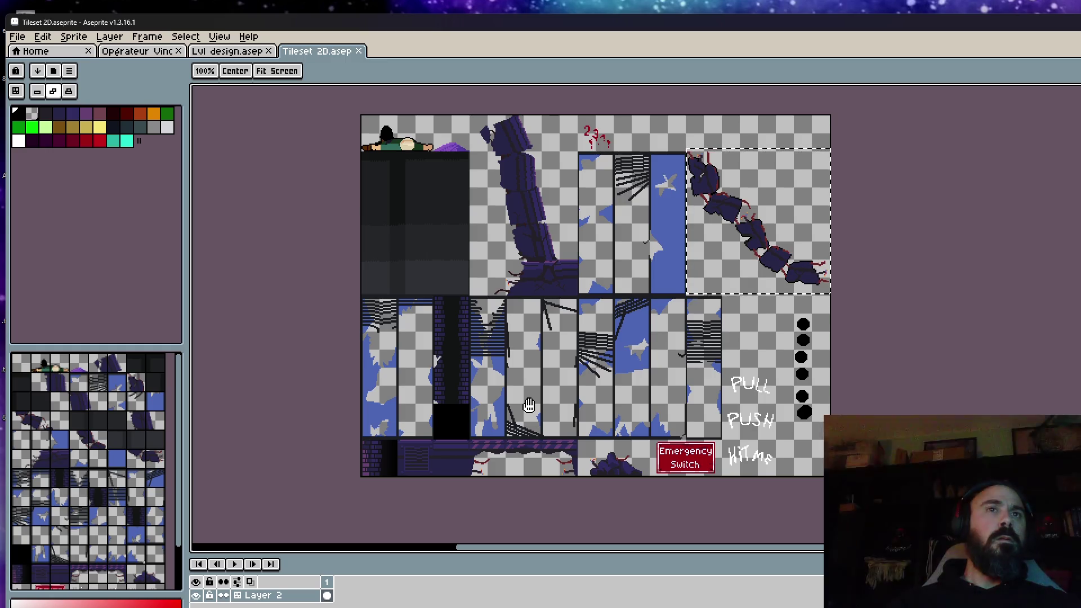
click(543, 300)
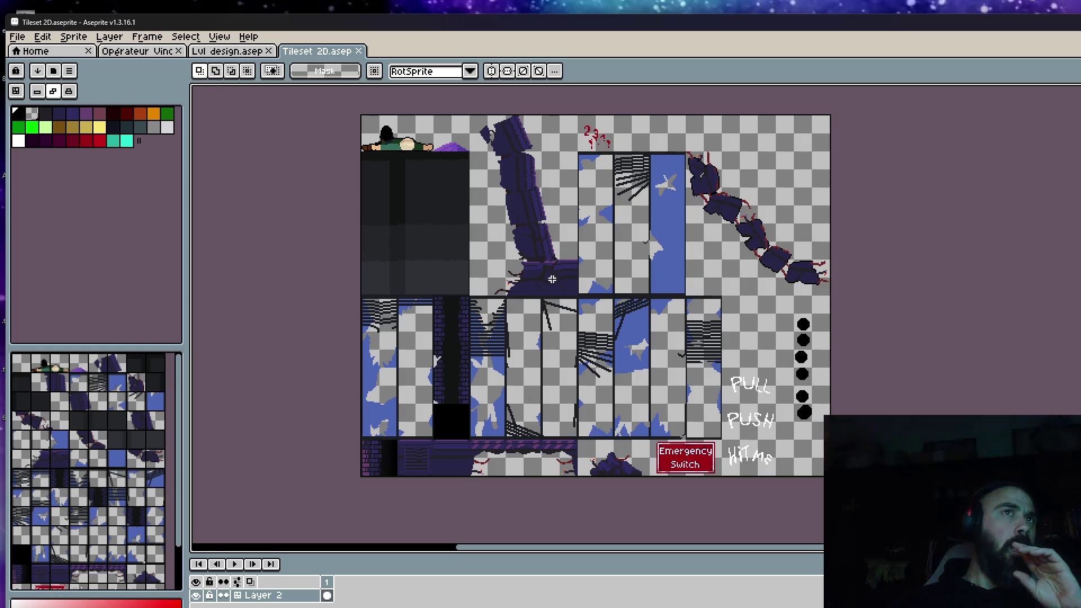
scroll(492, 135, up, 1)
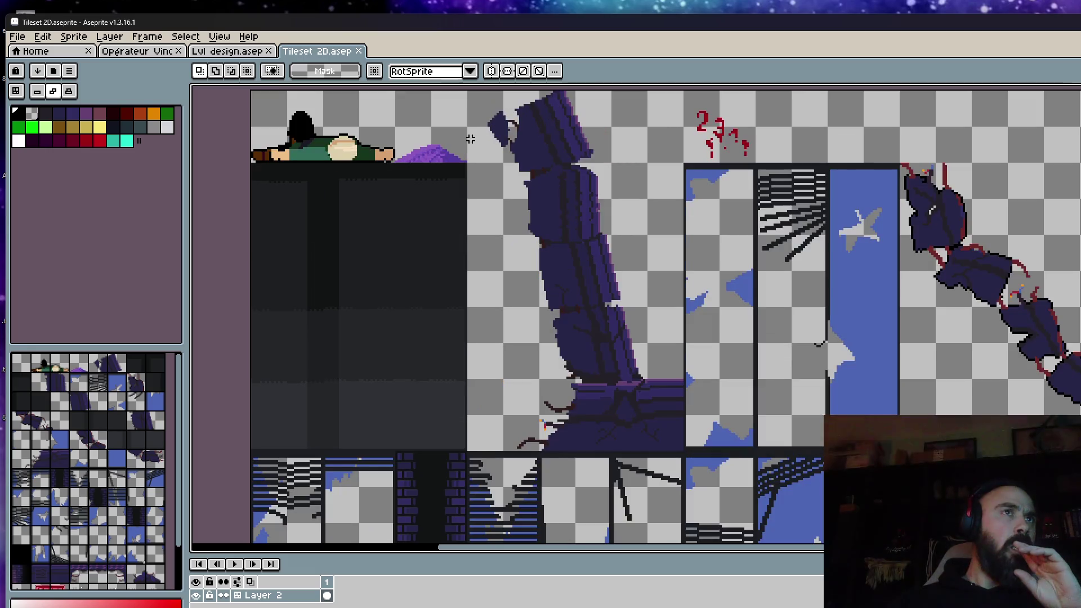
scroll(470, 139, down, 1)
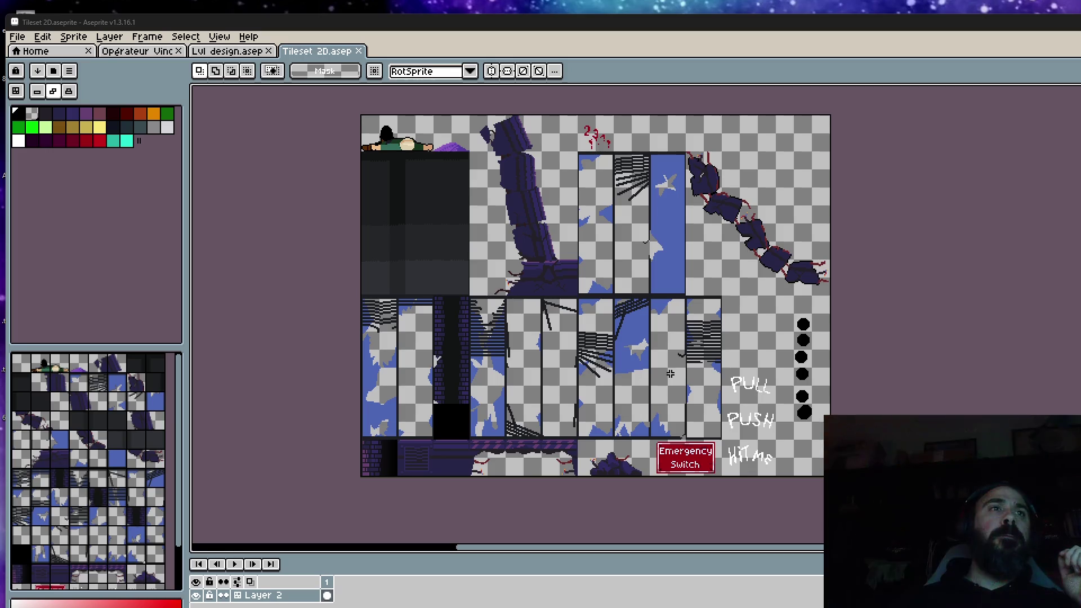
scroll(464, 366, up, 1)
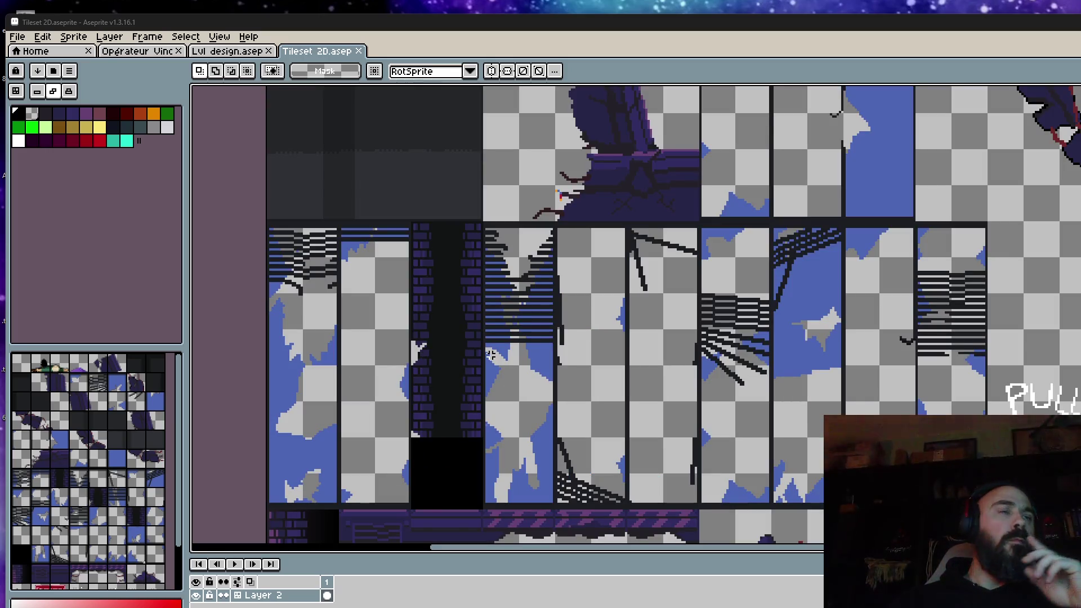
scroll(490, 353, down, 1)
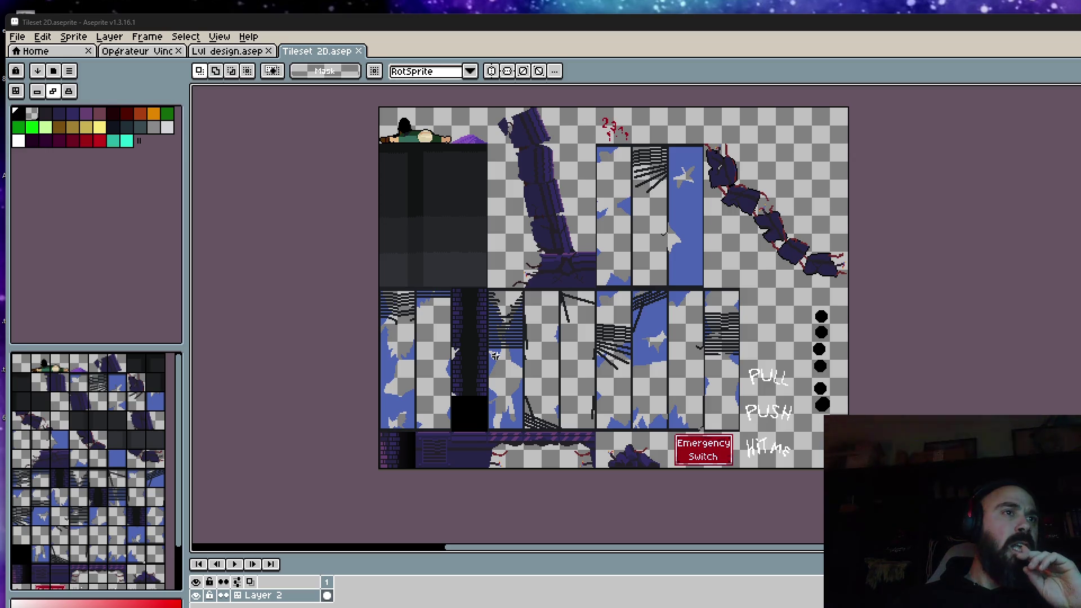
key(shift+n)
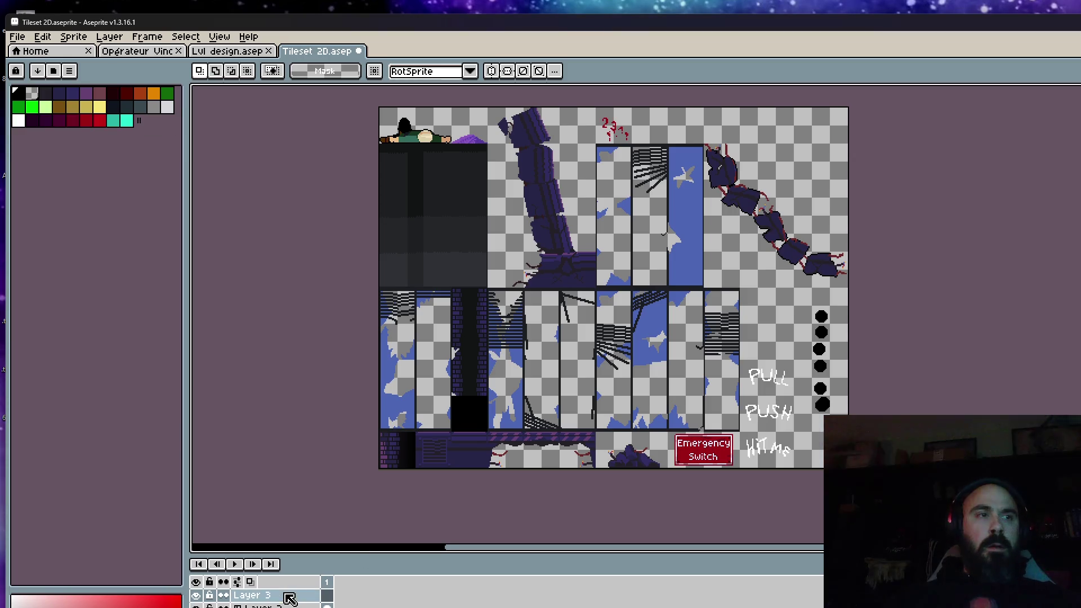
click(287, 605)
key(w)
click(400, 405)
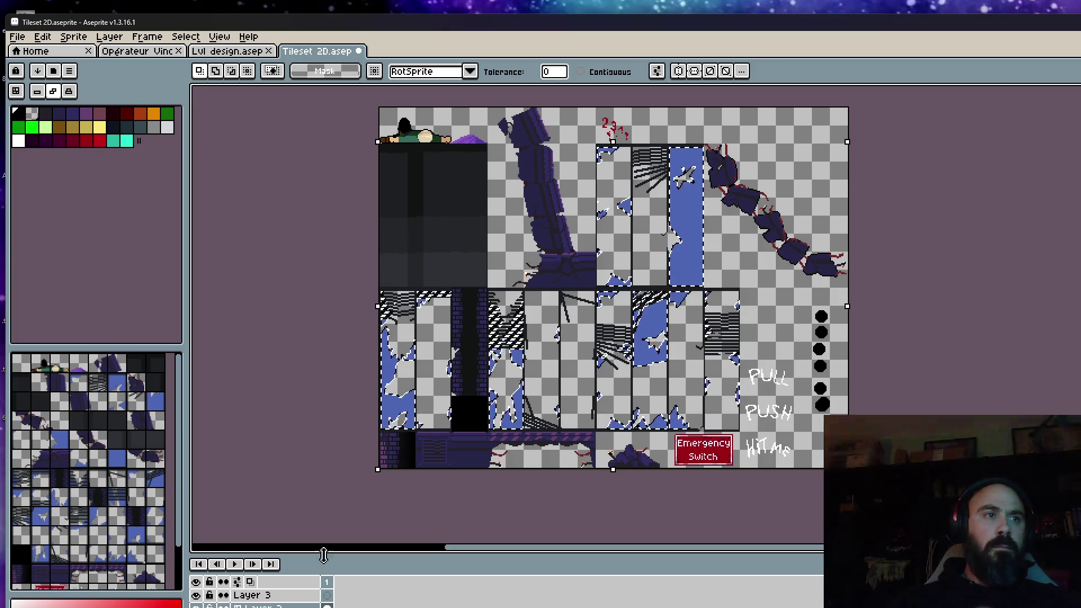
key(Up)
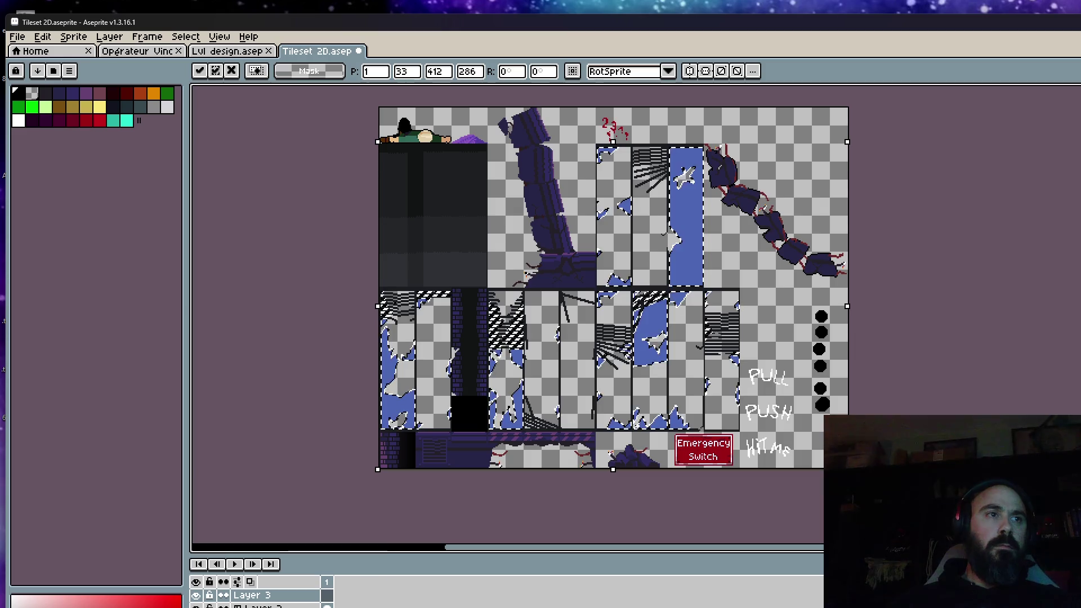
key(Down)
key(ctrl+d)
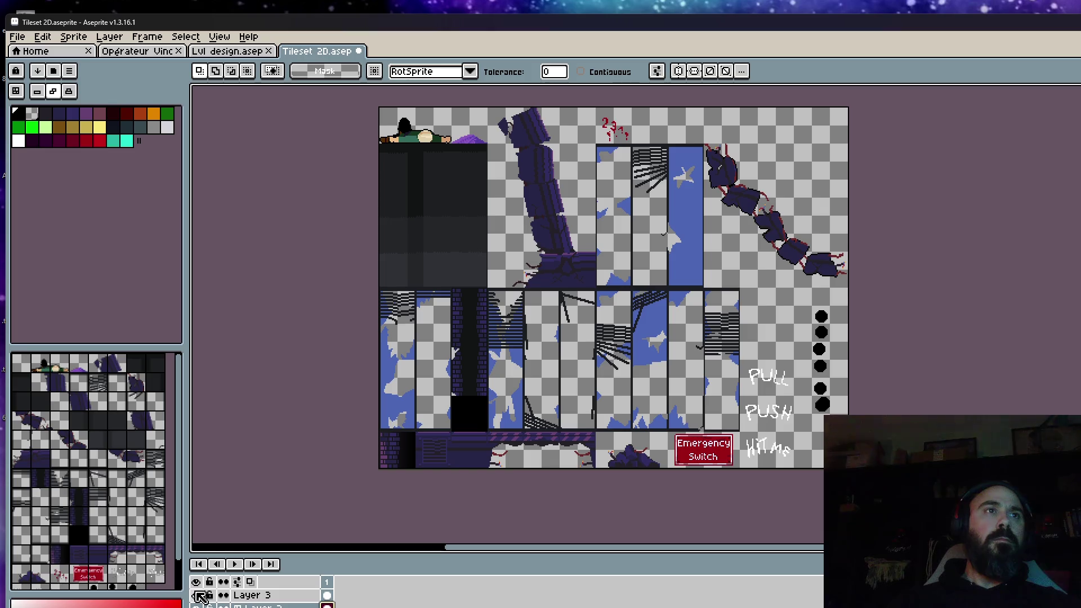
key(Up)
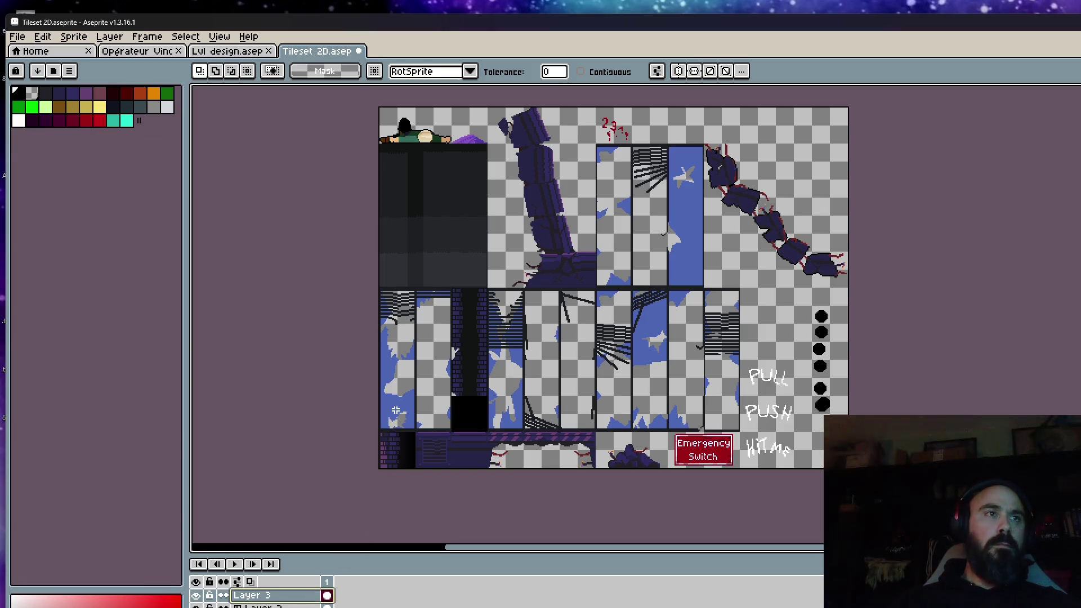
double_click(297, 596)
Set Layer 3's opacity to about 70% and close Layer Properties
click(358, 490)
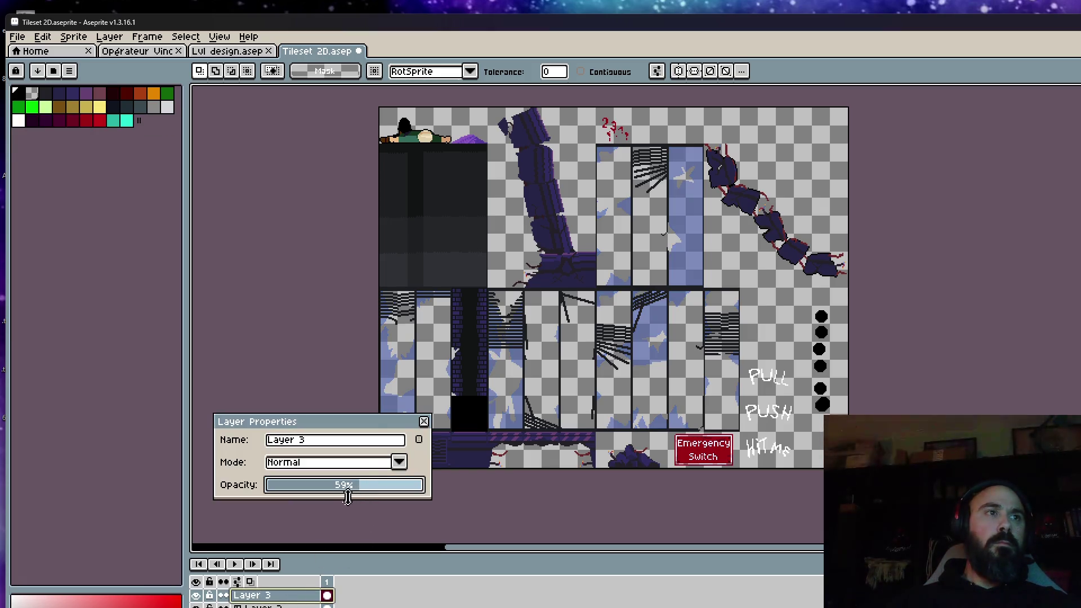
scroll(389, 378, up, 3)
drag(372, 493, 385, 493)
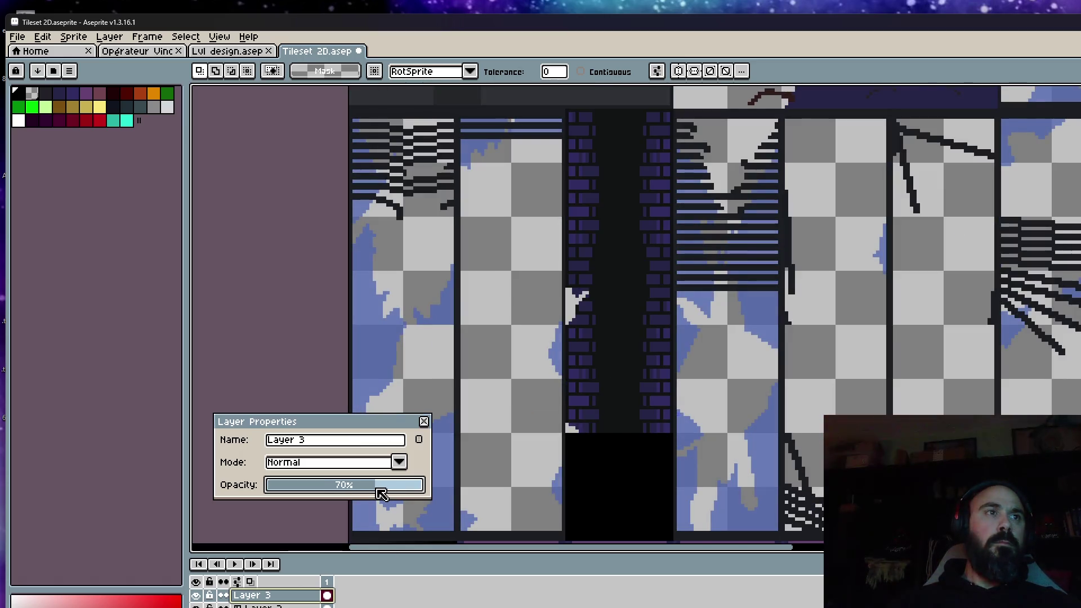
click(423, 421)
scroll(523, 361, down, 3)
key(space)
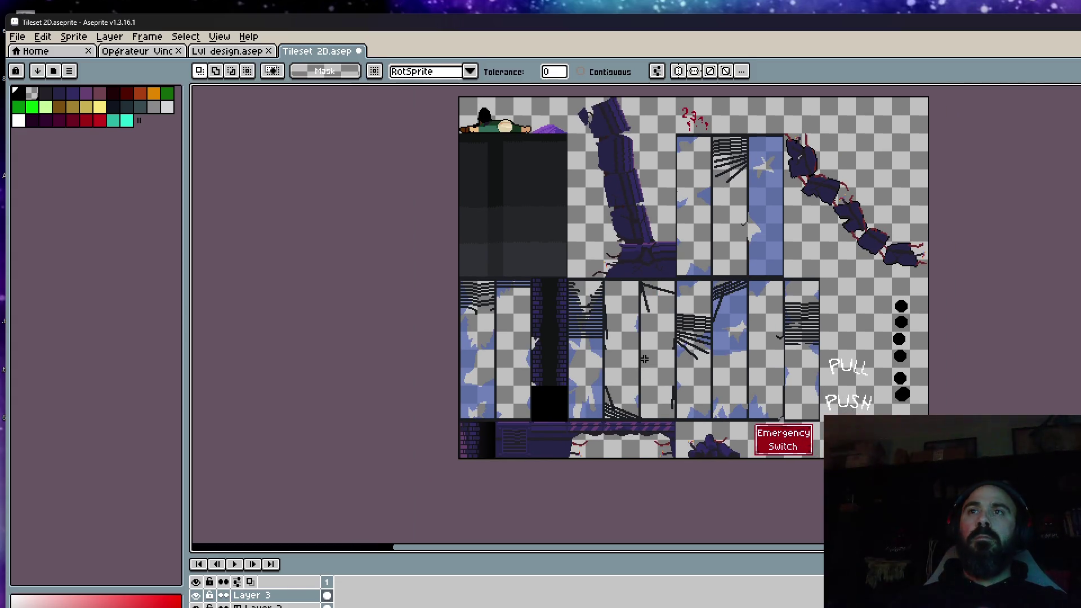
scroll(644, 359, up, 2)
scroll(625, 322, down, 1)
scroll(592, 271, down, 1)
scroll(567, 232, up, 1)
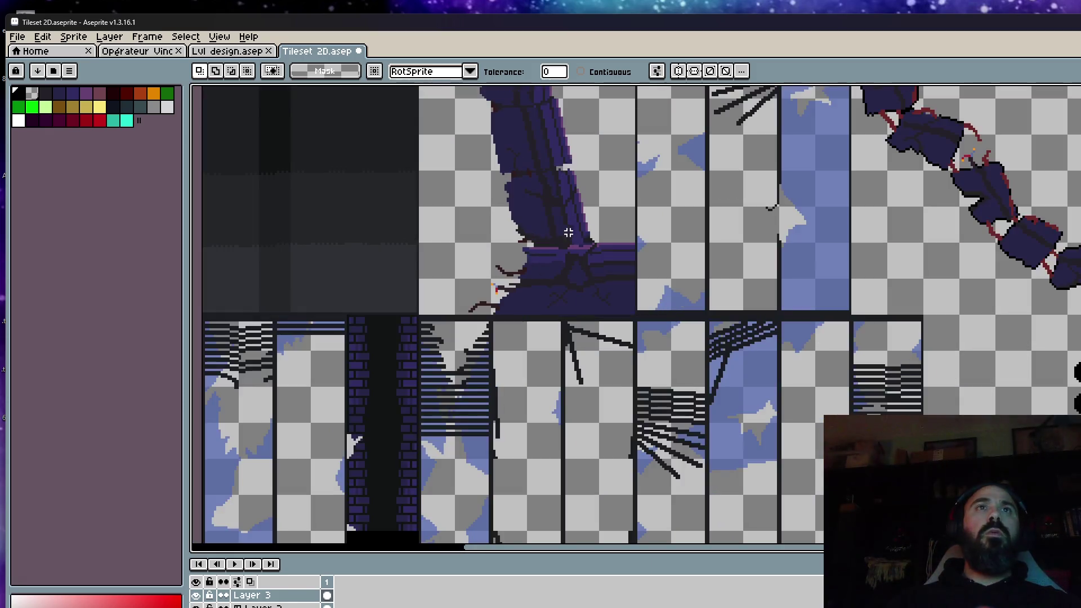
scroll(568, 232, down, 2)
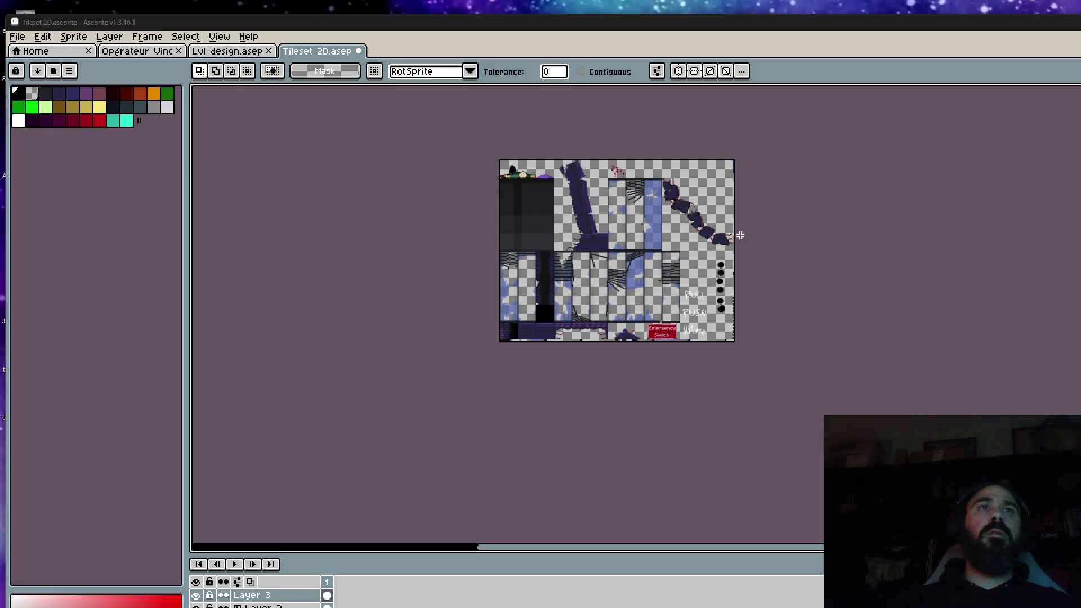
Maximise Aseprite, switch to Opérateur Vince and bring up the Niveau 1 Explorer window
double_click(640, 22)
scroll(660, 218, up, 3)
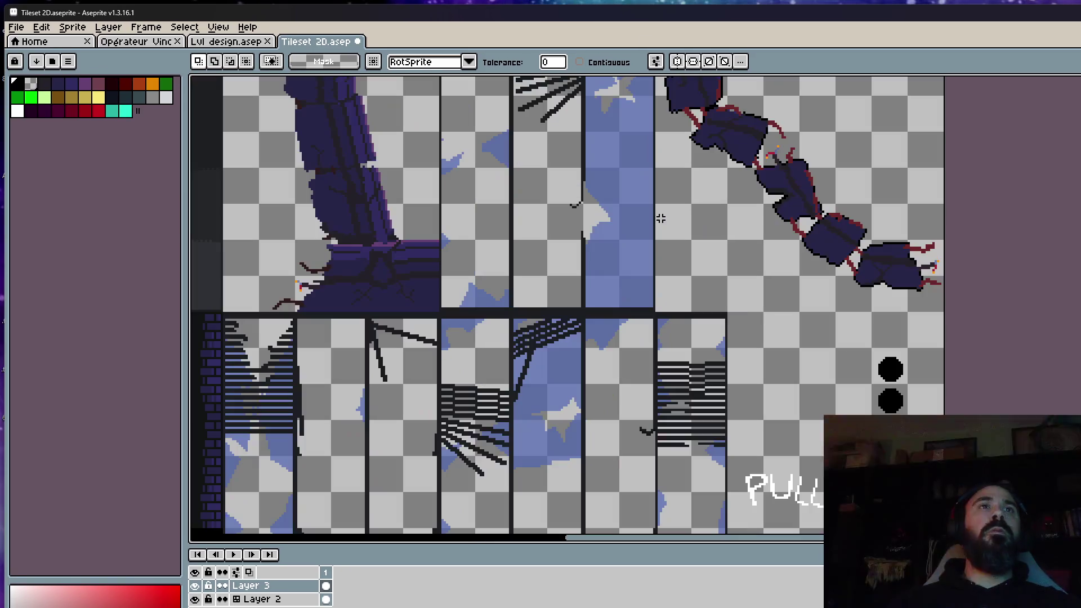
scroll(527, 254, down, 2)
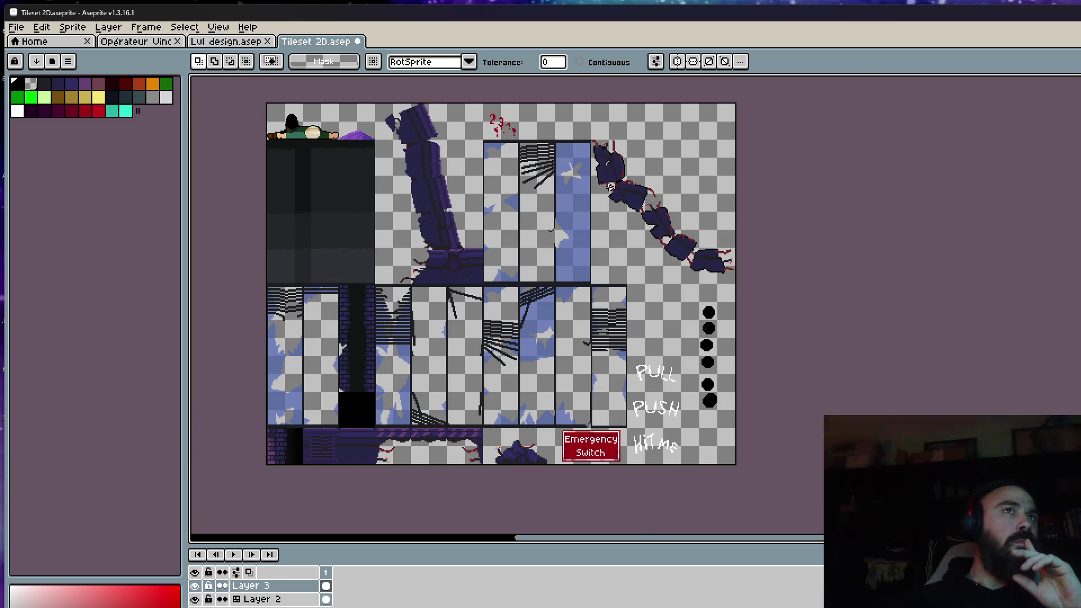
scroll(602, 159, up, 2)
scroll(601, 158, down, 2)
scroll(602, 158, up, 1)
scroll(602, 157, down, 1)
scroll(602, 158, up, 1)
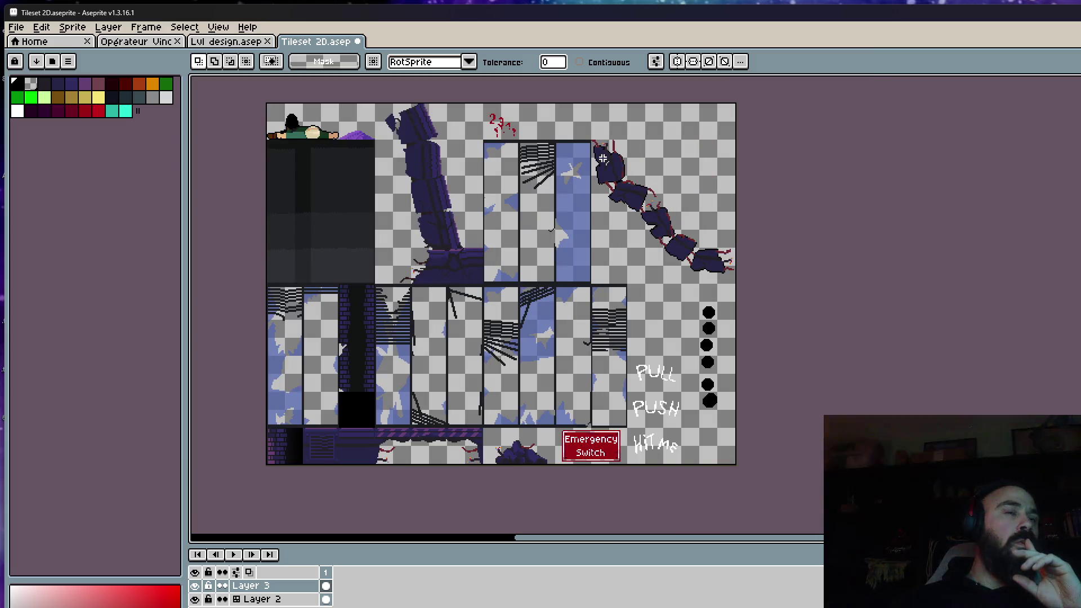
scroll(601, 158, down, 1)
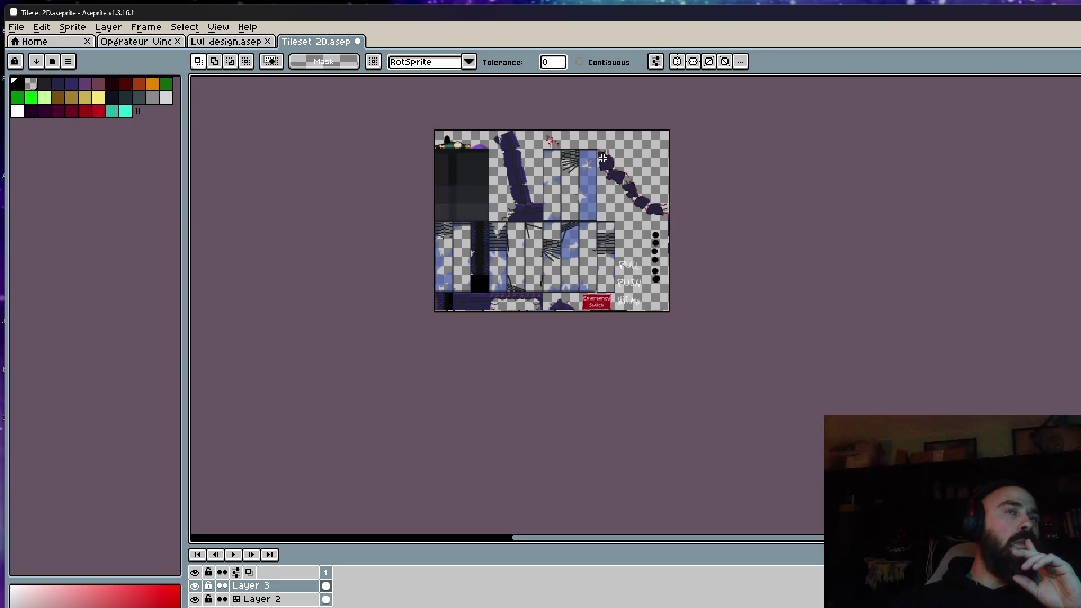
scroll(601, 158, up, 1)
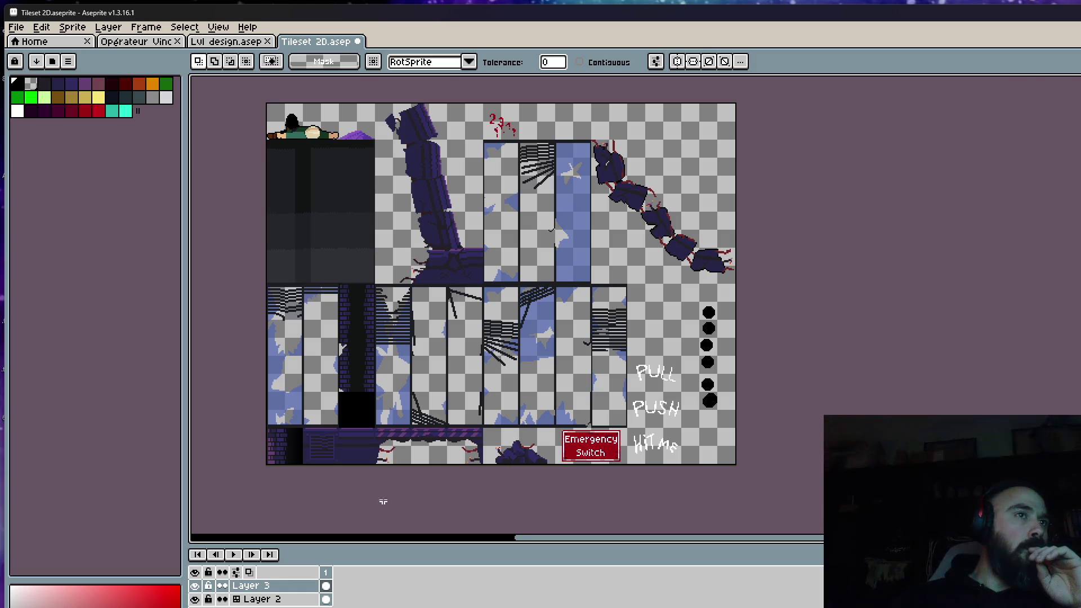
scroll(383, 502, up, 1)
scroll(395, 443, down, 1)
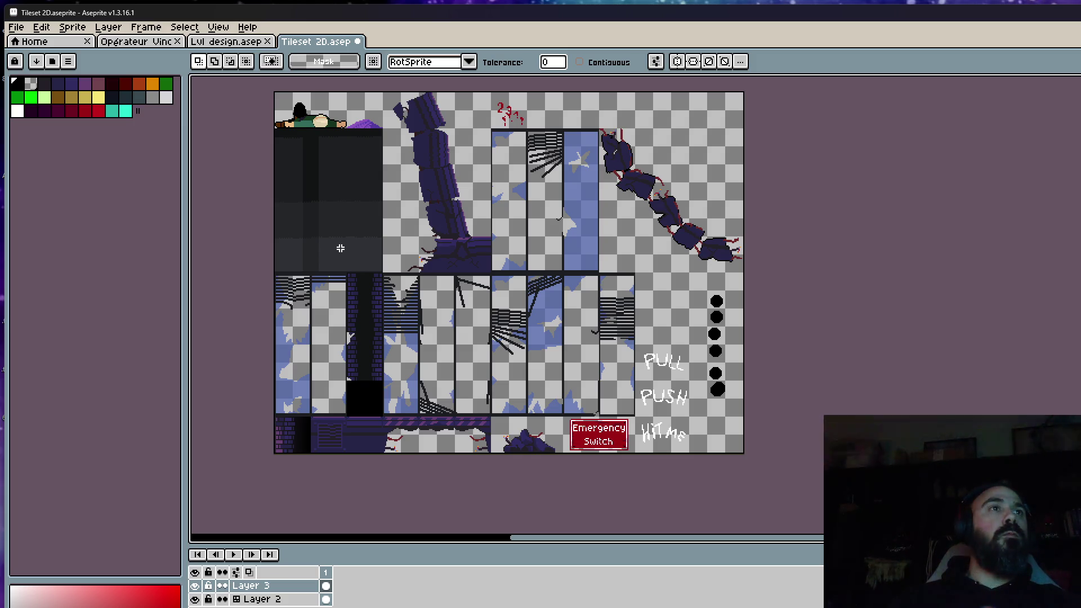
click(228, 42)
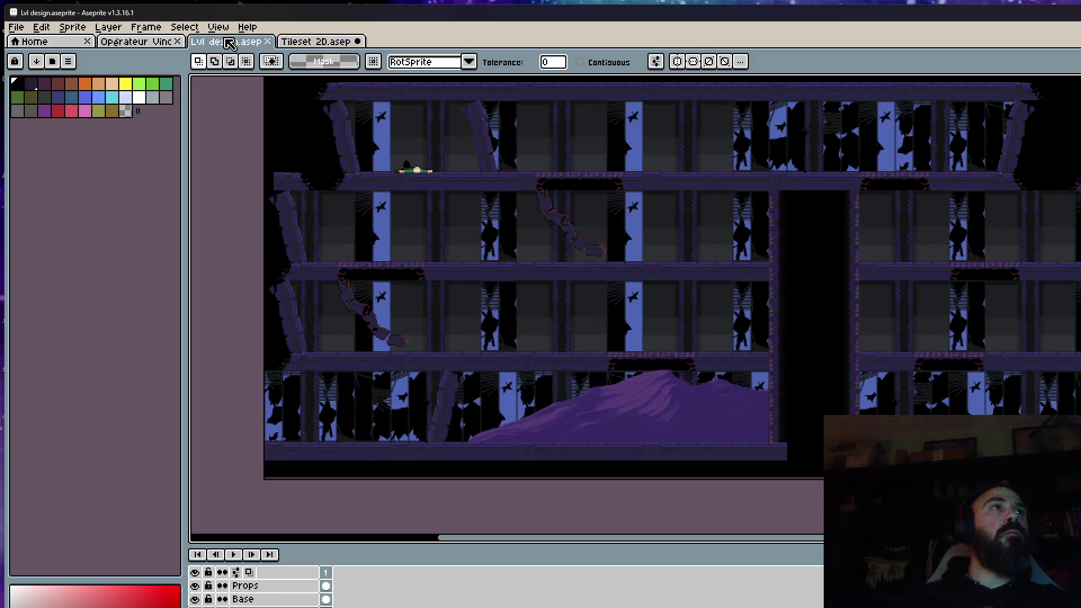
click(131, 47)
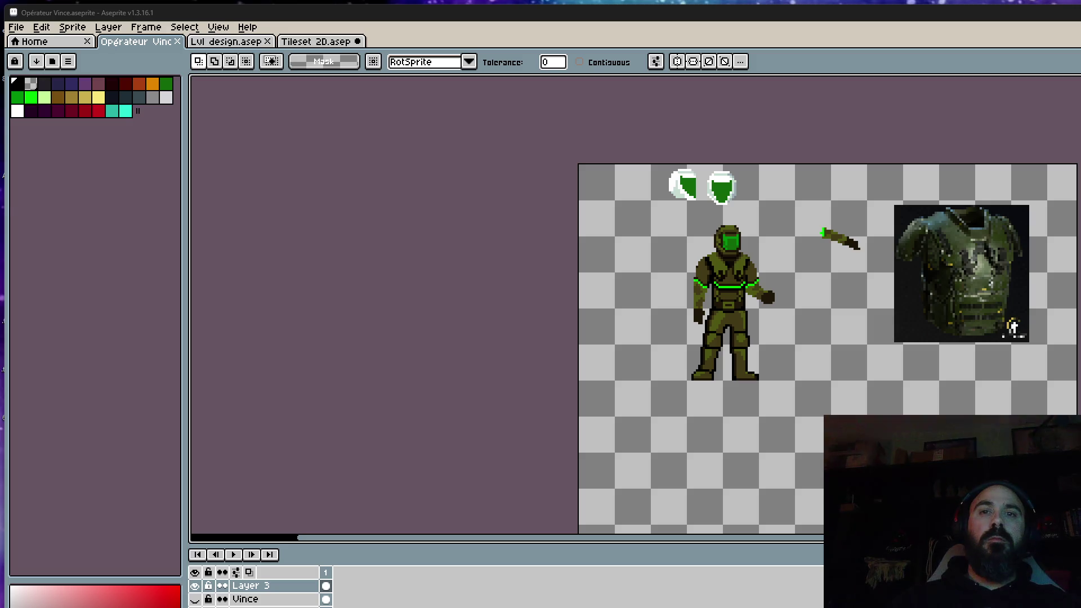
key(alt+Tab)
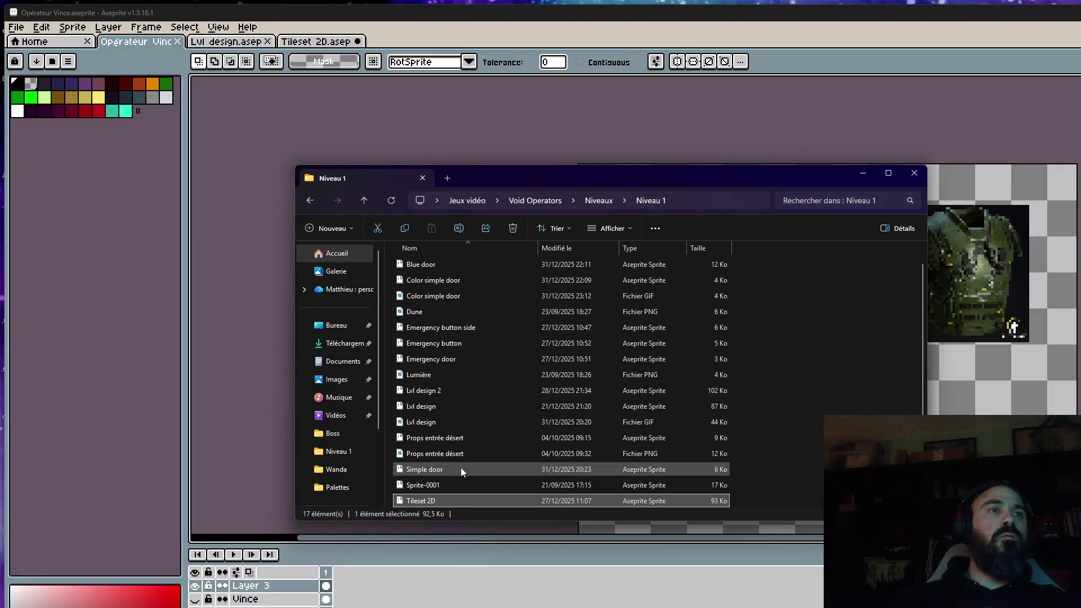
scroll(453, 336, up, 1)
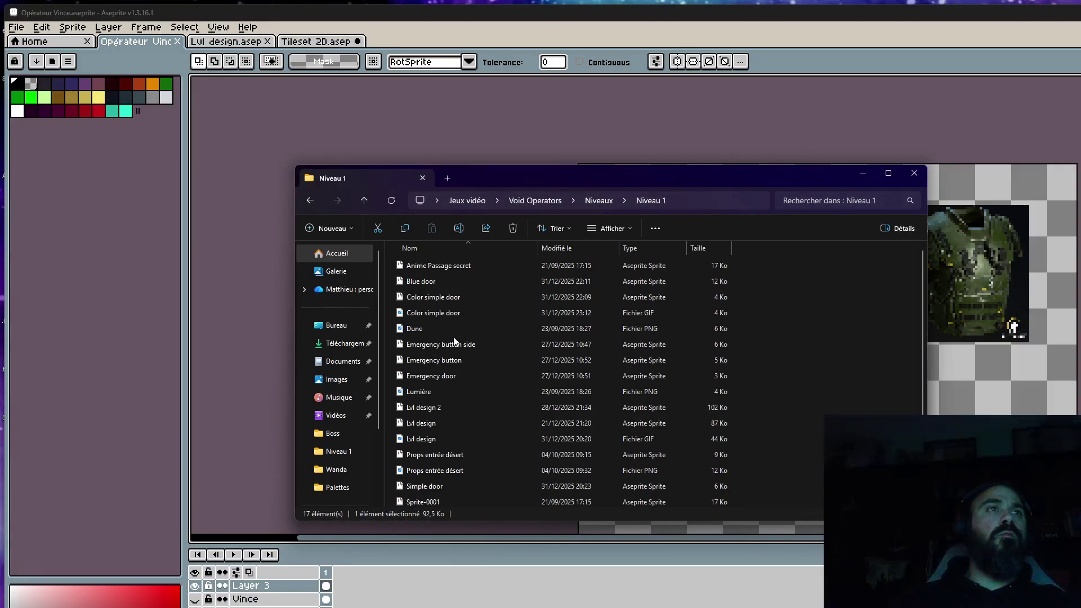
Open the Blue door sprite from the Niveau 1 folder, then close its Aseprite tab
double_click(437, 281)
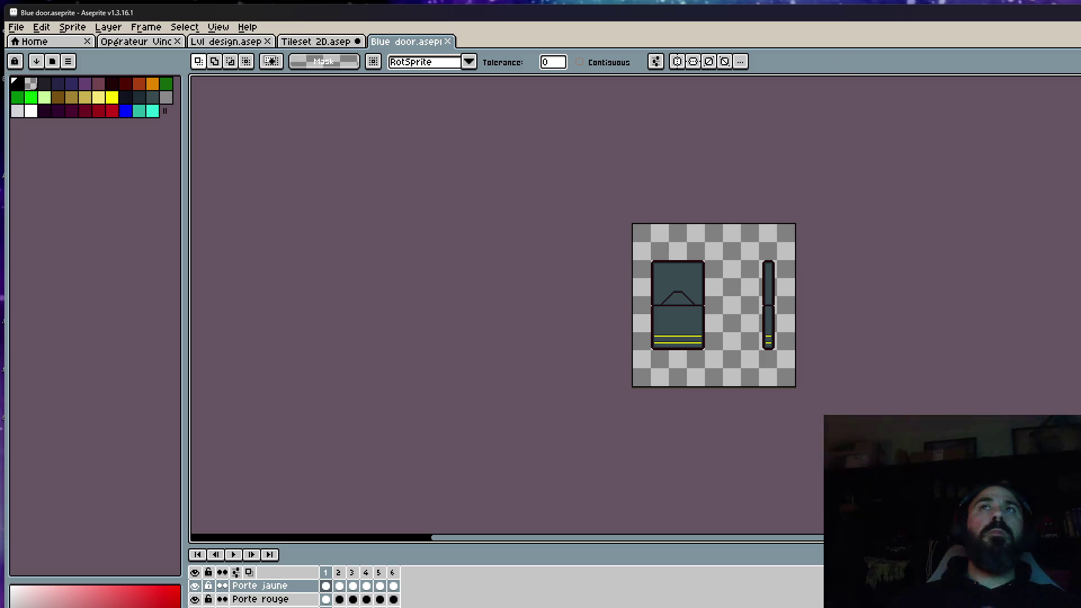
click(449, 41)
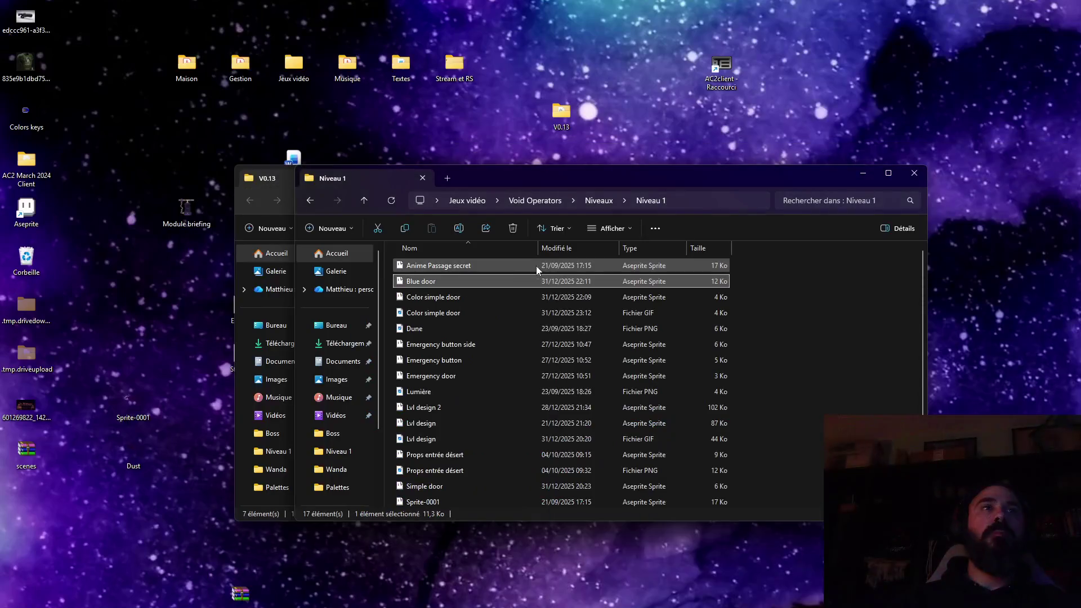
Rename Blue door to 'Futuristics colors doors' in Explorer and open the renamed file
right_click(429, 282)
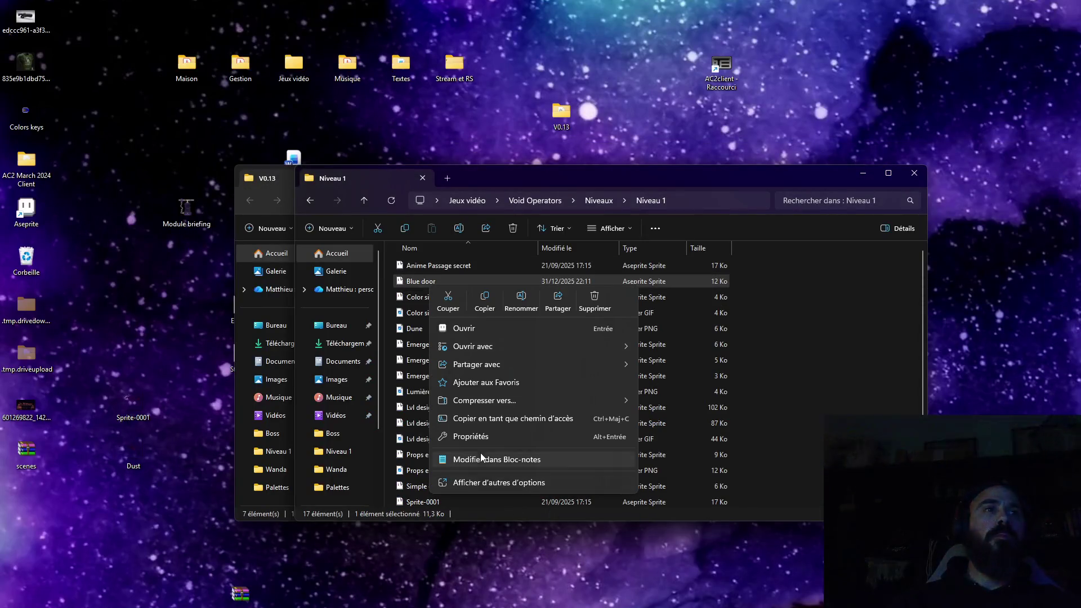
click(522, 300)
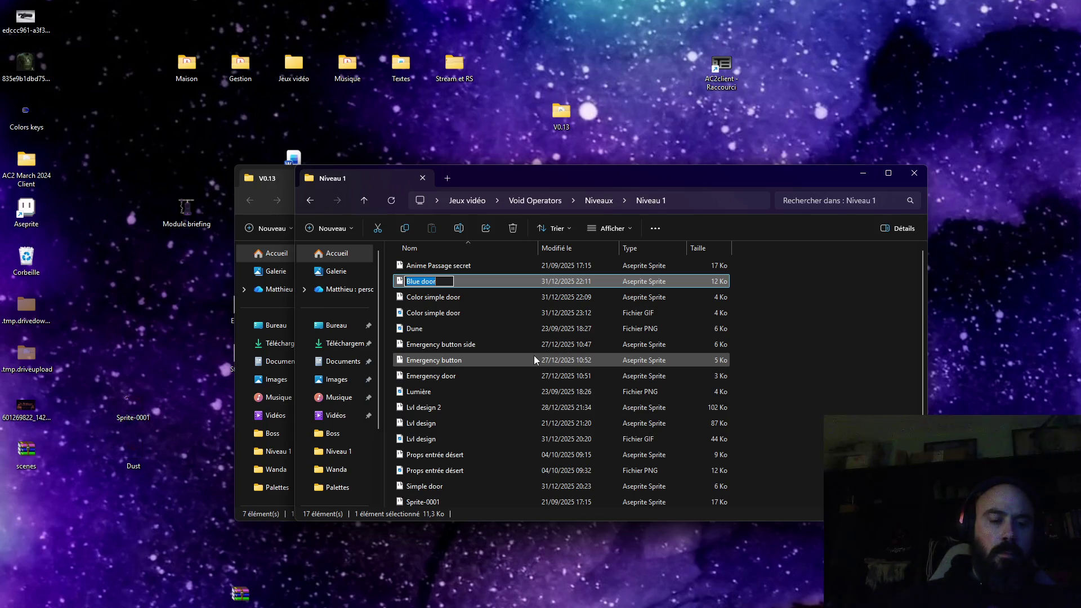
text(Futuris)
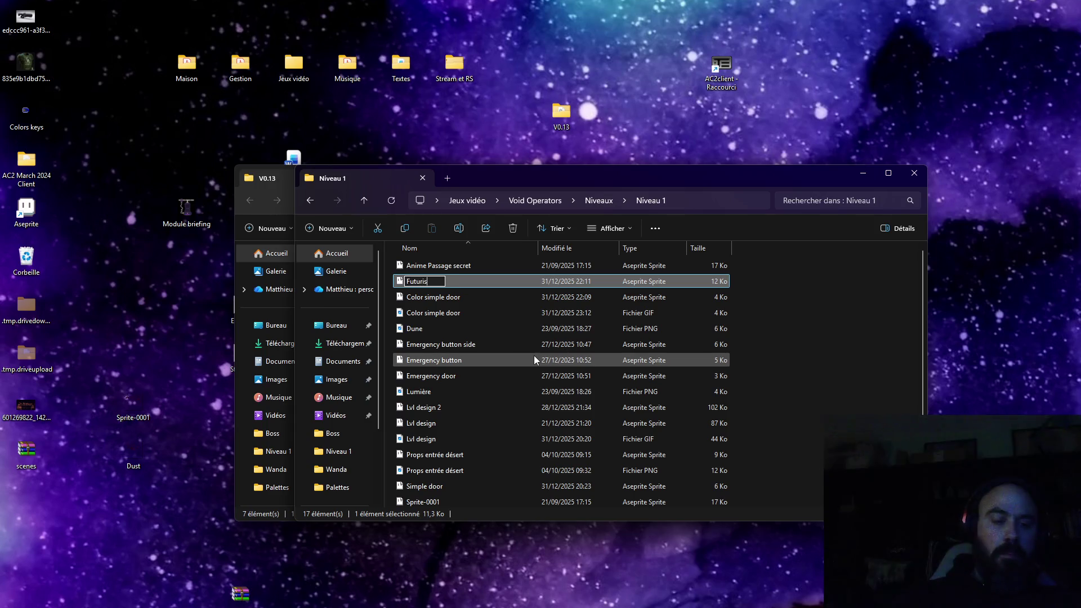
text(tics colors foors)
key(Return)
scroll(473, 355, down, 1)
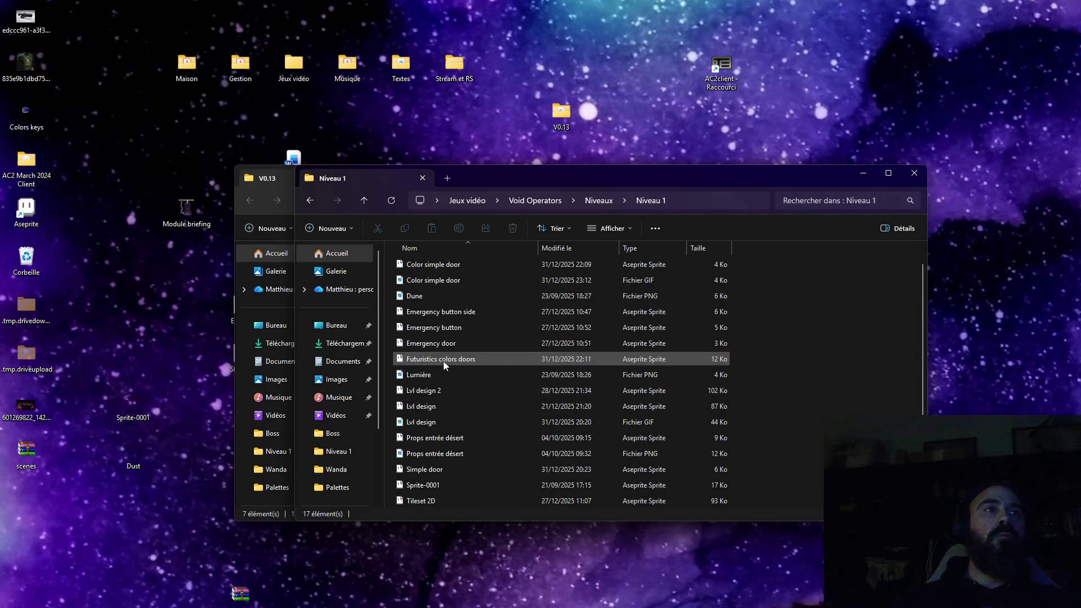
scroll(448, 311, up, 1)
click(446, 377)
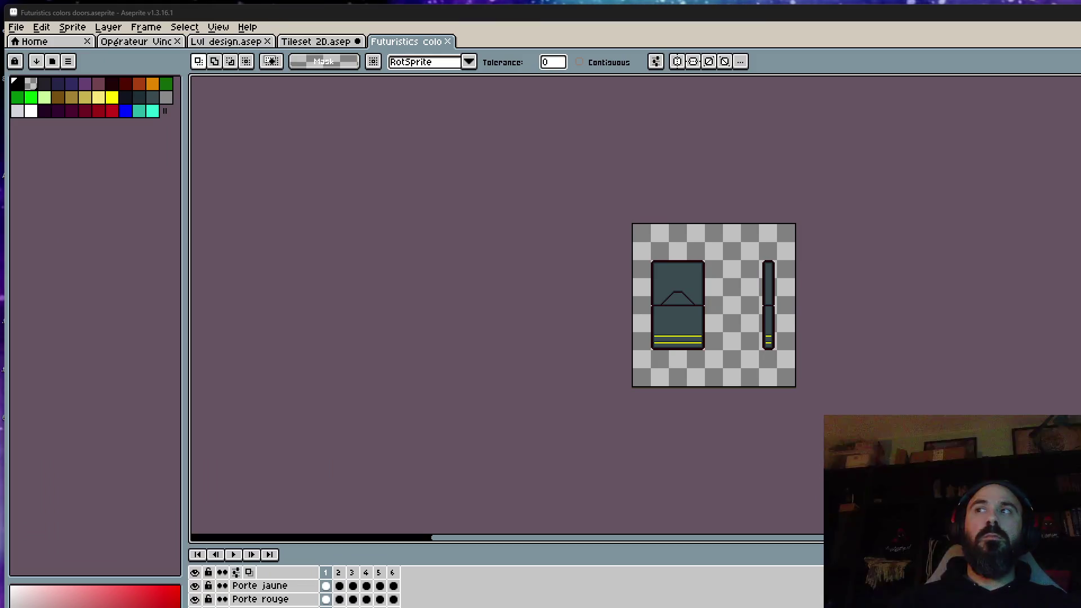
scroll(667, 322, up, 1)
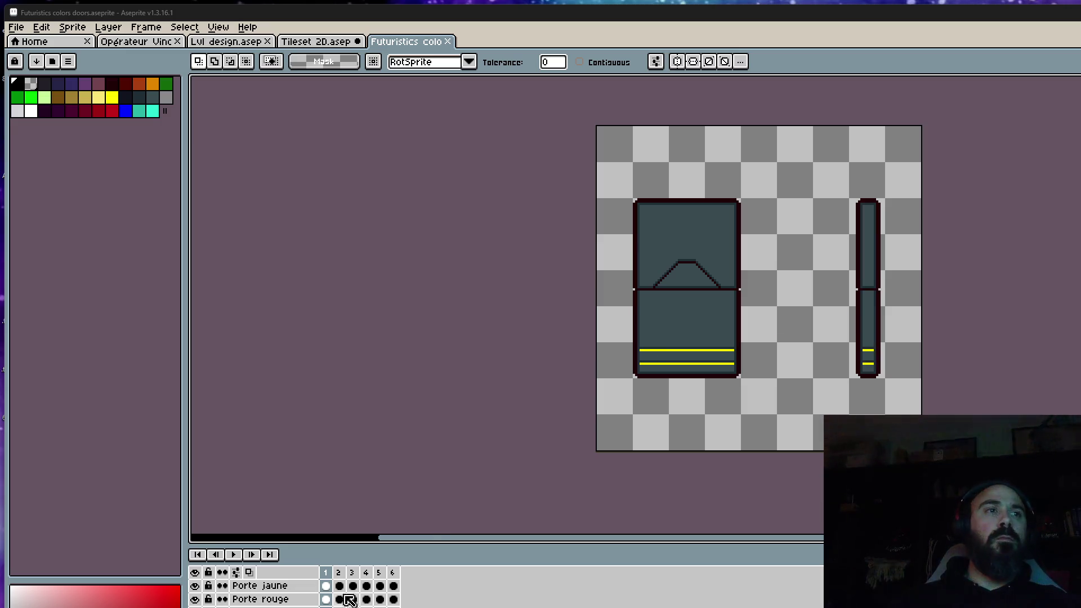
Copy the narrow door from frame 1 of Futuristics colors doors and return to Tileset 2D
click(327, 575)
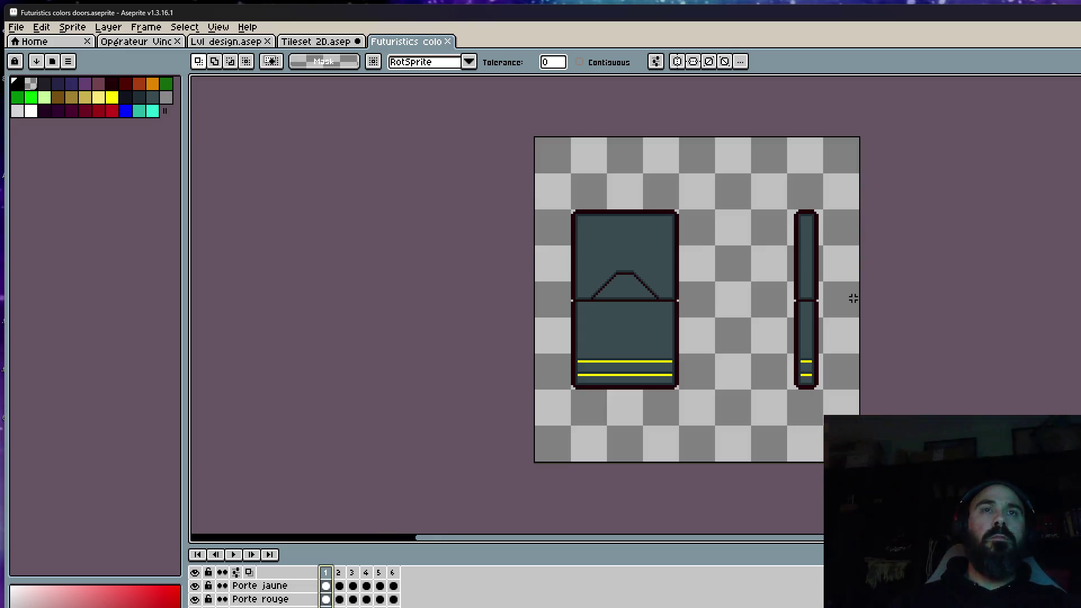
key(m)
drag(757, 179, 862, 454)
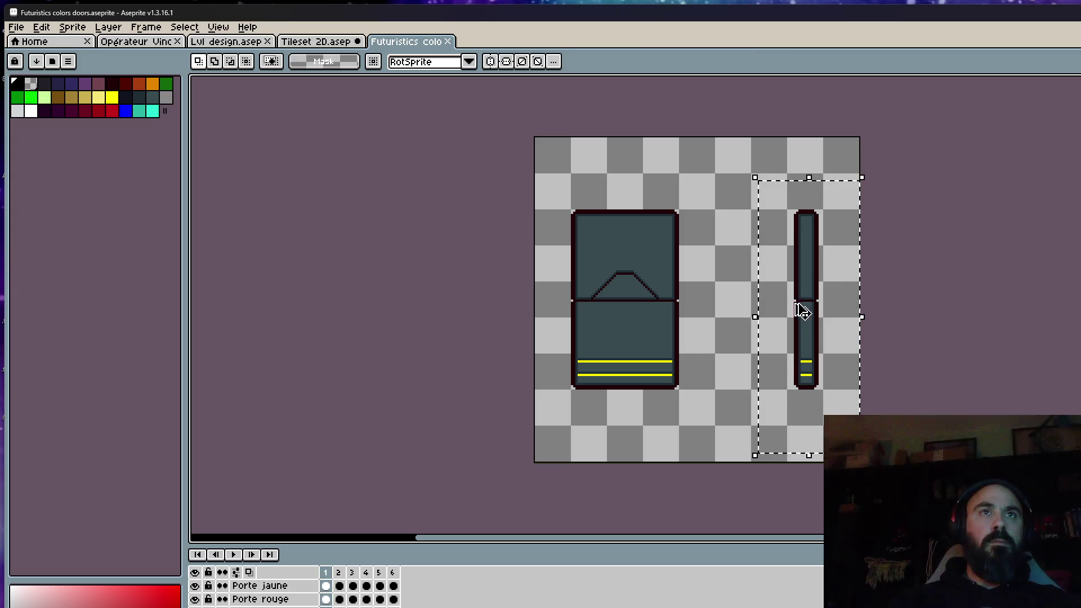
key(ctrl+d)
click(321, 42)
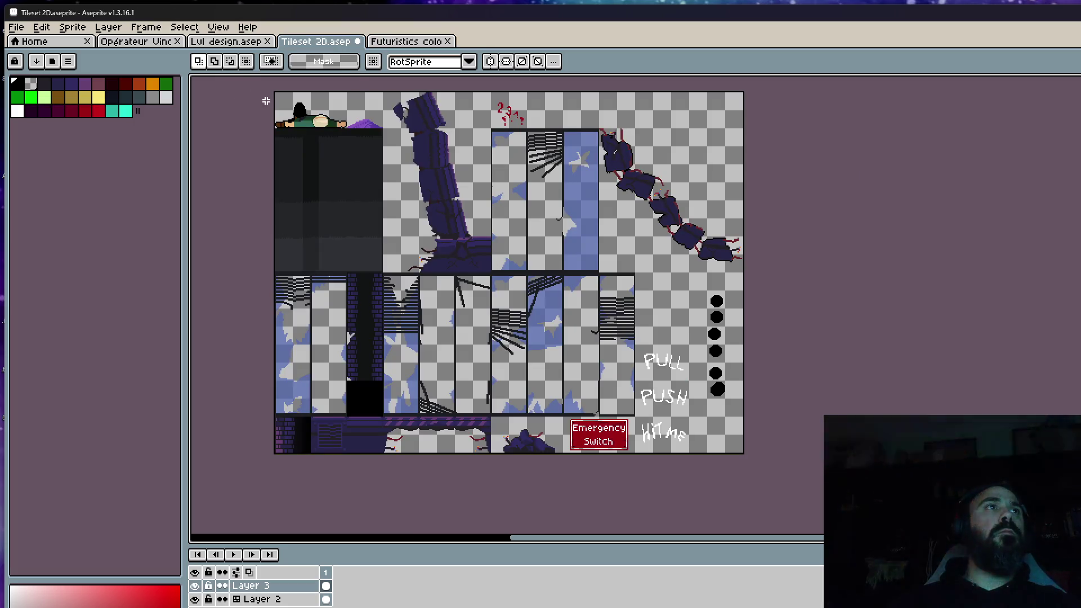
scroll(650, 283, up, 1)
scroll(645, 261, down, 1)
key(ctrl+alt+c)
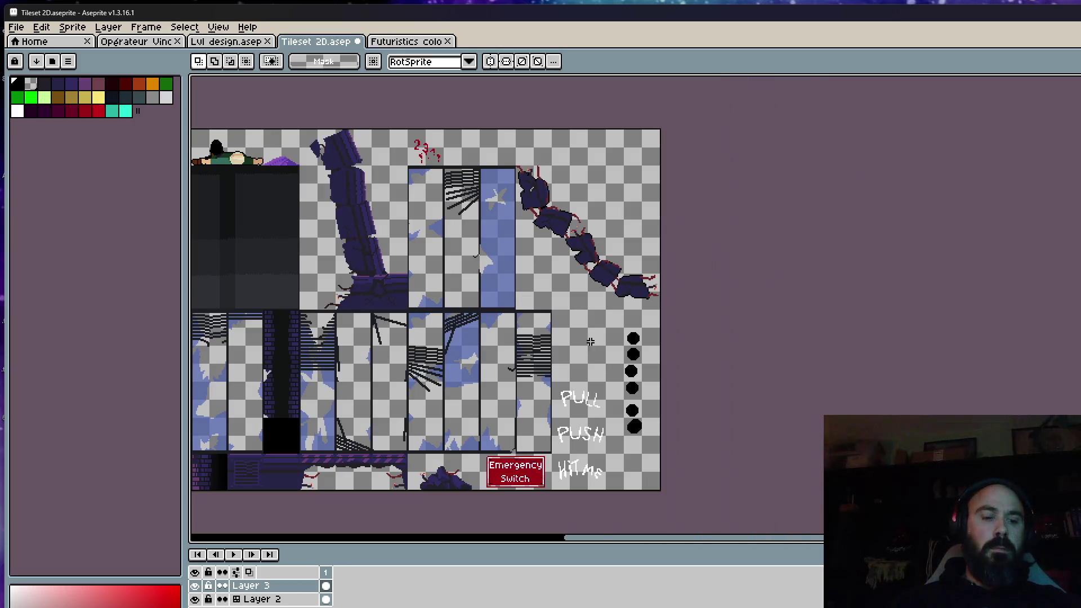
text(640)
Widen the canvas to 640 and paste the narrow door onto Layer 2 of Tileset 2D
click(232, 406)
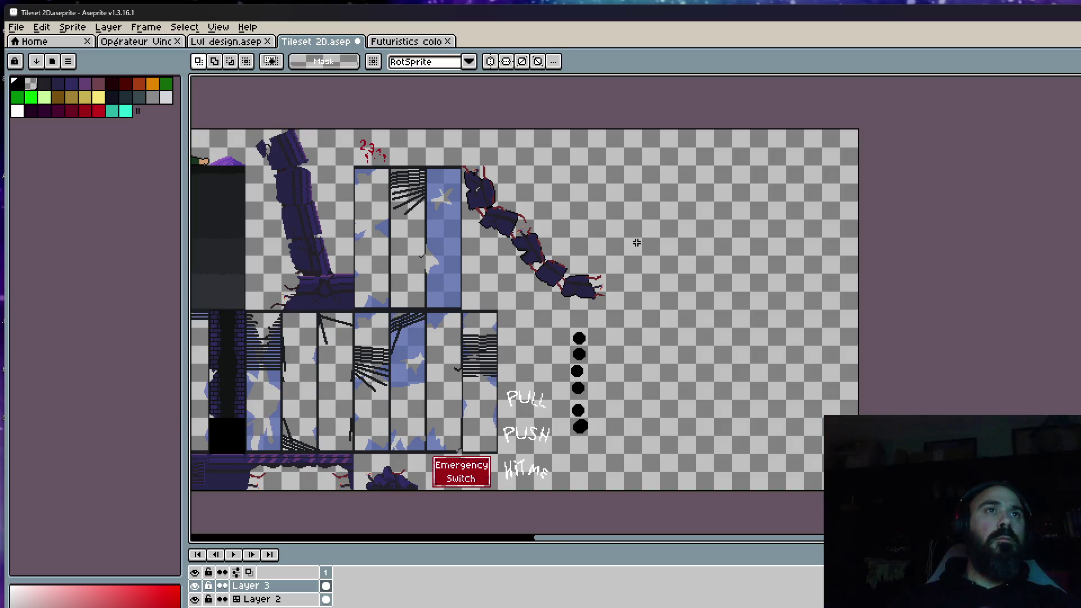
key(ctrl+v)
drag(288, 241, 683, 298)
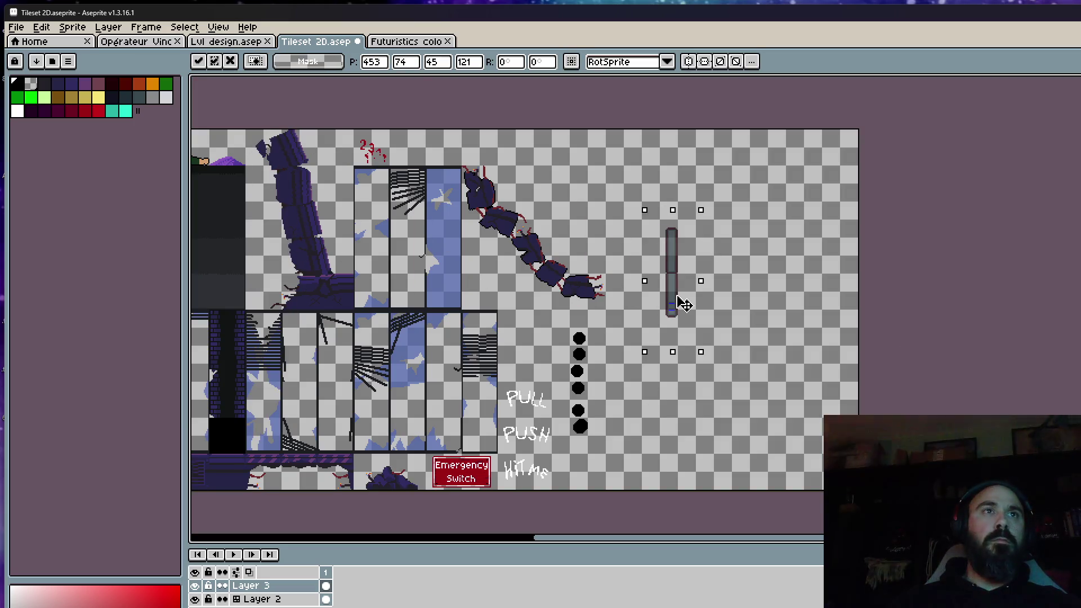
key(Escape)
click(325, 599)
key(ctrl+v)
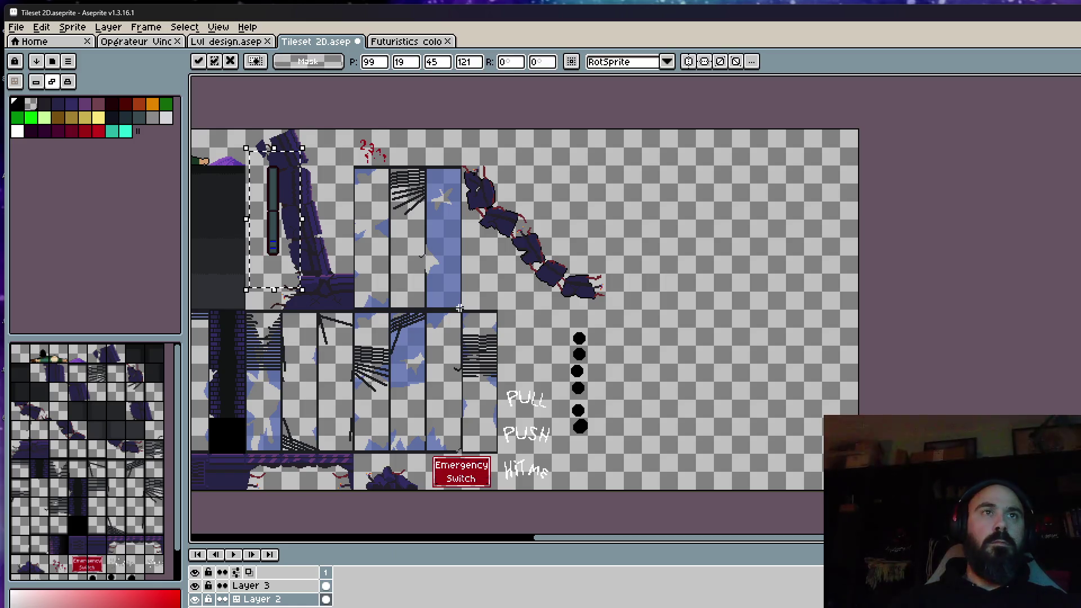
drag(281, 258, 650, 451)
scroll(637, 448, up, 2)
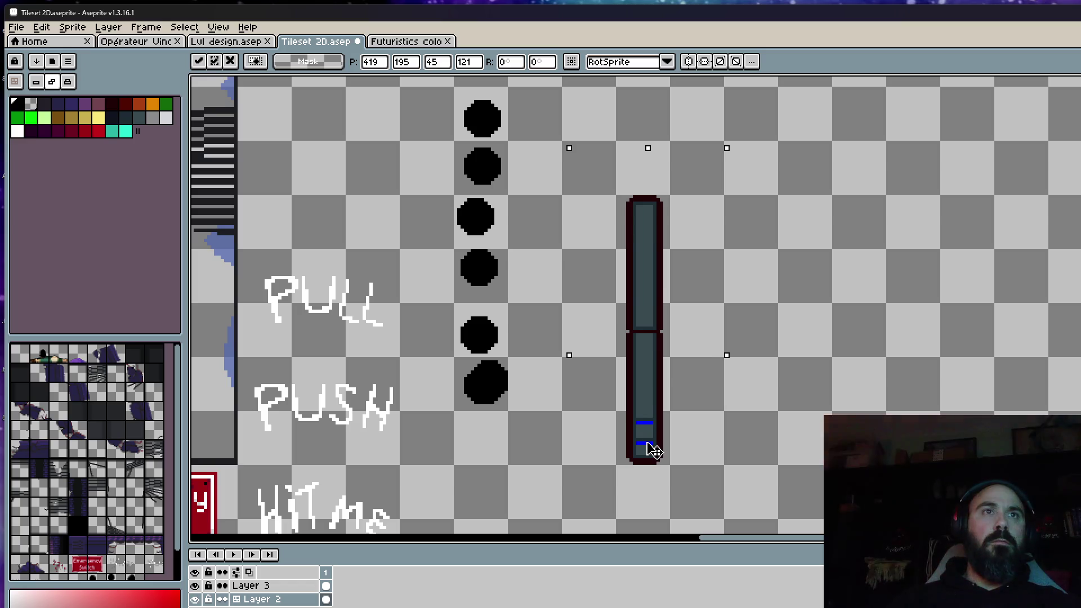
key(Return)
scroll(642, 369, down, 1)
Move the pasted door bar up and left so it sits beside the circles column
drag(632, 316, 651, 331)
drag(674, 406, 637, 369)
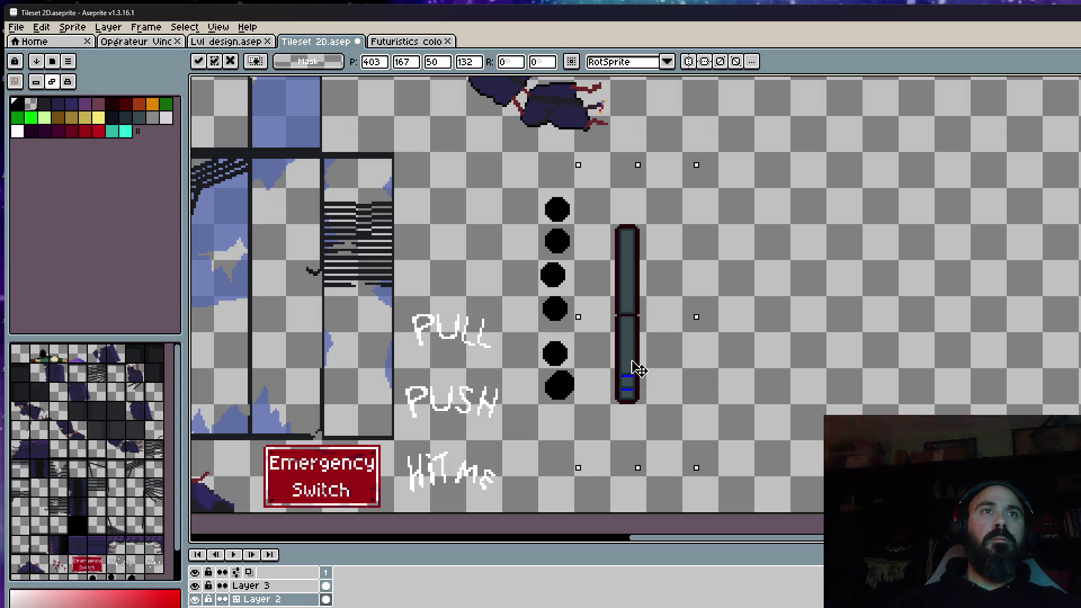
key(Return)
scroll(639, 369, down, 2)
scroll(639, 369, down, 2)
scroll(766, 329, up, 2)
scroll(765, 329, up, 3)
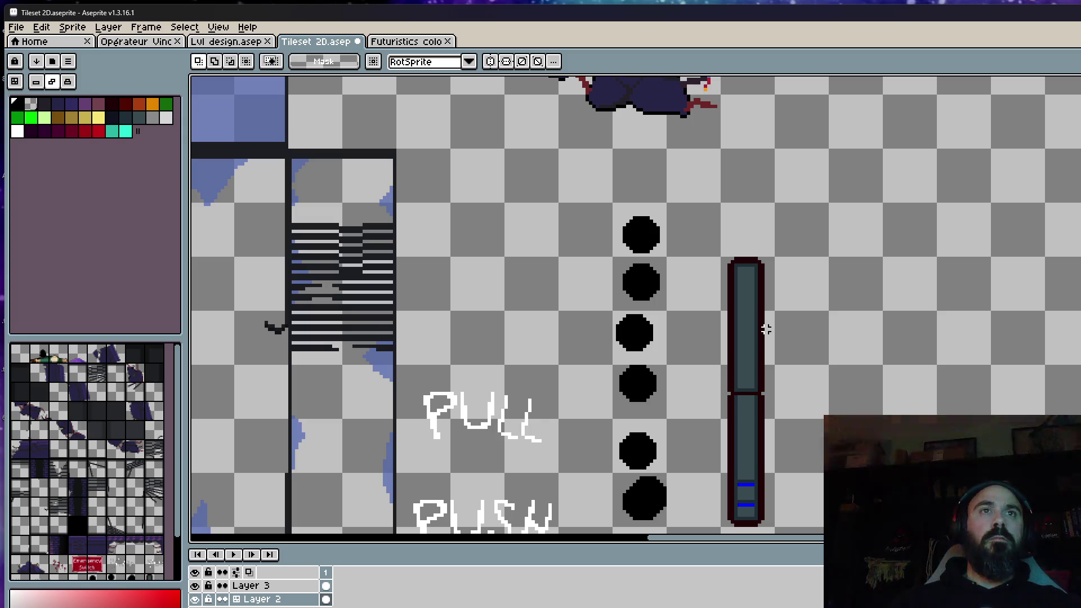
drag(745, 234, 809, 461)
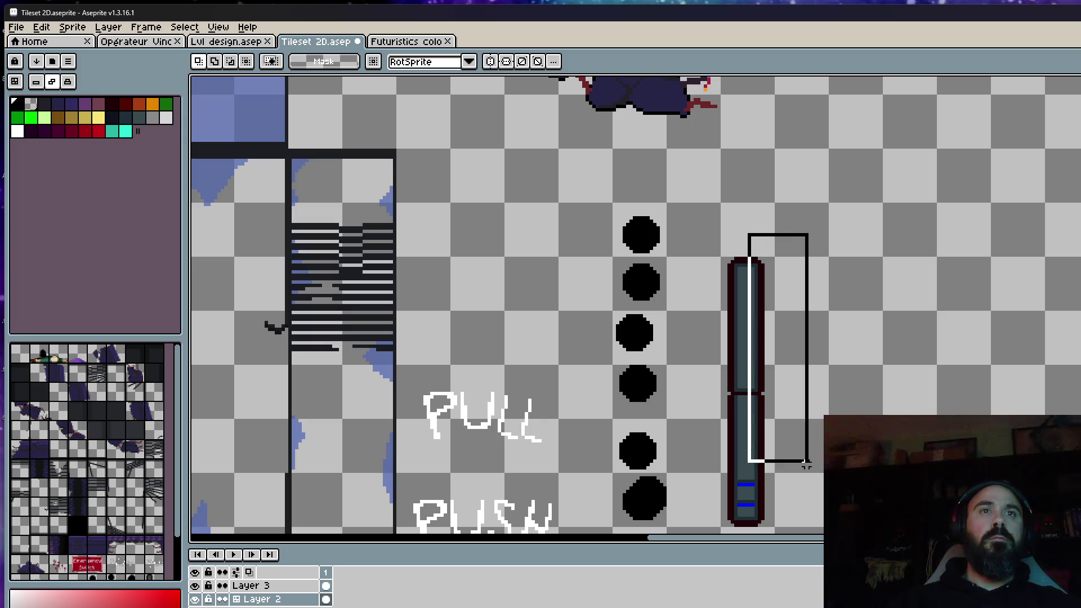
scroll(774, 338, up, 1)
scroll(752, 304, up, 1)
drag(647, 103, 738, 534)
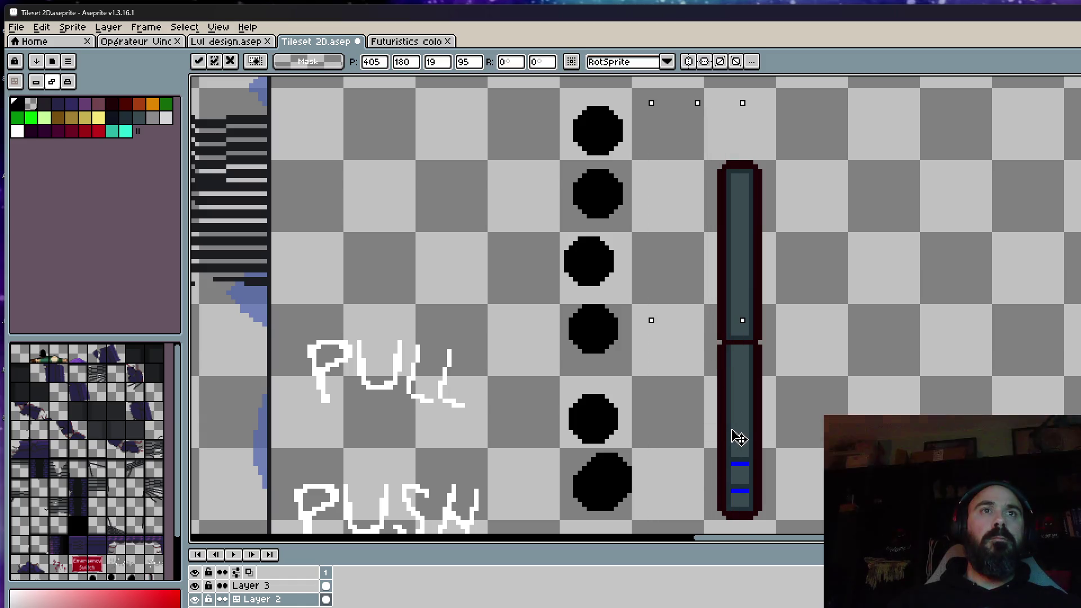
key(ctrl+d)
scroll(732, 429, down, 1)
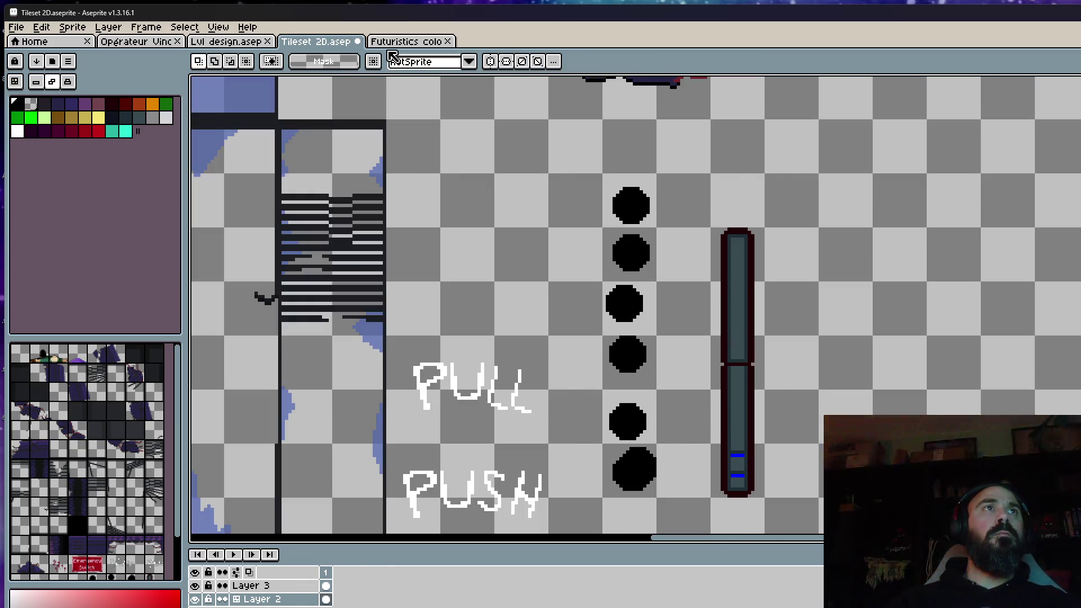
Return to Futuristics colors doors, check both door layers and select the narrow door
click(397, 41)
scroll(789, 224, up, 2)
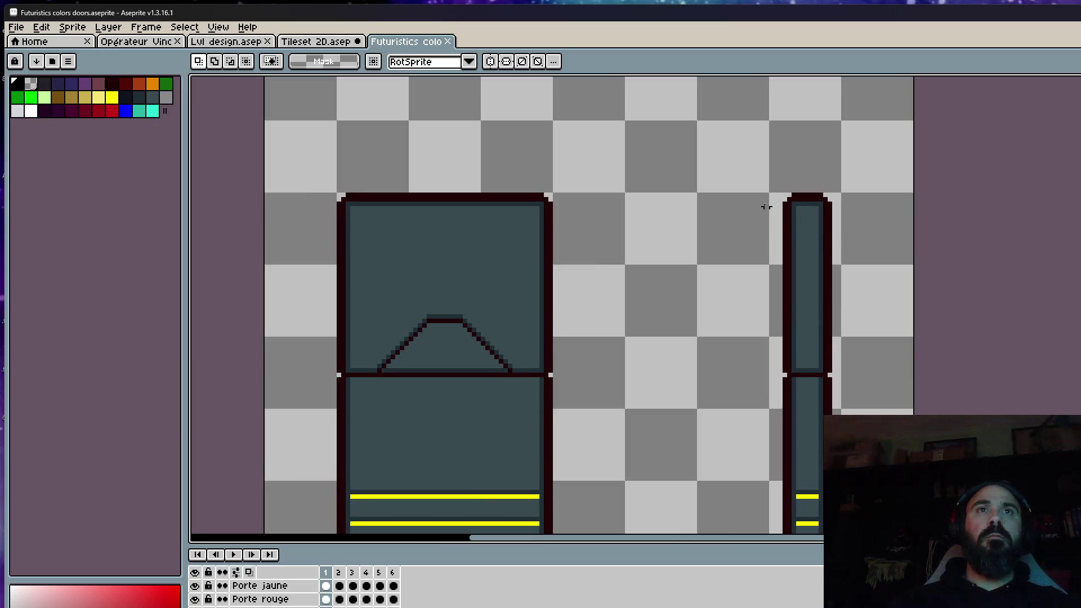
drag(807, 153, 909, 541)
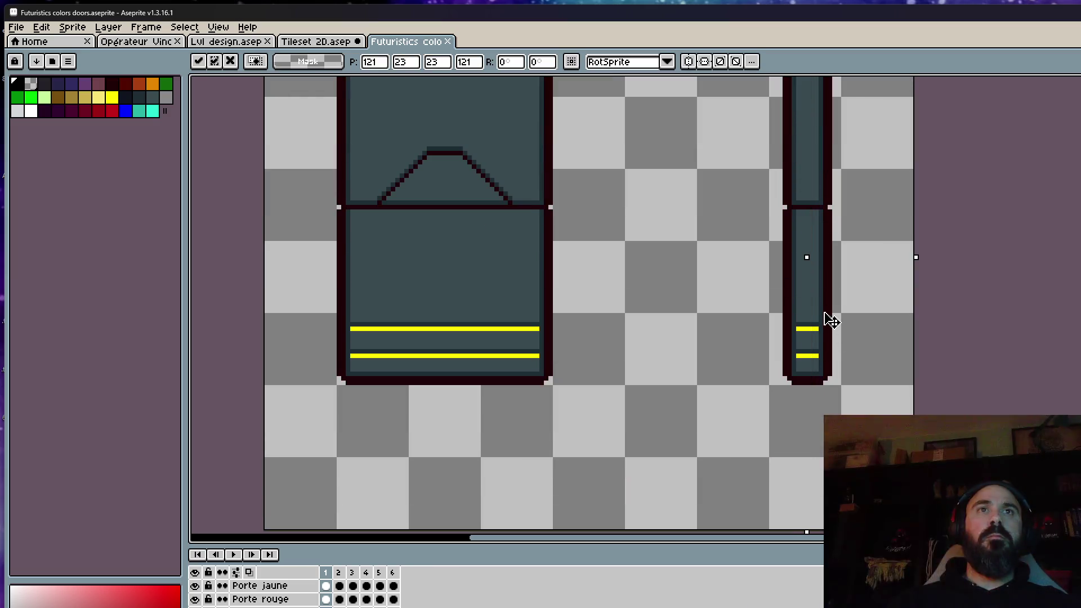
key(ctrl+d)
scroll(829, 322, down, 1)
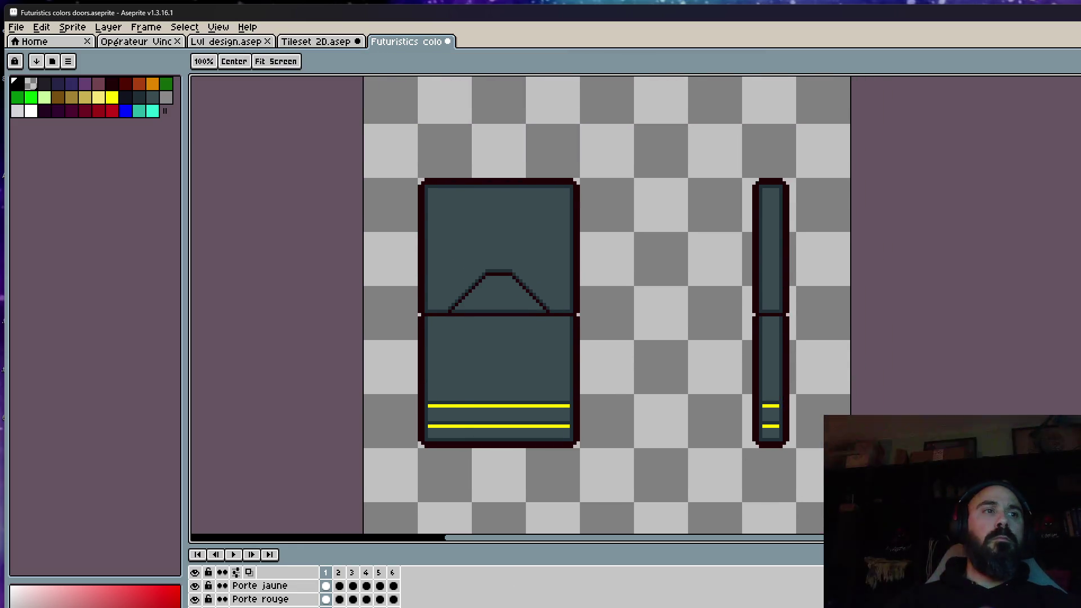
click(195, 586)
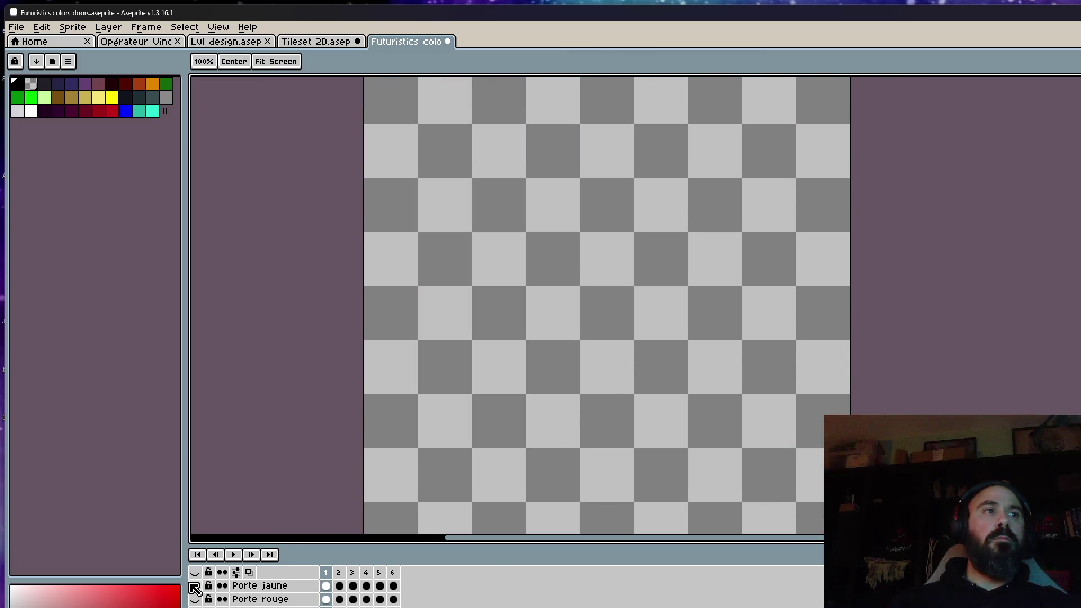
drag(195, 598, 195, 585)
key(m)
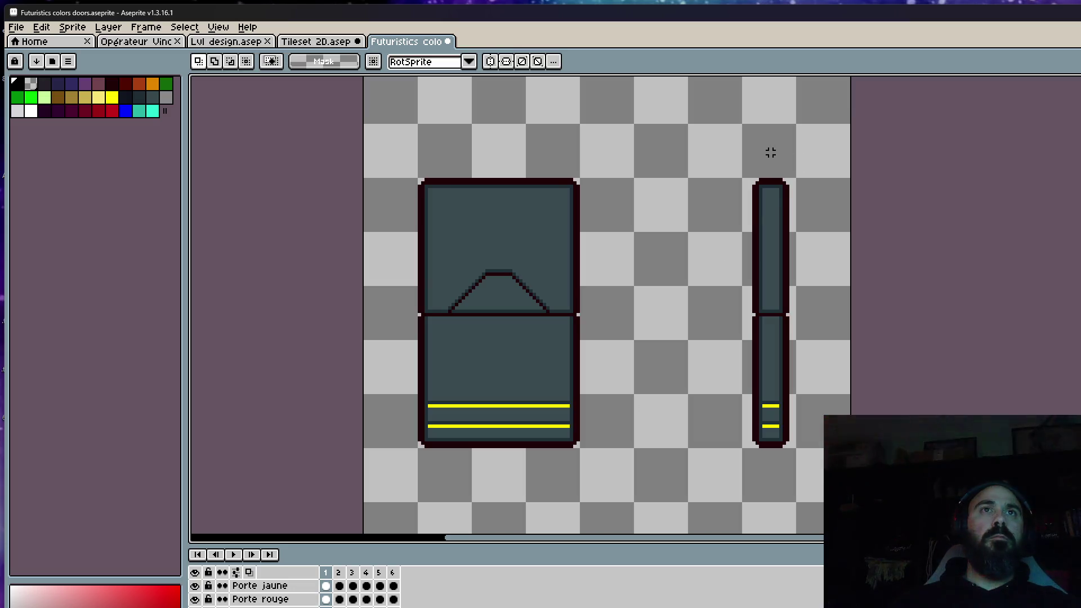
drag(770, 152, 853, 531)
key(Return)
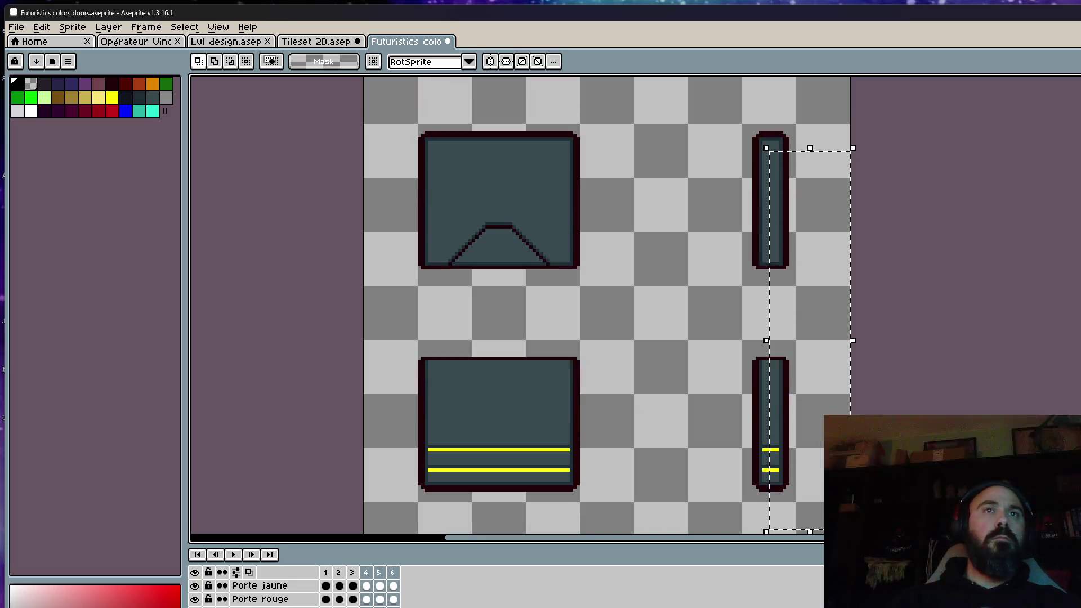
scroll(898, 235, up, 1)
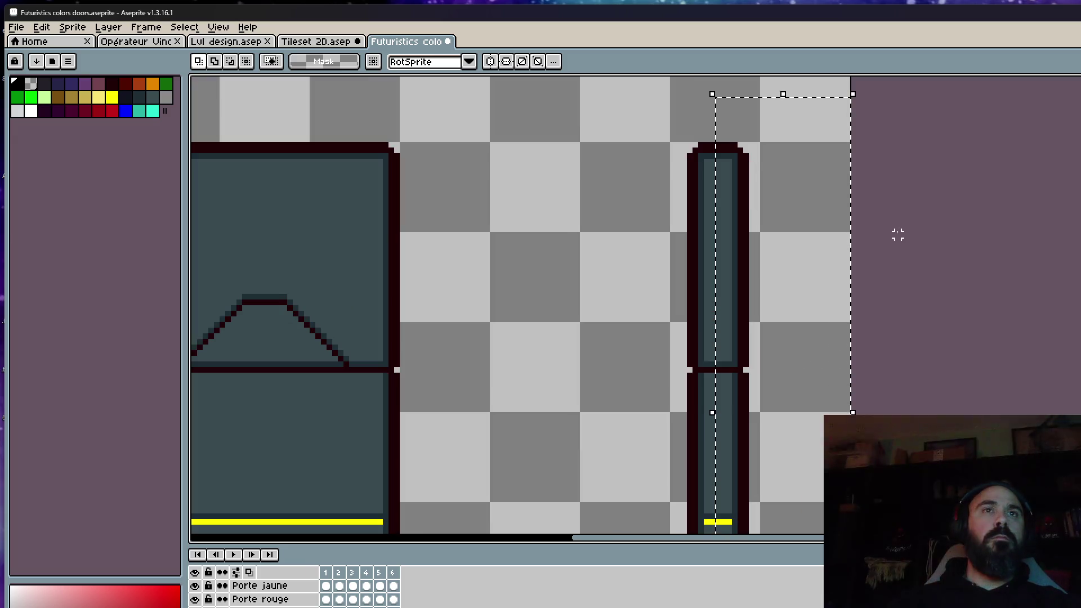
Transform the narrow door across all six frames on both layers, then drop the selection
click(740, 331)
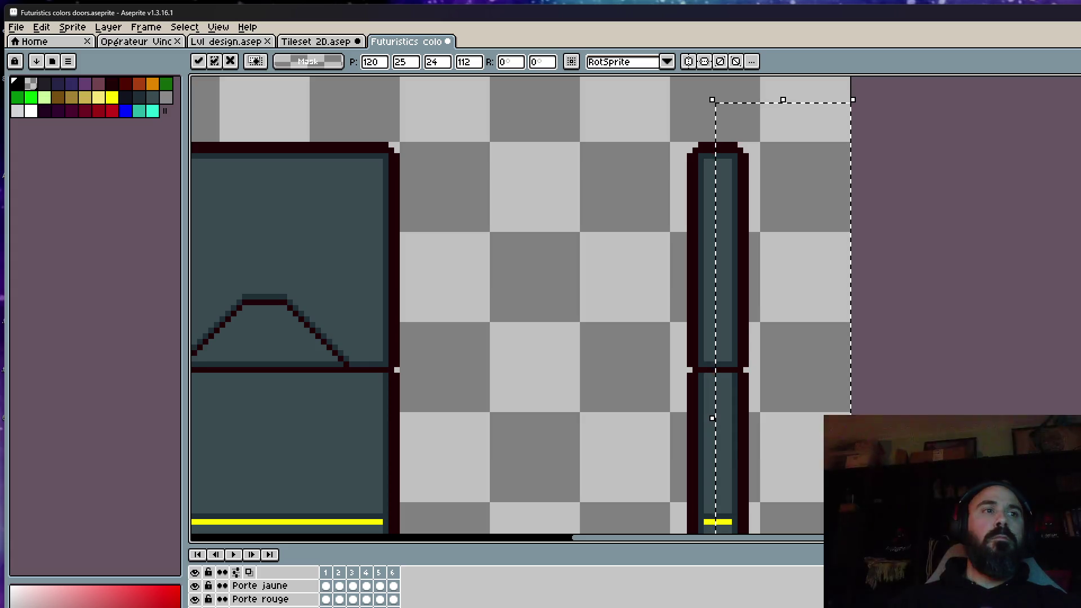
drag(326, 586, 395, 599)
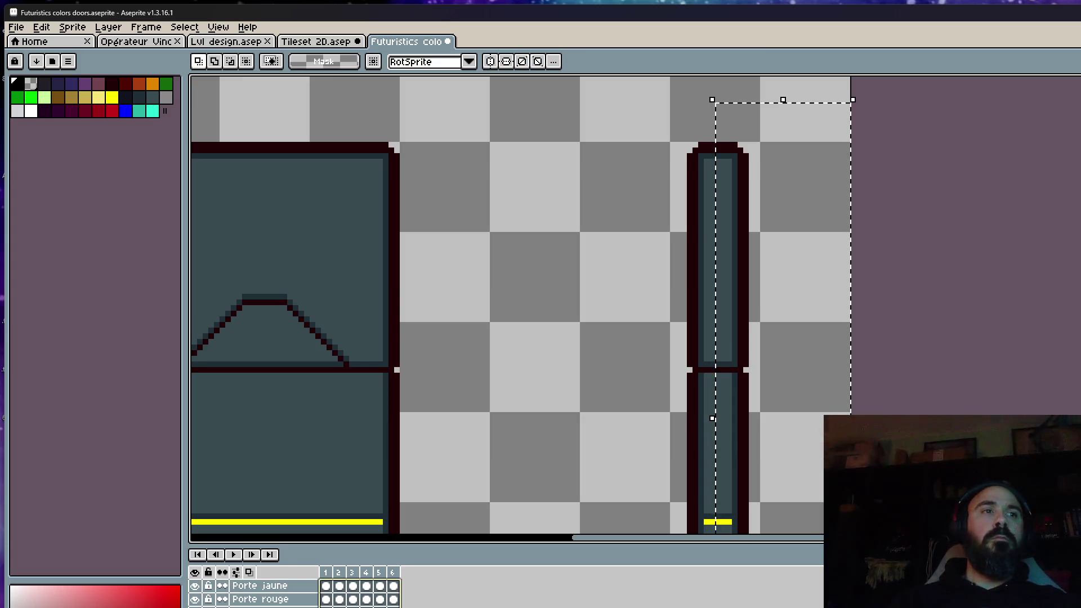
click(743, 350)
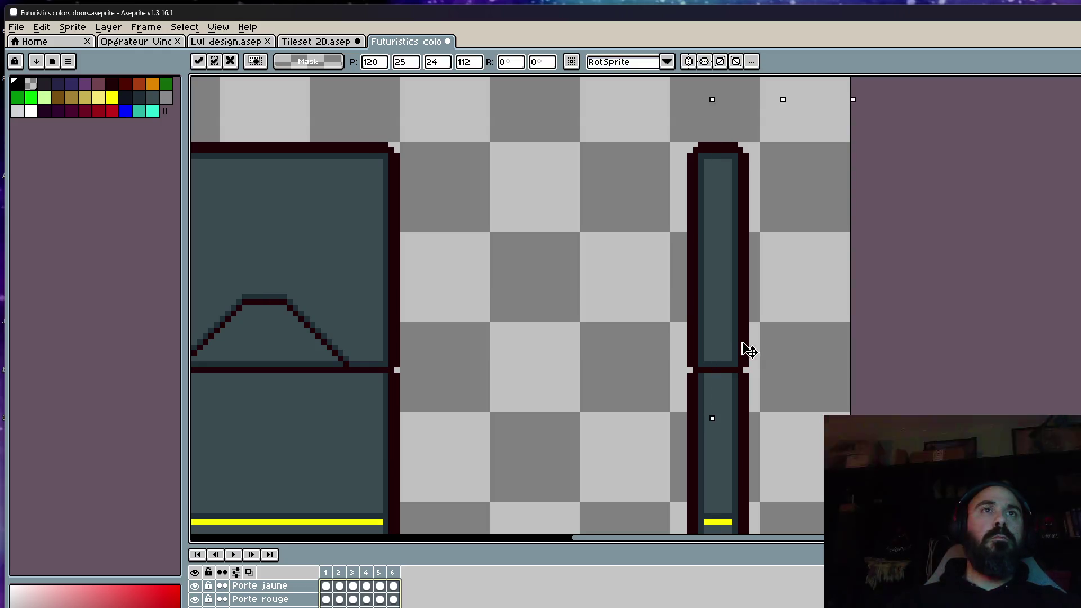
scroll(748, 351, down, 1)
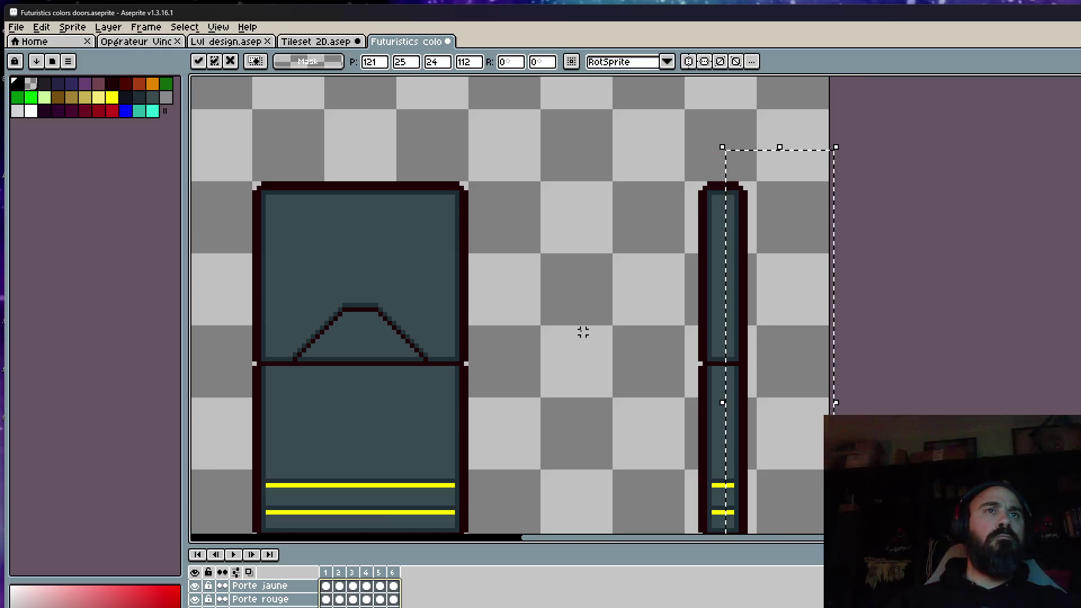
key(ctrl+d)
scroll(587, 326, down, 2)
key(ctrl+z)
key(ctrl+z)
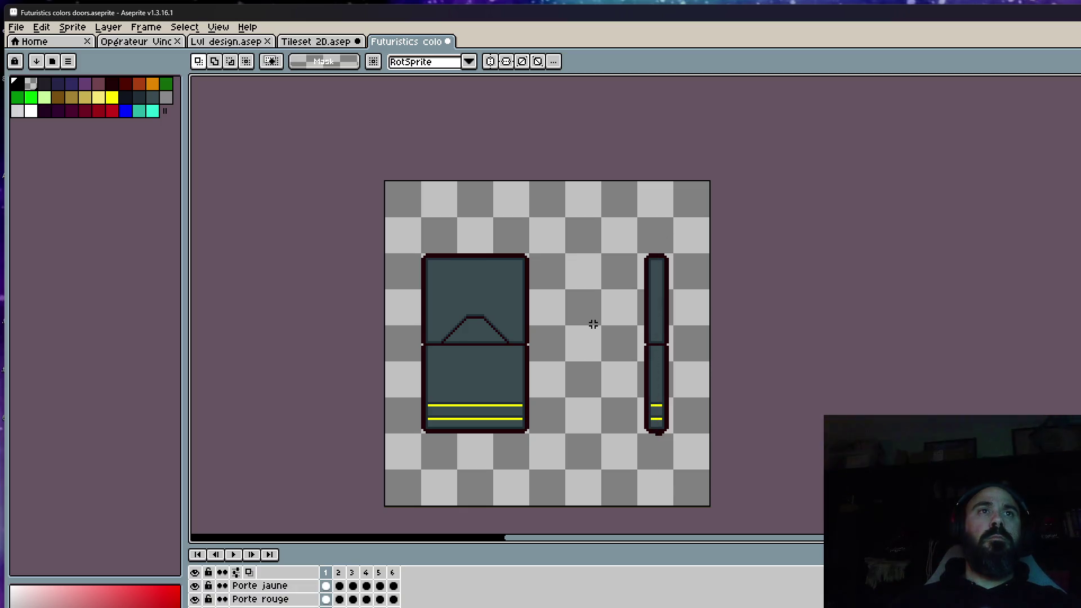
Select the narrow door strip across all frames, undo the trial shifts and preview the door animation
drag(677, 209, 709, 507)
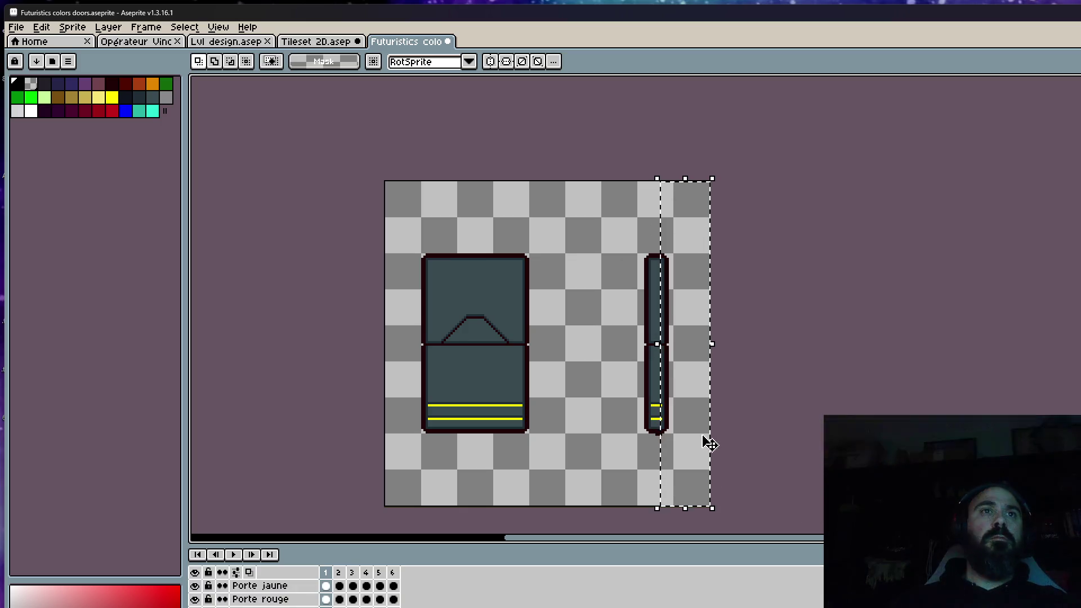
click(394, 586)
drag(397, 589, 326, 592)
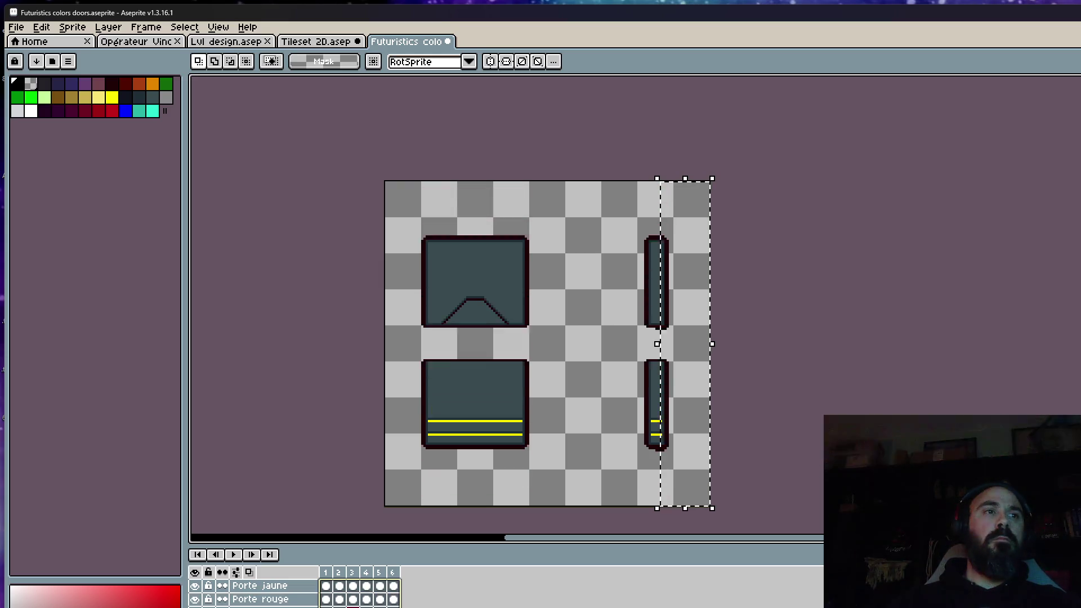
scroll(662, 365, up, 1)
scroll(662, 364, up, 1)
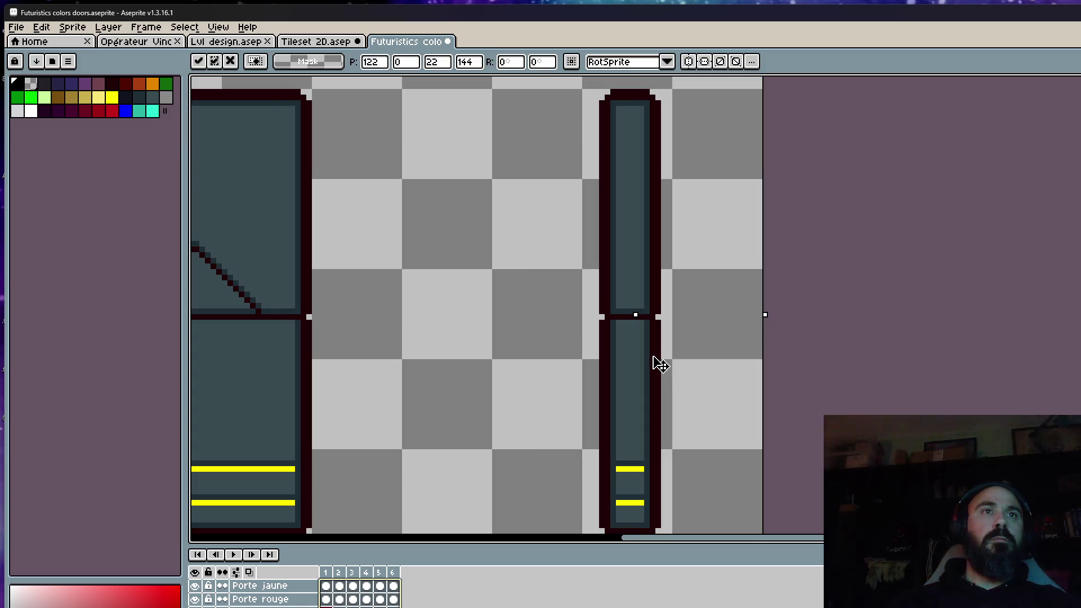
click(473, 322)
scroll(473, 324, down, 2)
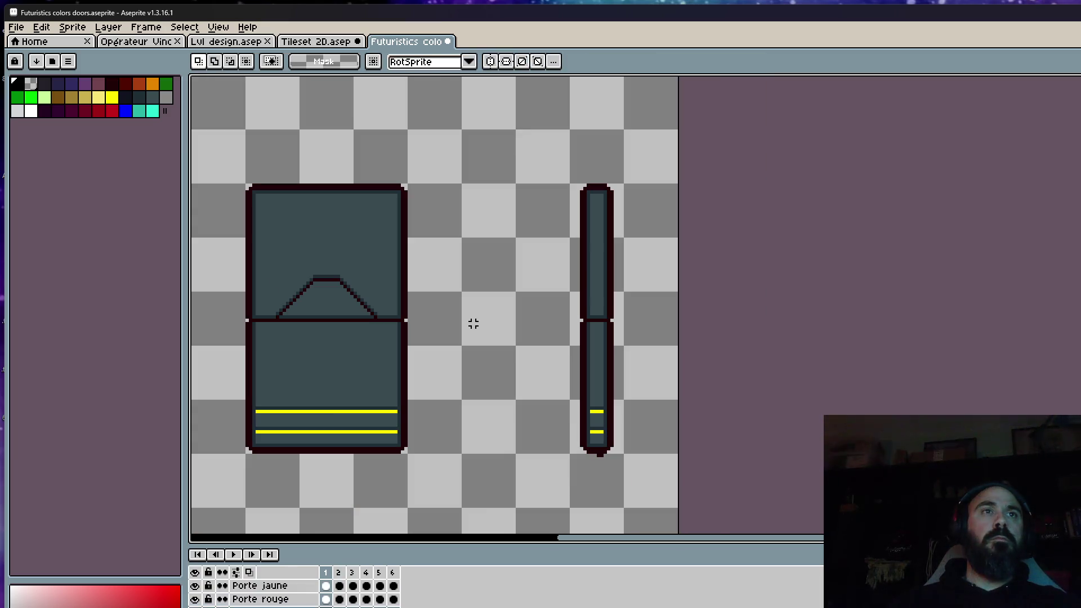
drag(391, 572, 334, 578)
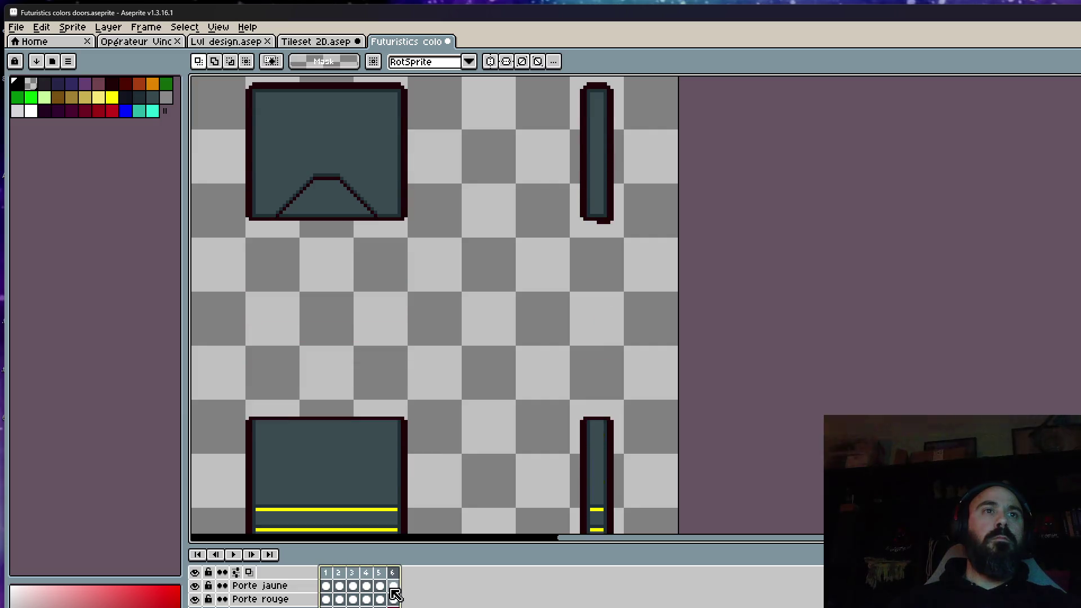
key(ctrl+z)
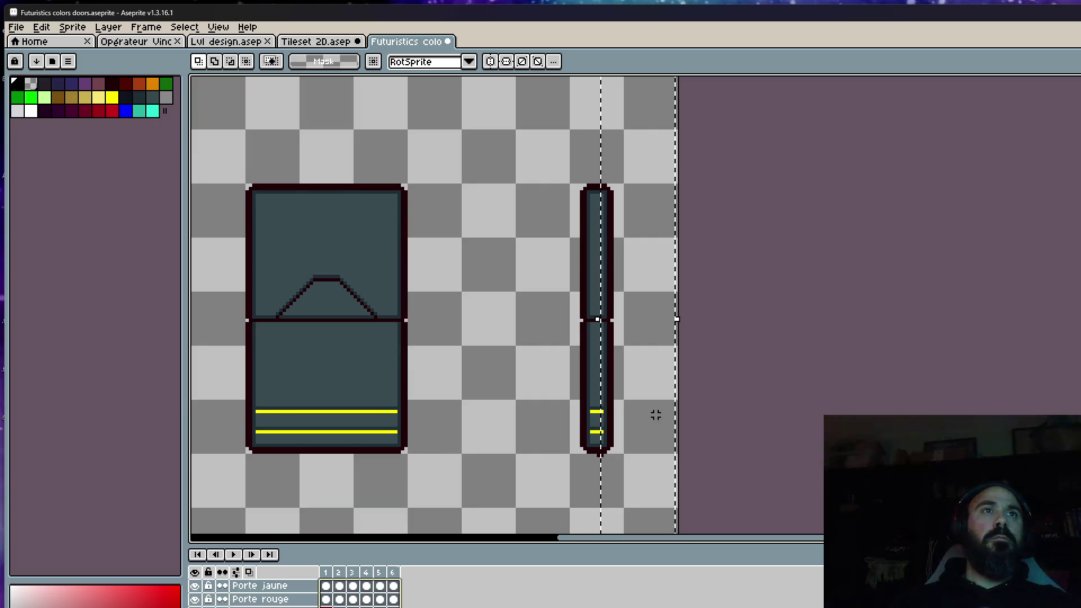
key(ctrl+z)
key(ctrl+z)
key(ctrl+z)
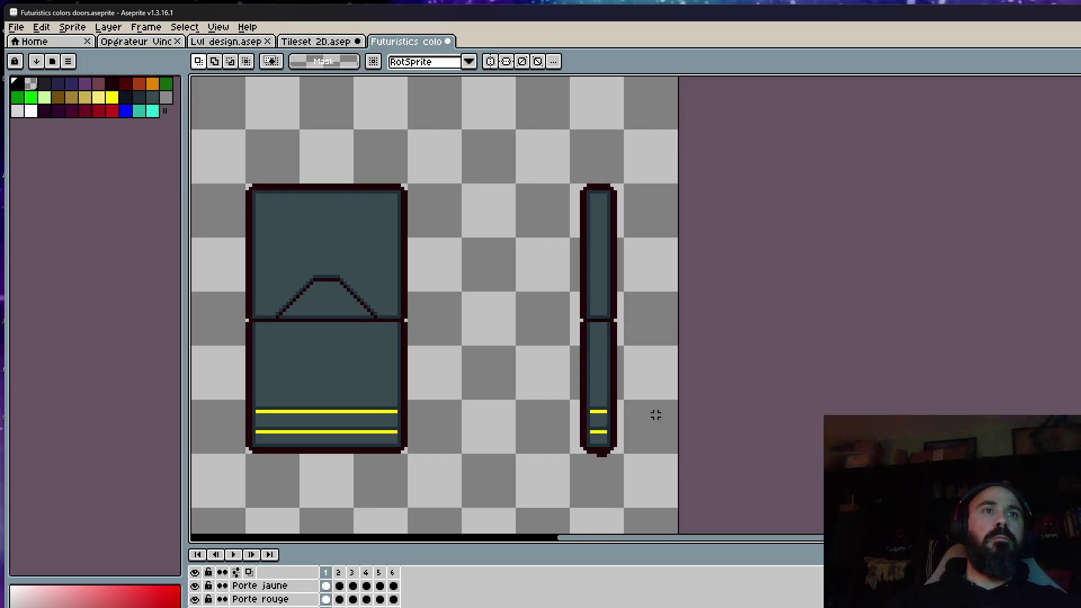
key(ctrl+z)
key(ctrl+z)
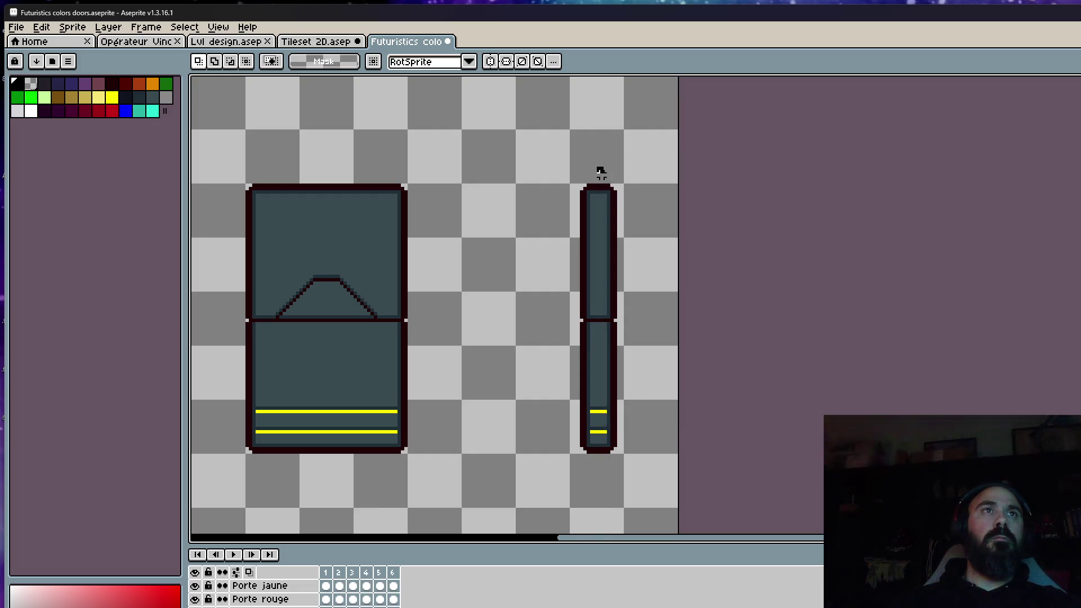
drag(600, 172, 705, 524)
drag(400, 586, 329, 584)
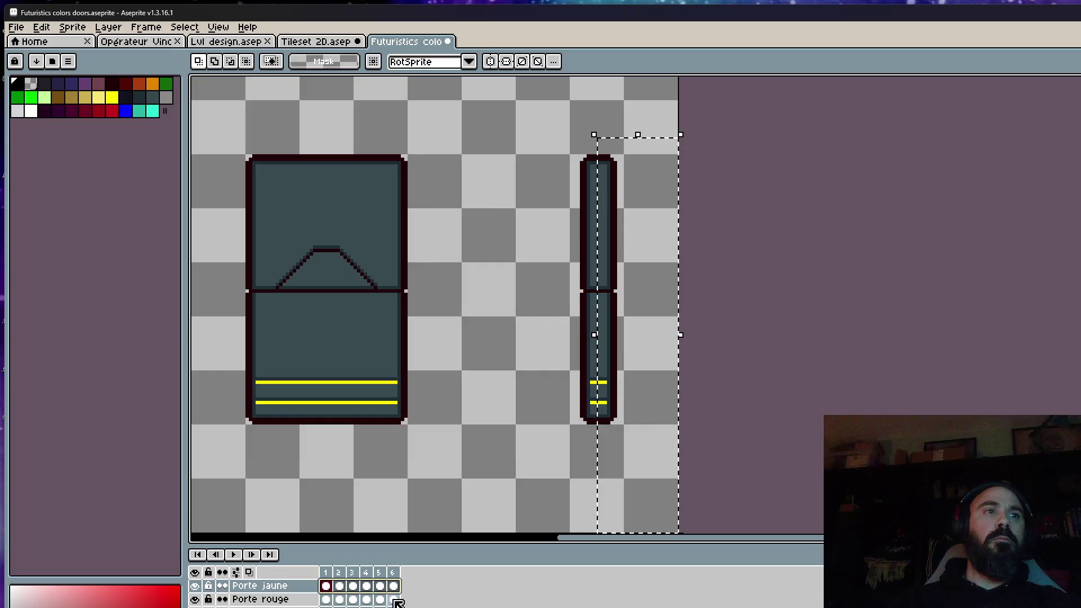
key(Return)
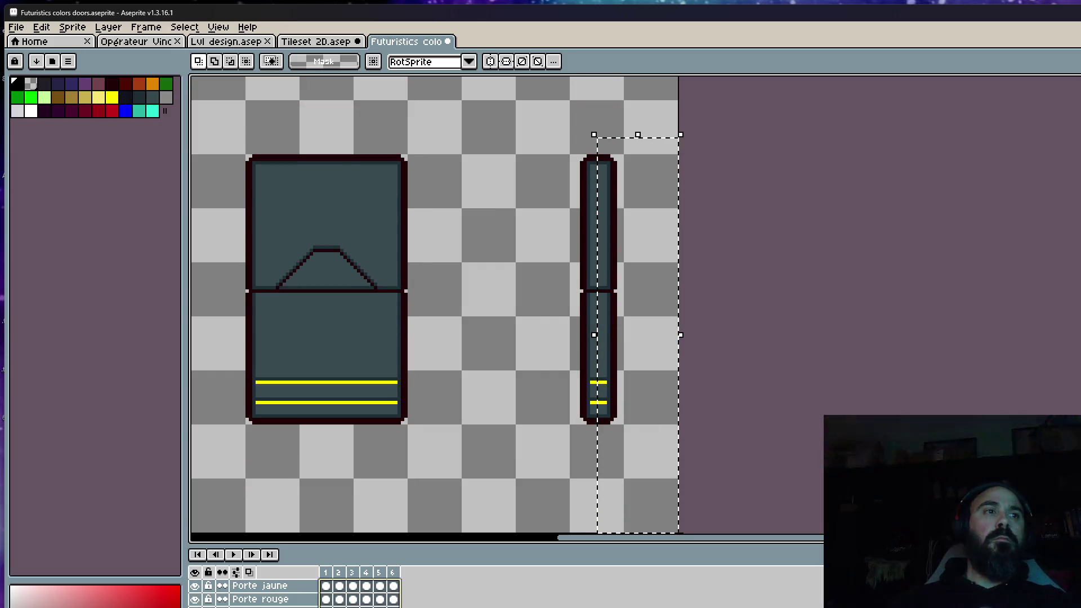
scroll(618, 397, up, 1)
Nudge the narrow door a few pixels left, then return to the Tileset 2D sprite
click(628, 340)
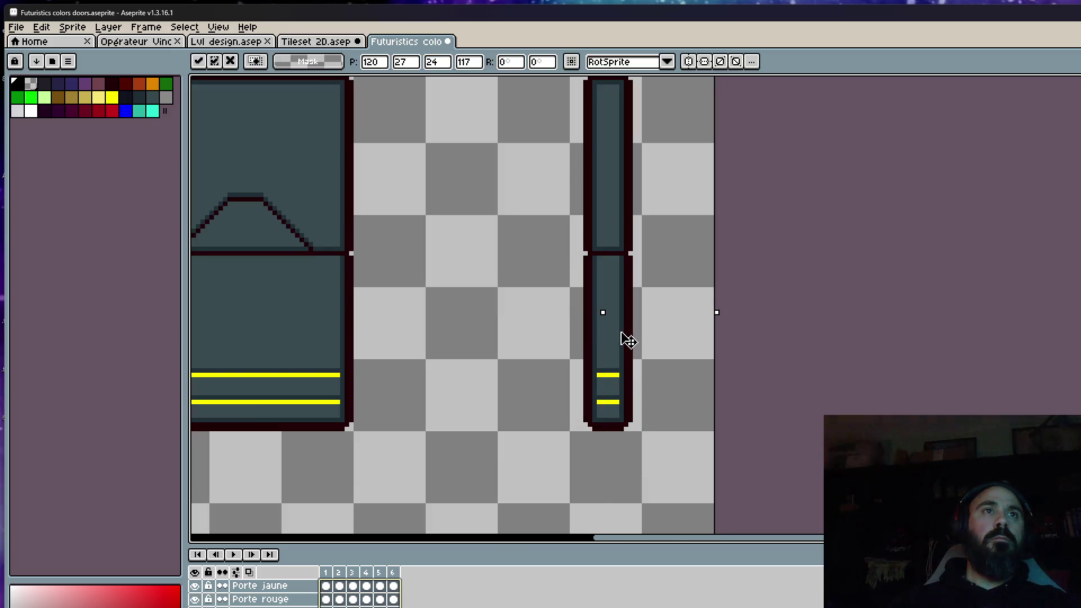
drag(625, 342, 620, 343)
click(504, 341)
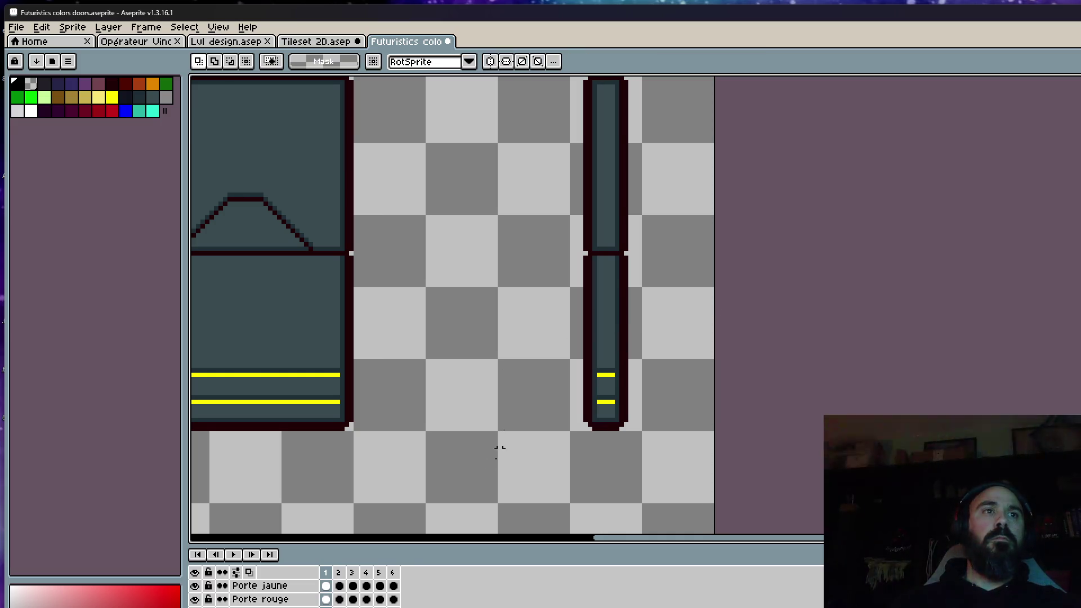
drag(325, 572, 338, 572)
scroll(502, 403, down, 3)
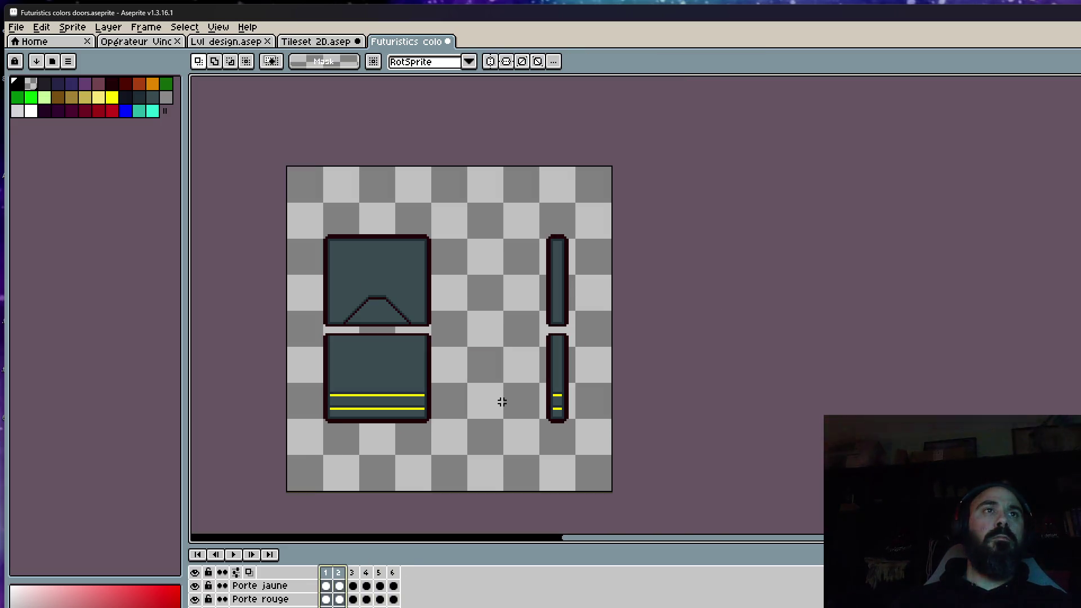
scroll(562, 410, up, 1)
scroll(633, 381, up, 1)
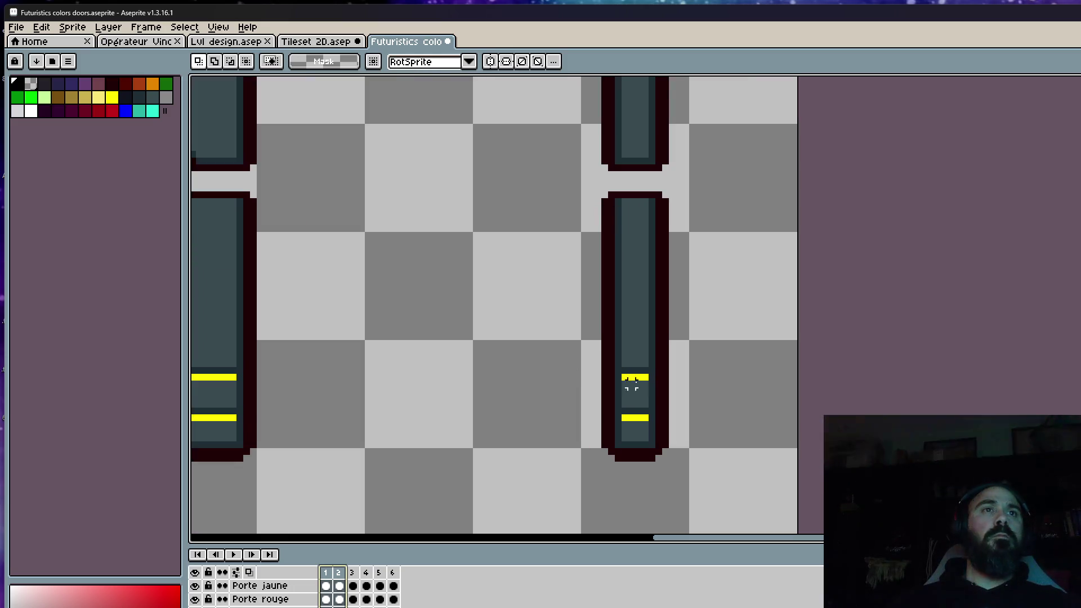
scroll(633, 369, up, 2)
scroll(628, 366, down, 2)
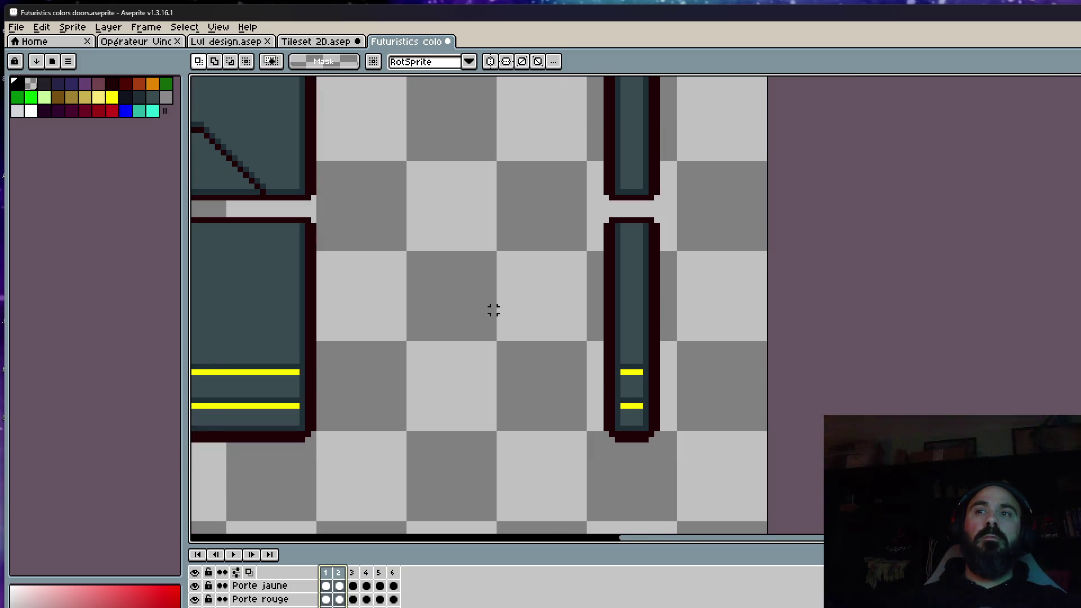
click(311, 46)
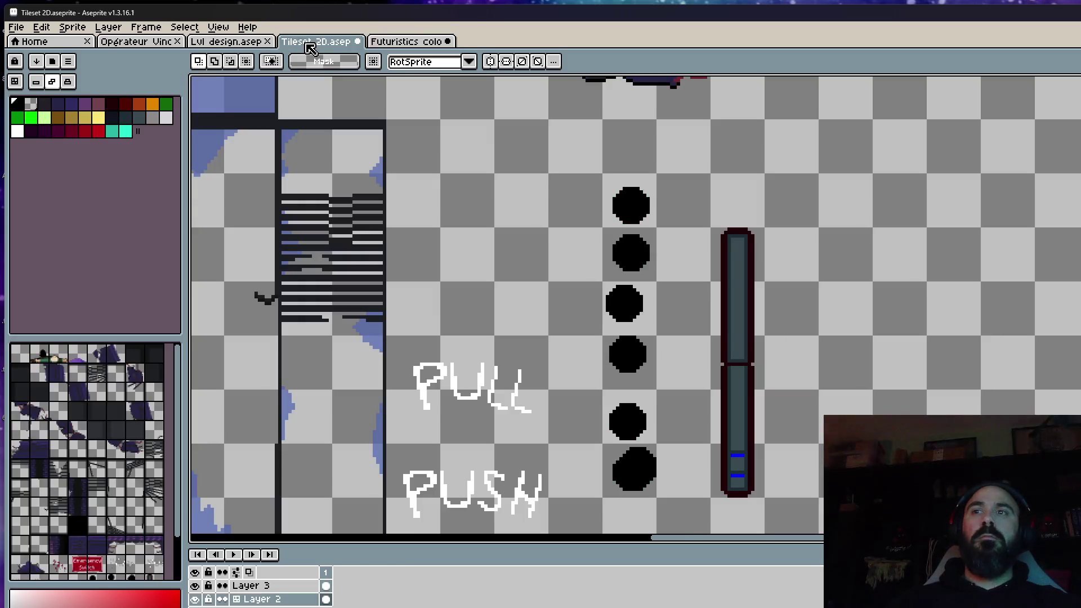
scroll(434, 239, down, 4)
scroll(665, 321, up, 2)
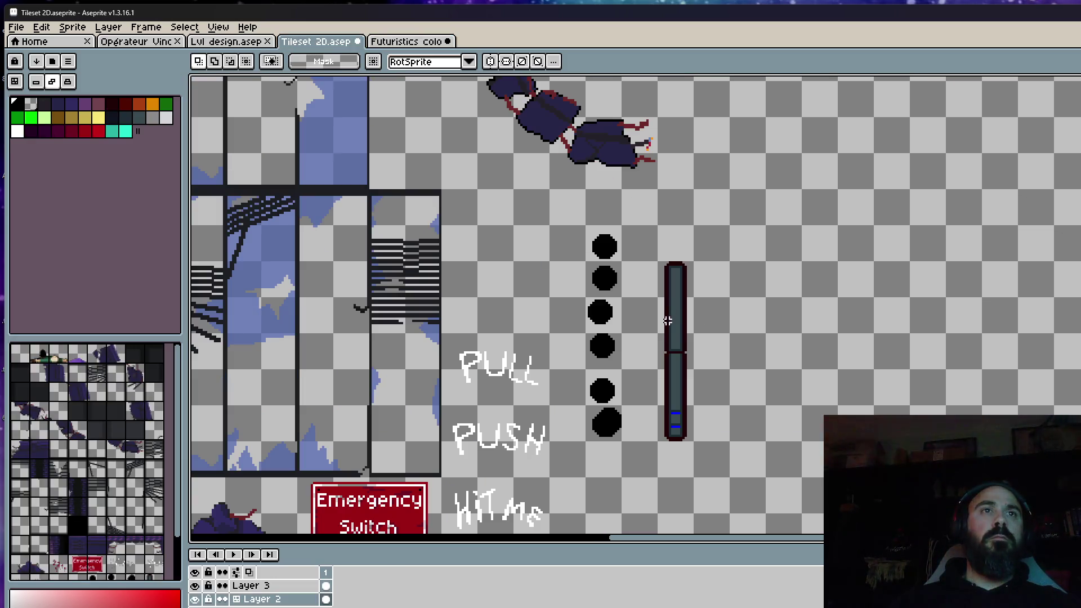
scroll(645, 309, down, 2)
scroll(280, 416, up, 1)
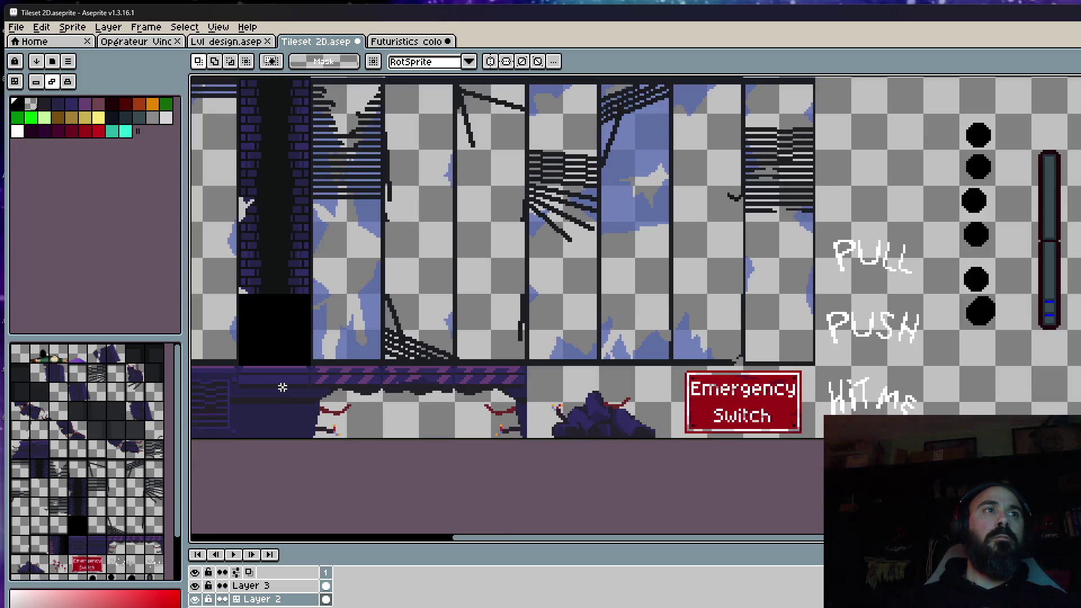
scroll(283, 387, up, 1)
scroll(469, 367, up, 1)
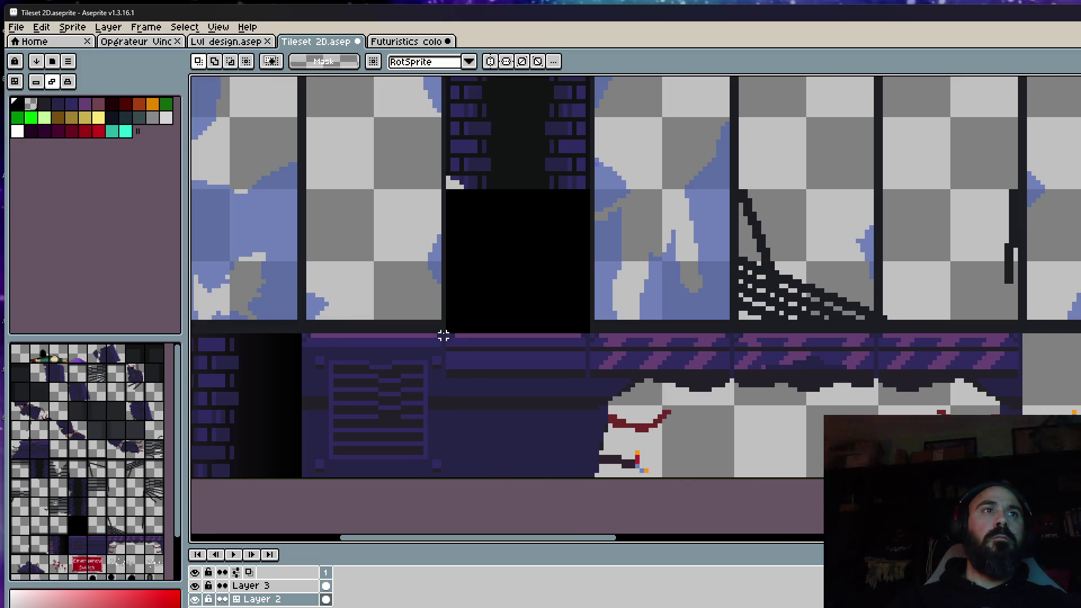
scroll(443, 335, up, 1)
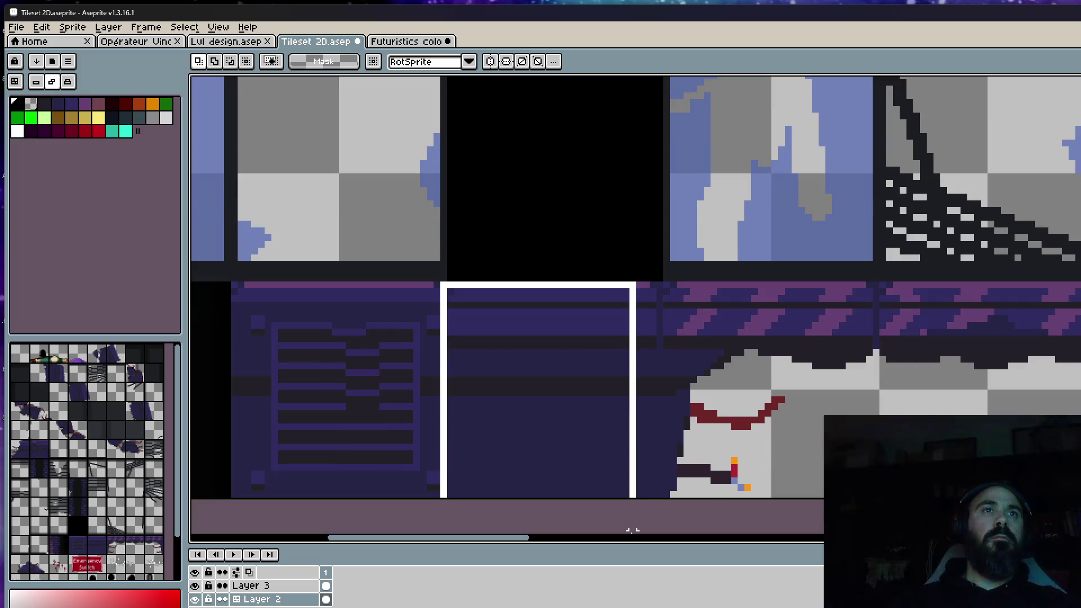
Move the striped dark purple tile above the narrow door and shift the door directly under it
drag(443, 336, 659, 507)
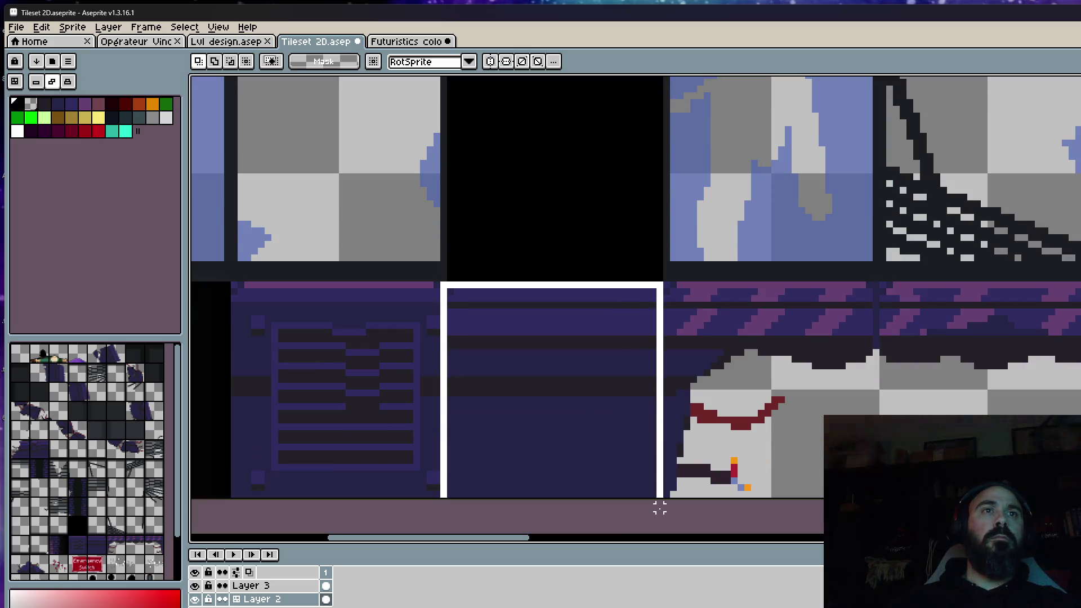
scroll(603, 429, down, 1)
scroll(601, 426, down, 2)
mouse_move(601, 427)
mouse_down()
mouse_move(739, 393)
mouse_move(985, 283)
mouse_move(982, 261)
mouse_move(977, 273)
mouse_up()
scroll(984, 283, up, 3)
scroll(977, 280, down, 1)
scroll(896, 234, down, 1)
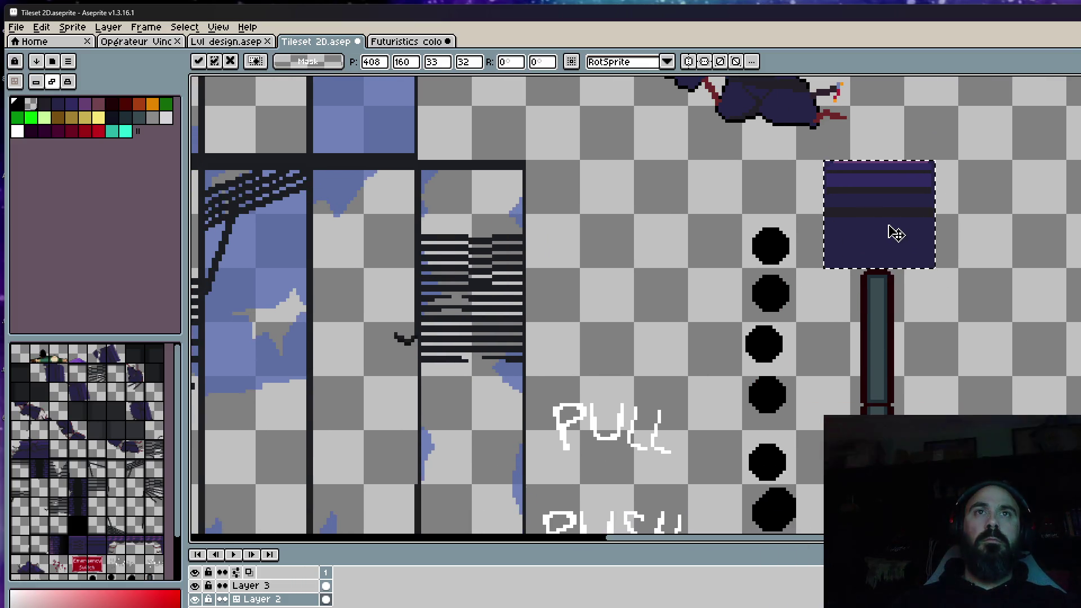
drag(896, 234, 924, 234)
key(Return)
key(ctrl+d)
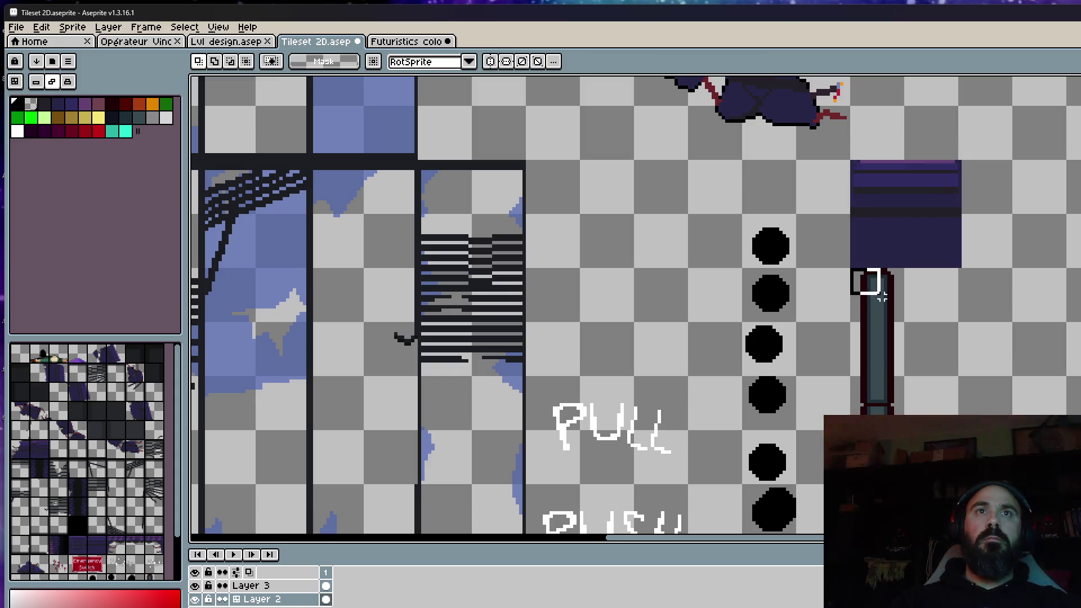
drag(855, 269, 1023, 397)
scroll(898, 398, down, 1)
drag(898, 398, 925, 401)
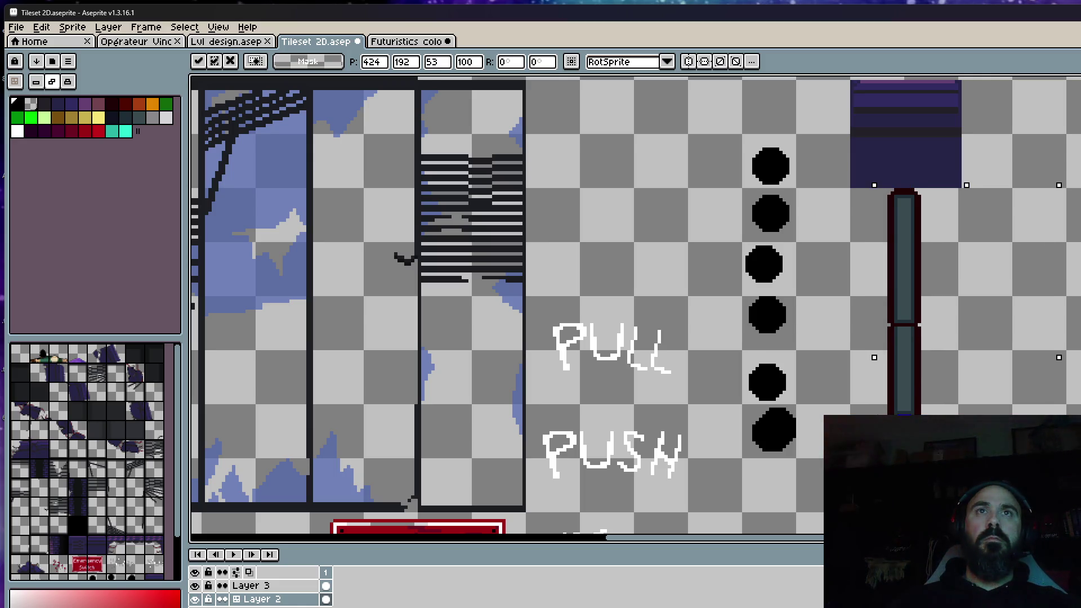
key(Return)
scroll(904, 241, down, 1)
scroll(905, 243, down, 2)
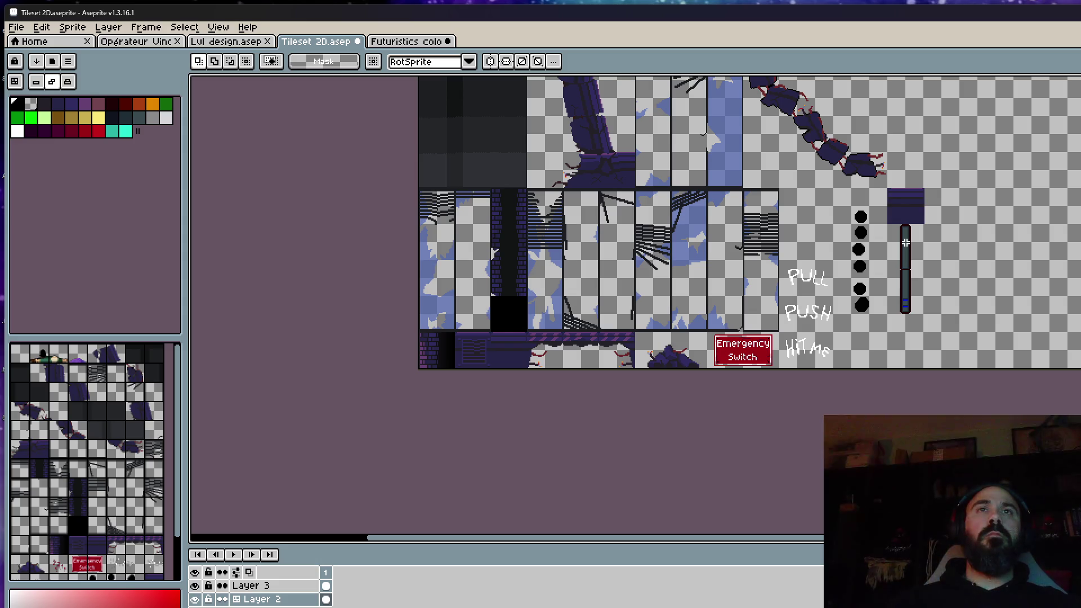
scroll(906, 244, up, 3)
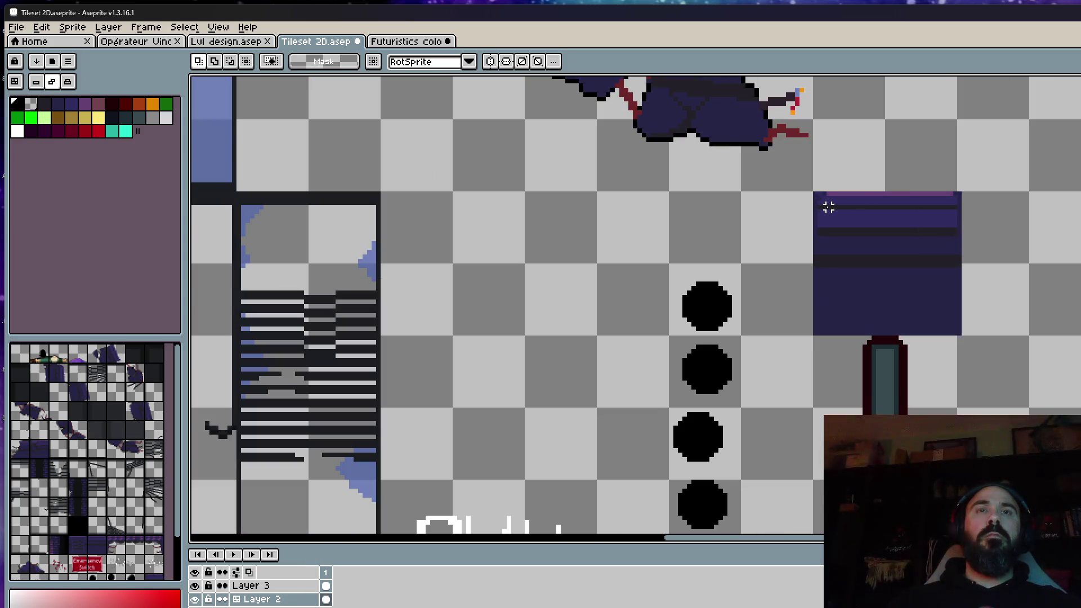
scroll(842, 323, down, 2)
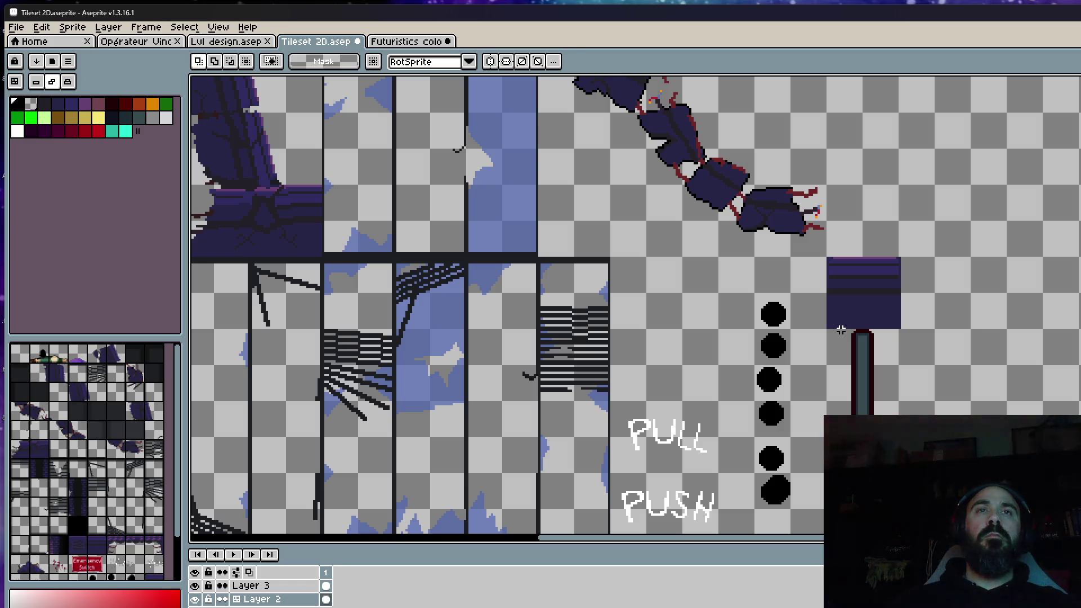
scroll(842, 329, up, 2)
scroll(835, 312, up, 1)
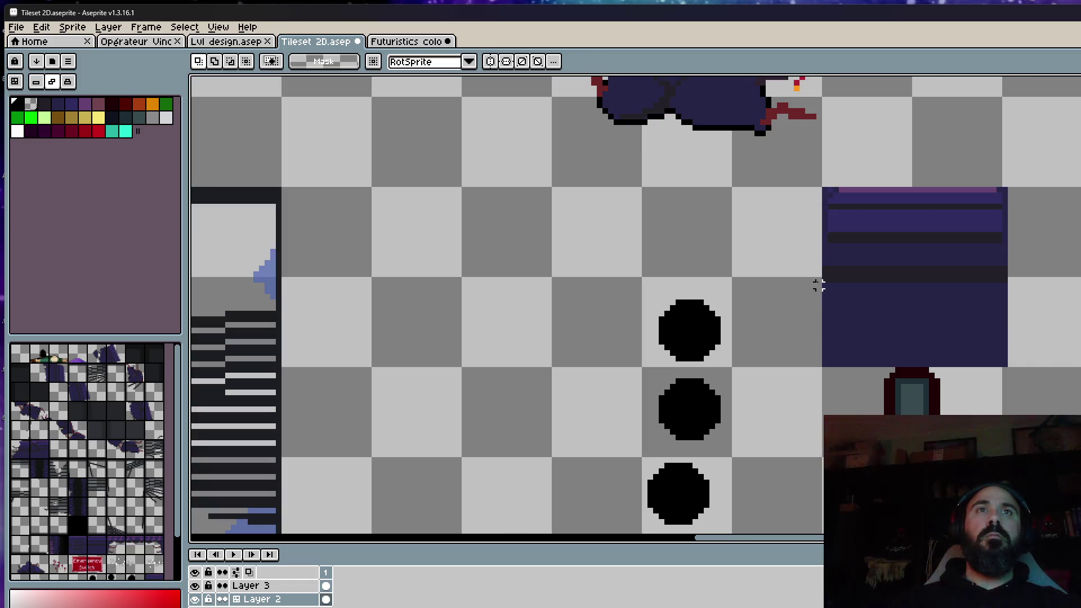
Erase both lower sides of the purple block, leaving a narrow stem above the door
drag(807, 279, 879, 406)
key(Delete)
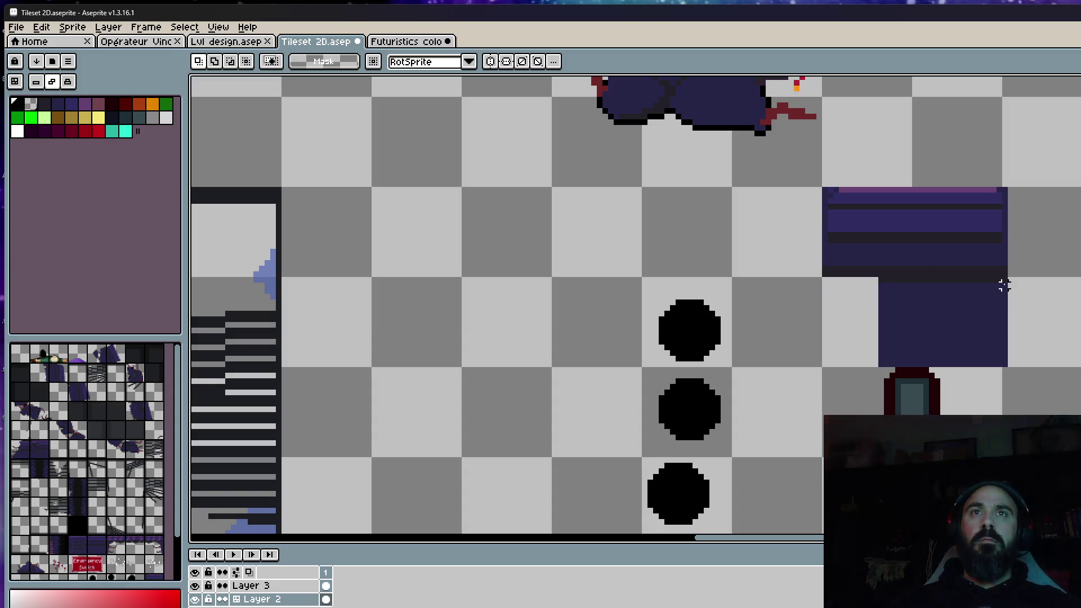
drag(1004, 280, 943, 392)
key(Delete)
scroll(980, 348, down, 3)
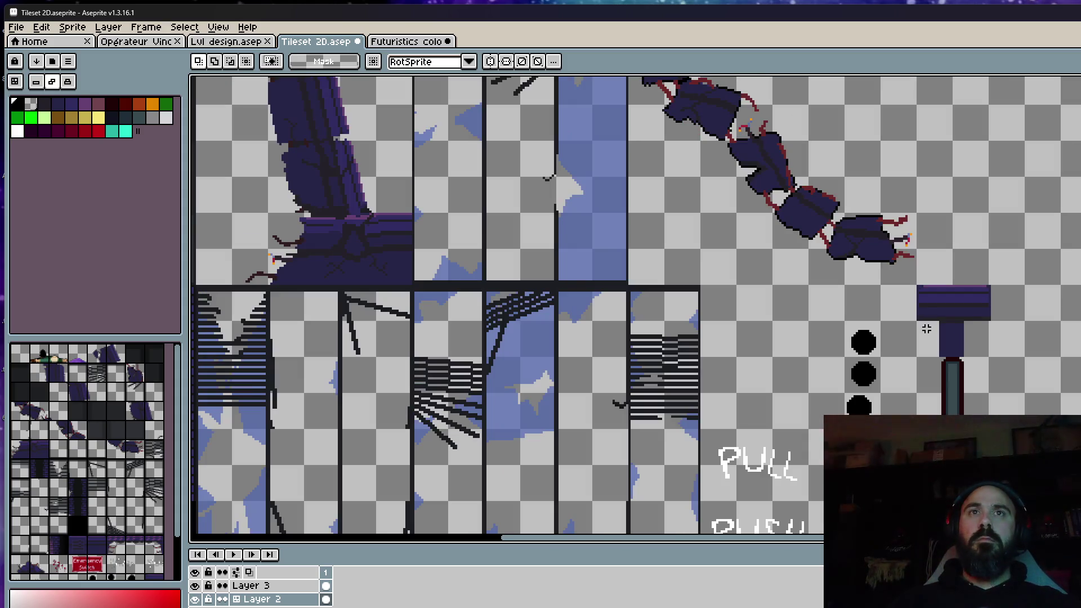
scroll(927, 328, up, 2)
scroll(929, 326, up, 2)
scroll(971, 316, down, 1)
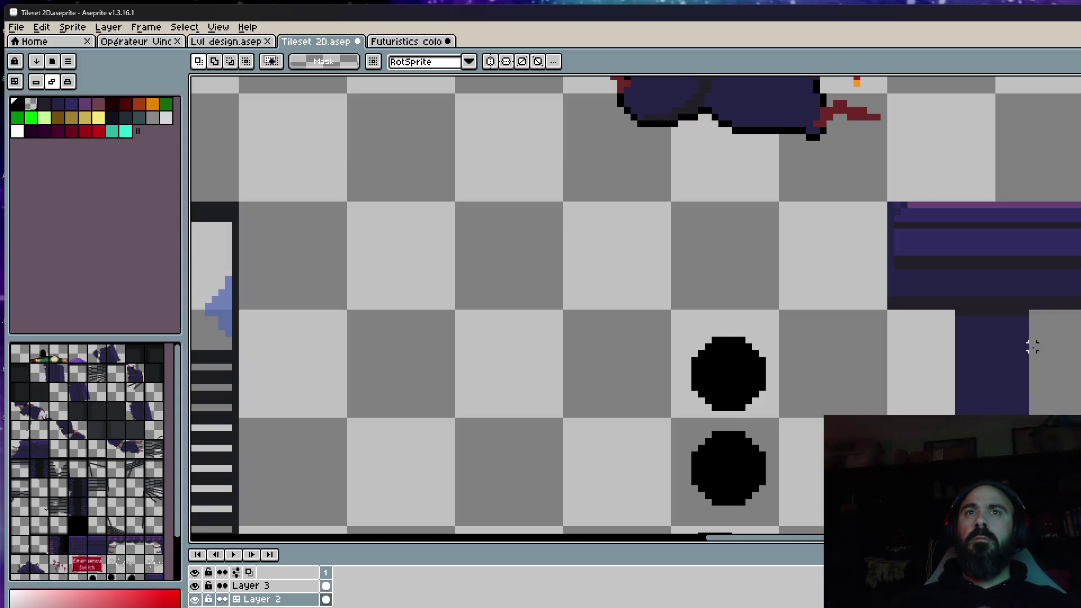
scroll(1032, 347, up, 1)
drag(1017, 298, 1066, 414)
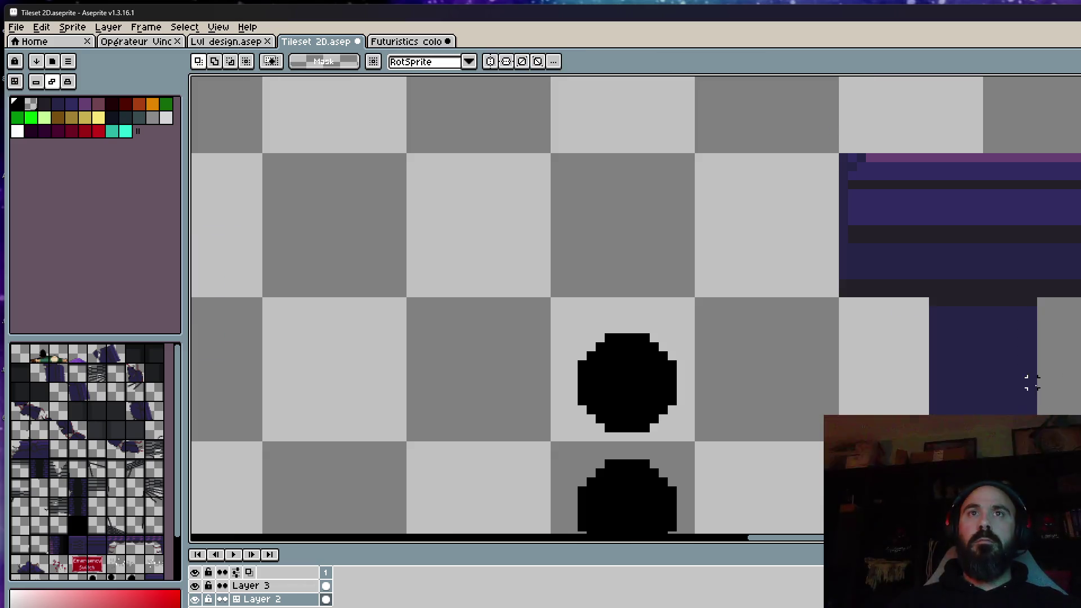
scroll(1043, 376, down, 3)
scroll(999, 407, up, 1)
Pencil dark purple pixels to taper the stem into a cap, then select the capped side door
key(i)
click(1003, 403)
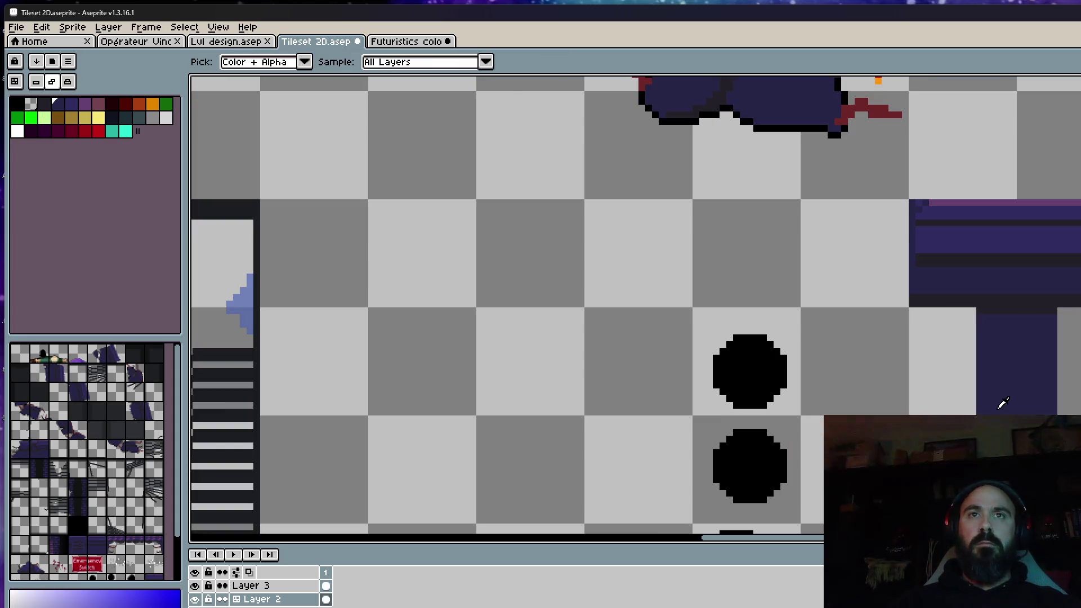
key(b)
scroll(1003, 404, up, 1)
click(966, 402)
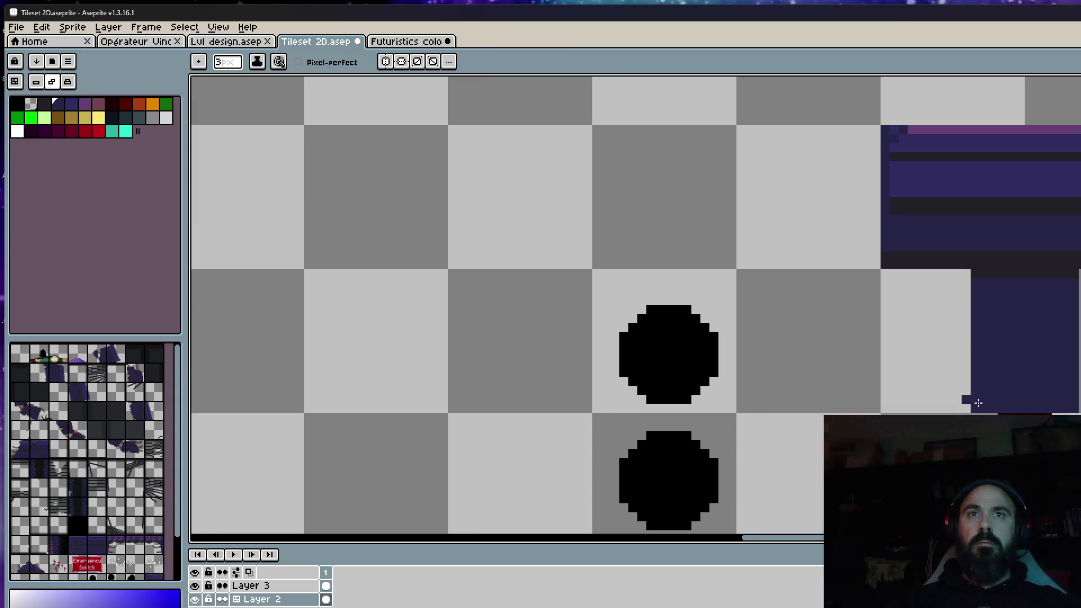
key(z)
scroll(1065, 338, down, 4)
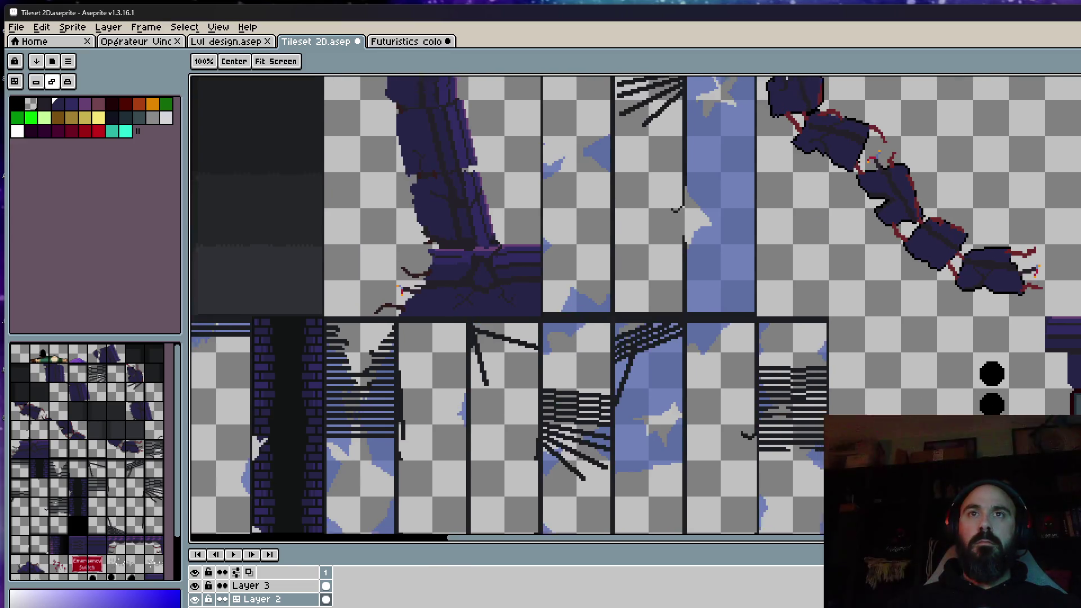
scroll(1065, 339, down, 3)
key(h)
scroll(1064, 337, up, 3)
scroll(1070, 322, up, 4)
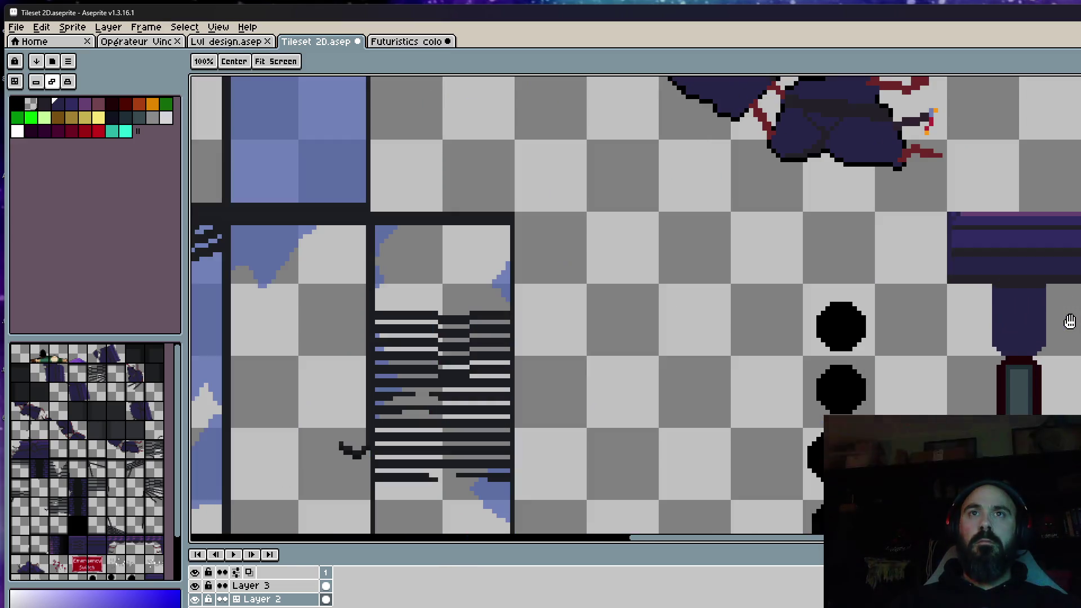
key(b)
scroll(1047, 300, up, 1)
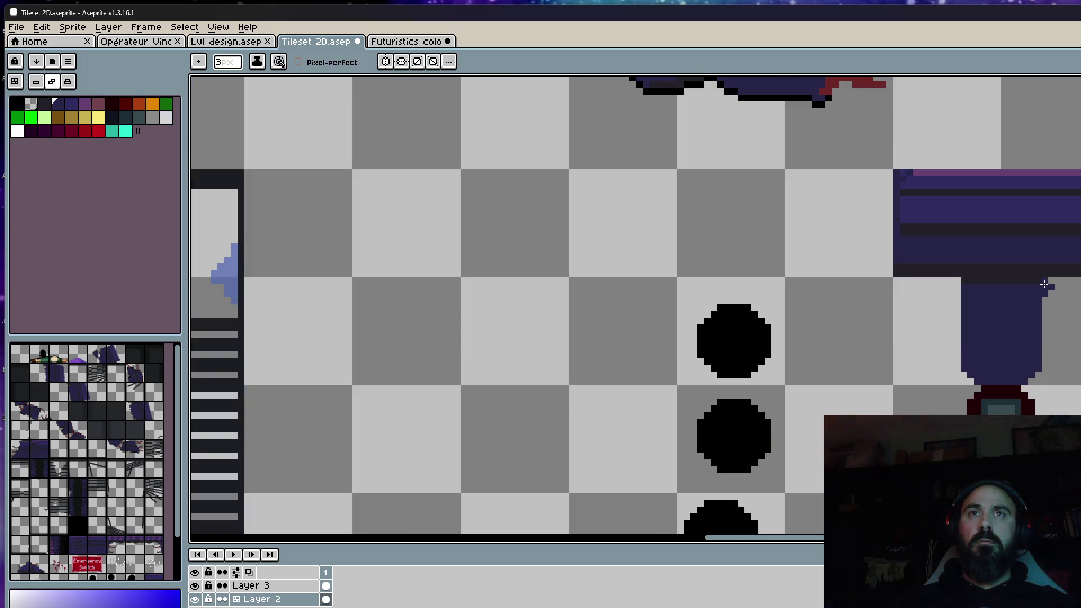
scroll(1067, 310, down, 2)
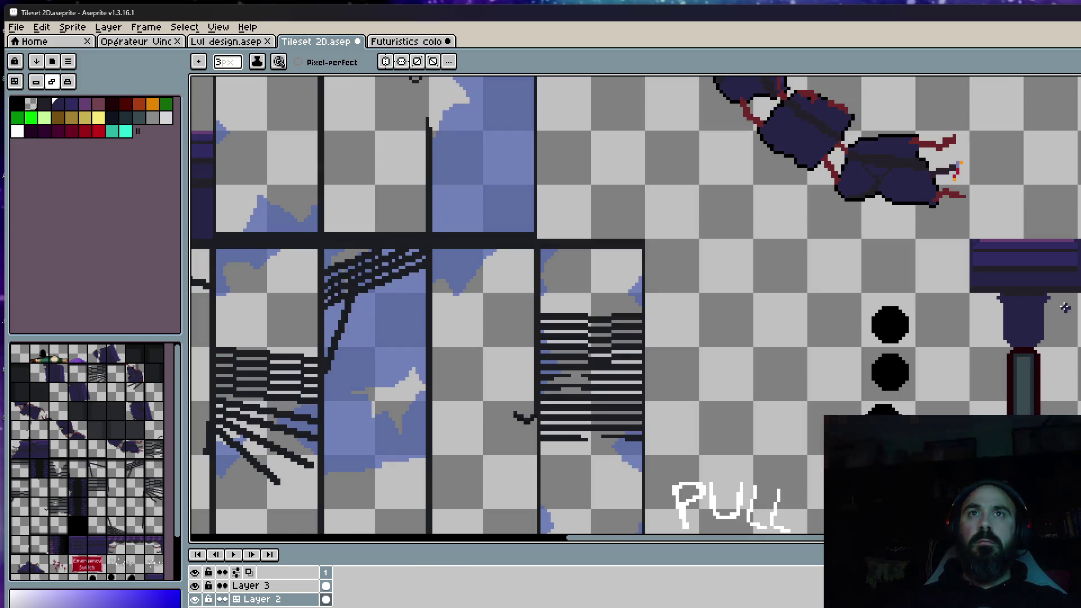
scroll(1067, 311, down, 2)
scroll(1072, 308, down, 2)
key(z)
scroll(1076, 306, up, 1)
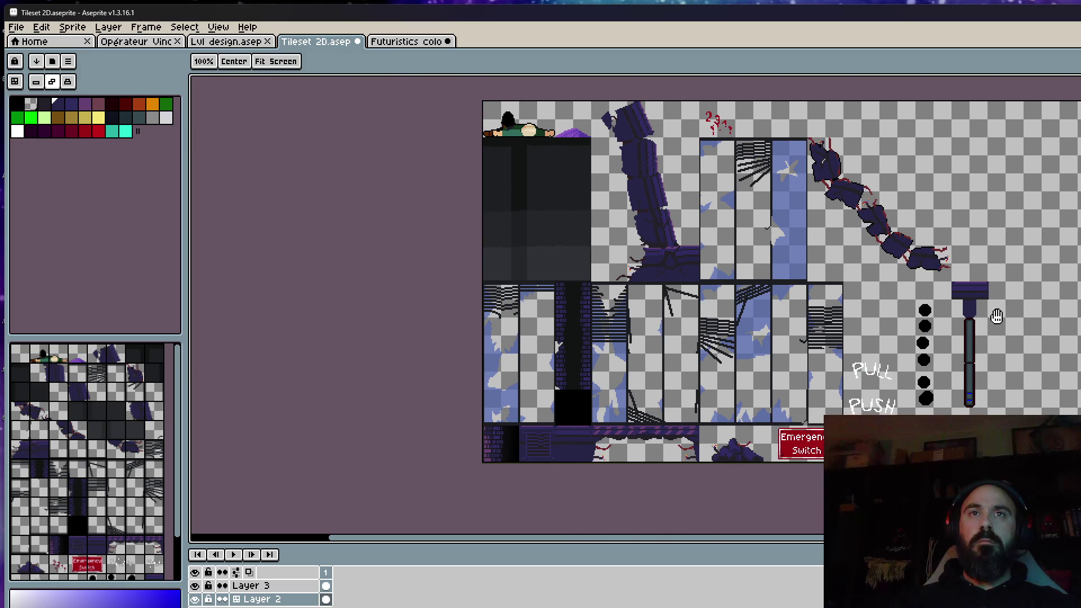
scroll(994, 313, up, 1)
key(b)
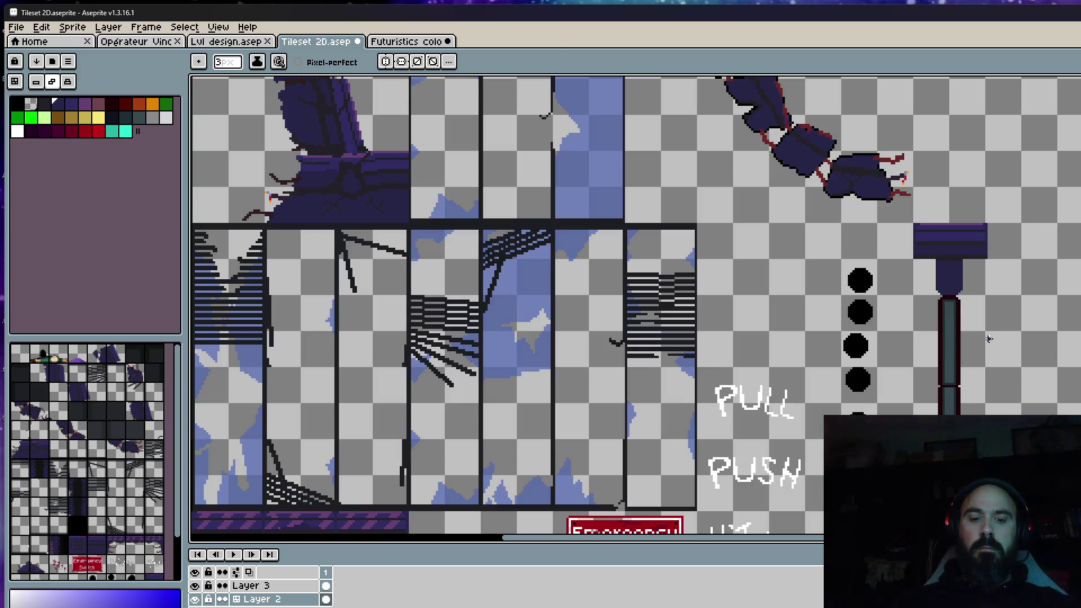
key(m)
drag(897, 214, 1060, 492)
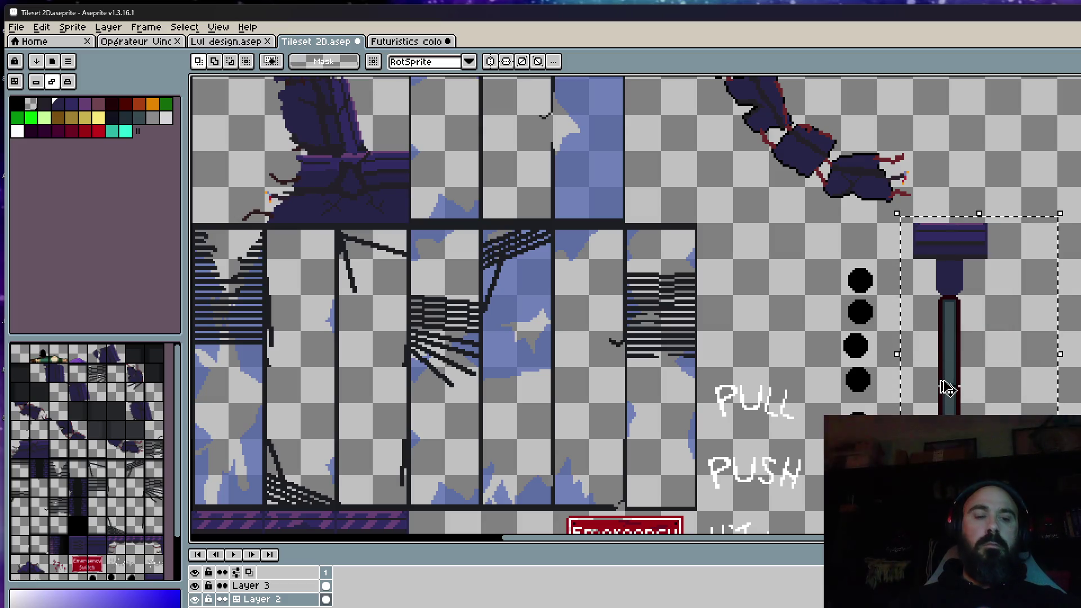
Trial-paste the capped door onto the Props layer of Lvl design, then discard it
click(228, 41)
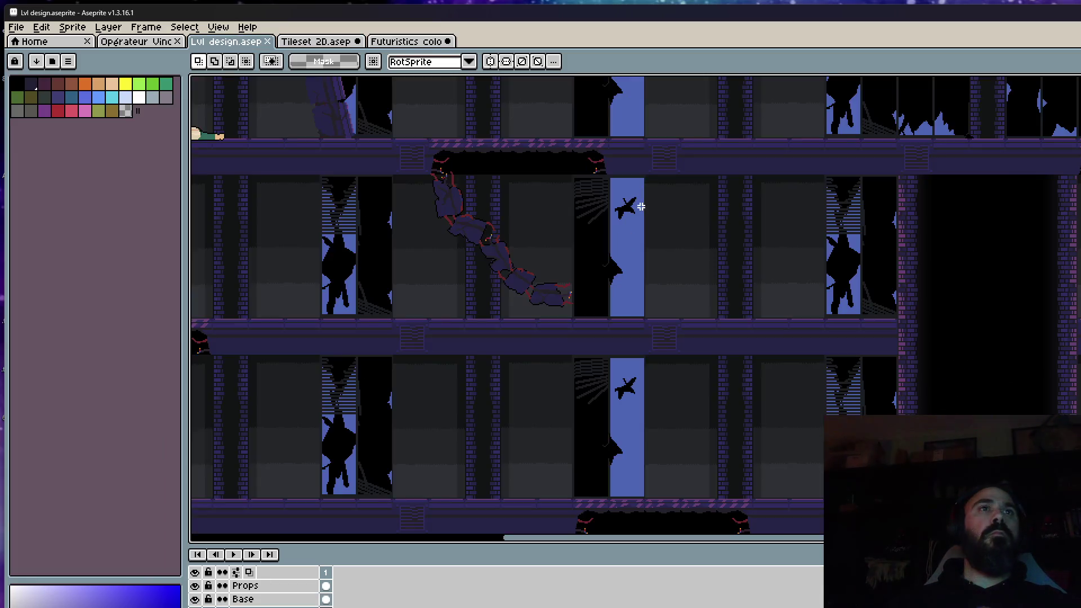
scroll(640, 207, up, 1)
key(ctrl+v)
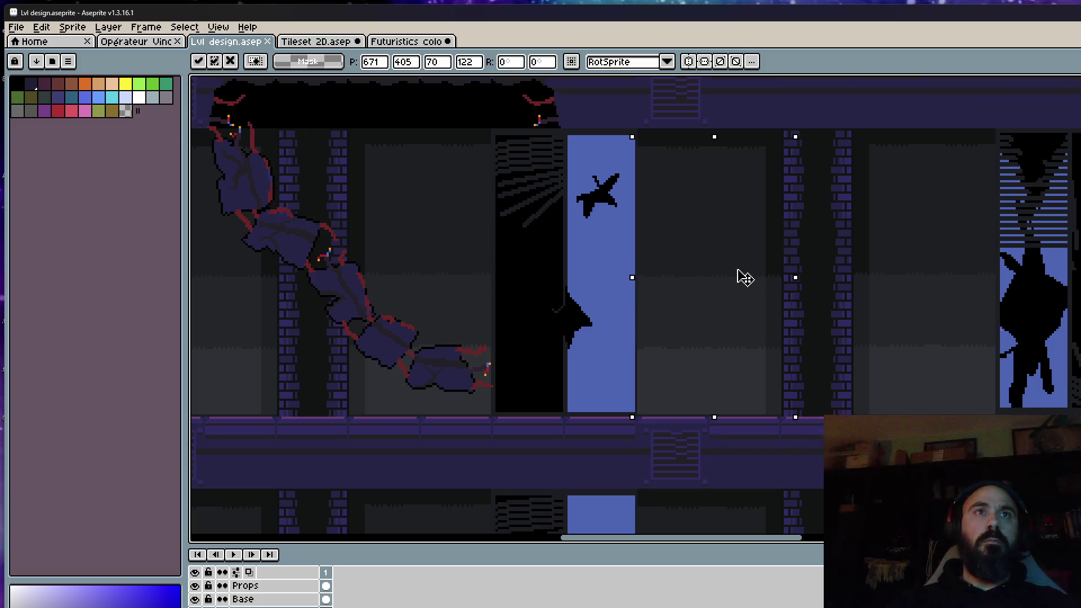
key(Escape)
click(327, 587)
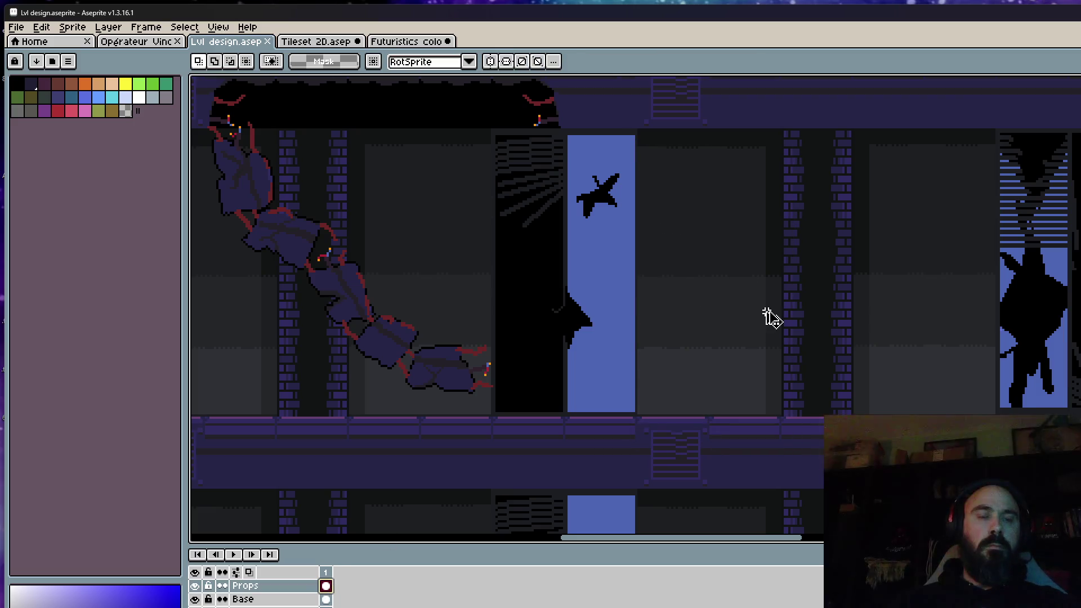
key(ctrl+v)
mouse_move(724, 294)
mouse_down()
mouse_move(842, 288)
mouse_move(883, 300)
mouse_move(613, 304)
mouse_move(740, 300)
mouse_up()
key(Delete)
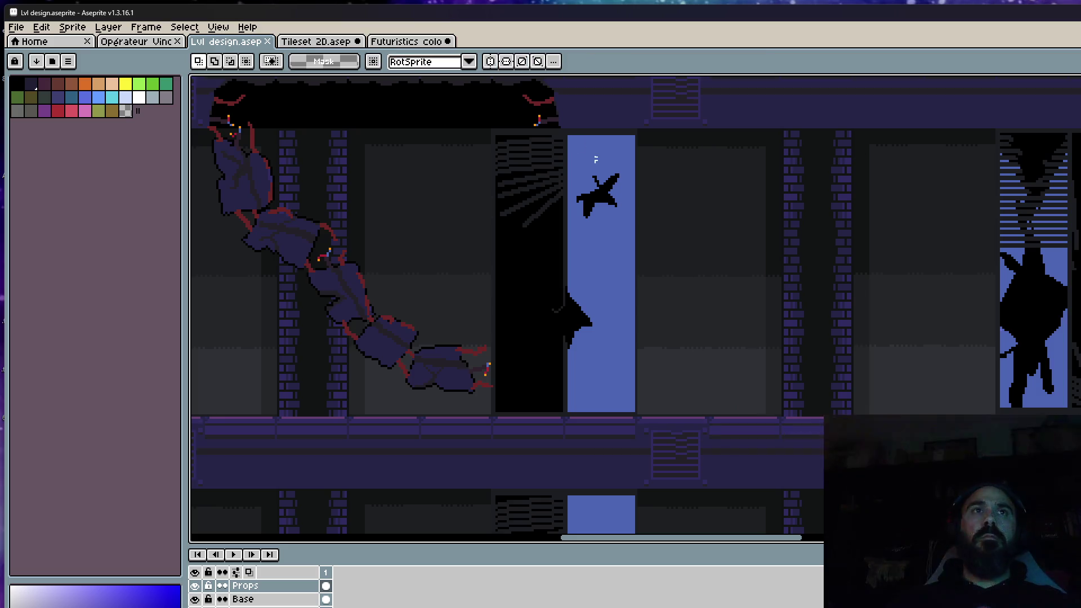
Check the first frame of Futuristics colors doors and return to Tileset 2D
click(396, 44)
scroll(663, 207, down, 2)
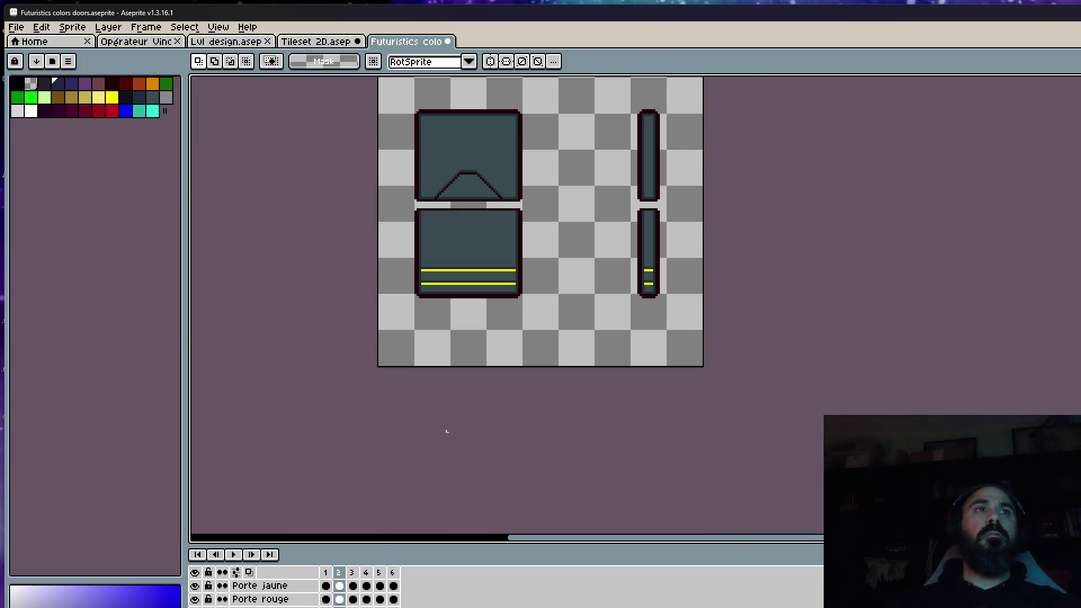
key(Left)
click(312, 48)
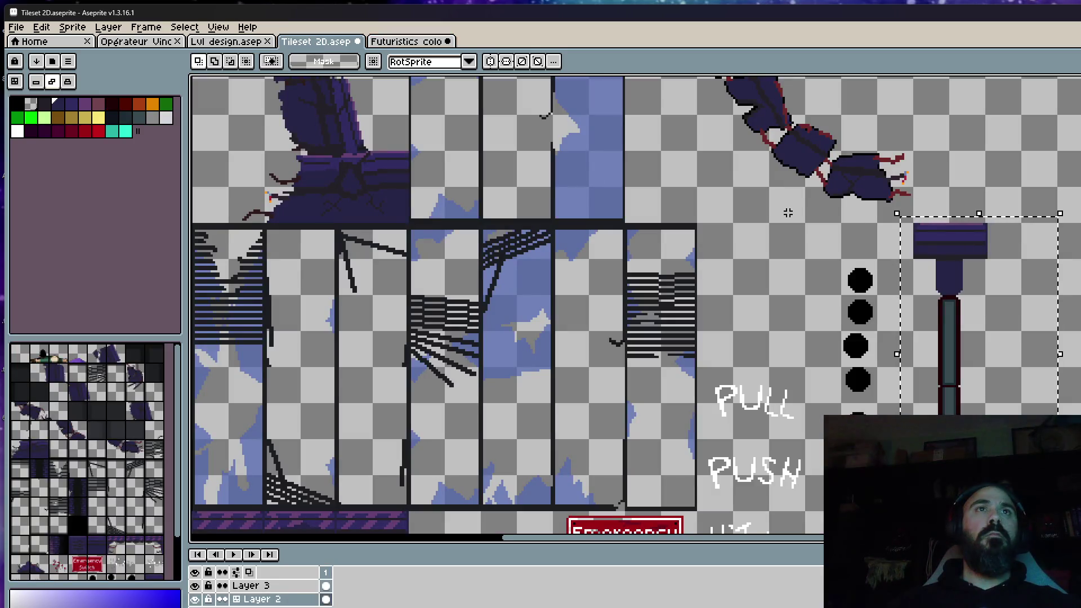
scroll(911, 249, up, 1)
scroll(906, 244, down, 3)
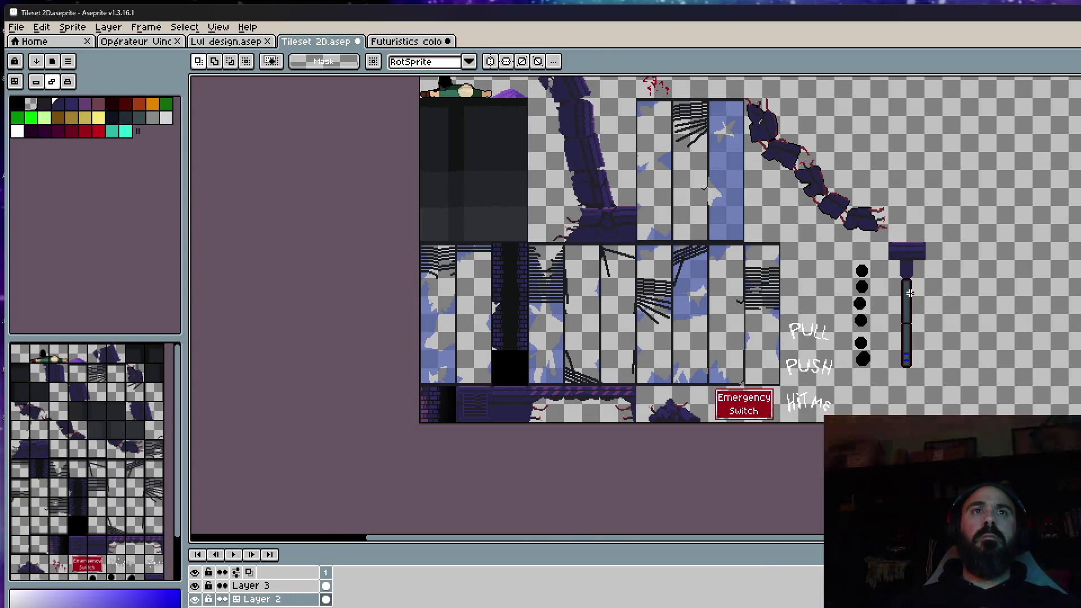
scroll(909, 294, up, 1)
Move the vertical bar further down and erase the column of black dots
drag(845, 188, 1001, 457)
scroll(902, 407, up, 1)
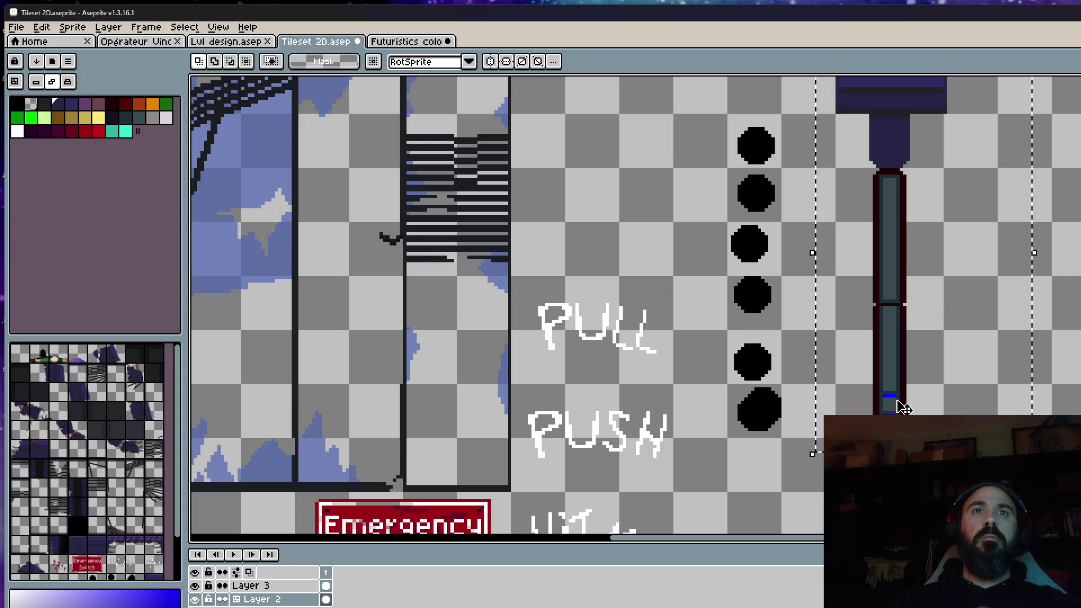
drag(903, 408, 902, 445)
click(745, 181)
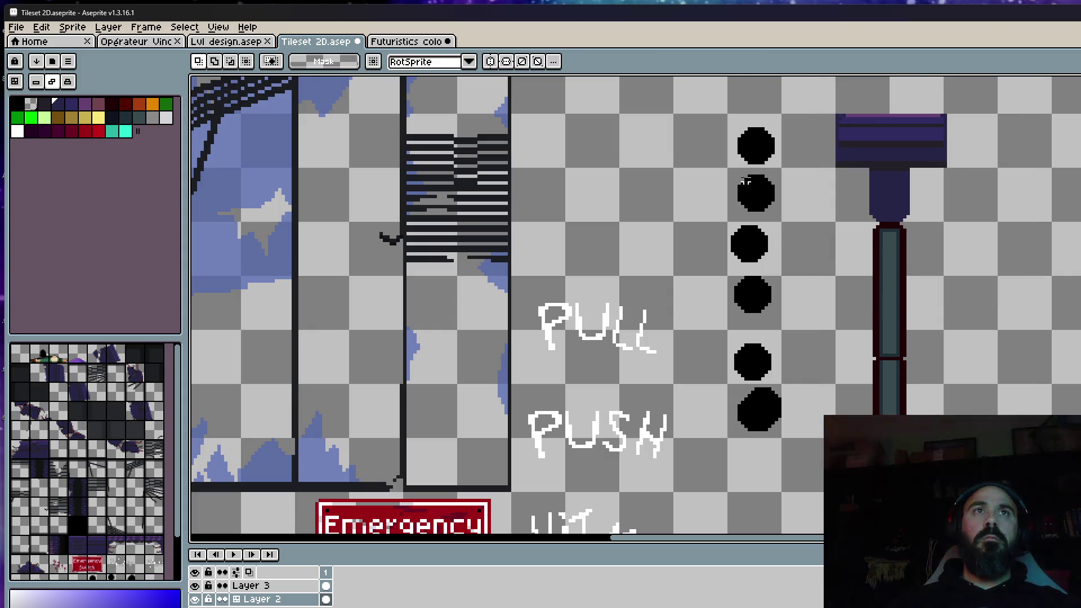
drag(725, 103, 802, 464)
key(Delete)
Move the capped bar left onto the spot where the dots were
drag(811, 94, 1001, 469)
drag(889, 474, 730, 476)
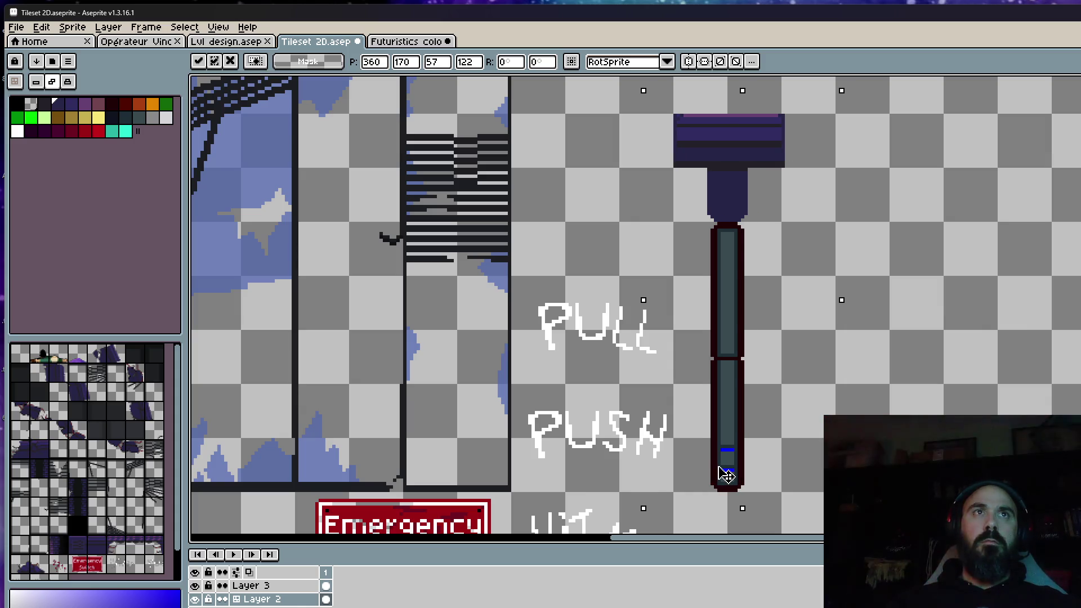
scroll(726, 423, down, 2)
mouse_move(691, 152)
mouse_down()
mouse_move(690, 271)
mouse_move(888, 380)
mouse_up()
scroll(691, 271, up, 3)
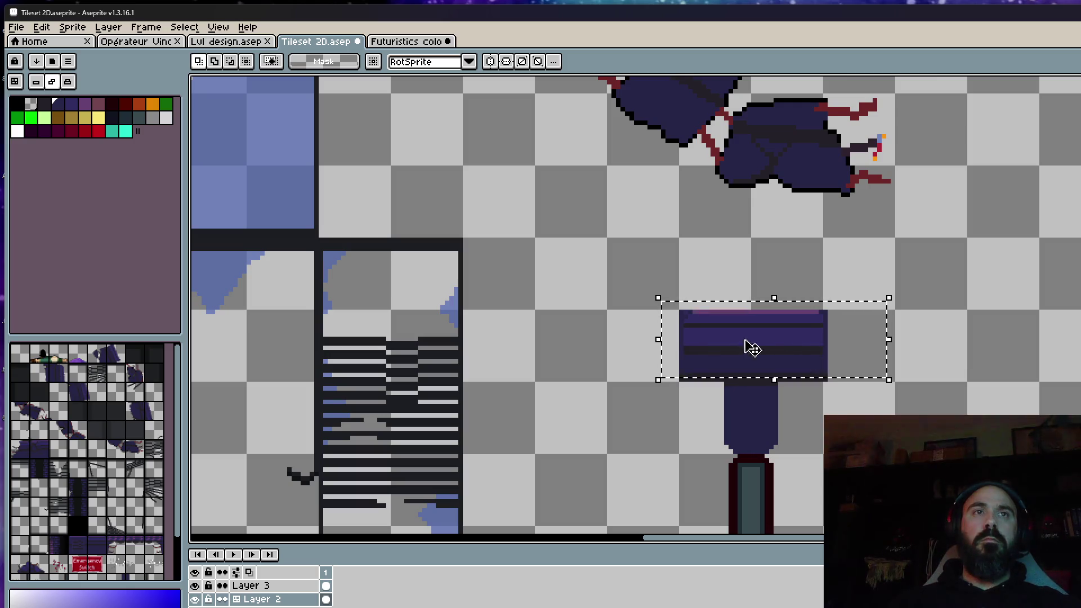
scroll(695, 327, up, 1)
Move the purple cap block up one cell and duplicate it one cell lower, aligned
drag(581, 258, 985, 411)
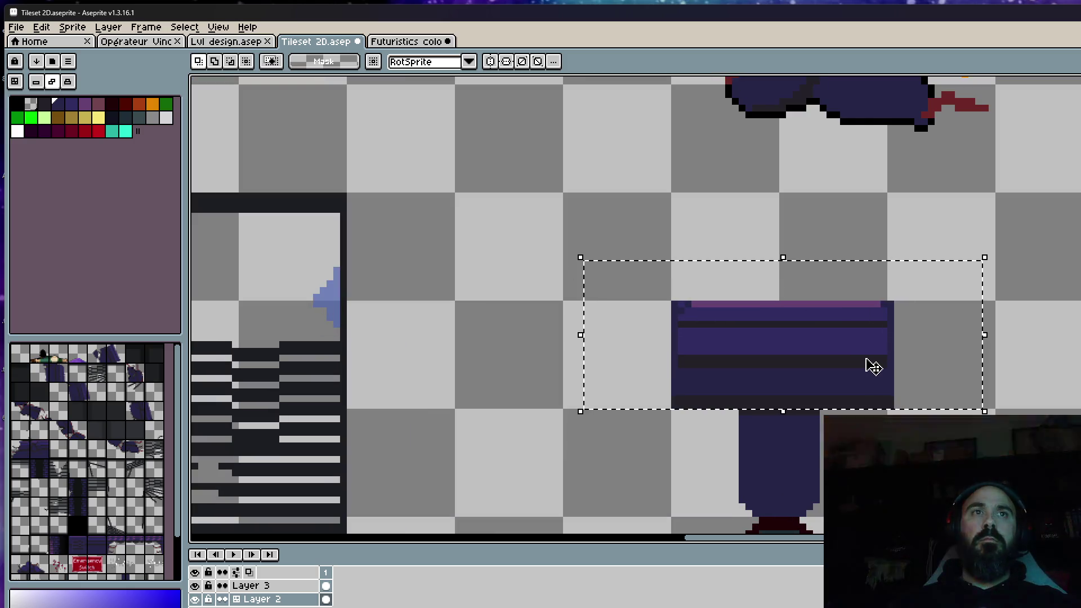
drag(840, 358, 840, 250)
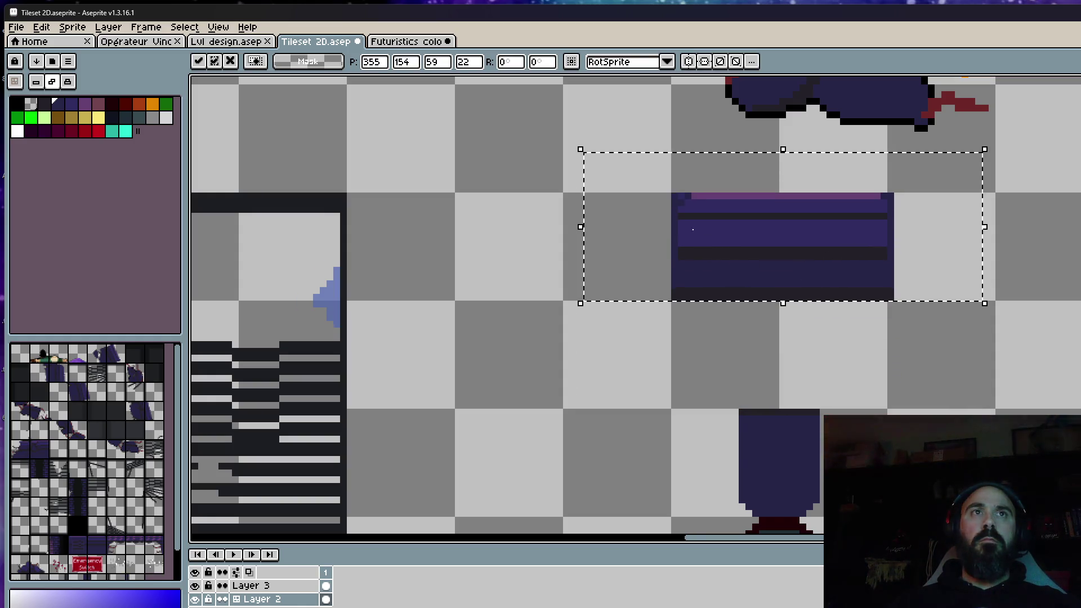
key(Return)
drag(634, 178, 1005, 344)
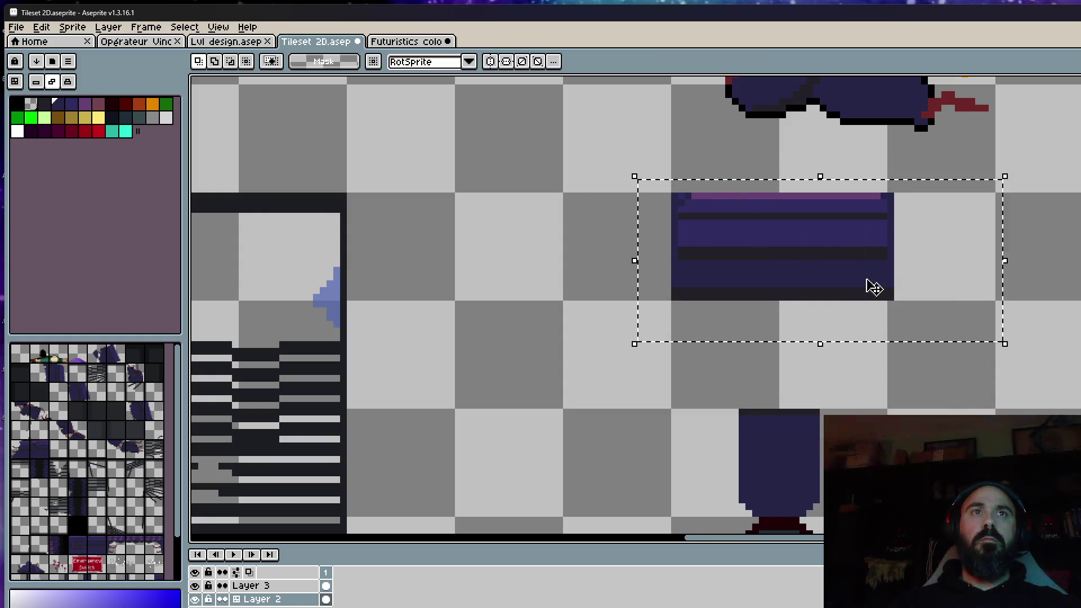
mouse_move(769, 250)
mouse_down()
mouse_move(776, 358)
mouse_move(766, 357)
mouse_up()
scroll(768, 302, up, 1)
key(ctrl+d)
Sample the block's purple and test a dark stroke over the pink stripe, then undo it
key(i)
scroll(769, 295, up, 1)
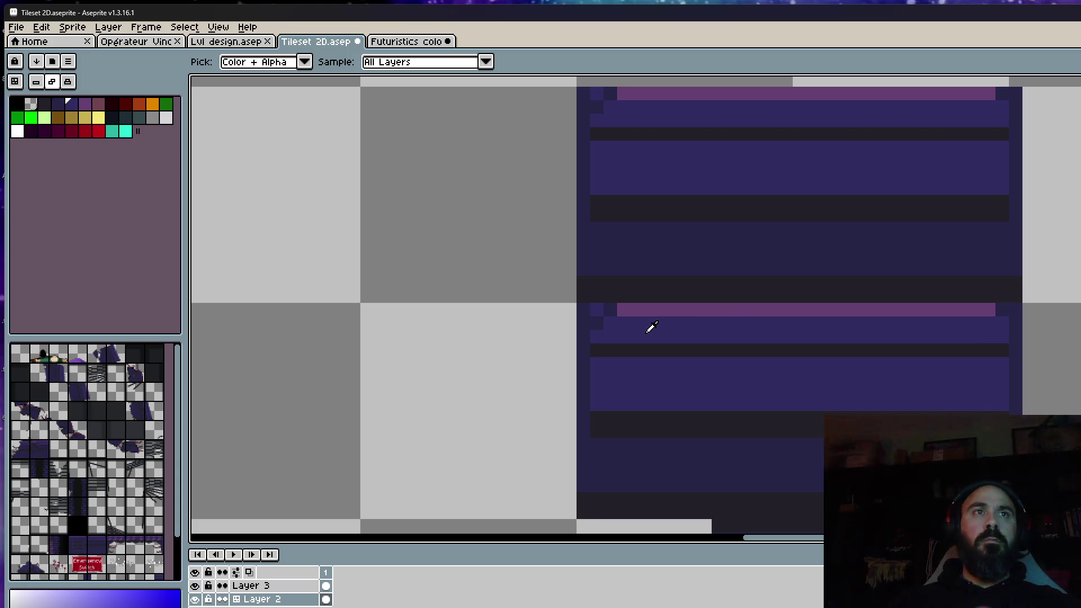
key(b)
click(623, 310)
mouse_move(609, 305)
mouse_down()
mouse_move(999, 312)
mouse_move(589, 308)
mouse_up()
key(ctrl+z)
scroll(1001, 317, down, 3)
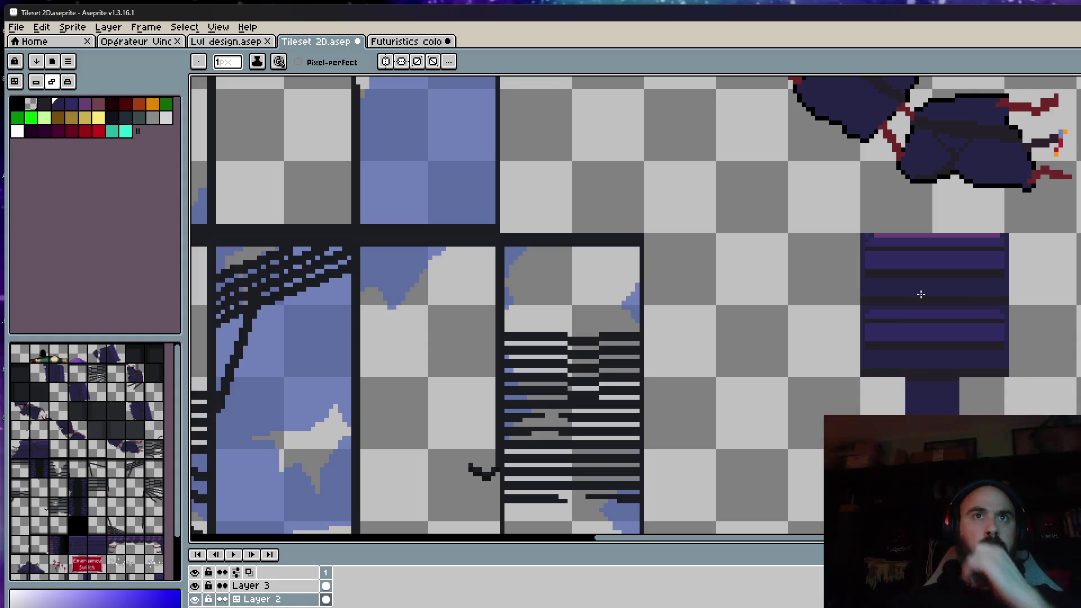
scroll(922, 293, up, 1)
key(i)
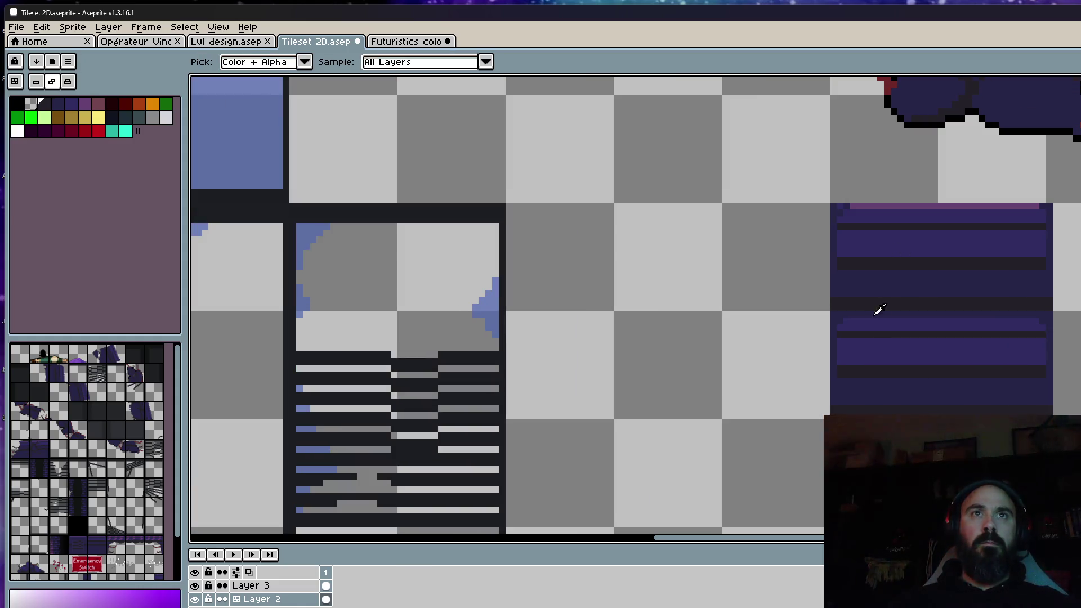
scroll(860, 294, up, 1)
key(b)
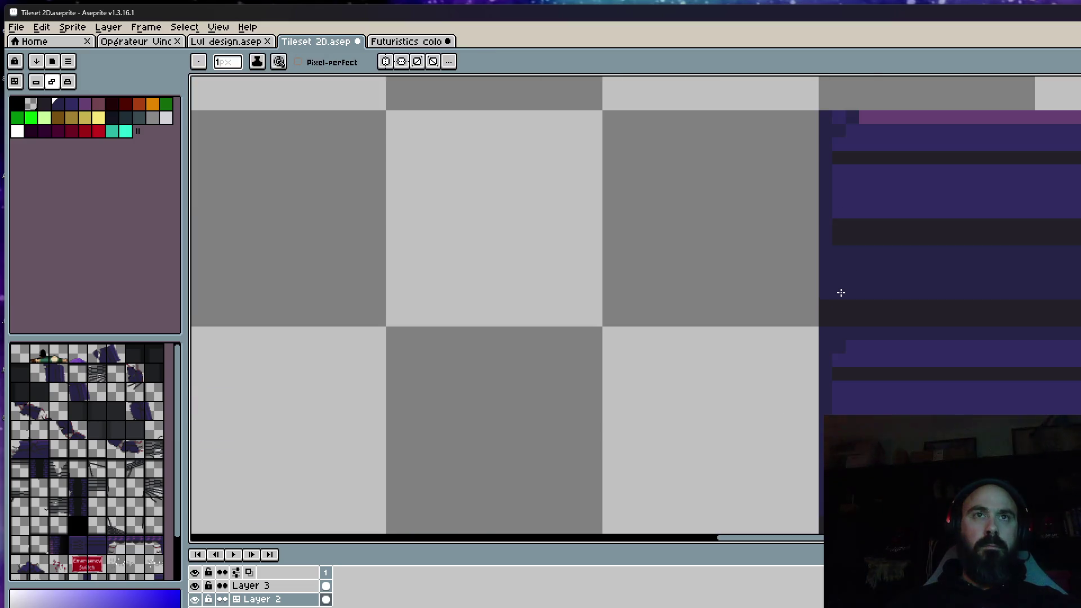
scroll(840, 295, up, 1)
scroll(823, 301, down, 2)
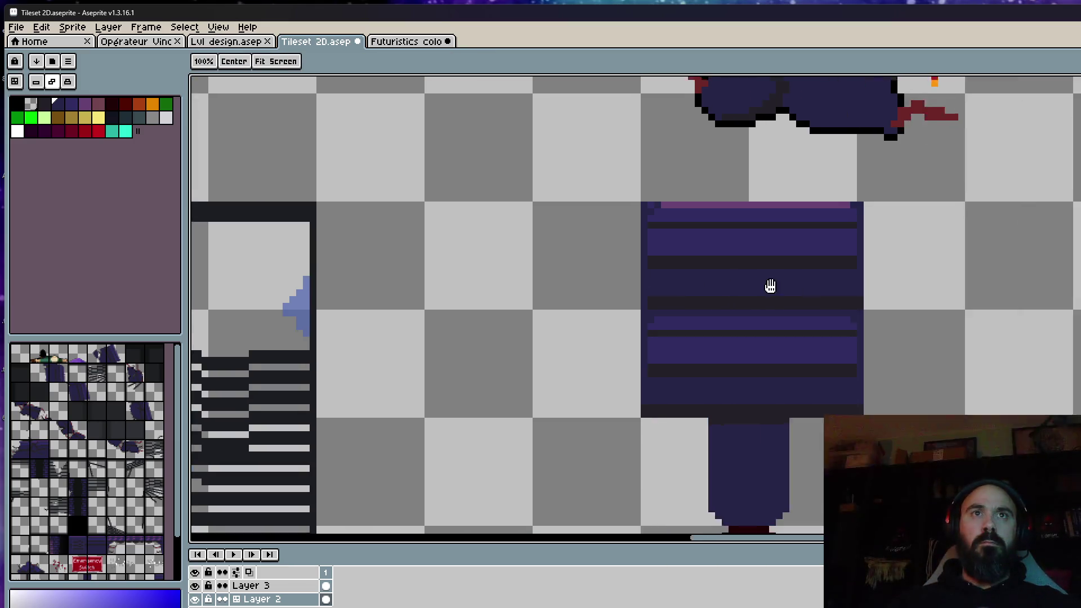
scroll(825, 301, up, 1)
scroll(823, 363, down, 1)
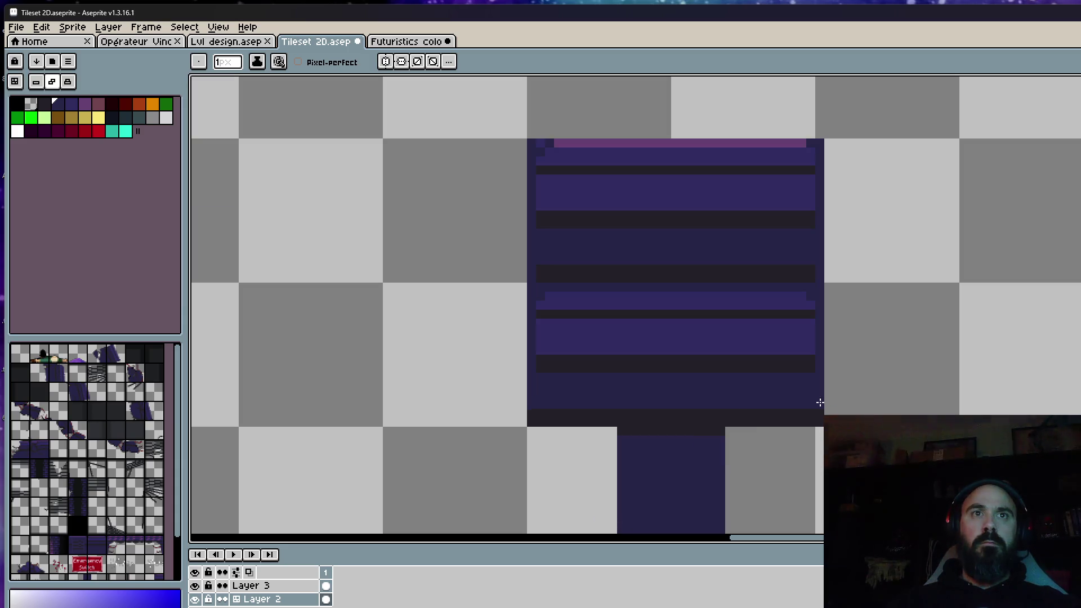
scroll(818, 421, up, 1)
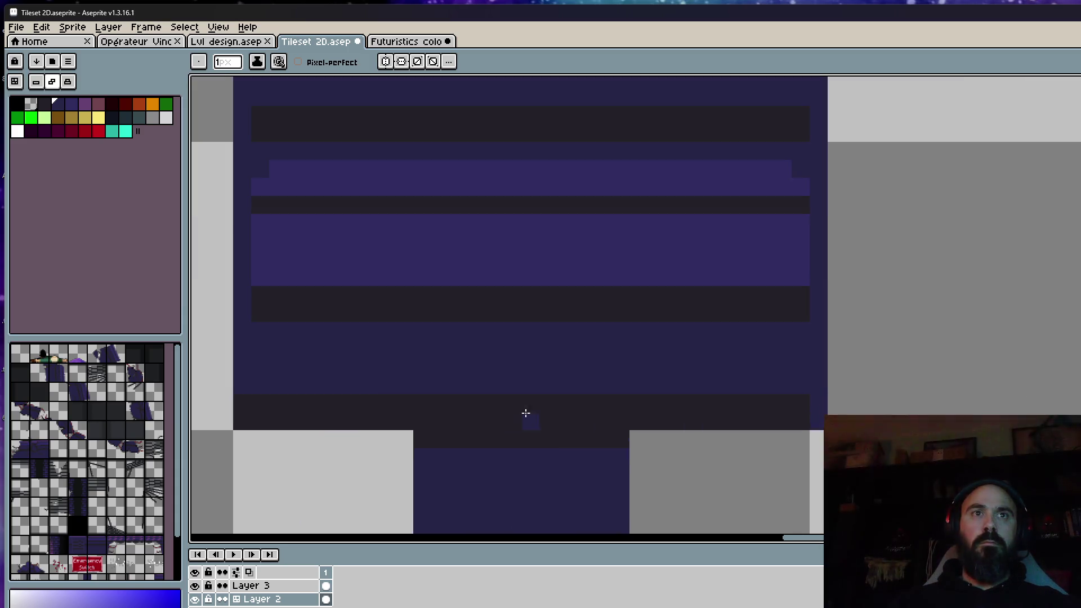
drag(526, 413, 659, 399)
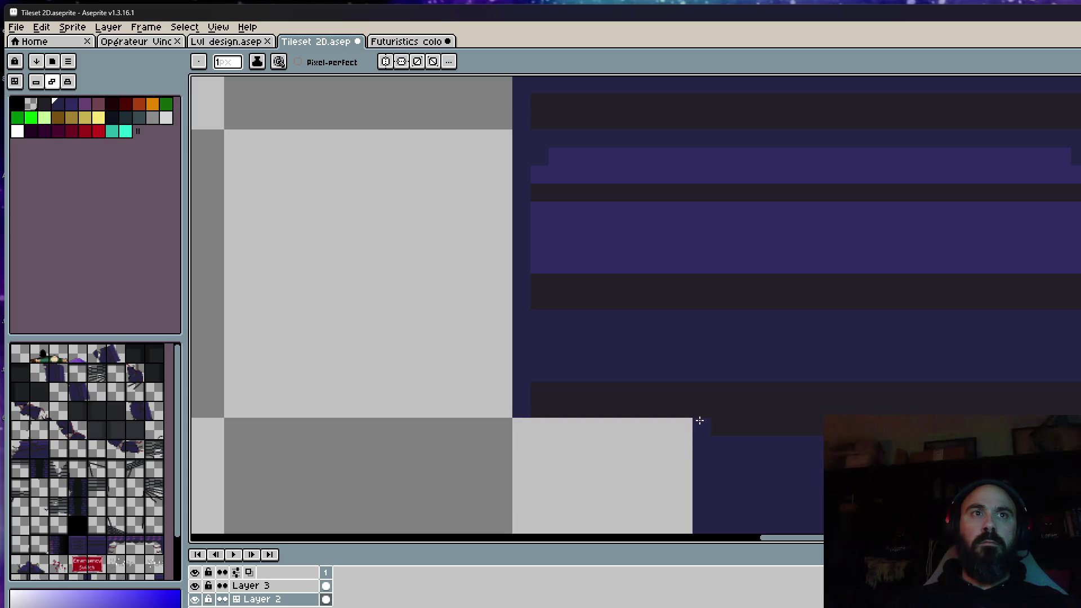
scroll(541, 411, down, 2)
Pick the dark purple from the cap block as the drawing colour for tapering the stem
drag(708, 326, 705, 284)
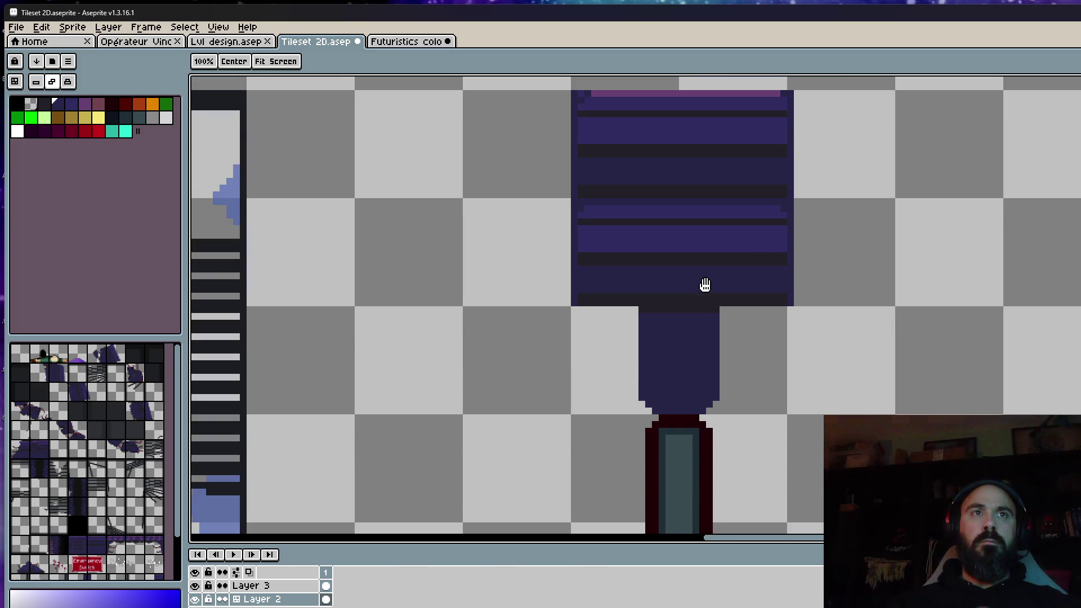
scroll(704, 285, up, 2)
key(i)
click(637, 229)
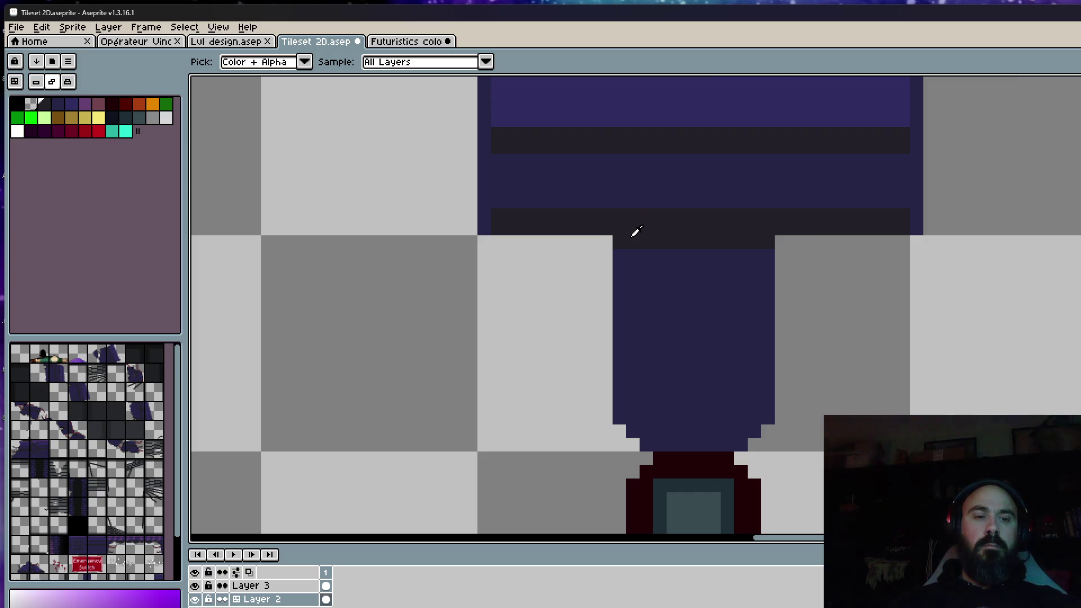
scroll(635, 236, up, 1)
key(b)
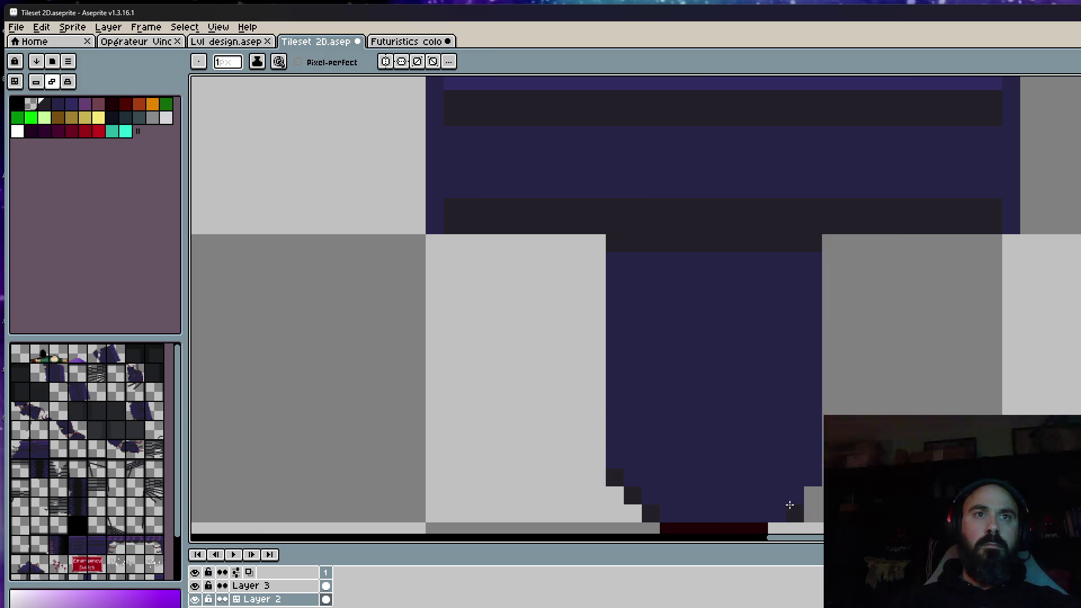
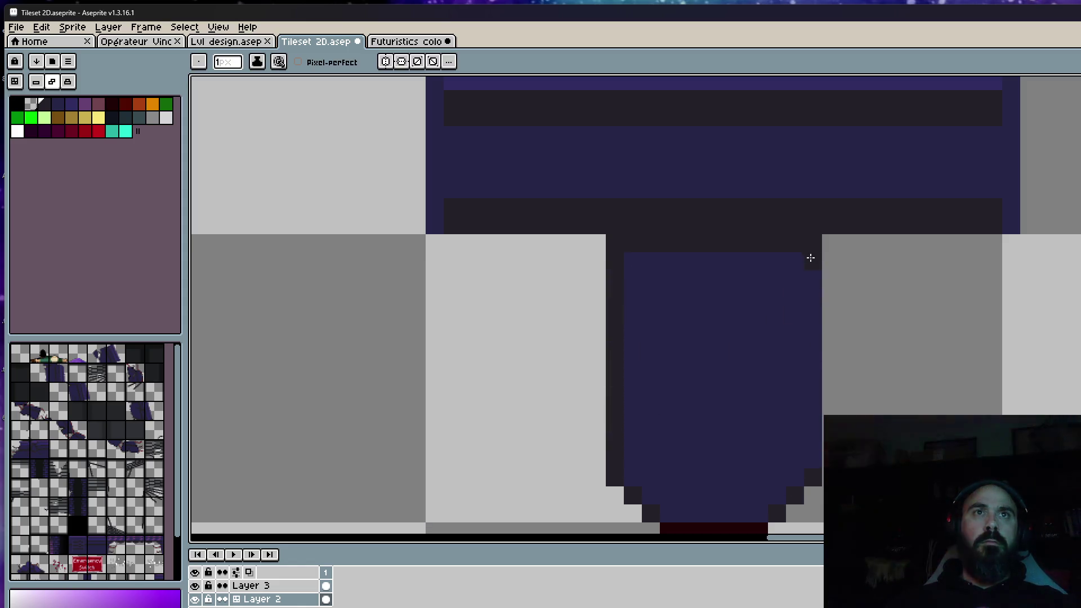
scroll(806, 270, down, 2)
scroll(804, 279, down, 2)
scroll(804, 280, down, 1)
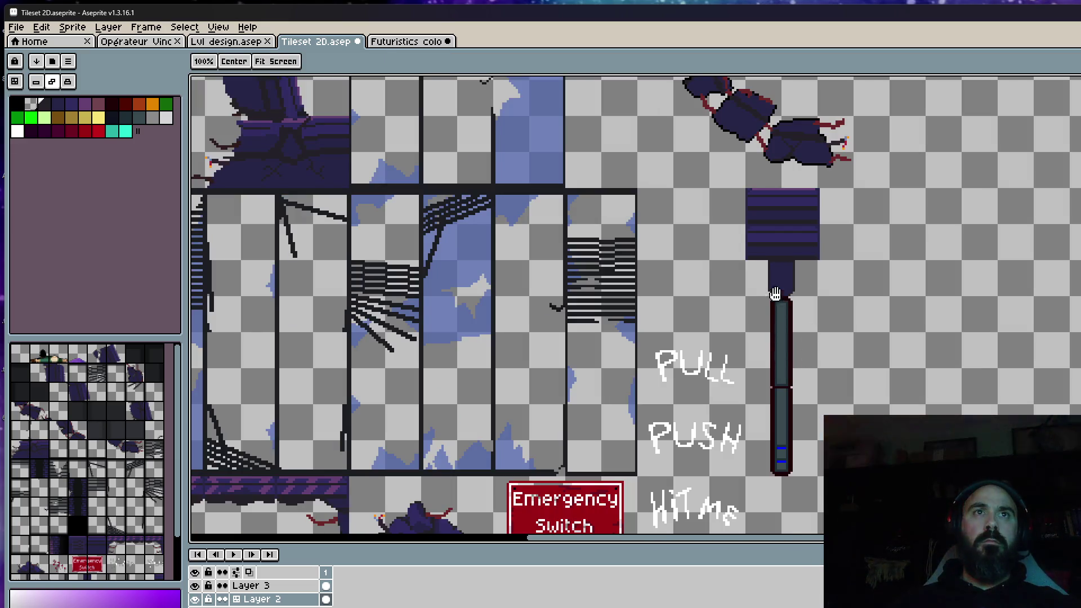
scroll(775, 292, up, 3)
scroll(775, 270, down, 3)
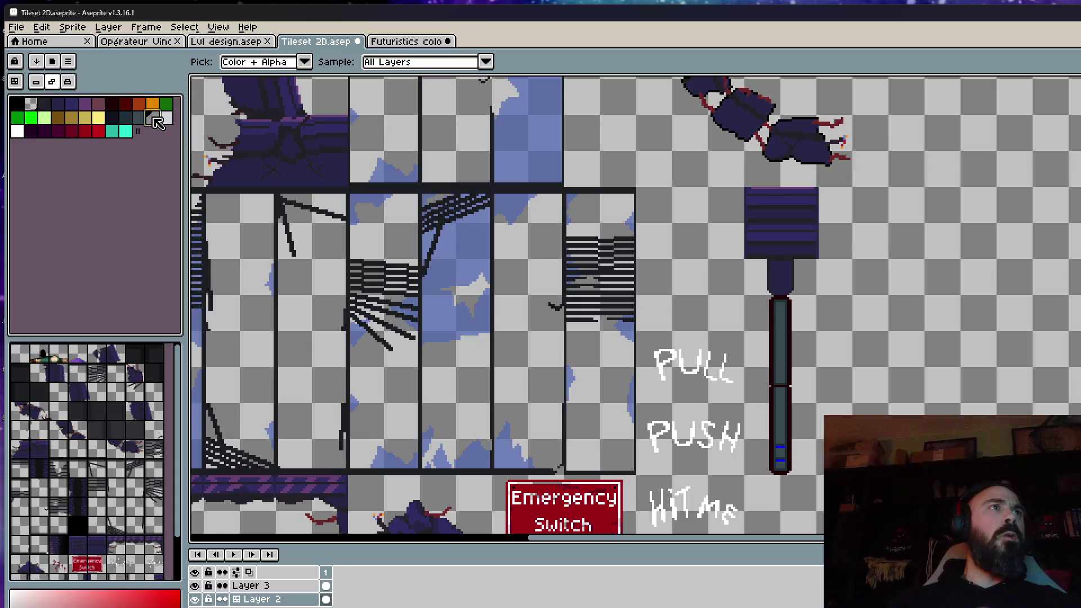
scroll(761, 229, up, 2)
scroll(761, 229, up, 2)
scroll(760, 253, up, 2)
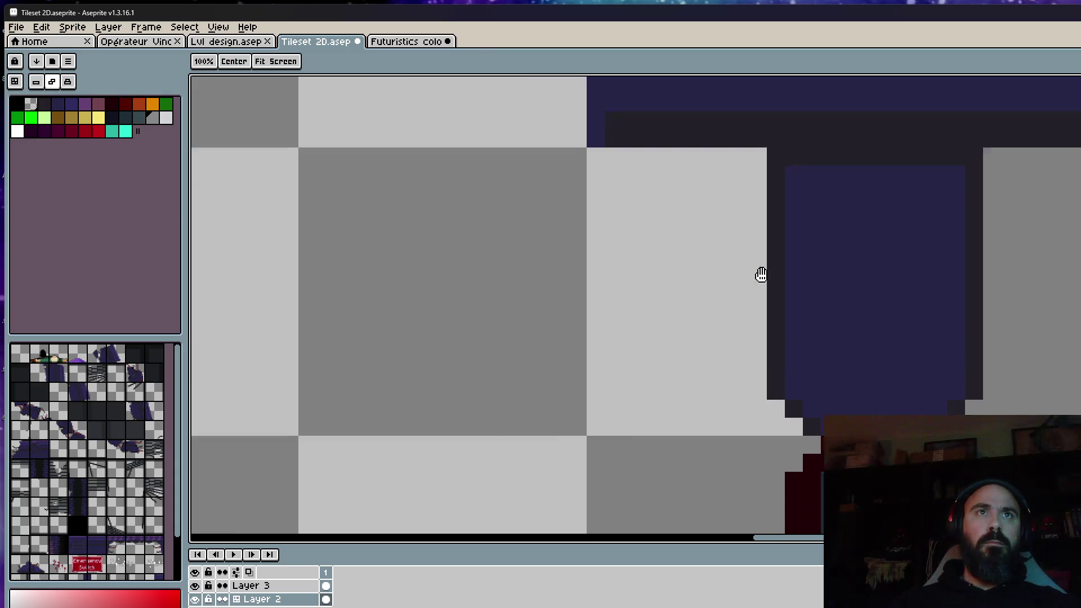
Draw a grey vertical strip beside the lever neck, trying and undoing a teal overpaint
drag(763, 241, 760, 376)
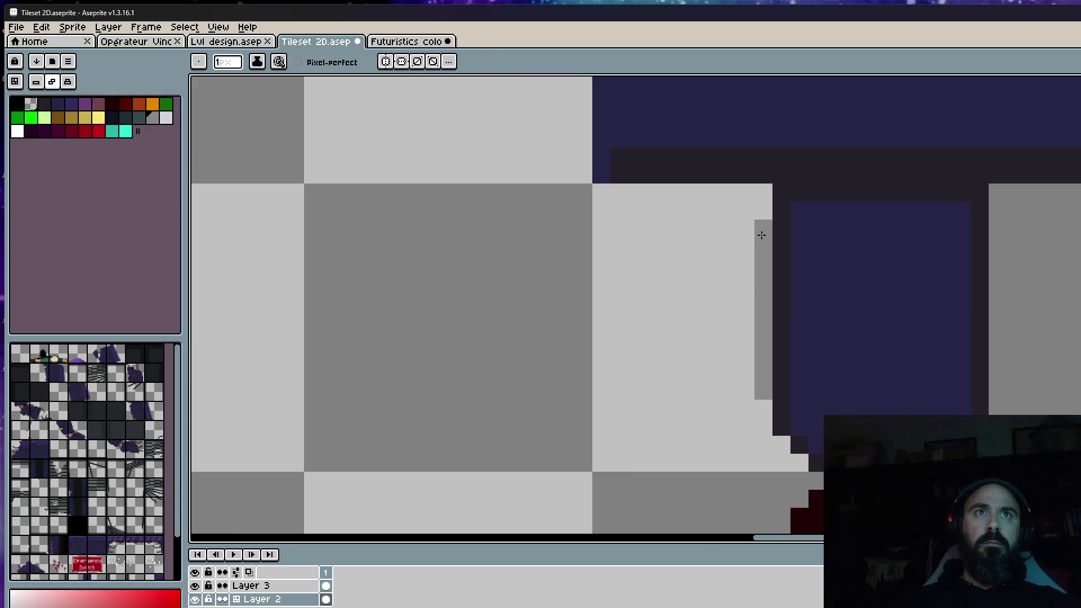
click(152, 126)
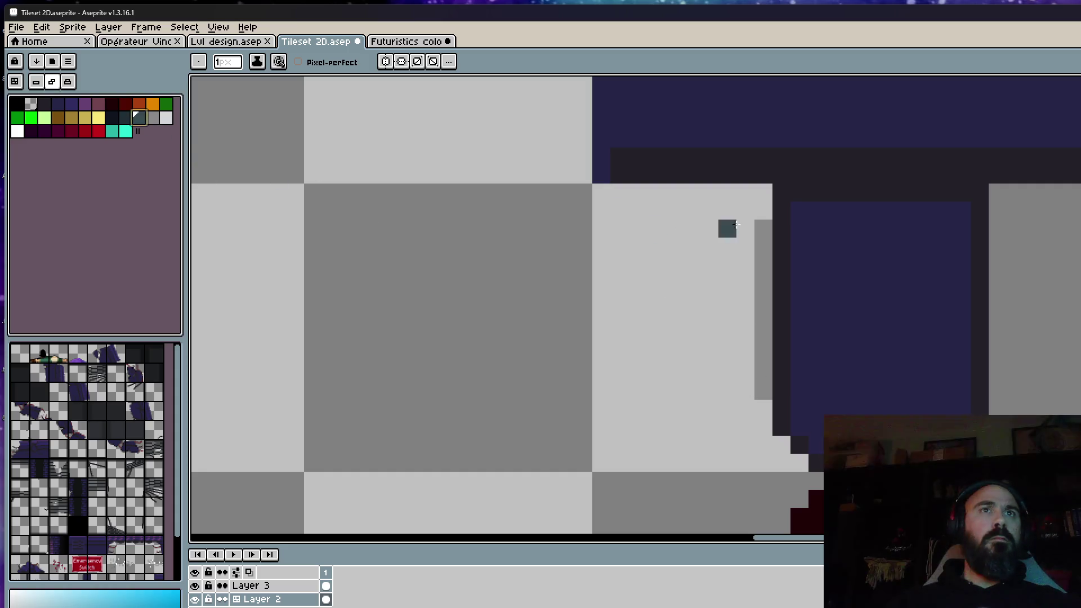
mouse_move(763, 221)
mouse_down()
mouse_move(763, 388)
mouse_move(765, 279)
mouse_move(756, 375)
mouse_up()
key(ctrl+z)
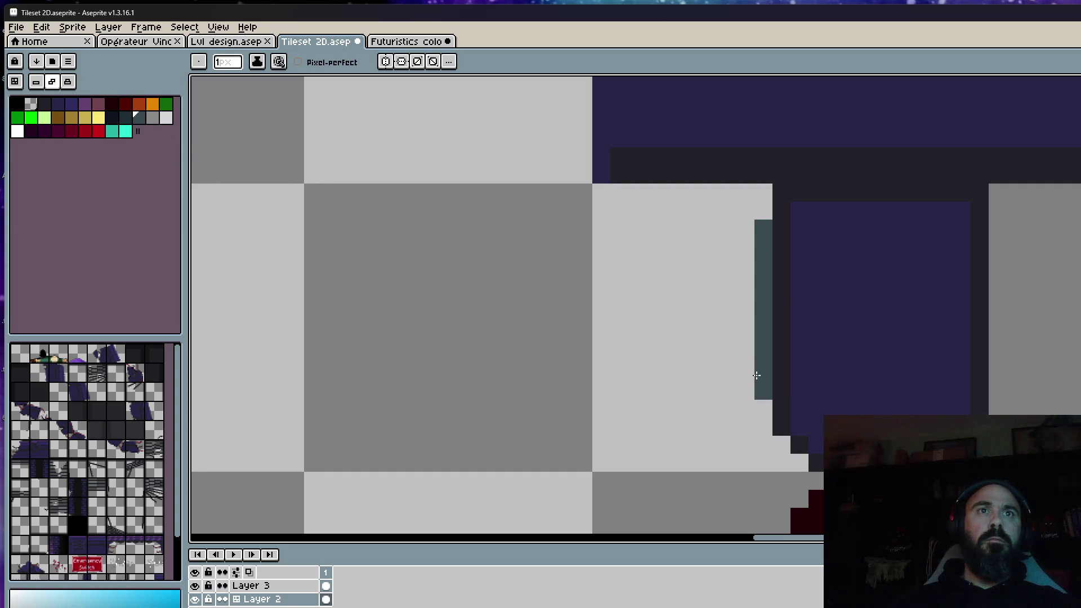
click(165, 118)
click(153, 118)
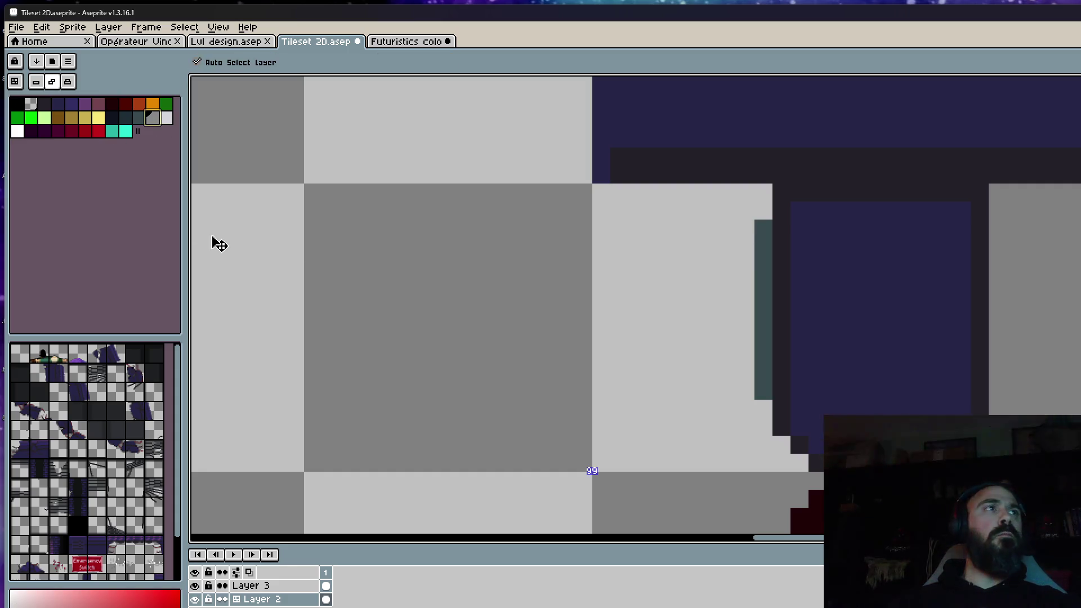
key(ctrl+z)
click(324, 586)
click(166, 97)
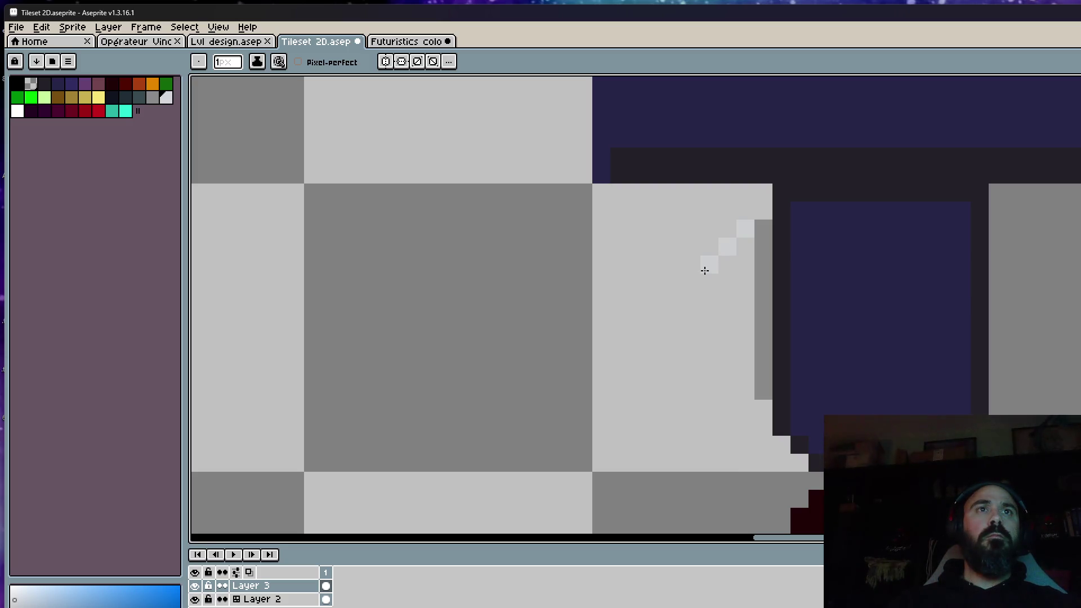
Paint a light grey highlight strip on Layer 3, testing and undoing a blue line inside it
drag(705, 271, 704, 331)
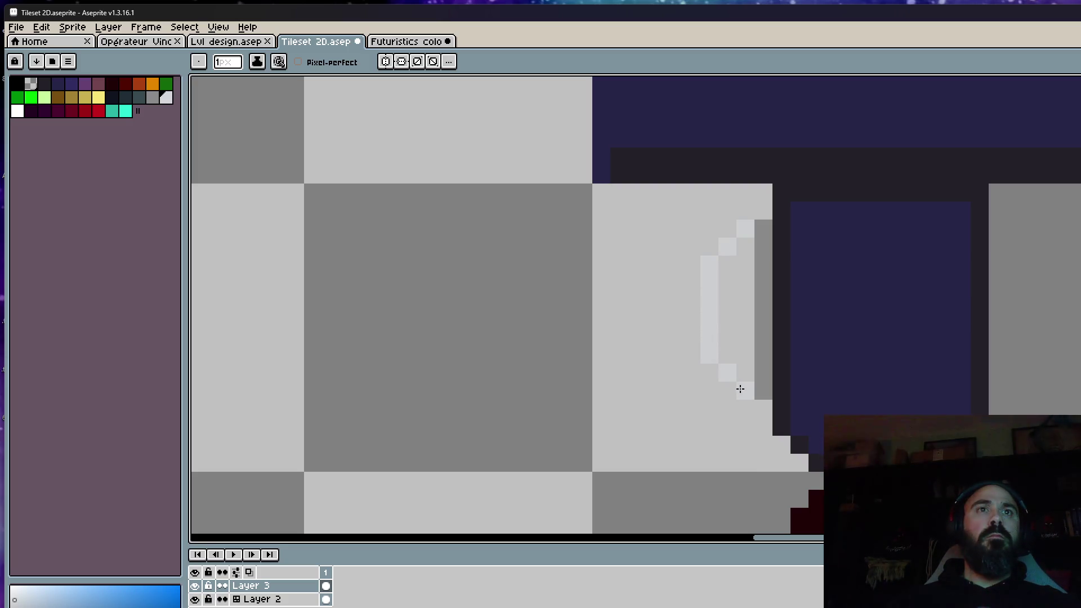
drag(727, 262, 729, 321)
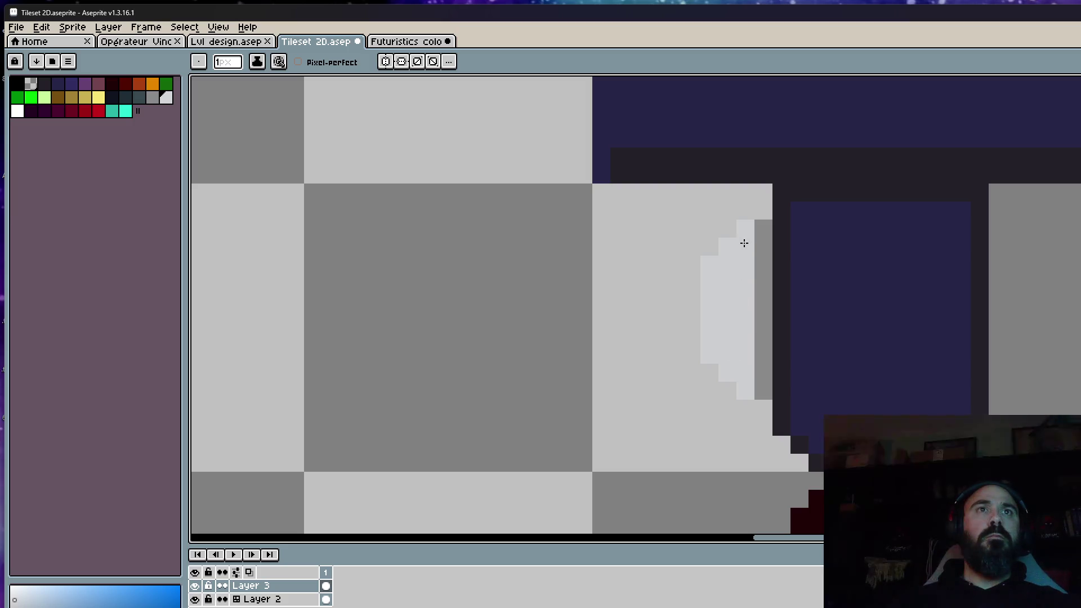
scroll(744, 244, down, 2)
scroll(828, 270, up, 1)
scroll(848, 245, up, 1)
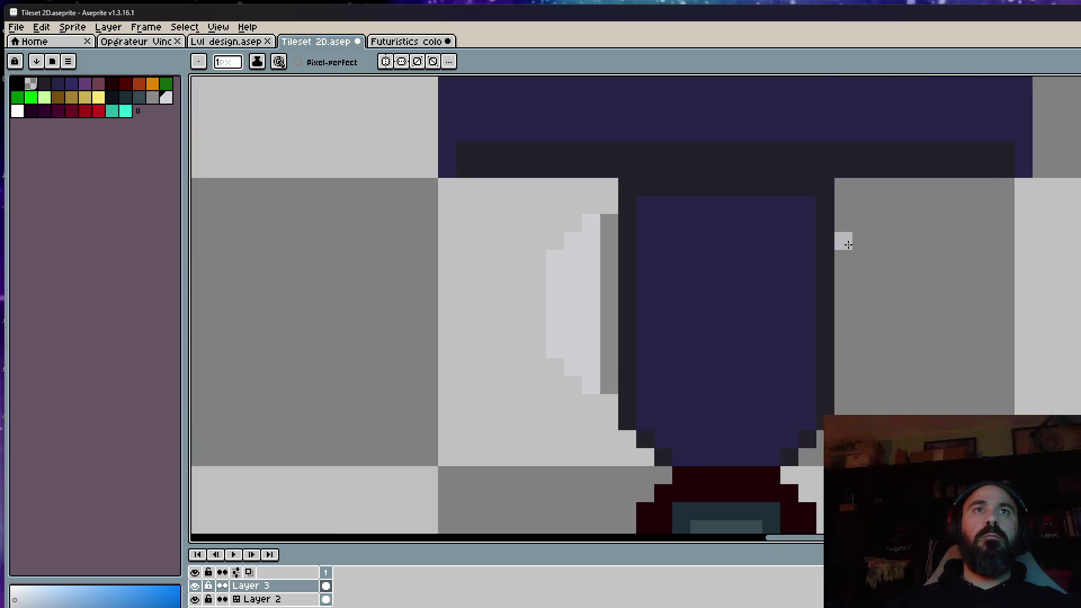
scroll(847, 243, down, 2)
scroll(811, 270, down, 3)
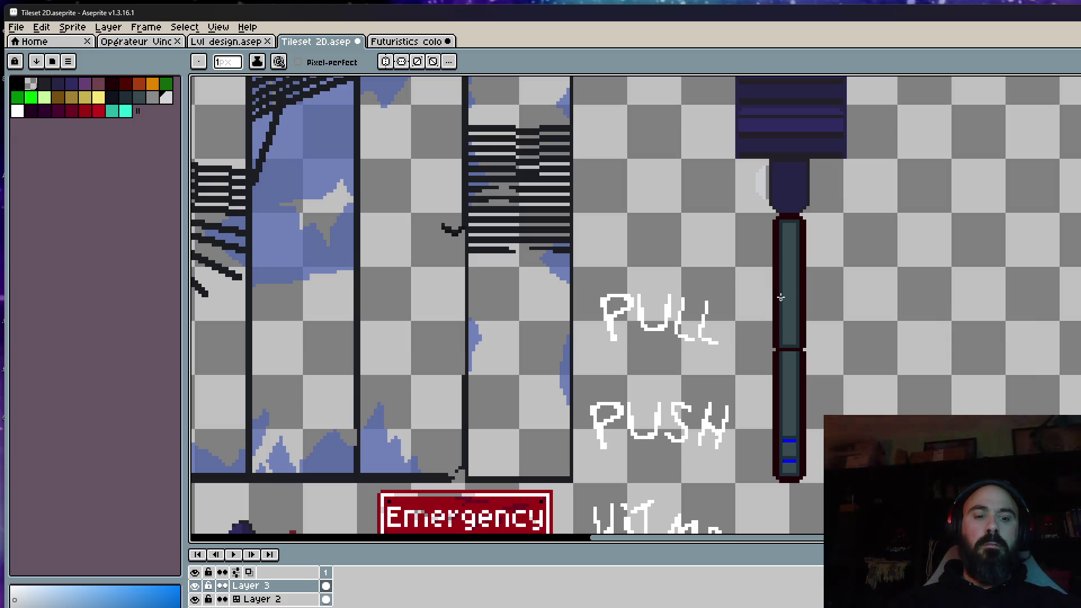
key(i)
scroll(787, 363, up, 1)
click(792, 487)
key(b)
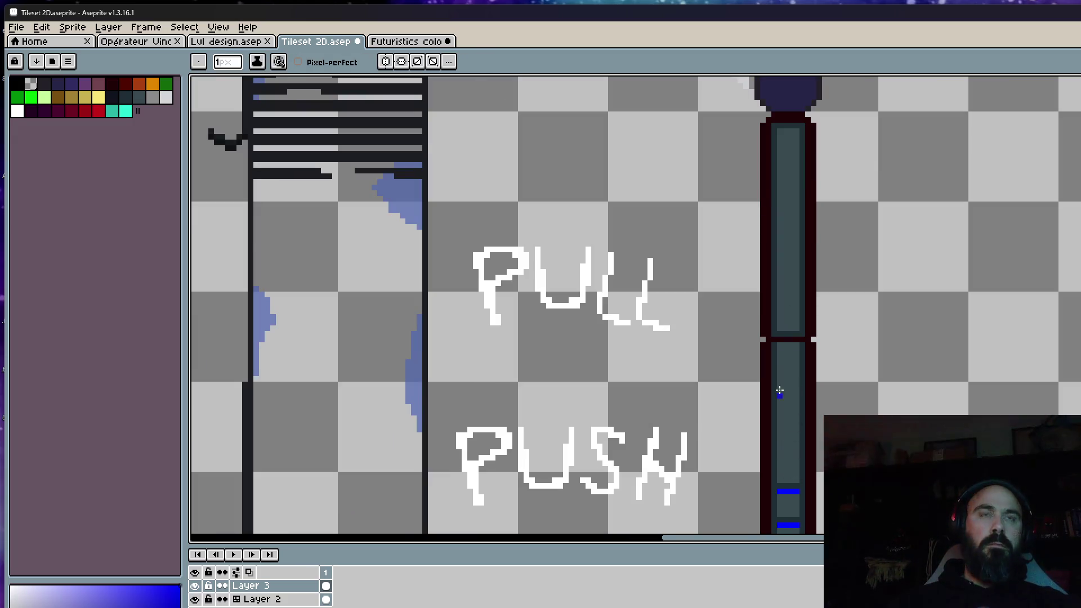
scroll(755, 449, up, 2)
scroll(755, 285, up, 2)
click(752, 268)
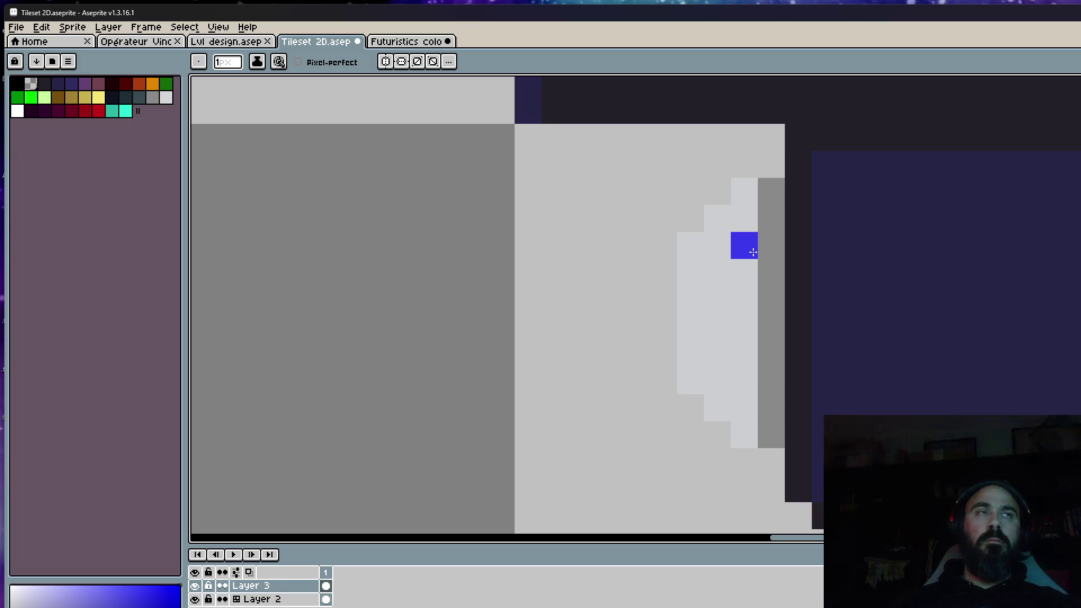
drag(744, 245, 745, 364)
key(ctrl+z)
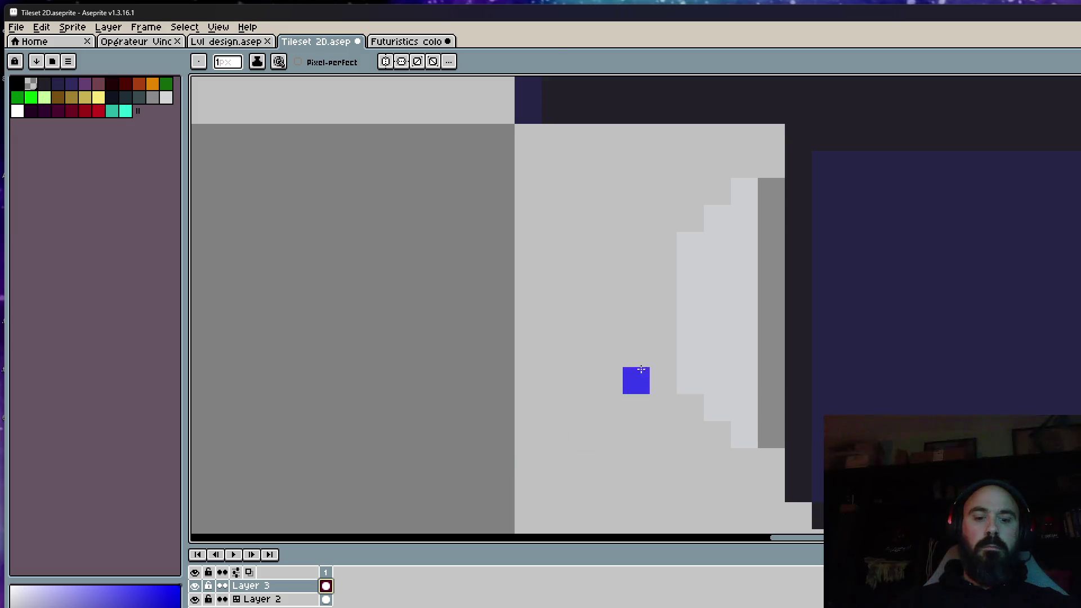
Select the light highlight column and shift it further left on the tile
key(m)
drag(648, 177, 761, 451)
drag(744, 364, 583, 359)
key(ctrl+d)
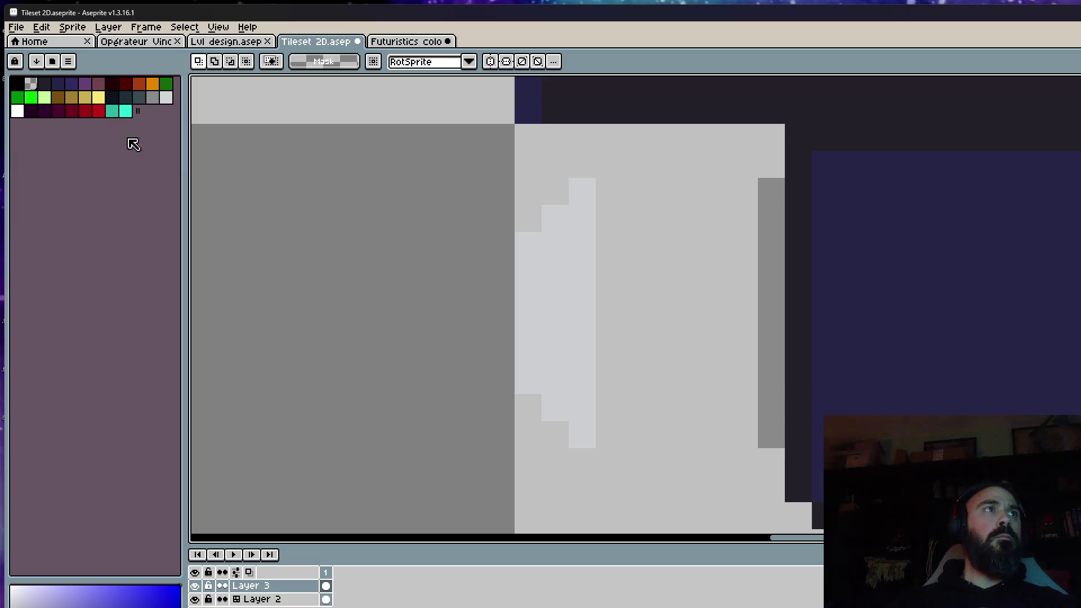
key(z)
Load the Void Operators palette from Jeux vidéo > Palettes and pick its bright blue
click(69, 61)
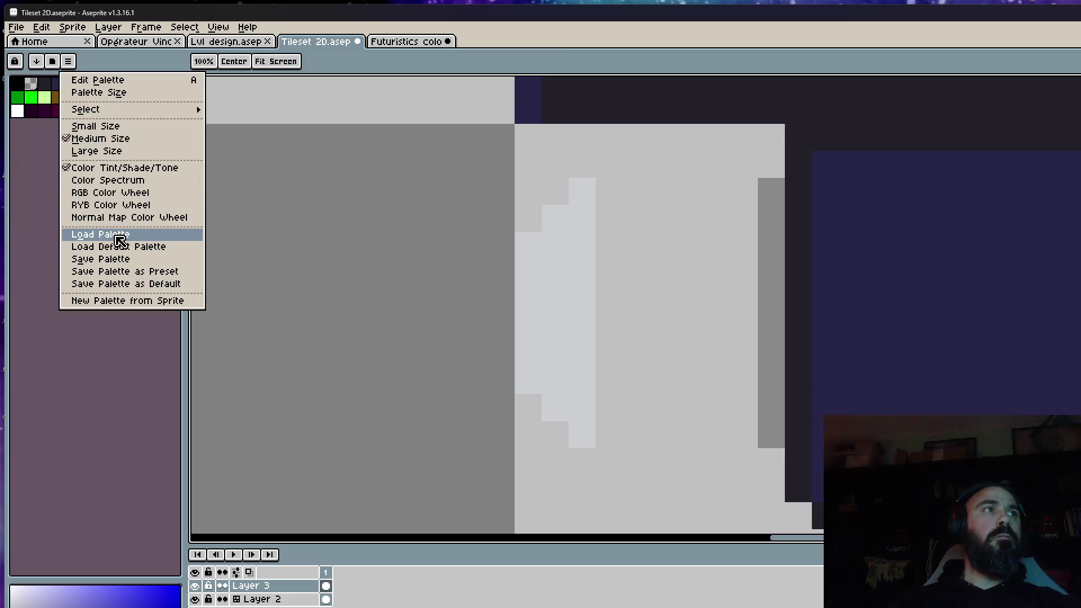
click(115, 240)
scroll(228, 254, down, 2)
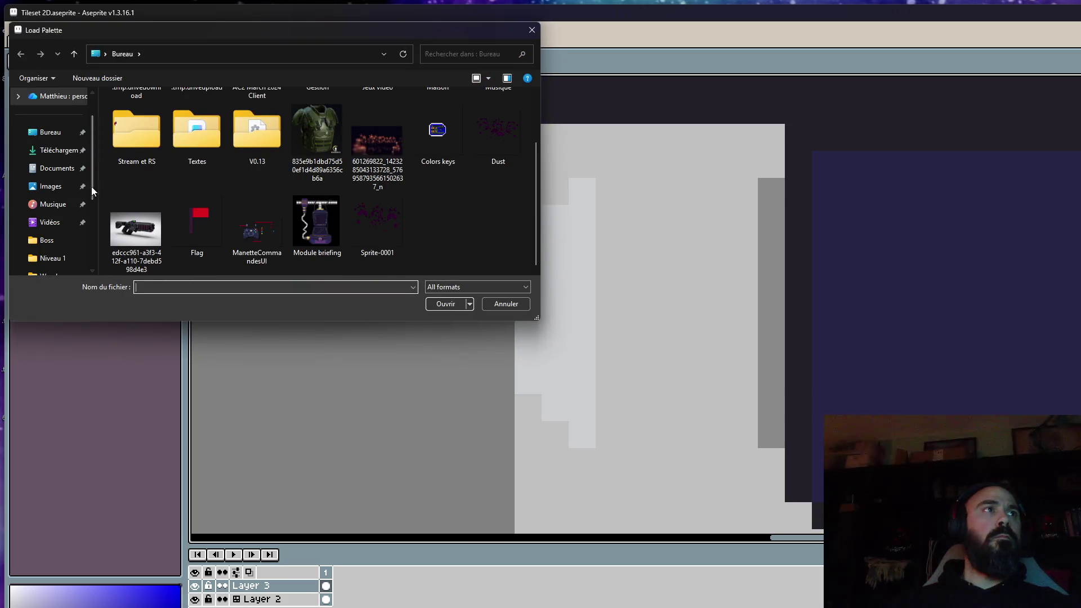
scroll(216, 208, up, 2)
double_click(365, 138)
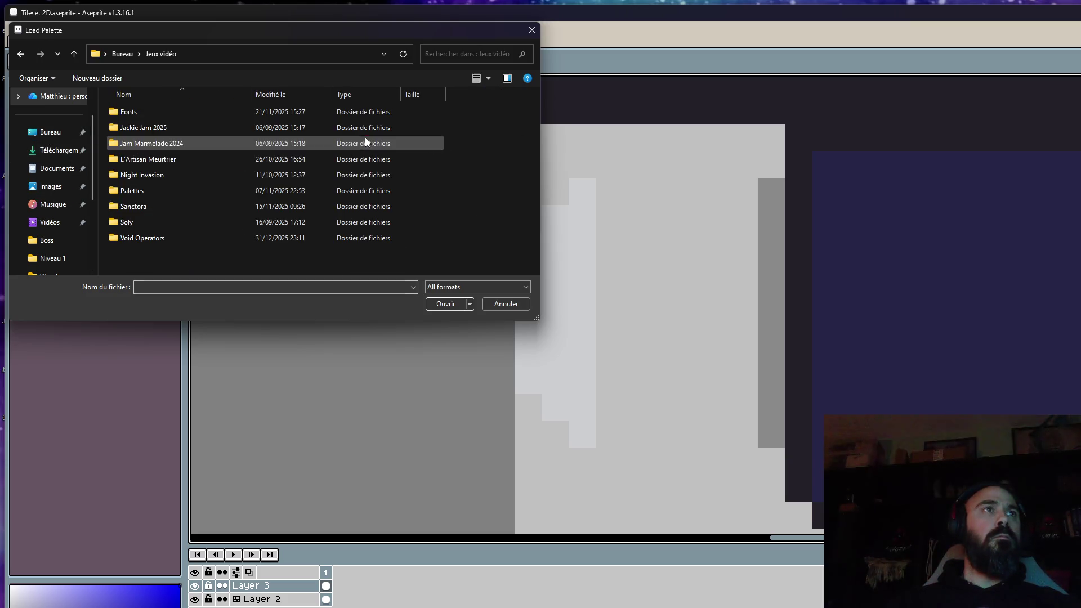
double_click(148, 159)
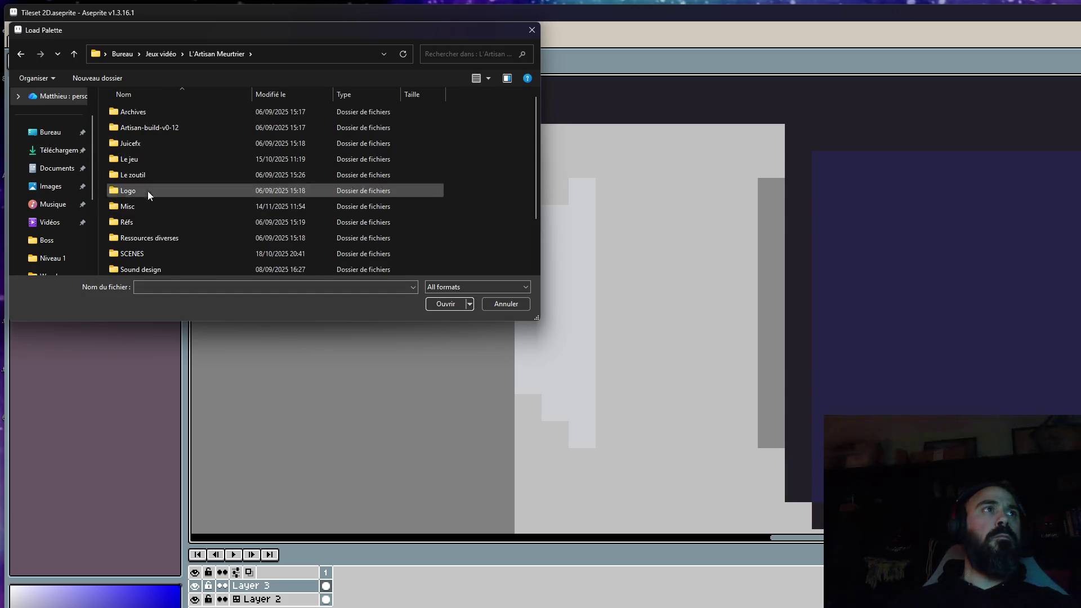
click(21, 54)
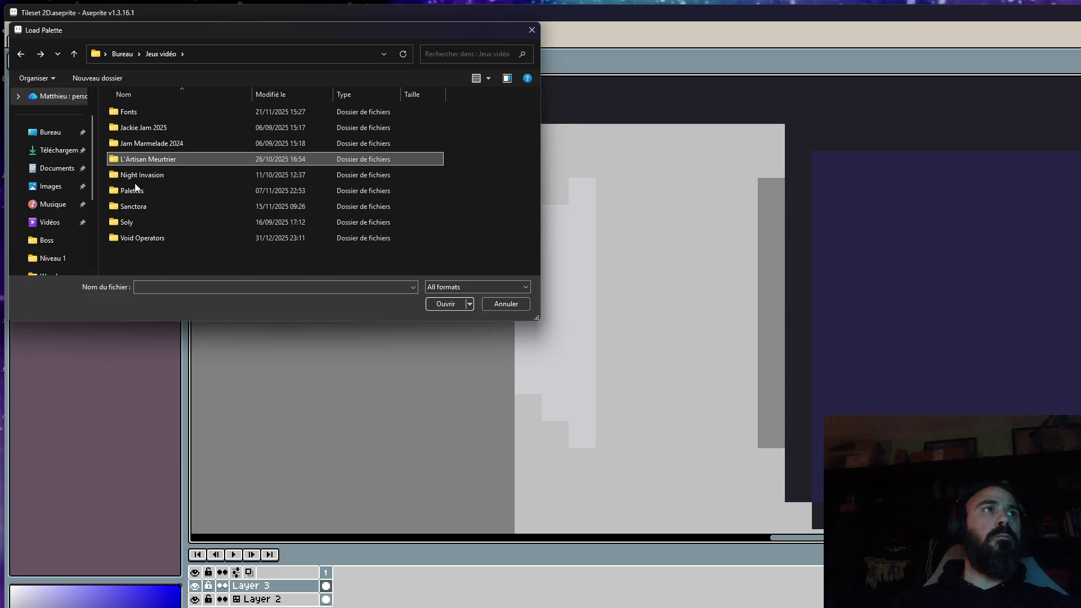
double_click(135, 186)
scroll(175, 239, down, 2)
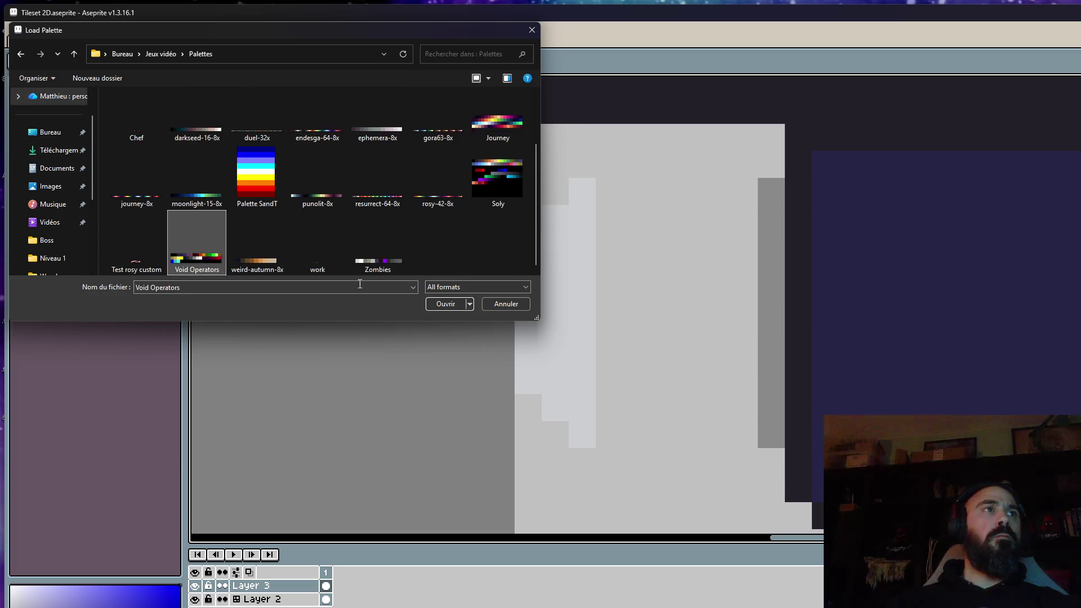
click(447, 304)
click(126, 112)
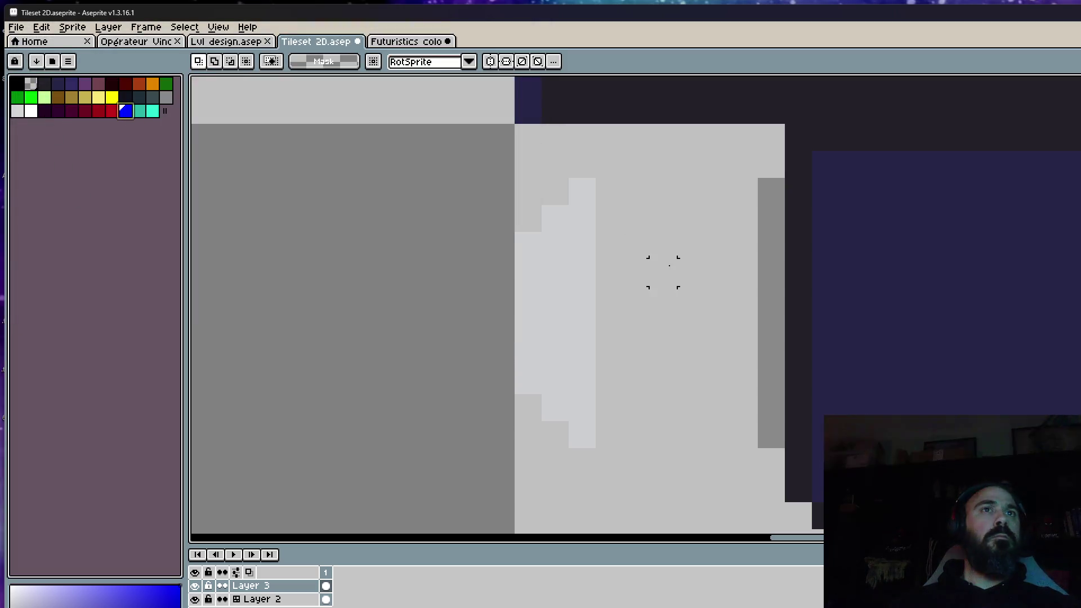
Try a blue stroke and highlight move on Layer 3, then undo and delete them
key(b)
drag(744, 246, 753, 350)
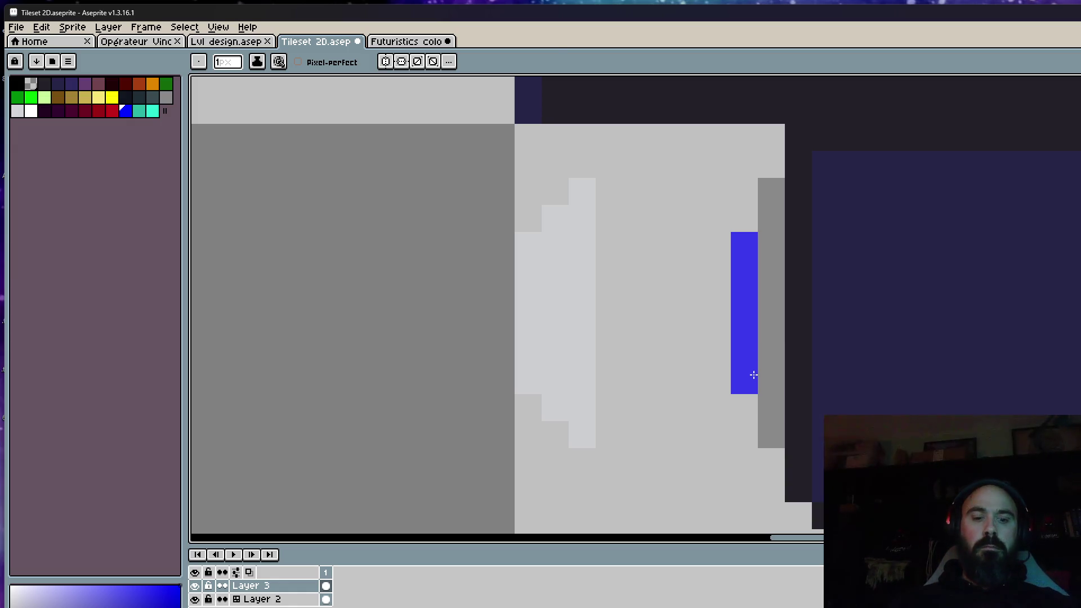
key(m)
drag(459, 147, 651, 448)
mouse_move(592, 397)
mouse_down()
mouse_move(709, 369)
mouse_move(657, 361)
mouse_up()
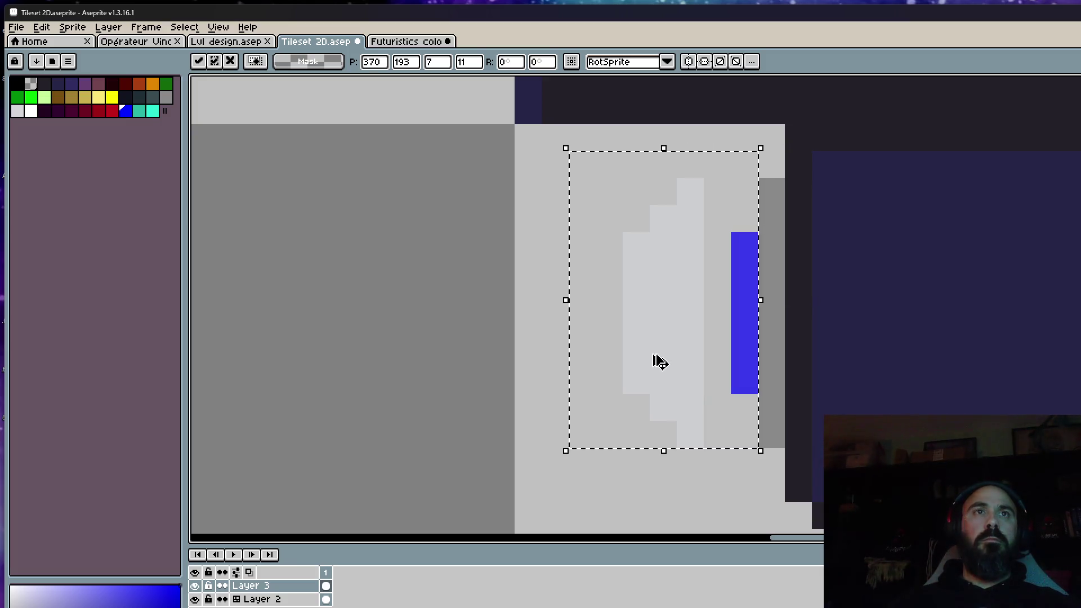
key(ctrl+z)
key(ctrl+d)
drag(675, 203, 760, 423)
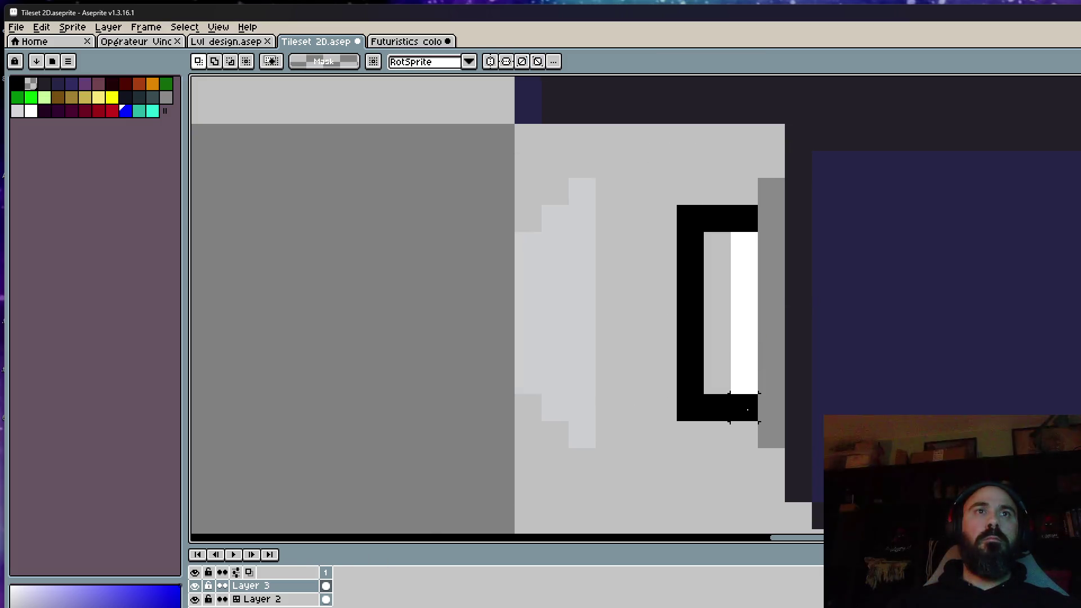
key(Delete)
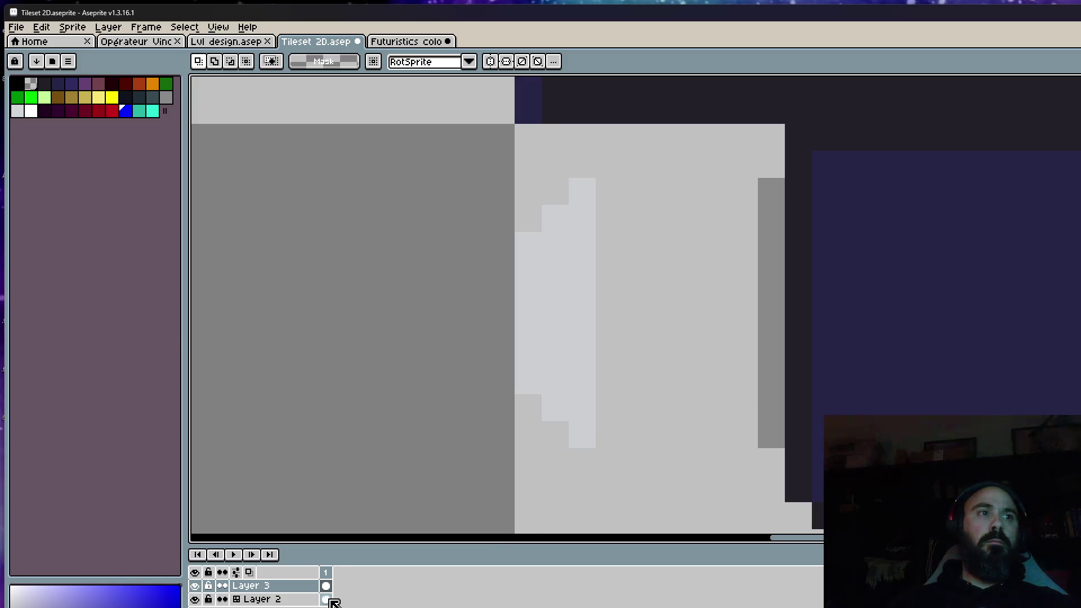
Paint the blue stroke on Layer 2 and move the Layer 3 highlight right against it
click(328, 599)
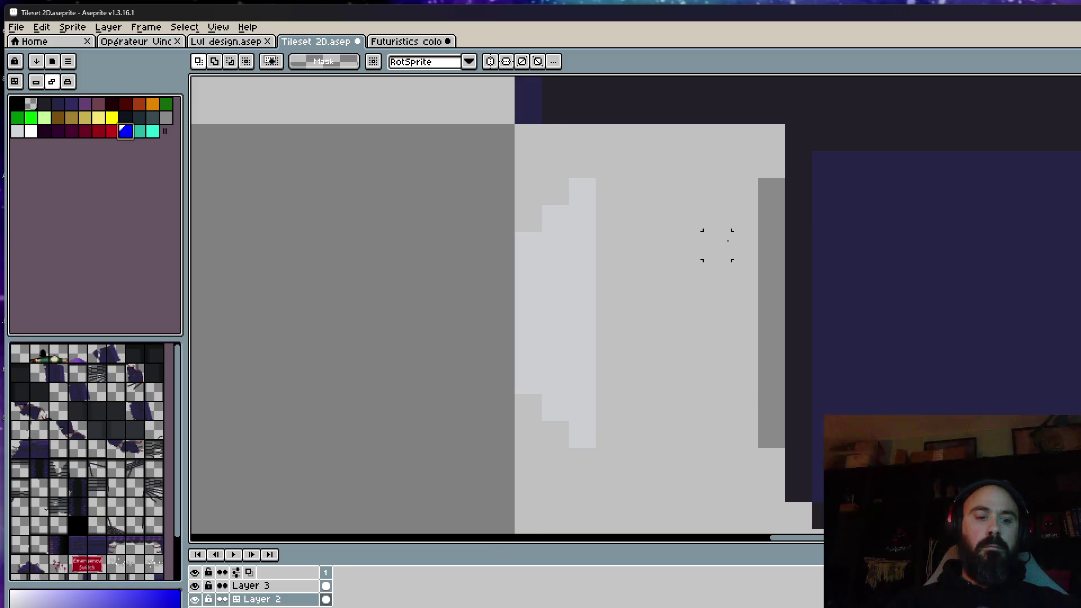
key(b)
drag(743, 219, 744, 365)
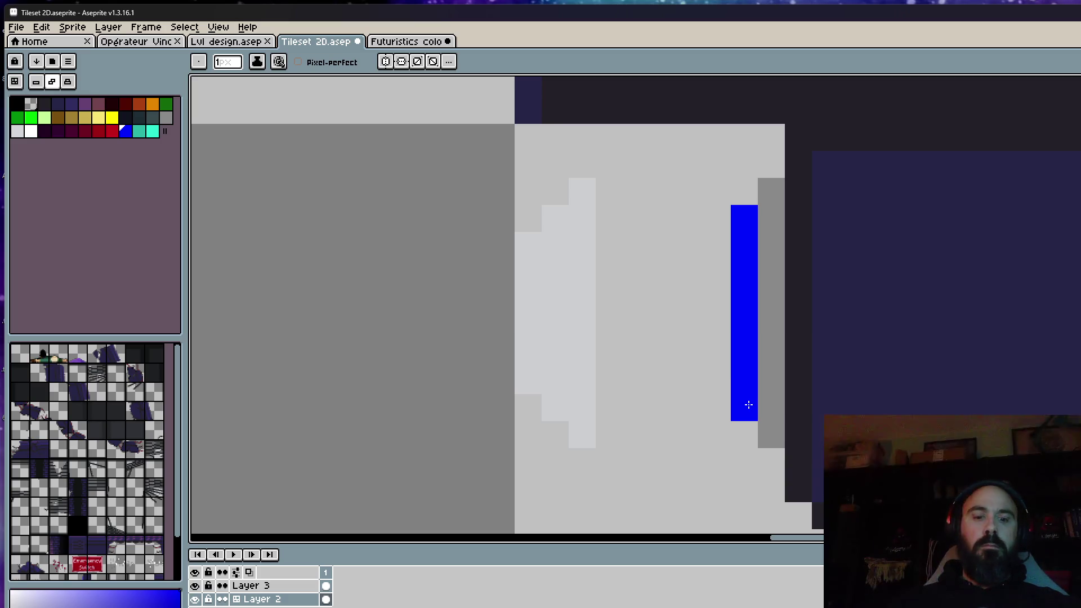
key(m)
click(326, 586)
mouse_move(488, 151)
mouse_down()
mouse_move(570, 256)
mouse_move(653, 478)
mouse_up()
drag(625, 340, 752, 340)
scroll(753, 340, down, 2)
scroll(748, 313, down, 2)
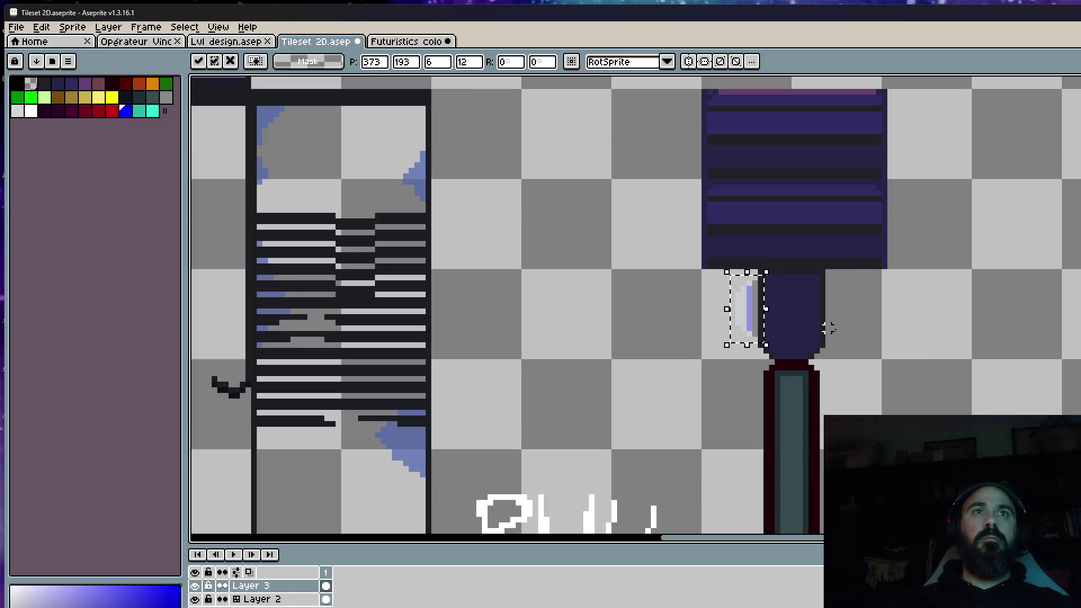
key(ctrl+d)
drag(774, 269, 729, 205)
scroll(759, 256, down, 1)
scroll(729, 206, up, 2)
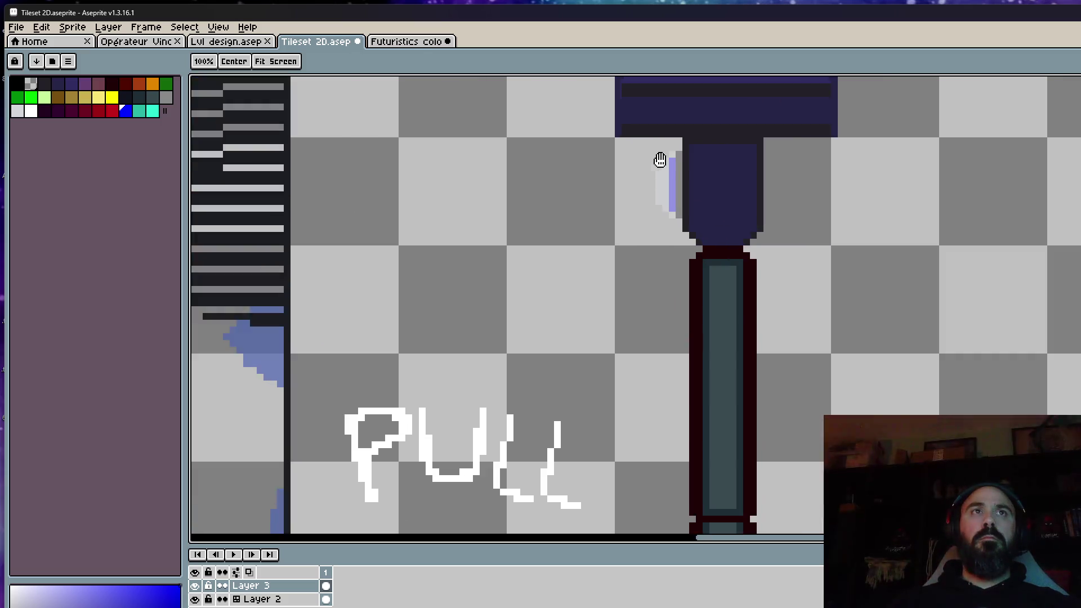
scroll(660, 160, up, 1)
Copy the left highlight on Layer 3 and place a mirrored copy right of the pillar
drag(615, 126, 699, 291)
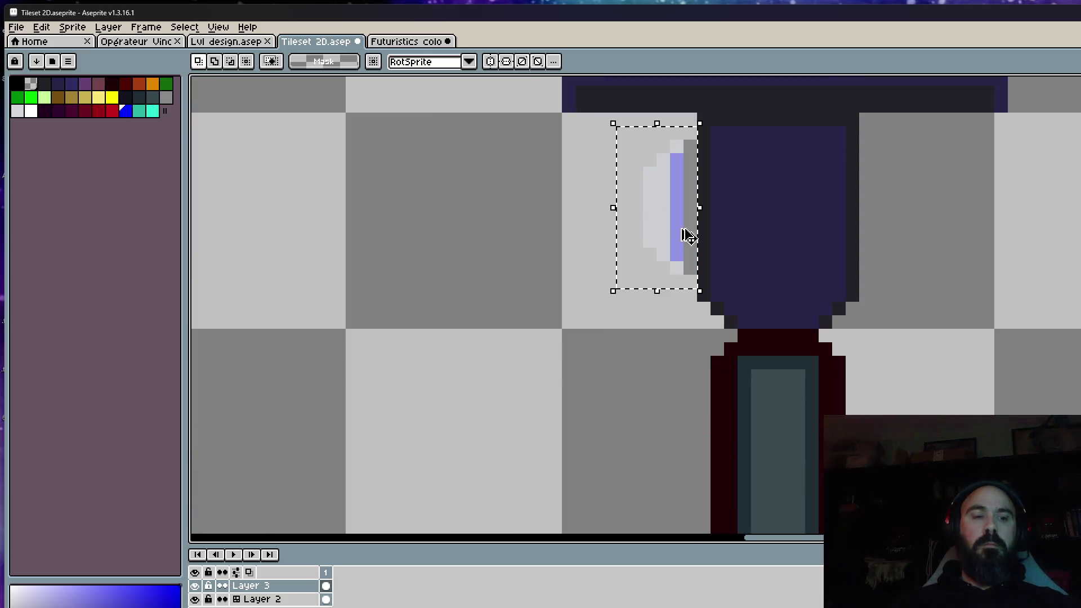
key(ctrl+c)
key(ctrl+v)
key(shift+h)
mouse_move(675, 221)
mouse_down()
mouse_move(914, 224)
mouse_move(899, 209)
mouse_up()
key(ctrl+d)
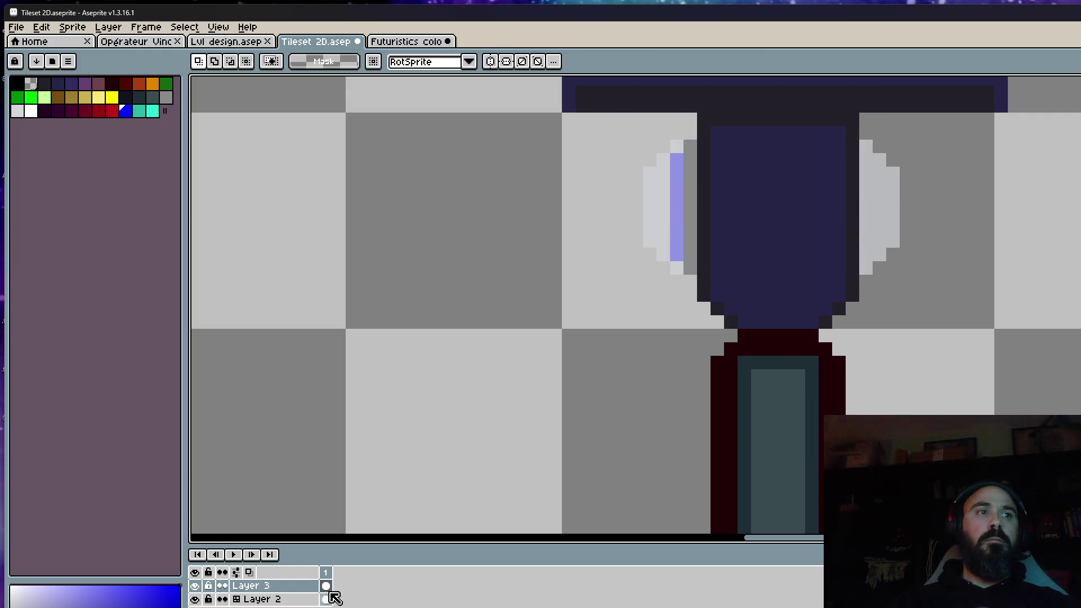
Mirror the Layer 2 highlight and move it to the pillar's right side
click(329, 599)
drag(614, 124, 699, 304)
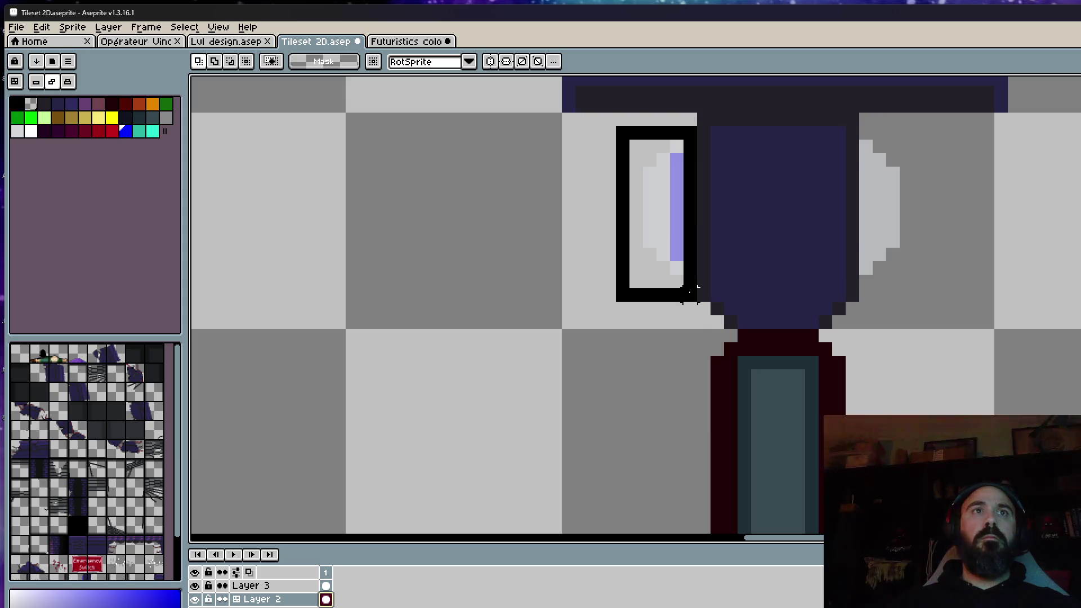
click(691, 226)
key(shift+h)
drag(651, 225, 882, 217)
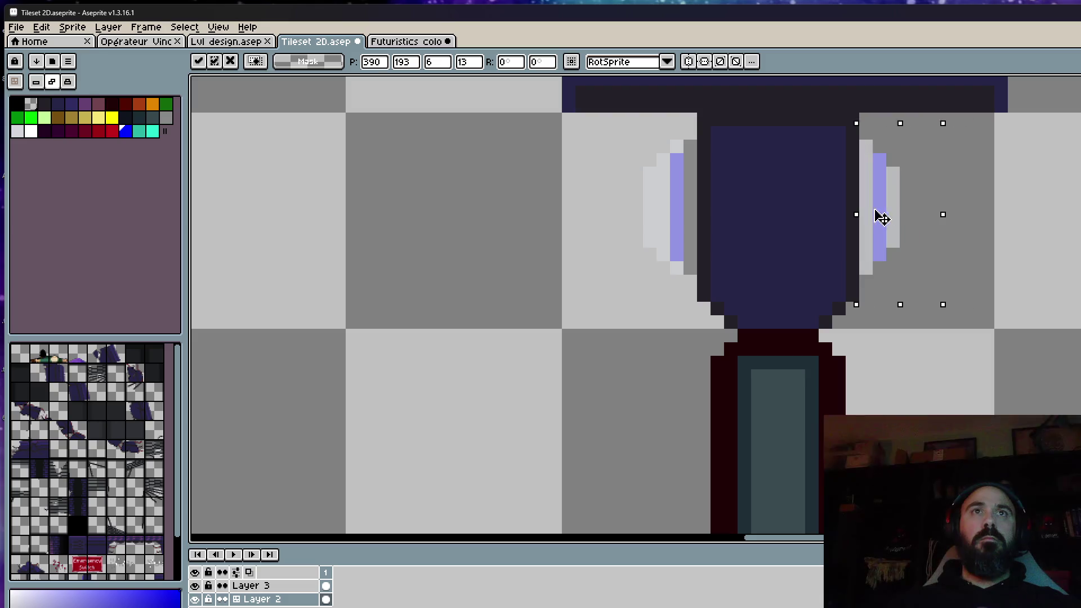
key(ctrl+d)
scroll(879, 212, down, 1)
scroll(879, 212, down, 2)
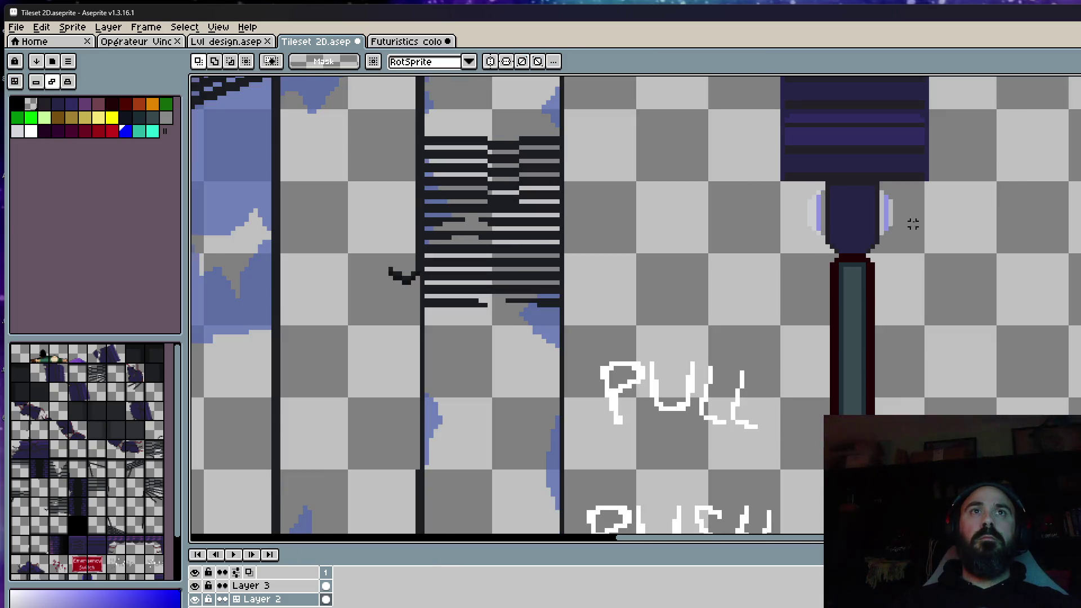
scroll(913, 223, up, 2)
drag(847, 138, 912, 309)
Adjust the blue bar and move it onto the right highlight, one pixel over
drag(896, 243, 1002, 243)
key(ctrl+d)
scroll(1002, 243, up, 1)
key(b)
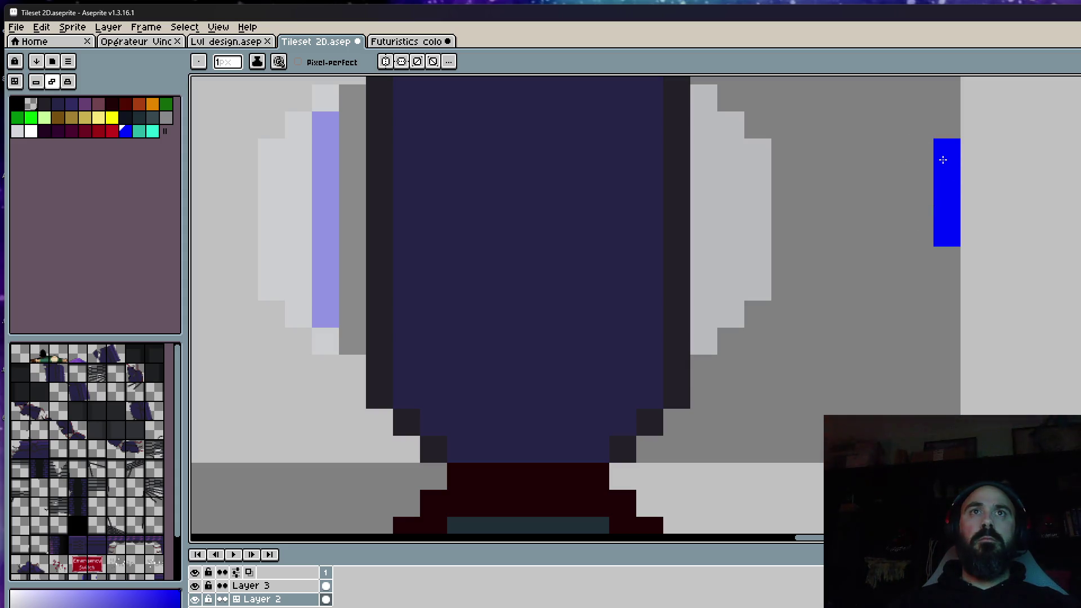
key(ctrl+z)
key(ctrl+z)
key(ctrl+z)
key(ctrl+y)
key(ctrl+y)
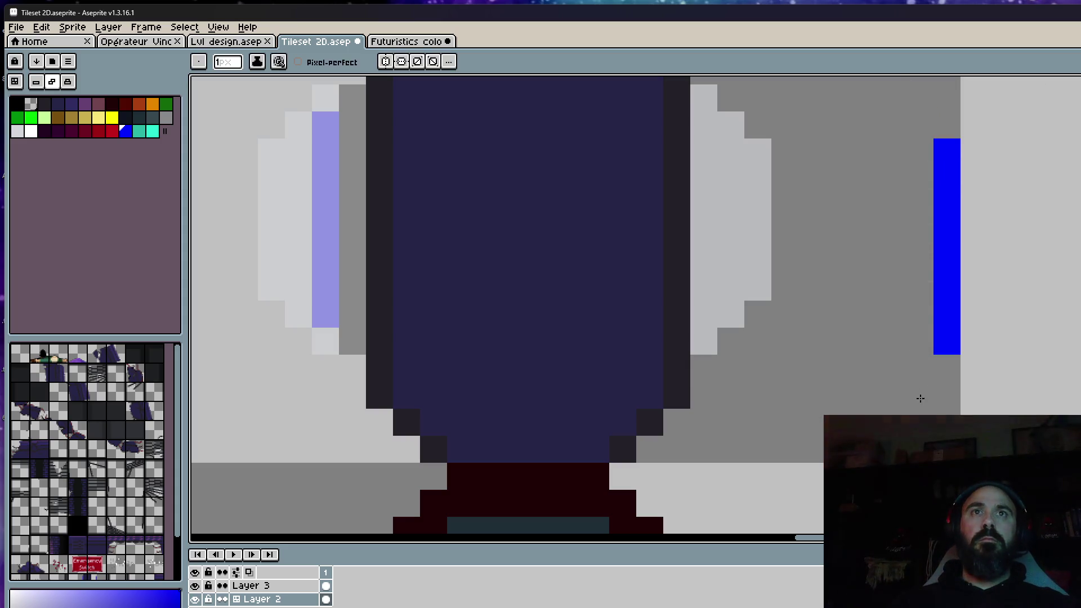
key(ctrl+y)
drag(971, 317, 731, 290)
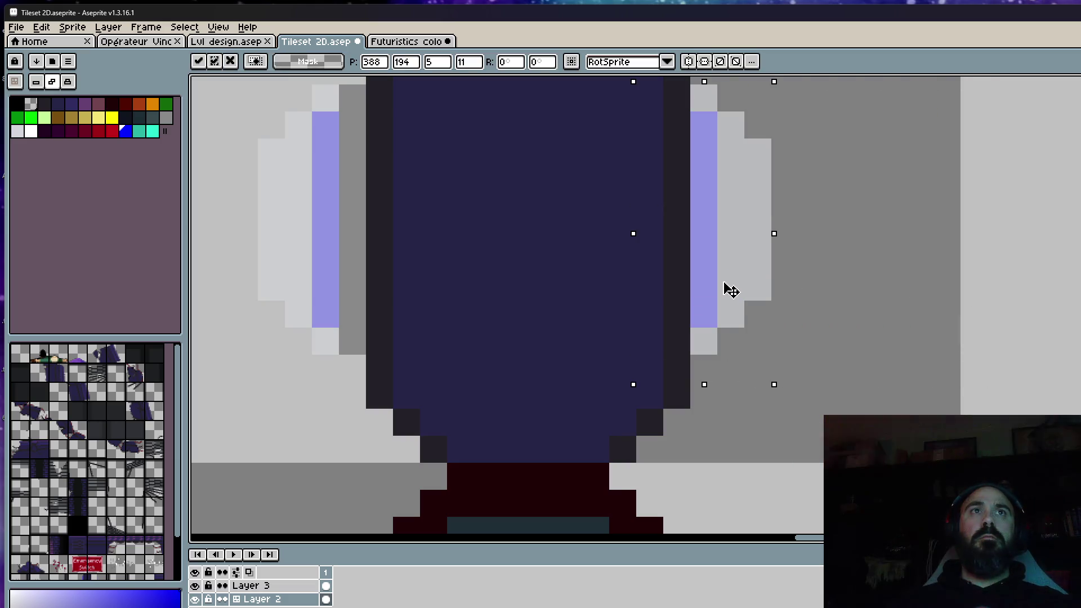
scroll(731, 290, down, 1)
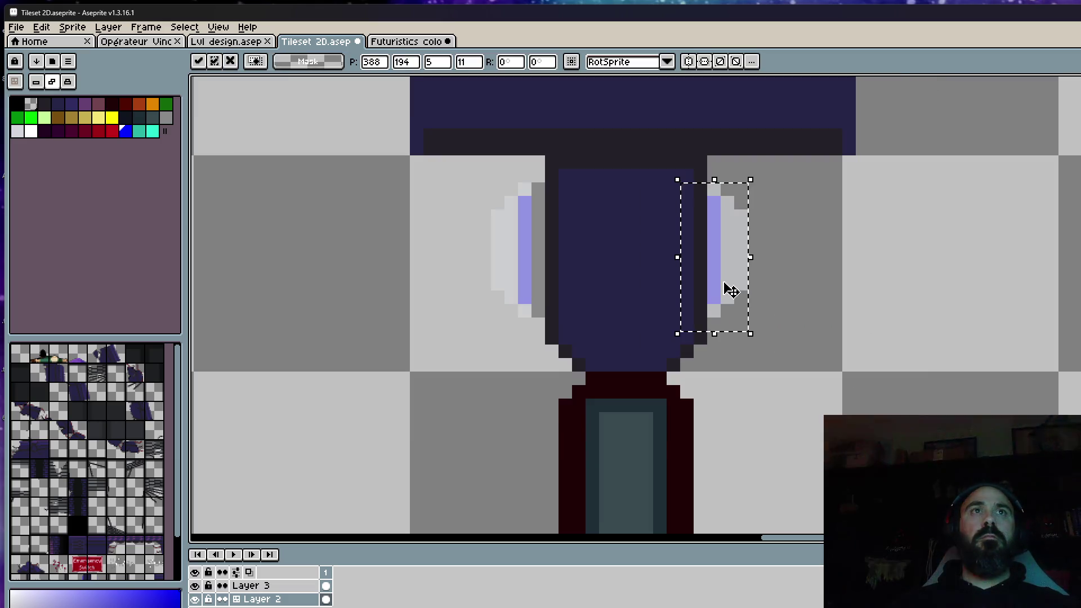
drag(719, 265, 712, 264)
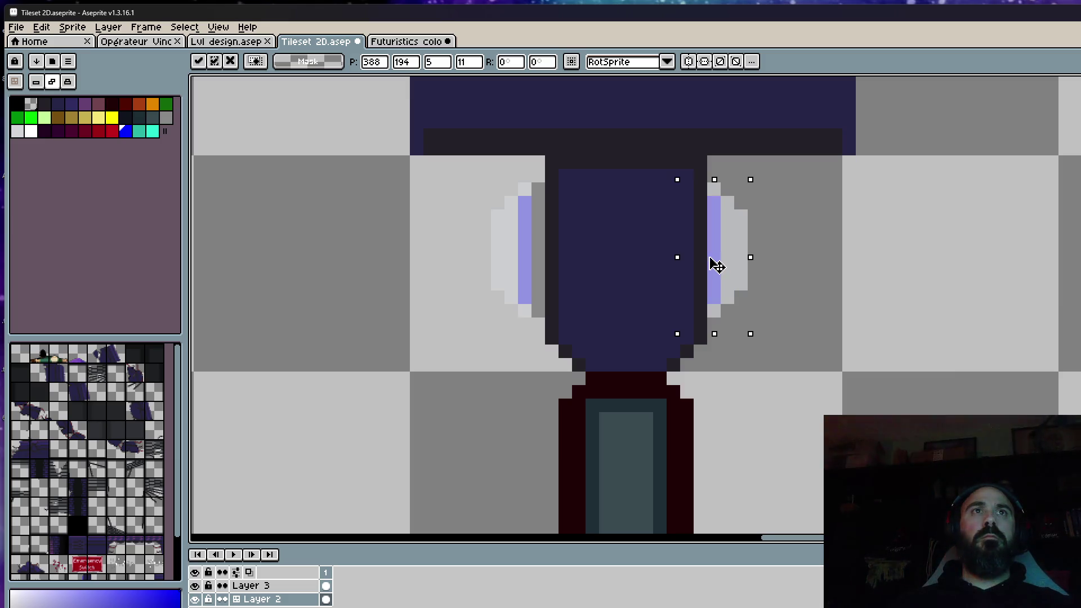
drag(707, 169, 779, 387)
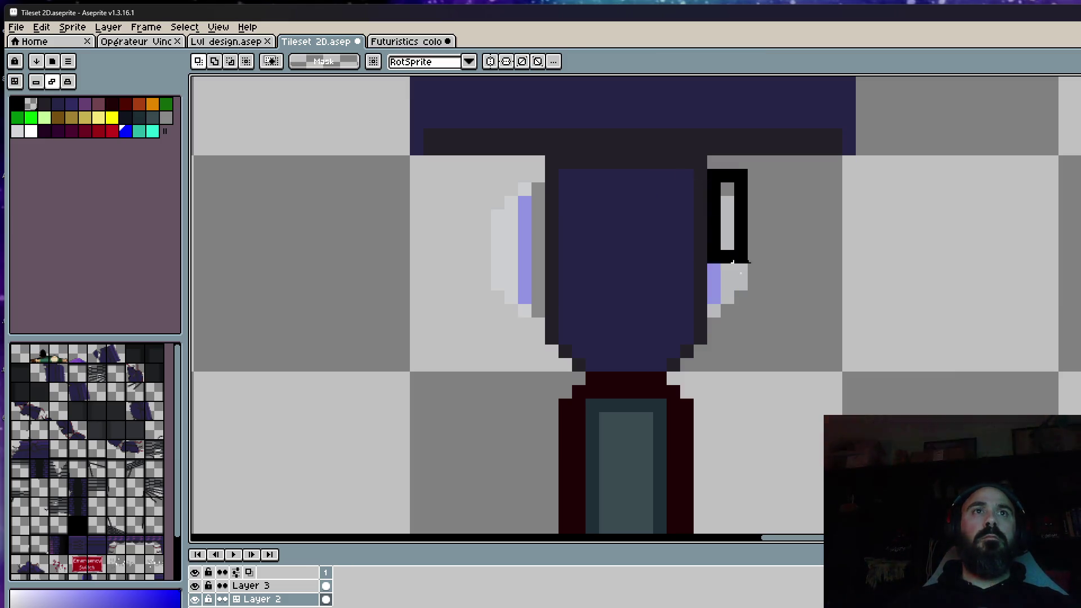
click(685, 202)
Delete the old right grey rim and place a mirrored copy of the left rim there
drag(686, 169, 767, 362)
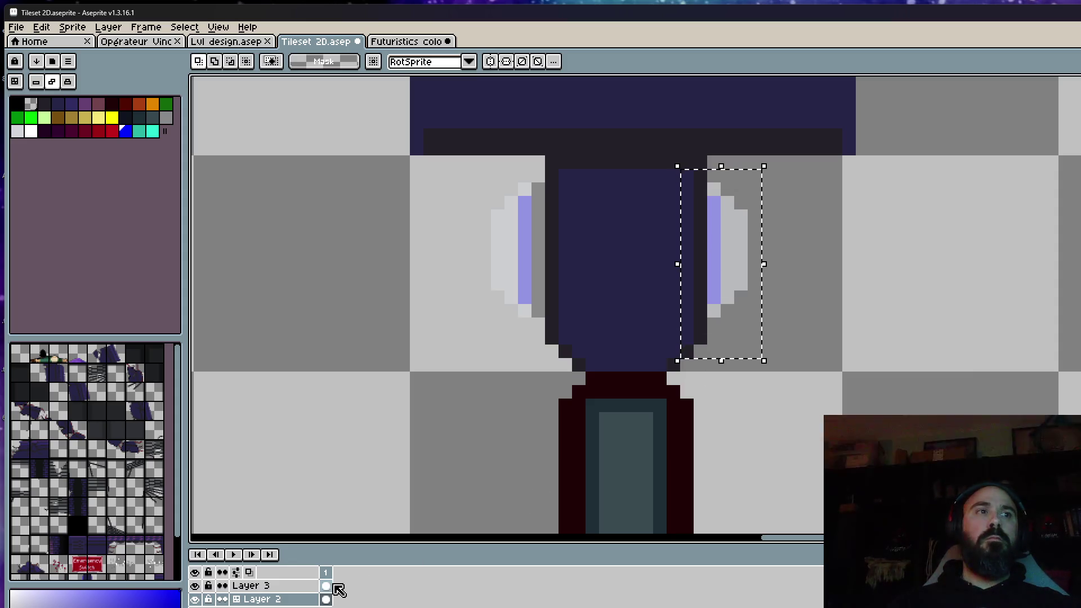
click(326, 585)
drag(744, 274, 760, 270)
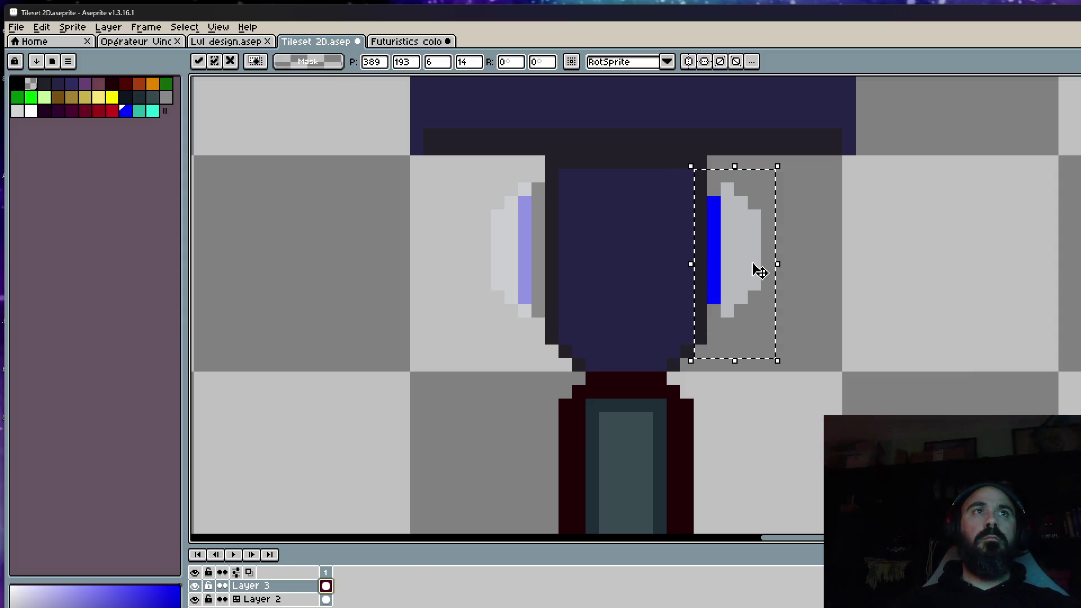
key(Delete)
drag(450, 169, 559, 347)
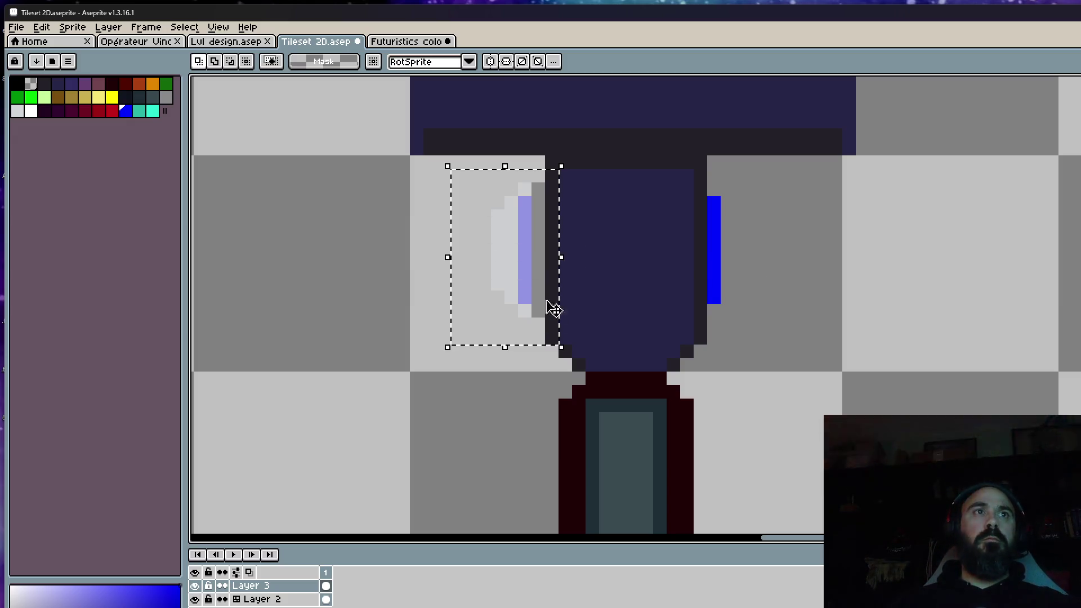
click(541, 267)
key(shift+h)
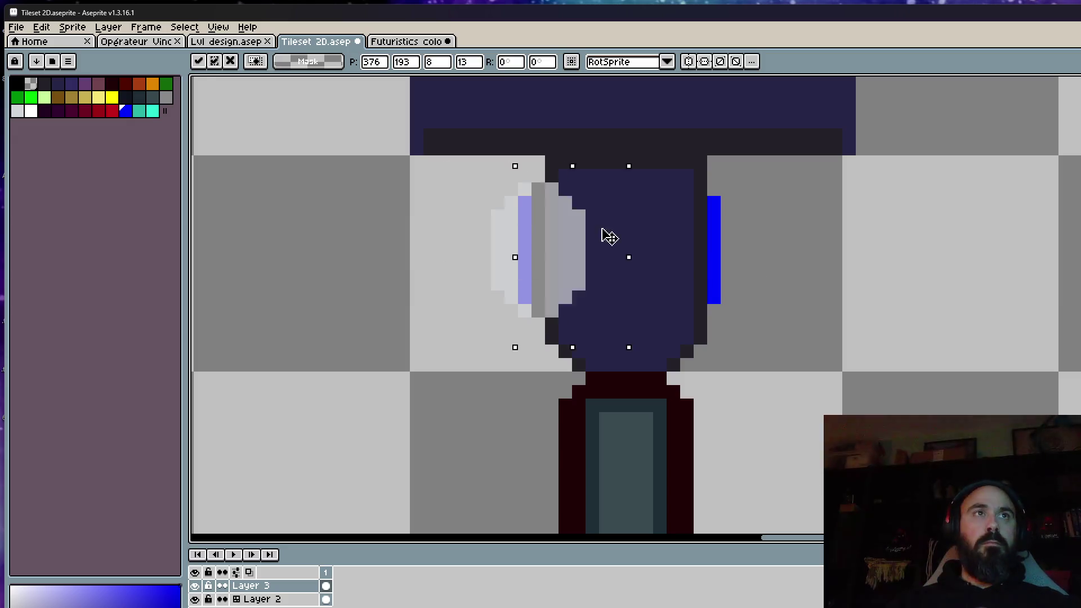
drag(541, 267, 742, 233)
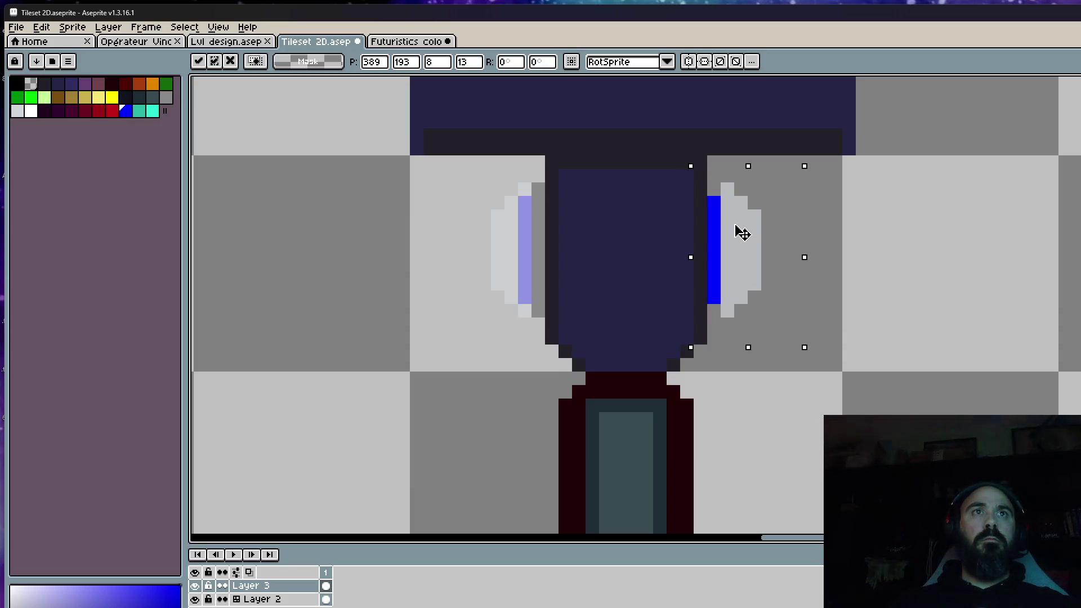
key(Return)
Move the left light-blue bar from Layer 2 onto the right side
click(326, 598)
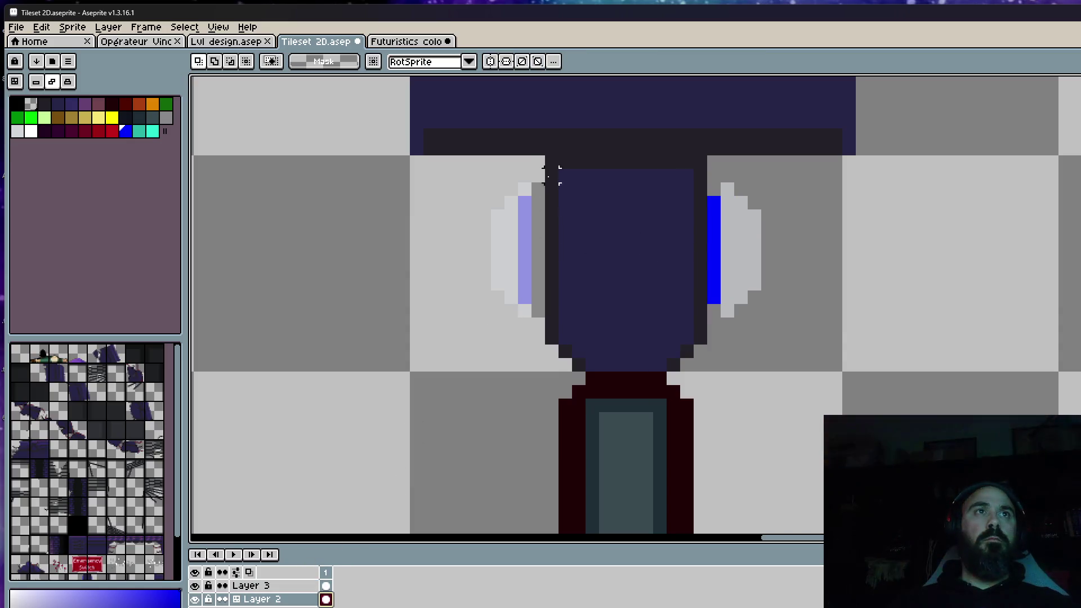
drag(510, 175, 558, 351)
drag(504, 157, 542, 318)
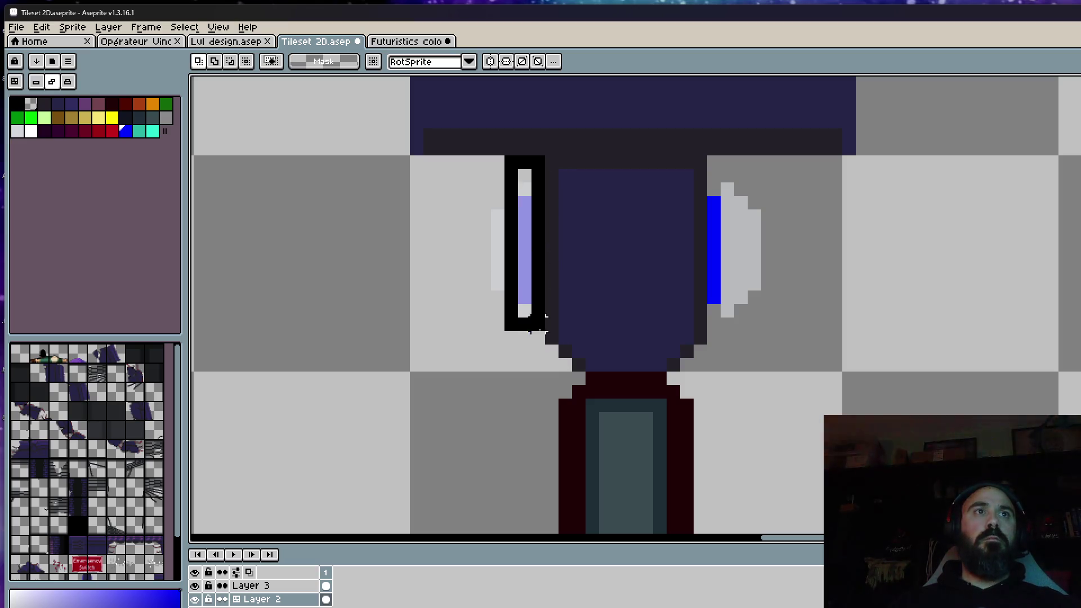
drag(533, 269, 725, 239)
key(Return)
scroll(717, 233, down, 1)
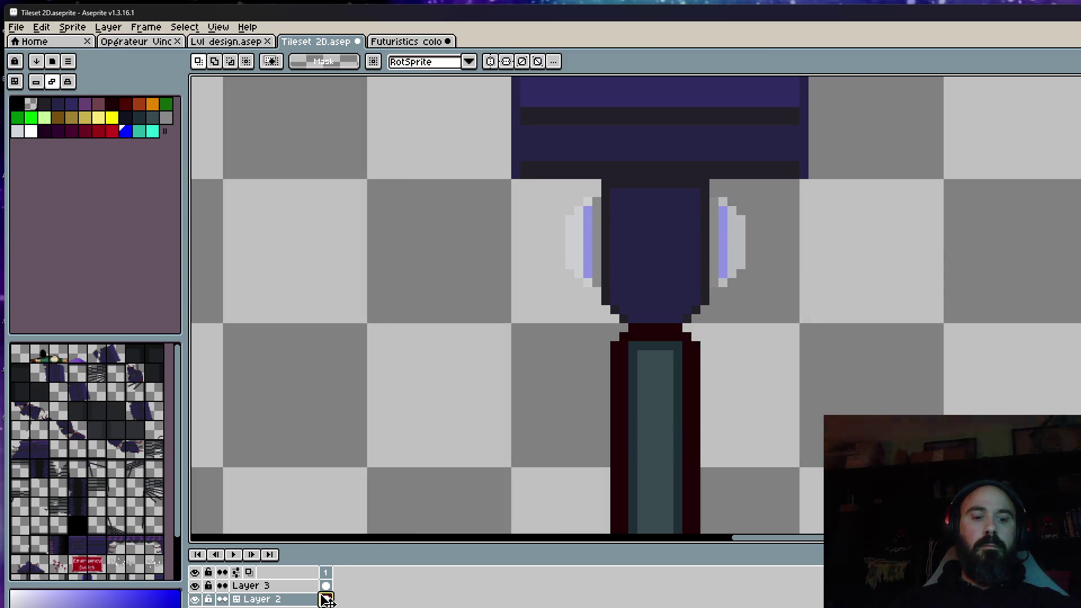
Eyedrop the dark outline colour and paint a dark column beside the right highlight
key(i)
scroll(582, 257, up, 1)
click(627, 263)
scroll(625, 261, up, 1)
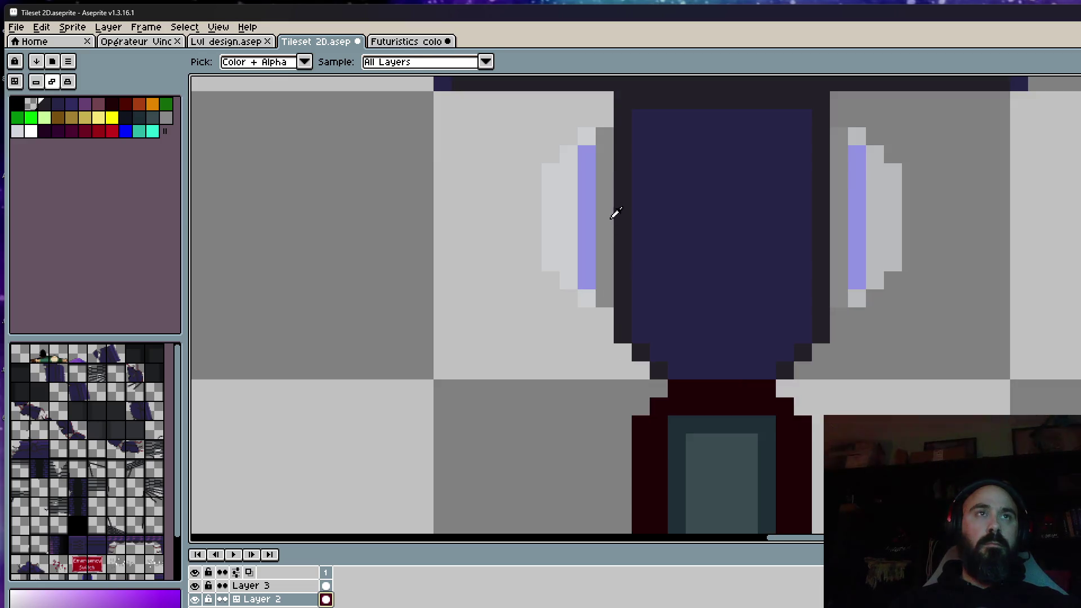
key(b)
drag(604, 135, 605, 296)
click(195, 586)
drag(836, 144, 835, 282)
scroll(850, 229, down, 1)
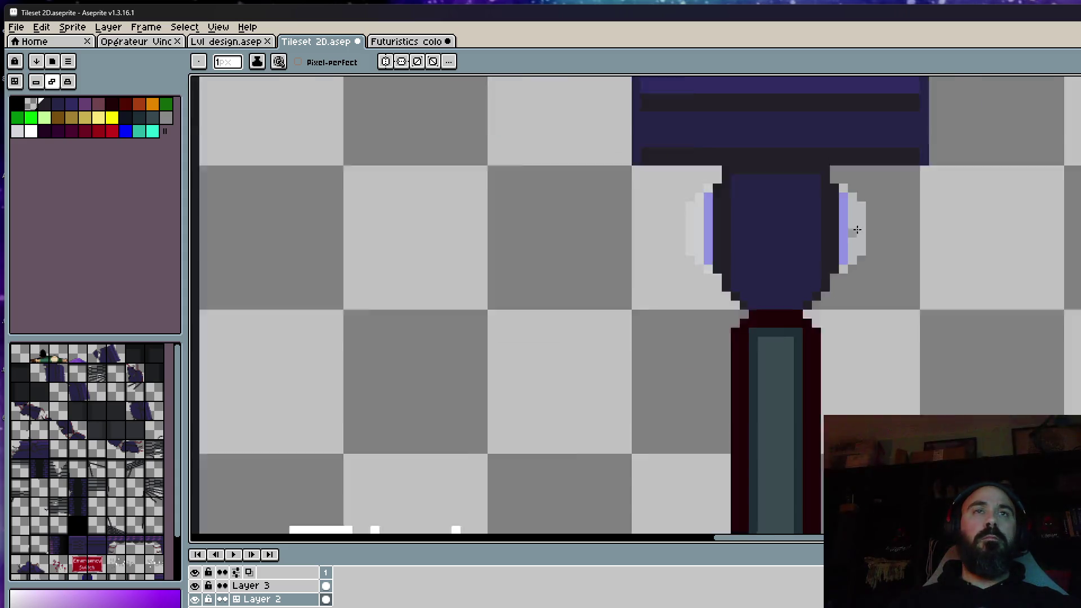
scroll(905, 229, down, 2)
scroll(913, 228, down, 2)
drag(913, 229, 900, 228)
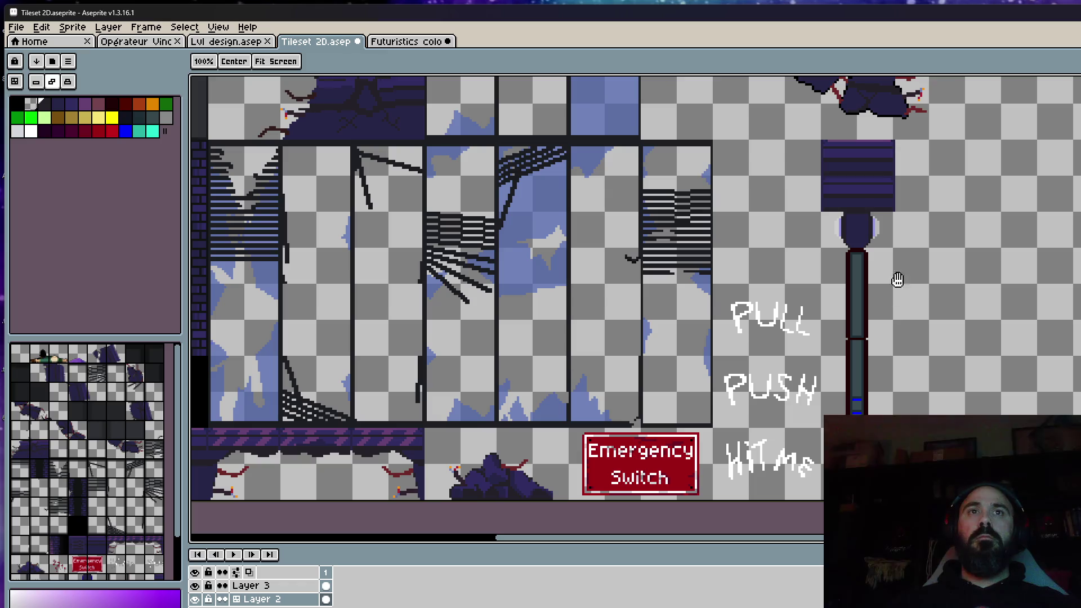
Paste the lever into the level design beside the brick column, then return to Tileset 2D
key(m)
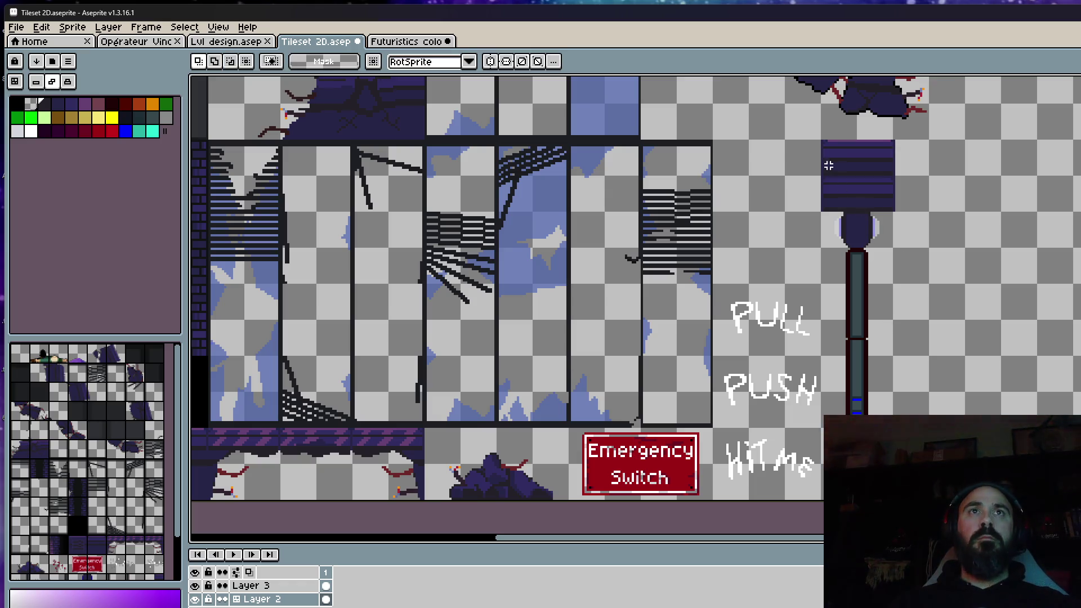
key(ctrl+shift+Tab)
key(ctrl+v)
scroll(748, 259, up, 2)
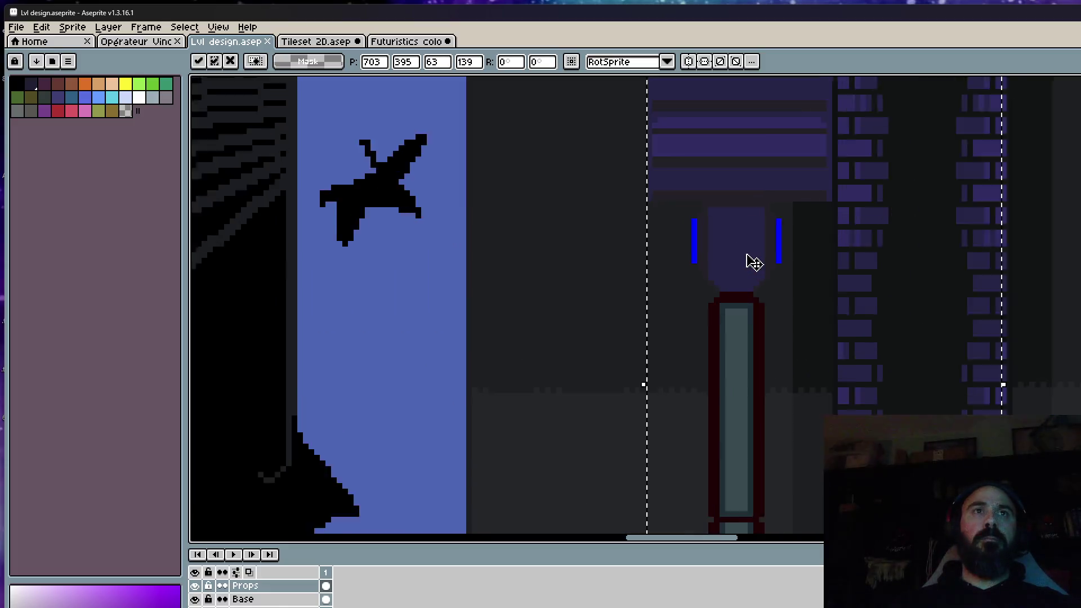
scroll(716, 248, up, 3)
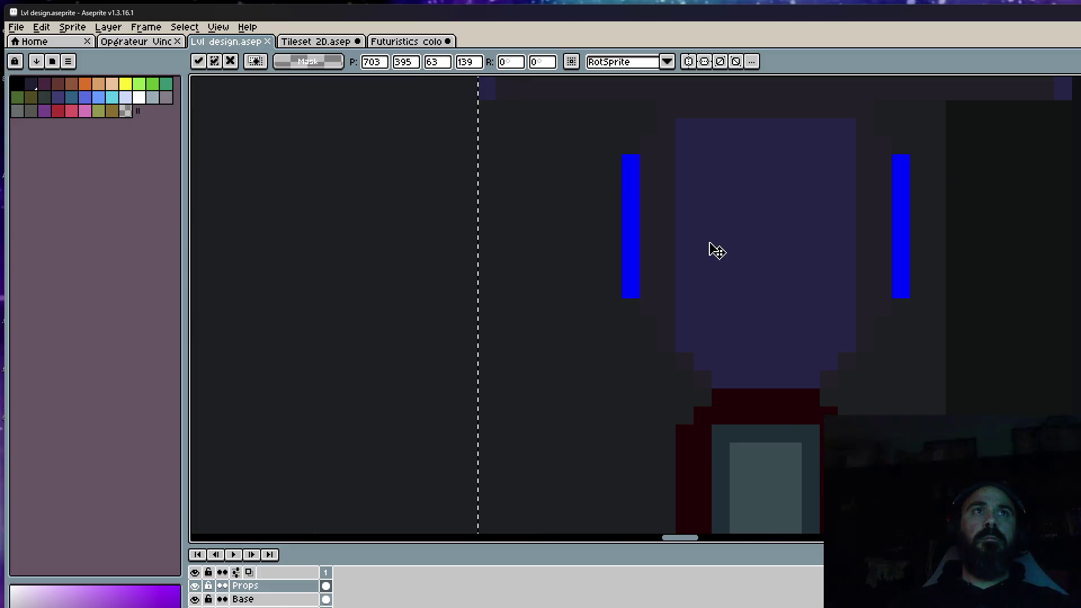
scroll(717, 249, down, 3)
scroll(752, 258, down, 1)
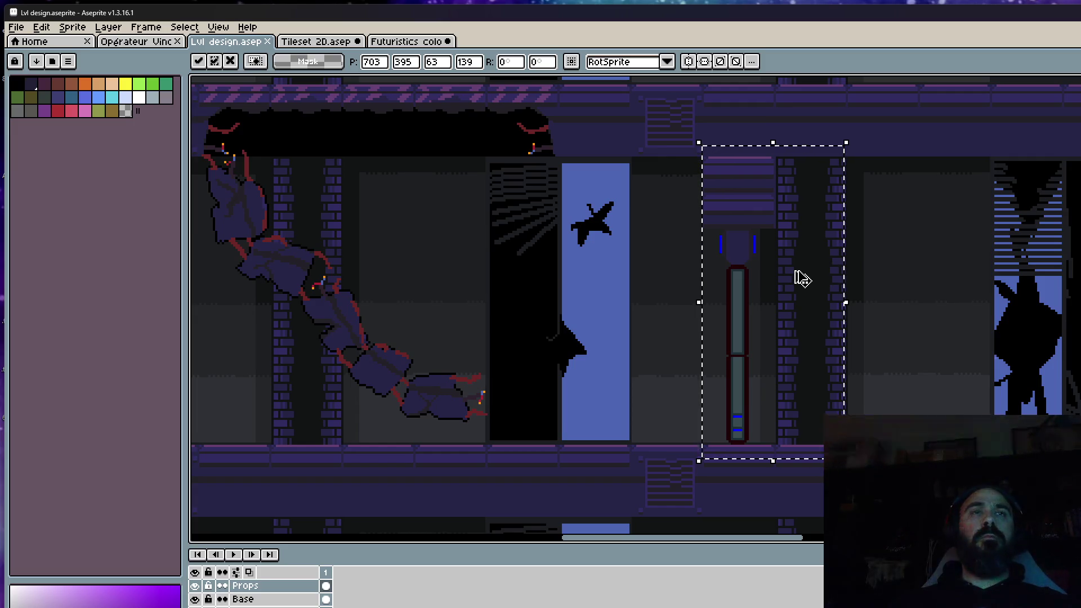
drag(802, 279, 846, 235)
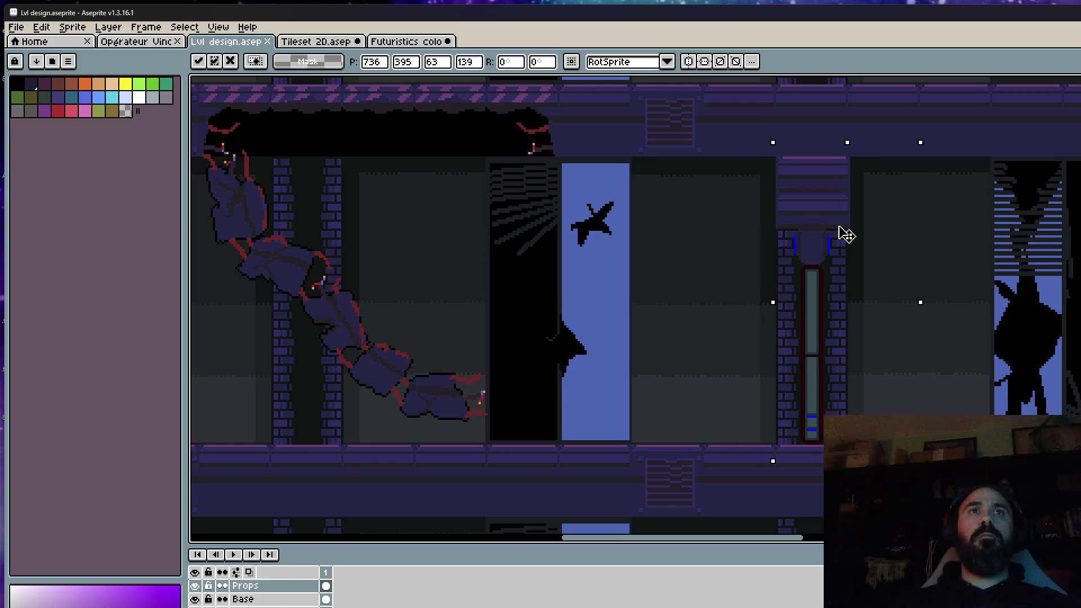
key(Return)
click(421, 47)
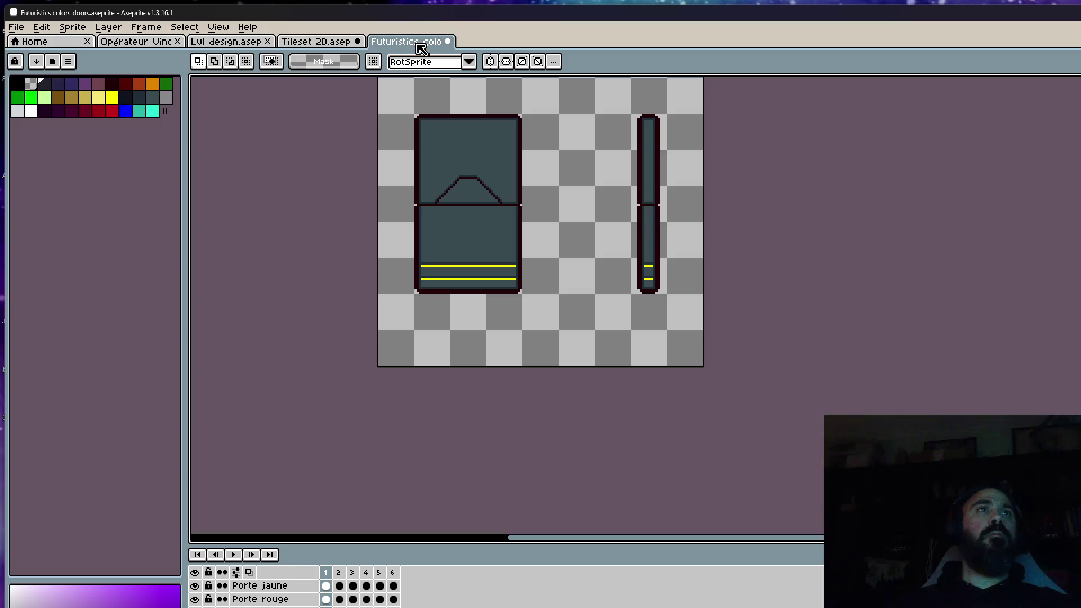
click(315, 42)
scroll(801, 193, up, 3)
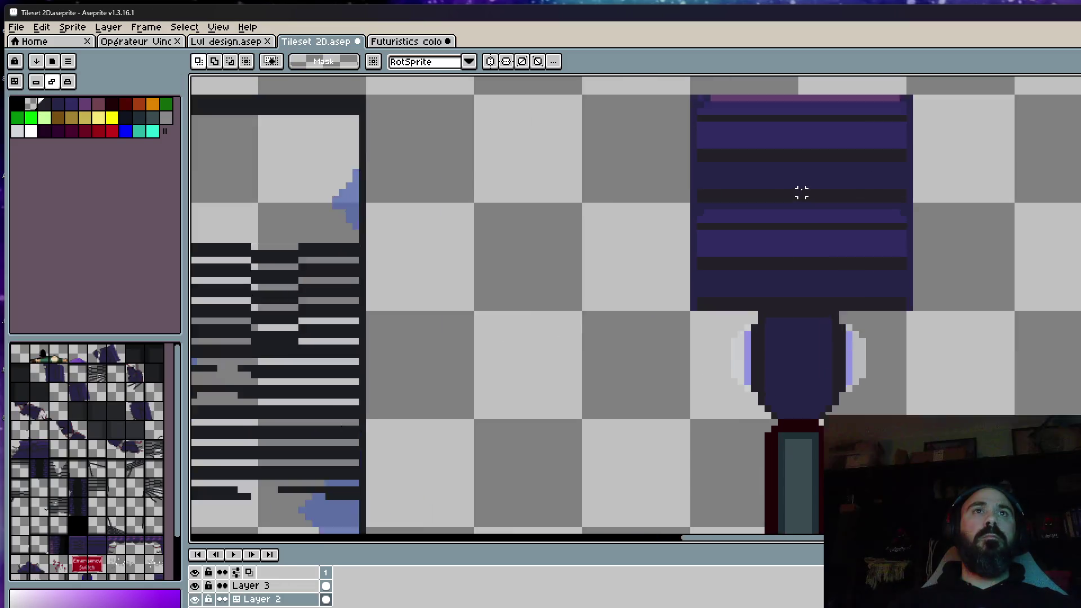
scroll(802, 193, up, 1)
Paint over the housing's purple horizontal bands with the dark base colour
key(i)
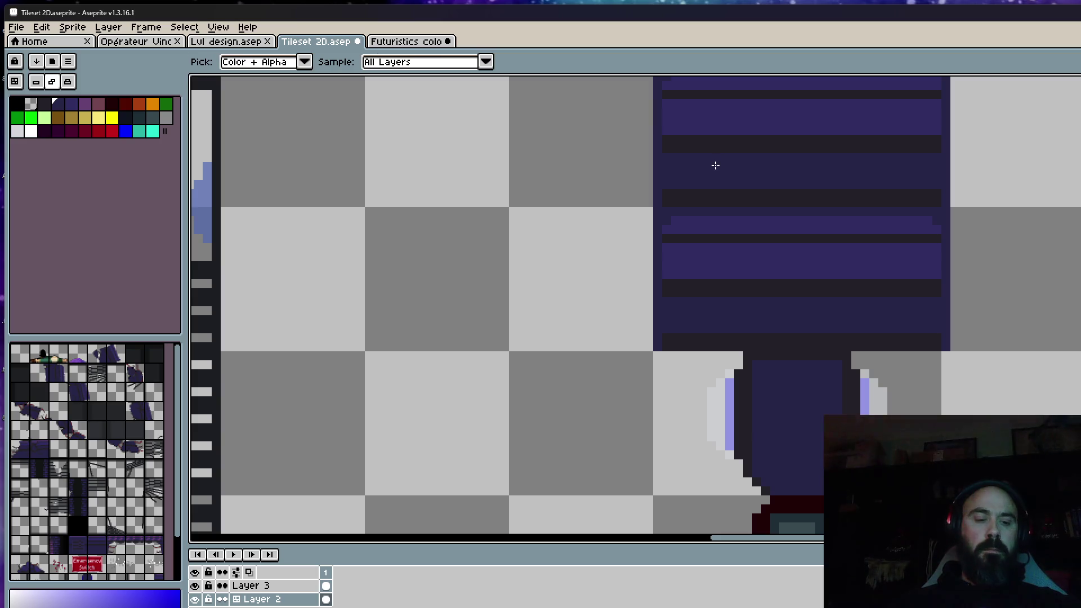
key(b)
drag(720, 174, 717, 250)
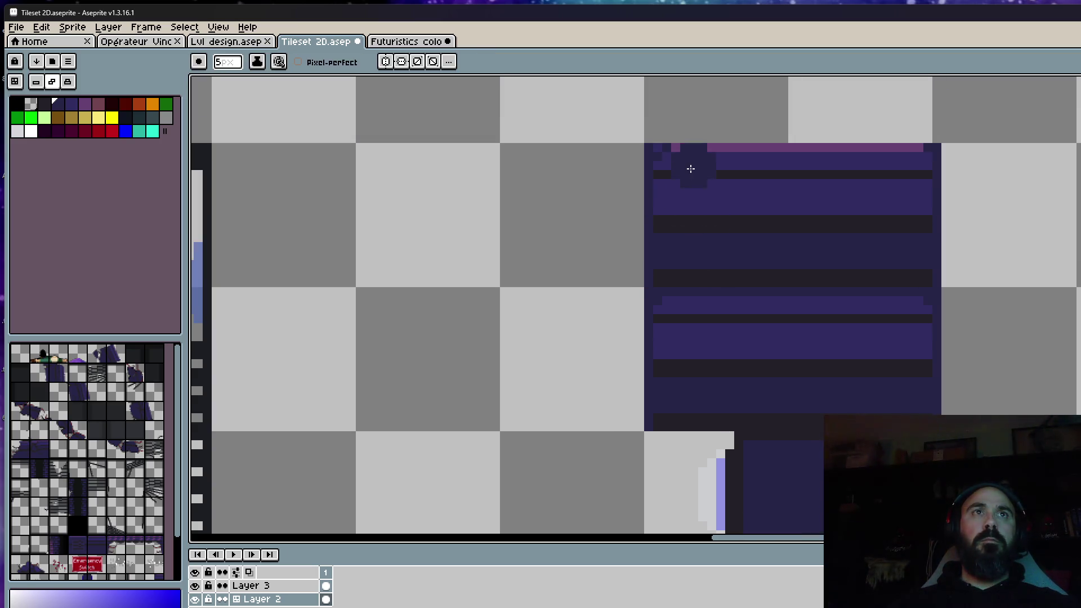
mouse_move(709, 165)
mouse_down()
mouse_move(868, 160)
mouse_move(675, 163)
mouse_move(873, 191)
mouse_move(847, 191)
mouse_up()
key(ctrl+z)
drag(695, 188, 700, 362)
mouse_move(705, 222)
mouse_down()
mouse_move(849, 214)
mouse_move(879, 244)
mouse_move(895, 365)
mouse_up()
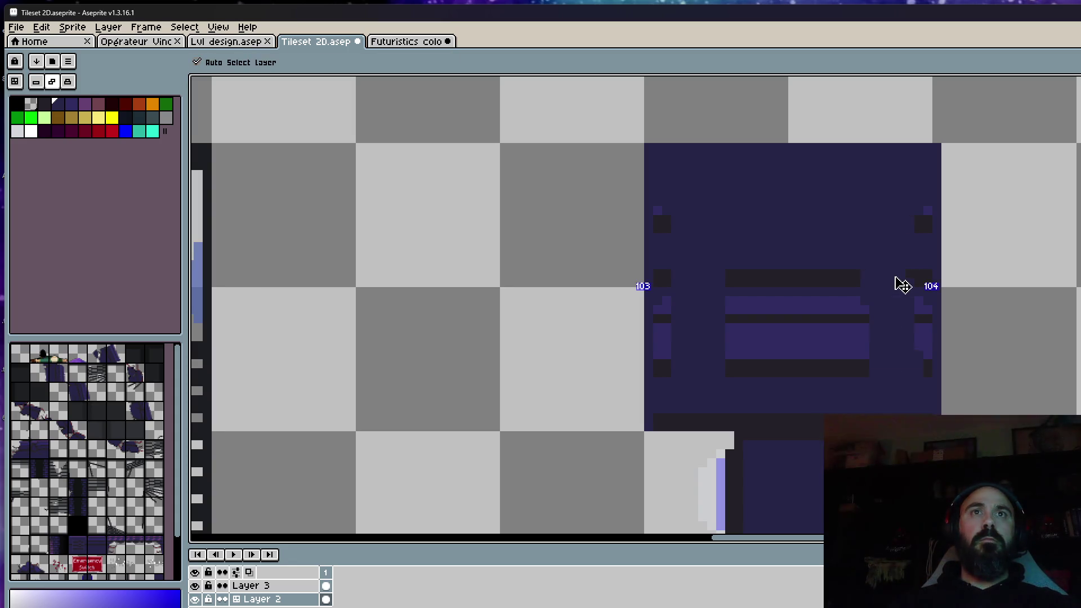
key(ctrl+z)
drag(889, 279, 889, 338)
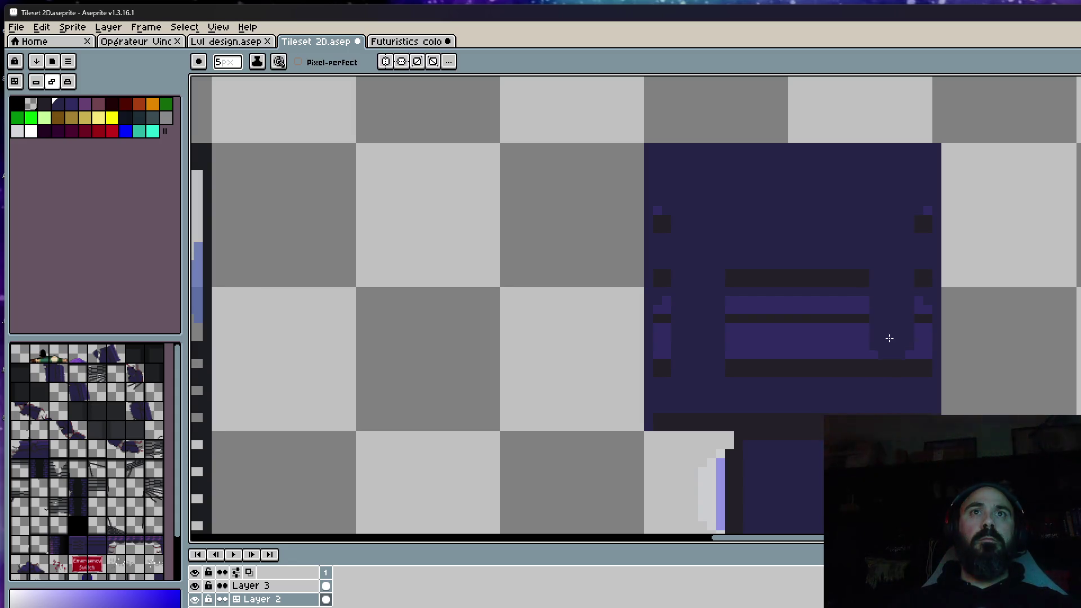
mouse_move(806, 371)
mouse_down()
mouse_move(845, 338)
mouse_move(760, 330)
mouse_move(726, 300)
mouse_up()
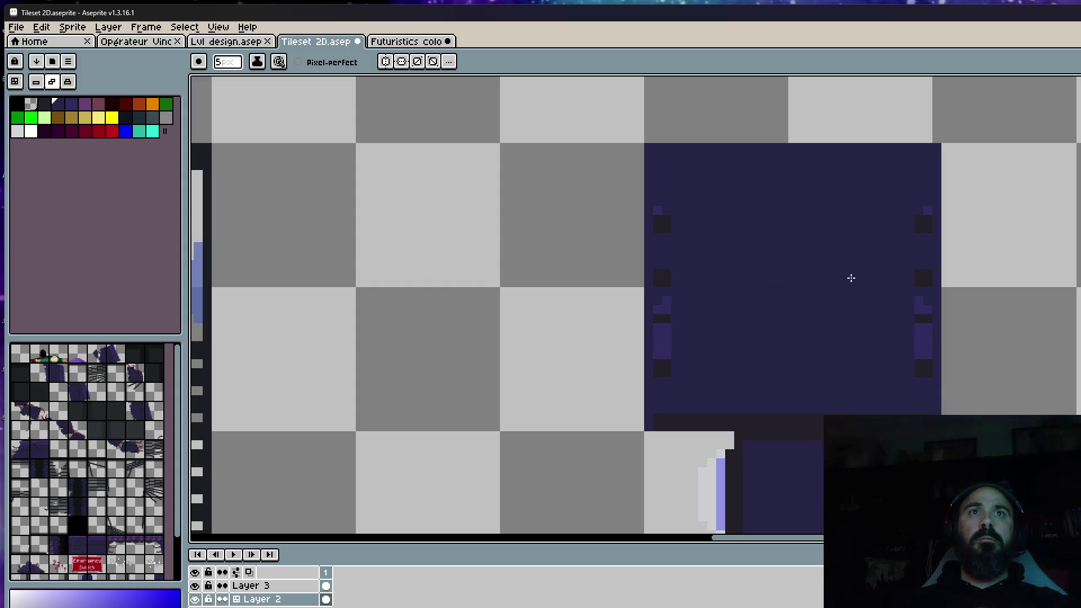
scroll(761, 290, down, 3)
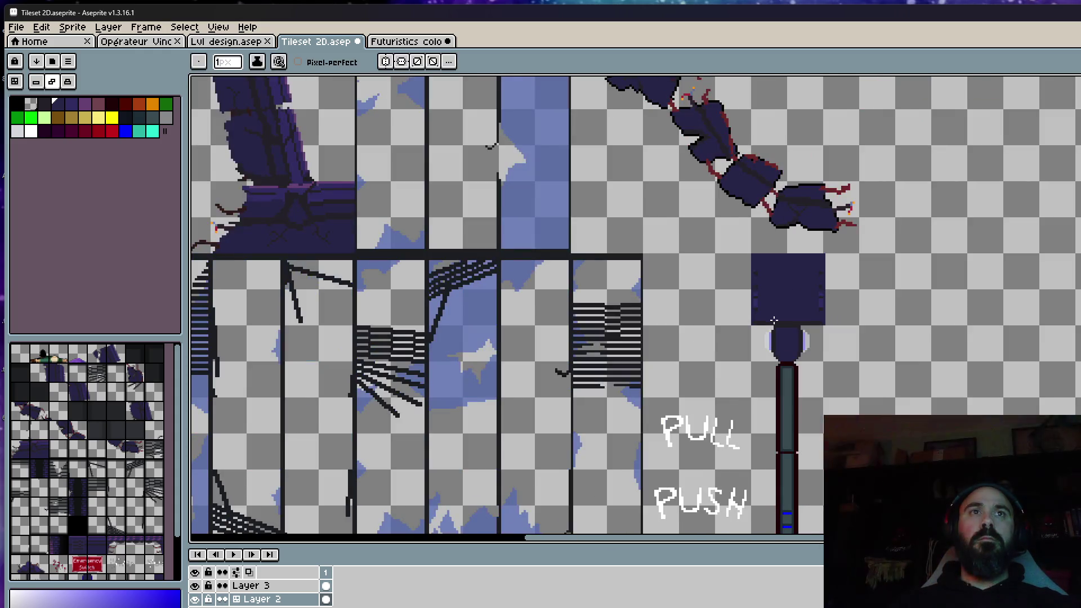
scroll(773, 320, up, 2)
scroll(772, 318, up, 1)
Clear the housing's bottom corner pixels with a 1-pixel transparent pencil, notching both sides
key(alt)
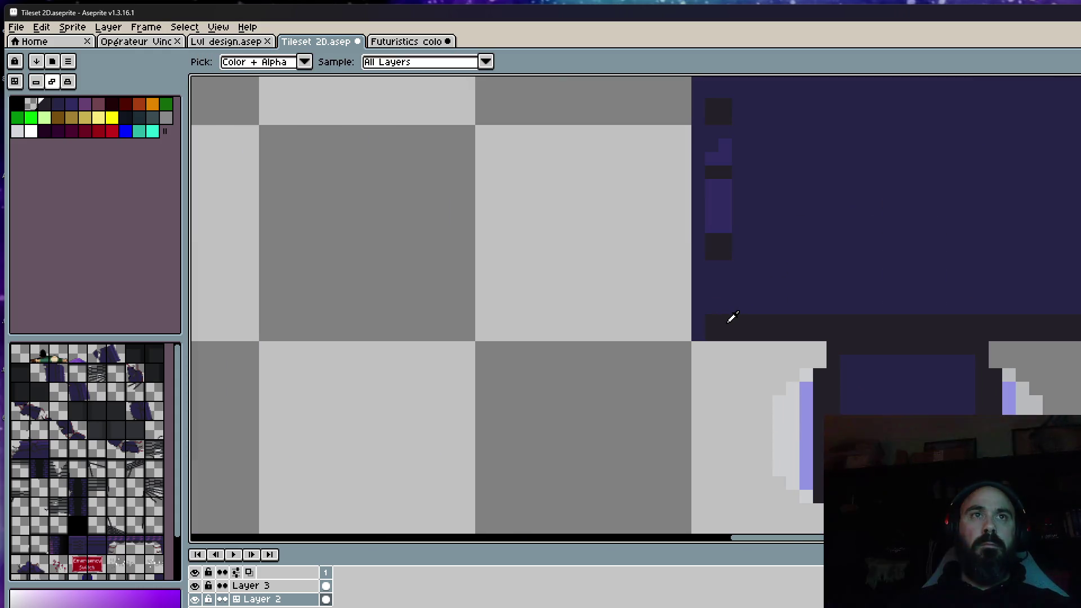
click(701, 317)
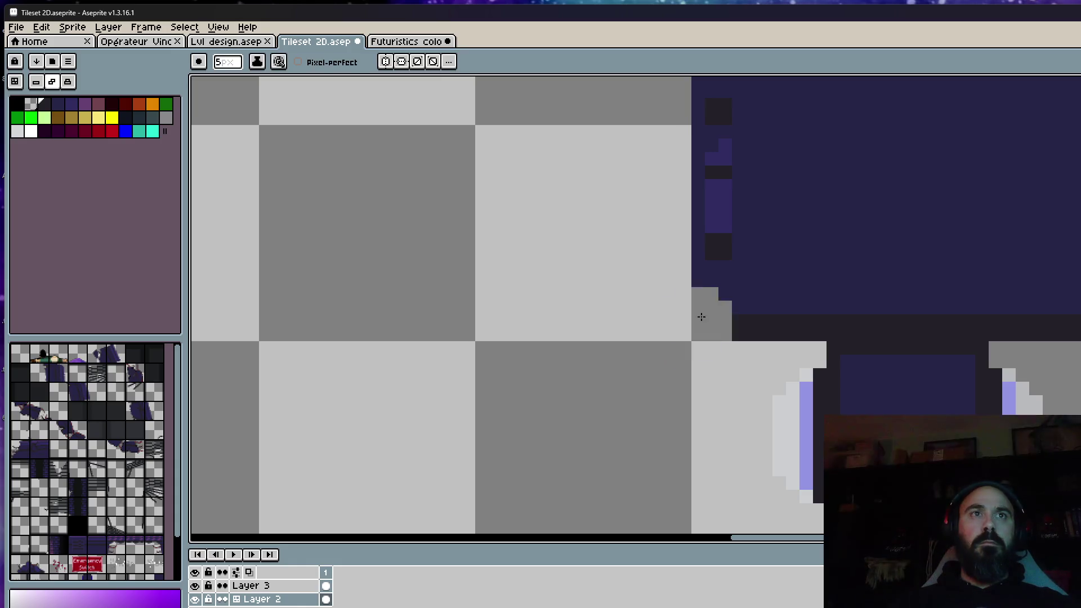
scroll(761, 330, down, 2)
scroll(836, 321, up, 2)
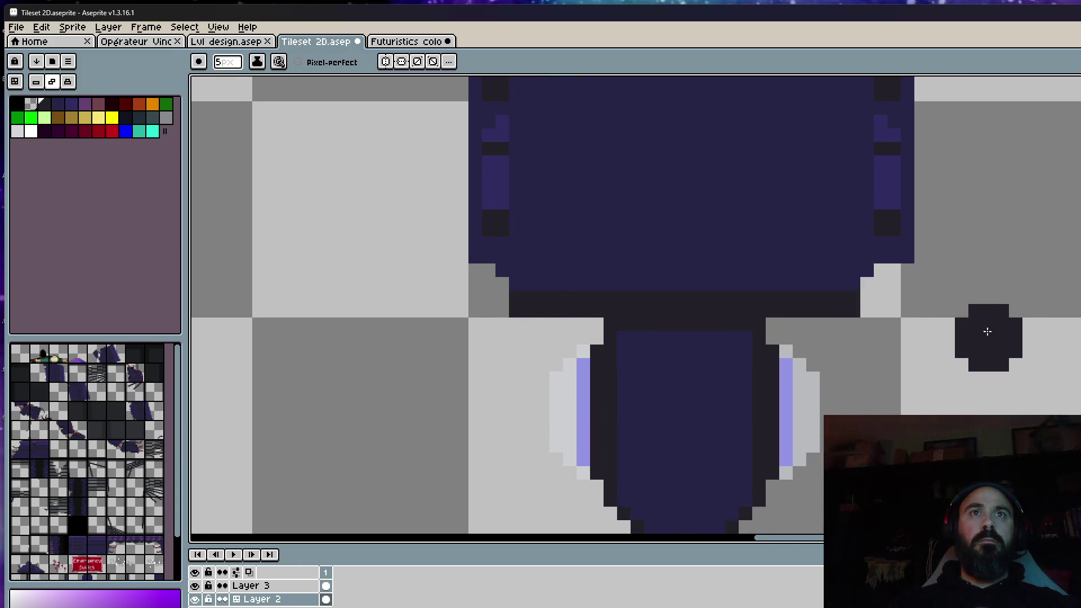
scroll(987, 331, down, 2)
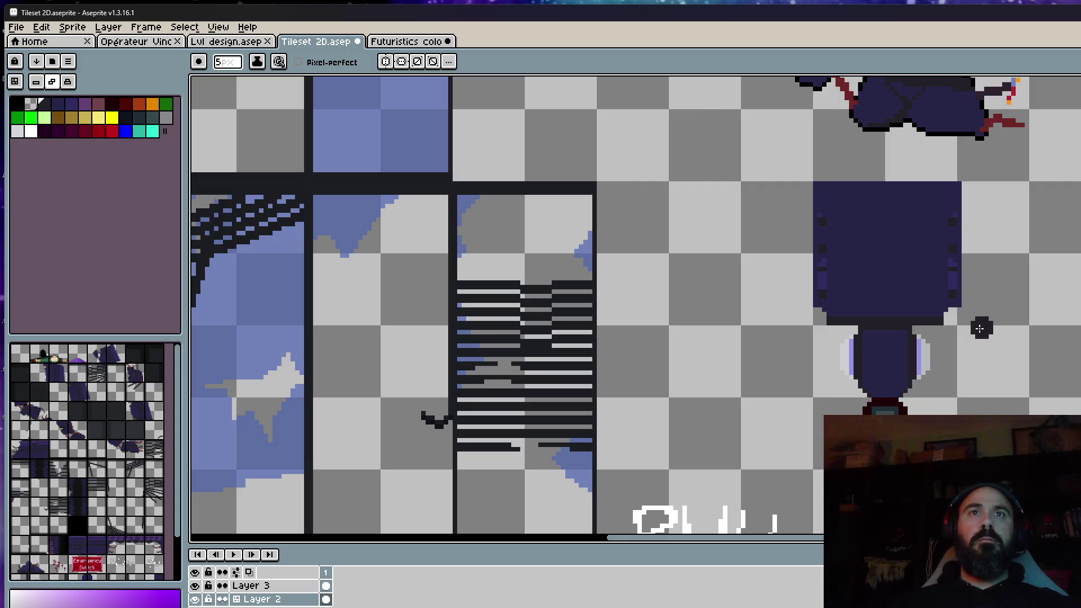
scroll(980, 329, up, 1)
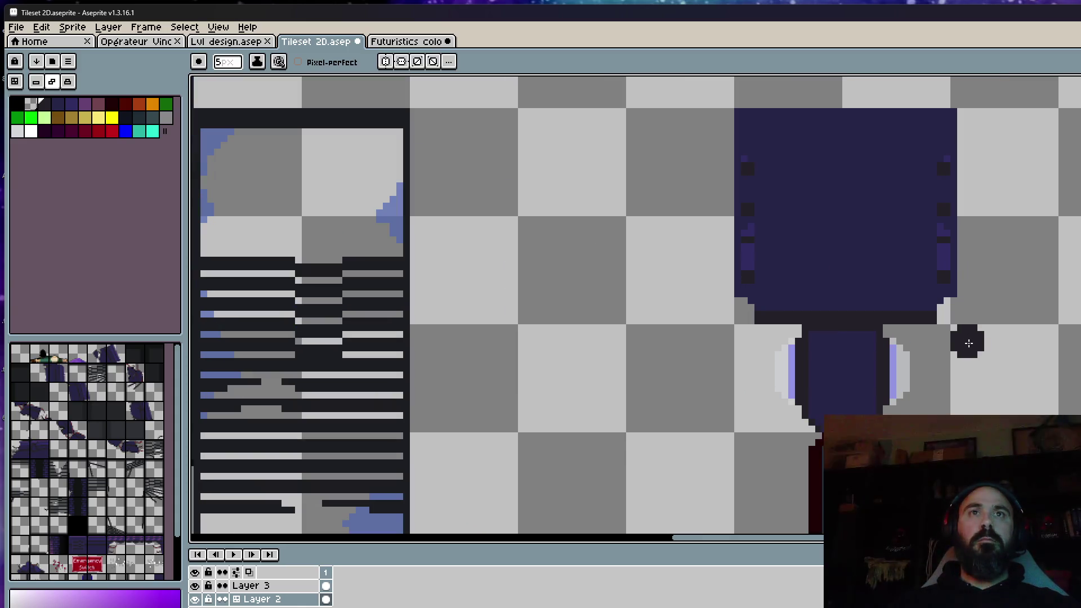
key(minus)
key(minus)
key(minus)
scroll(936, 241, down, 1)
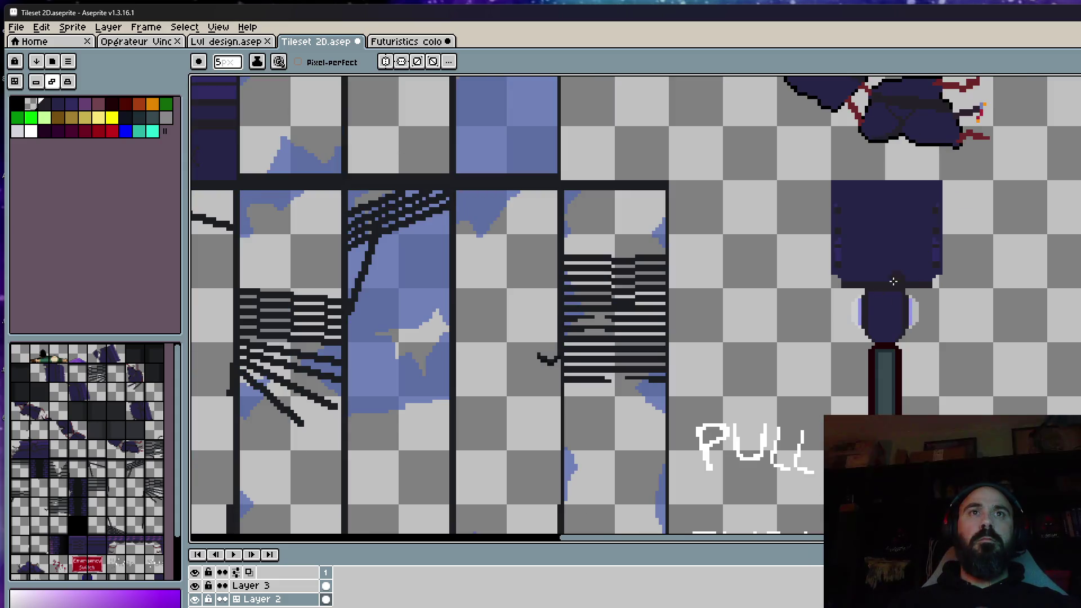
scroll(845, 278, up, 1)
scroll(834, 276, up, 1)
scroll(835, 275, up, 2)
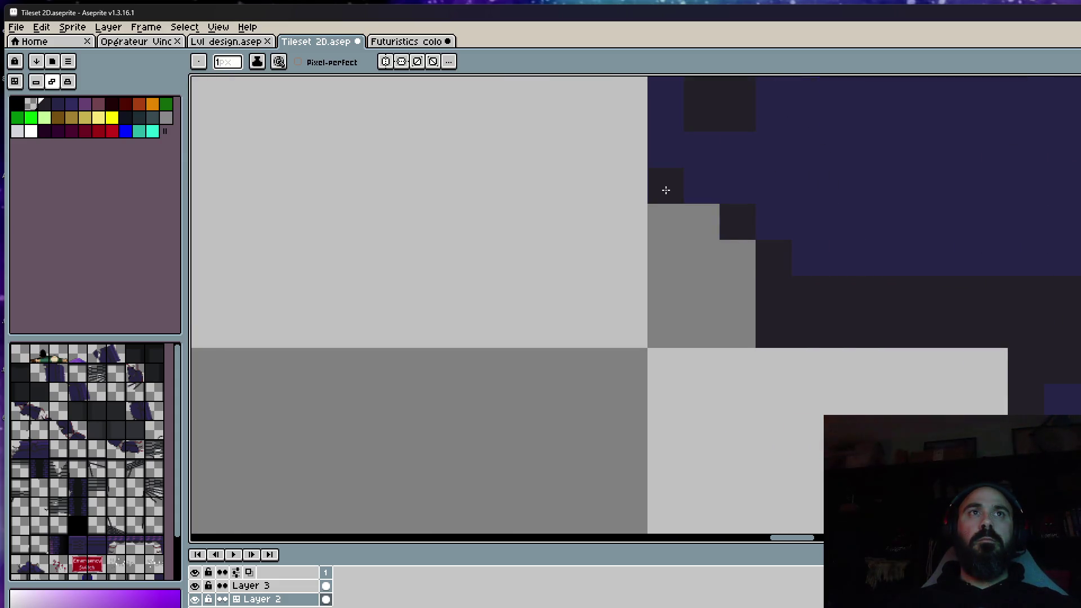
scroll(801, 265, down, 3)
scroll(553, 287, up, 3)
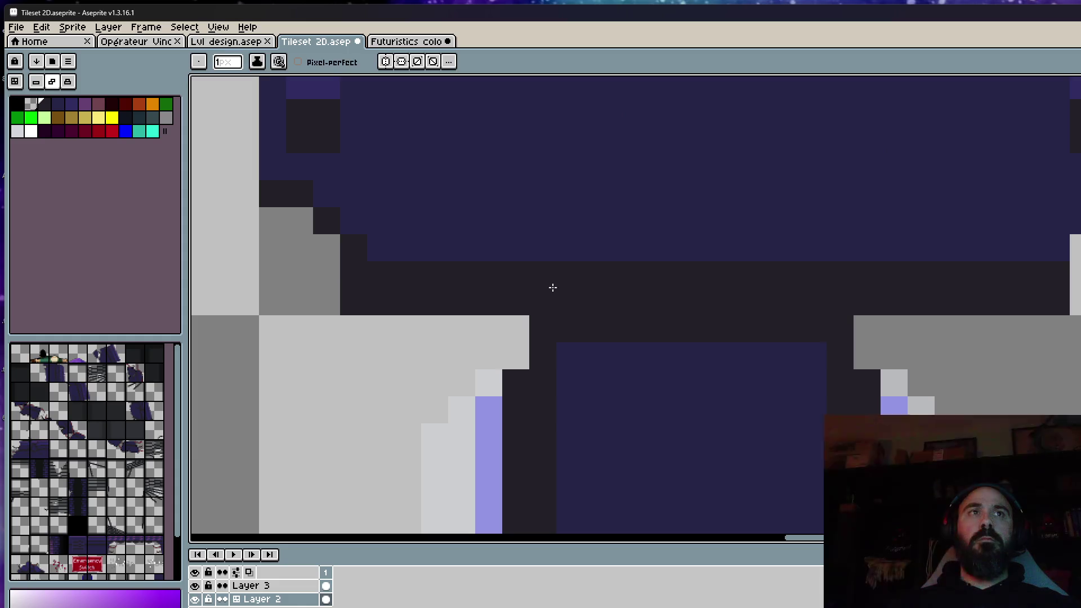
click(365, 309)
click(1056, 302)
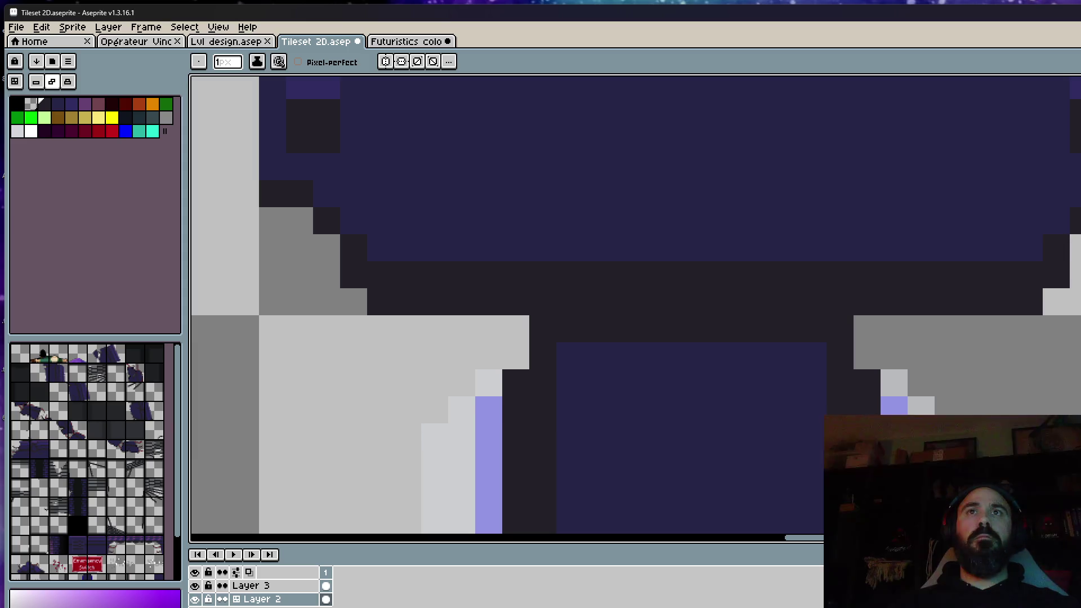
scroll(507, 304, down, 2)
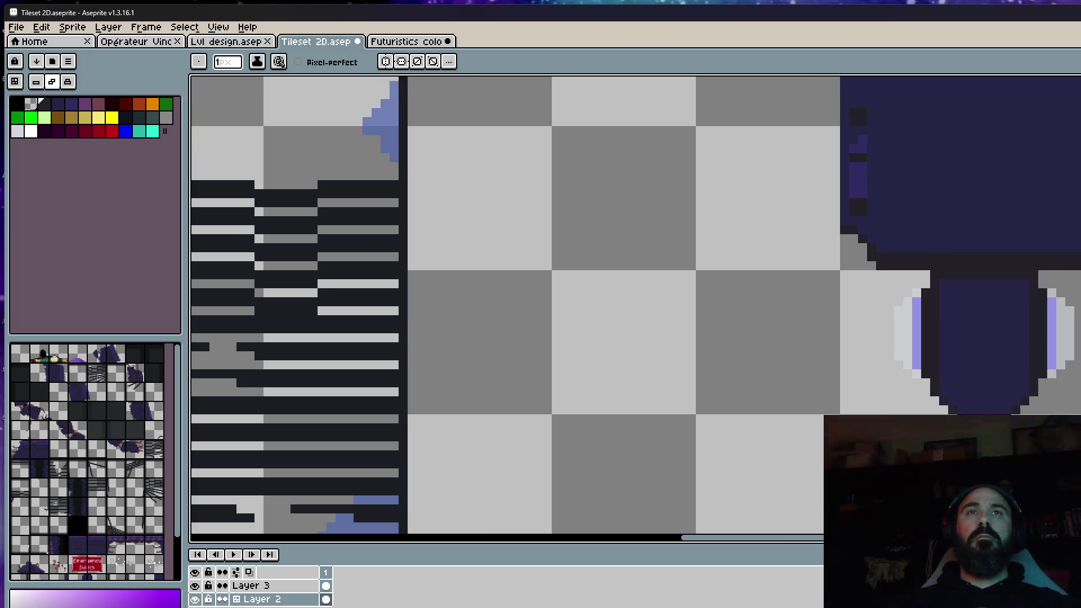
scroll(1055, 254, down, 4)
scroll(1056, 254, down, 3)
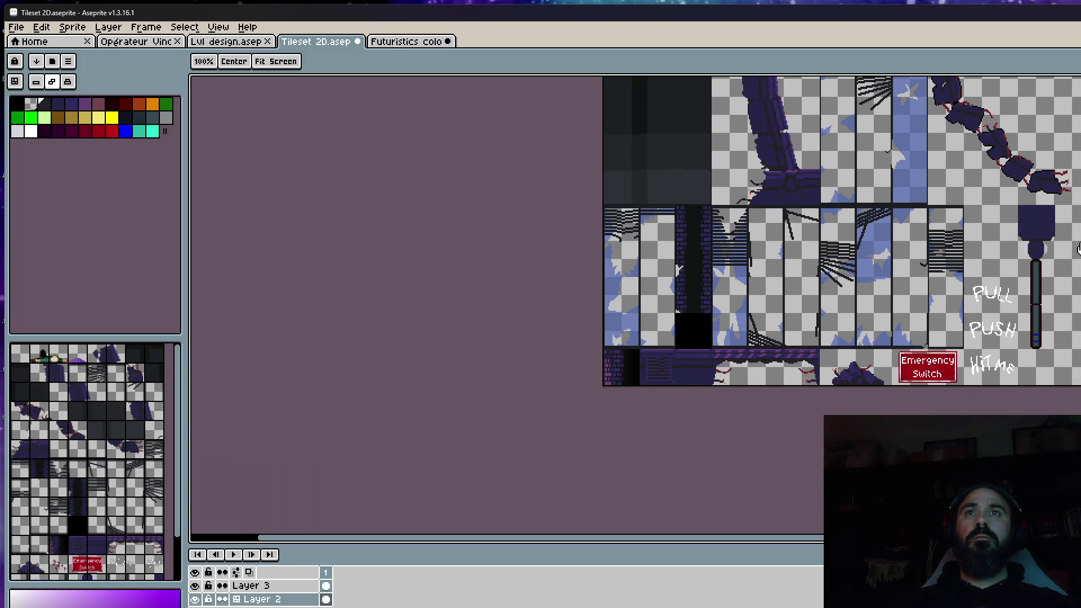
scroll(1078, 250, up, 2)
key(m)
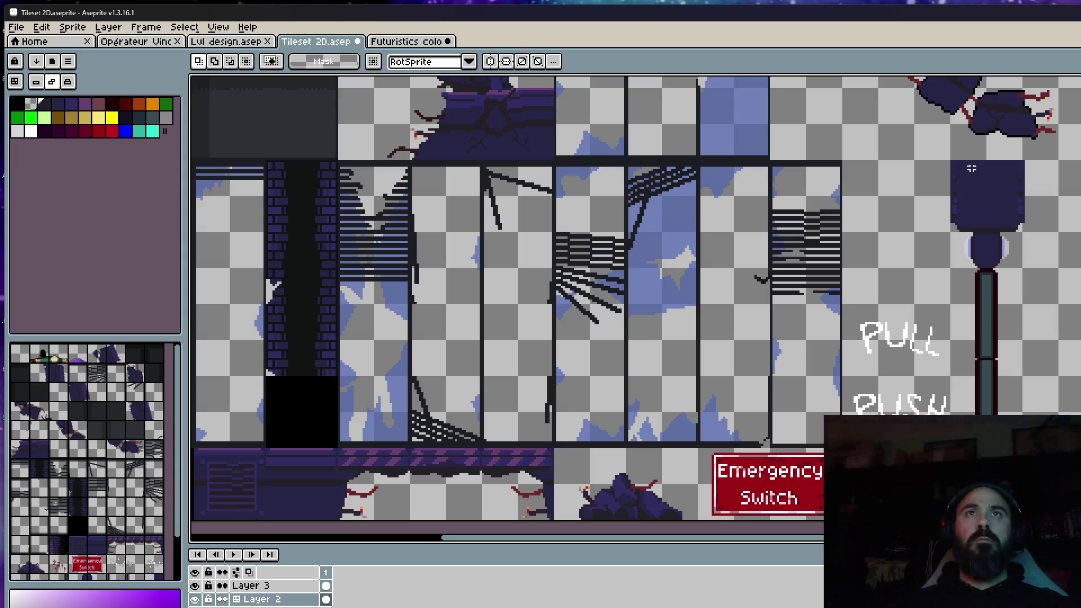
drag(944, 153, 1071, 414)
click(976, 215)
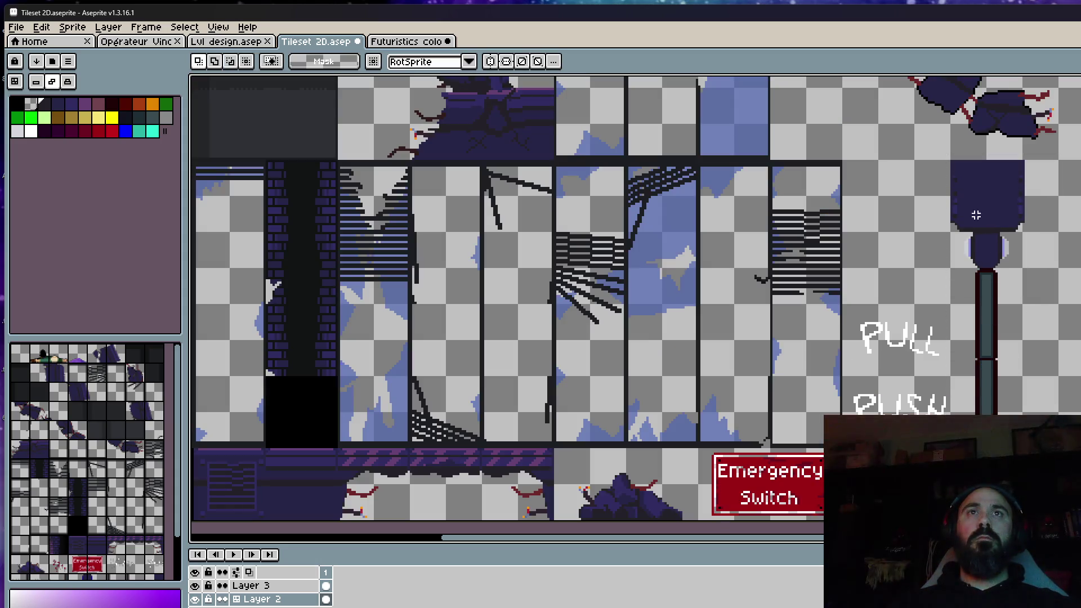
drag(948, 147, 1077, 406)
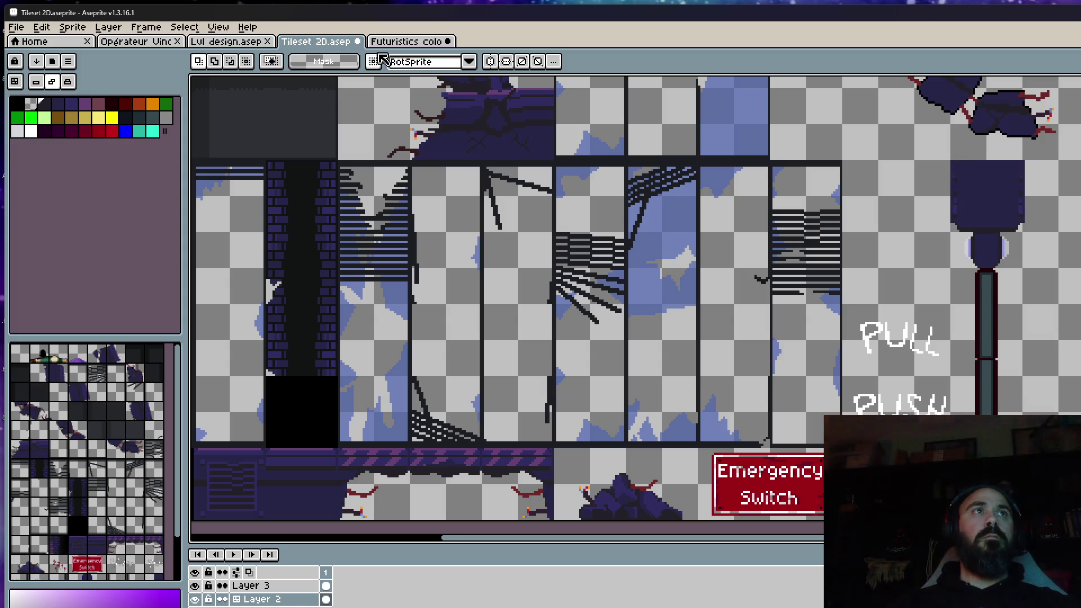
click(227, 41)
key(ctrl+v)
mouse_move(700, 243)
mouse_down()
mouse_move(786, 241)
mouse_move(819, 226)
mouse_up()
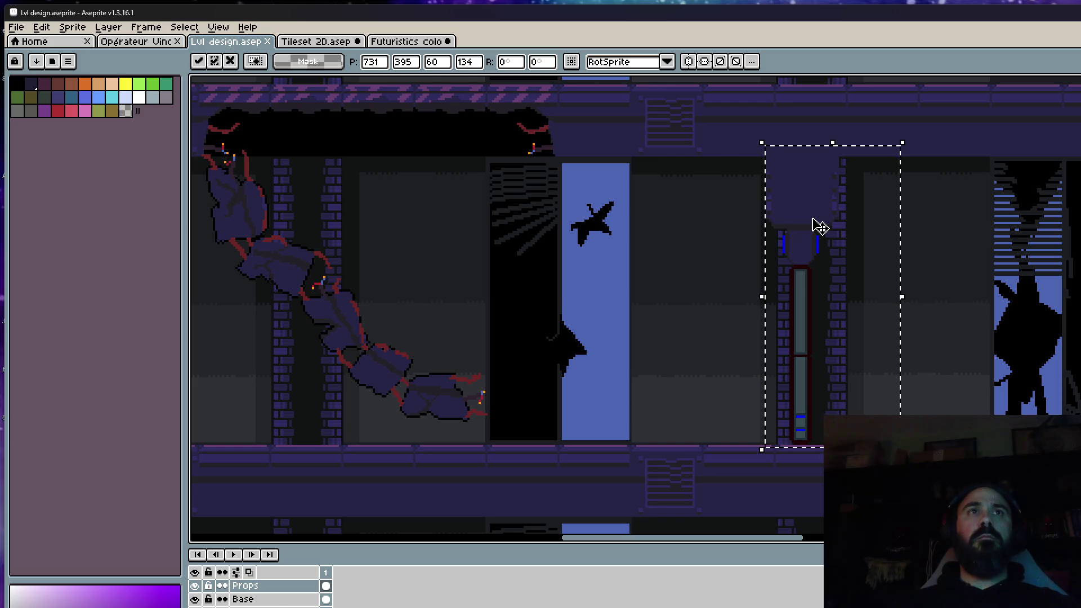
scroll(819, 227, up, 2)
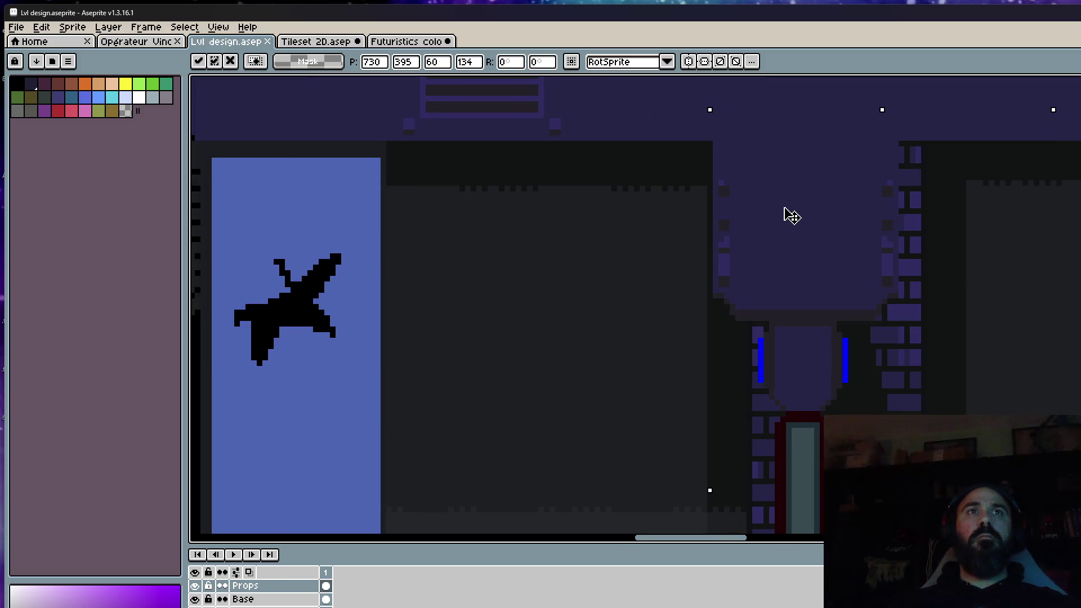
scroll(791, 216, down, 1)
scroll(791, 215, down, 1)
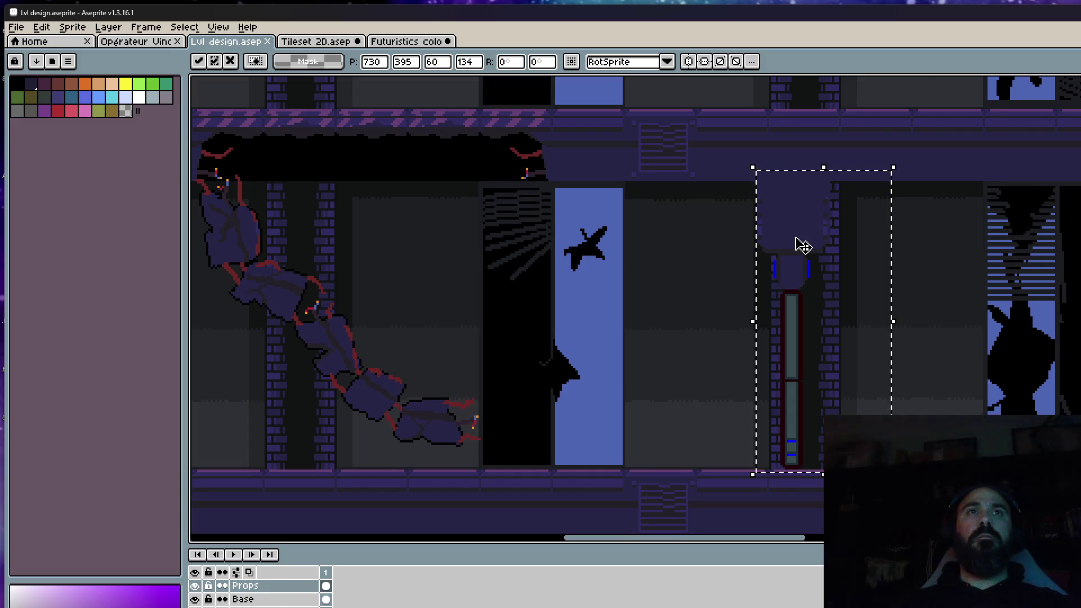
scroll(802, 236, up, 1)
drag(800, 237, 716, 236)
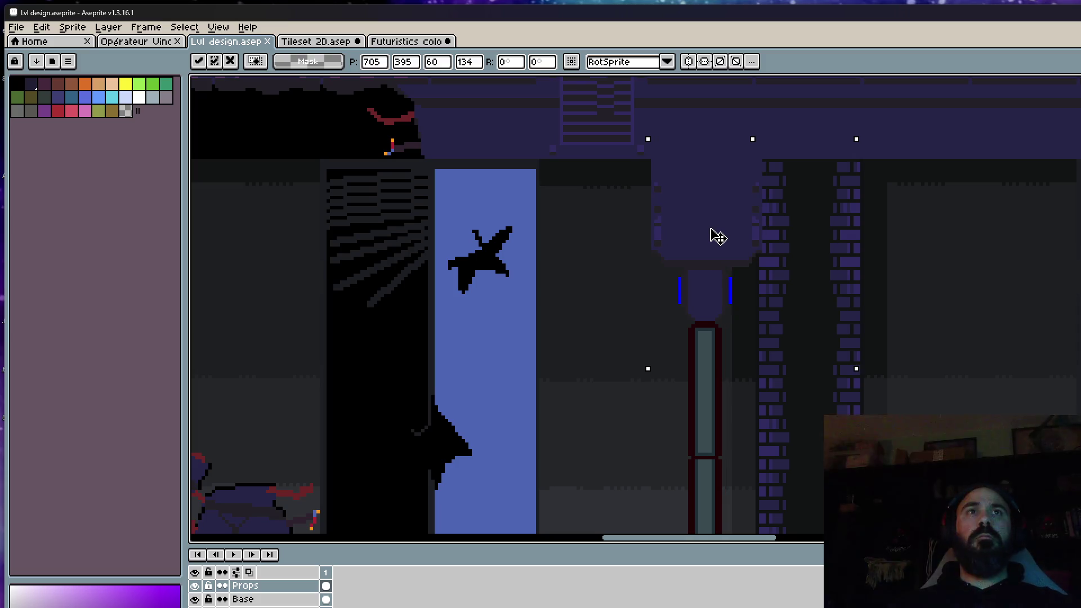
key(Escape)
key(ctrl+Tab)
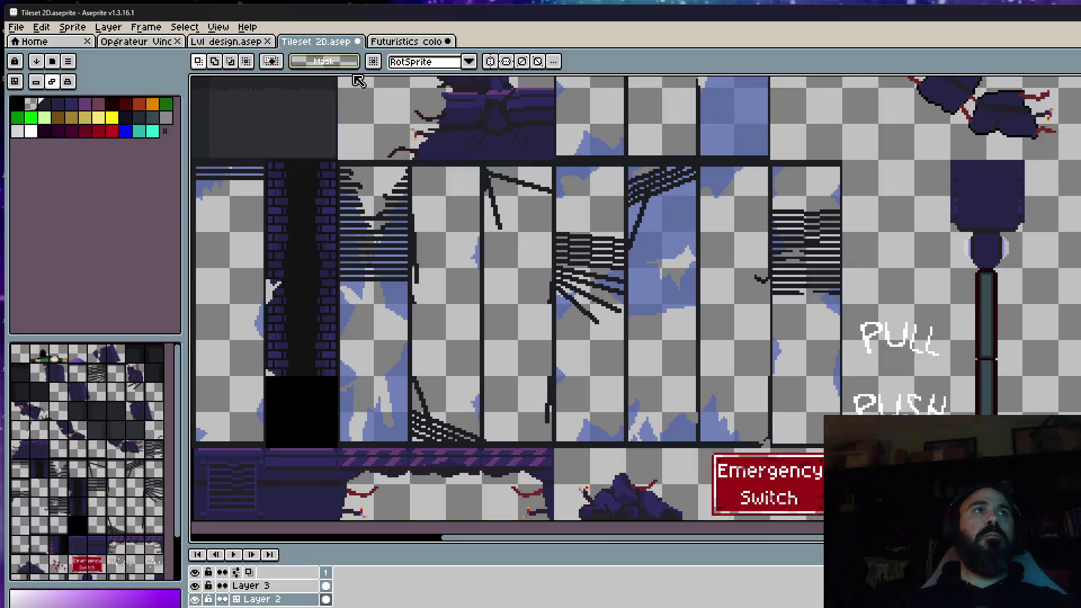
scroll(947, 222, up, 2)
scroll(947, 222, up, 1)
Paint a lighter purple highlight along the housing's top and down its centre, then select the lever
key(i)
key(b)
scroll(879, 233, up, 1)
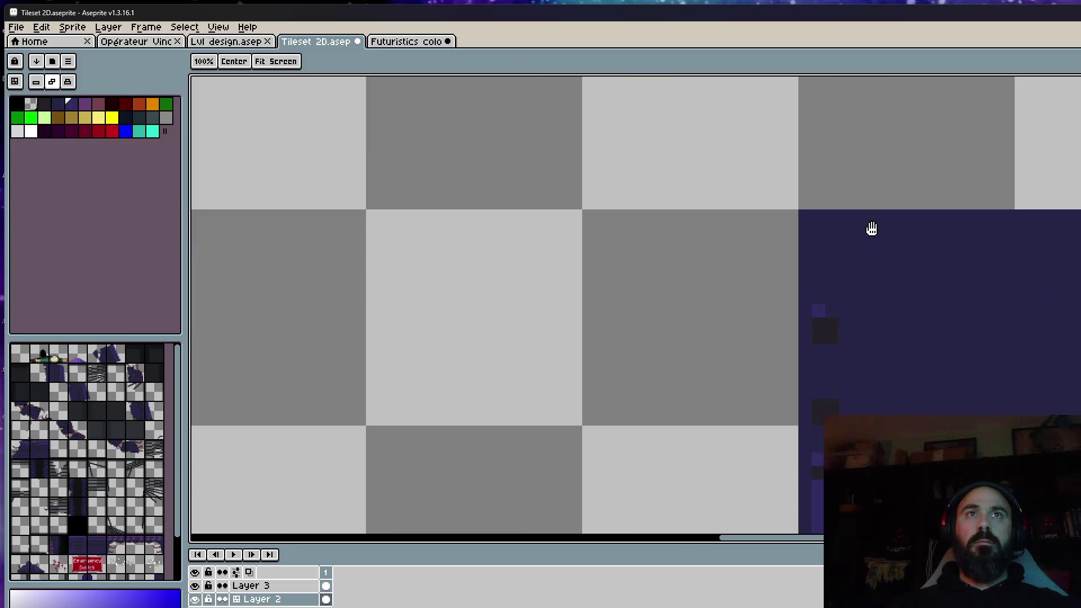
scroll(871, 229, up, 1)
scroll(861, 224, down, 2)
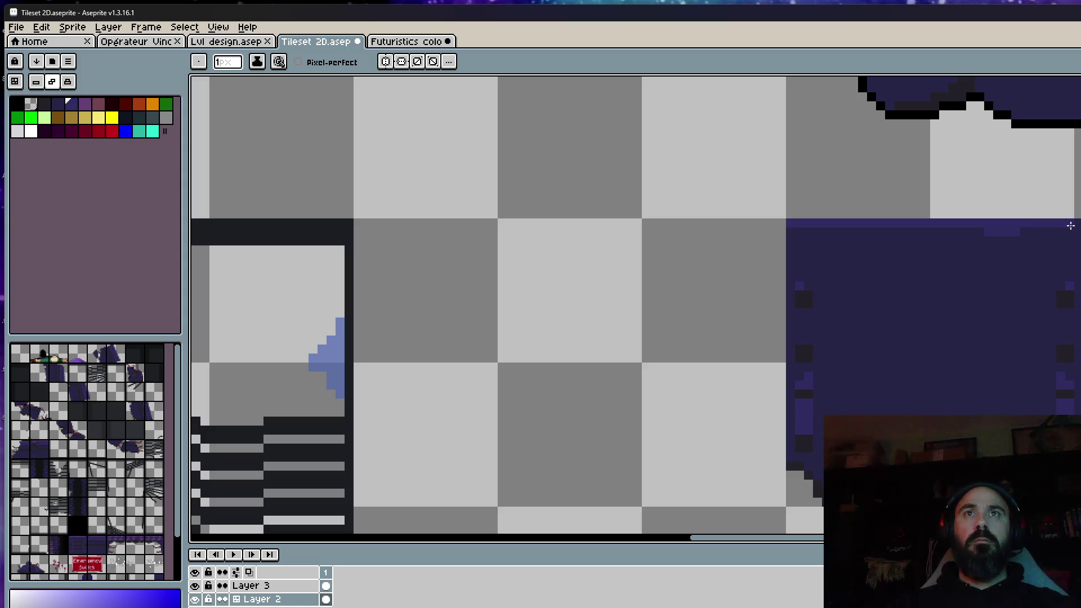
drag(1073, 229, 838, 231)
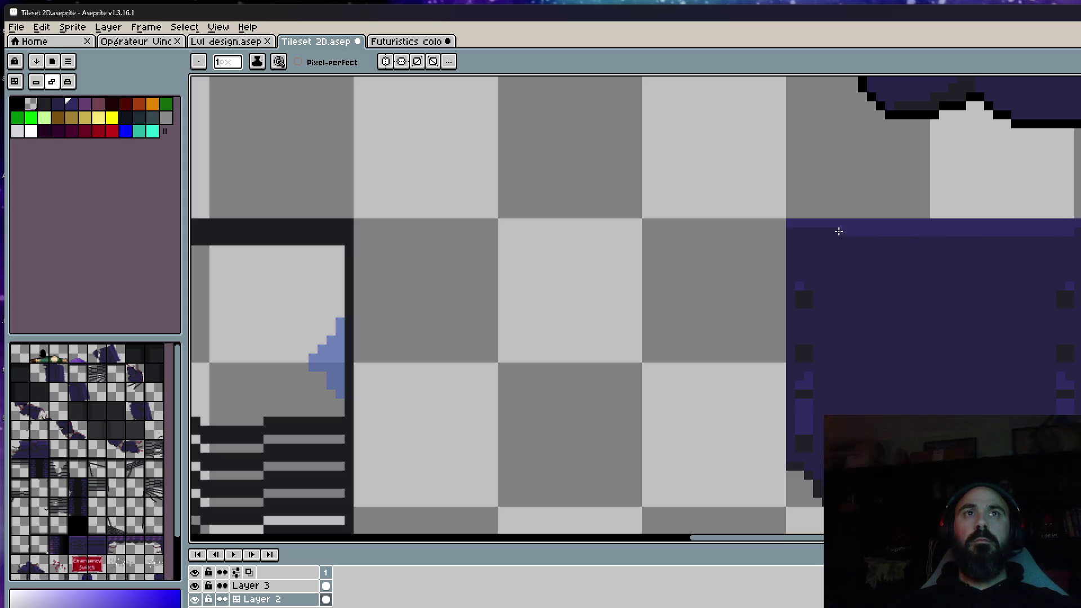
scroll(796, 230, down, 1)
key(plus)
key(plus)
key(plus)
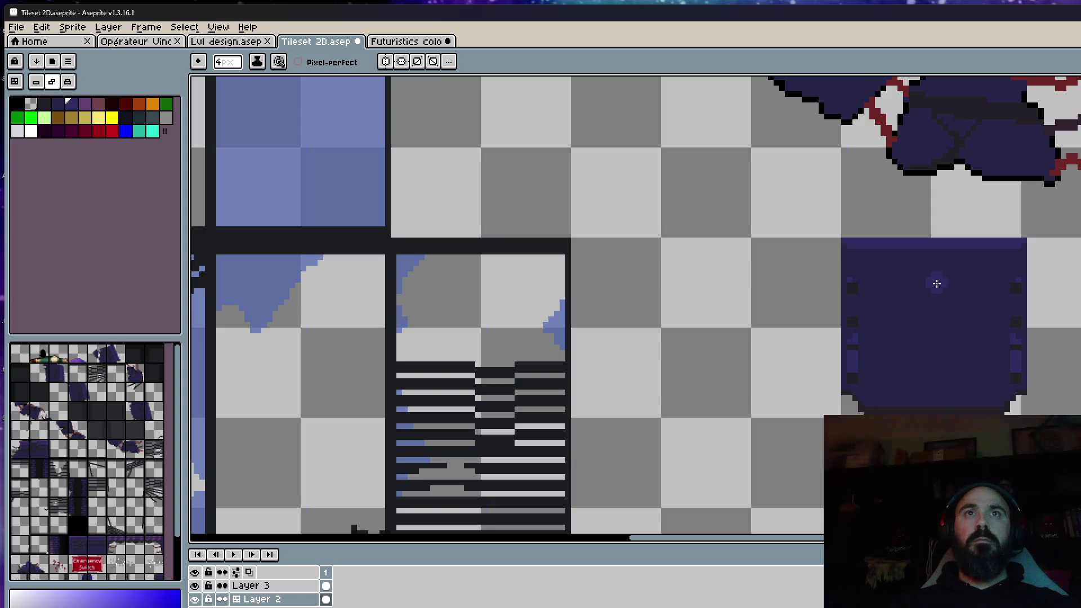
drag(932, 277, 933, 398)
scroll(974, 355, down, 3)
scroll(974, 355, down, 1)
scroll(975, 355, up, 1)
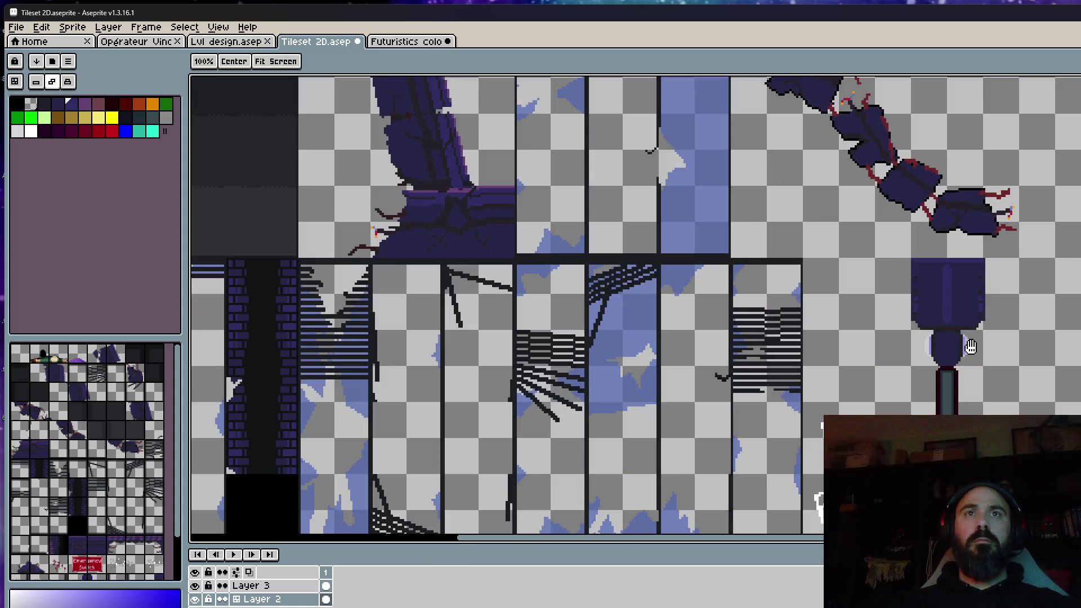
scroll(939, 278, up, 1)
scroll(897, 257, up, 1)
drag(941, 250, 887, 249)
drag(987, 249, 1037, 248)
key(m)
scroll(1013, 262, down, 2)
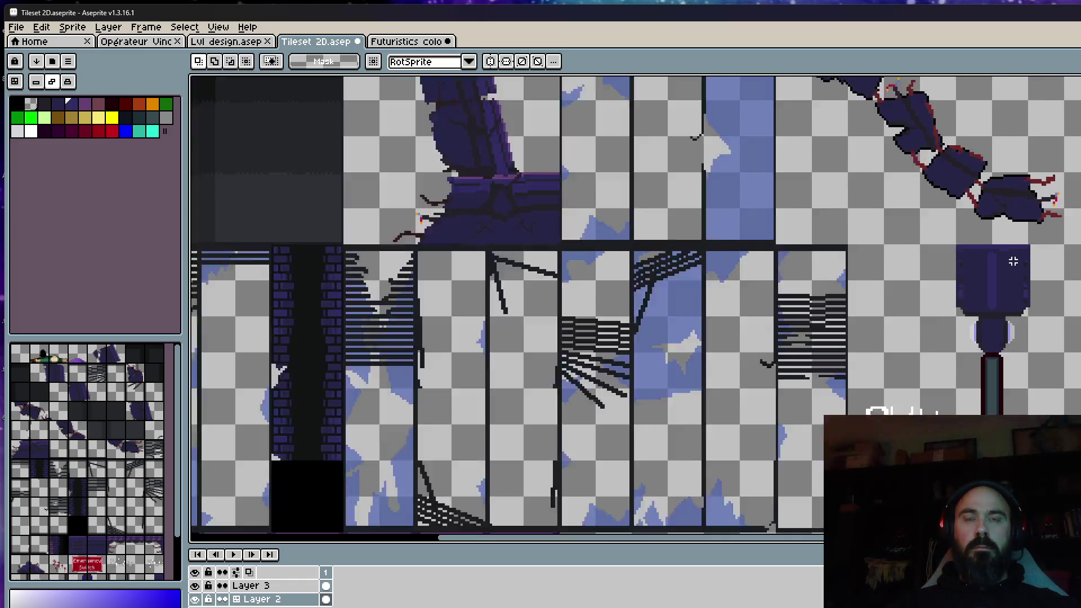
scroll(1014, 262, down, 2)
scroll(987, 249, up, 2)
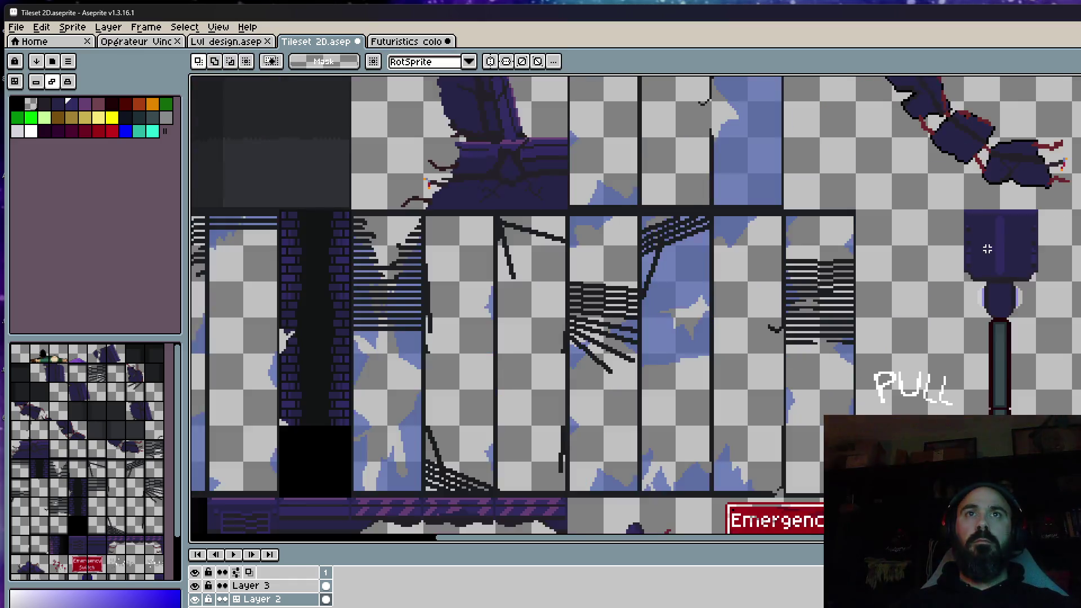
scroll(944, 161, up, 1)
scroll(943, 161, down, 1)
mouse_move(944, 161)
mouse_down()
mouse_move(1062, 304)
mouse_move(1048, 397)
mouse_up()
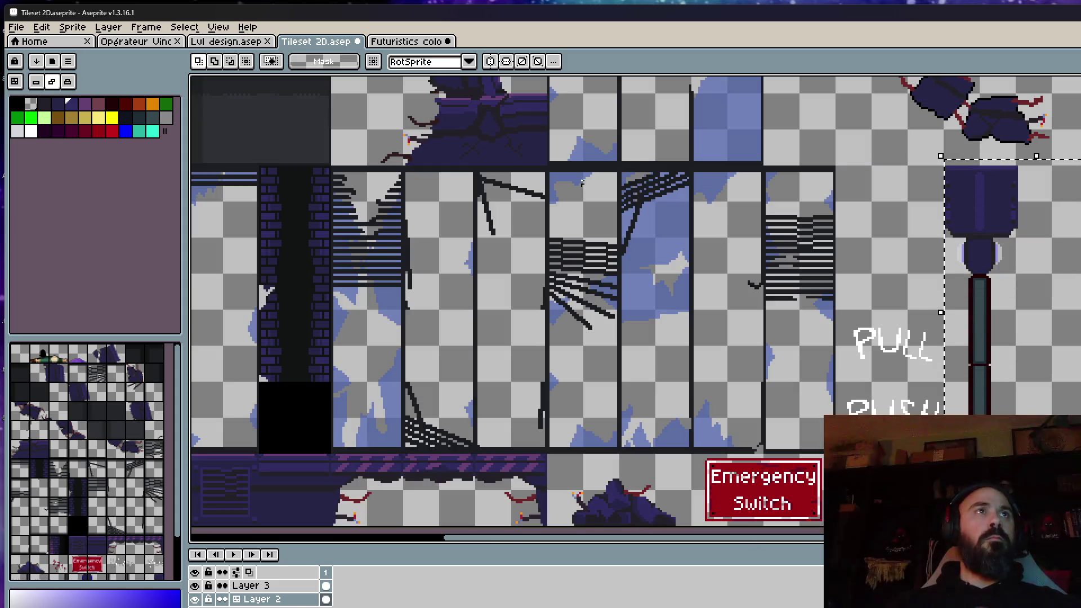
Paste the lever into the level design, nudge it beside the pillar, then discard the floating copy
click(429, 42)
click(240, 42)
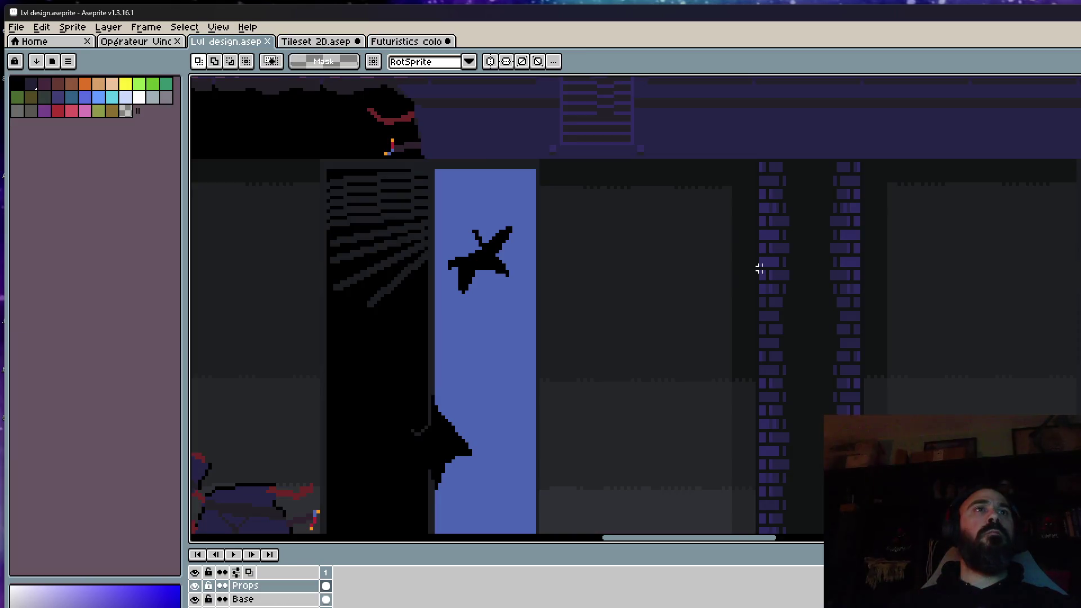
key(ctrl+v)
mouse_move(772, 282)
mouse_down()
mouse_move(681, 282)
mouse_move(702, 285)
mouse_up()
scroll(724, 241, down, 1)
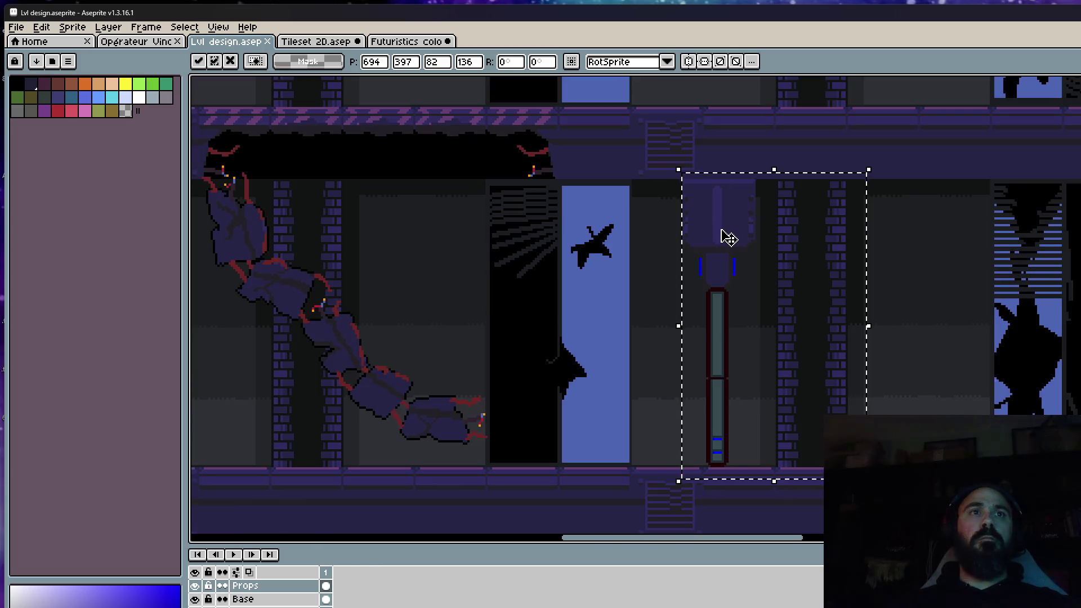
drag(742, 239, 738, 237)
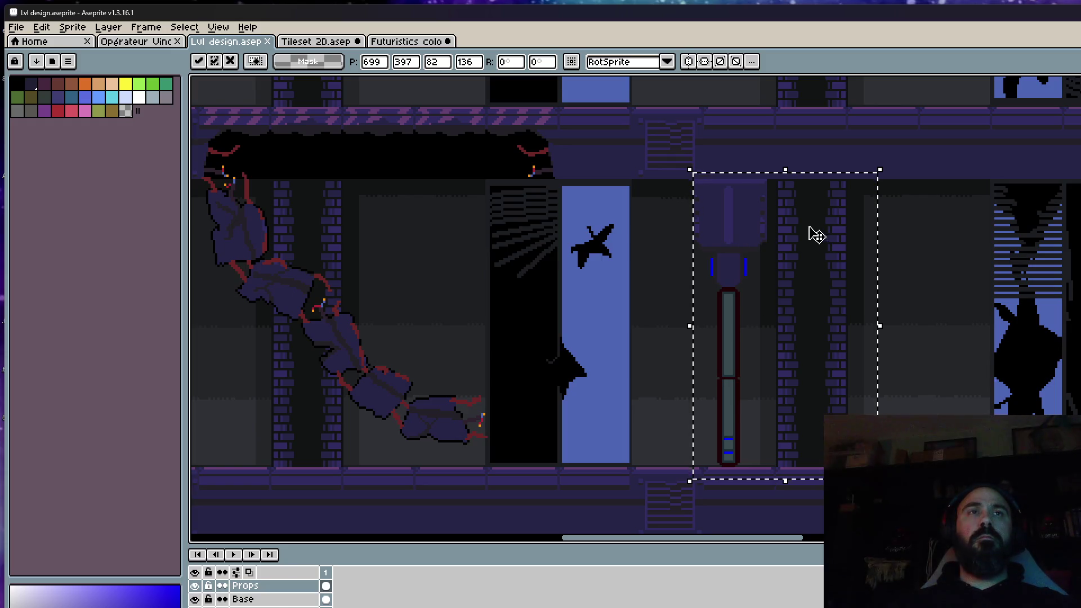
key(Delete)
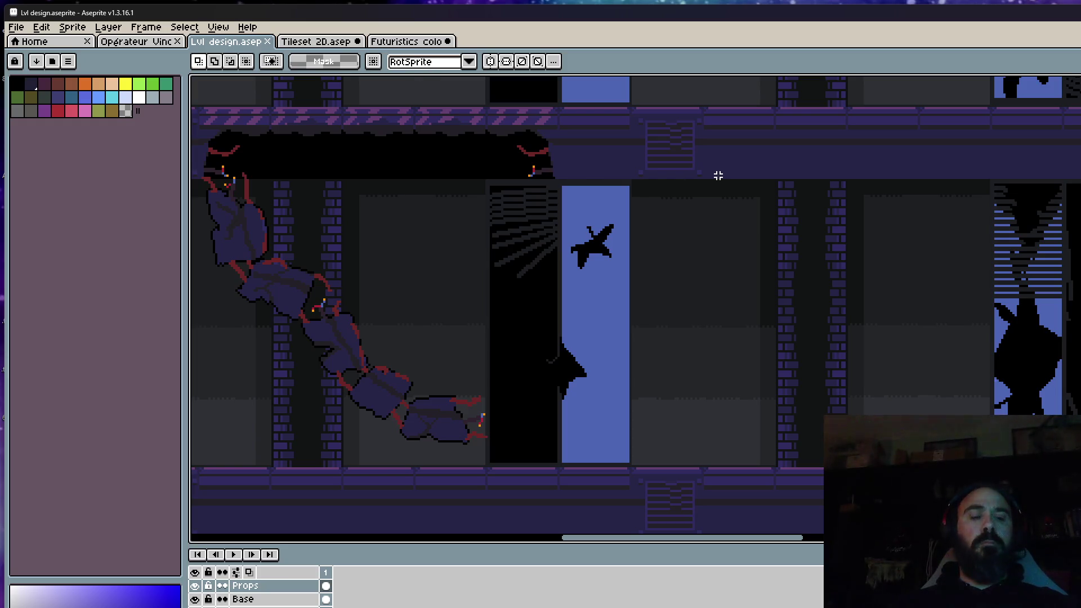
Paste the lever pillar again and drag it right into the corridor beside the brick pillar
key(ctrl+v)
drag(688, 212, 795, 244)
scroll(794, 244, down, 2)
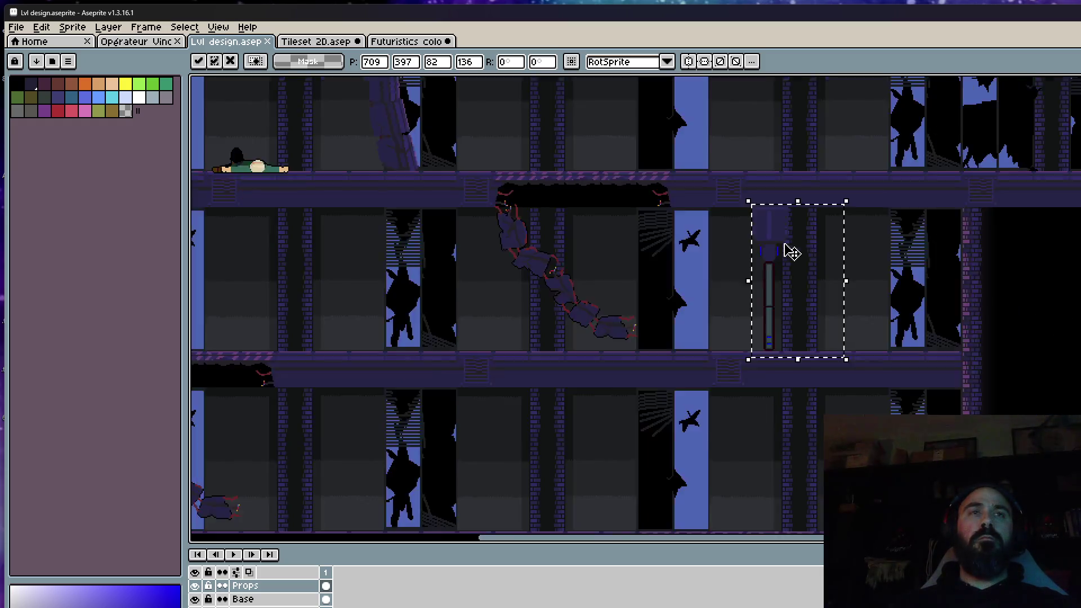
scroll(785, 251, up, 3)
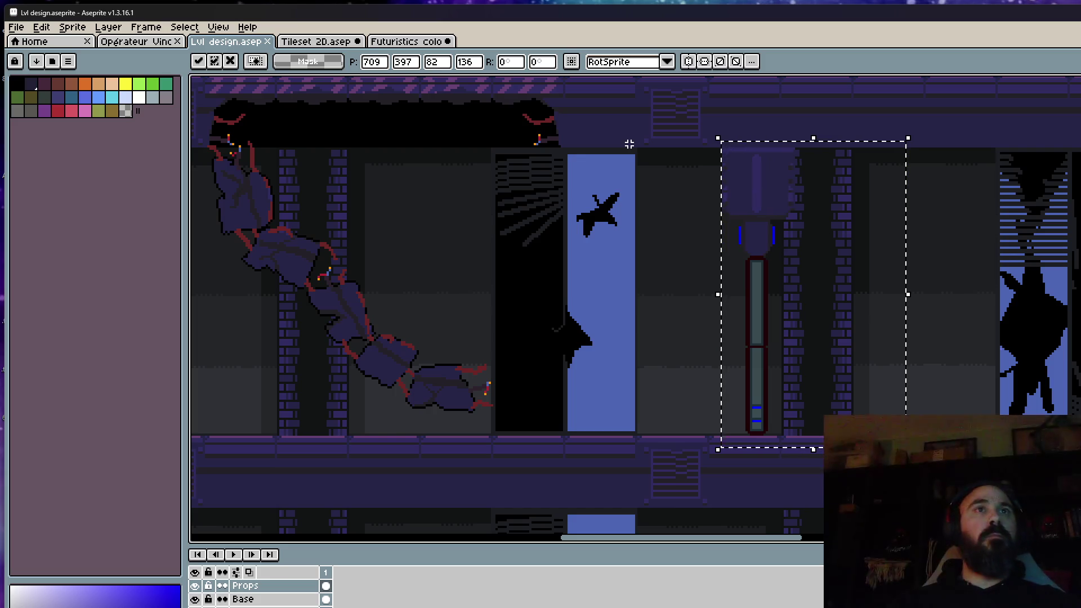
click(397, 42)
Return to the tileset with a one-pixel pencil and pan to the lever tile's edge
click(338, 47)
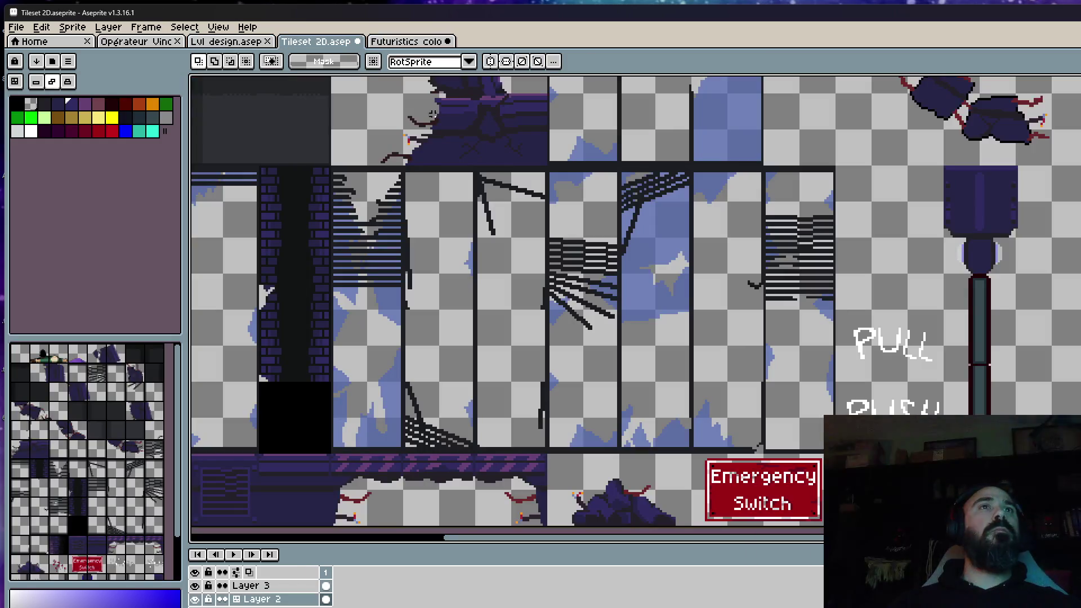
scroll(970, 177, up, 1)
scroll(970, 177, up, 1)
scroll(970, 177, up, 1)
key(i)
scroll(969, 178, up, 1)
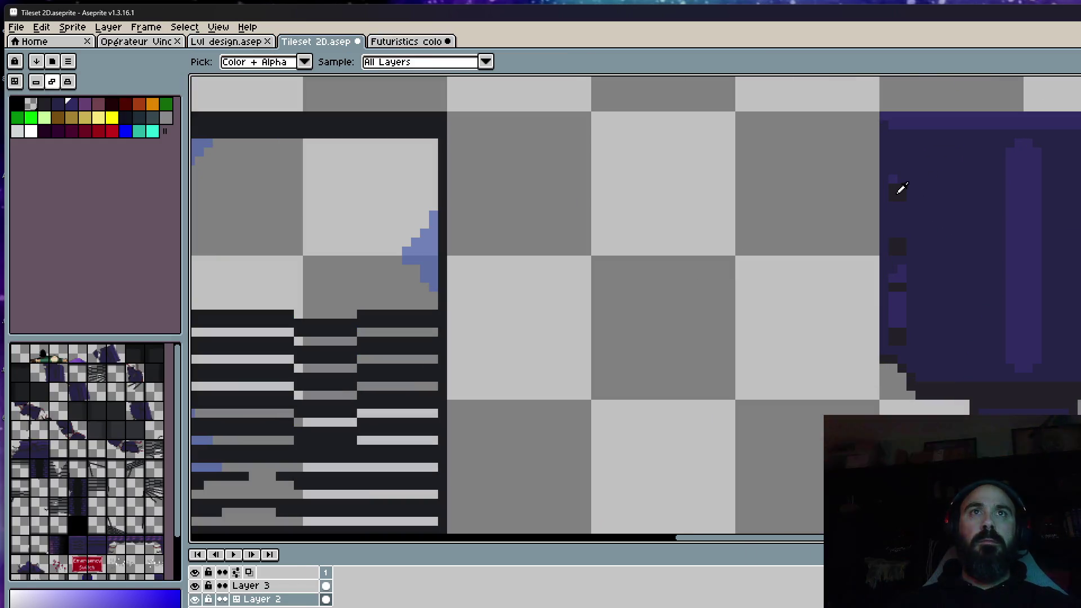
scroll(898, 188, up, 1)
key(b)
key(minus)
key(minus)
key(minus)
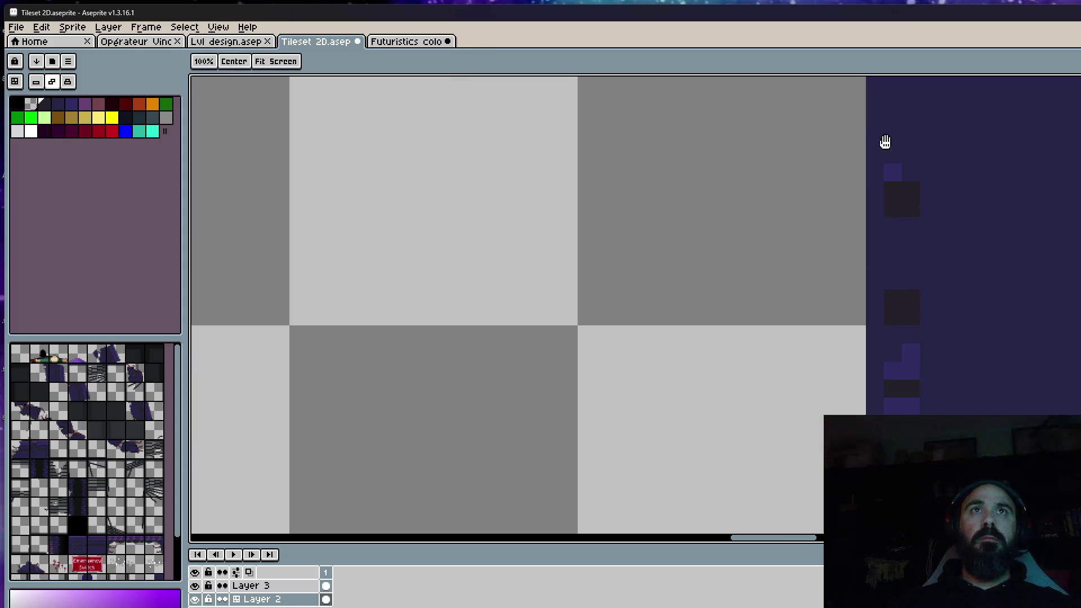
scroll(879, 135, up, 2)
scroll(873, 235, down, 1)
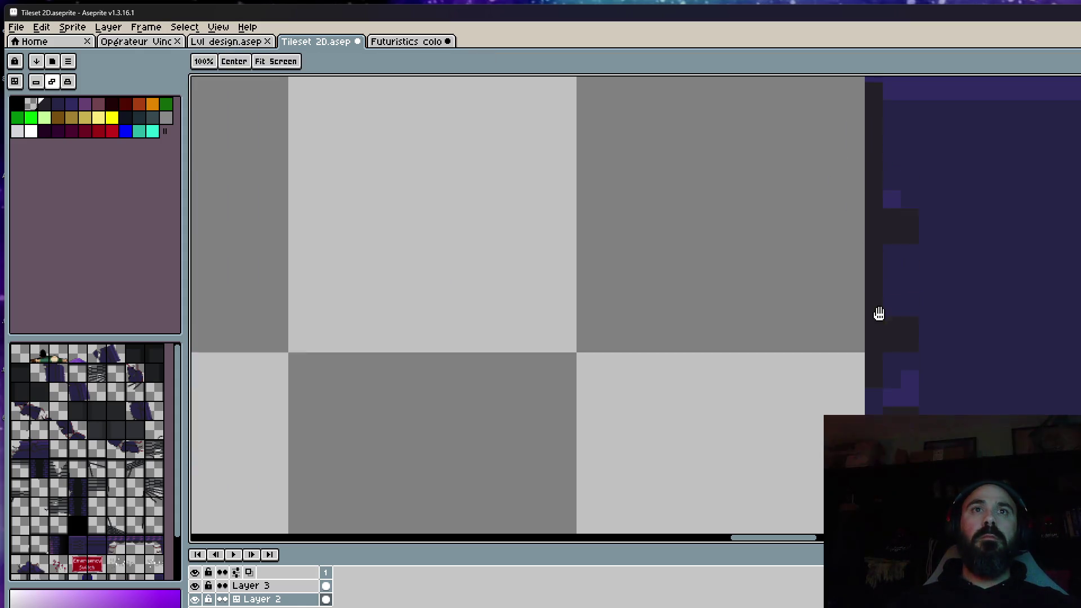
scroll(879, 236, down, 4)
drag(879, 411, 654, 371)
scroll(655, 372, down, 1)
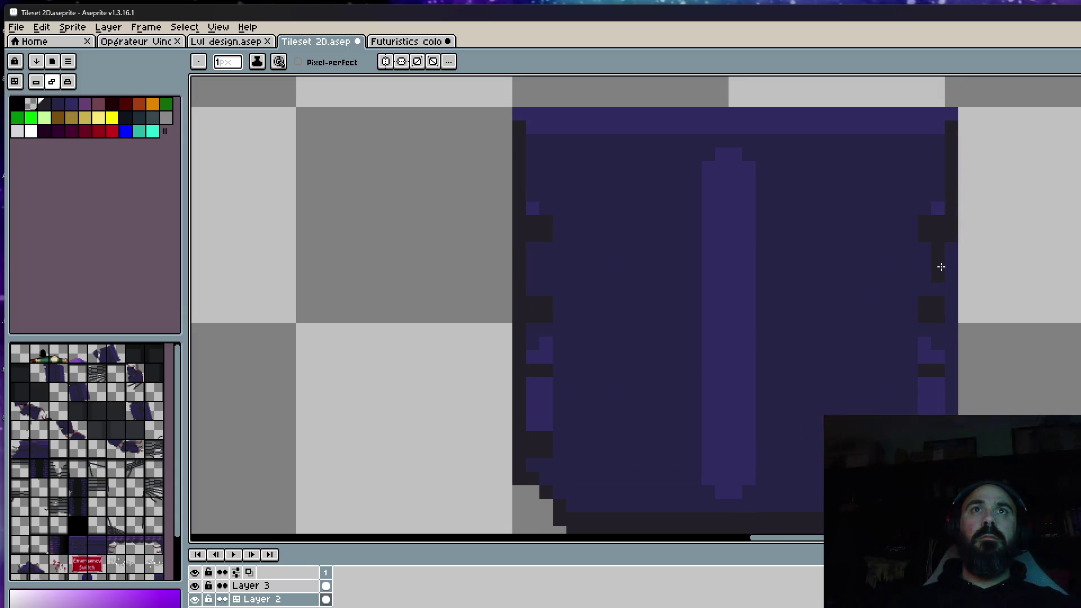
scroll(949, 184, down, 1)
scroll(950, 184, down, 1)
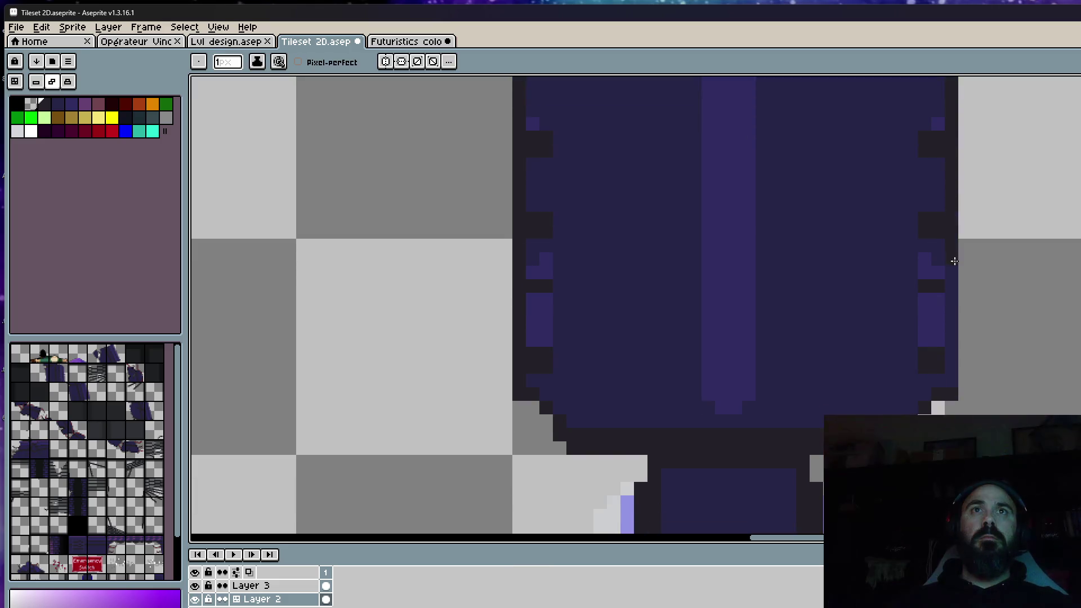
scroll(952, 378, down, 1)
scroll(797, 345, up, 1)
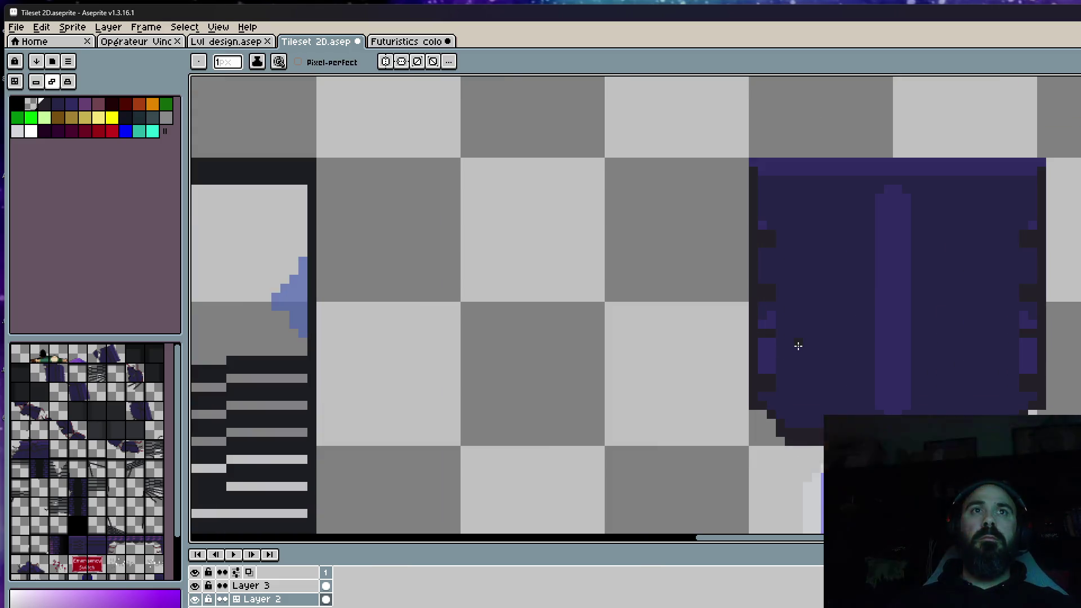
key(alt)
scroll(850, 294, down, 2)
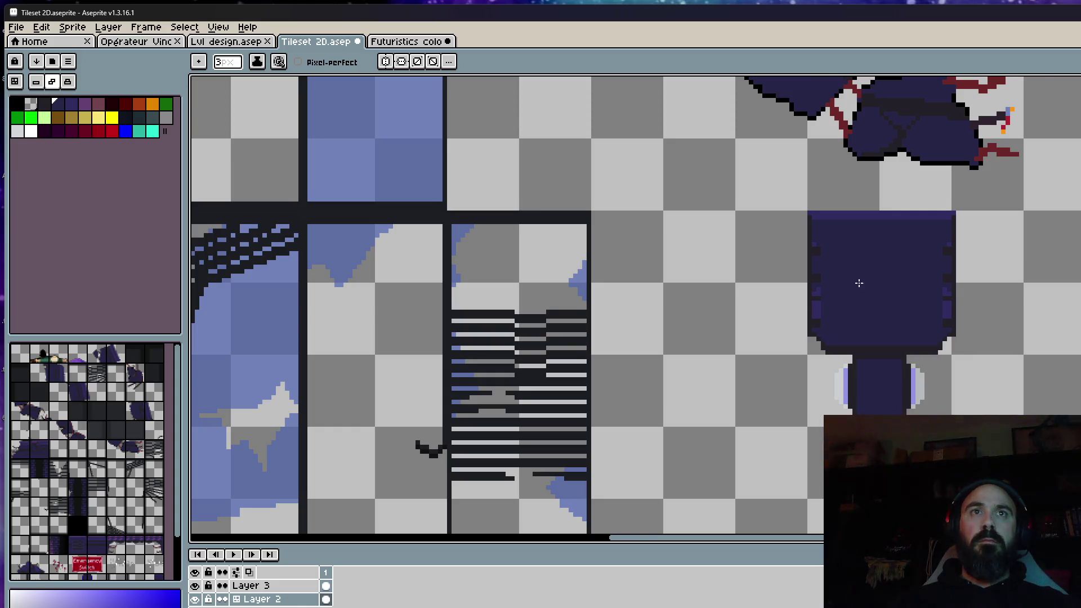
scroll(871, 328, up, 1)
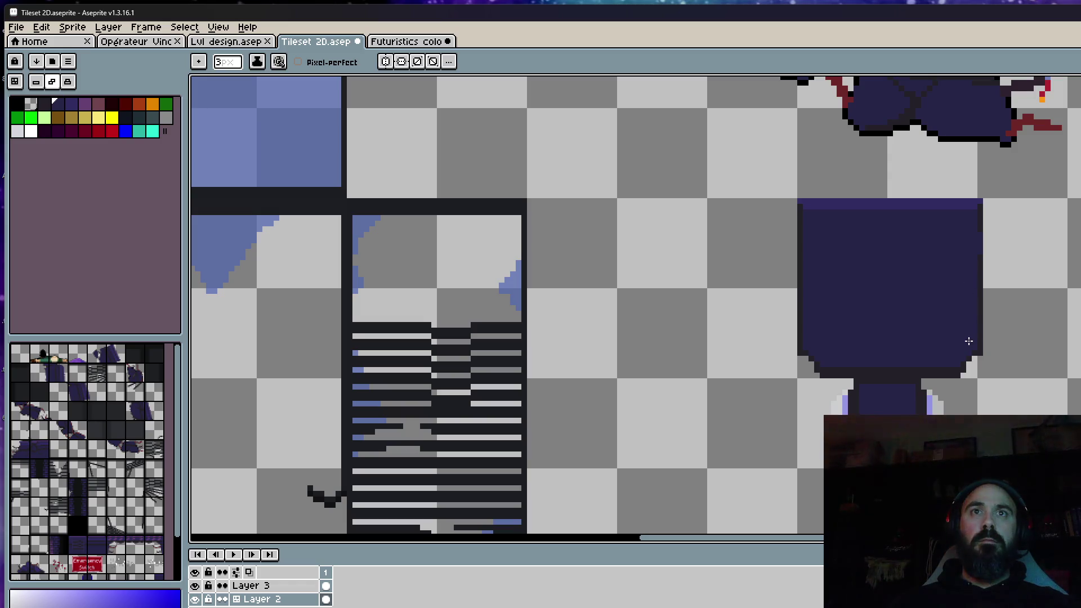
Sample the tile's dark edge colour and add an outline pixel at its lower-right corner
key(i)
scroll(996, 342, up, 2)
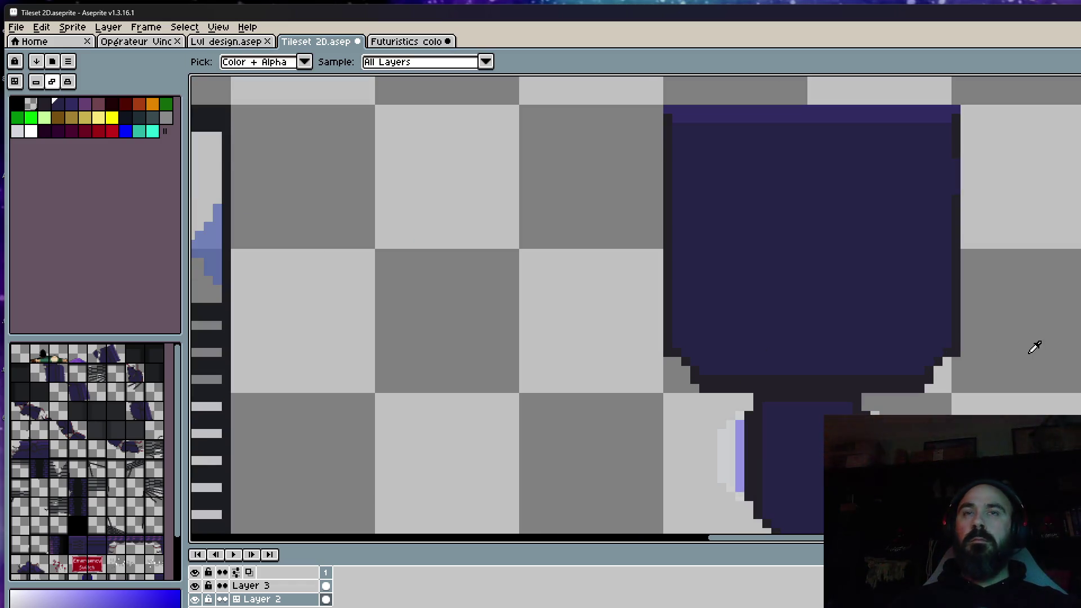
click(956, 349)
key(b)
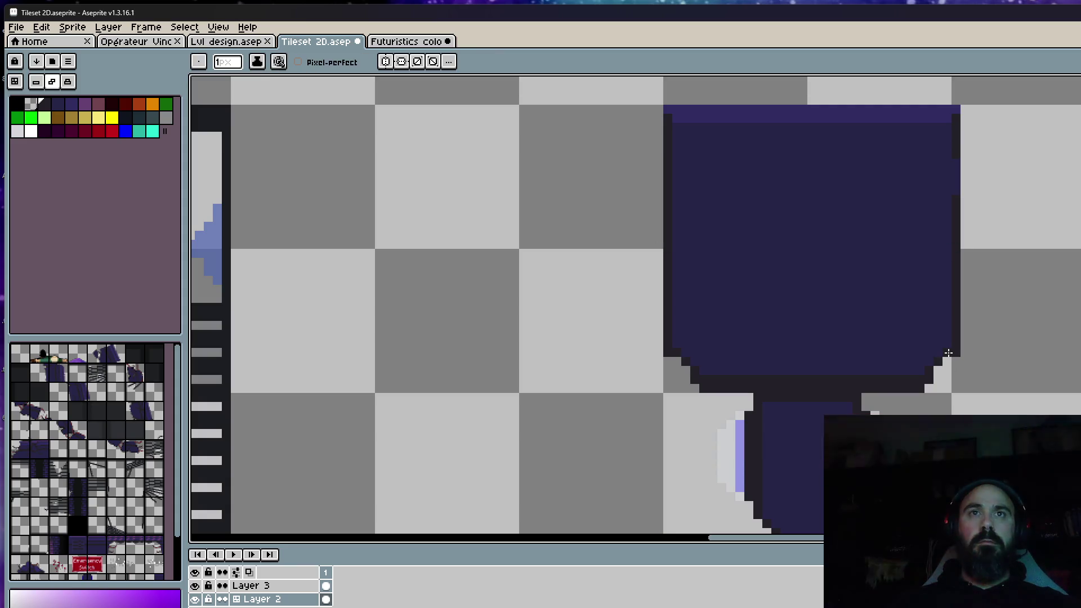
click(948, 358)
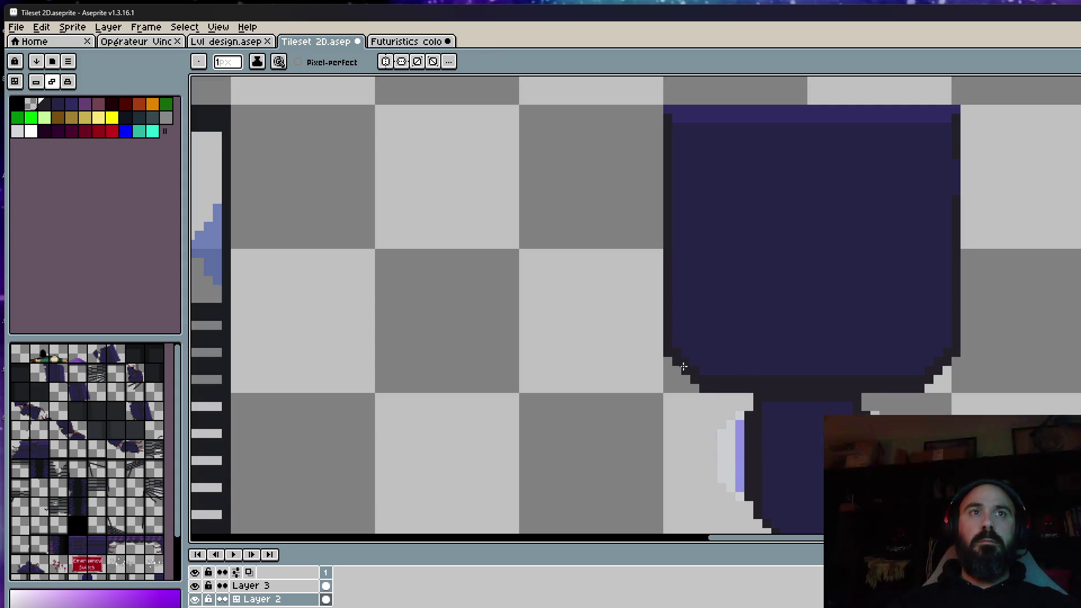
scroll(683, 366, down, 1)
scroll(830, 307, up, 2)
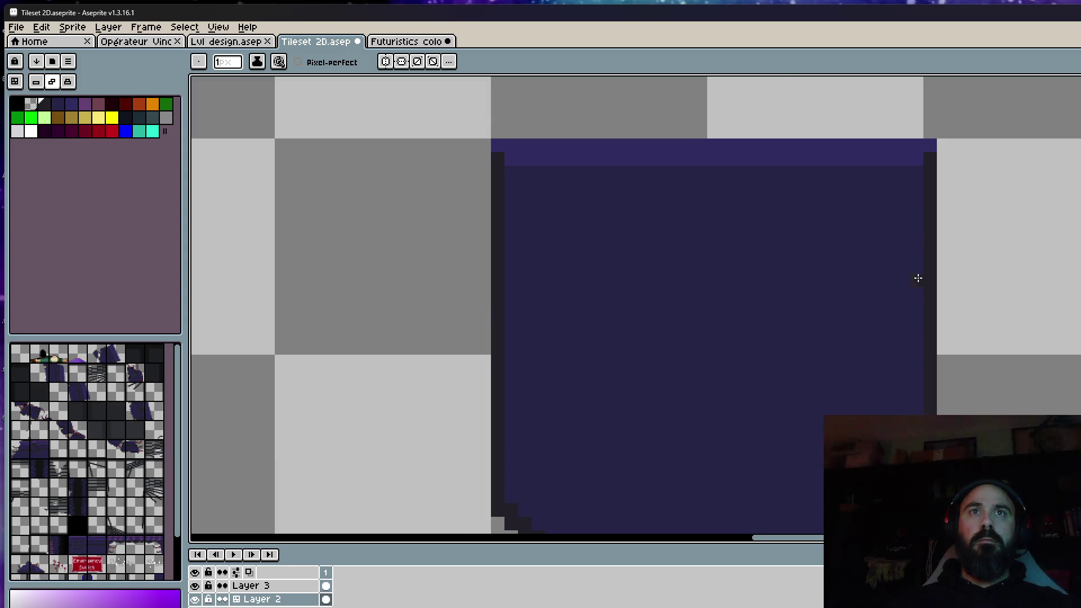
scroll(917, 278, down, 2)
scroll(886, 273, down, 2)
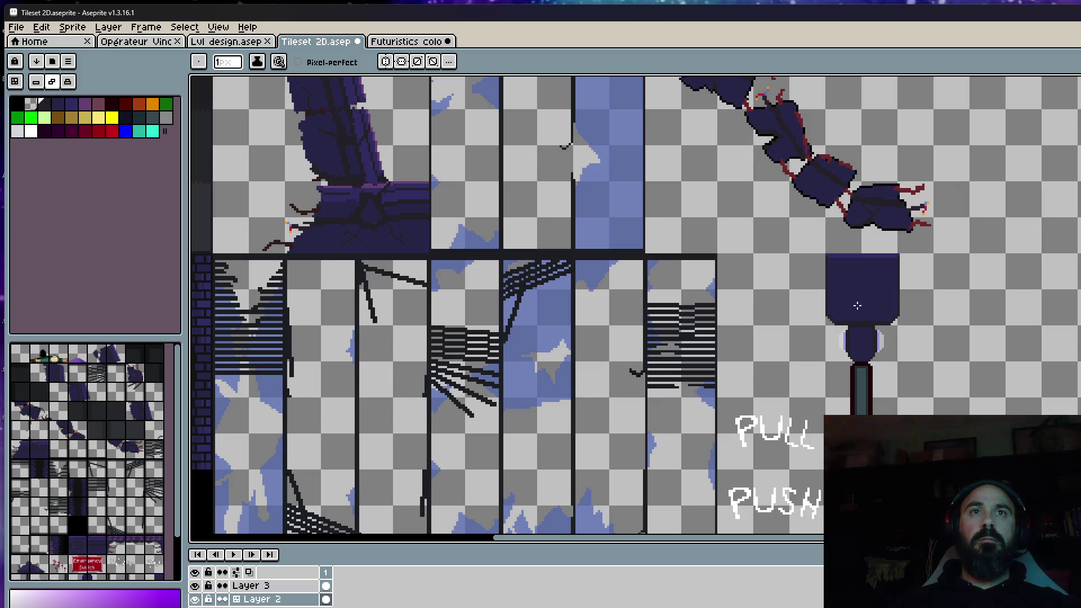
scroll(856, 304, up, 1)
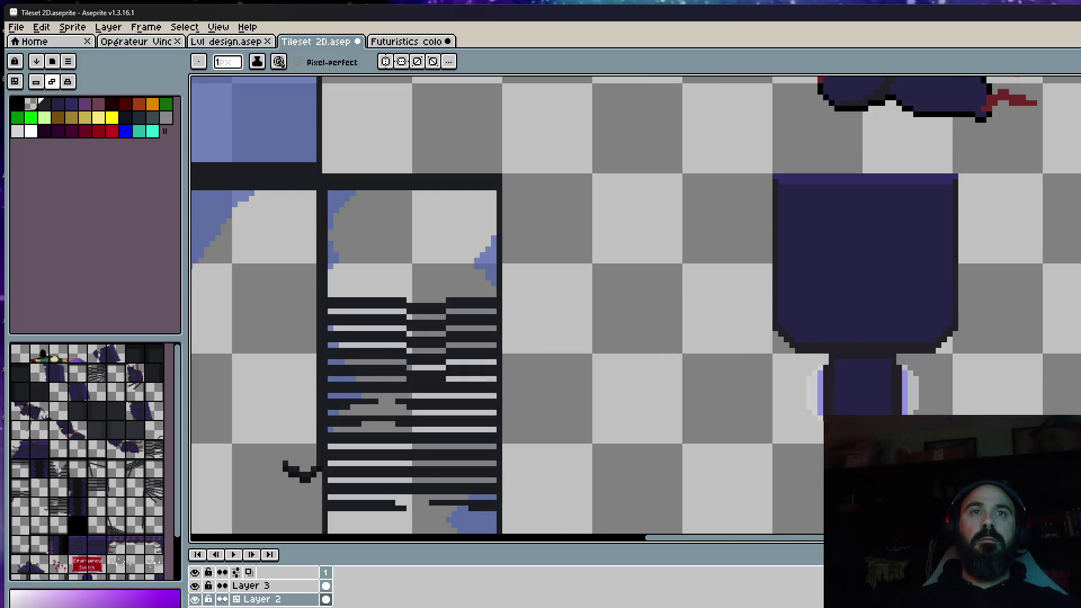
key(v)
Draw a dark horizontal stripe across the lever tile with the Line tool
key(m)
scroll(840, 206, up, 1)
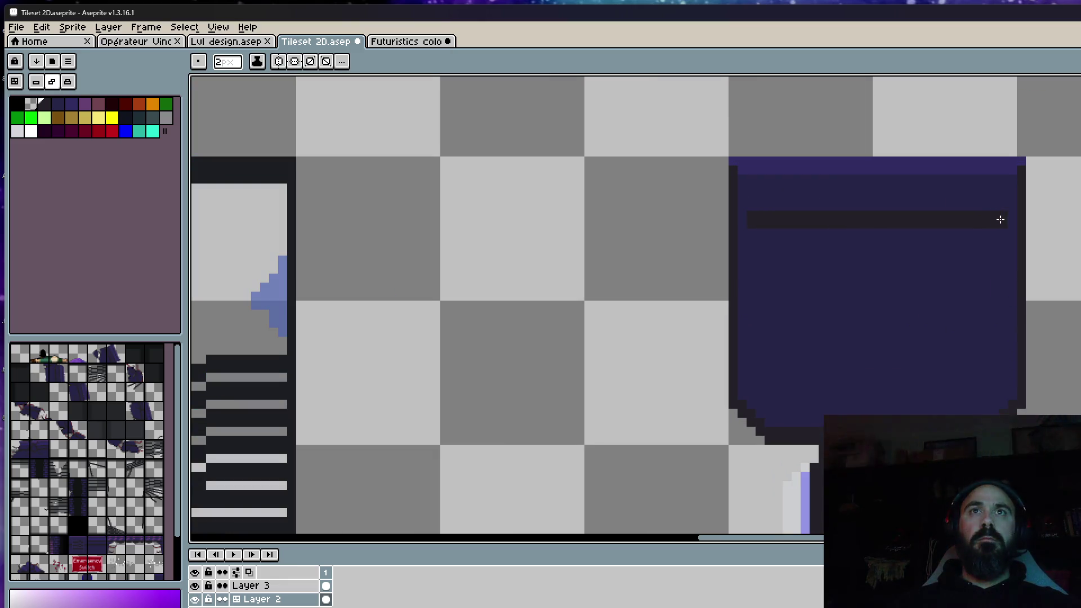
drag(762, 346, 912, 342)
scroll(1000, 349, down, 3)
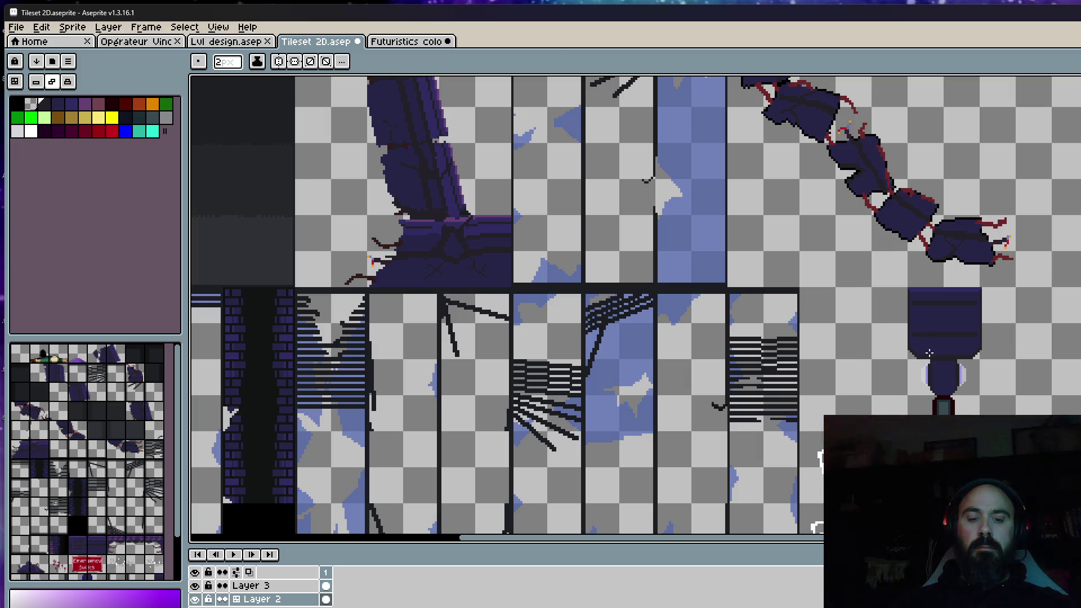
scroll(921, 342, down, 3)
scroll(914, 330, up, 3)
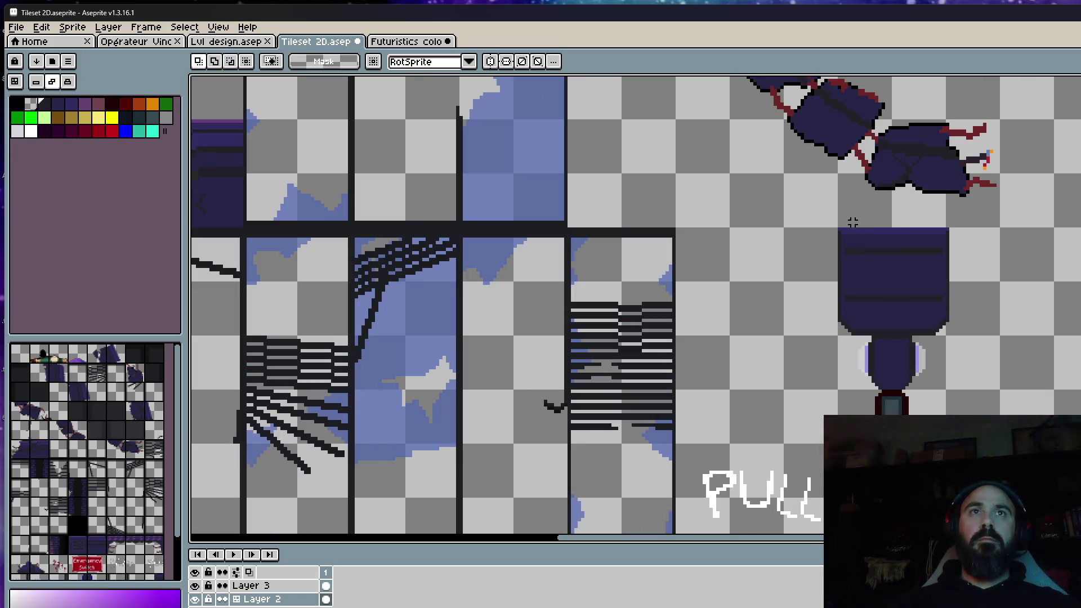
scroll(838, 216, down, 1)
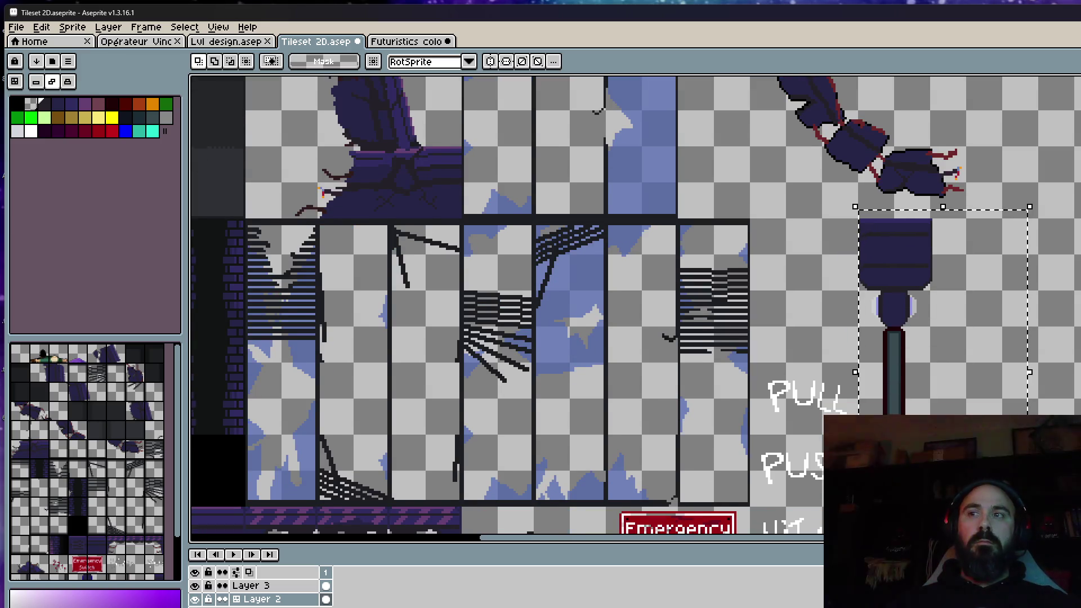
Paste the striped lever into the level and align it in the corridor right of the brick pillars
click(253, 42)
key(ctrl+v)
drag(779, 242, 770, 225)
scroll(754, 187, up, 1)
drag(754, 188, 751, 169)
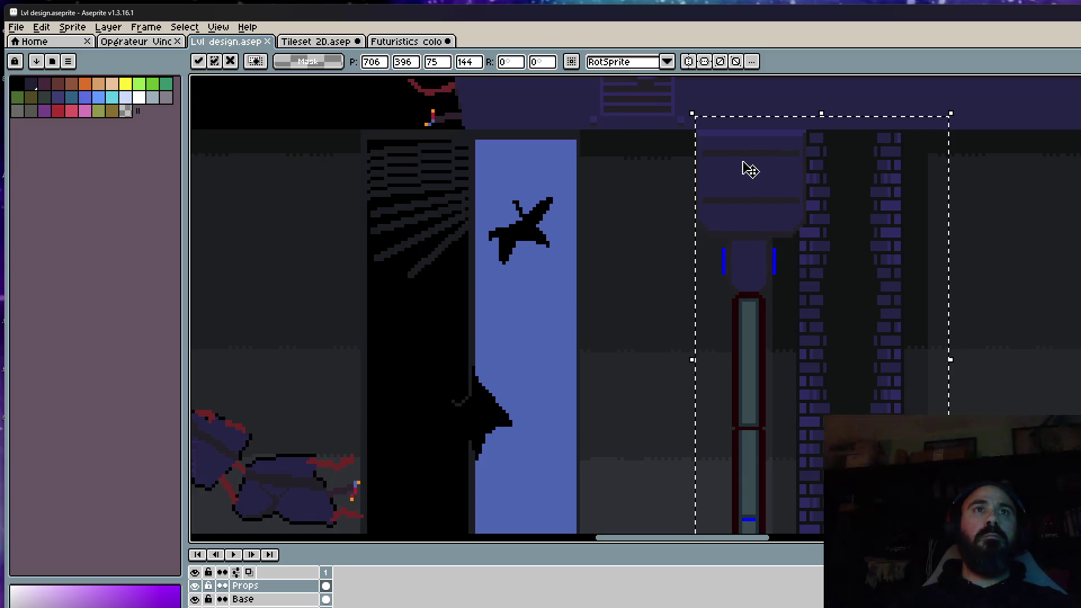
mouse_move(755, 176)
mouse_down()
mouse_move(919, 174)
mouse_move(863, 181)
mouse_move(980, 191)
mouse_up()
scroll(863, 180, down, 1)
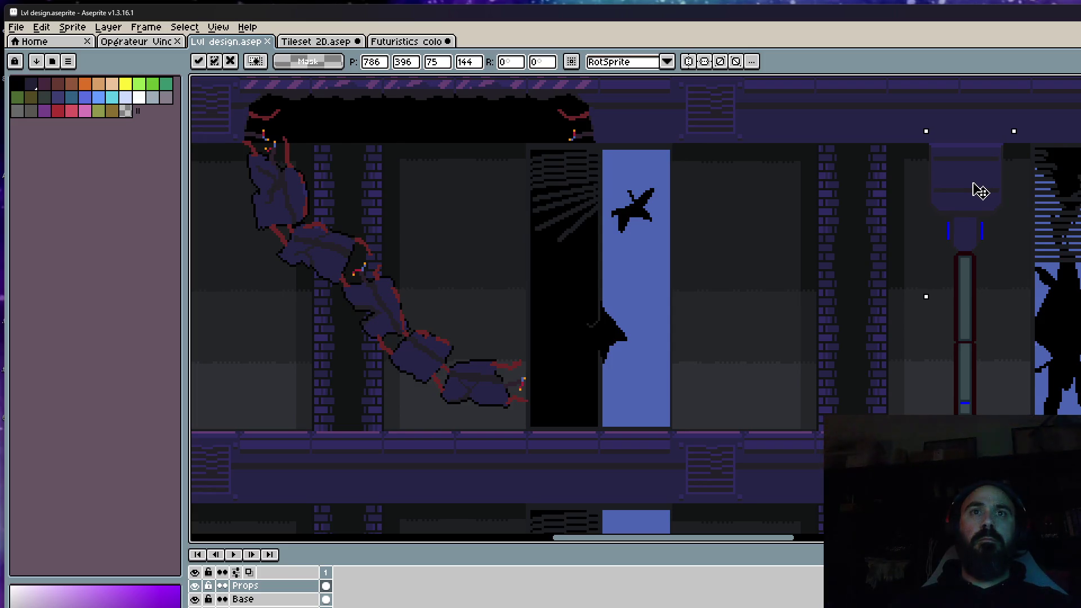
drag(980, 191, 981, 186)
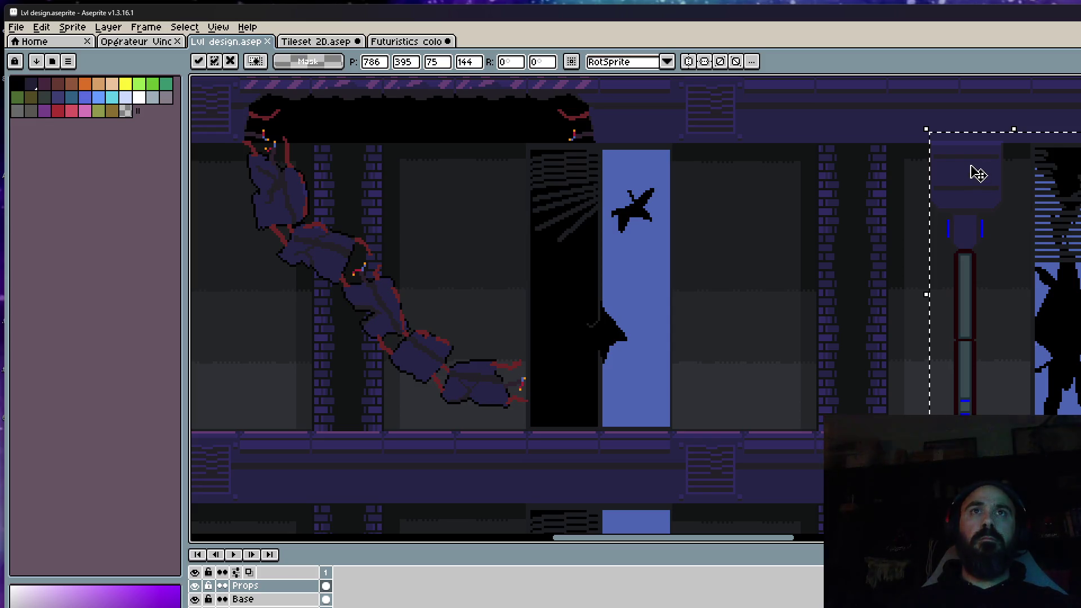
scroll(973, 172, up, 2)
scroll(960, 164, down, 2)
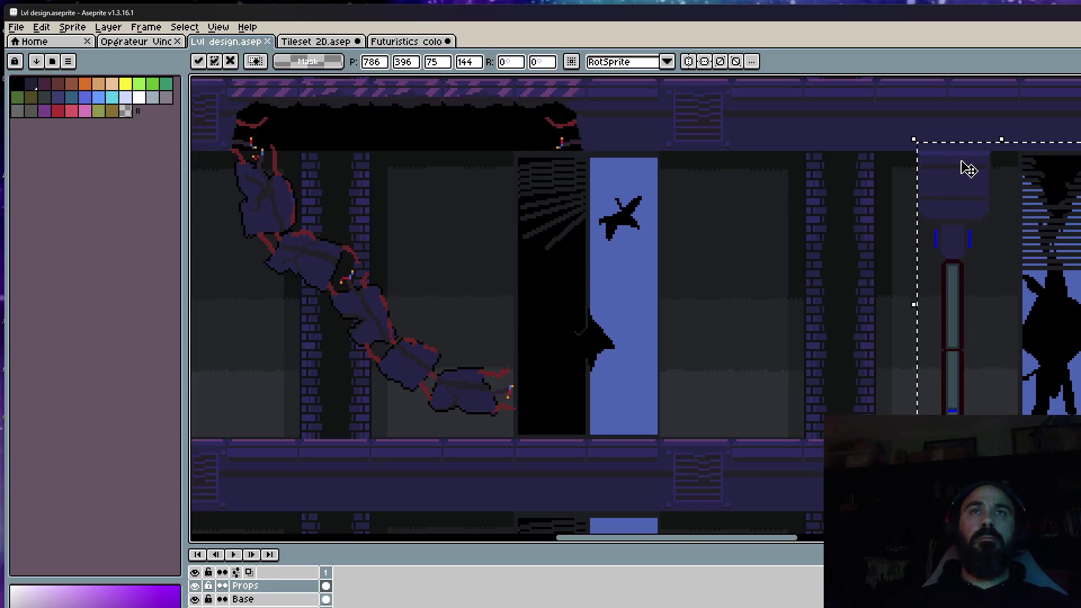
click(1016, 188)
scroll(1016, 187, down, 2)
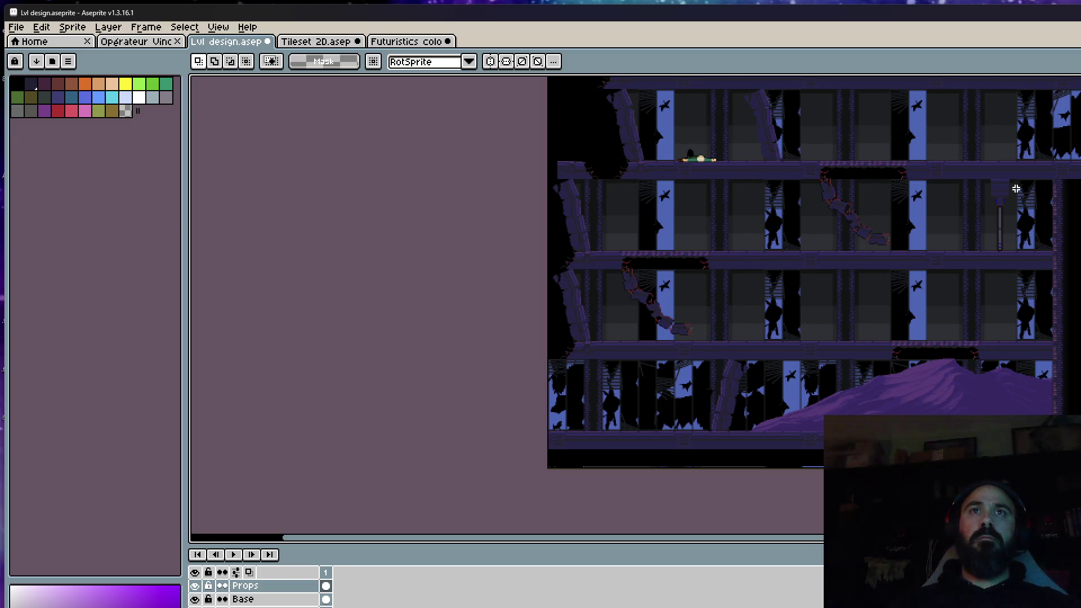
Select the region around the new lever, undo, and return to the tileset document
drag(970, 155, 1031, 296)
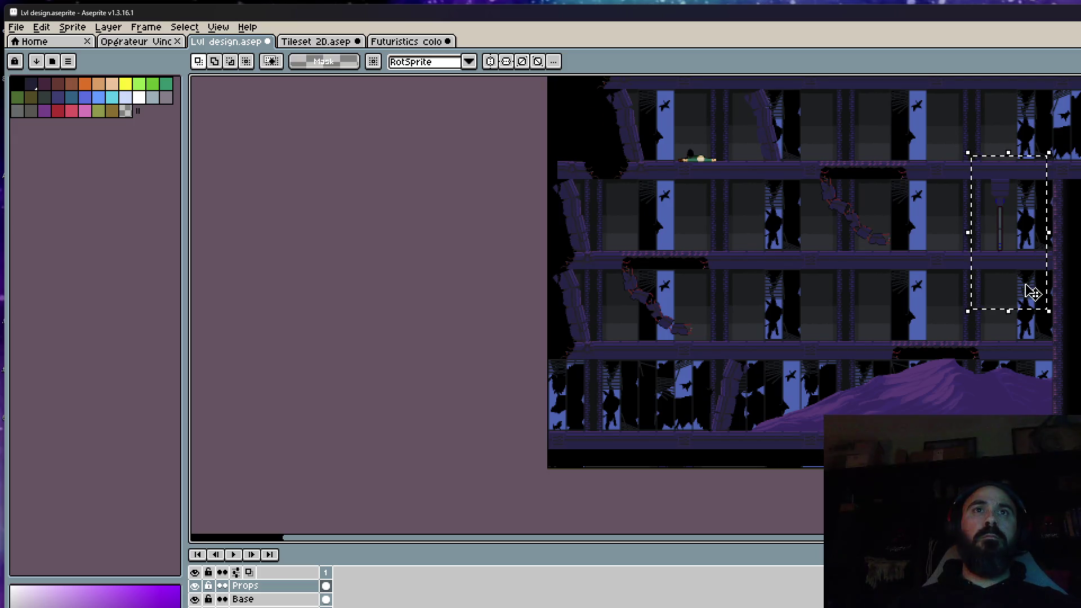
scroll(871, 198, up, 3)
scroll(757, 248, up, 1)
scroll(758, 248, down, 1)
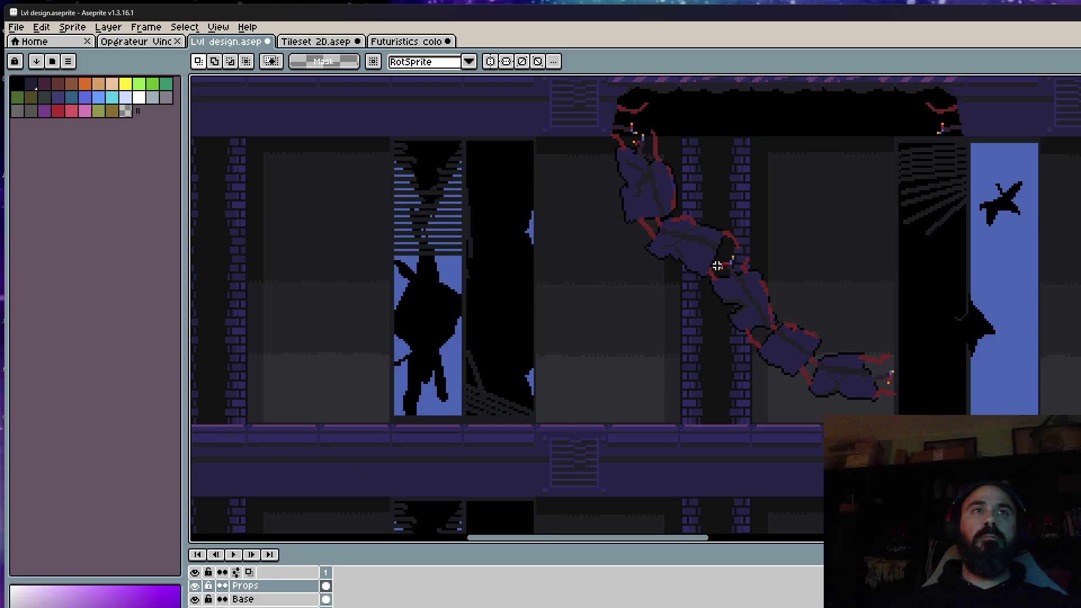
scroll(716, 263, down, 1)
scroll(717, 267, down, 1)
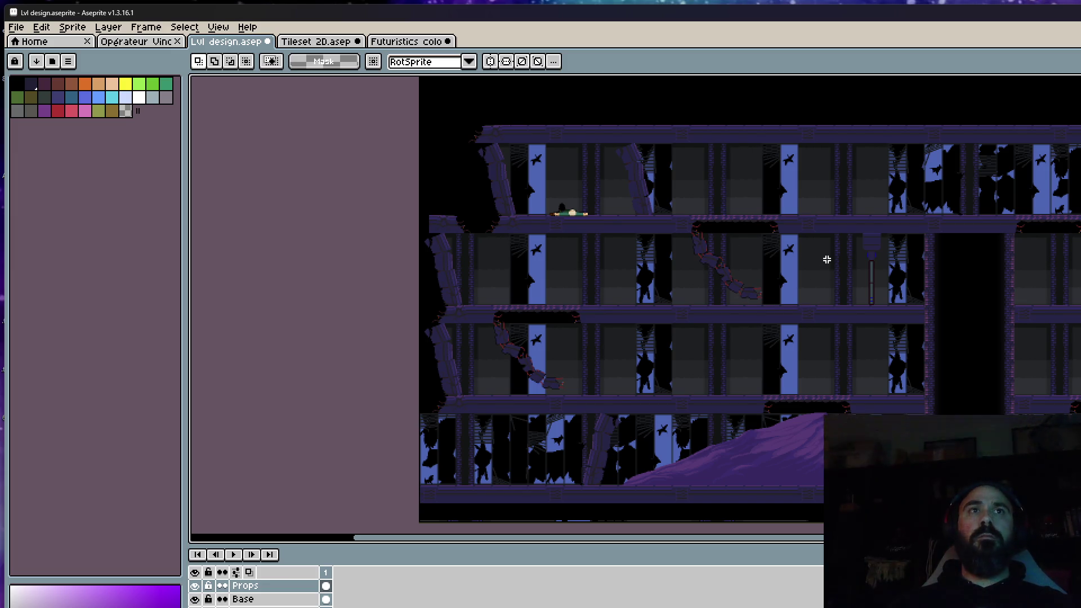
key(ctrl+z)
key(ctrl+z)
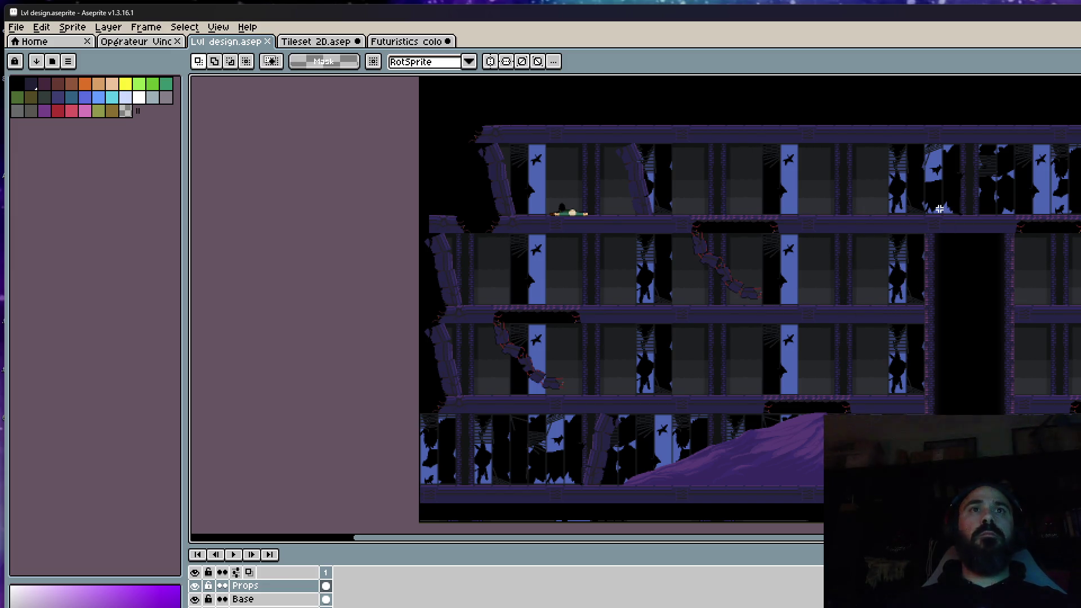
key(ctrl+Tab)
scroll(883, 324, up, 2)
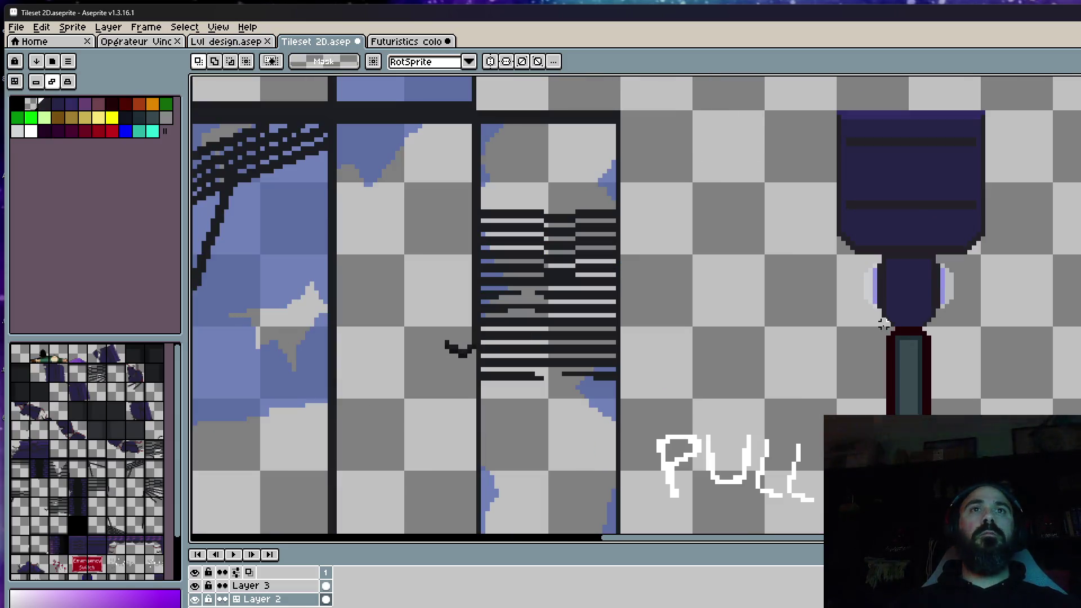
scroll(879, 323, up, 2)
scroll(876, 310, down, 2)
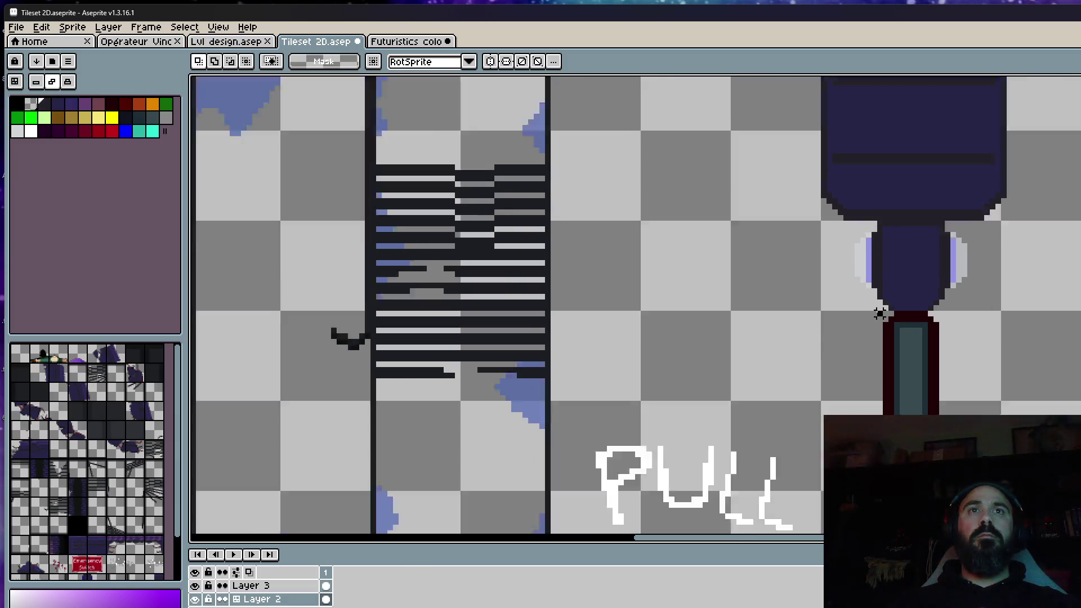
scroll(875, 309, down, 2)
scroll(549, 304, down, 1)
Close the Futuristics colors doors file, cancelling once before confirming the close
key(ctrl+z)
key(ctrl+z)
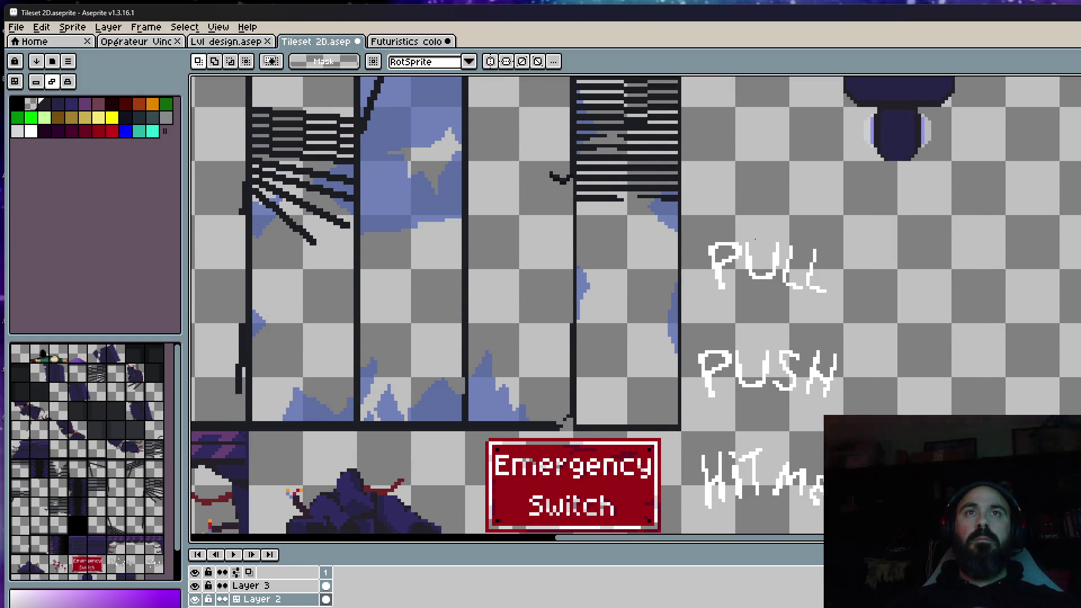
click(408, 41)
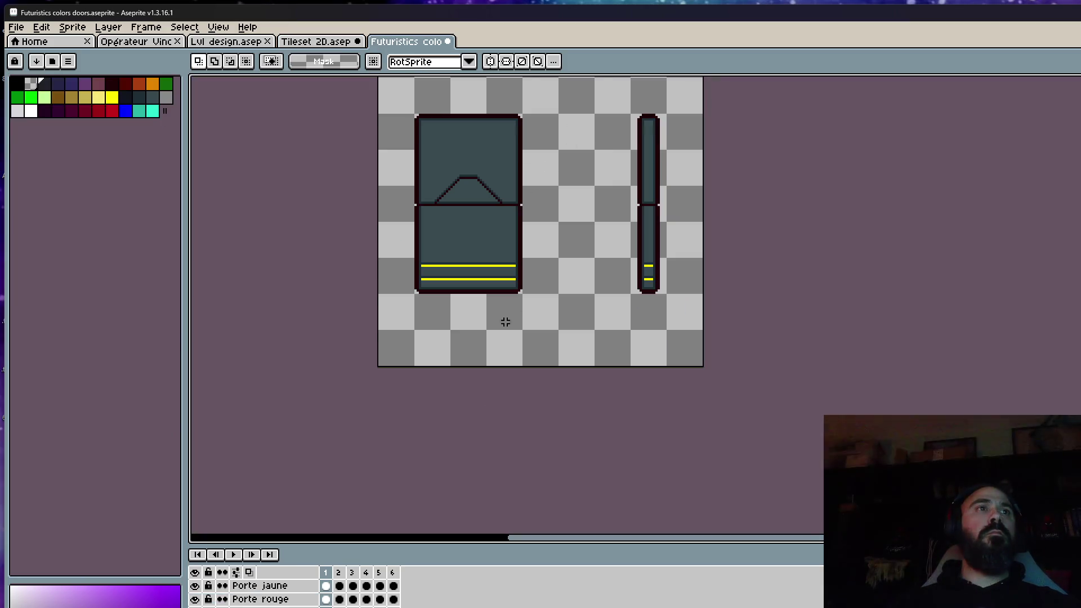
click(448, 41)
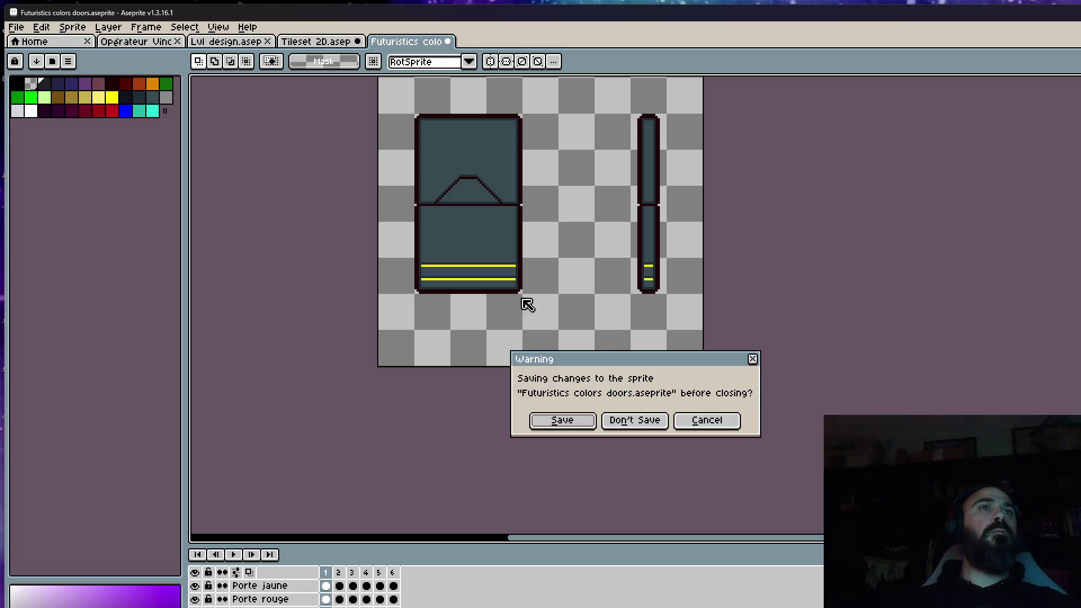
click(713, 421)
key(Return)
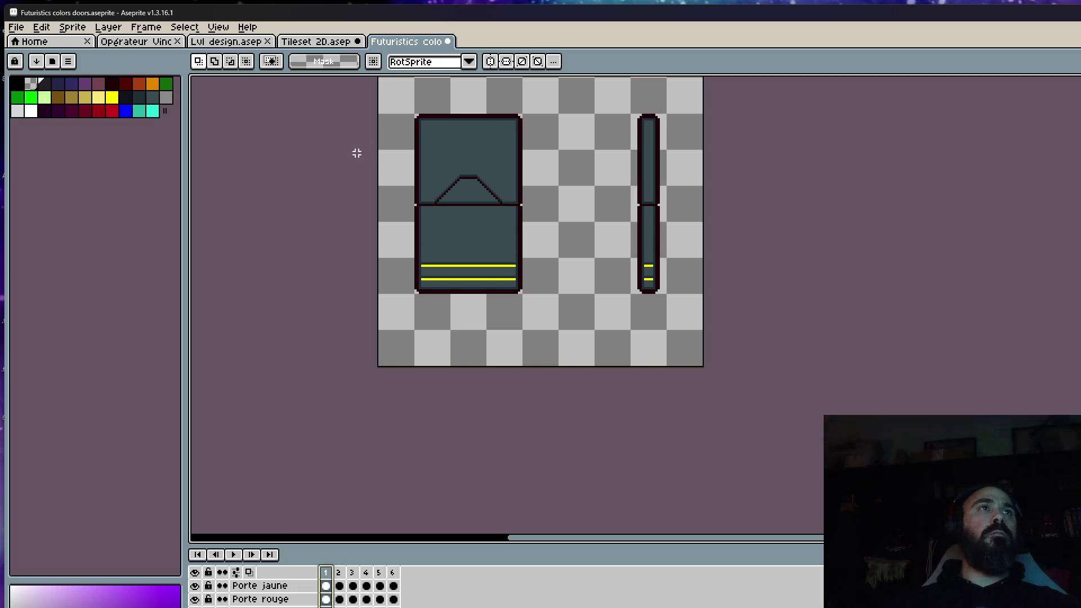
click(448, 41)
click(564, 424)
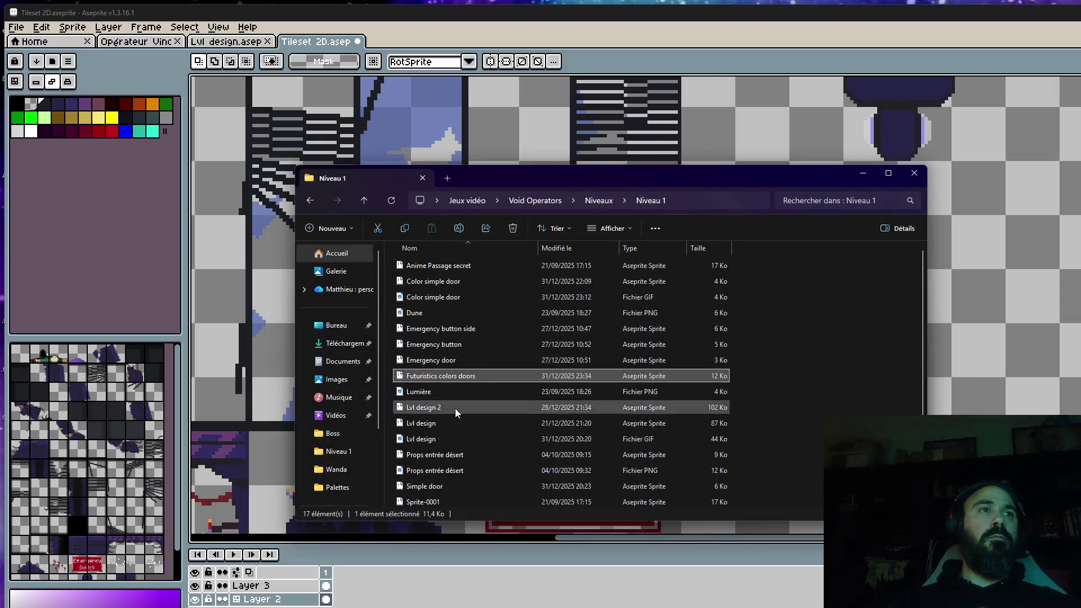
scroll(489, 403, down, 1)
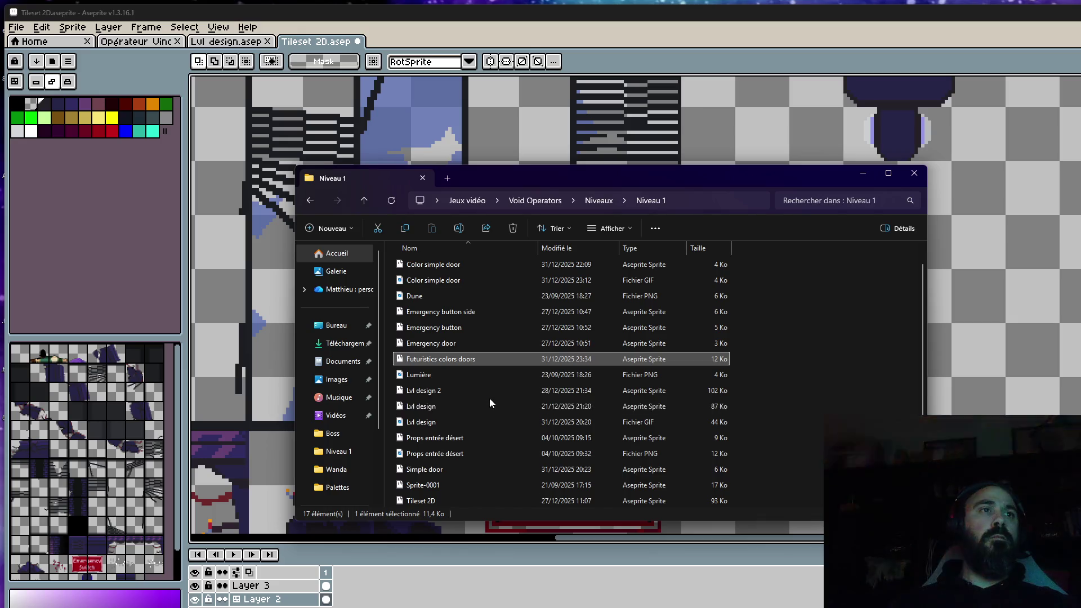
Open the Simple door sprite from Explorer, marquee its door pole, deselect, and return to Tileset 2D
double_click(442, 475)
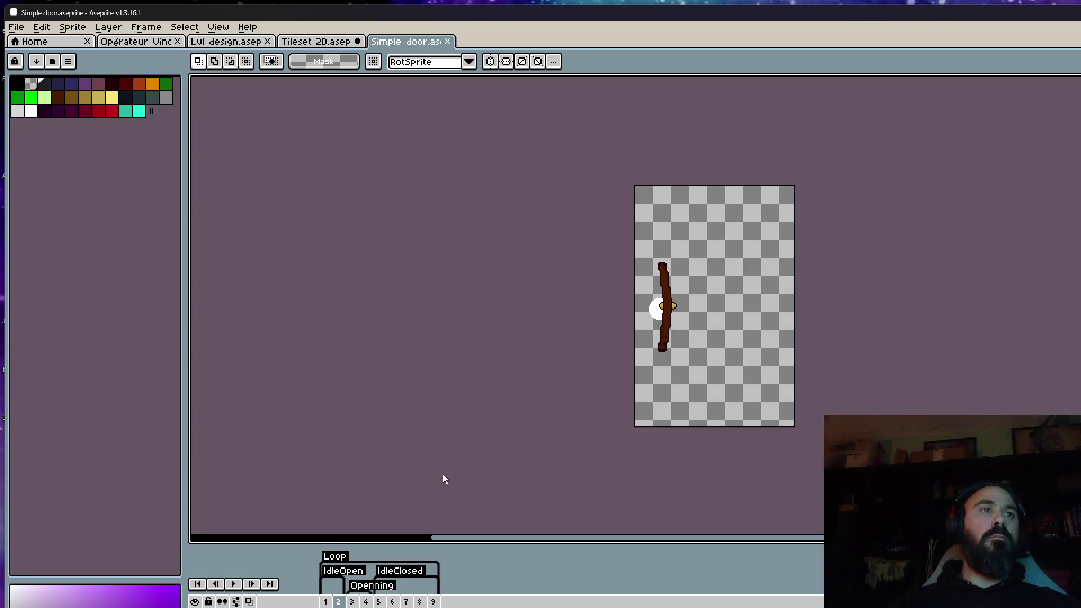
scroll(678, 310, up, 1)
click(325, 602)
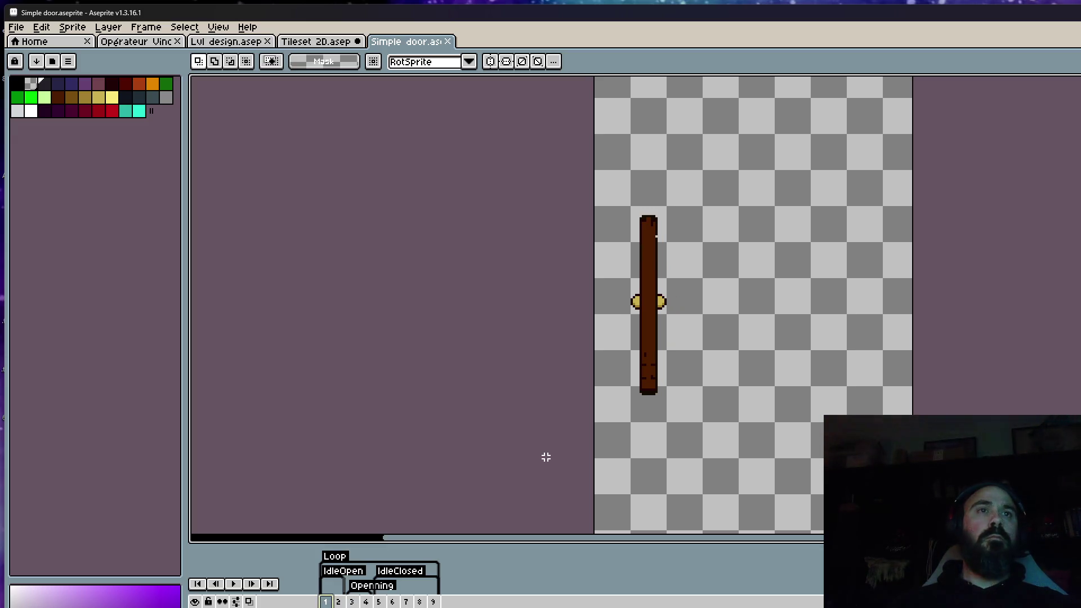
drag(584, 209, 777, 494)
drag(582, 184, 777, 463)
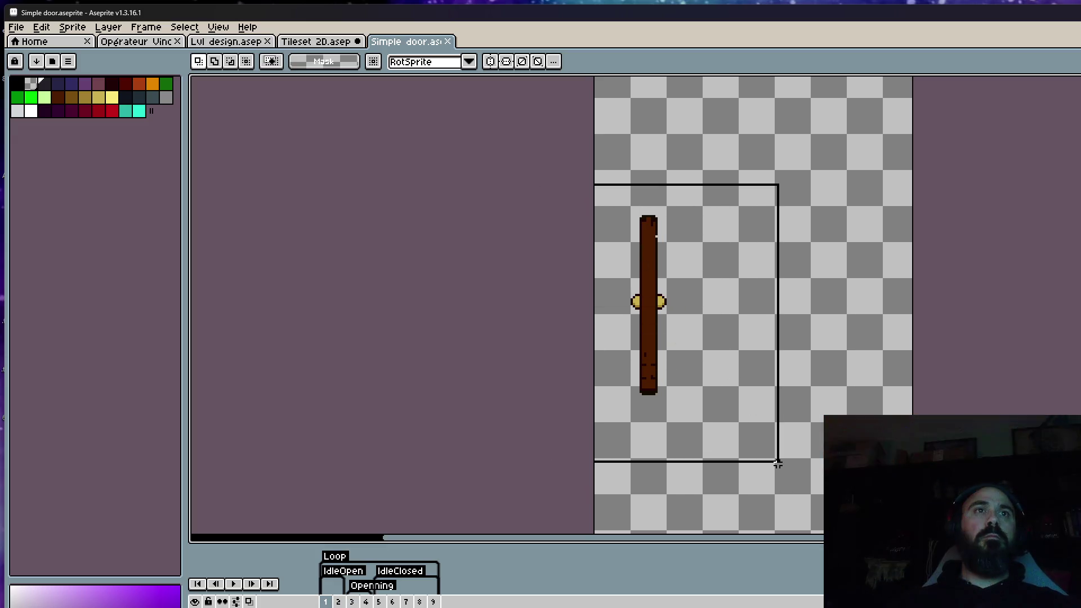
click(778, 463)
click(316, 41)
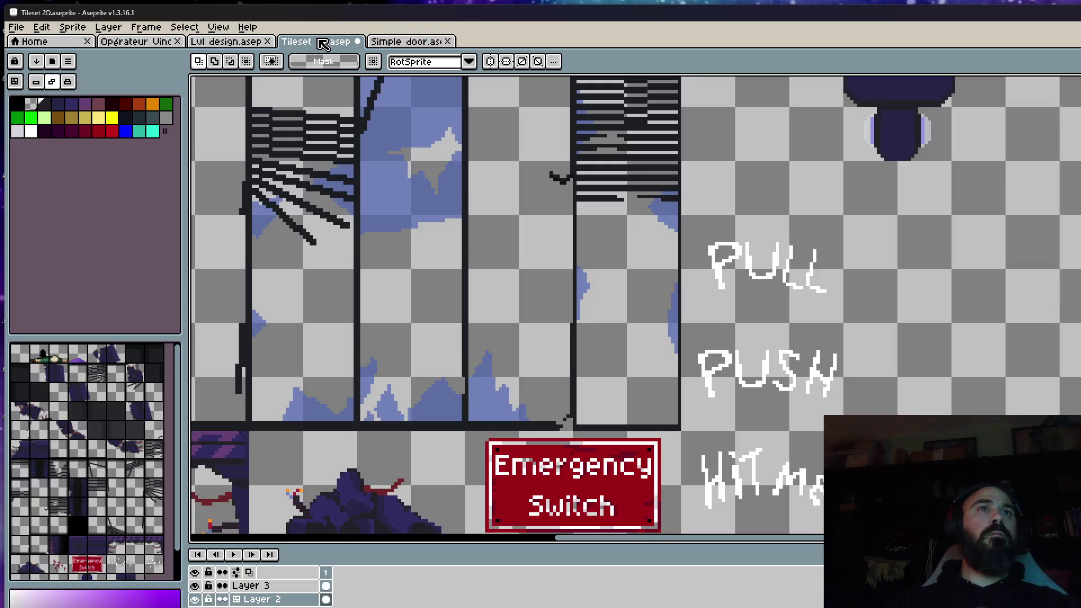
scroll(592, 253, down, 2)
scroll(848, 258, up, 3)
Copy the lever head and paste a second copy to the right of the original
key(m)
drag(749, 112, 949, 315)
scroll(753, 316, right, 3)
scroll(752, 316, up, 1)
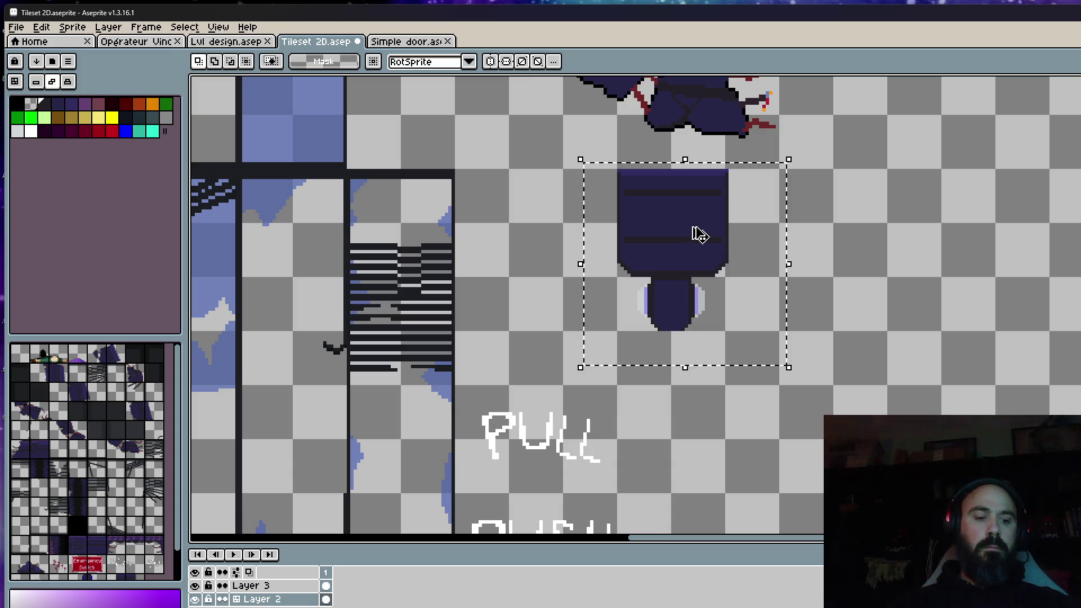
key(ctrl+c)
key(ctrl+v)
drag(700, 234, 859, 234)
key(Return)
scroll(828, 309, up, 2)
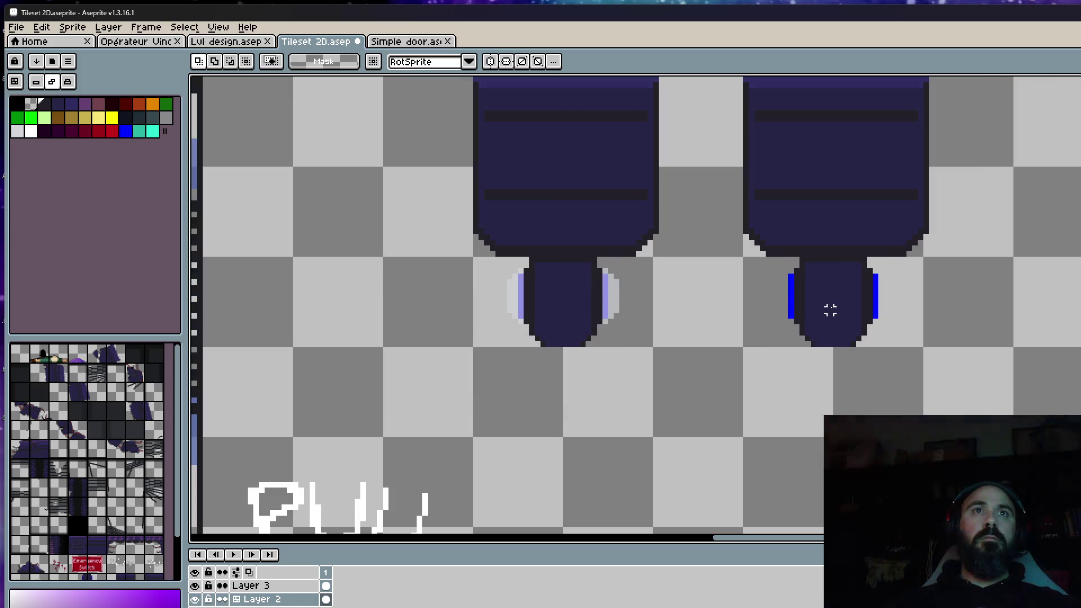
scroll(828, 309, up, 1)
scroll(828, 310, up, 1)
Erase the copy's side strips, then marquee the brown pole in the Simple door file
key(e)
mouse_move(766, 247)
mouse_down()
mouse_move(767, 305)
mouse_move(774, 243)
mouse_up()
drag(886, 242, 885, 344)
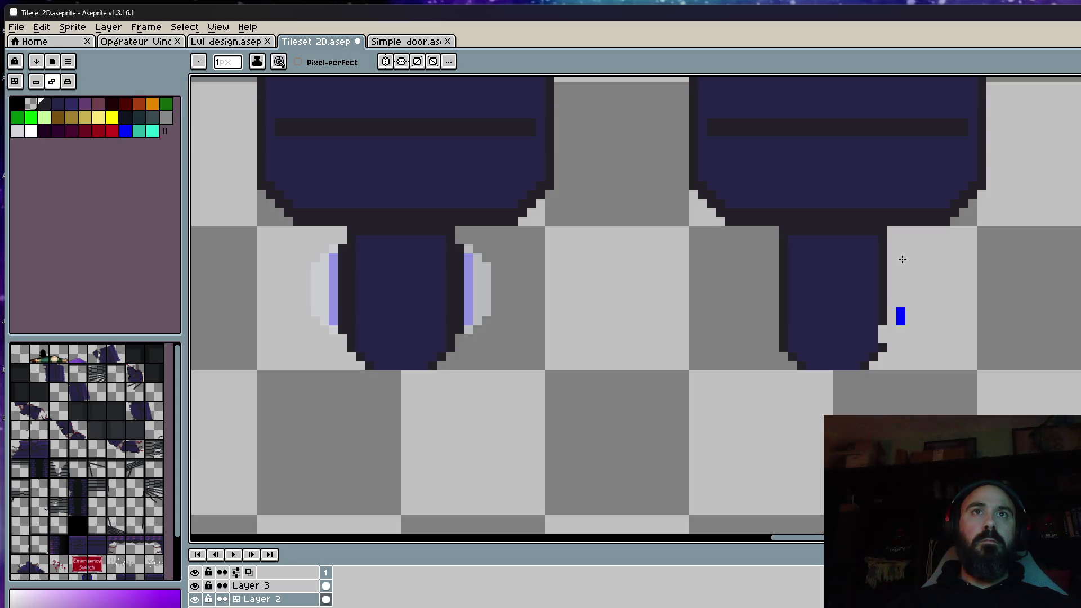
scroll(880, 338, up, 1)
scroll(980, 346, down, 2)
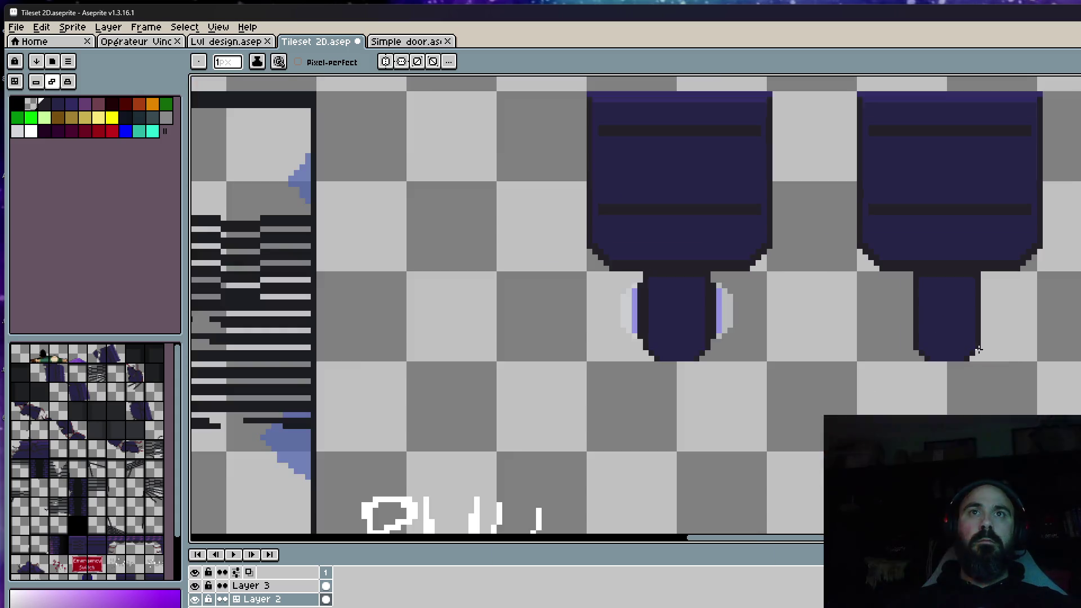
scroll(977, 361, down, 2)
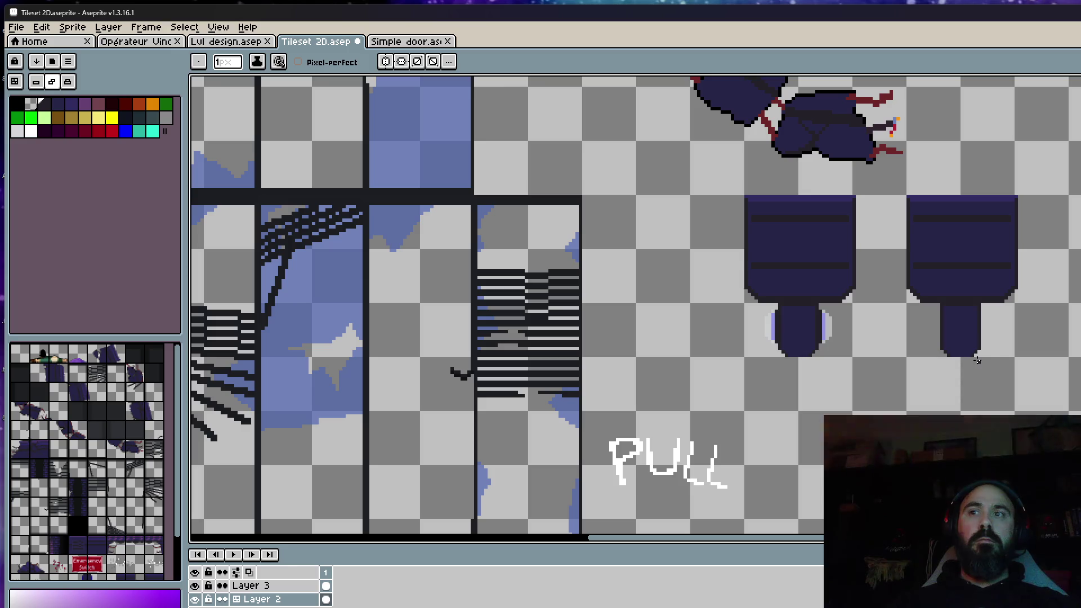
click(407, 42)
key(m)
drag(591, 174, 766, 456)
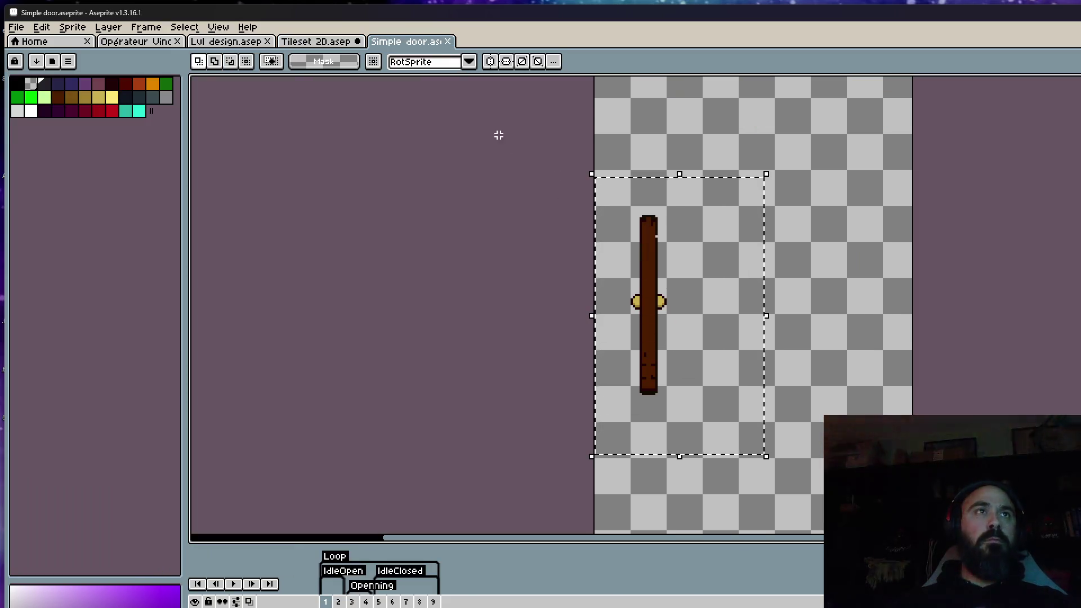
Paste the brown door pole into the tileset and place it under the stripless lever head
click(321, 42)
scroll(878, 287, up, 2)
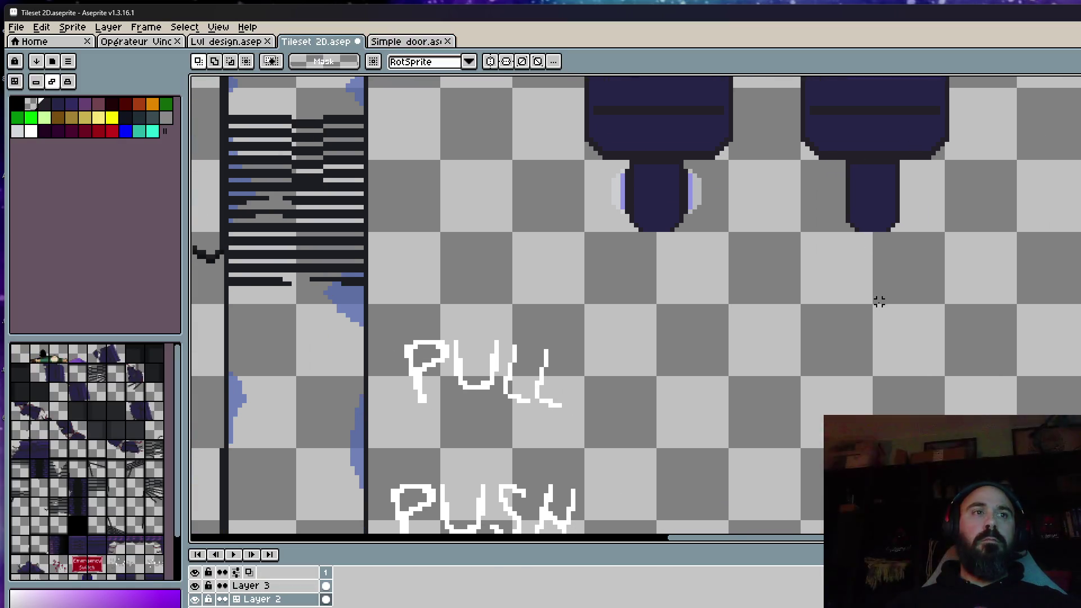
key(ctrl+v)
drag(663, 254, 891, 376)
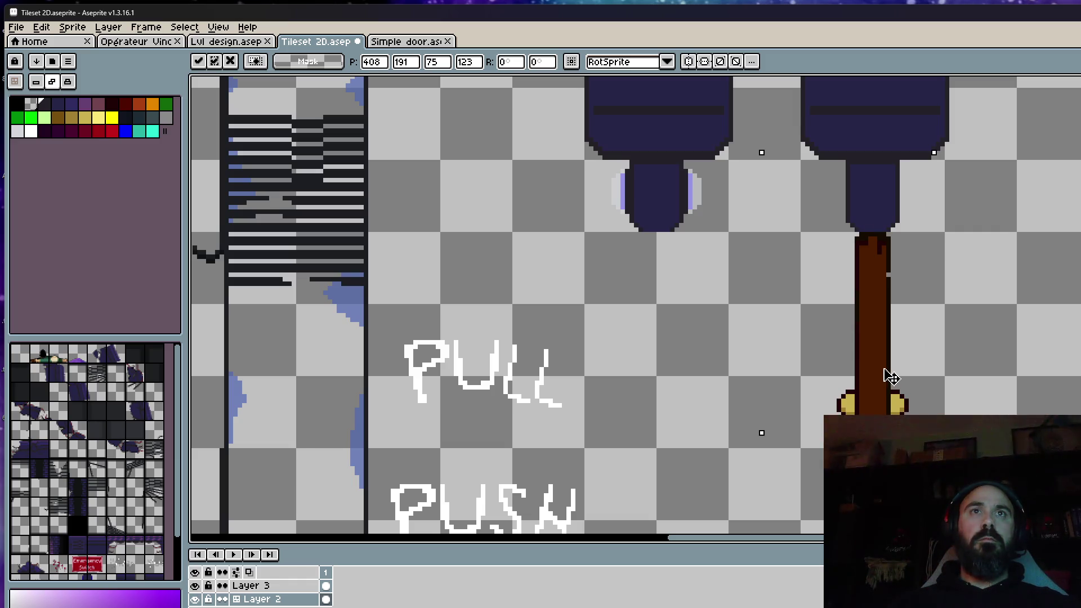
scroll(892, 376, down, 3)
key(Return)
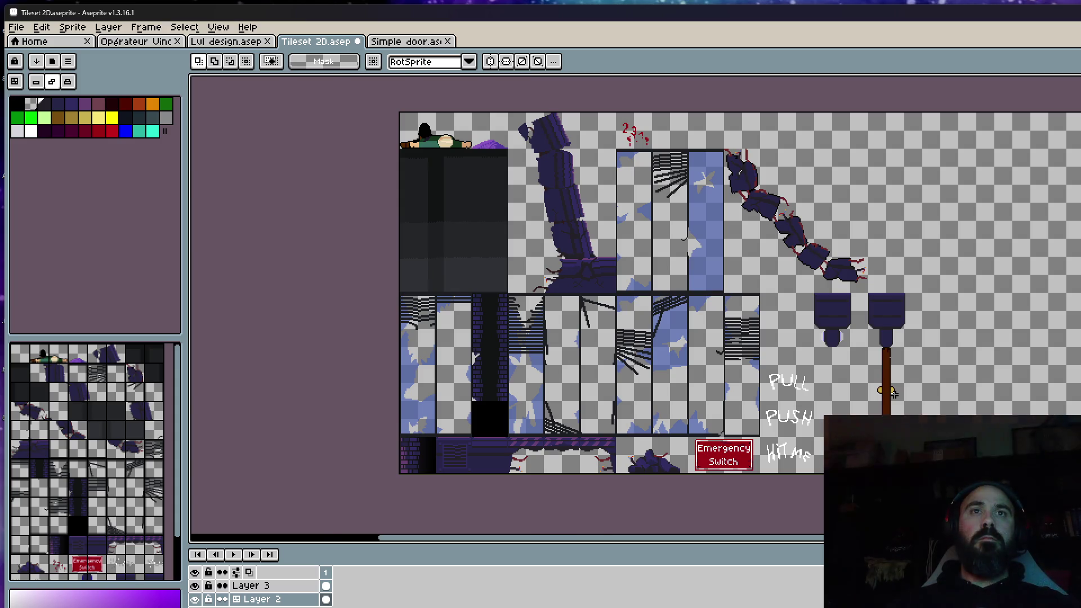
scroll(891, 391, up, 2)
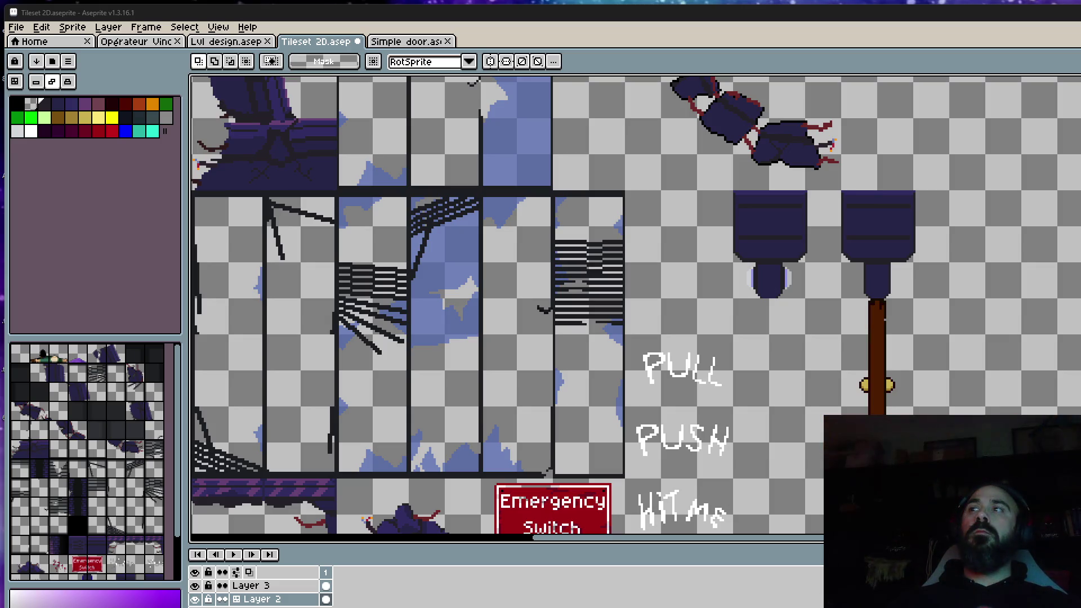
scroll(844, 194, down, 2)
scroll(801, 240, up, 3)
scroll(801, 240, down, 1)
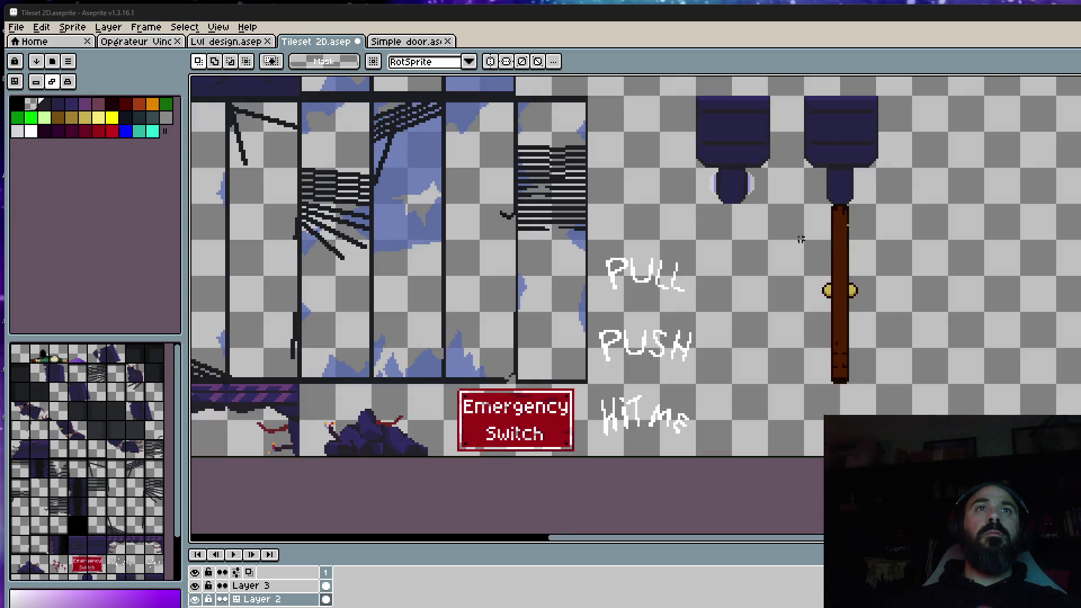
Close the Simple door file and bring up the Niveau 1 folder in Explorer
click(387, 45)
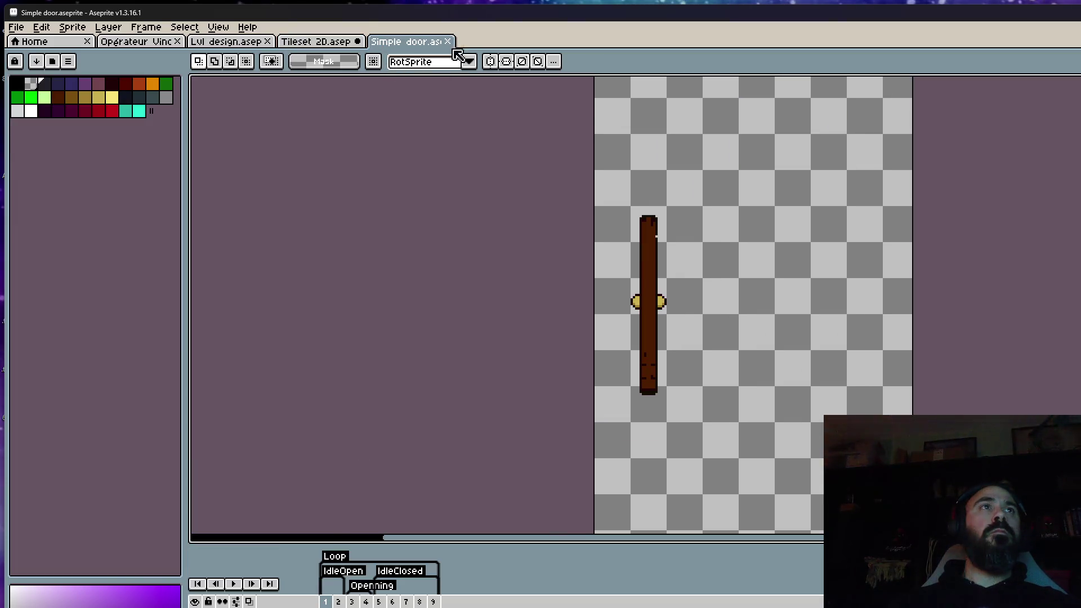
click(448, 42)
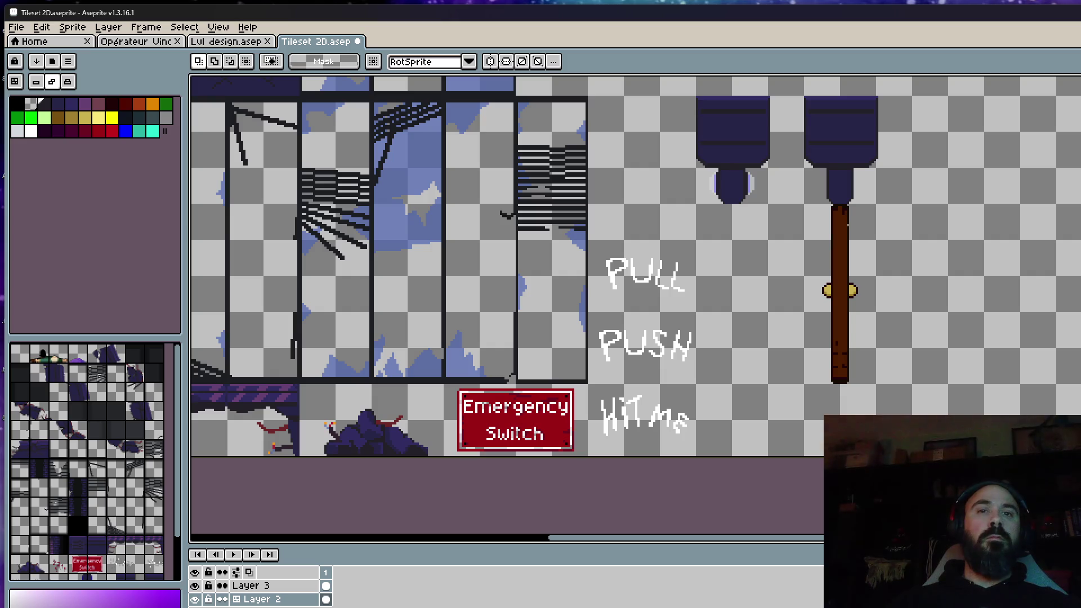
key(alt+Tab)
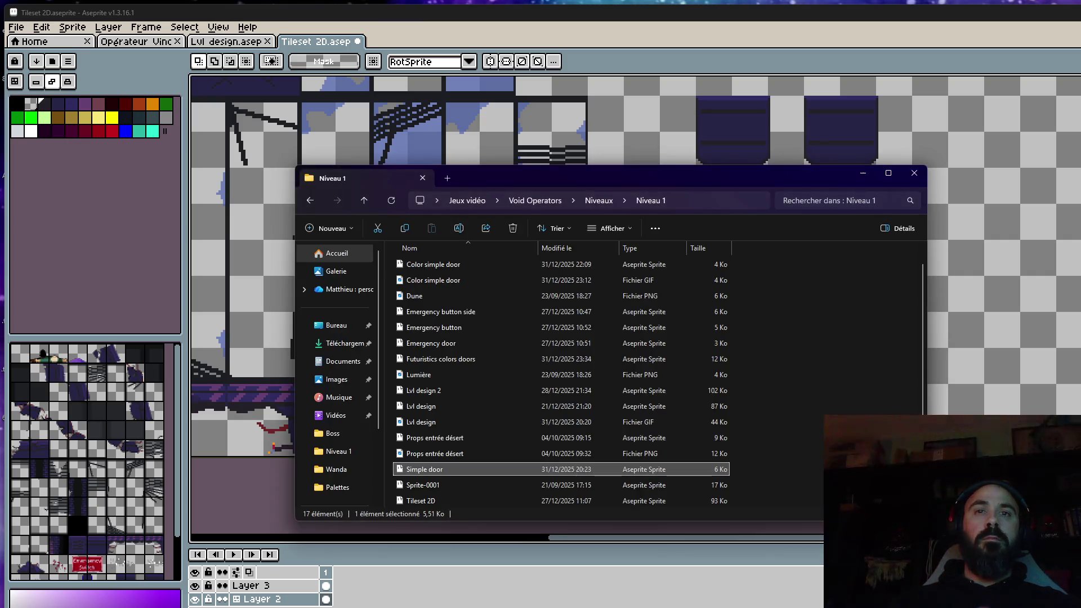
click(438, 344)
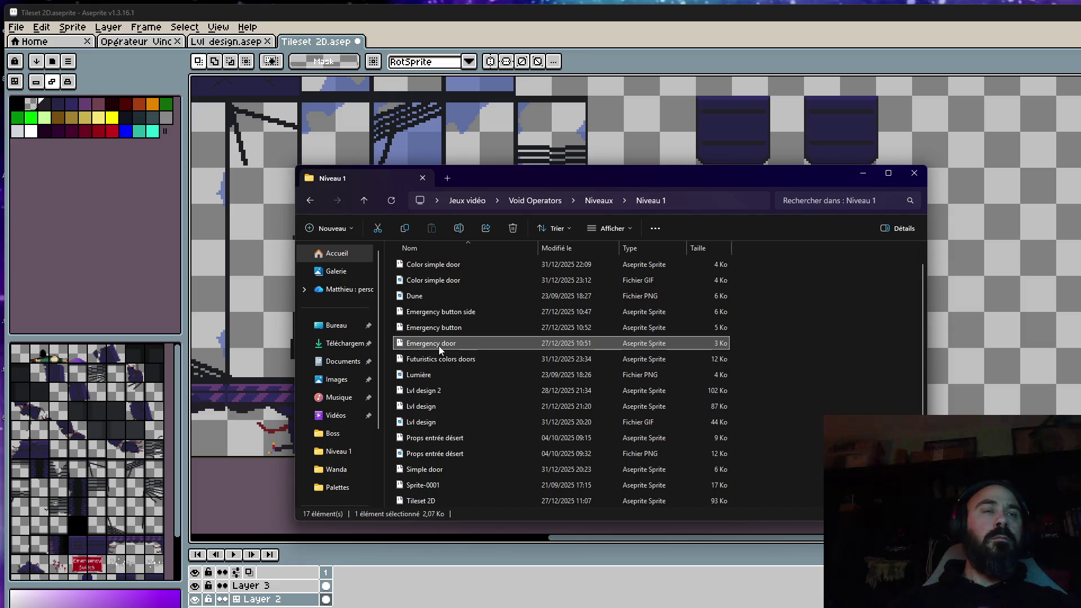
Delete the Color simple door GIF to the recycle bin and open the Color simple door sprite
click(423, 295)
key(Delete)
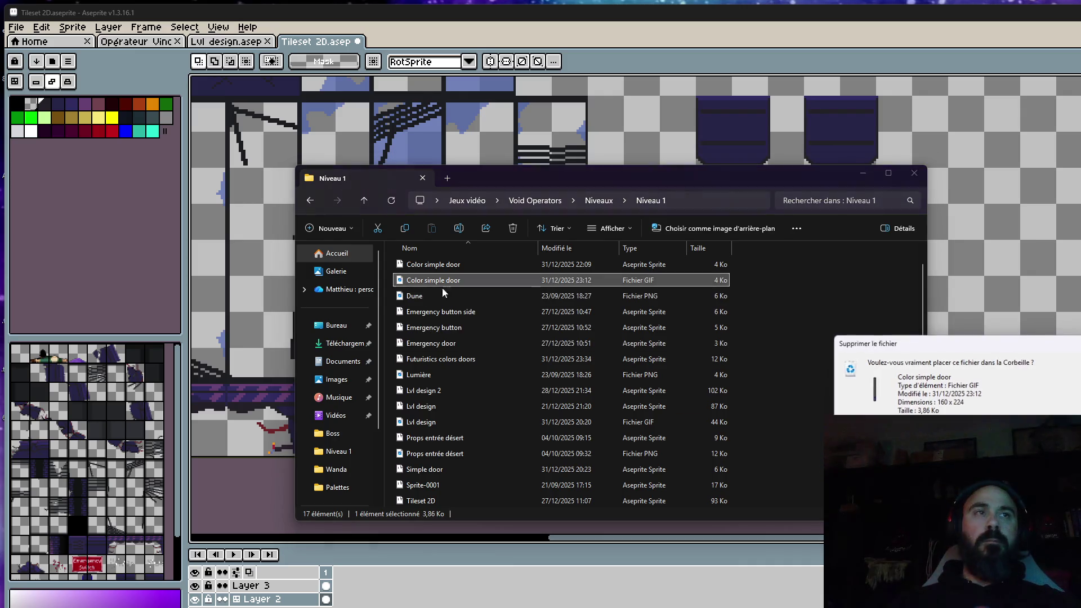
key(Return)
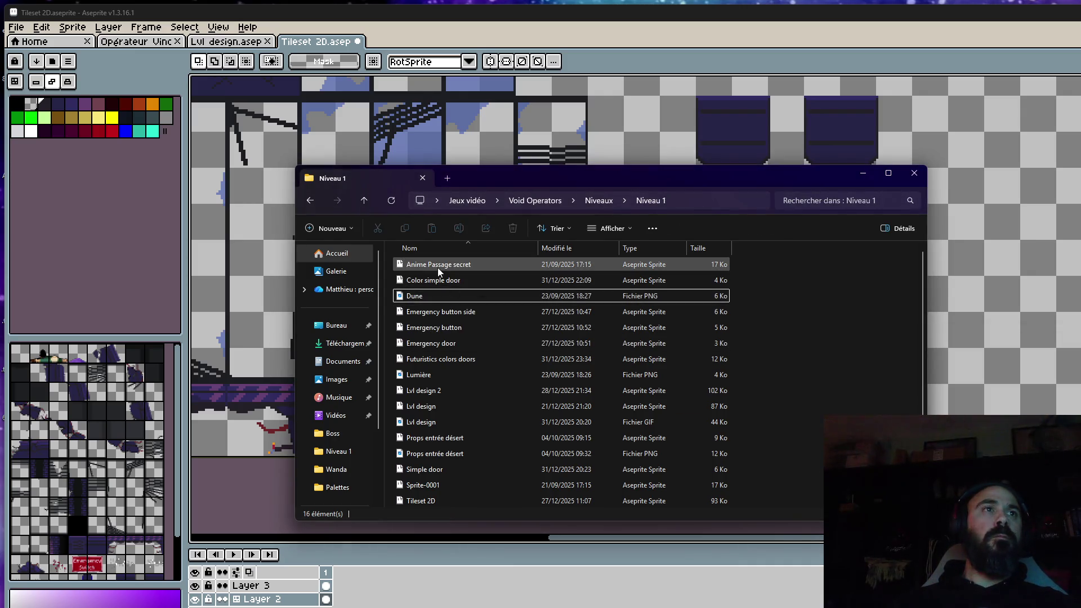
double_click(432, 282)
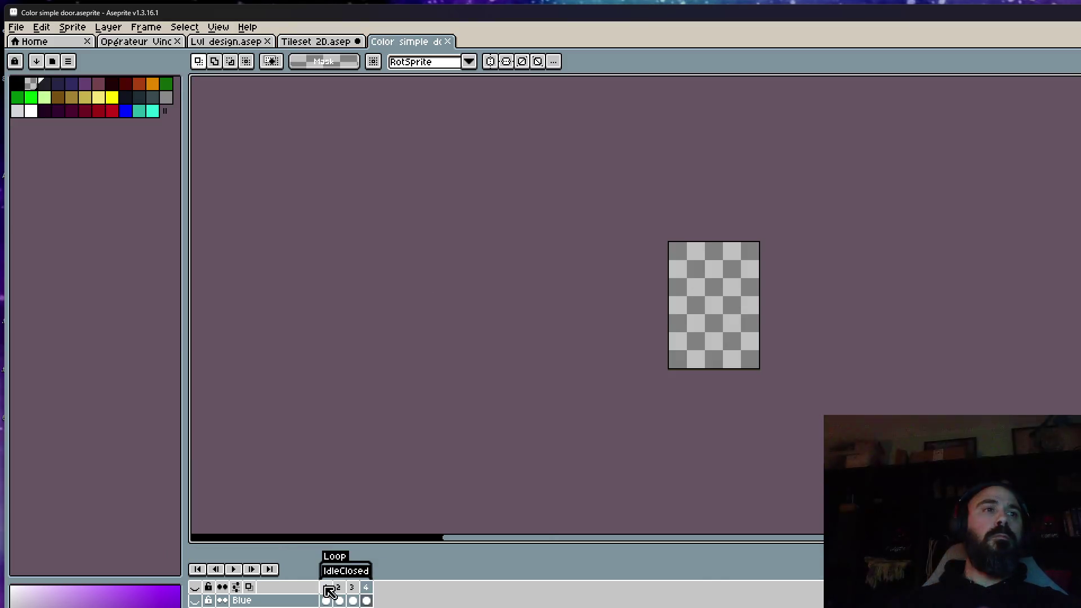
Show the narrow closed-door frame, marquee the whole door, and switch to the tileset sprite
click(326, 586)
scroll(677, 332, up, 1)
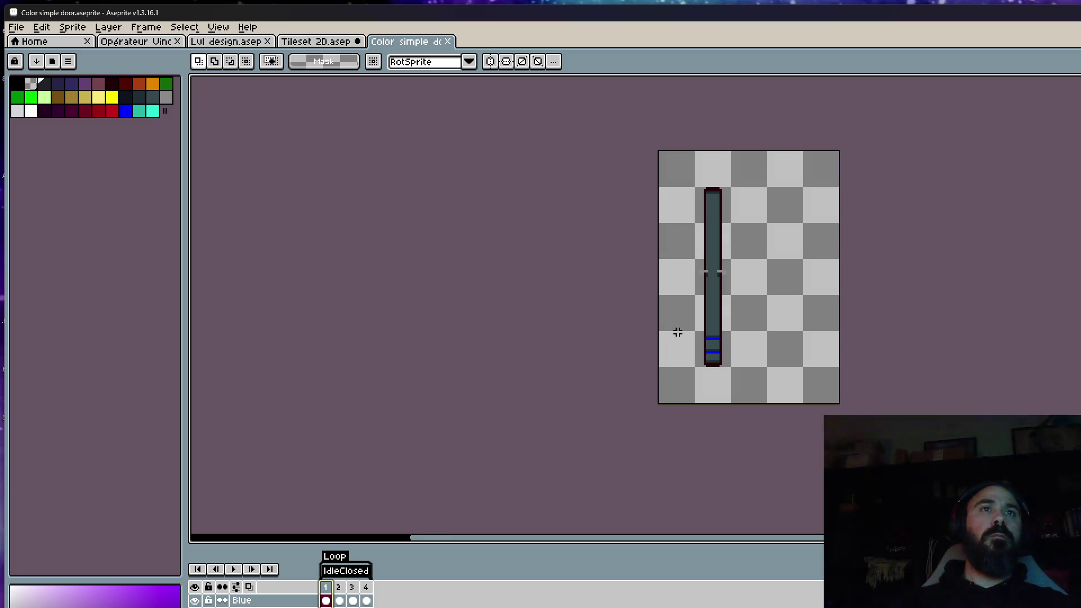
scroll(682, 340, up, 1)
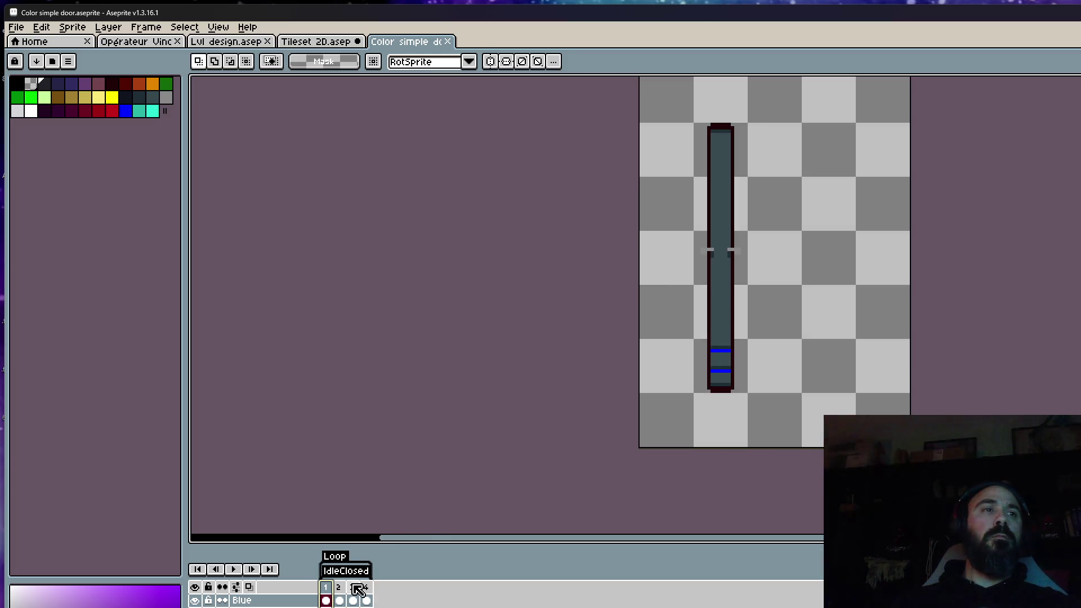
click(338, 599)
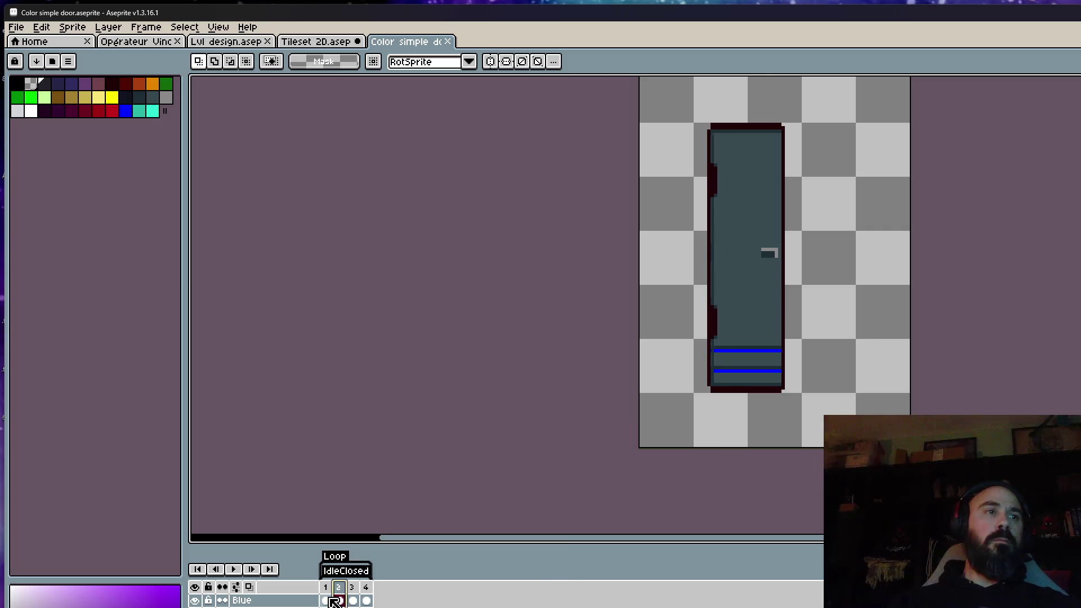
key(Left)
mouse_move(653, 103)
mouse_down()
mouse_move(770, 257)
mouse_move(824, 449)
mouse_up()
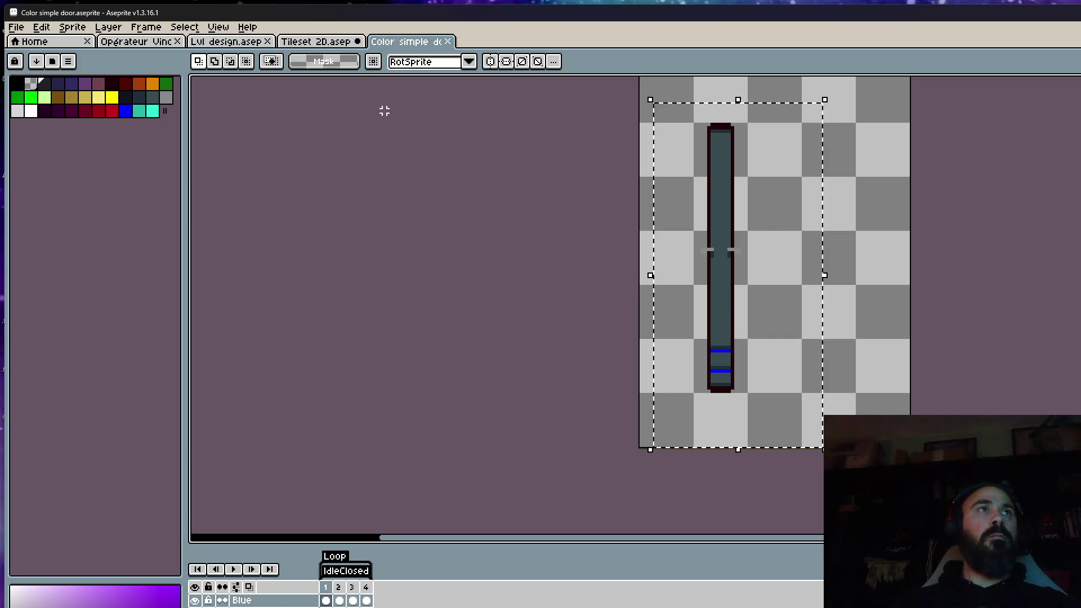
click(316, 41)
scroll(682, 213, up, 1)
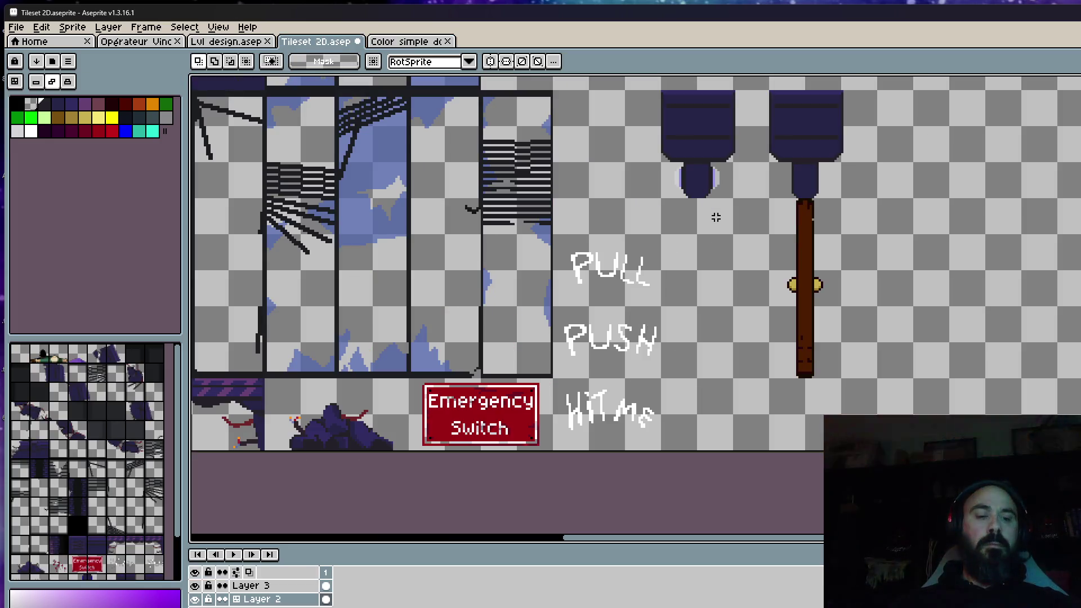
Paste the narrow door under the left lever head as its pole, then close the Color simple door file
key(ctrl+v)
scroll(716, 223, up, 1)
scroll(709, 235, up, 1)
drag(695, 228, 707, 265)
scroll(697, 221, down, 2)
scroll(706, 265, down, 1)
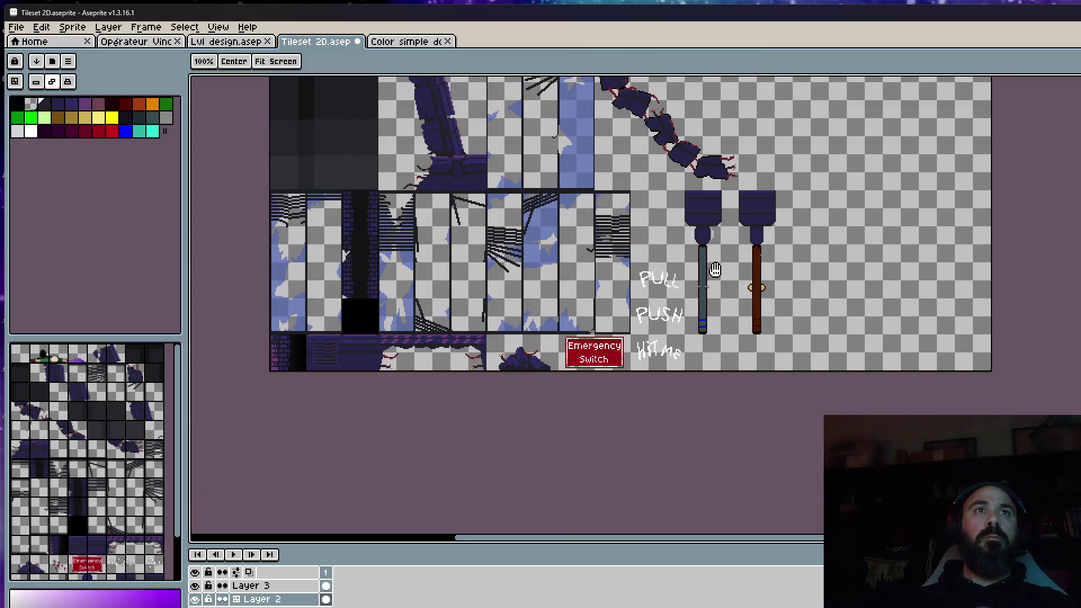
scroll(726, 246, up, 2)
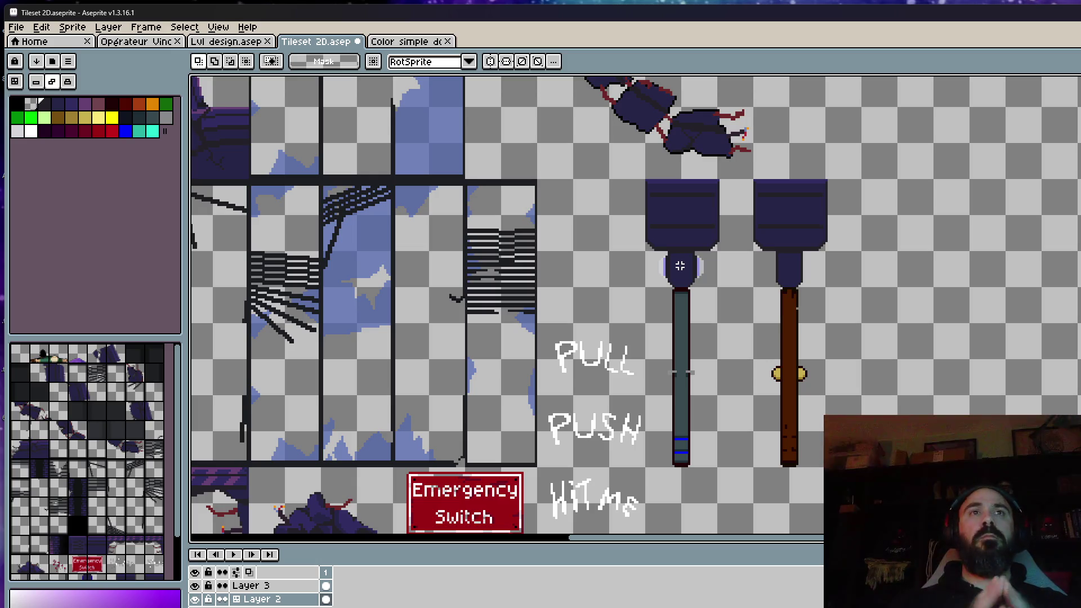
scroll(680, 267, down, 1)
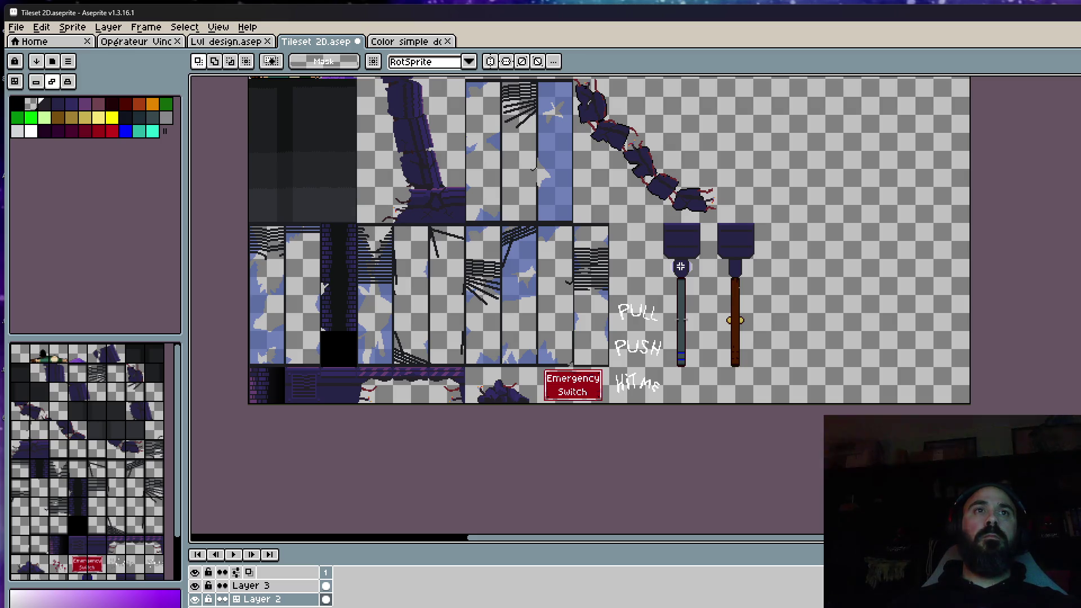
scroll(680, 267, down, 1)
scroll(636, 216, up, 1)
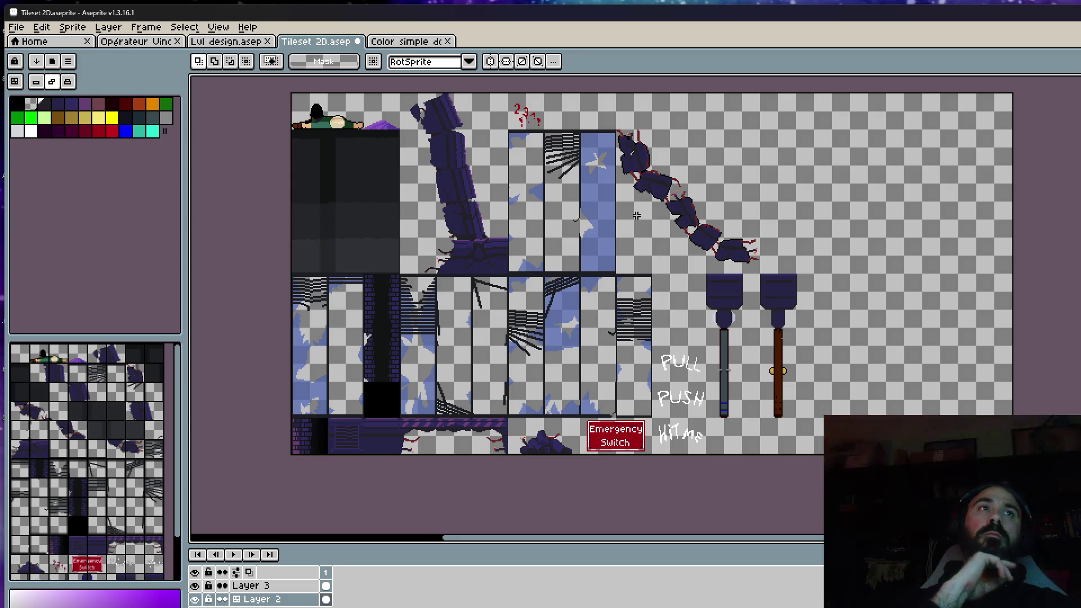
click(408, 44)
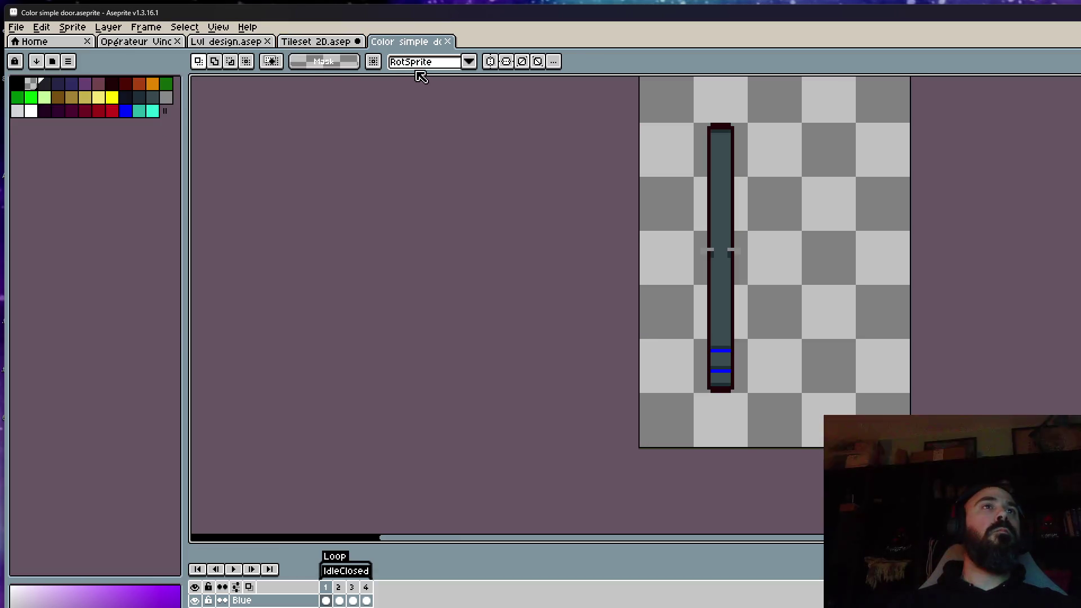
click(448, 42)
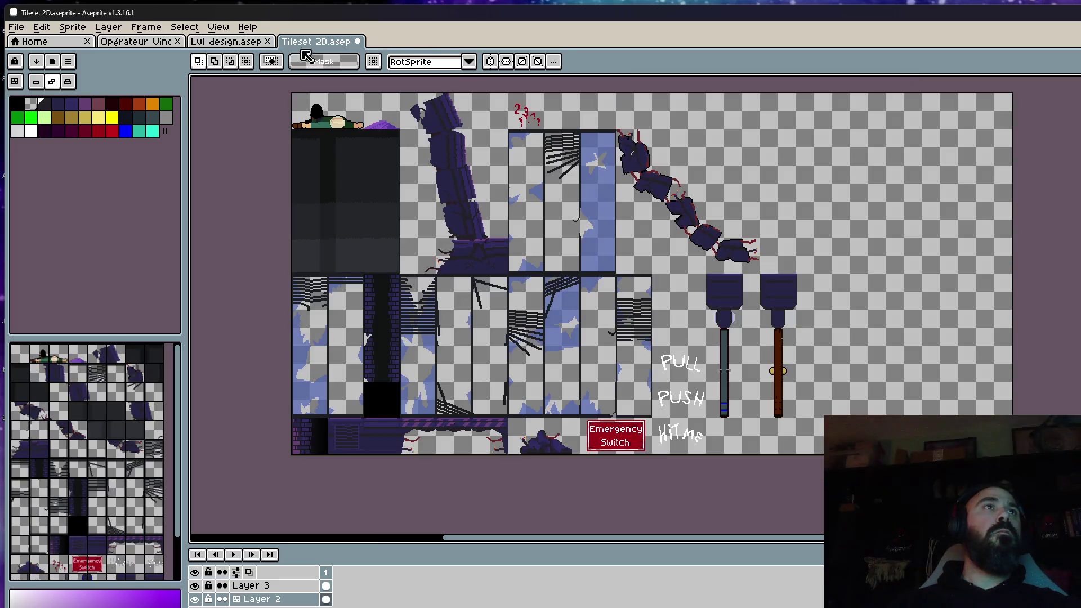
click(227, 44)
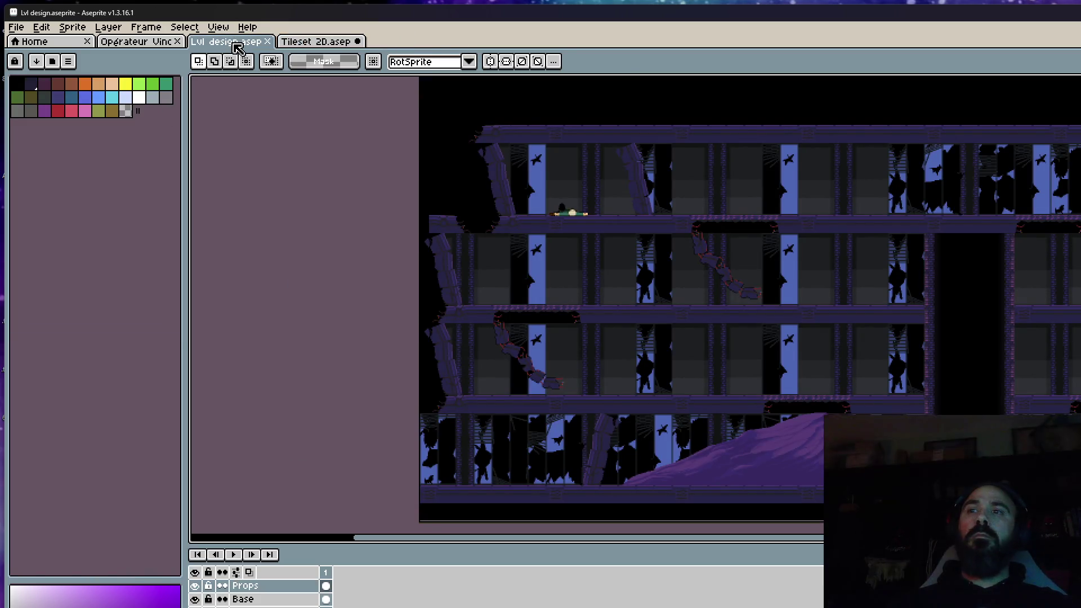
click(142, 45)
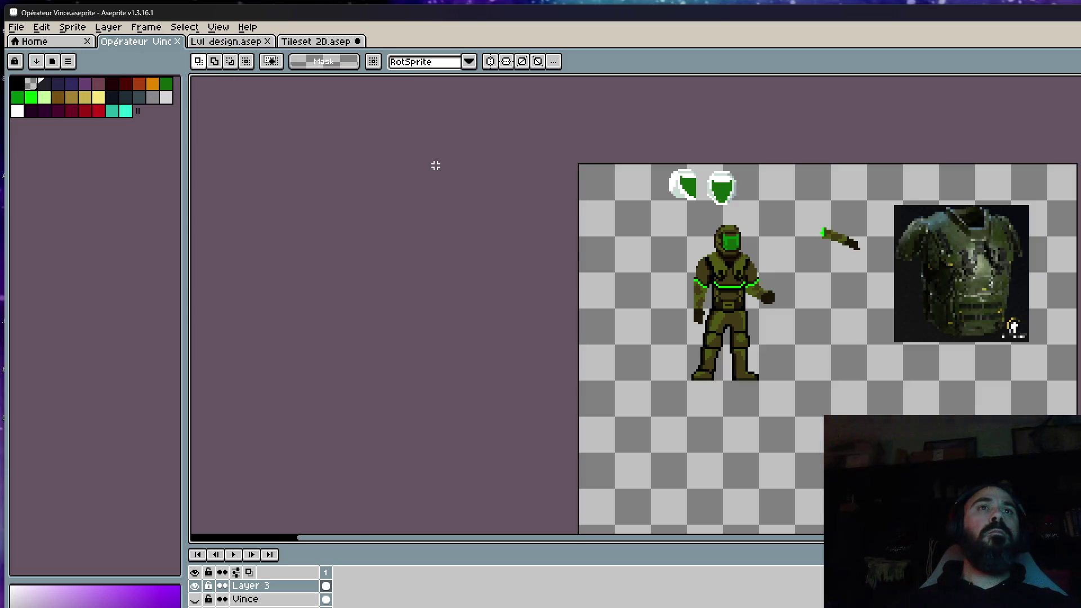
click(318, 42)
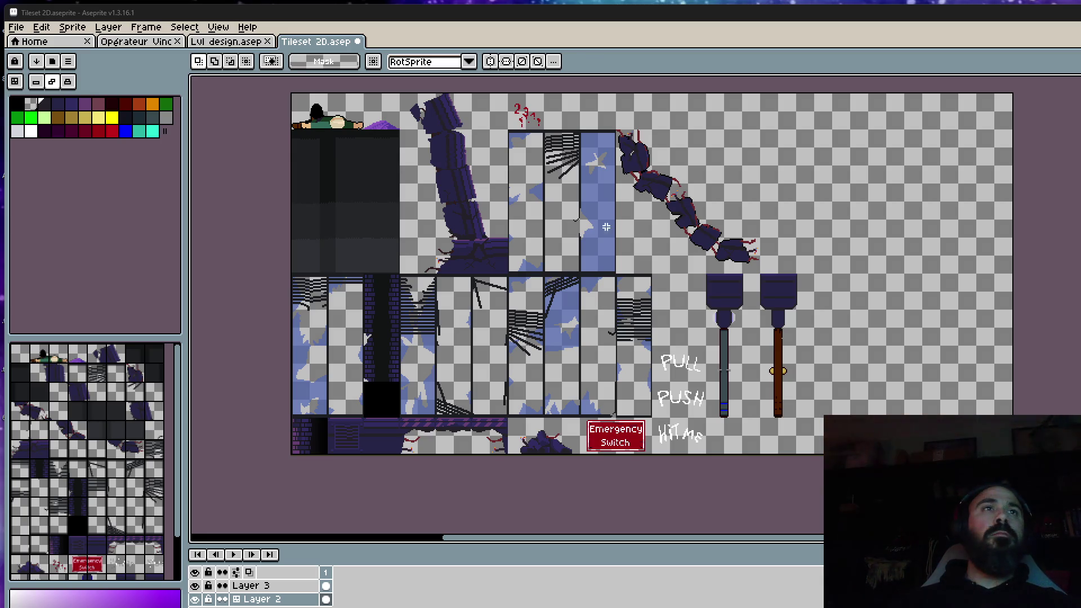
scroll(564, 158, up, 1)
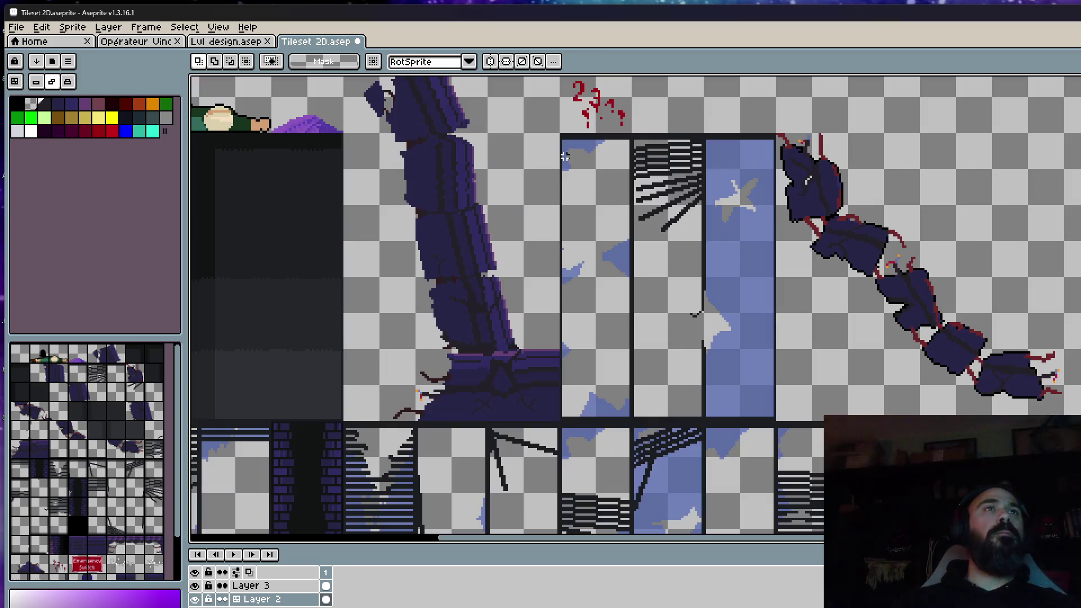
scroll(578, 169, down, 1)
scroll(666, 235, down, 1)
scroll(728, 373, up, 1)
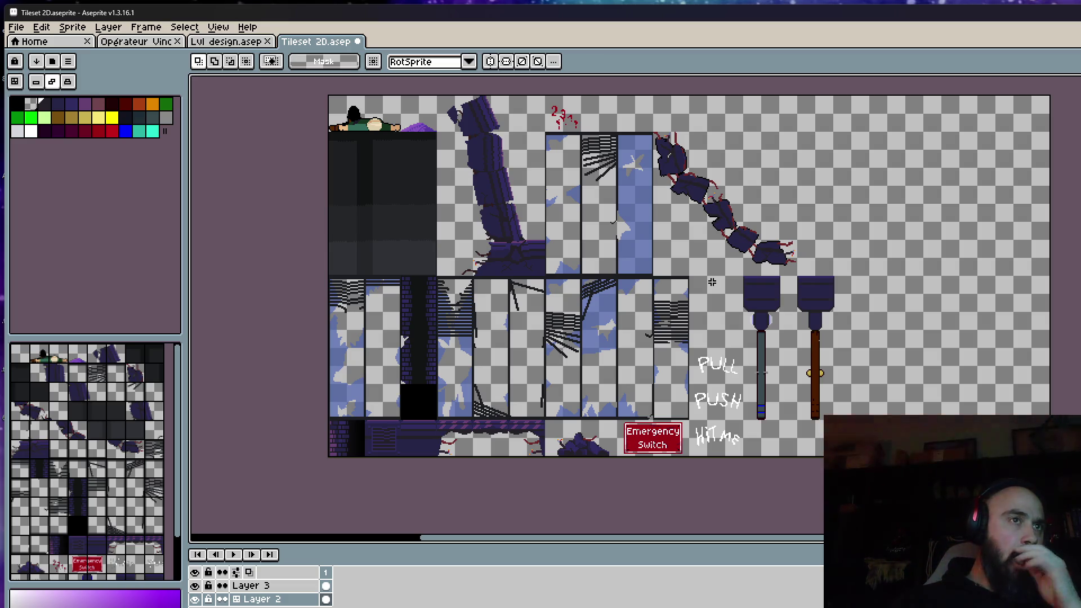
scroll(538, 438, up, 2)
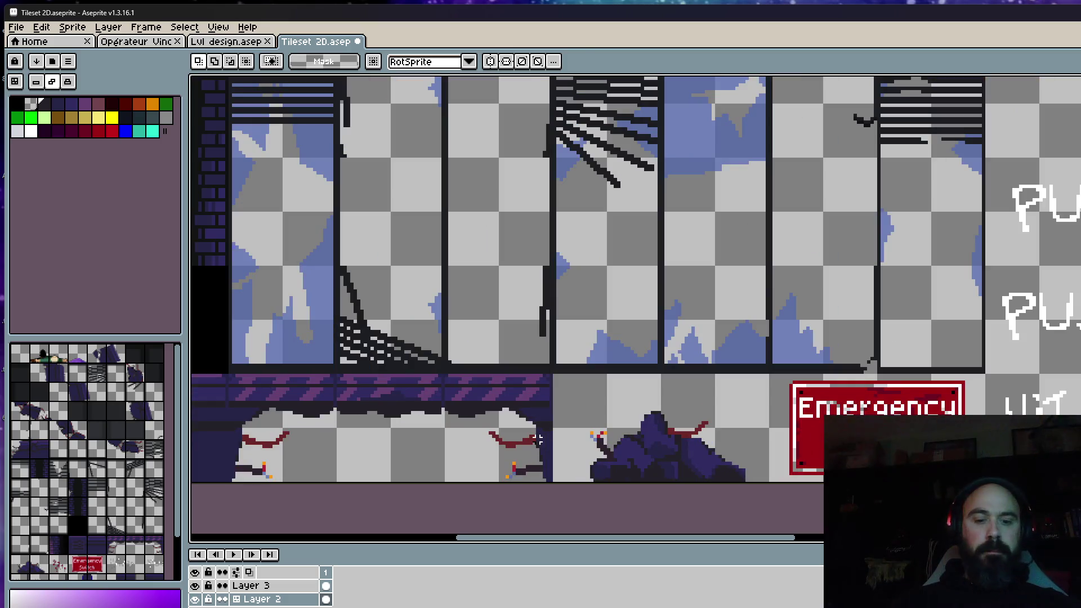
scroll(478, 400, up, 1)
Move the broken ledge tile from the bottom row out to the right beside the two levers
drag(428, 342, 632, 520)
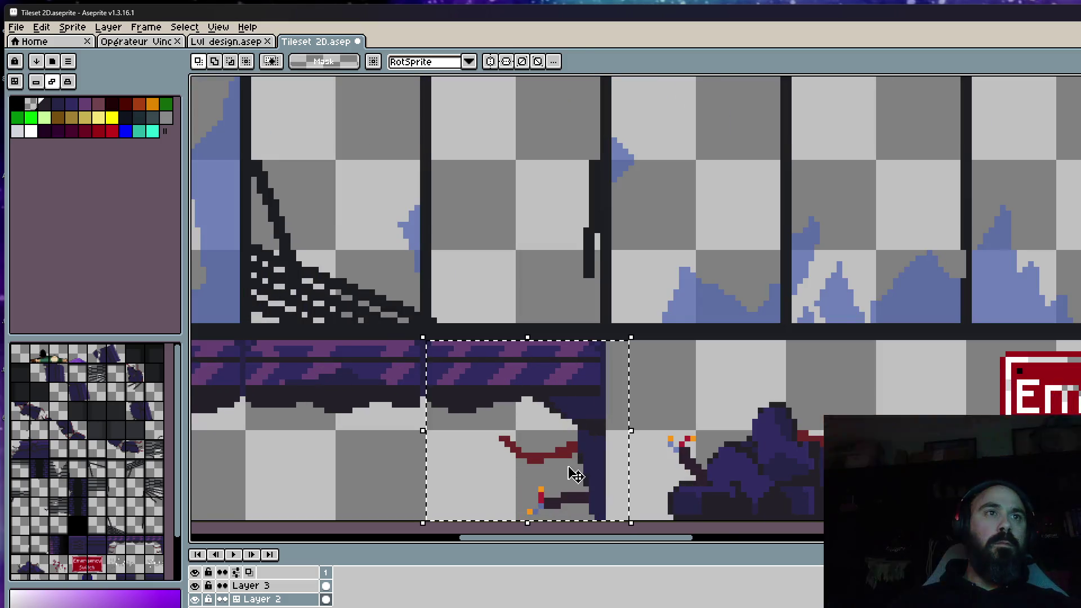
scroll(566, 460, down, 1)
mouse_move(566, 460)
mouse_down()
mouse_move(862, 369)
mouse_move(802, 309)
mouse_move(777, 260)
mouse_up()
scroll(862, 370, down, 3)
scroll(801, 310, up, 3)
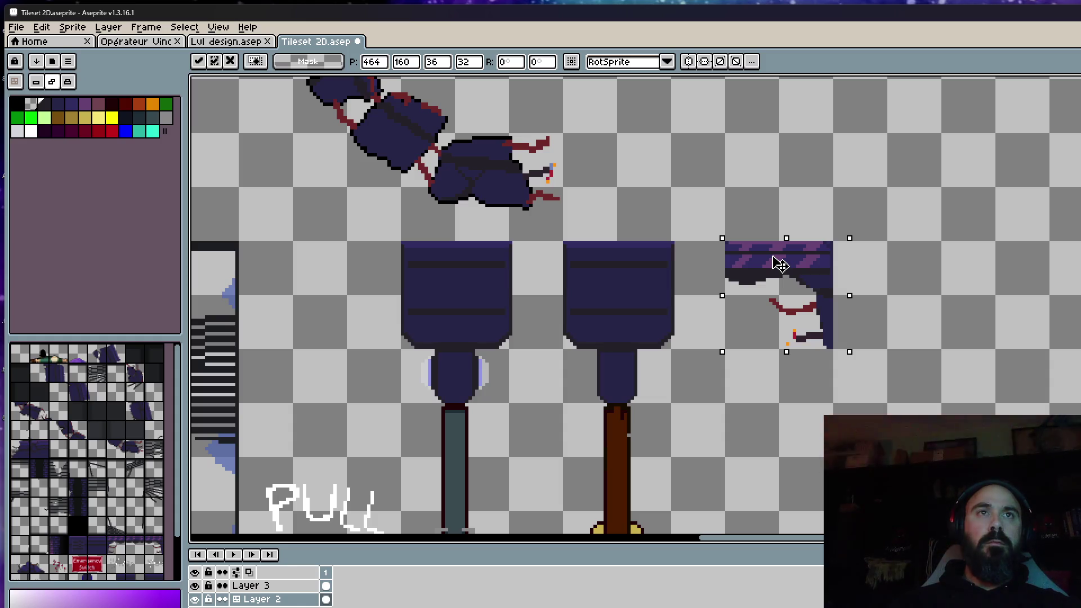
scroll(756, 272, up, 2)
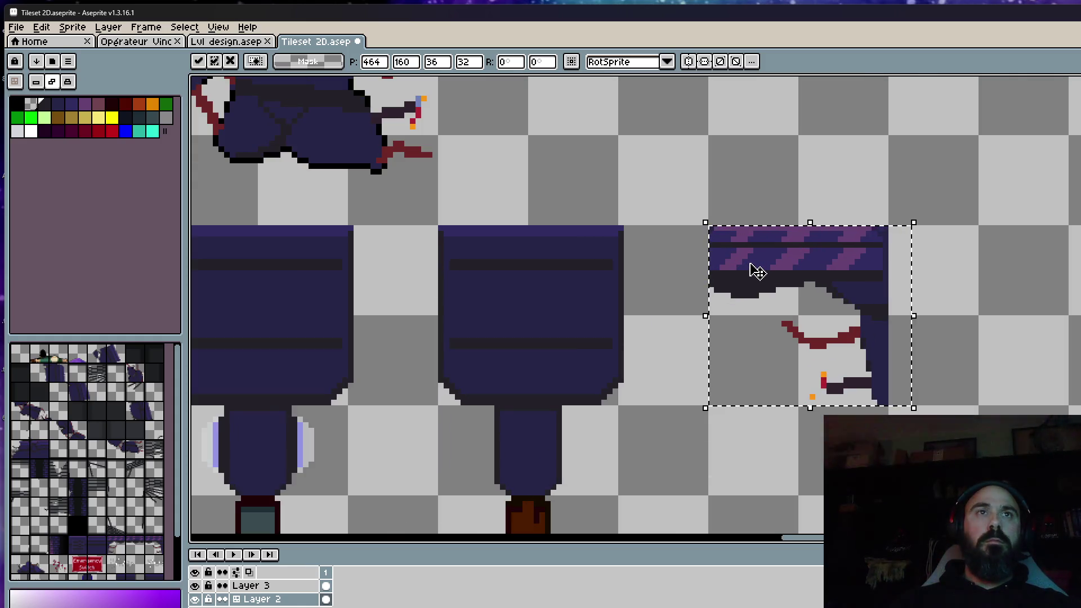
scroll(757, 270, down, 2)
drag(752, 271, 866, 270)
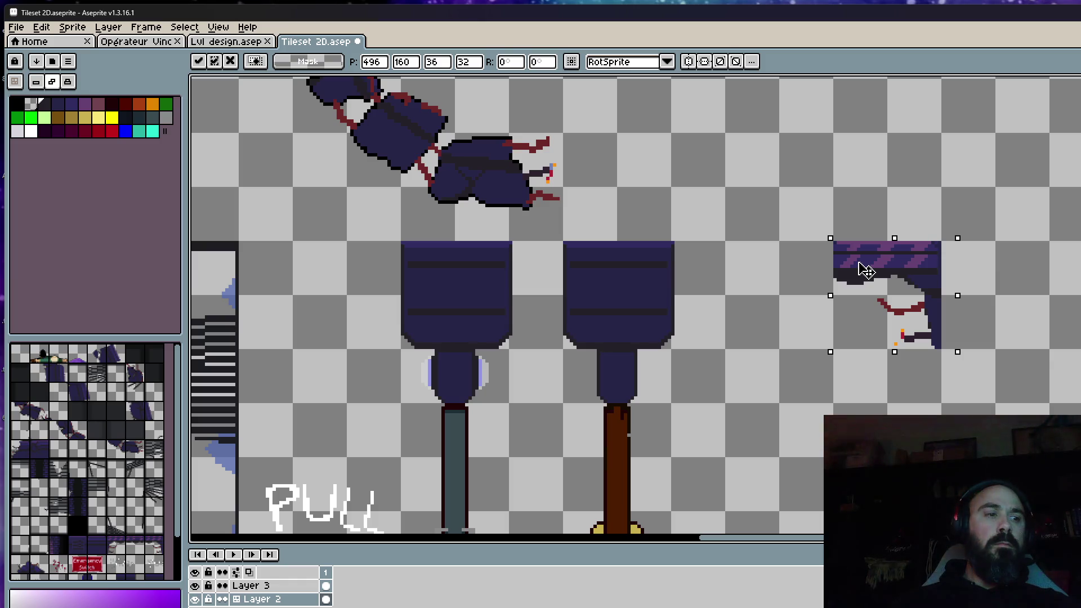
scroll(795, 269, down, 1)
scroll(795, 270, down, 1)
scroll(795, 269, down, 1)
scroll(794, 270, up, 1)
scroll(795, 269, up, 1)
Select the ledge piece at its new spot and switch to the Lvl design file
drag(734, 189, 870, 304)
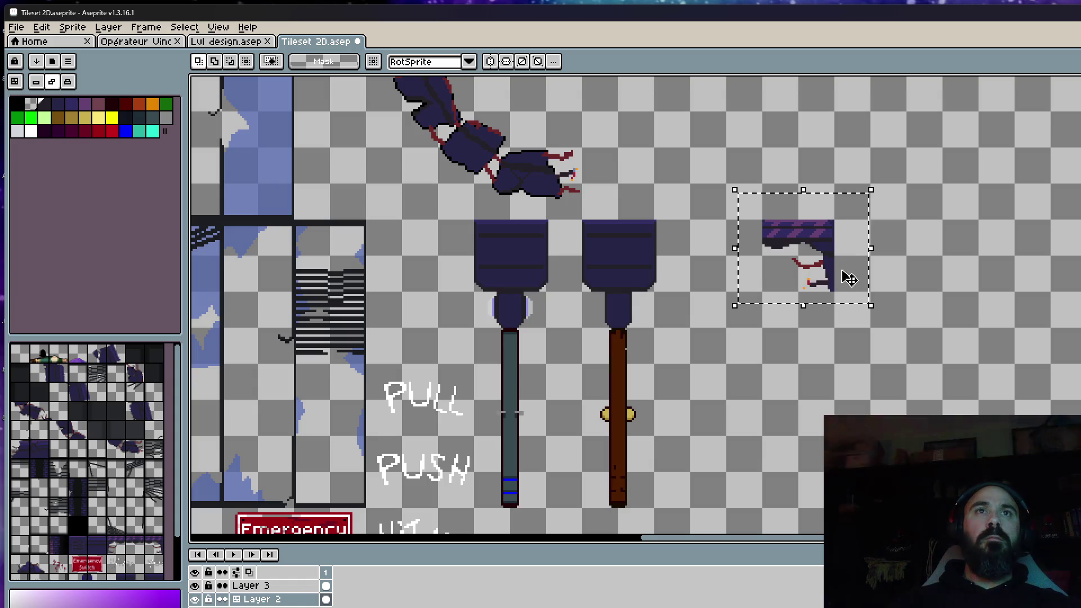
click(233, 42)
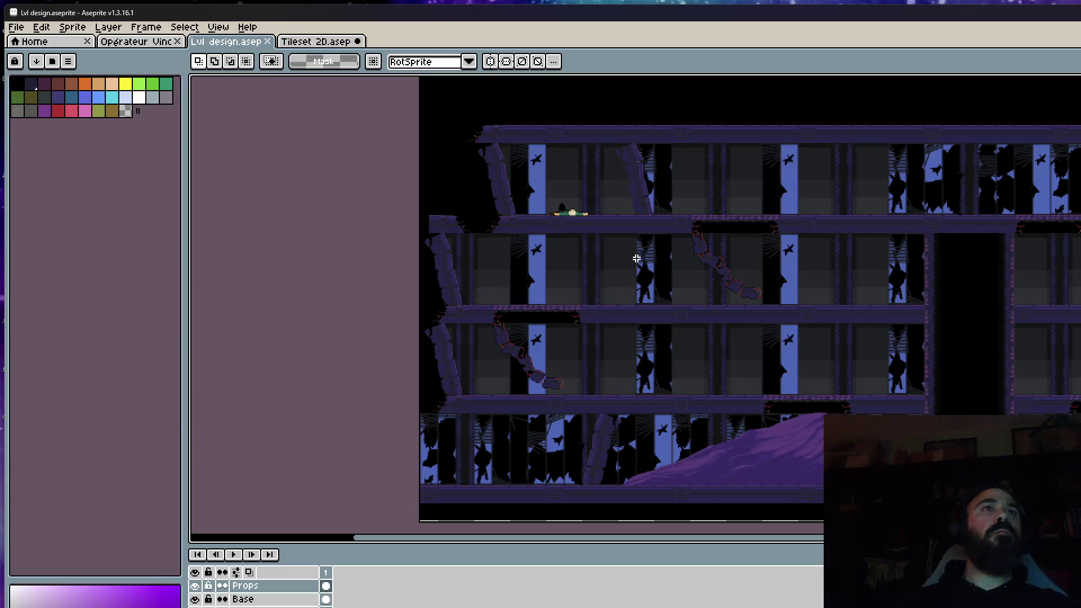
scroll(732, 321, up, 1)
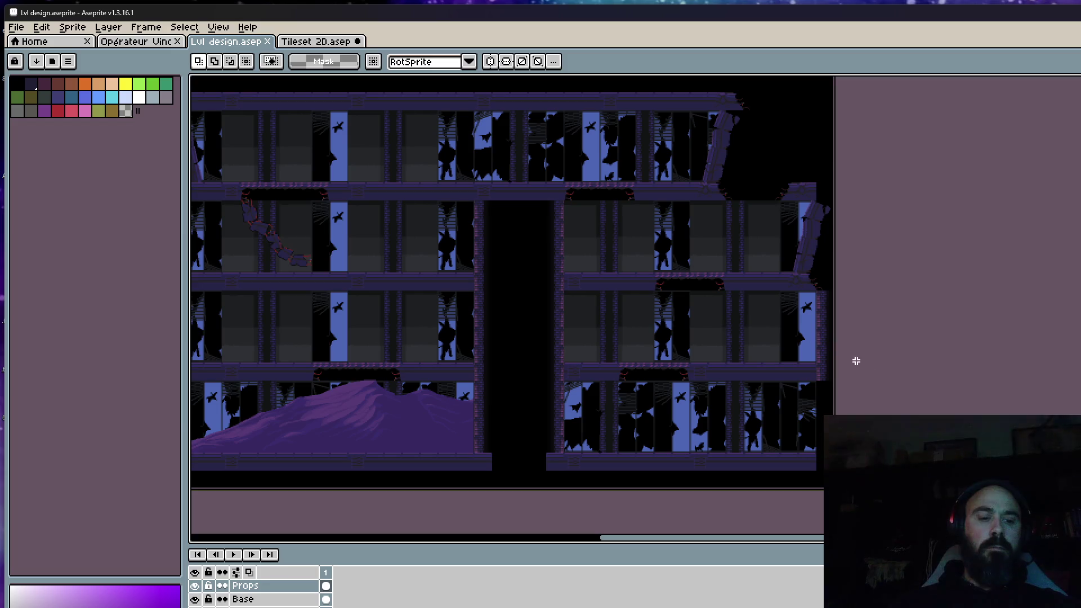
Widen the level canvas to 2250 pixels via Canvas Size
key(ctrl+alt+c)
text(2250)
key(Return)
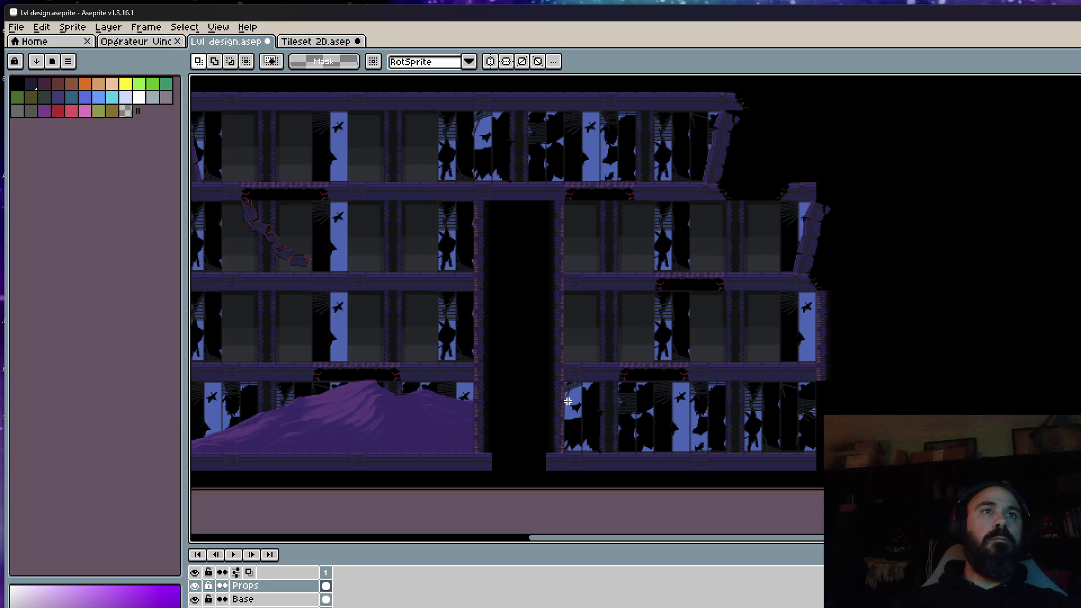
scroll(811, 380, up, 1)
drag(830, 389, 787, 366)
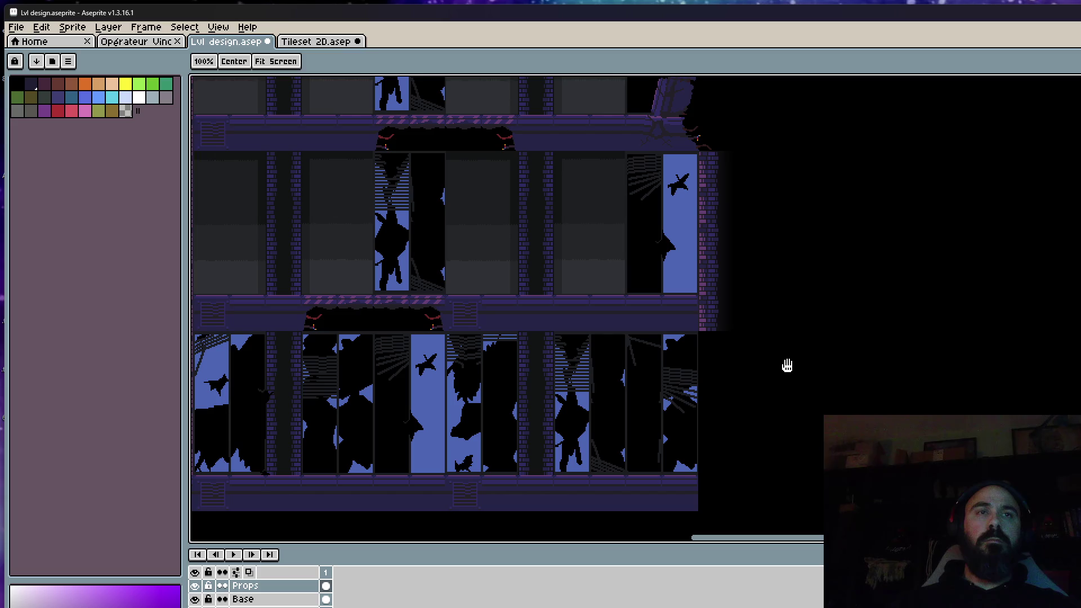
Paste the broken ledge piece onto the lower floor against the brick pillar and return to the tileset
key(ctrl+v)
mouse_move(743, 331)
mouse_down()
mouse_move(817, 437)
mouse_move(578, 450)
mouse_move(583, 442)
mouse_move(386, 441)
mouse_up()
scroll(579, 449, up, 3)
scroll(475, 442, down, 1)
scroll(456, 440, down, 1)
scroll(387, 442, up, 1)
scroll(423, 451, up, 1)
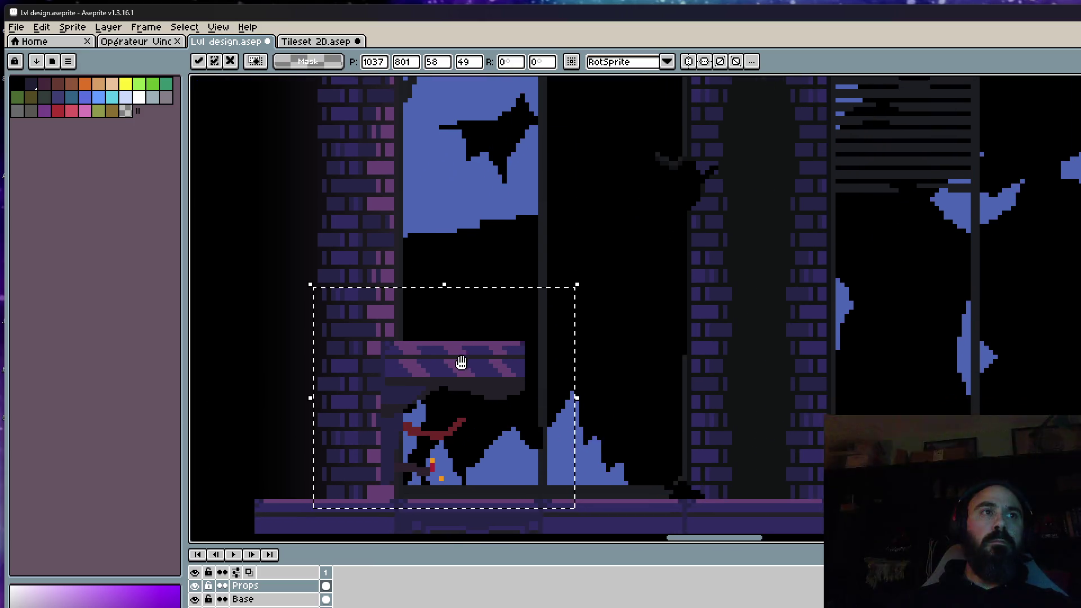
drag(462, 363, 482, 376)
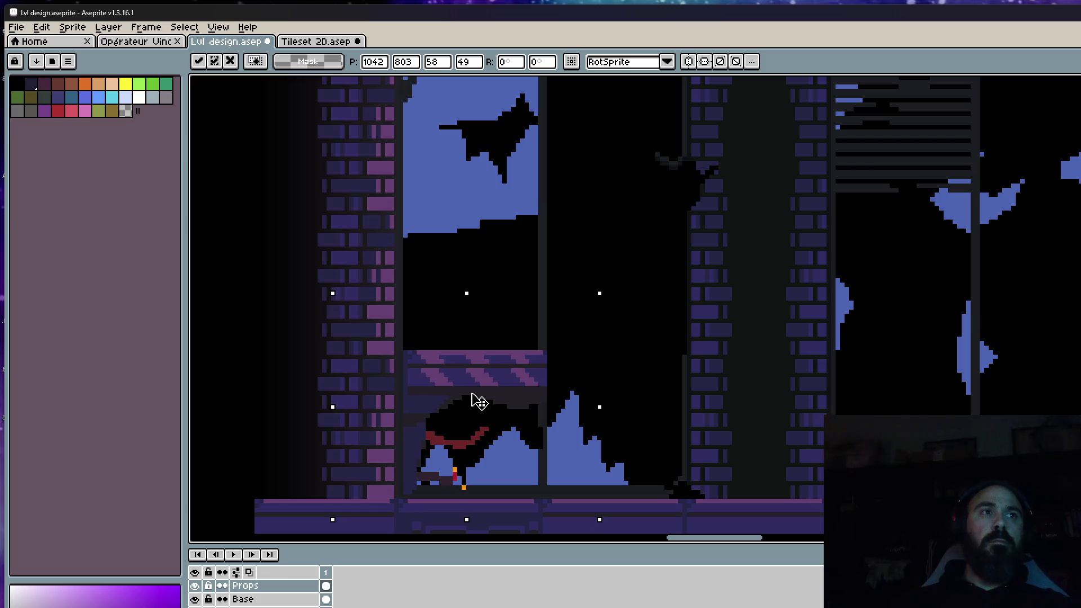
scroll(479, 406, down, 2)
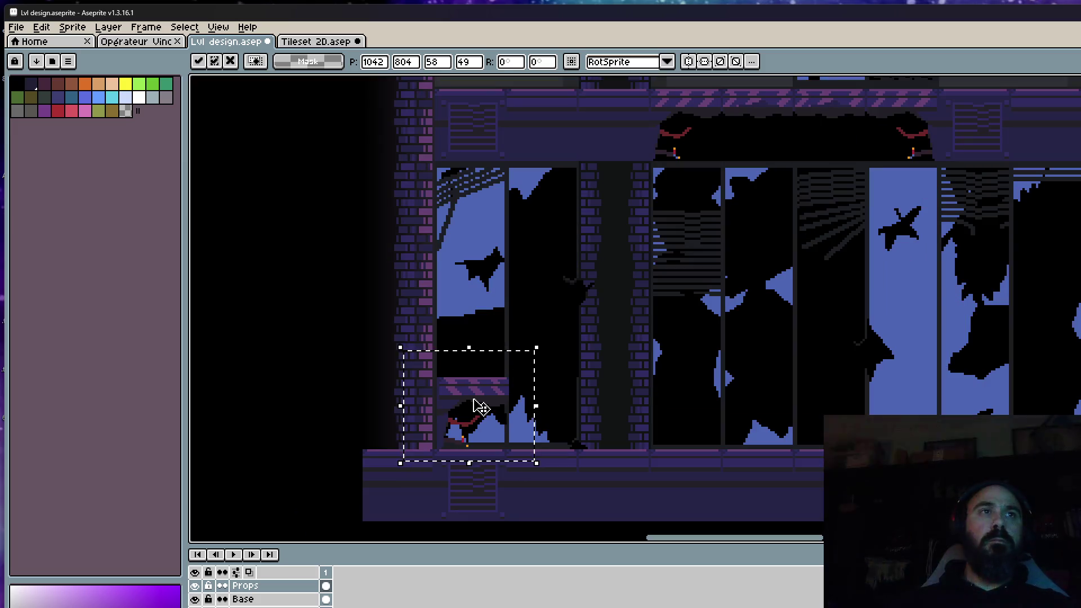
drag(482, 399, 482, 338)
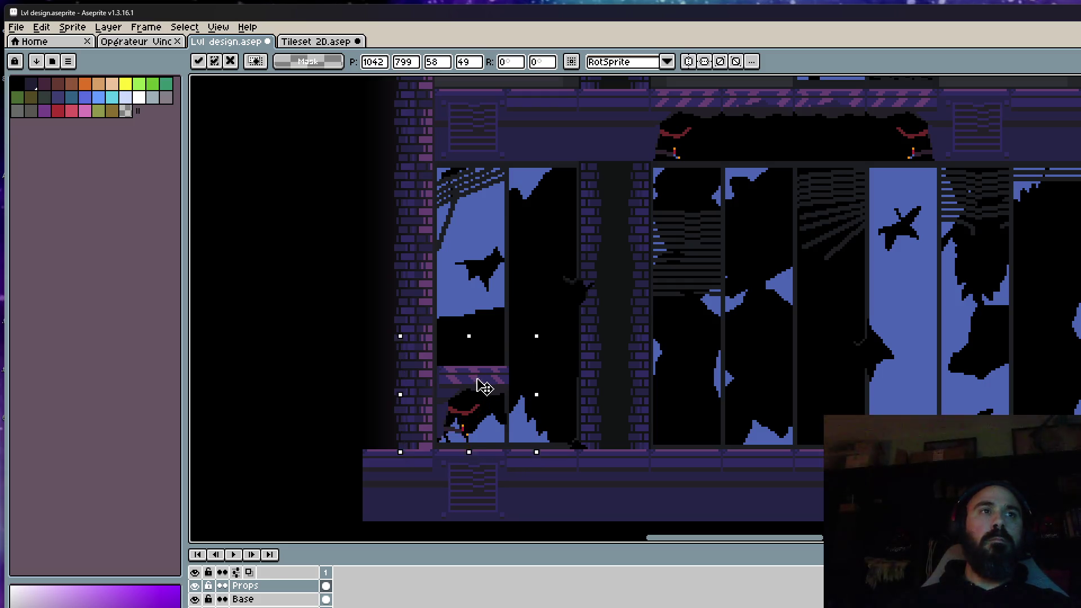
key(Return)
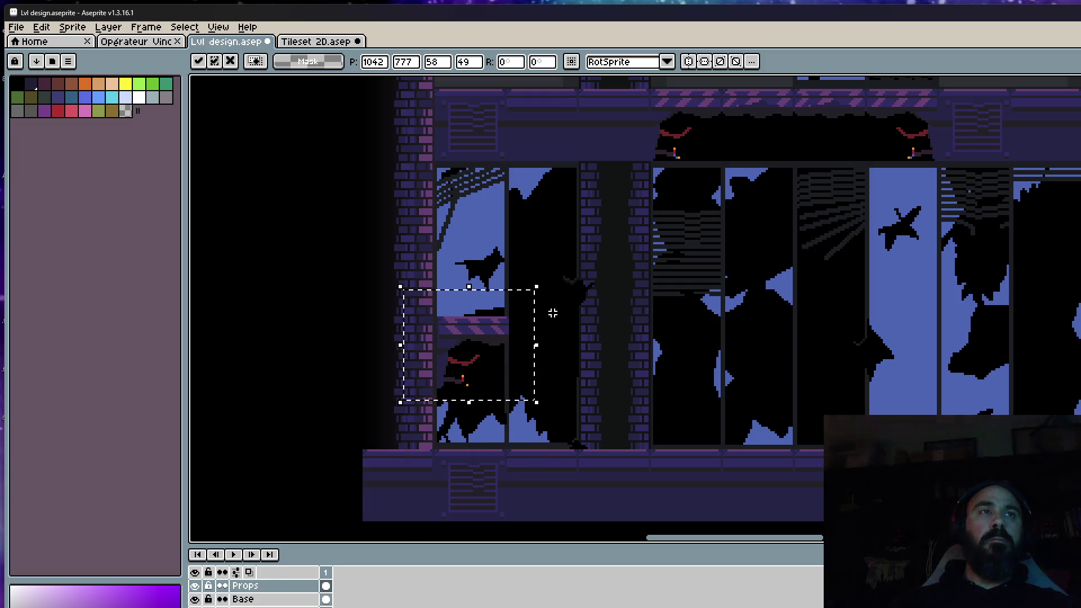
key(ctrl+d)
scroll(551, 312, down, 2)
scroll(550, 312, down, 2)
scroll(551, 312, down, 1)
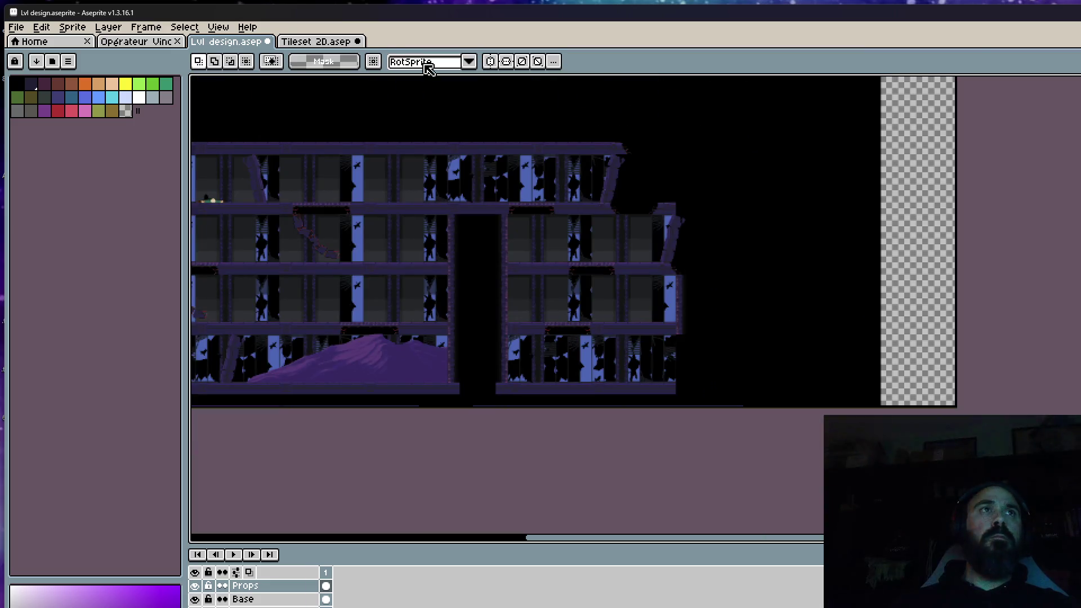
click(314, 42)
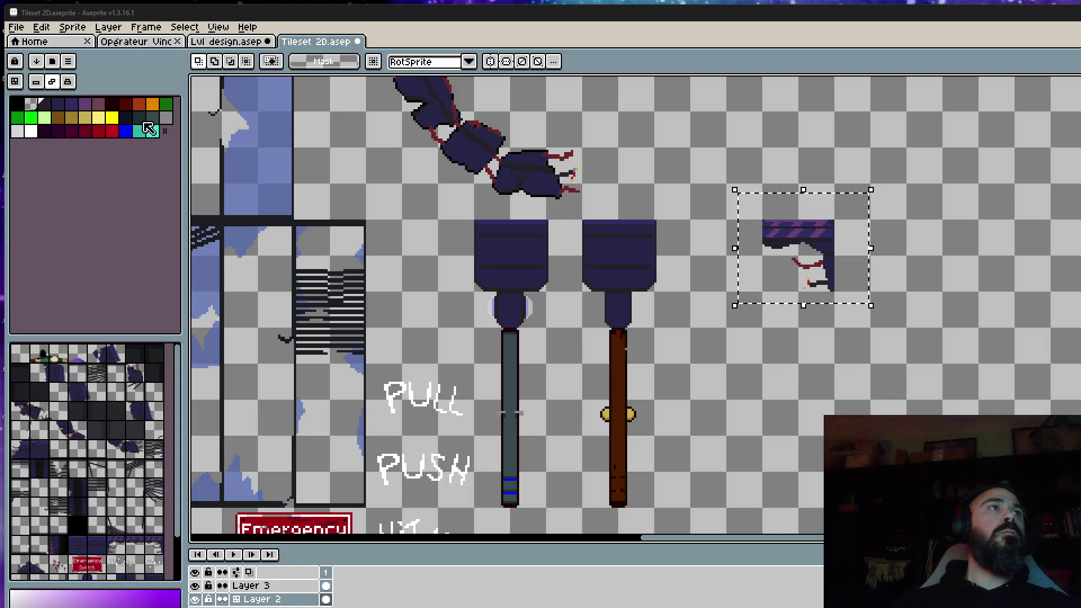
Pan the tileset to bring the levers and ledge piece into view
drag(836, 360, 722, 273)
Draw a long dark diagonal ladder leg with the 2px pencil to the right of the levers
click(723, 273)
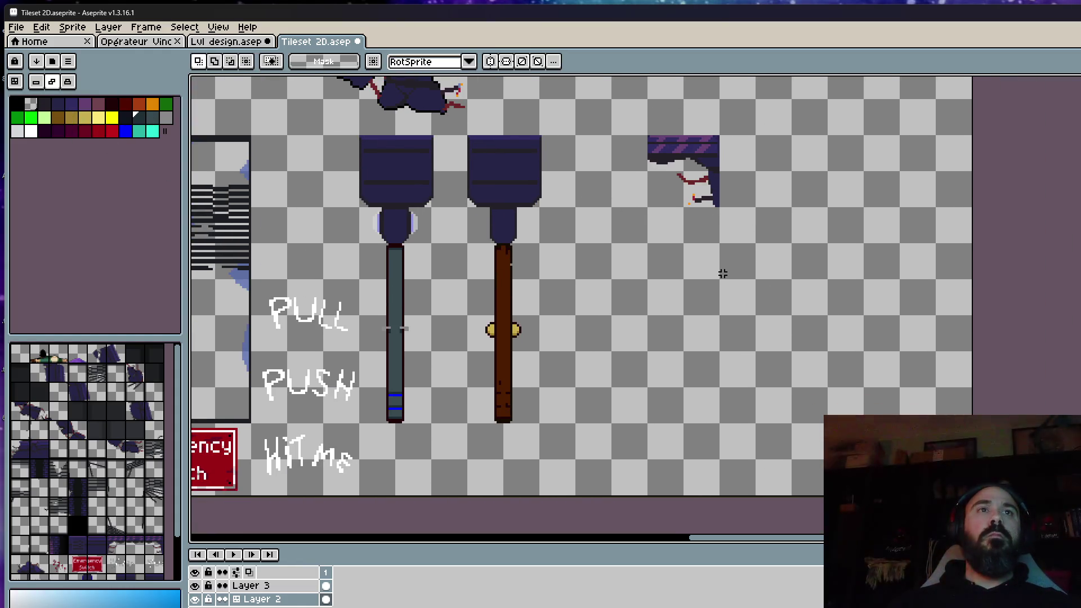
key(b)
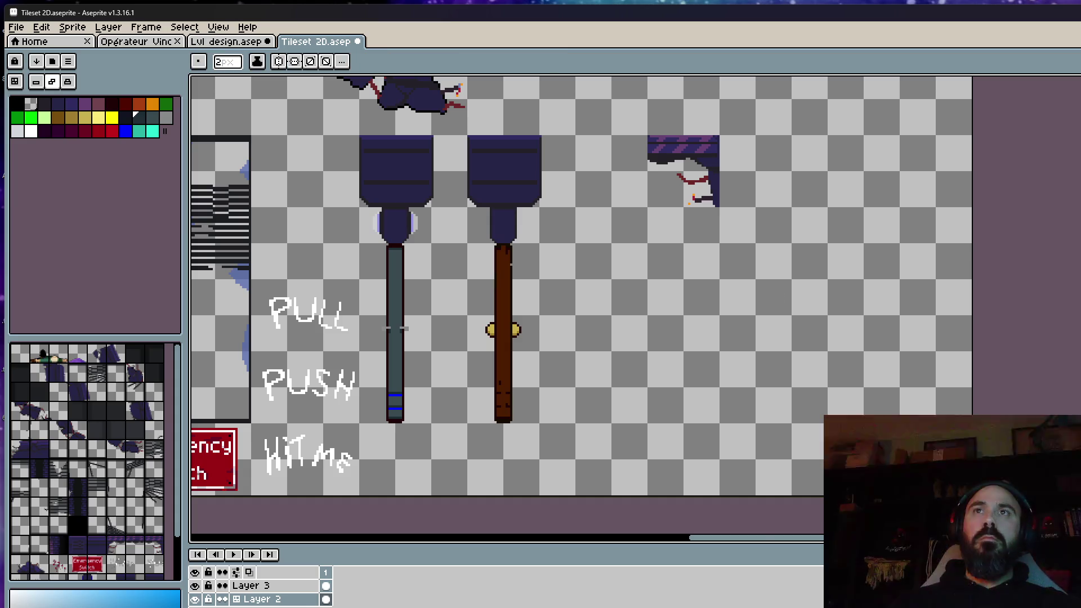
scroll(686, 416, up, 1)
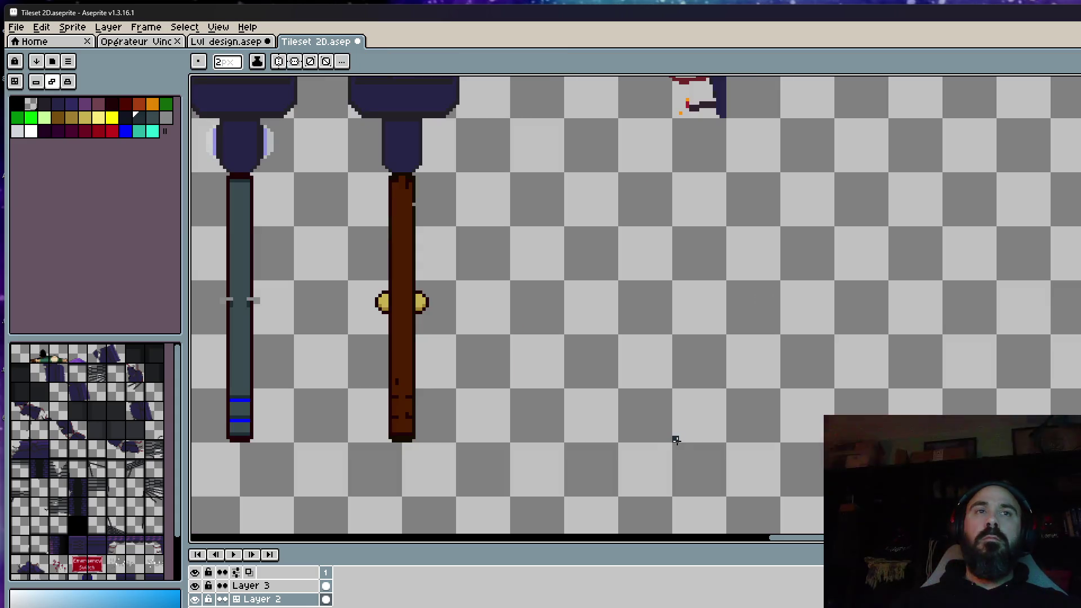
mouse_move(676, 440)
mouse_down()
mouse_move(837, 177)
mouse_move(886, 176)
mouse_move(776, 173)
mouse_move(867, 169)
mouse_move(791, 314)
mouse_up()
scroll(777, 173, up, 1)
scroll(736, 380, down, 1)
scroll(748, 357, up, 2)
mouse_move(749, 358)
mouse_down()
mouse_move(744, 367)
mouse_move(656, 362)
mouse_move(833, 365)
mouse_move(820, 307)
mouse_move(837, 244)
mouse_move(834, 184)
mouse_up()
scroll(834, 185, down, 1)
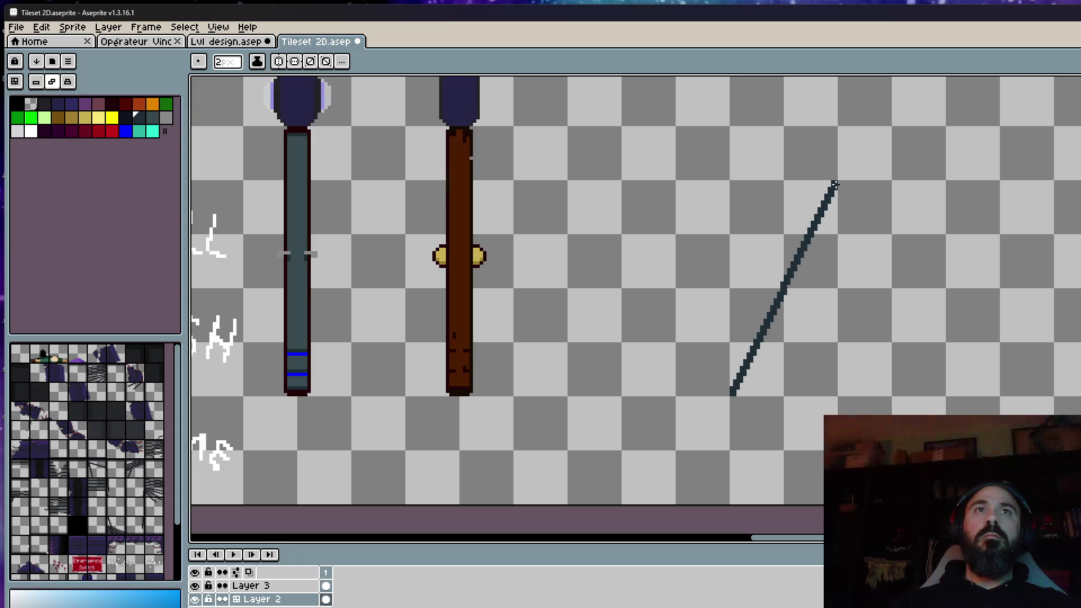
Marquee-select the diagonal line and reposition it up and further right
key(m)
drag(681, 153, 881, 435)
scroll(816, 381, up, 2)
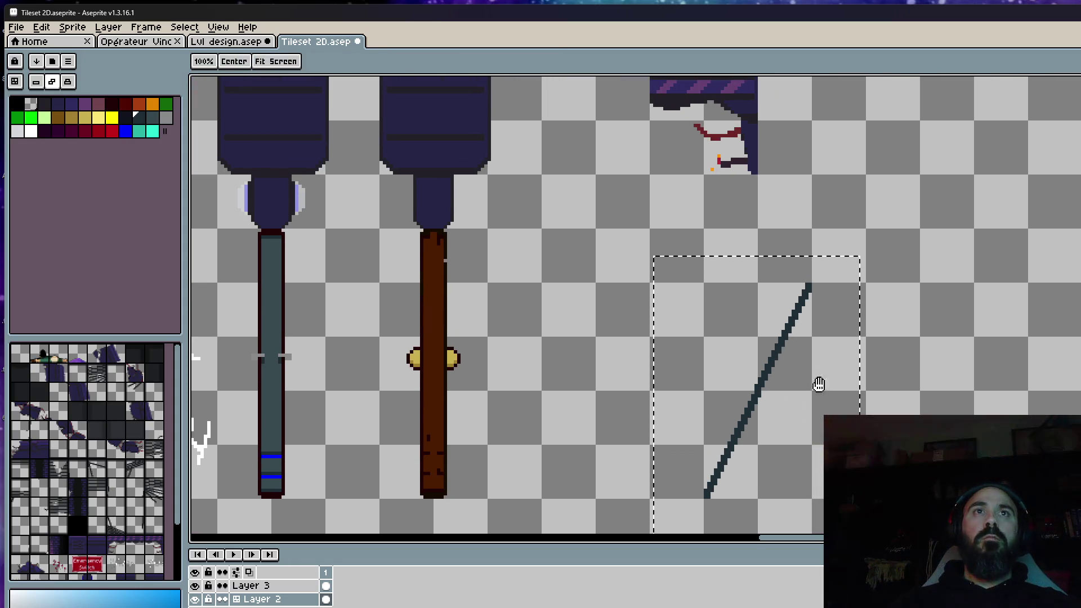
drag(784, 357, 861, 211)
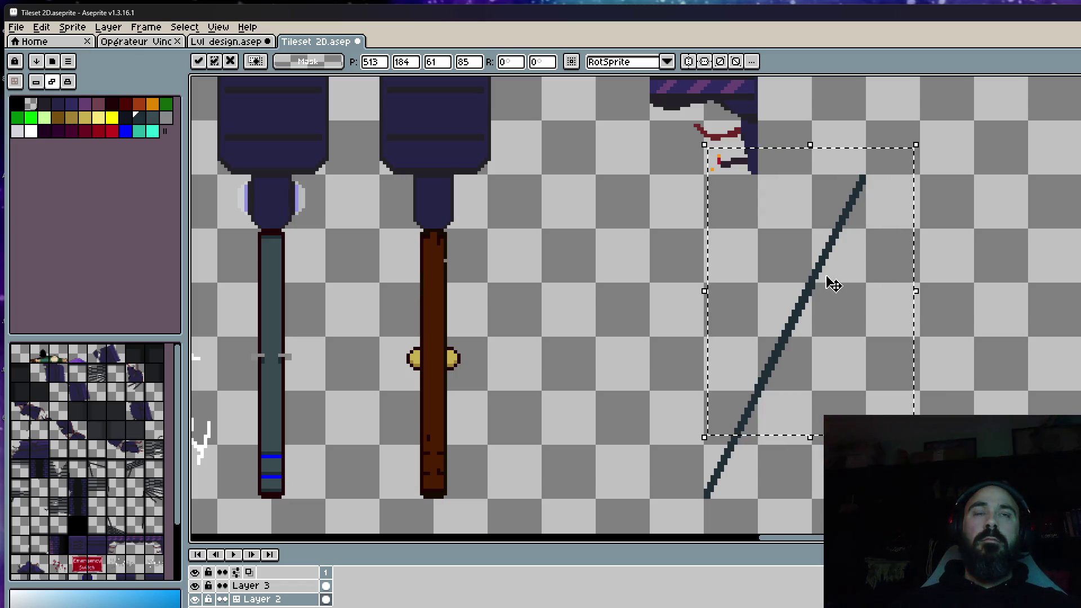
key(ctrl+d)
drag(670, 176, 958, 519)
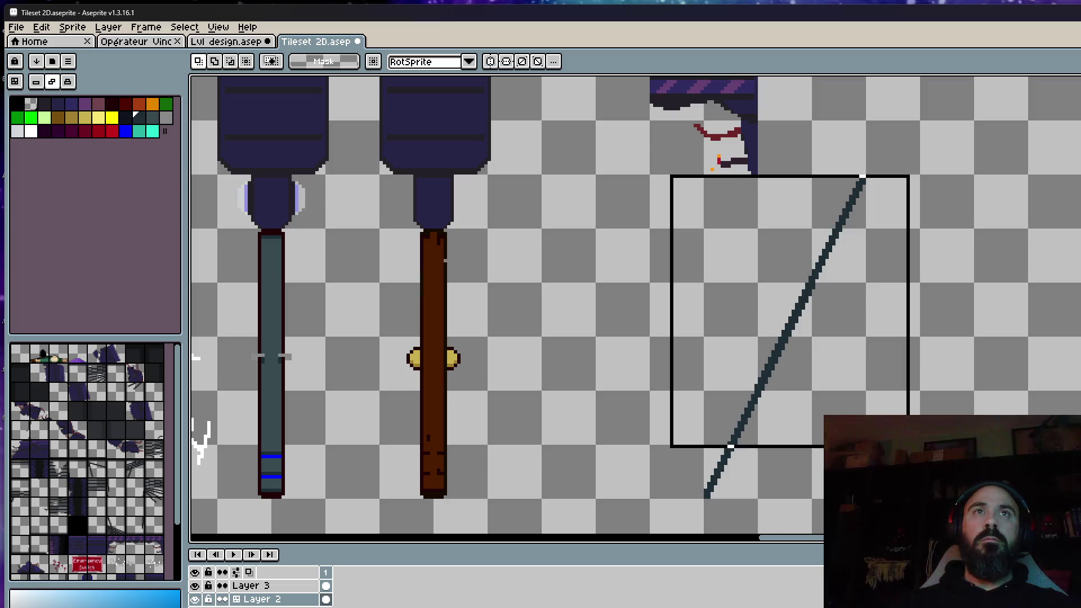
drag(763, 423, 819, 427)
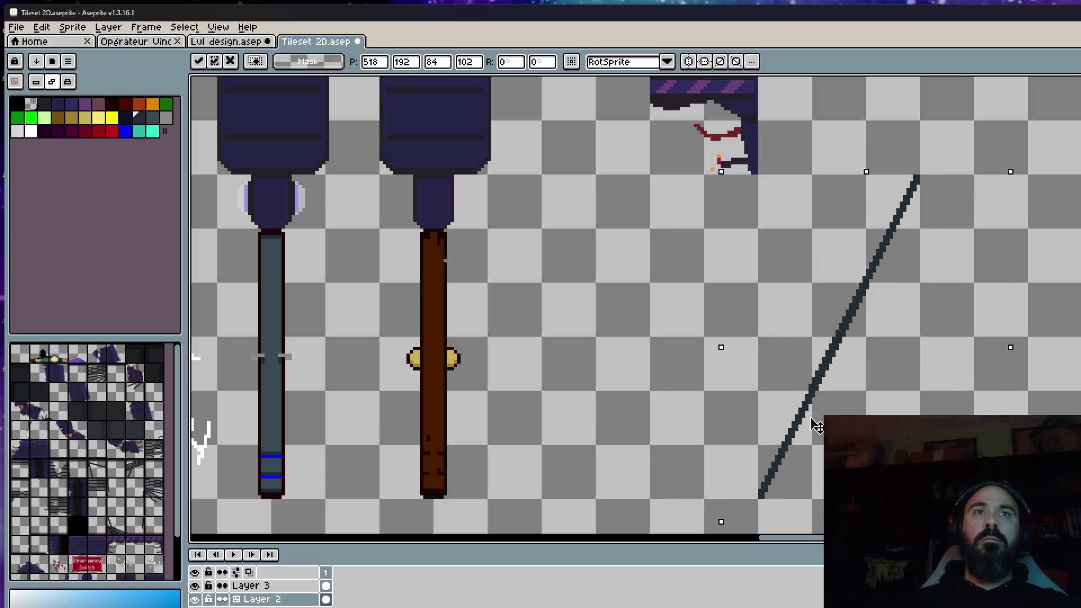
key(ctrl+d)
Duplicate the line to the right as a second parallel front leg and clear the selection
drag(760, 171, 1024, 511)
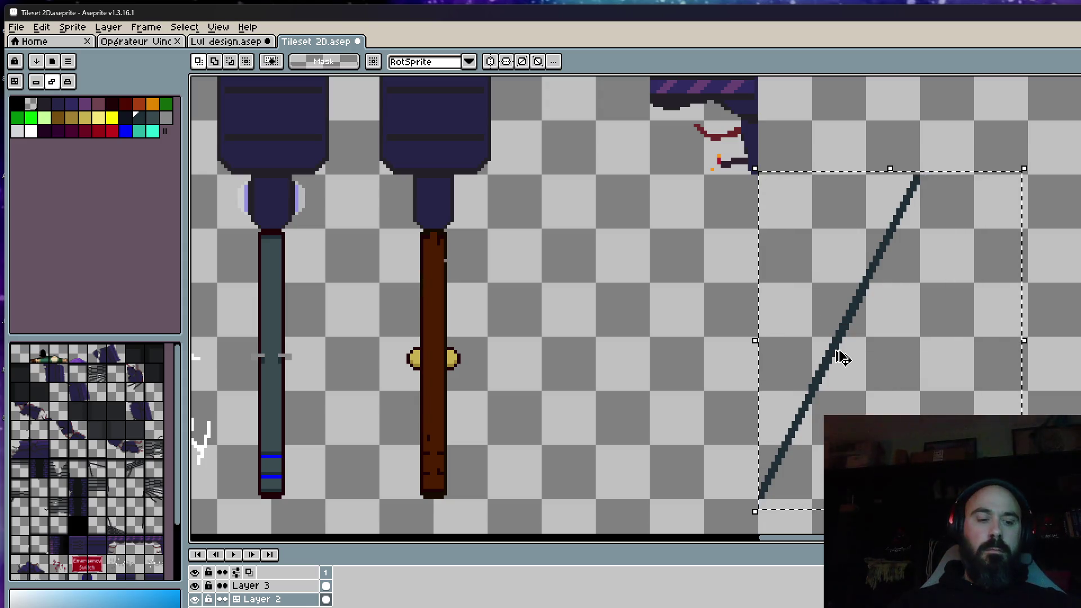
drag(842, 358, 889, 378)
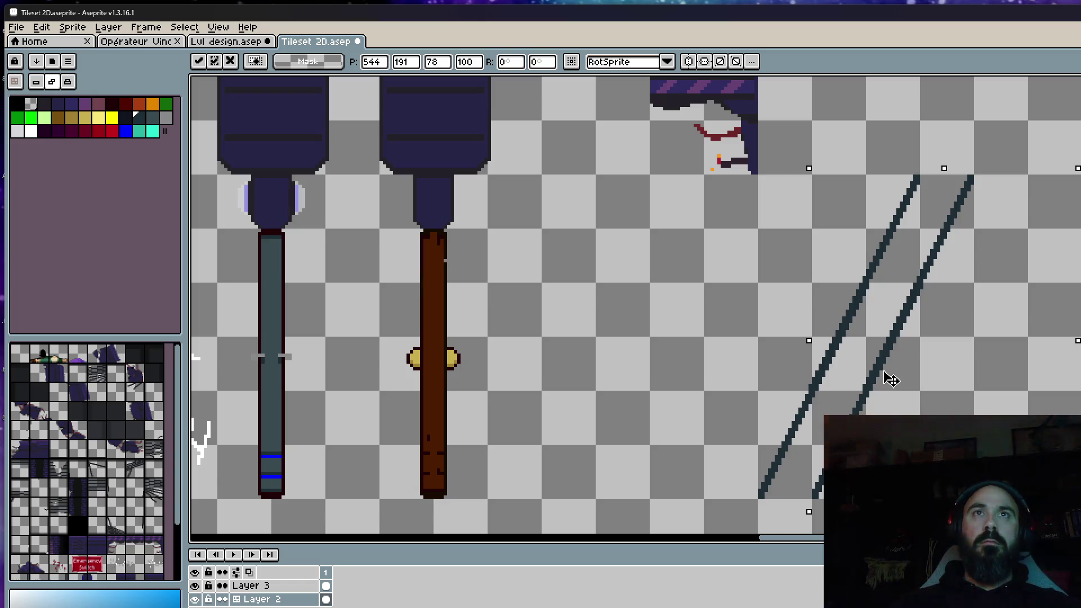
key(Return)
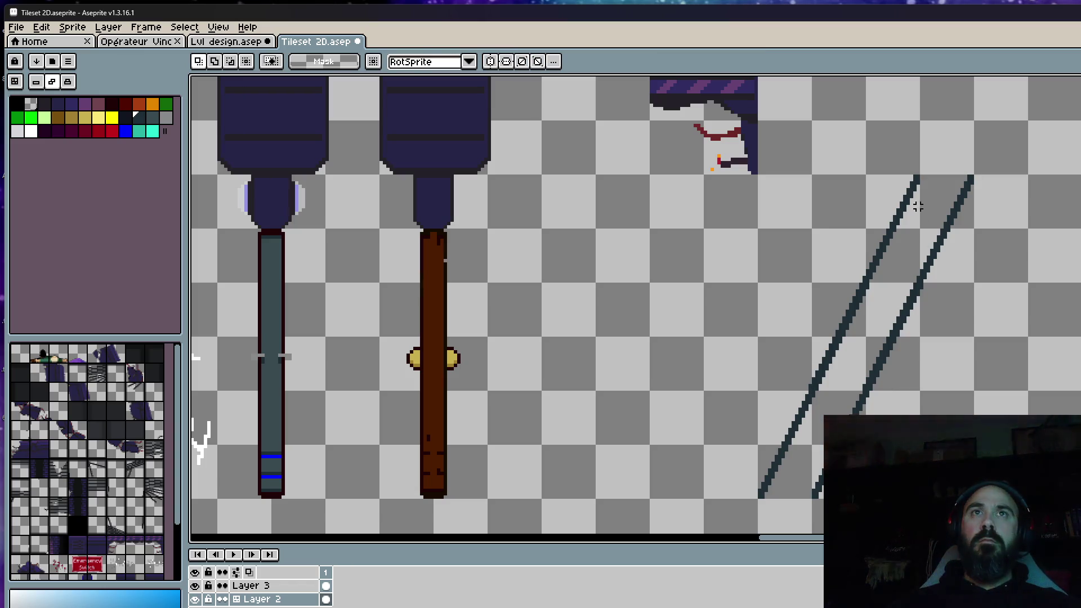
drag(783, 148, 793, 193)
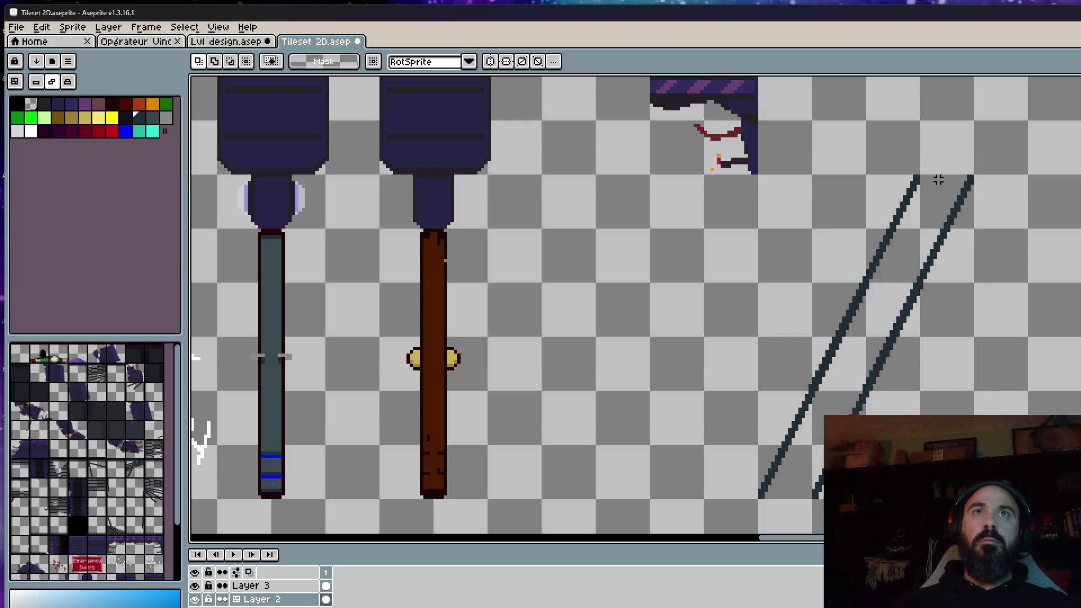
key(i)
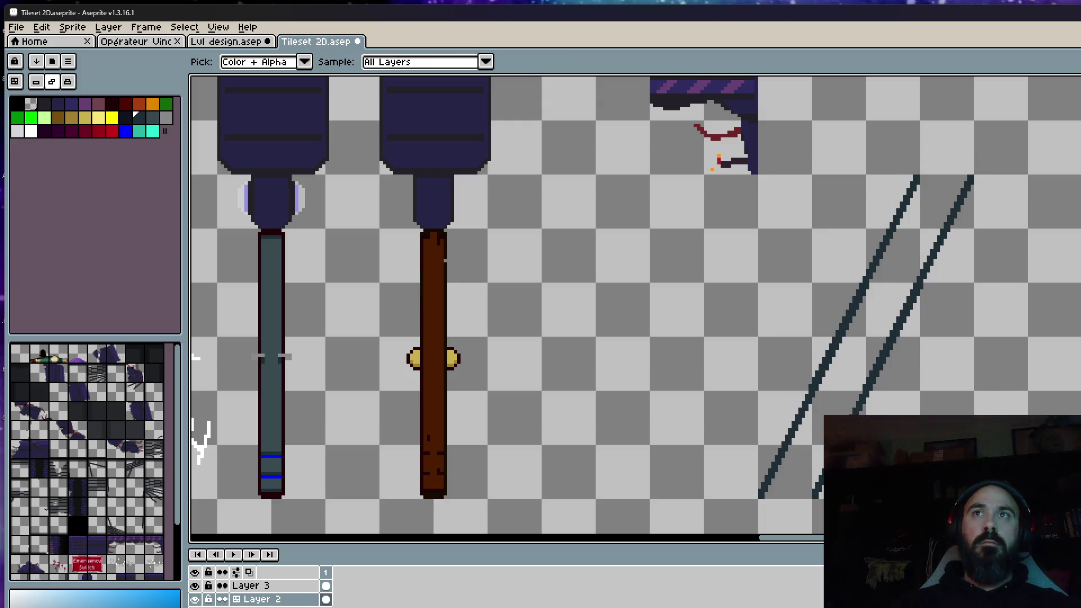
Draw a dark horizontal rung joining the two diagonal legs
key(b)
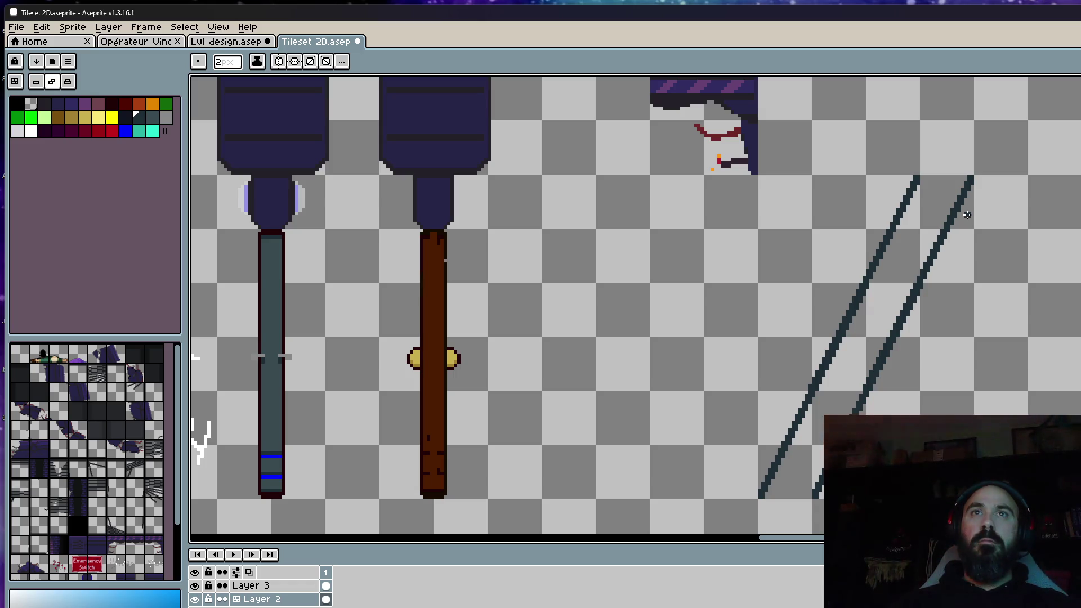
scroll(967, 215, up, 2)
drag(821, 320, 904, 318)
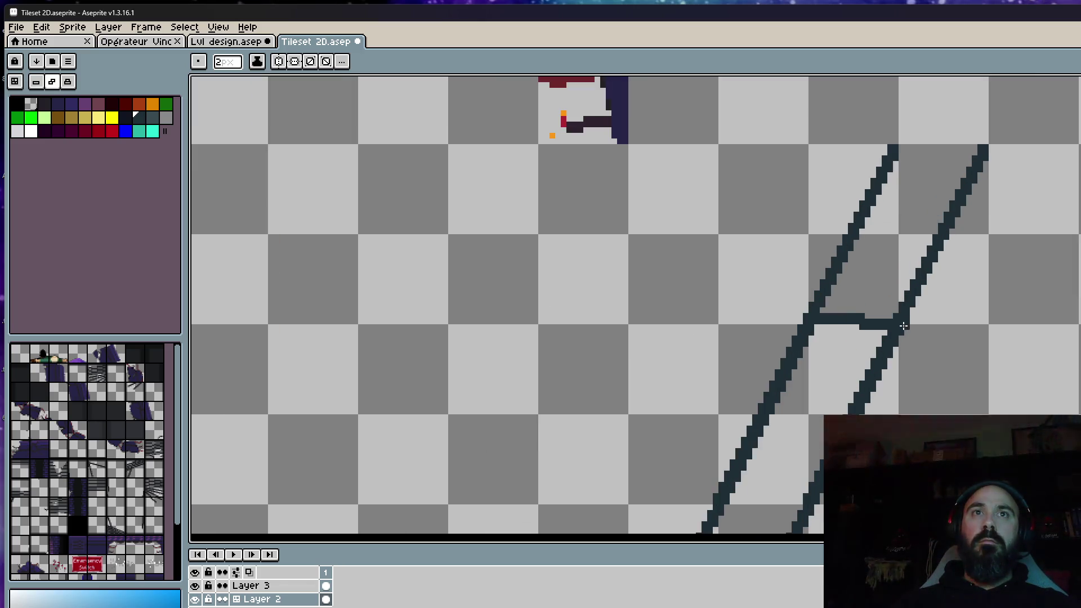
scroll(904, 318, down, 2)
scroll(910, 313, down, 1)
scroll(892, 282, up, 2)
key(ctrl+z)
drag(903, 272, 960, 270)
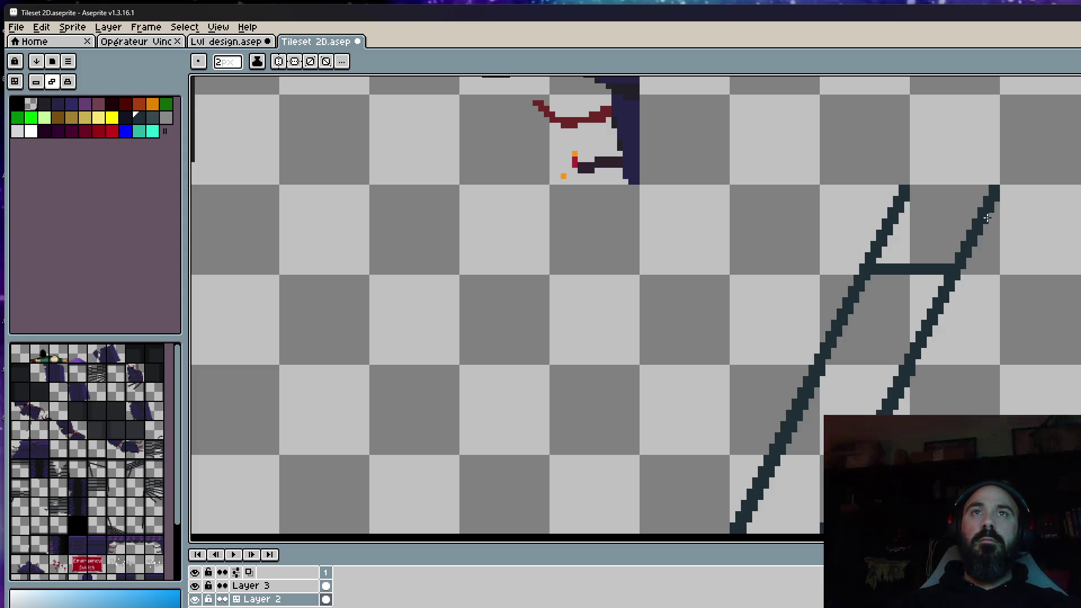
scroll(961, 180, up, 1)
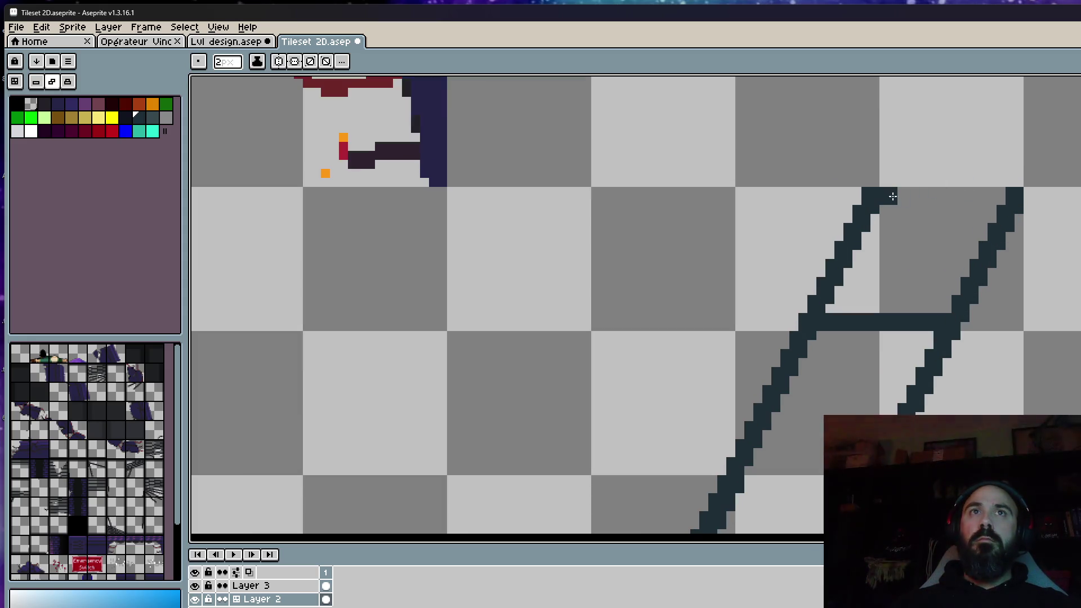
Cap the ladder top with a thick orange bar, then sample the dark leg colour
click(142, 104)
drag(869, 195, 1018, 195)
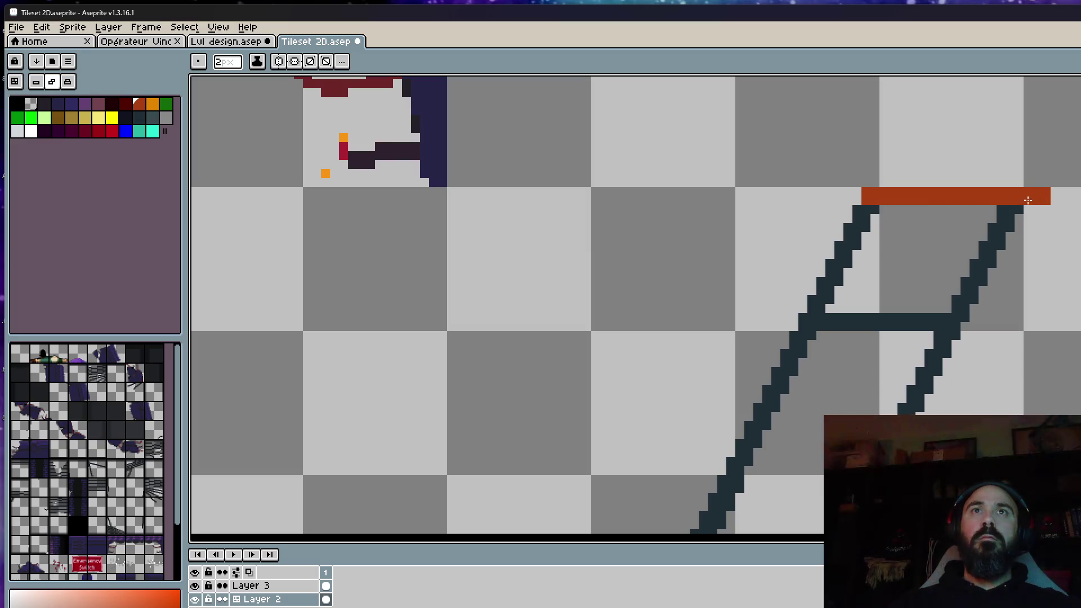
scroll(1017, 197, down, 3)
scroll(1024, 208, up, 2)
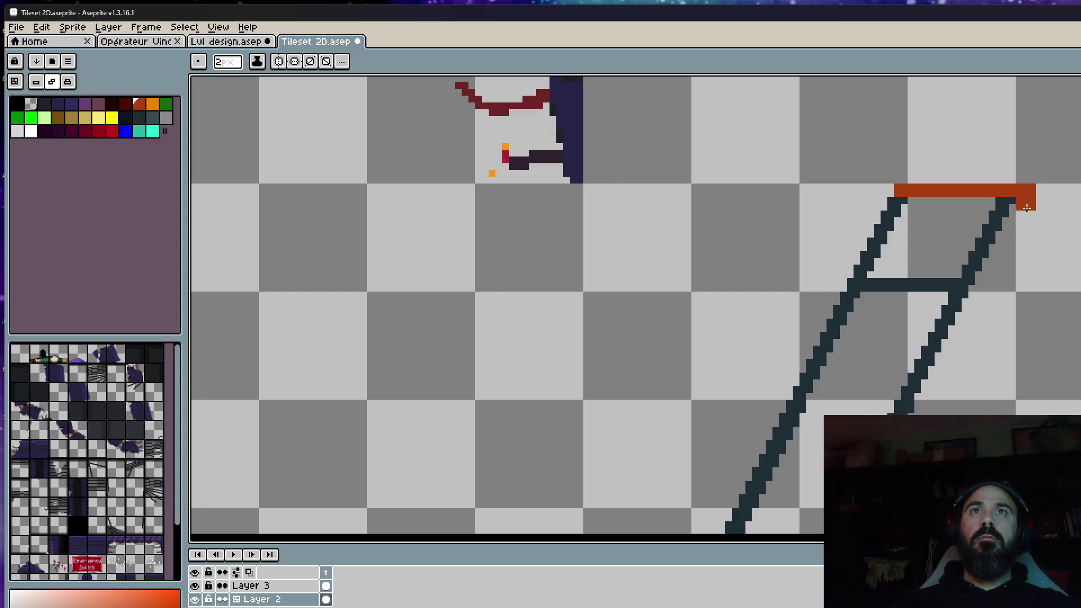
scroll(1026, 207, down, 3)
scroll(1055, 220, up, 1)
scroll(1014, 253, up, 3)
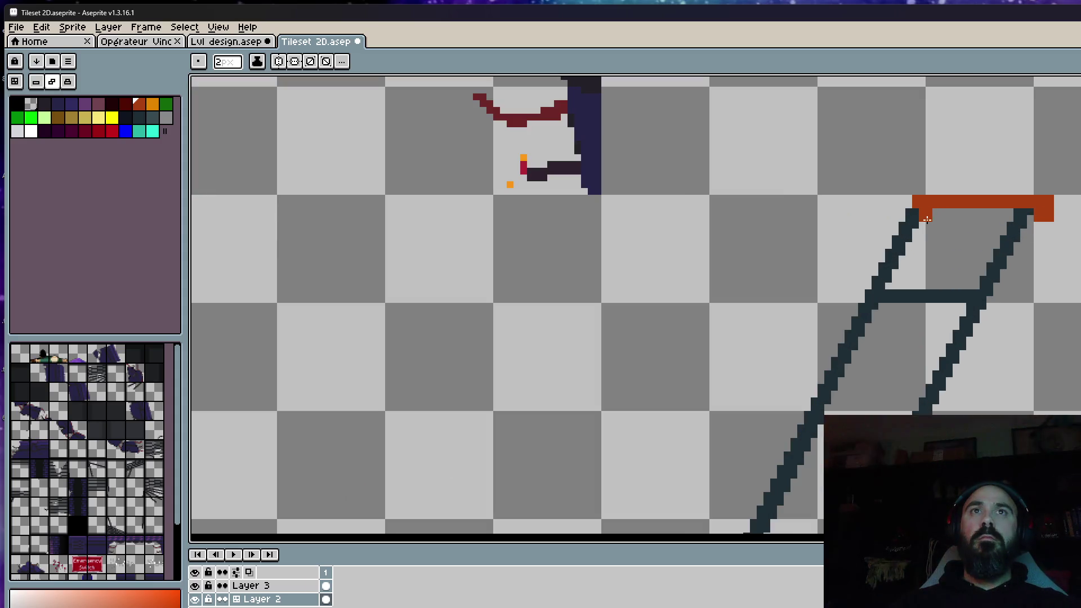
drag(933, 220, 1001, 215)
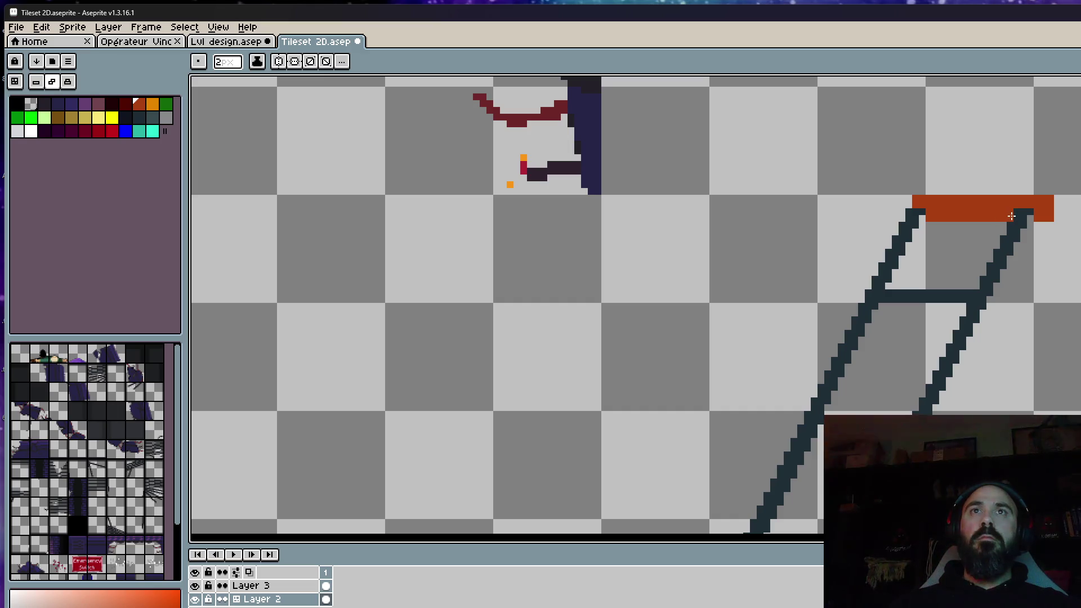
scroll(1031, 221, down, 1)
scroll(1042, 249, down, 1)
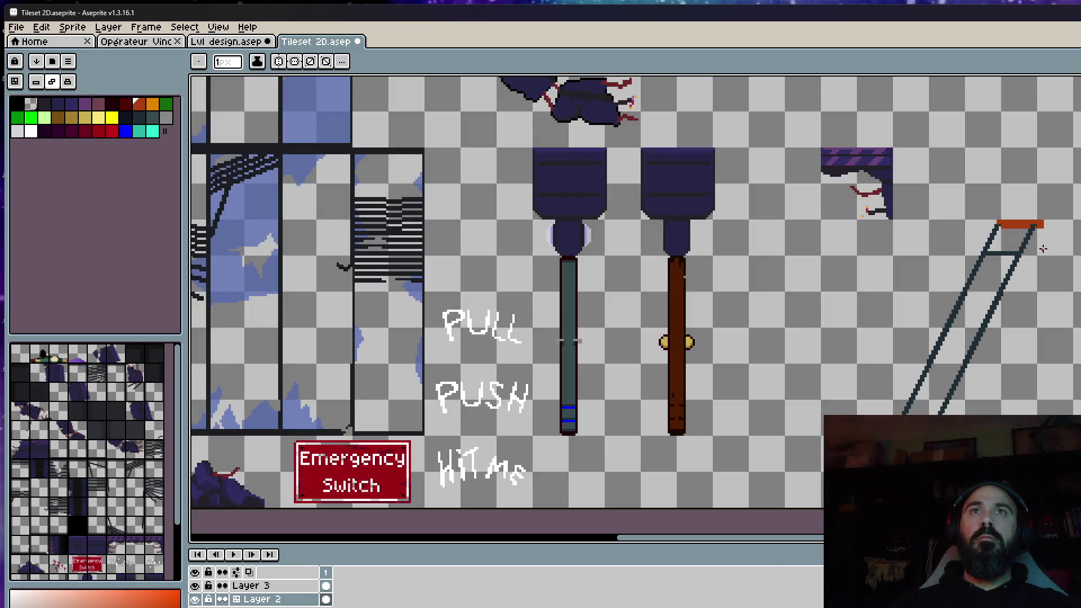
scroll(1031, 245, up, 4)
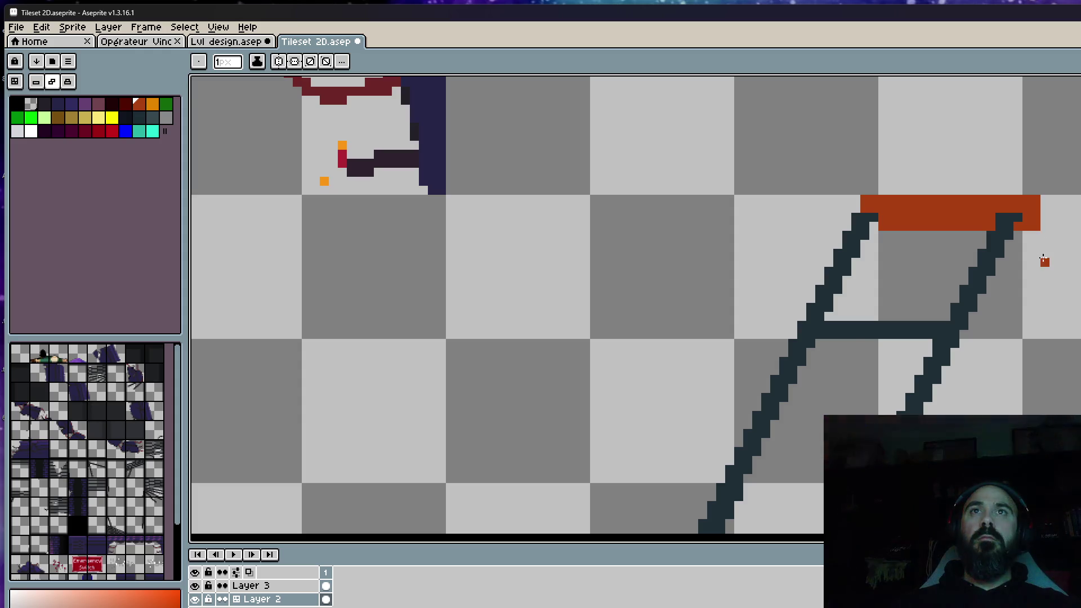
scroll(1022, 245, down, 3)
scroll(1018, 249, down, 1)
key(i)
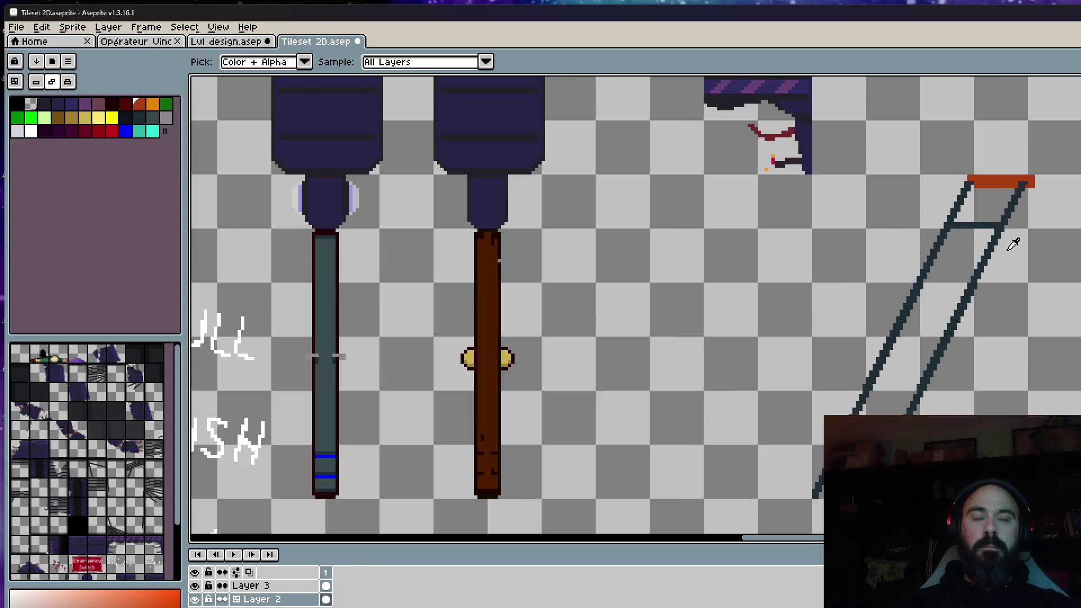
scroll(980, 194, up, 2)
scroll(980, 197, down, 1)
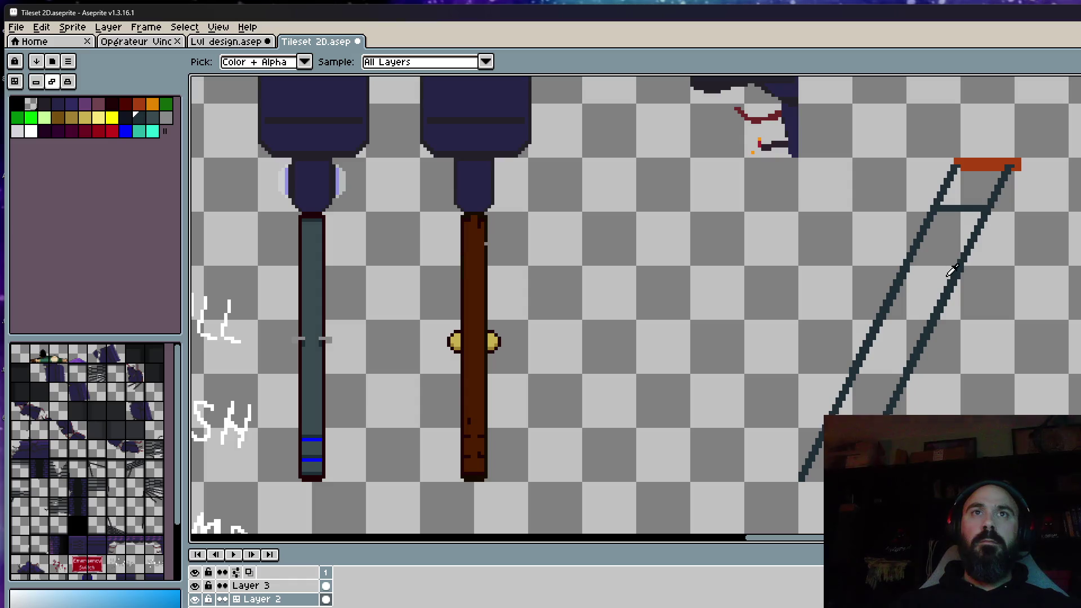
key(b)
scroll(935, 225, up, 2)
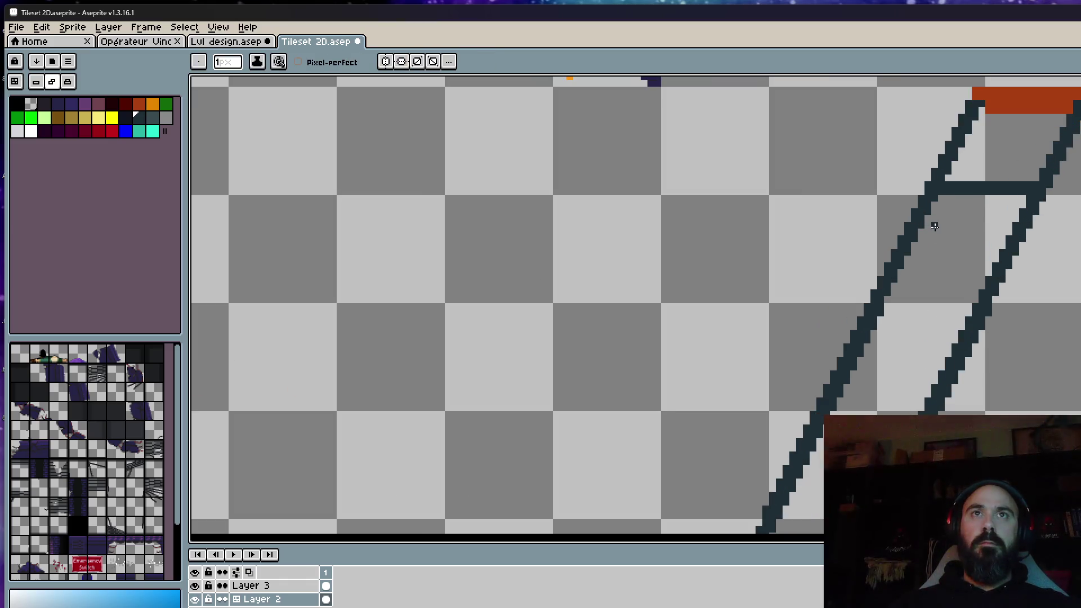
drag(933, 244, 828, 196)
scroll(922, 247, down, 1)
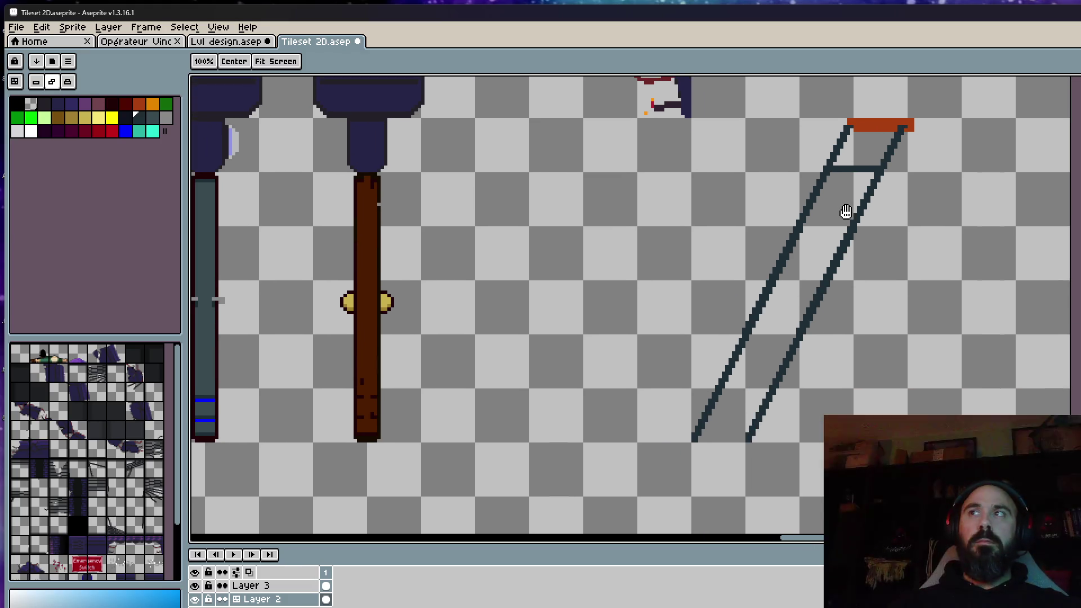
scroll(863, 164, up, 1)
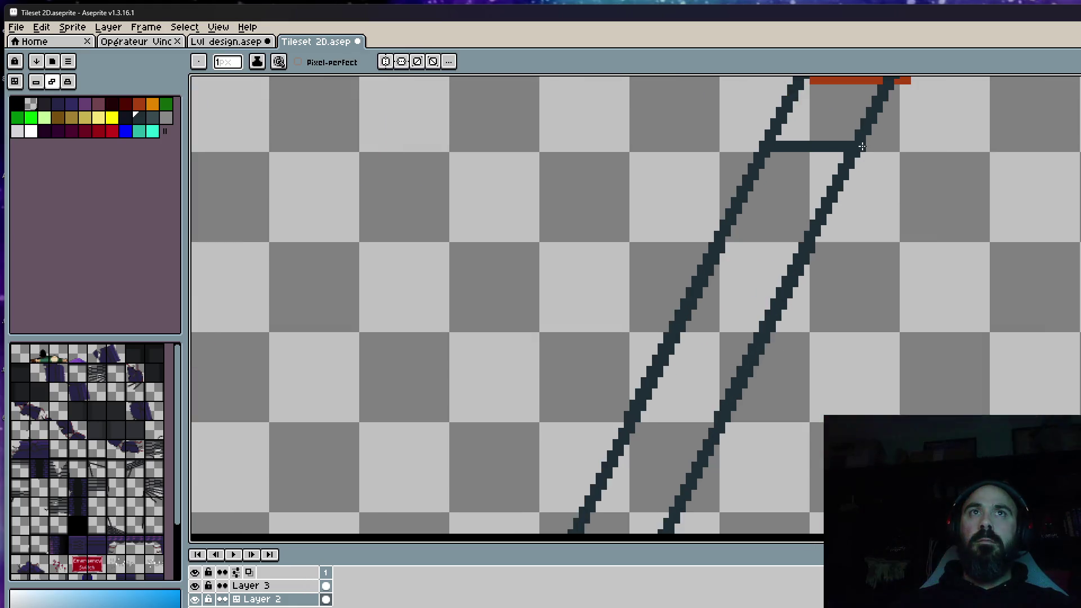
key(i)
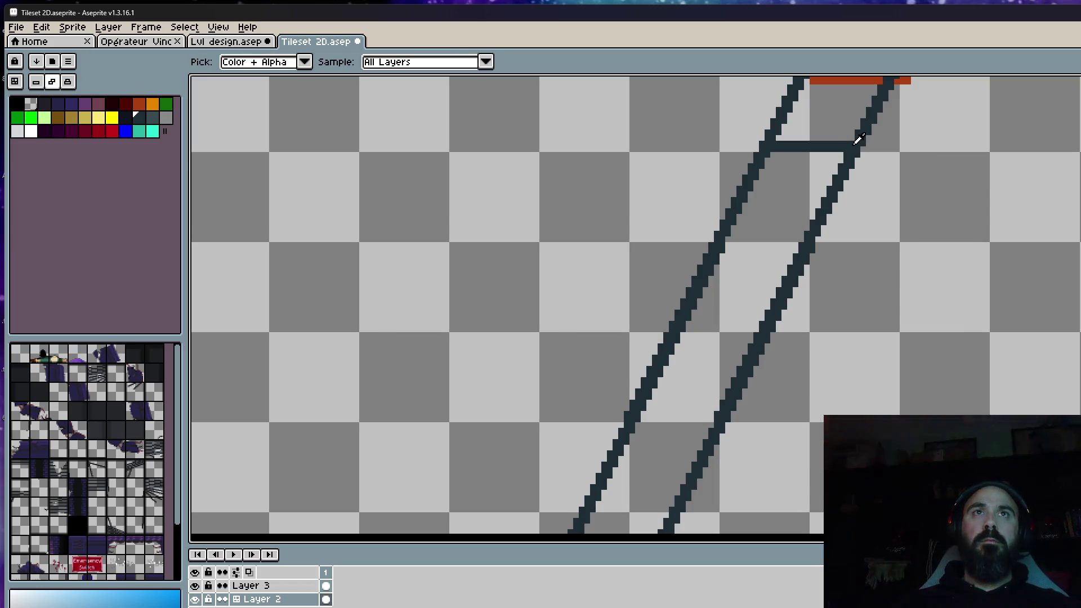
Draw the left rear leg down from the rung with a 2px brush after undoing thicker attempts
key(l)
key(plus)
key(plus)
drag(855, 153, 874, 390)
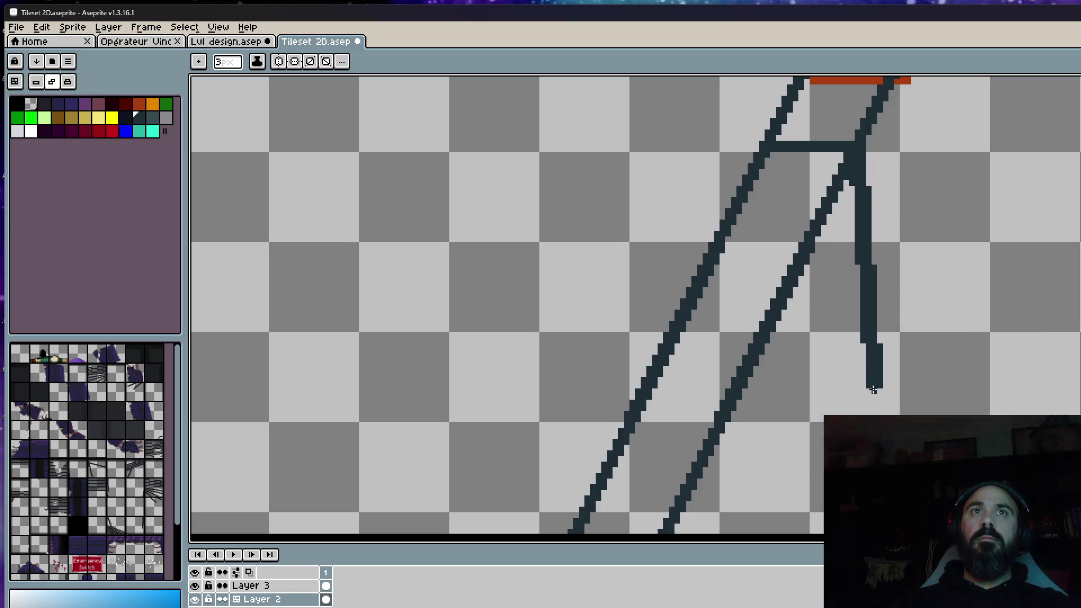
key(ctrl+z)
key(minus)
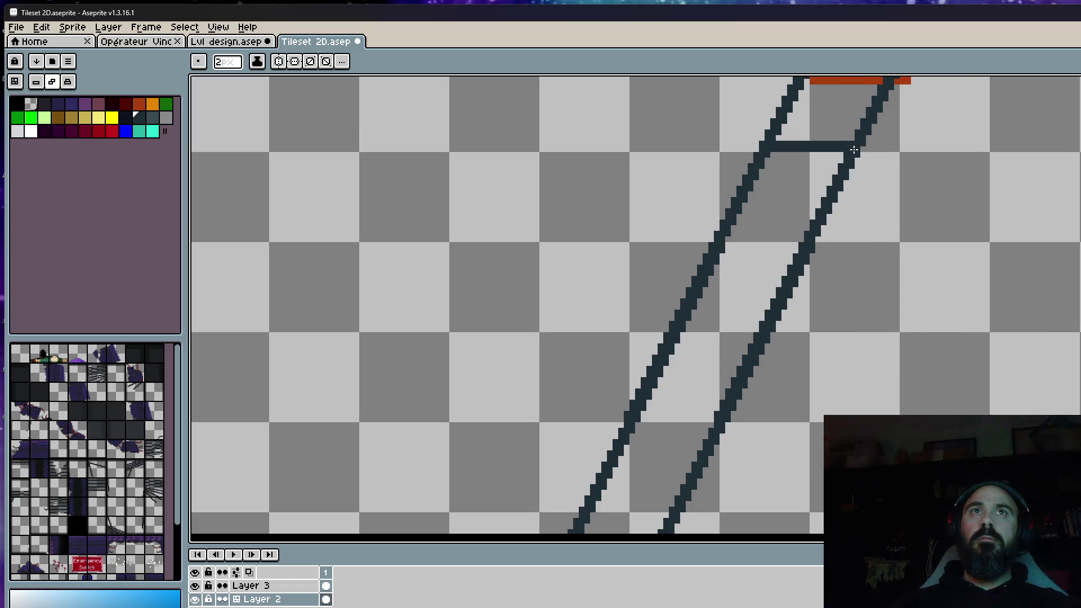
drag(854, 151, 870, 331)
key(ctrl+z)
drag(856, 150, 879, 404)
scroll(878, 403, down, 1)
scroll(877, 404, down, 1)
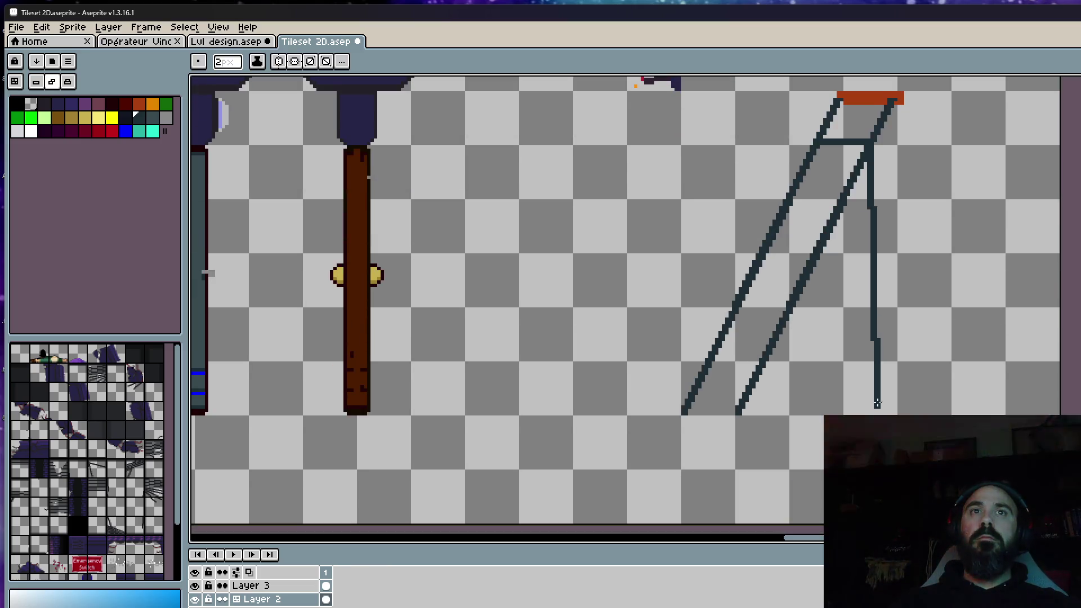
scroll(877, 404, up, 2)
scroll(895, 381, down, 2)
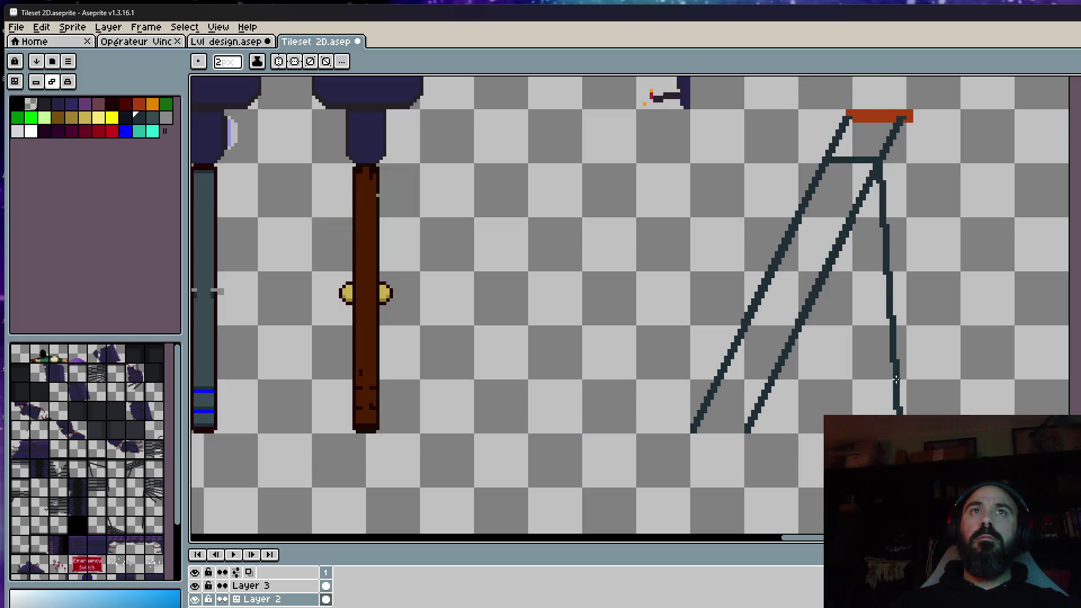
key(ctrl+z)
scroll(883, 152, up, 1)
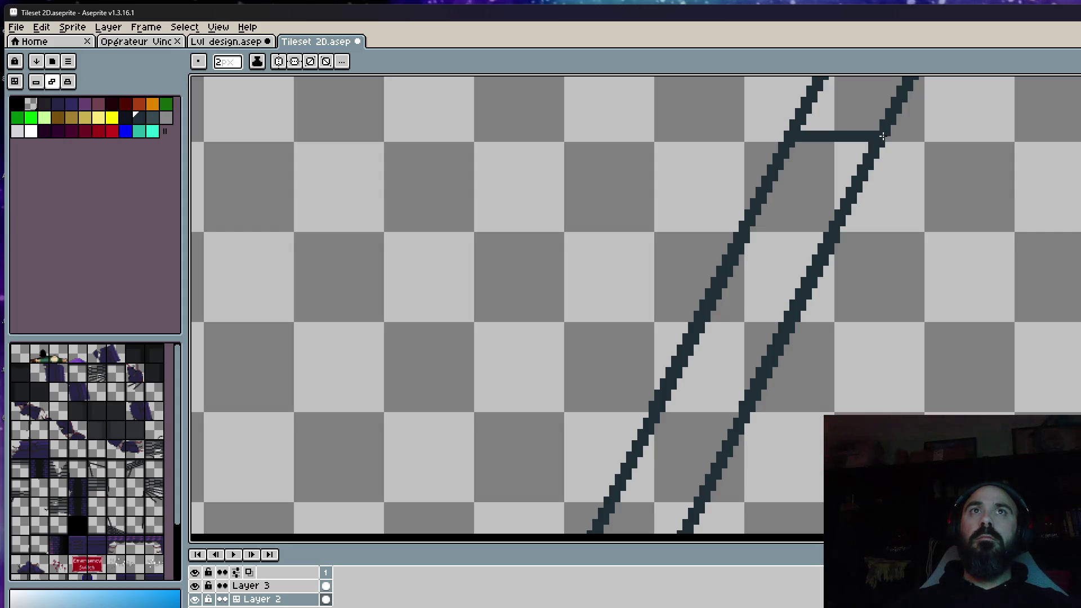
scroll(802, 131, up, 1)
scroll(798, 135, down, 1)
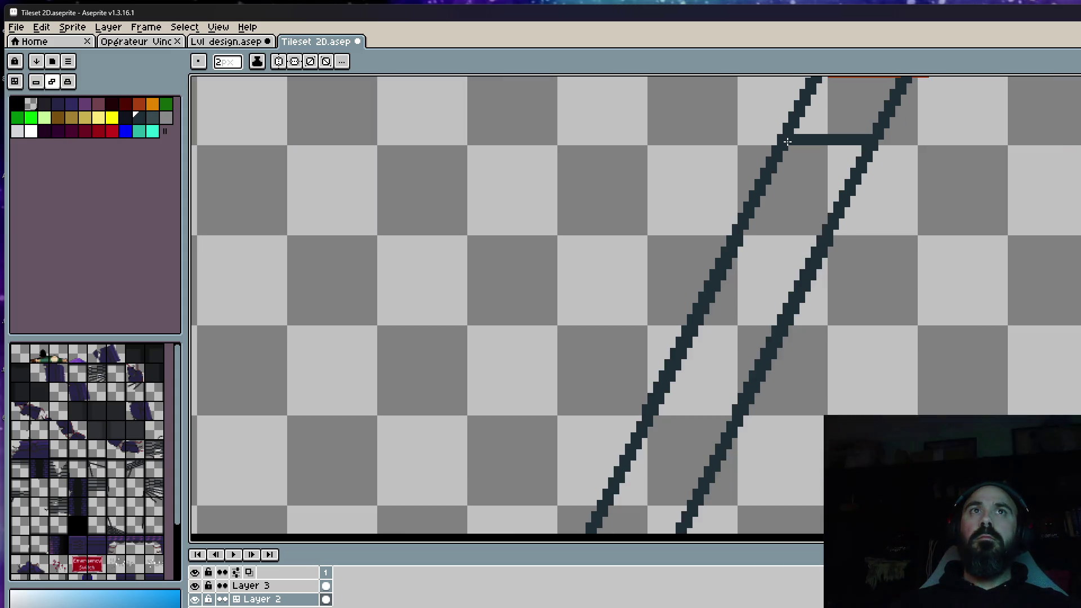
drag(787, 151, 812, 305)
scroll(815, 342, down, 3)
drag(810, 169, 832, 412)
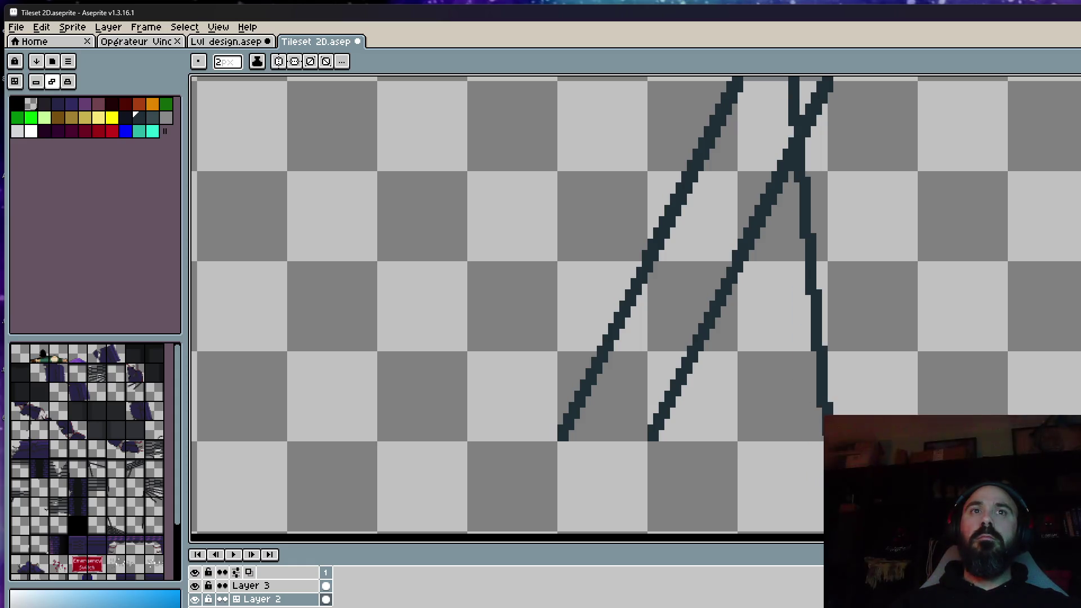
scroll(870, 119, down, 2)
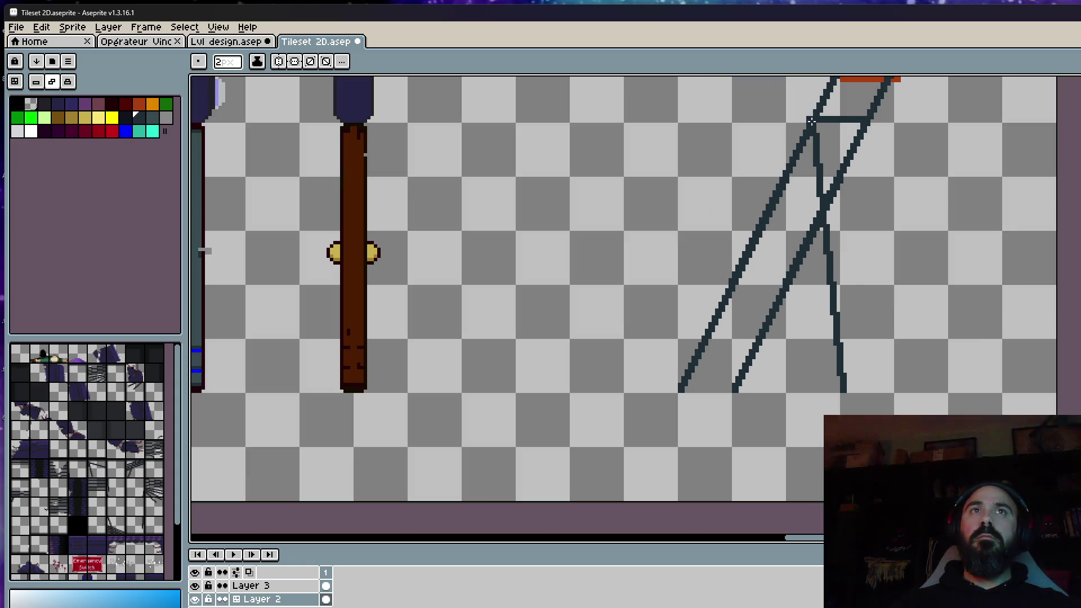
scroll(872, 120, up, 1)
Draw the right rear leg and the upper rung, redrawing the leg until it sits correctly
drag(875, 121, 907, 413)
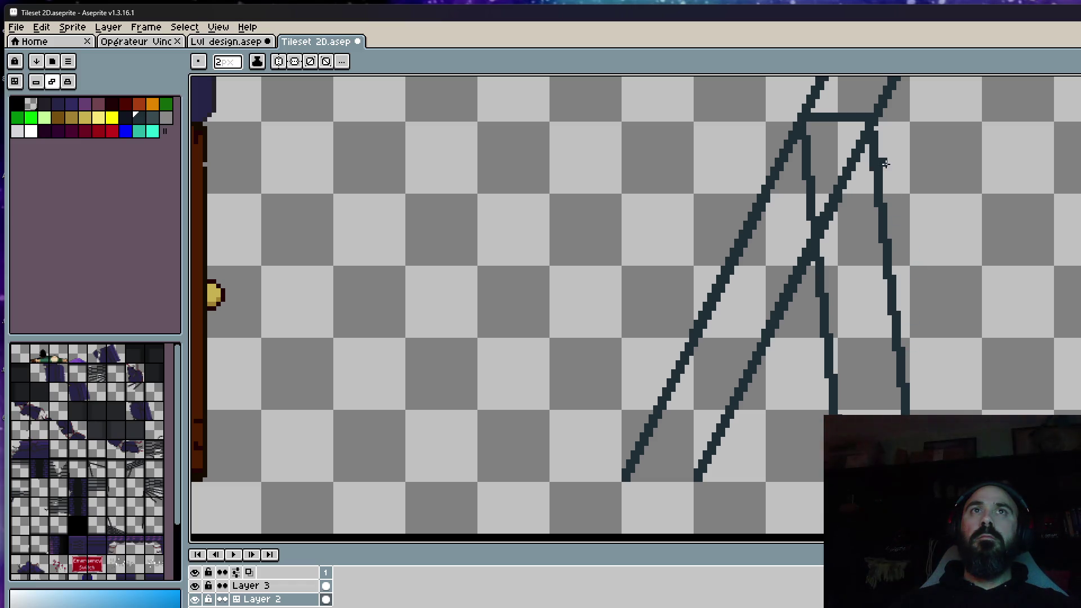
scroll(918, 265, down, 2)
scroll(918, 265, up, 3)
key(ctrl+z)
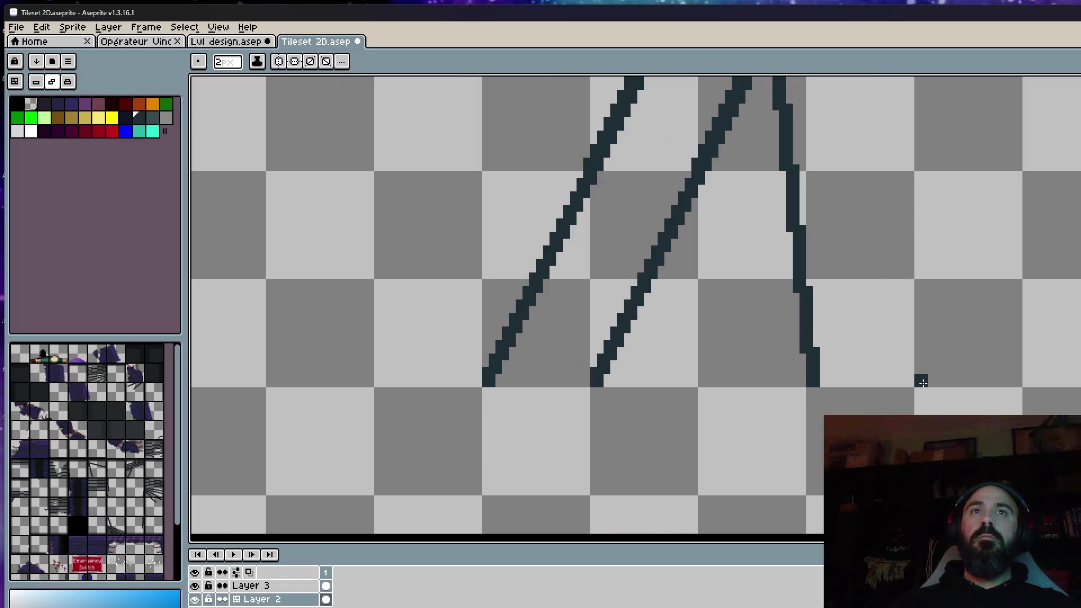
scroll(920, 379, down, 1)
drag(922, 382, 885, 86)
scroll(884, 85, up, 1)
drag(773, 131, 874, 134)
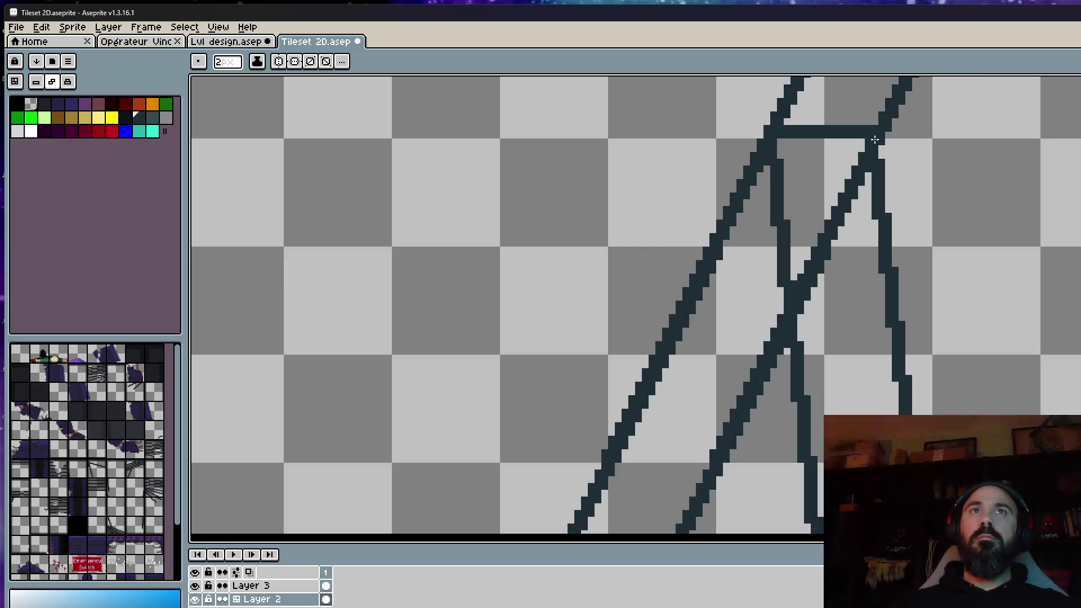
key(ctrl+z)
drag(912, 412, 881, 133)
scroll(881, 134, down, 2)
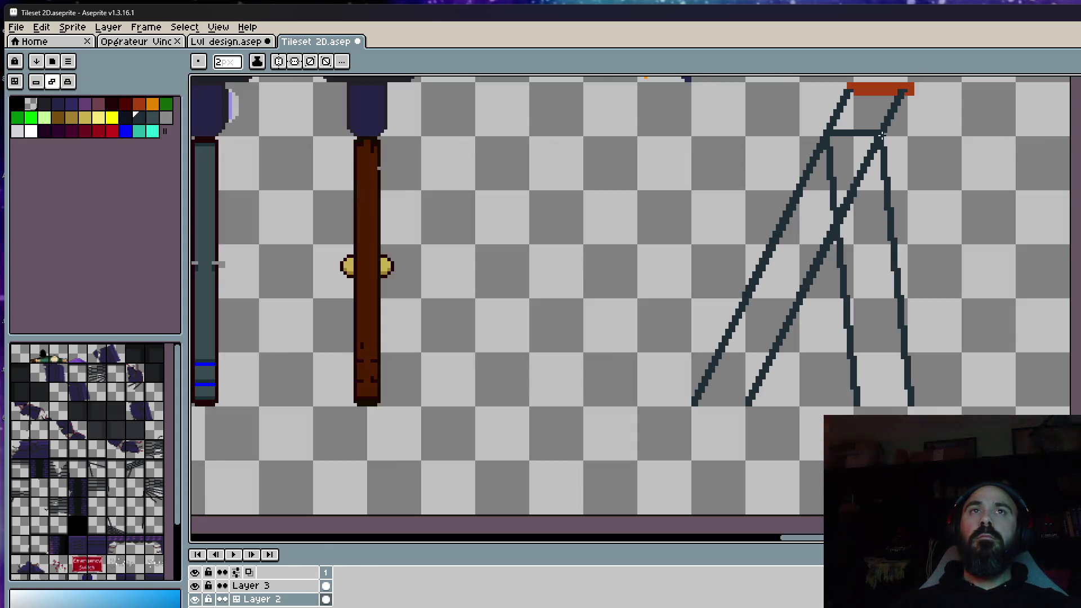
scroll(848, 188, down, 1)
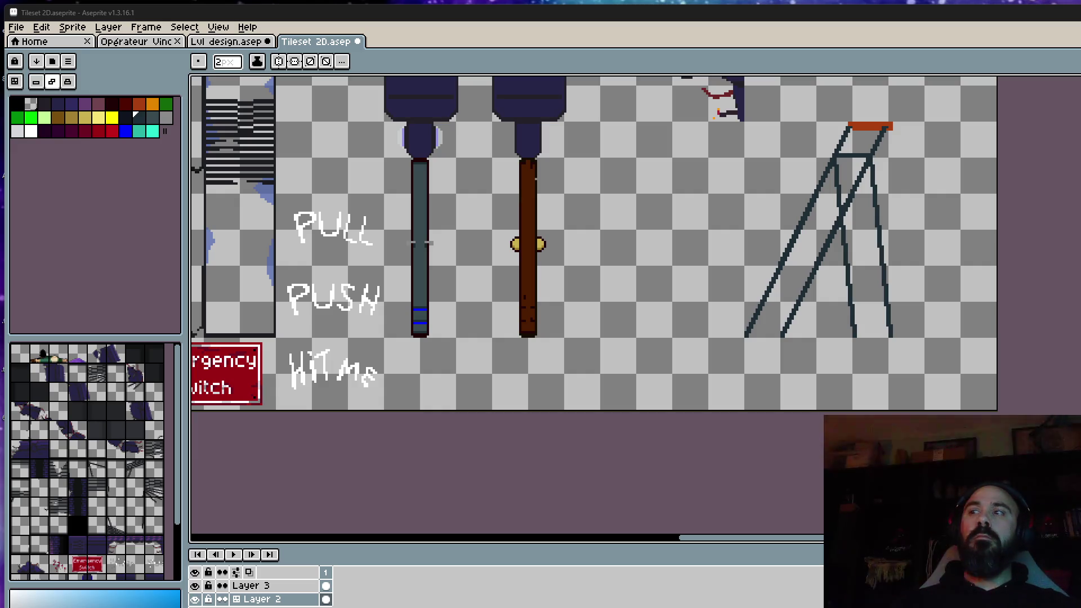
scroll(889, 111, up, 1)
scroll(882, 135, up, 1)
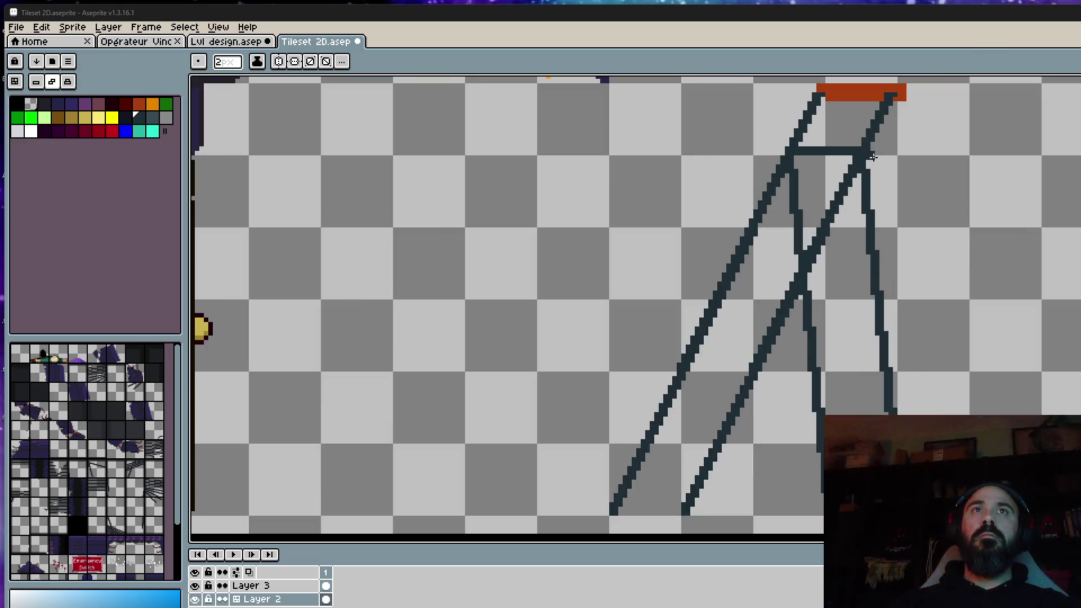
scroll(876, 153, up, 1)
scroll(875, 152, down, 1)
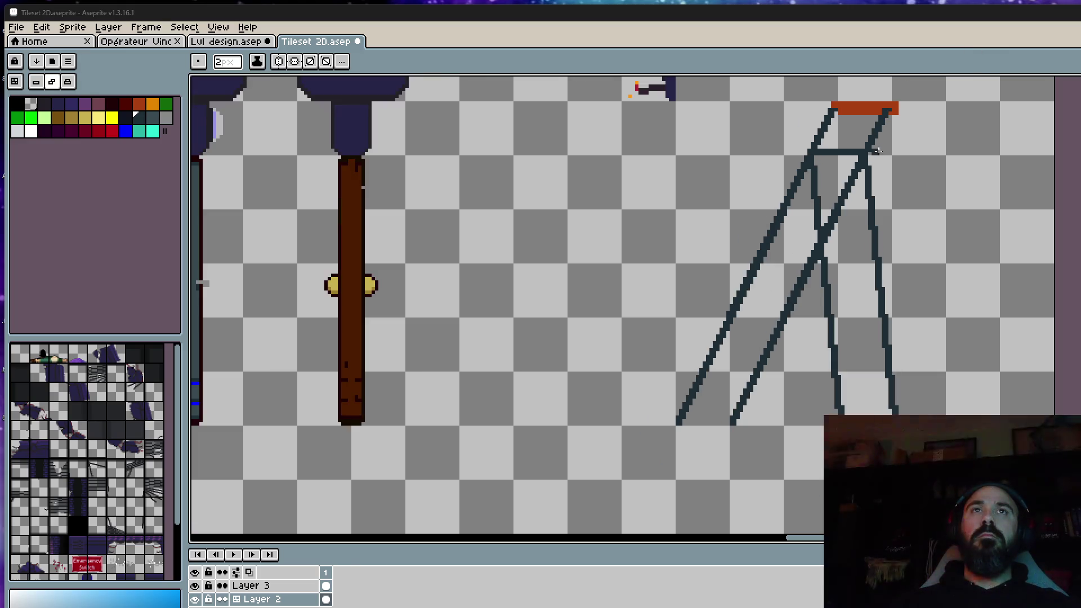
scroll(874, 109, up, 1)
scroll(844, 169, up, 1)
scroll(841, 178, up, 1)
Marquee-select the orange top, commit it and clear the selection
key(m)
mouse_move(737, 105)
mouse_down()
mouse_move(901, 179)
mouse_move(926, 178)
mouse_move(918, 207)
mouse_up()
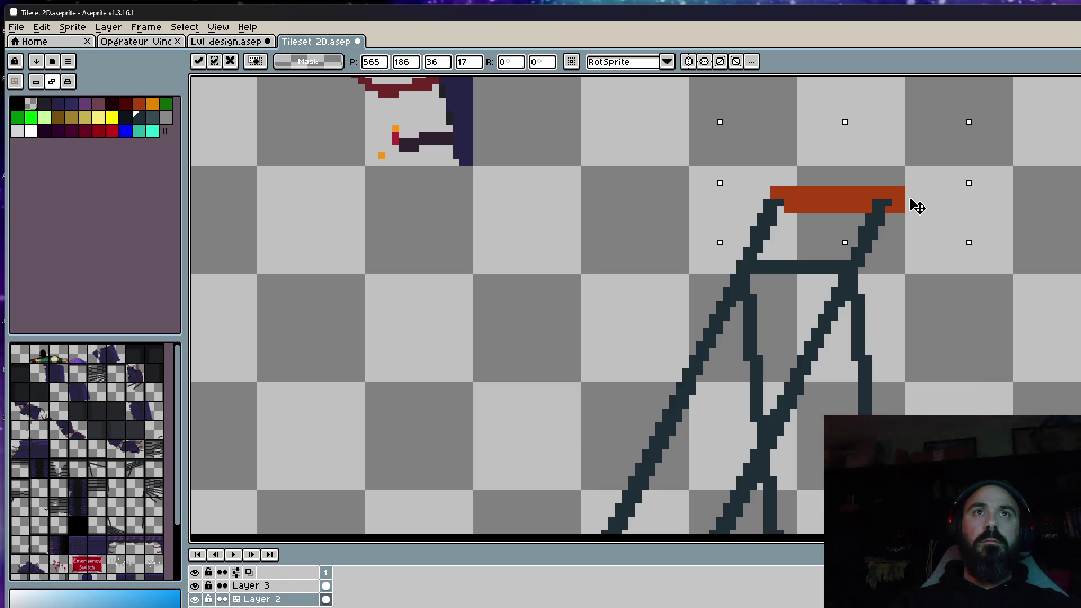
key(Return)
scroll(918, 207, down, 1)
key(ctrl+d)
scroll(804, 246, up, 2)
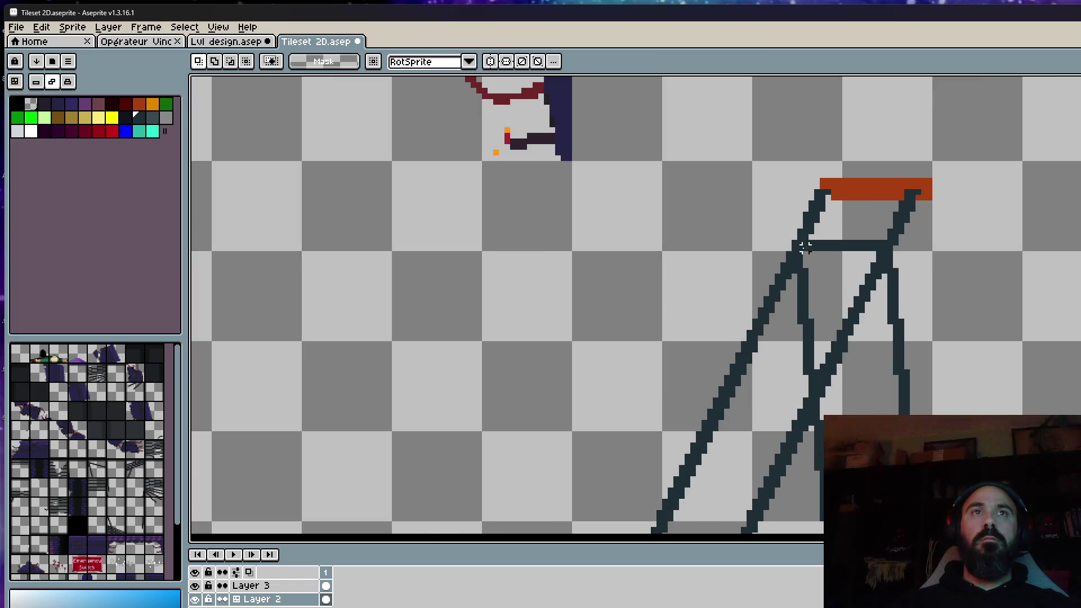
scroll(804, 246, down, 1)
scroll(832, 228, down, 1)
scroll(867, 208, down, 1)
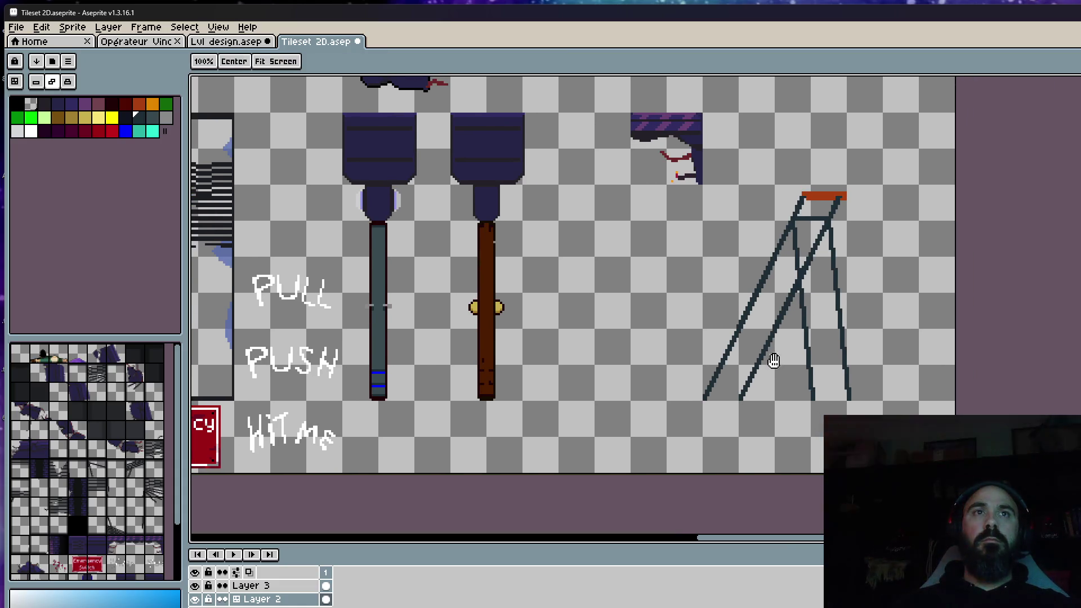
scroll(773, 360, up, 1)
Pick the dark line colour and draw evenly spaced rungs between the front rails
key(i)
scroll(731, 398, up, 1)
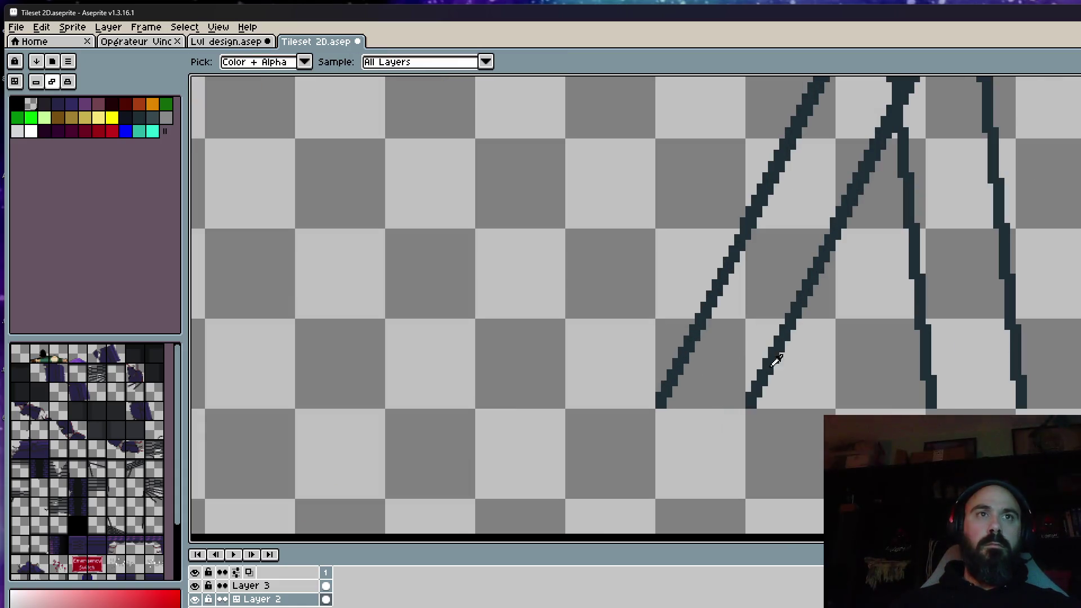
key(b)
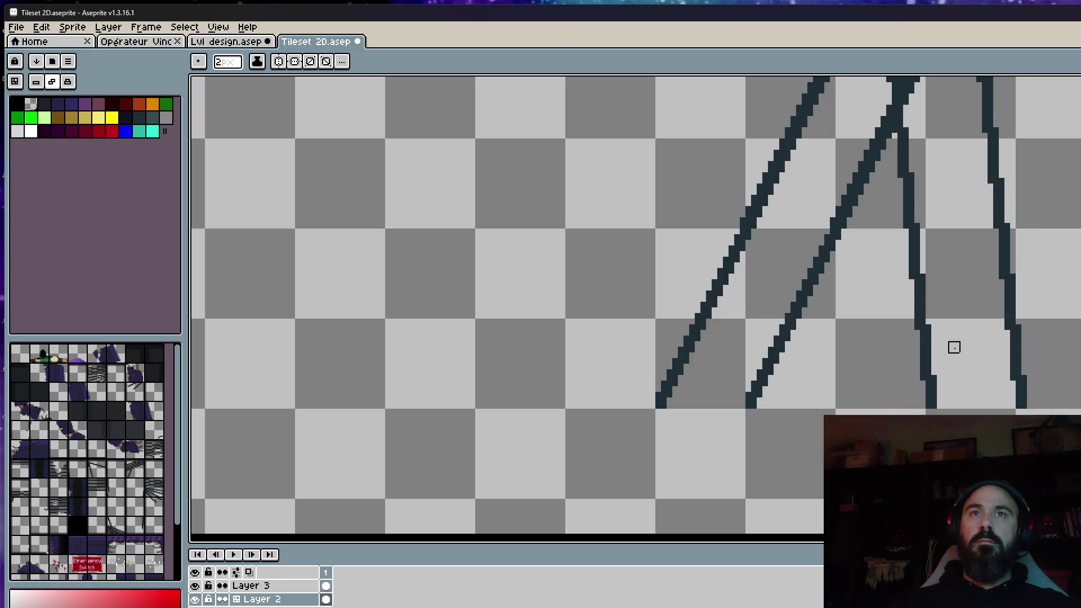
scroll(954, 347, up, 1)
alt+click(927, 333)
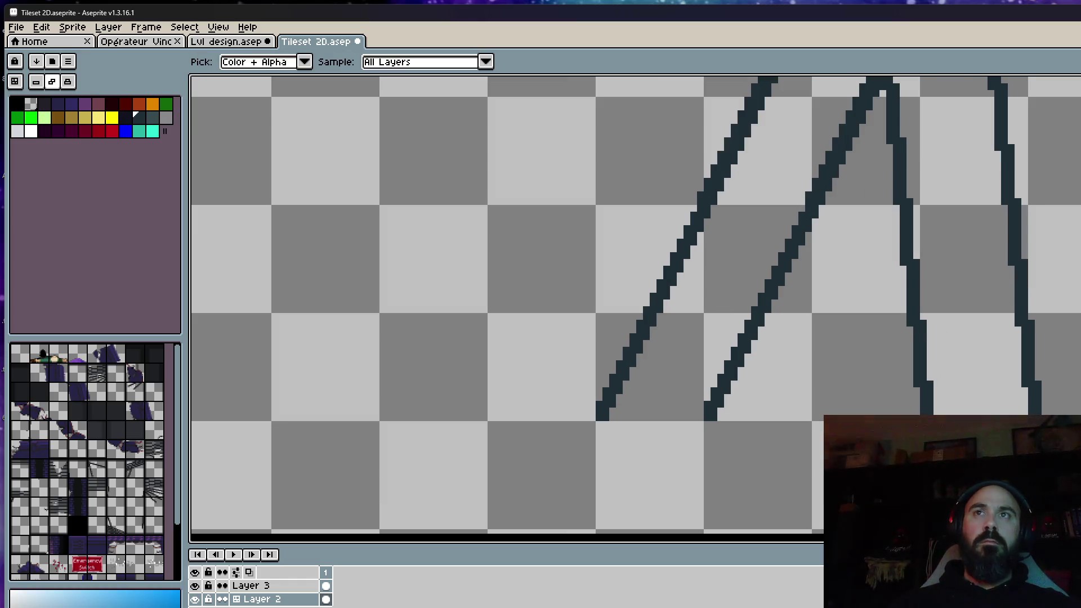
scroll(645, 382, up, 1)
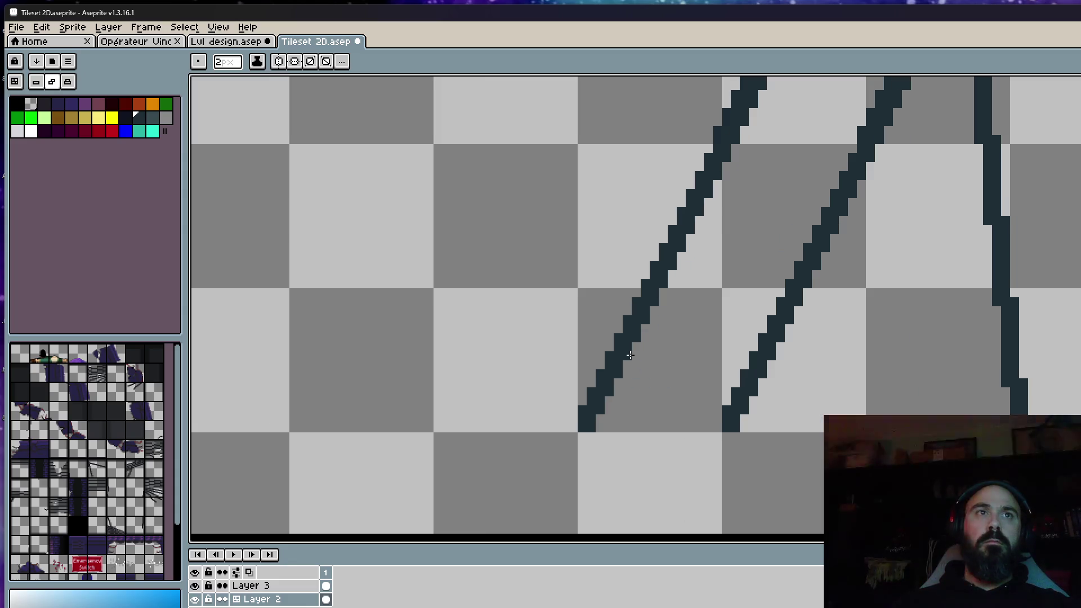
drag(630, 356, 773, 358)
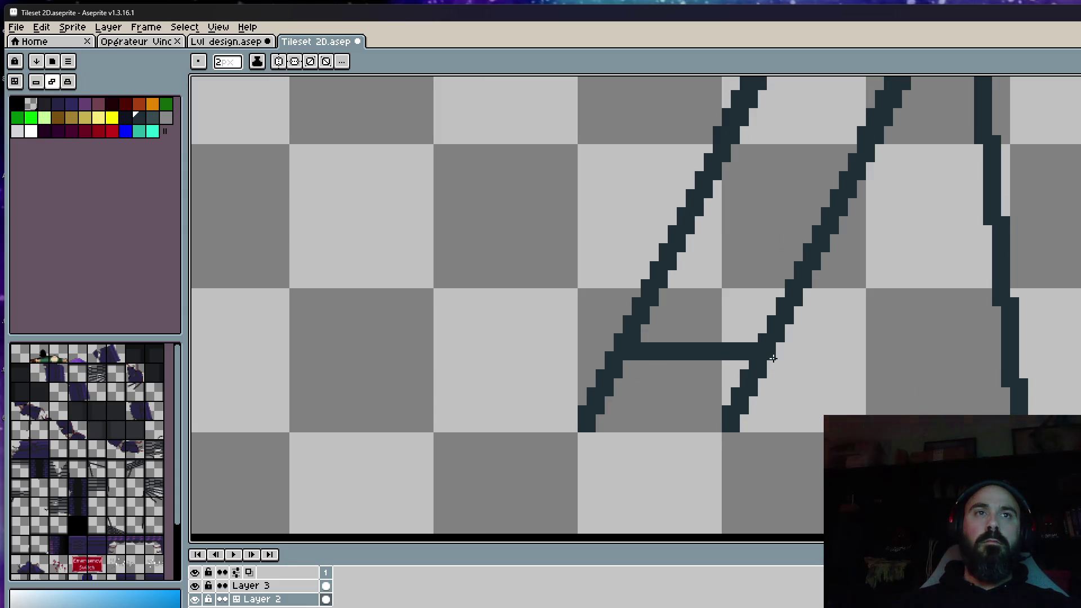
drag(674, 265, 803, 265)
scroll(803, 265, down, 2)
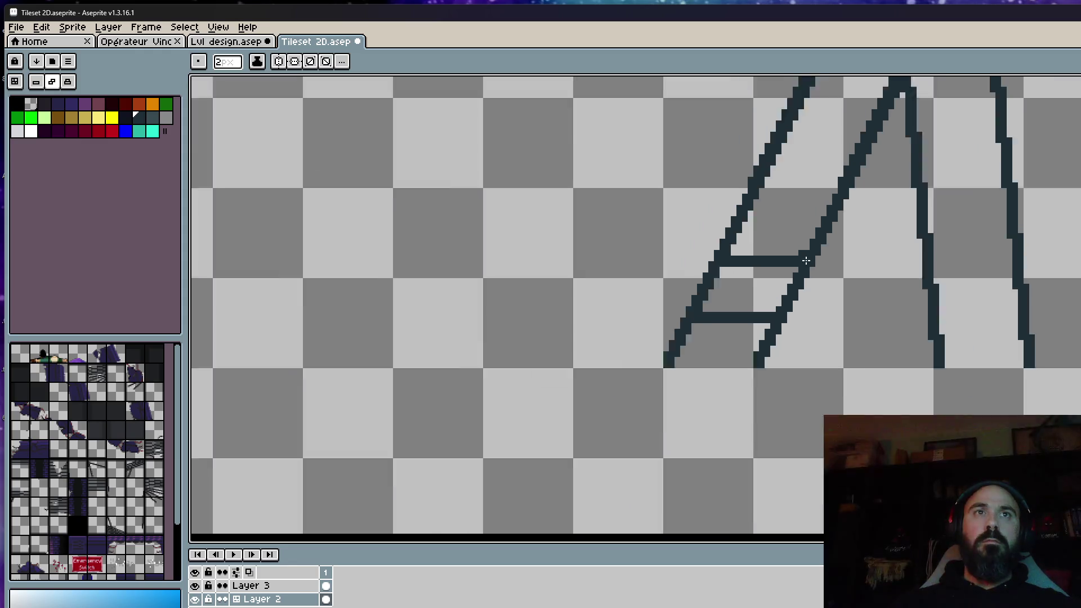
scroll(777, 227, up, 1)
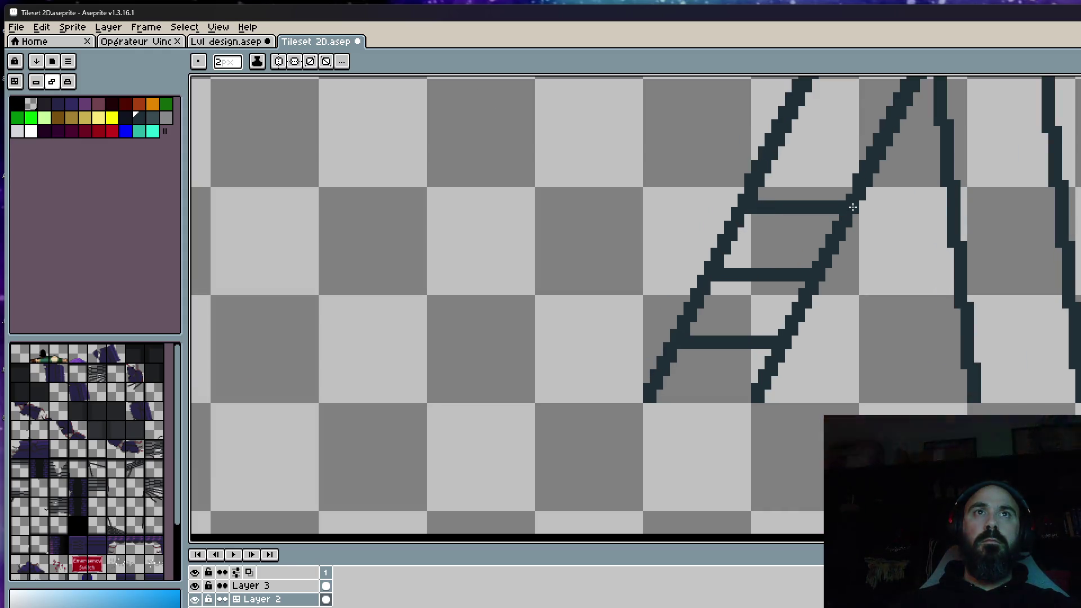
scroll(750, 211, down, 3)
scroll(833, 247, down, 2)
drag(833, 247, 817, 287)
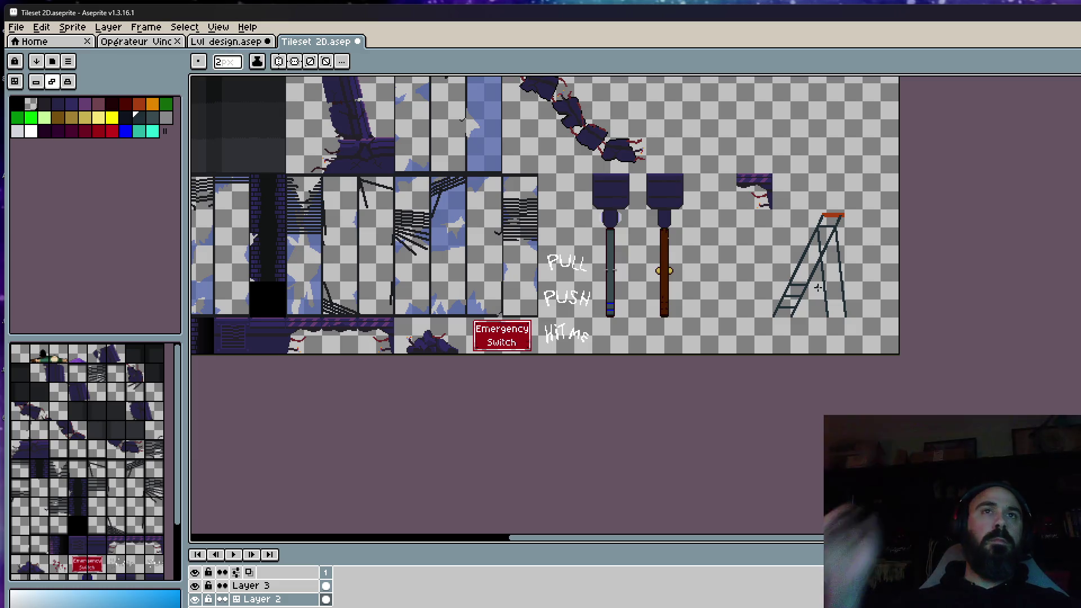
key(ctrl+z)
key(ctrl+z)
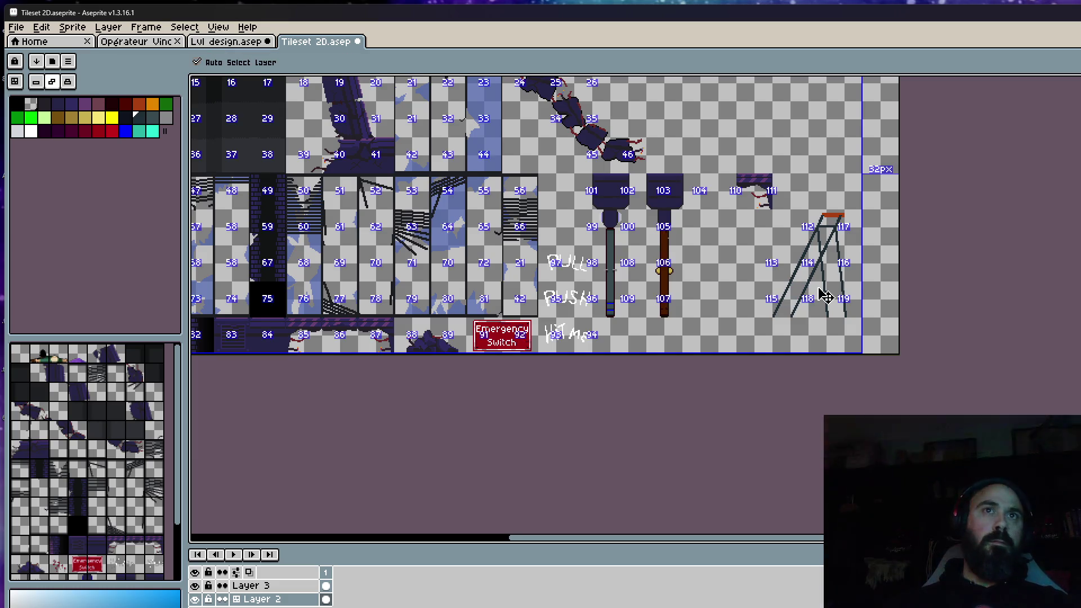
scroll(843, 269, up, 3)
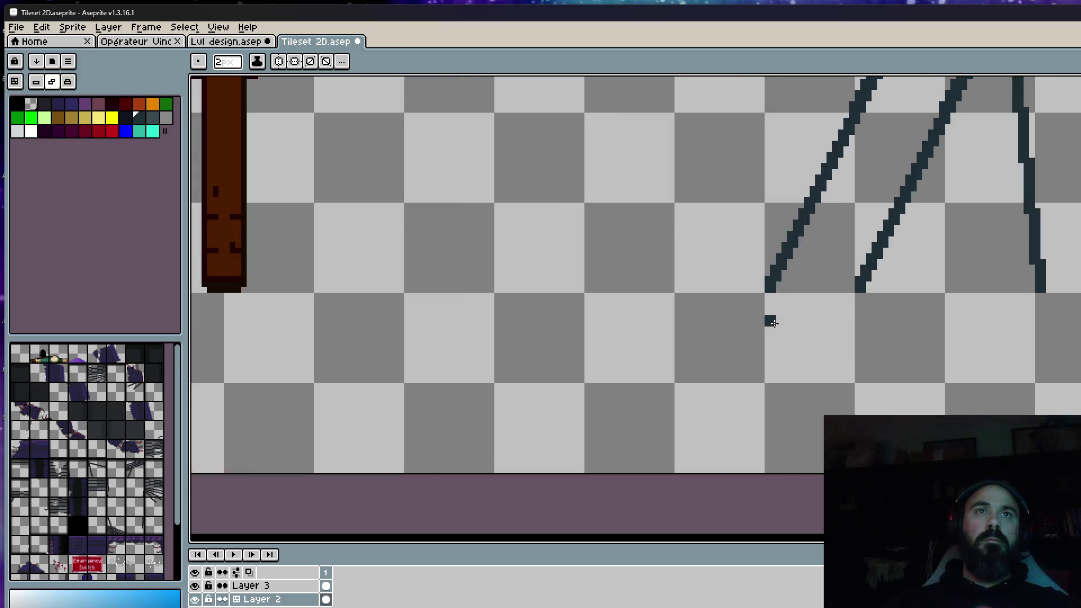
scroll(780, 301, up, 2)
click(772, 270)
key(ctrl+z)
key(minus)
key(minus)
key(minus)
click(773, 287)
key(ctrl+z)
scroll(916, 290, down, 3)
scroll(909, 345, down, 2)
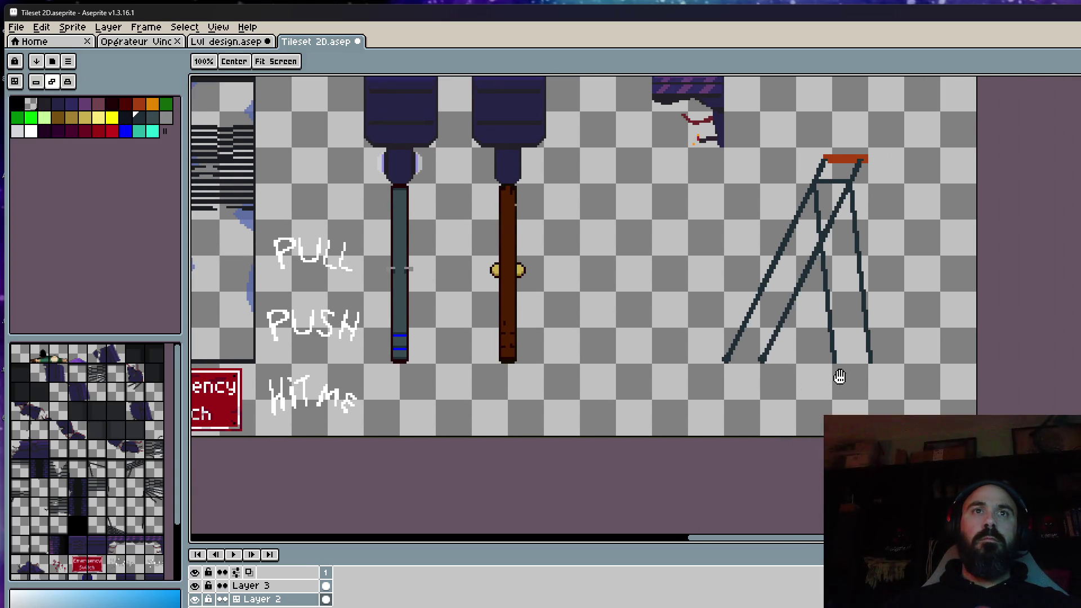
scroll(839, 376, up, 2)
click(893, 347)
key(ctrl+z)
scroll(904, 346, down, 2)
scroll(929, 352, down, 1)
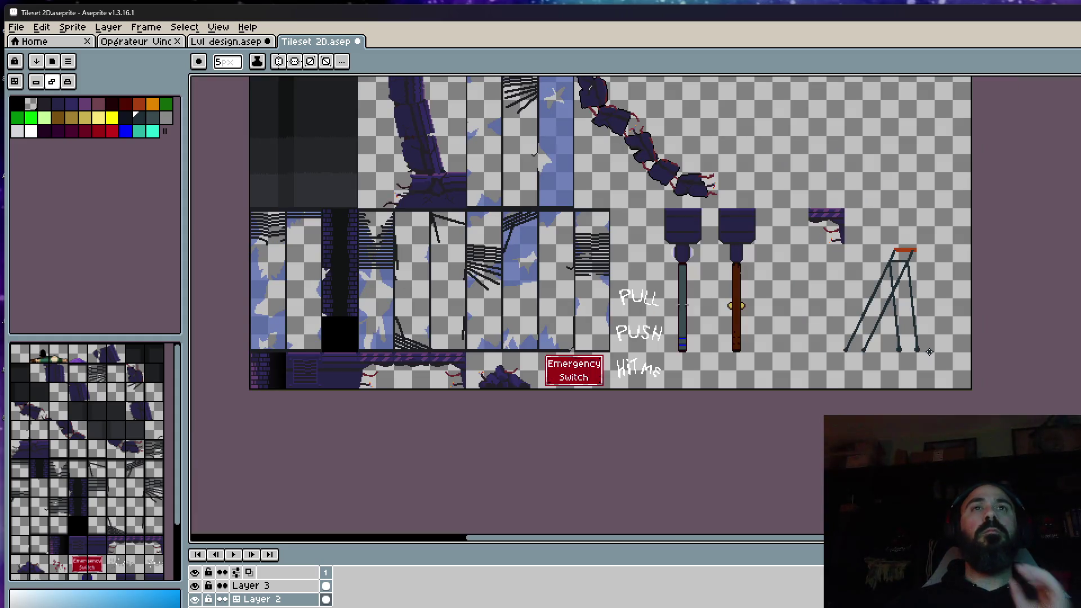
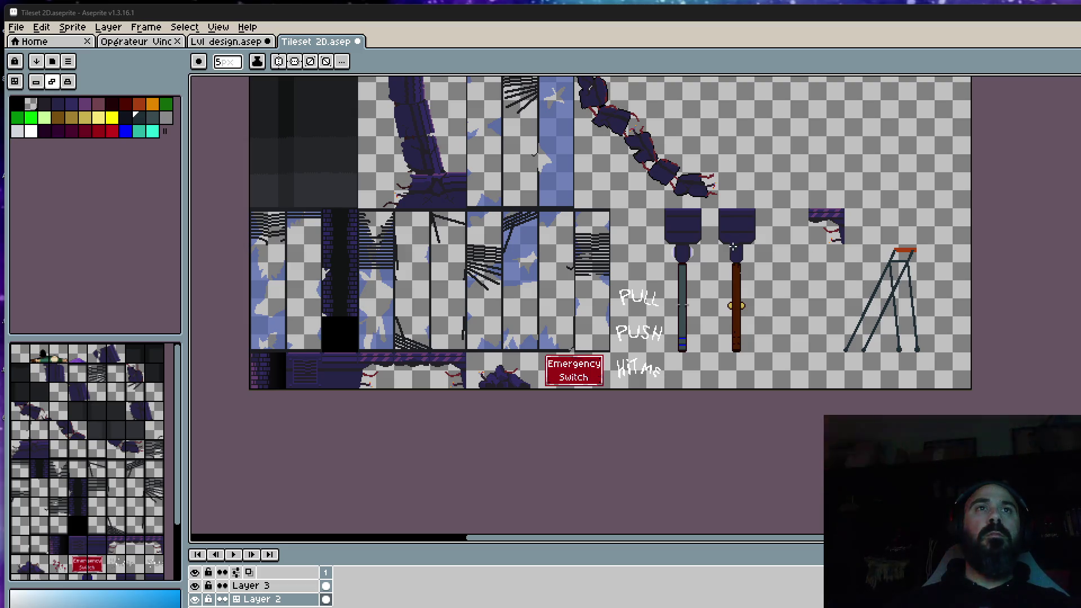
scroll(731, 248, up, 2)
scroll(1056, 269, down, 2)
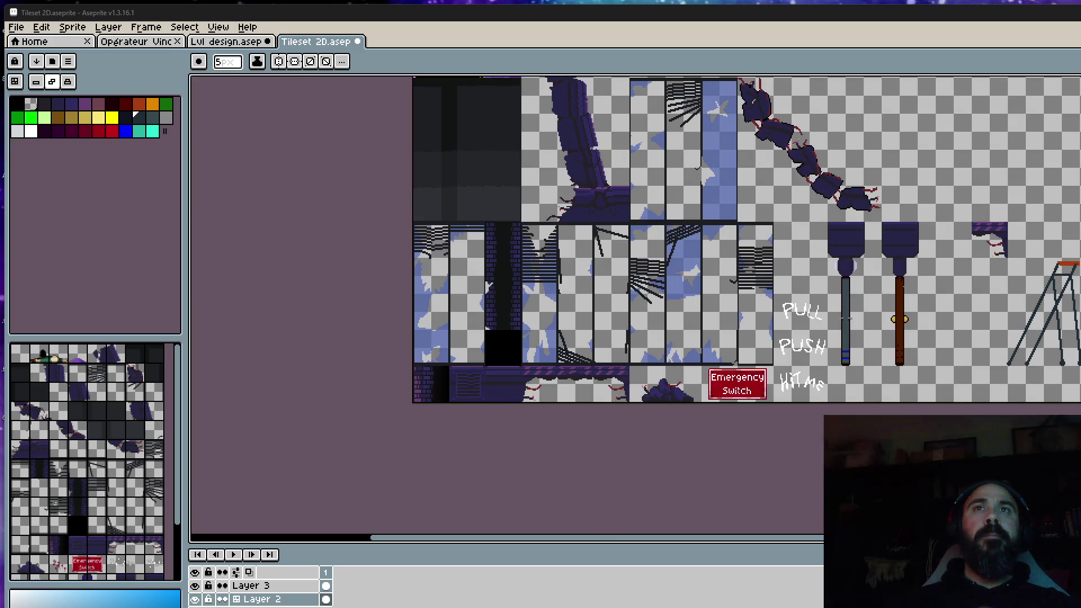
scroll(1073, 307, up, 2)
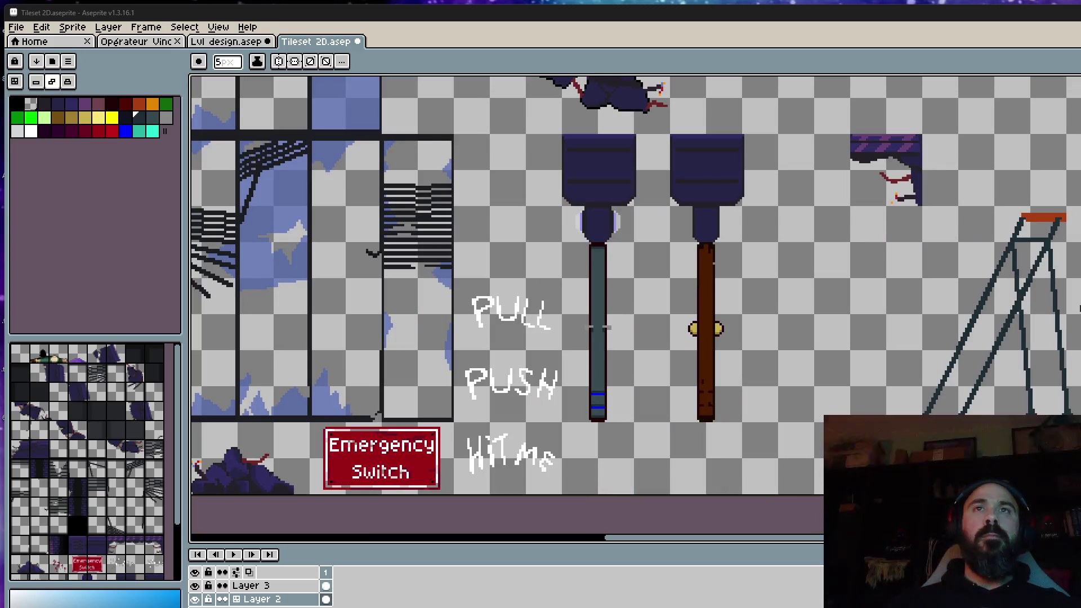
Sketch trial horizontal rungs across the grey stepladder's legs with the Pencil, undoing the misplaced strokes
drag(1080, 309, 1035, 306)
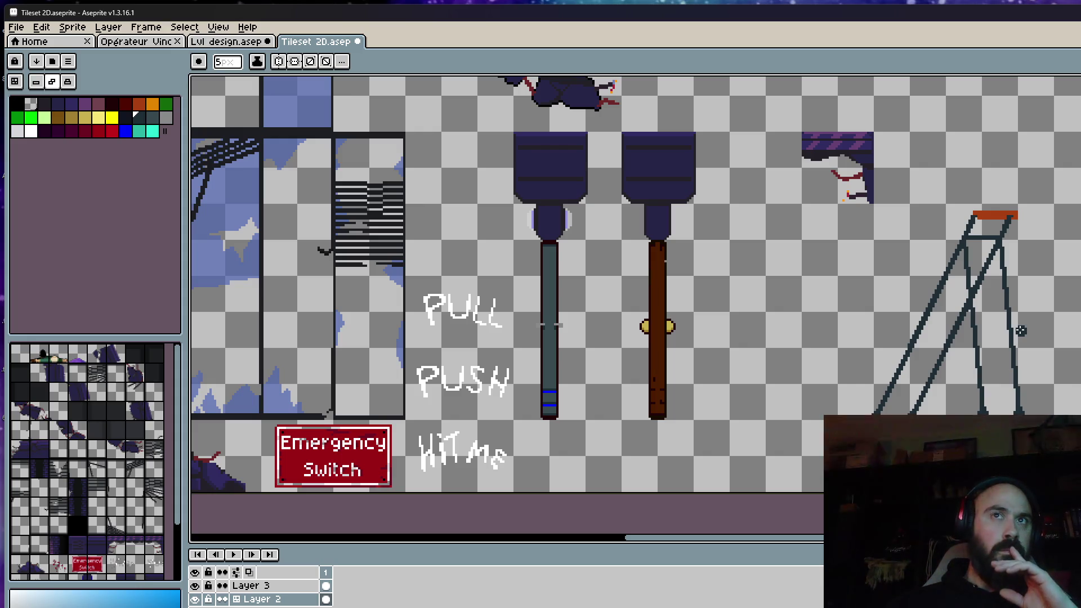
scroll(1020, 331, down, 2)
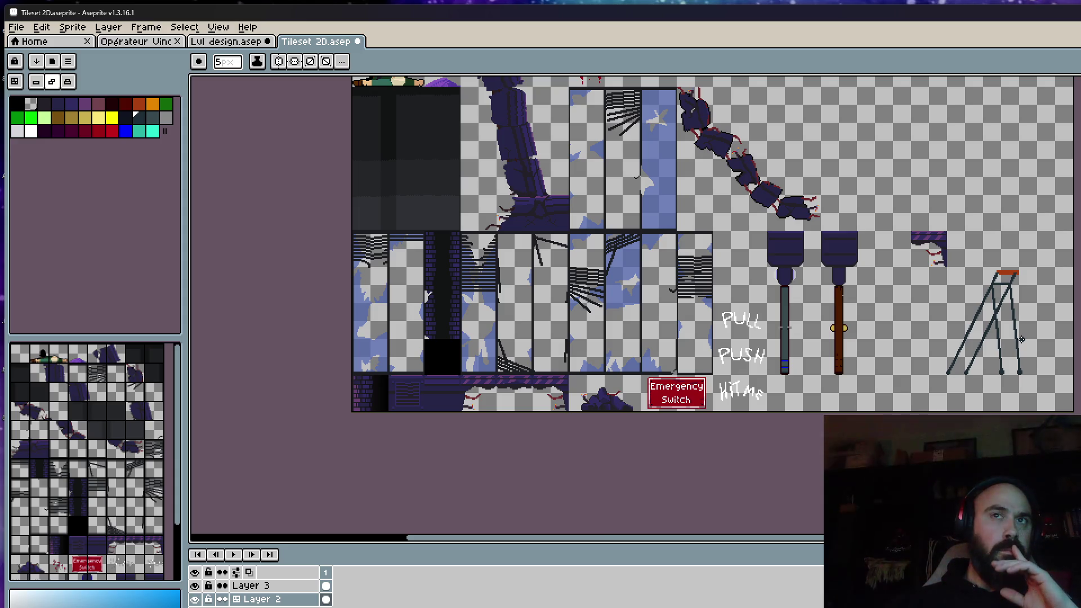
scroll(982, 341, up, 1)
scroll(971, 330, up, 1)
scroll(965, 313, up, 1)
scroll(925, 329, down, 1)
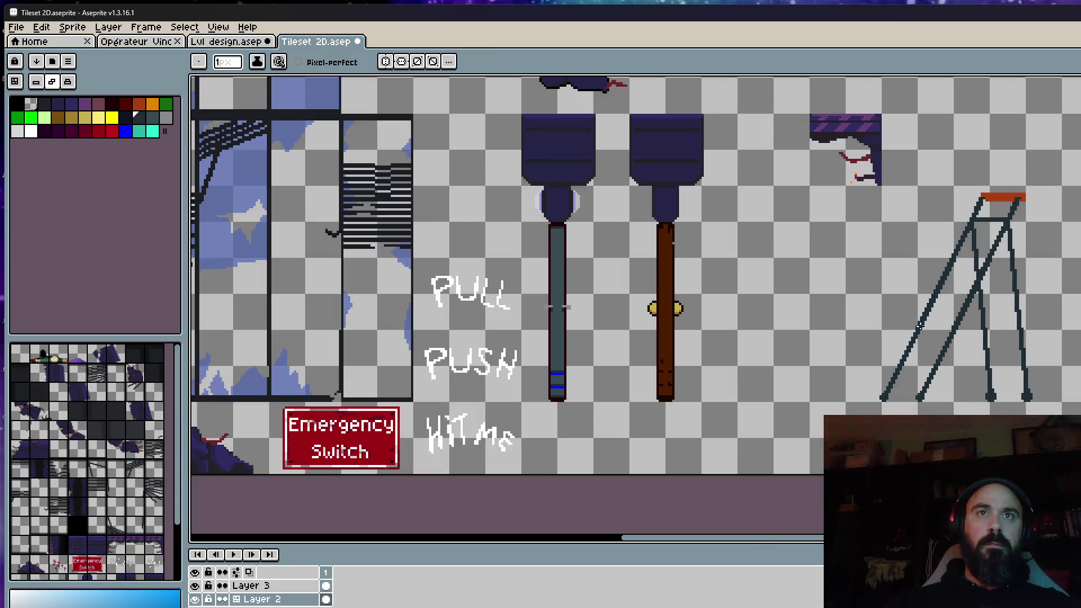
scroll(925, 343, up, 1)
scroll(883, 390, up, 1)
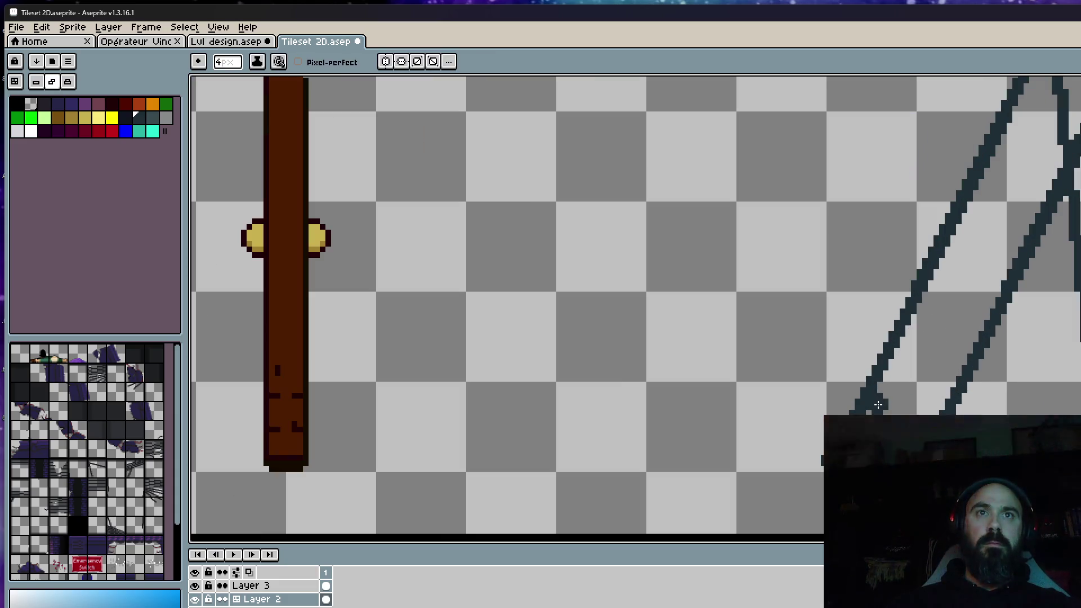
drag(876, 393, 952, 392)
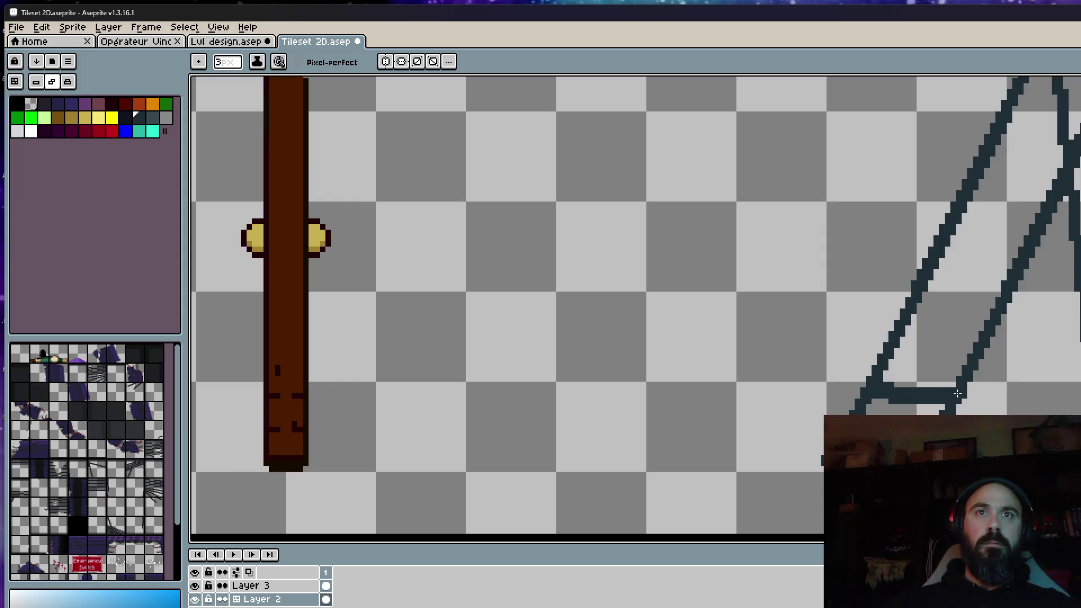
key(ctrl+z)
scroll(972, 338, up, 1)
drag(946, 319, 1018, 319)
key(ctrl+z)
scroll(997, 330, down, 2)
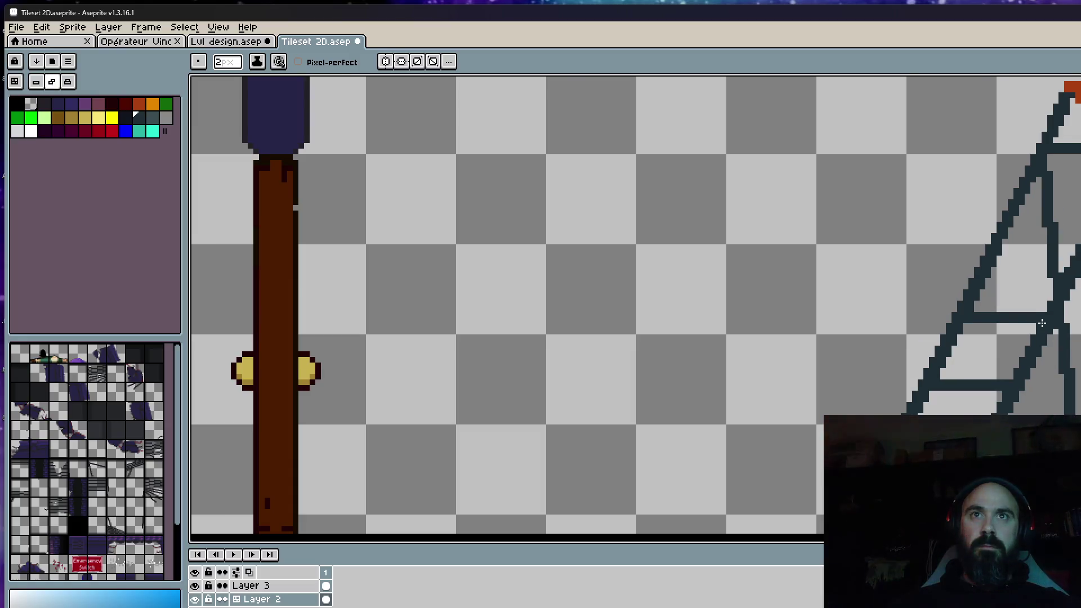
scroll(977, 337, up, 3)
key(v)
key(b)
drag(956, 321, 1074, 323)
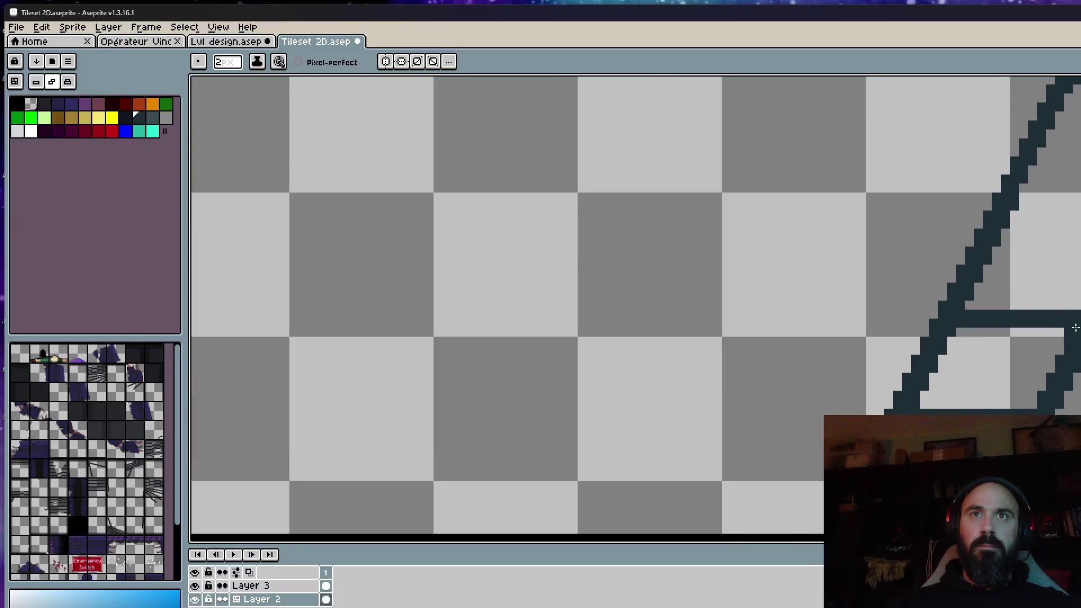
scroll(1076, 329, down, 1)
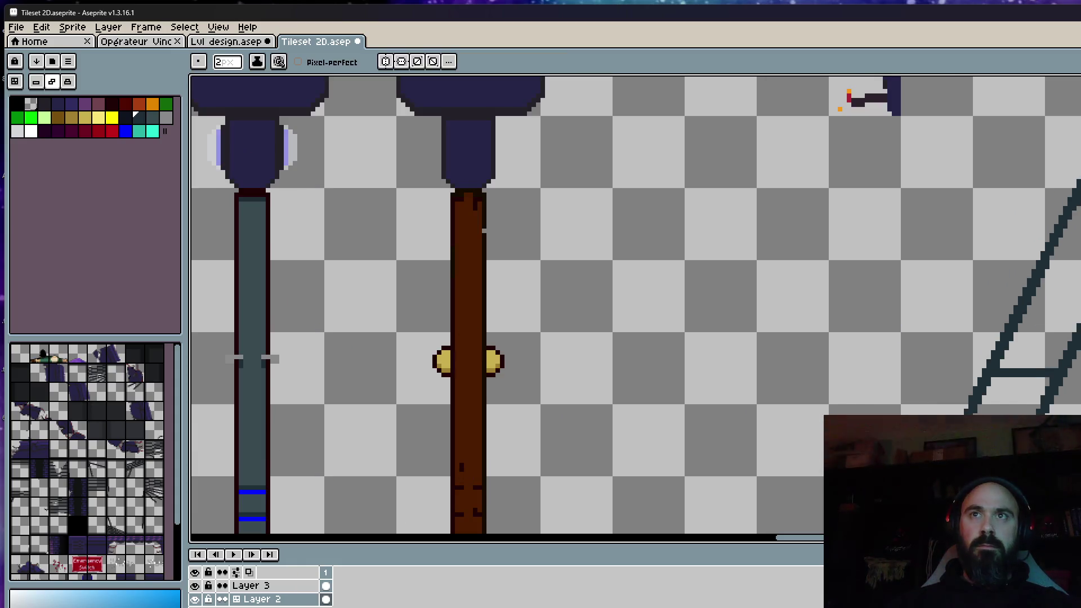
key(e)
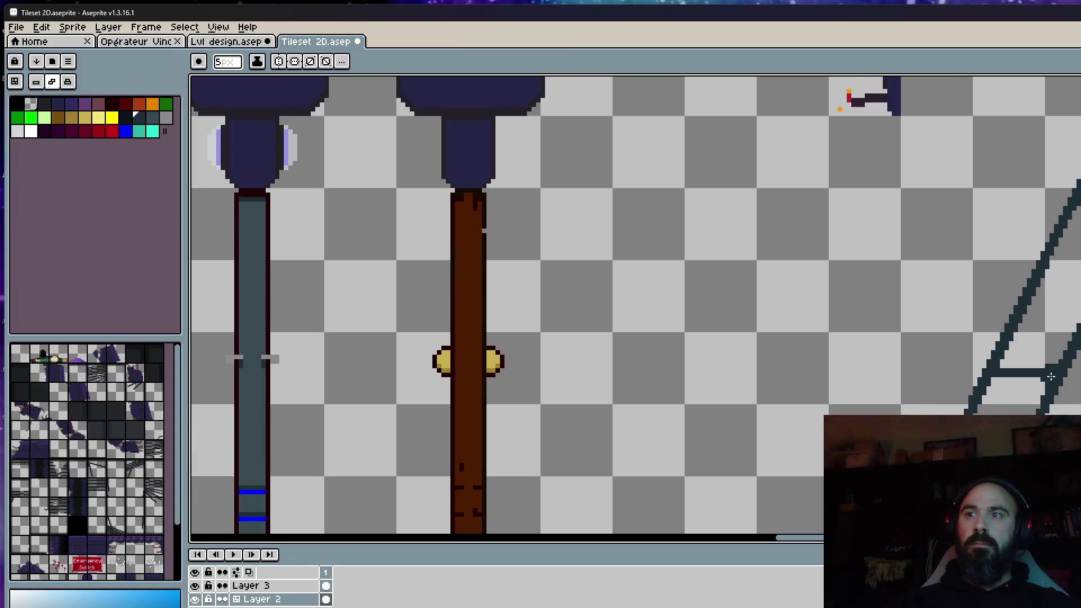
scroll(1025, 339, up, 1)
key(v)
key(b)
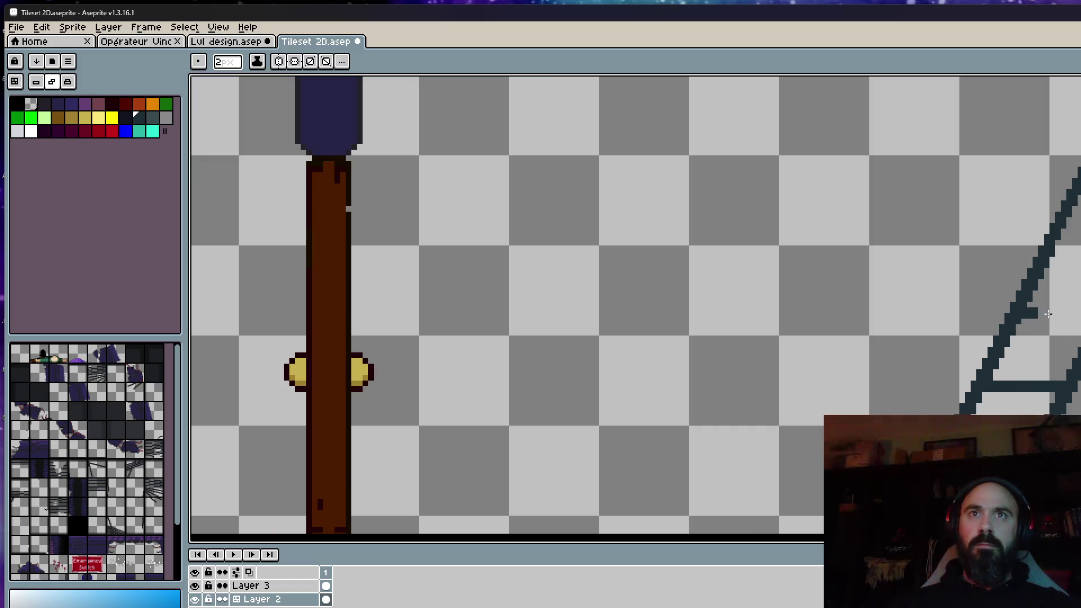
drag(1022, 315, 1079, 311)
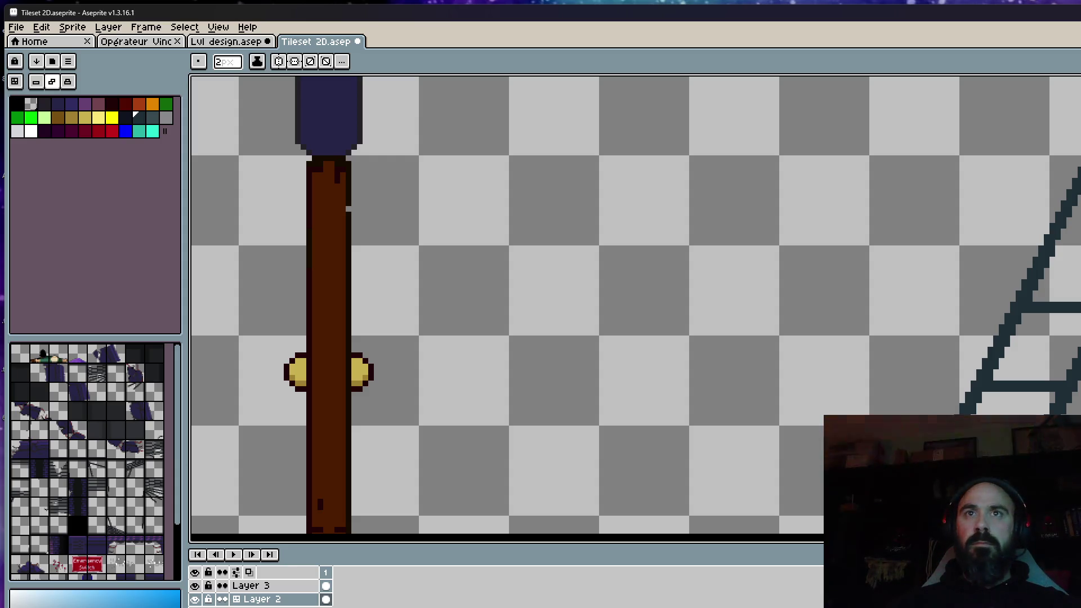
scroll(1035, 314, down, 2)
key(v)
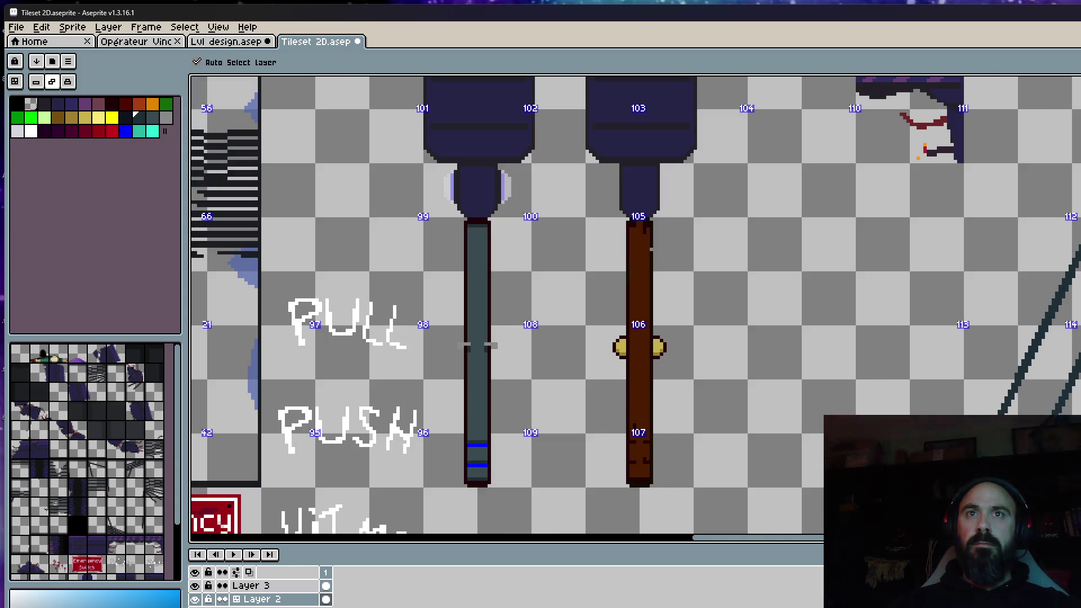
key(b)
scroll(1033, 445, up, 1)
scroll(1034, 445, up, 1)
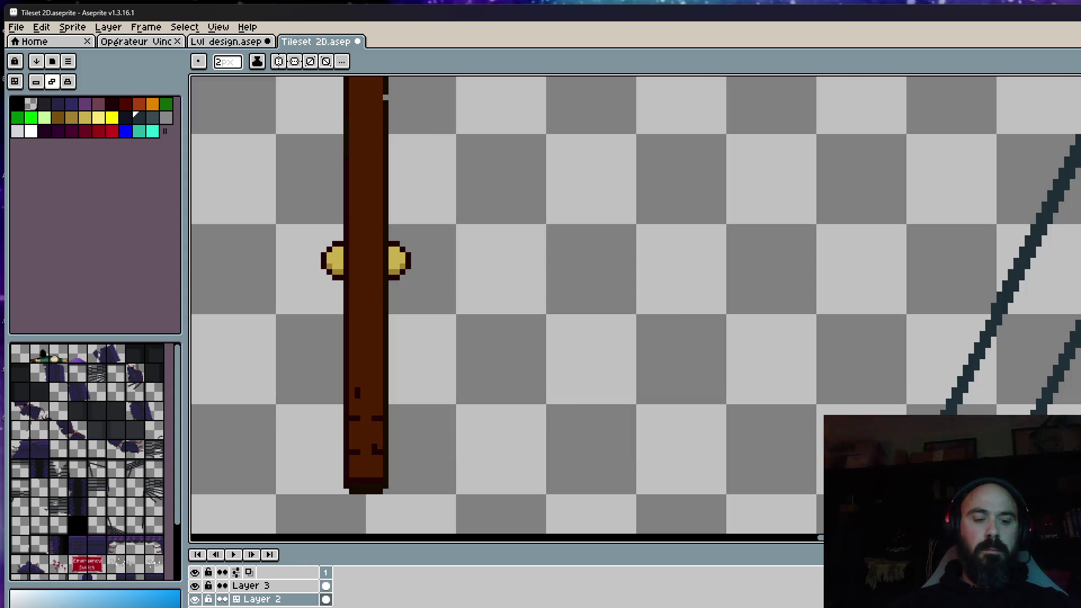
Add a new Layer 4 and draw a rung between the ladder legs near the bottom, then marquee-select it
key(shift+n)
click(331, 603)
scroll(980, 466, up, 1)
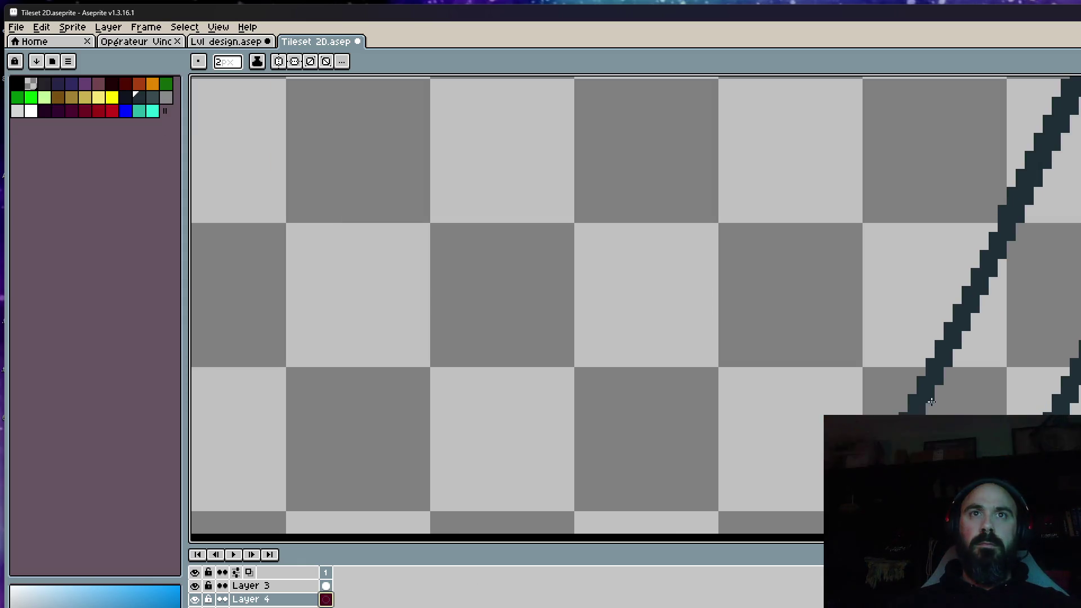
drag(931, 400, 1060, 400)
click(991, 307)
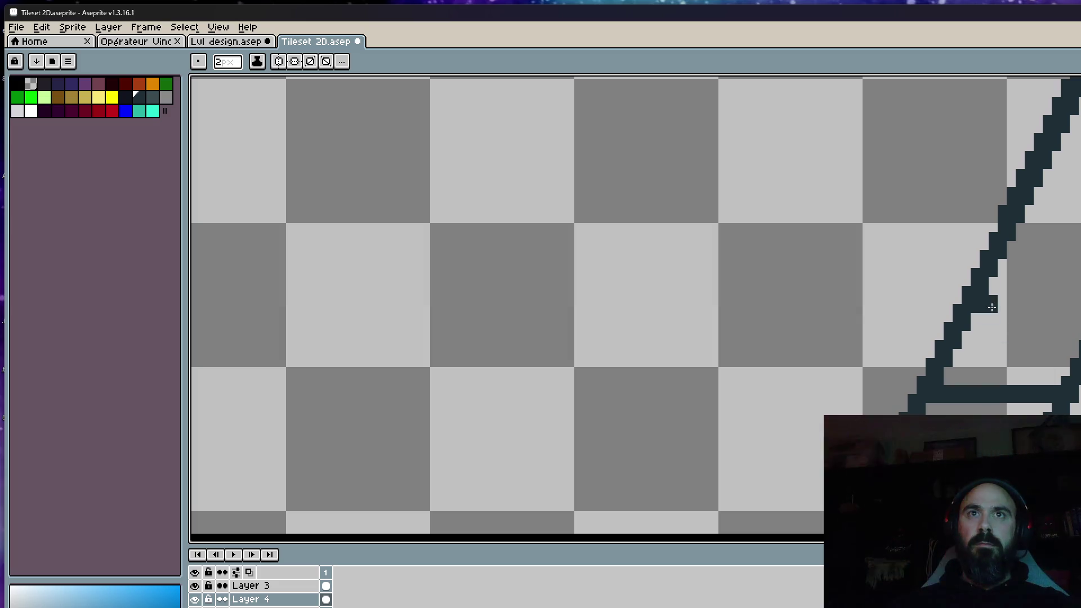
drag(983, 292, 1077, 289)
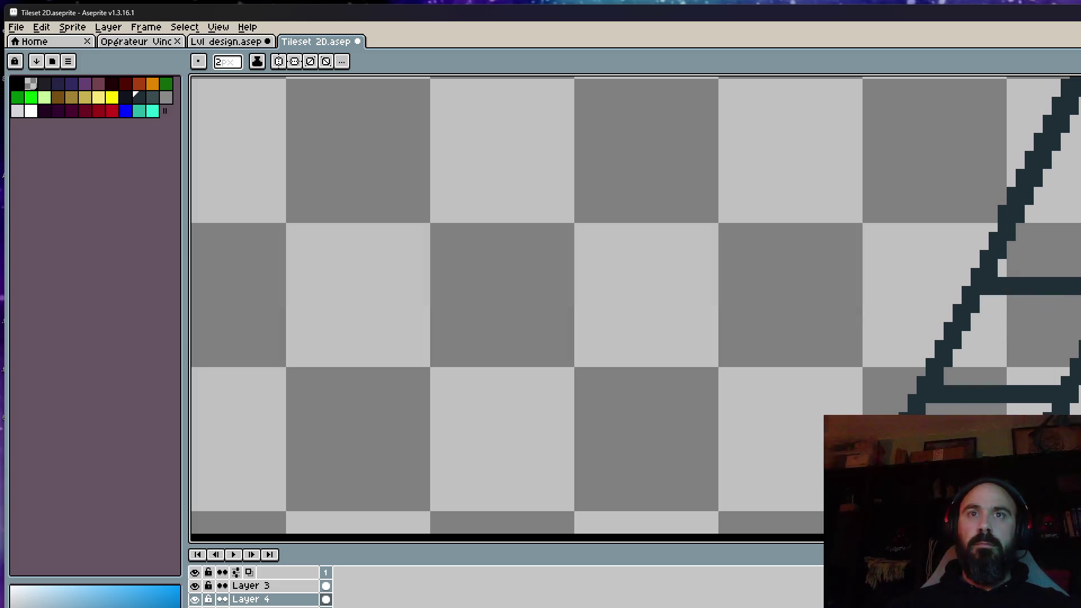
key(m)
drag(856, 251, 981, 492)
scroll(930, 473, down, 2)
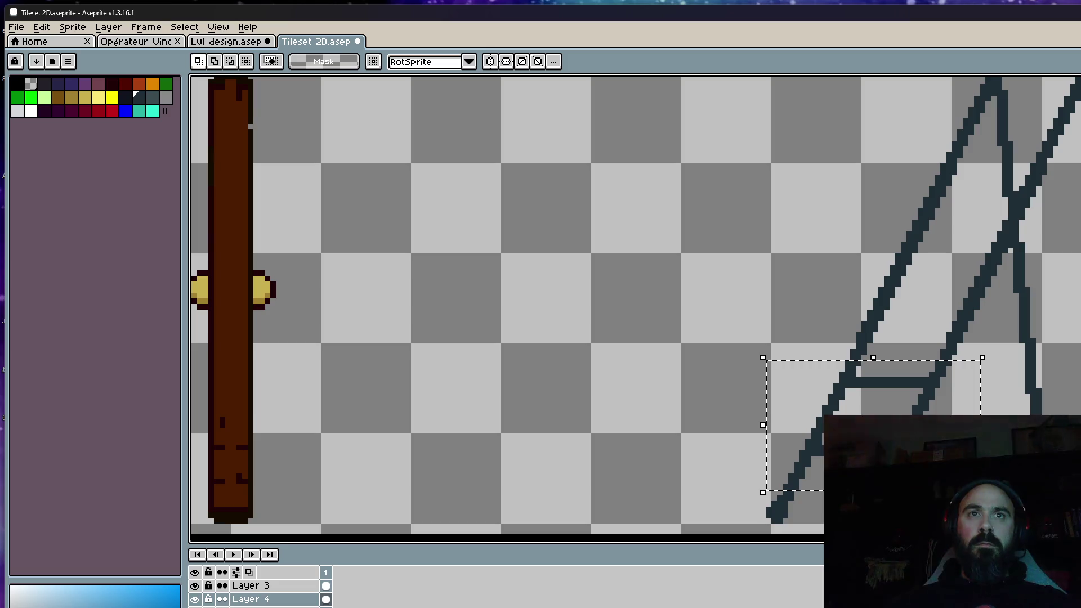
Ctrl-drag copies of the rung up the ladder and delete the misplaced copies
mouse_move(928, 396)
ctrl+mouse_down()
mouse_move(969, 325)
mouse_move(950, 306)
ctrl+mouse_up()
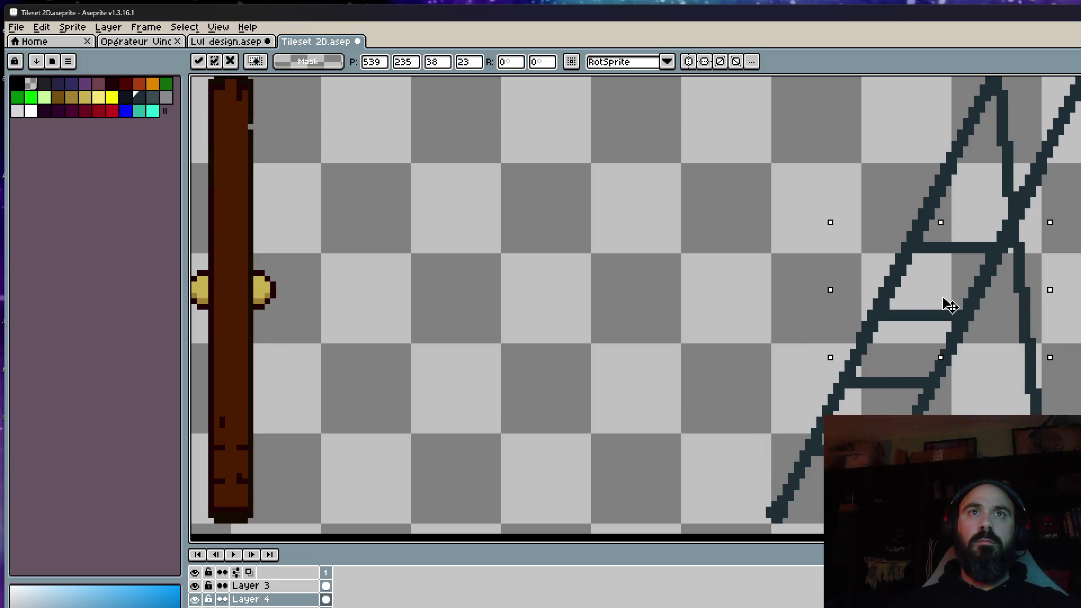
drag(943, 301, 849, 367)
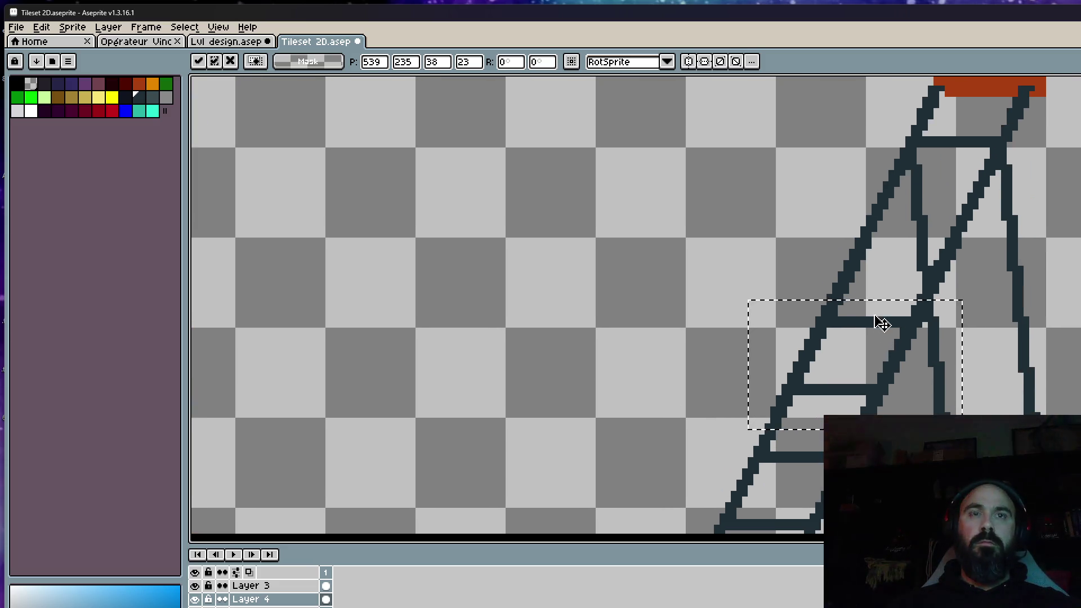
mouse_move(881, 324)
ctrl+mouse_down()
mouse_move(927, 242)
mouse_move(917, 273)
mouse_move(853, 347)
ctrl+mouse_up()
mouse_move(860, 389)
mouse_down()
mouse_move(879, 304)
mouse_move(896, 315)
mouse_move(908, 275)
mouse_up()
scroll(908, 275, down, 1)
scroll(760, 288, down, 1)
drag(662, 287, 990, 519)
key(Delete)
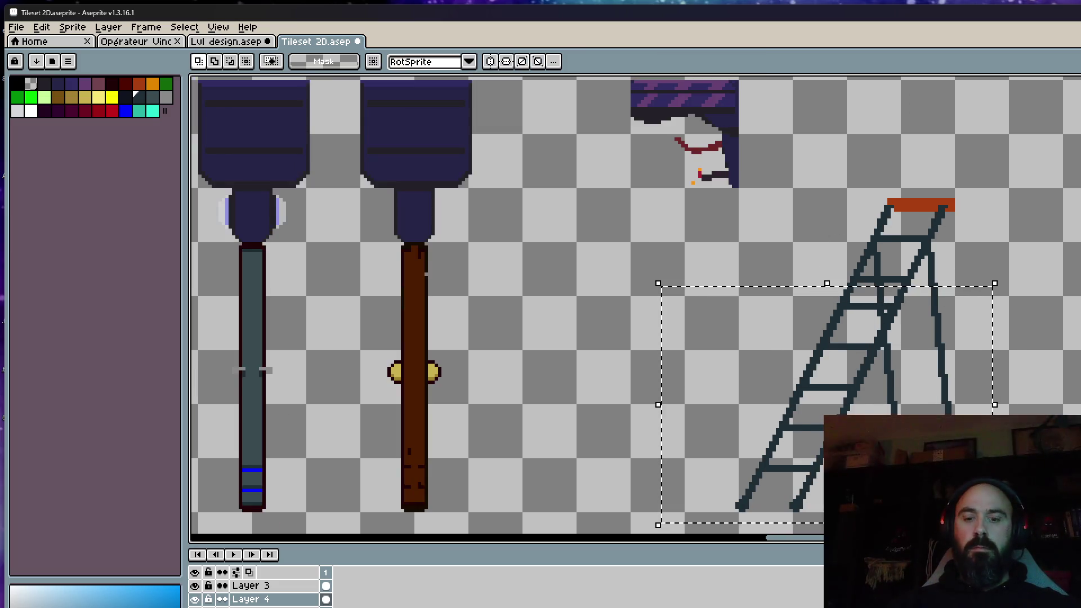
key(ctrl+d)
Paste a rung and position it in line with the others on the ladder
key(ctrl+v)
scroll(880, 292, up, 2)
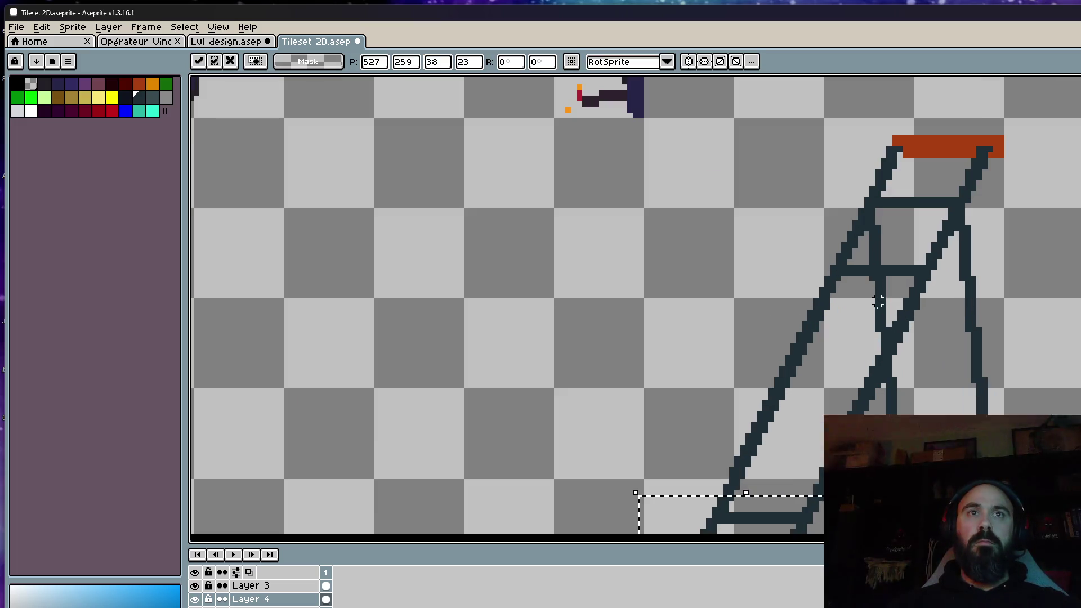
drag(767, 538, 864, 340)
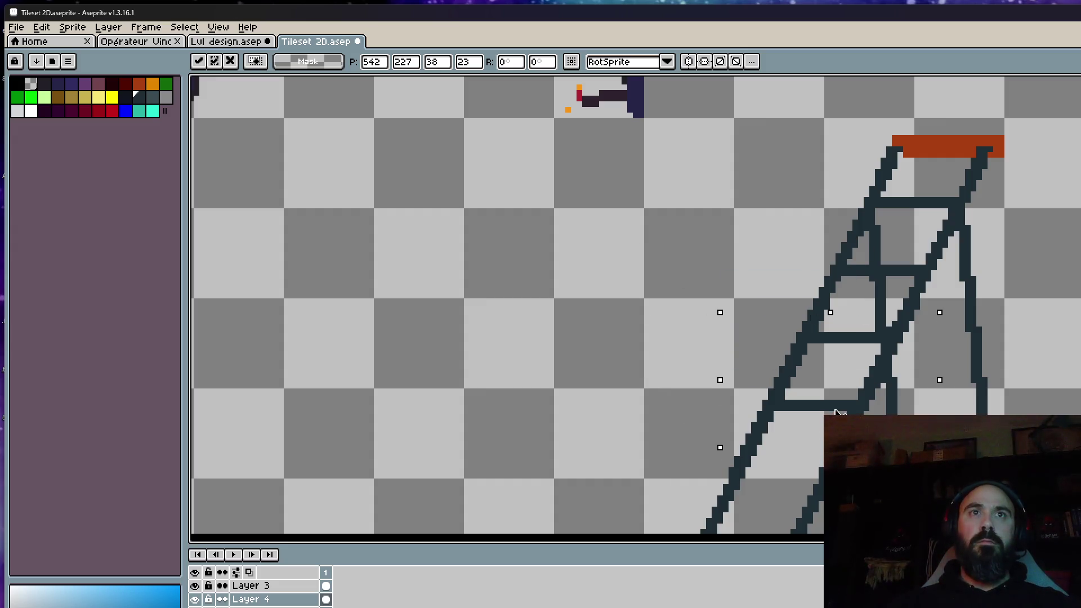
drag(863, 340, 828, 406)
scroll(881, 307, down, 2)
mouse_move(893, 302)
mouse_down()
mouse_move(894, 270)
mouse_move(816, 408)
mouse_up()
scroll(816, 405, down, 3)
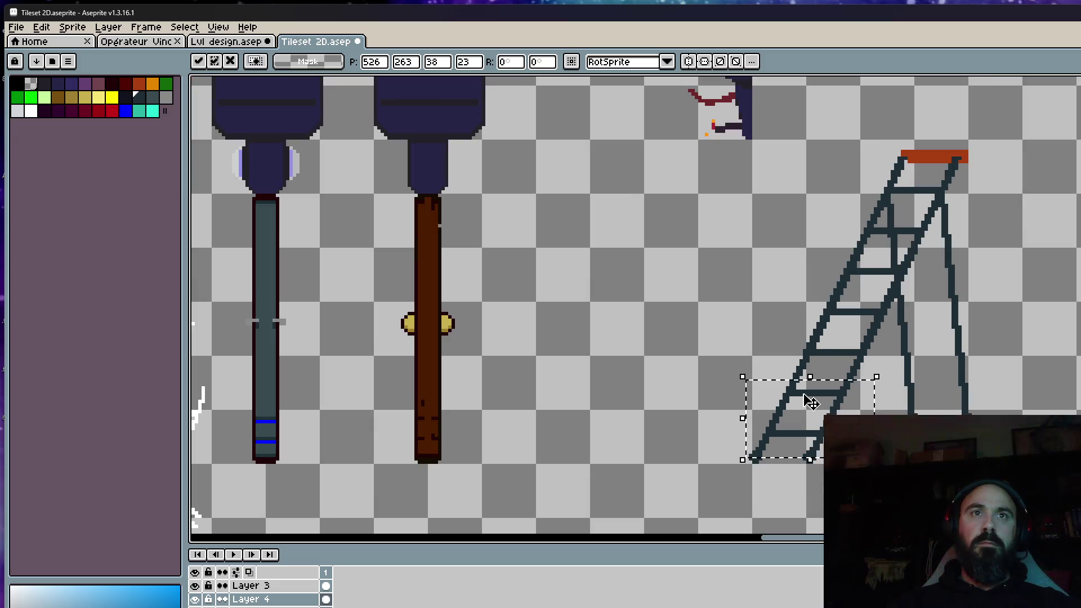
key(ctrl+d)
scroll(840, 408, down, 1)
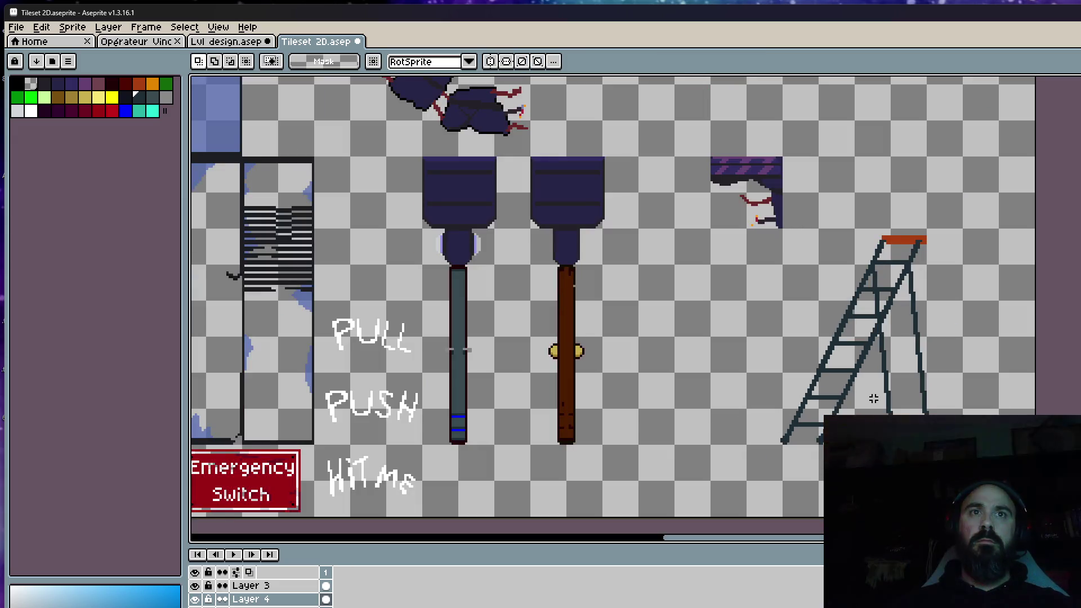
scroll(836, 368, up, 3)
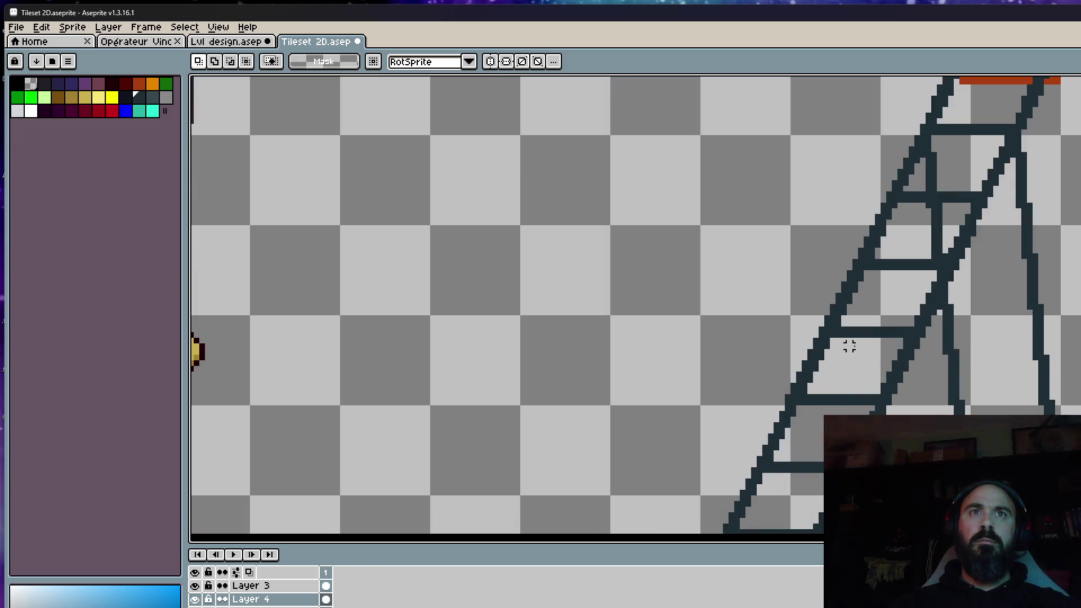
Move the lower rungs into even spacing up the ladder and pick the dark grey colour
drag(695, 415, 836, 532)
mouse_move(760, 473)
mouse_down()
mouse_move(801, 414)
mouse_move(844, 275)
mouse_up()
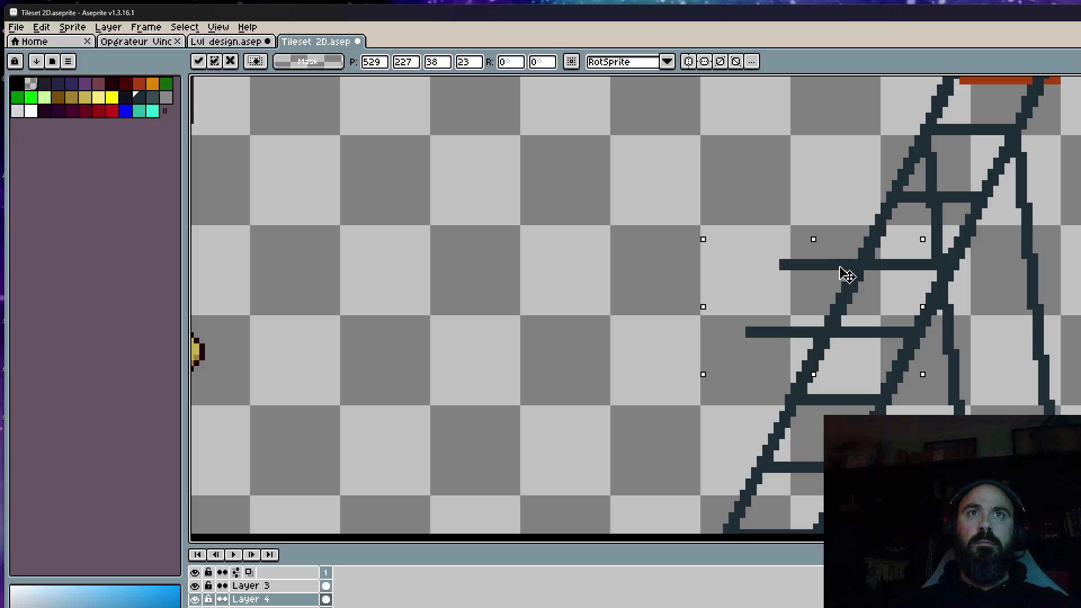
key(Return)
scroll(848, 256, down, 1)
scroll(849, 256, down, 1)
scroll(700, 214, up, 2)
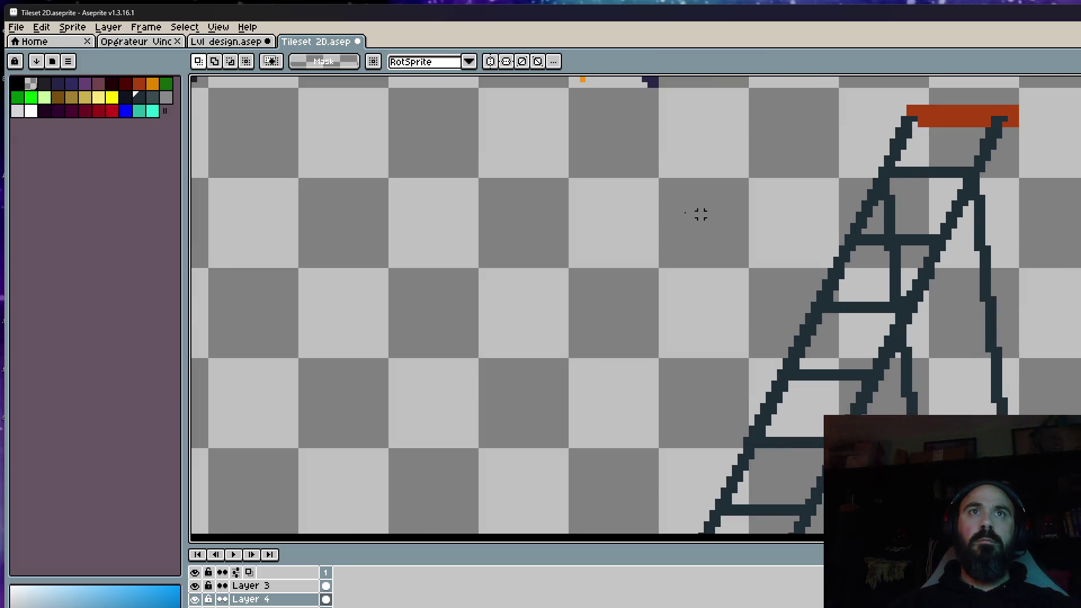
click(126, 97)
scroll(905, 206, up, 1)
scroll(905, 205, up, 2)
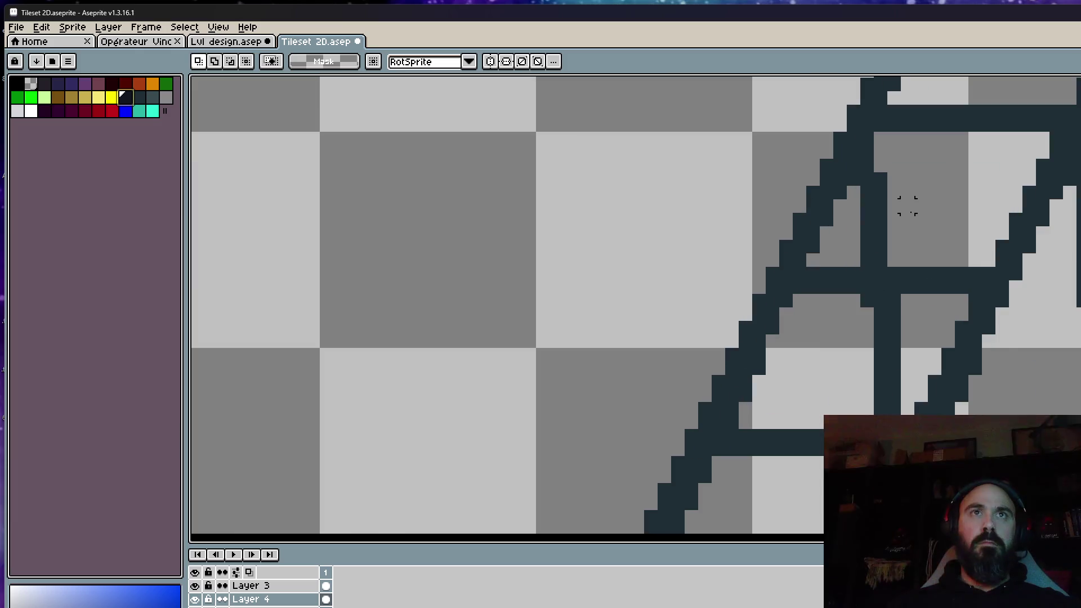
Target Layer 4 with the paint bucket, undoing the stray fill that covered the canvas
key(alt+Down)
key(b)
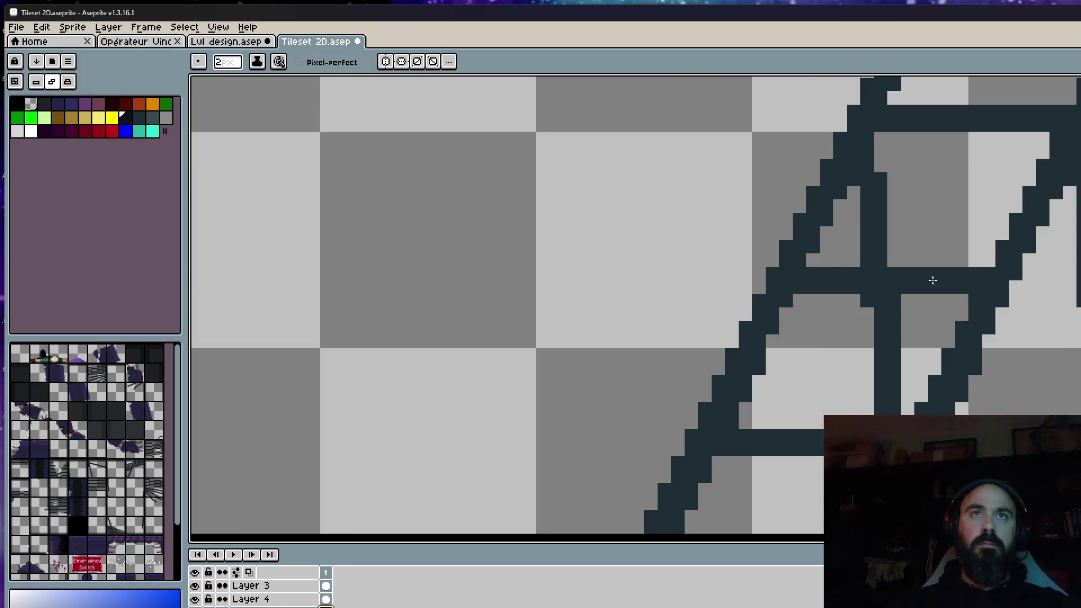
scroll(852, 171, up, 1)
scroll(861, 181, down, 1)
scroll(861, 181, down, 1)
scroll(866, 221, up, 1)
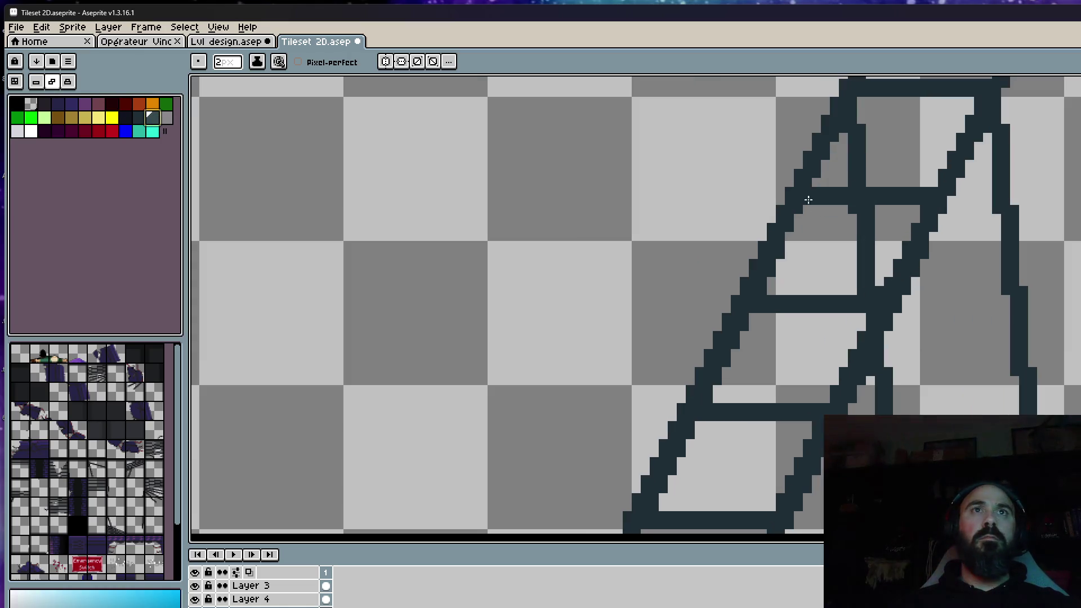
key([)
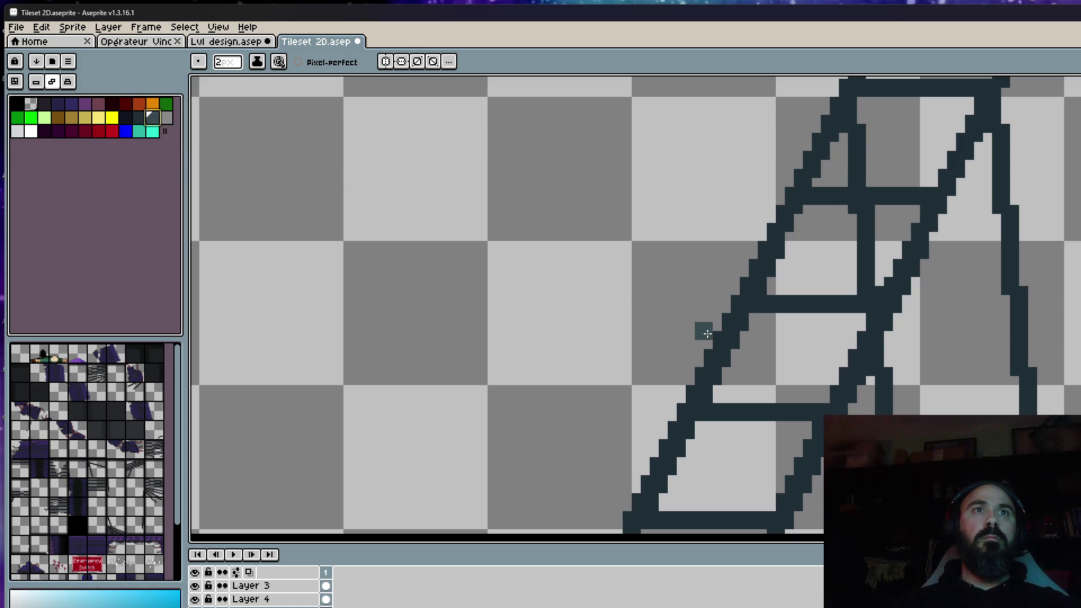
click(328, 599)
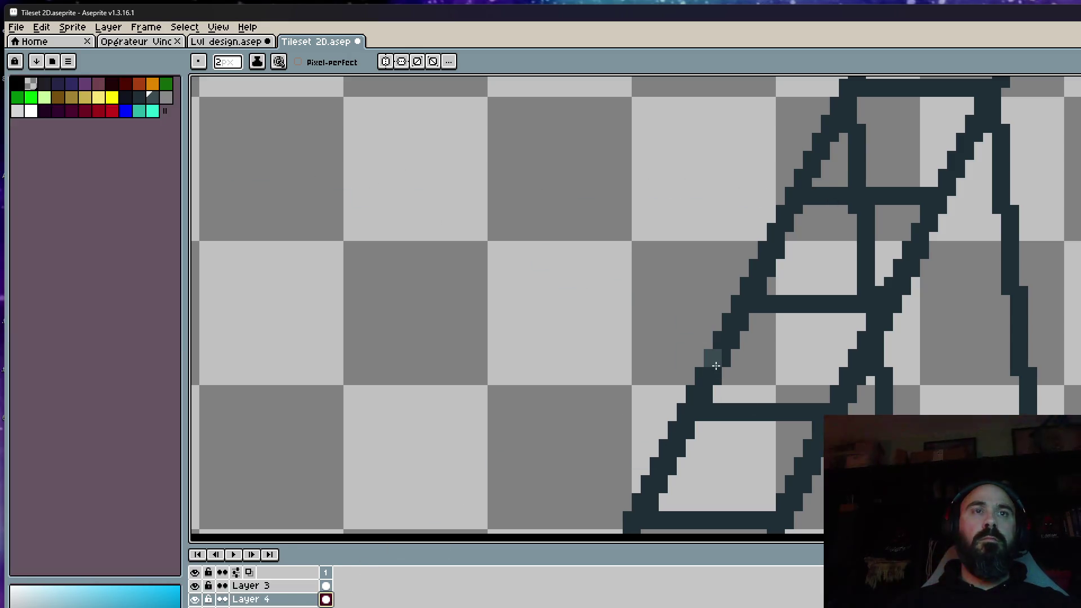
scroll(748, 301, down, 1)
drag(821, 242, 808, 282)
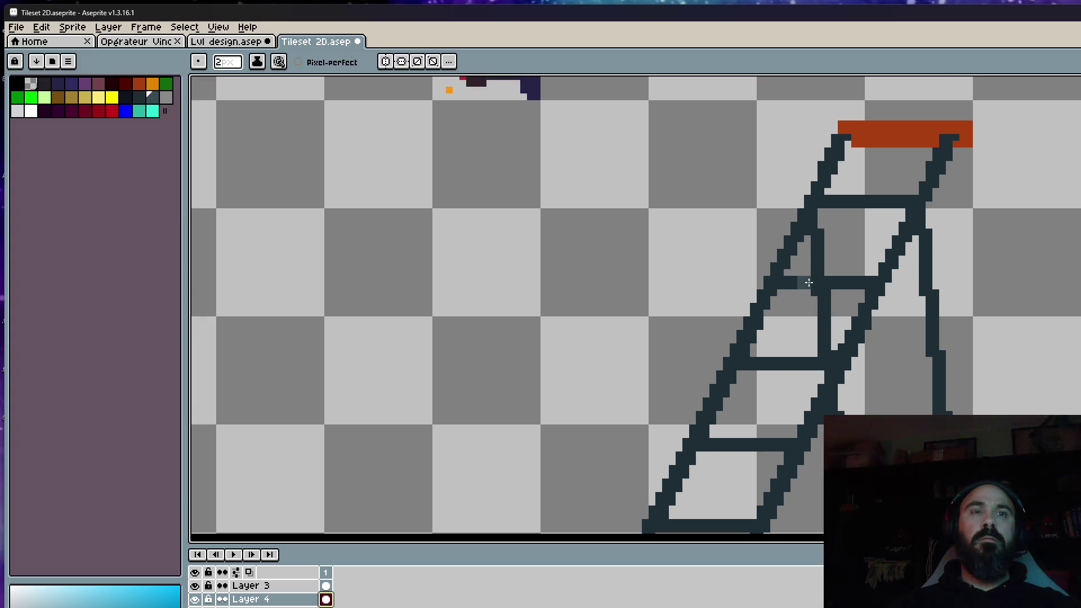
key(g)
click(852, 356)
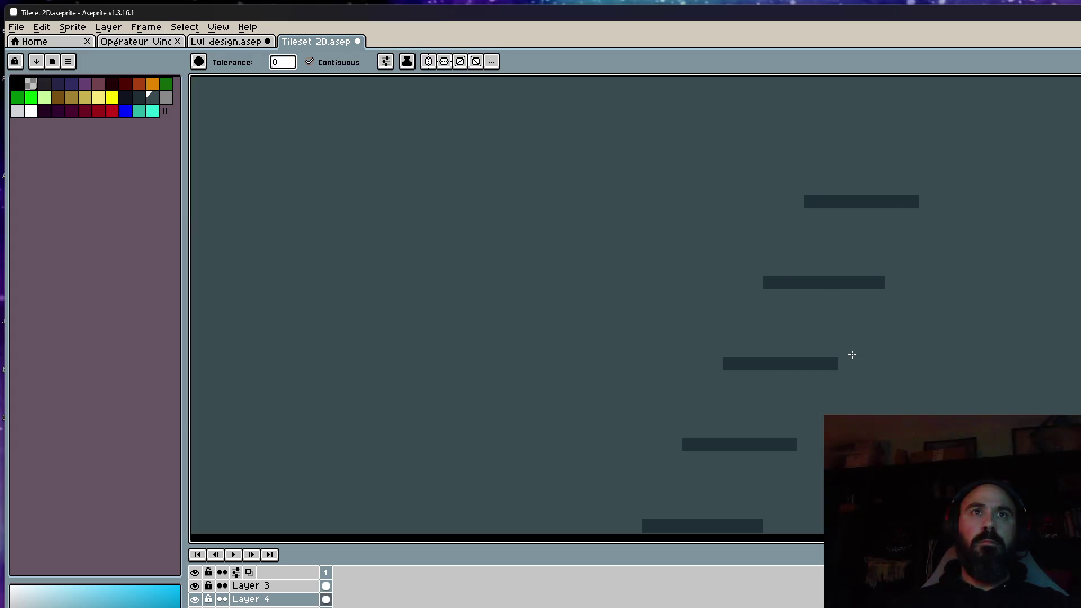
key(ctrl+z)
Fill each of the ladder's seven rungs a lighter grey than the dark side rails
click(824, 362)
click(831, 282)
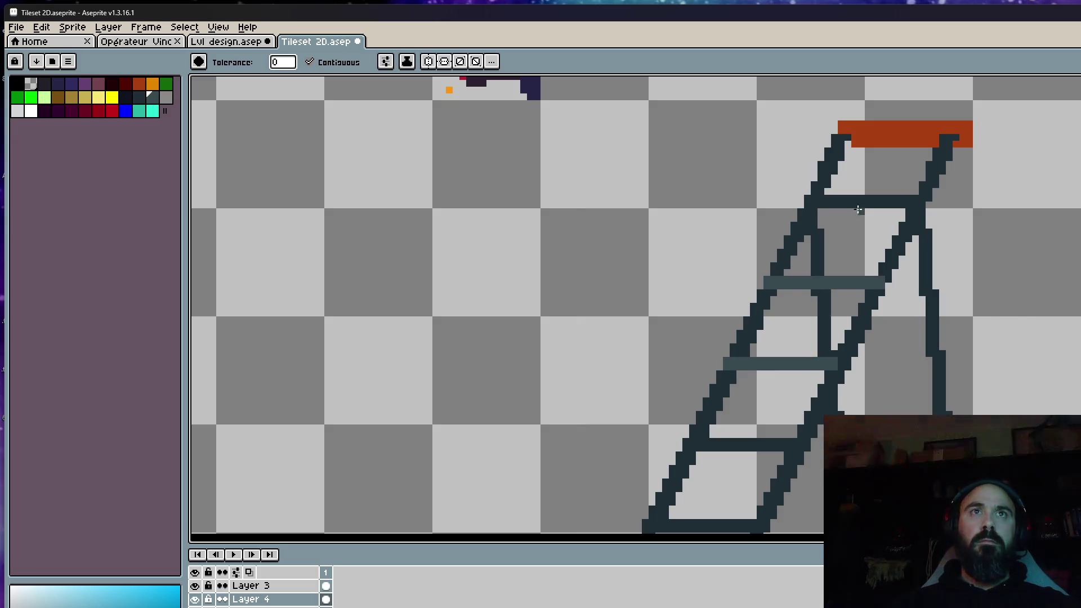
click(855, 201)
scroll(854, 215, down, 1)
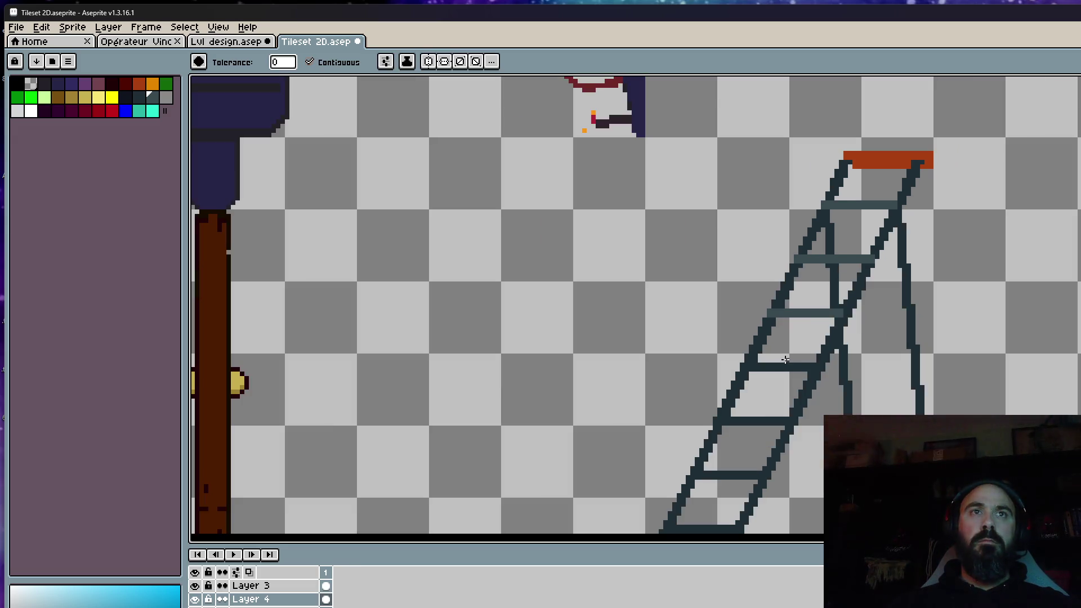
click(784, 364)
click(749, 422)
click(721, 475)
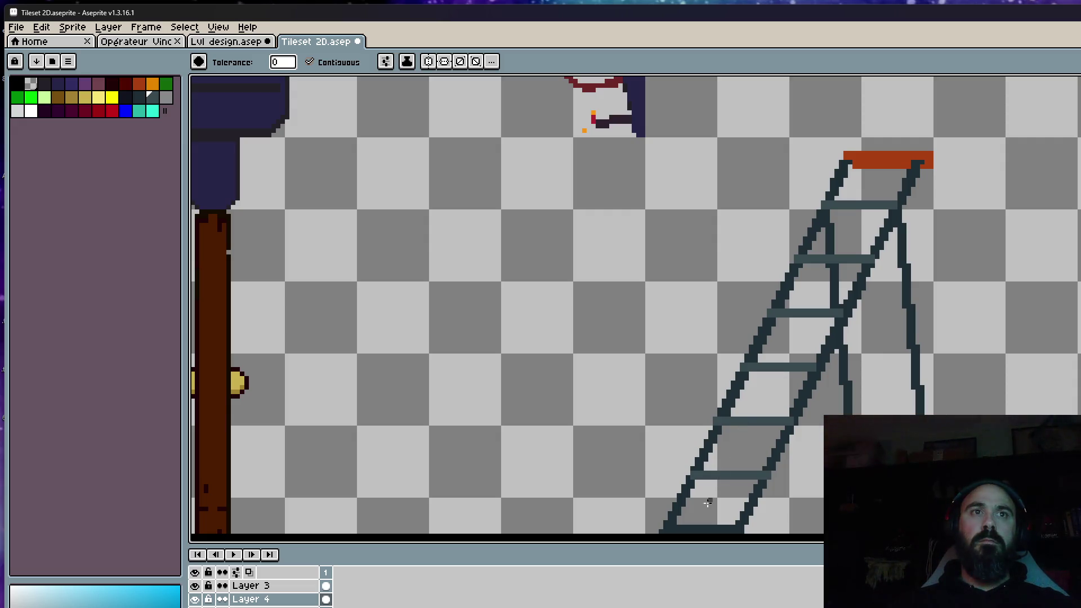
scroll(708, 504, down, 1)
scroll(719, 411, up, 1)
click(714, 434)
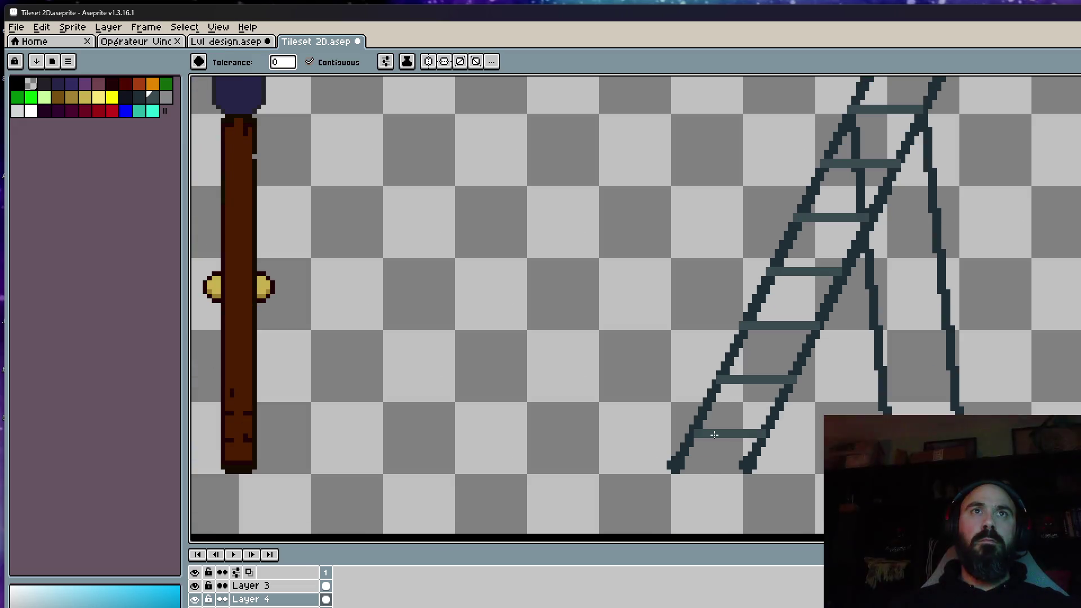
scroll(813, 338, down, 1)
drag(813, 338, 795, 347)
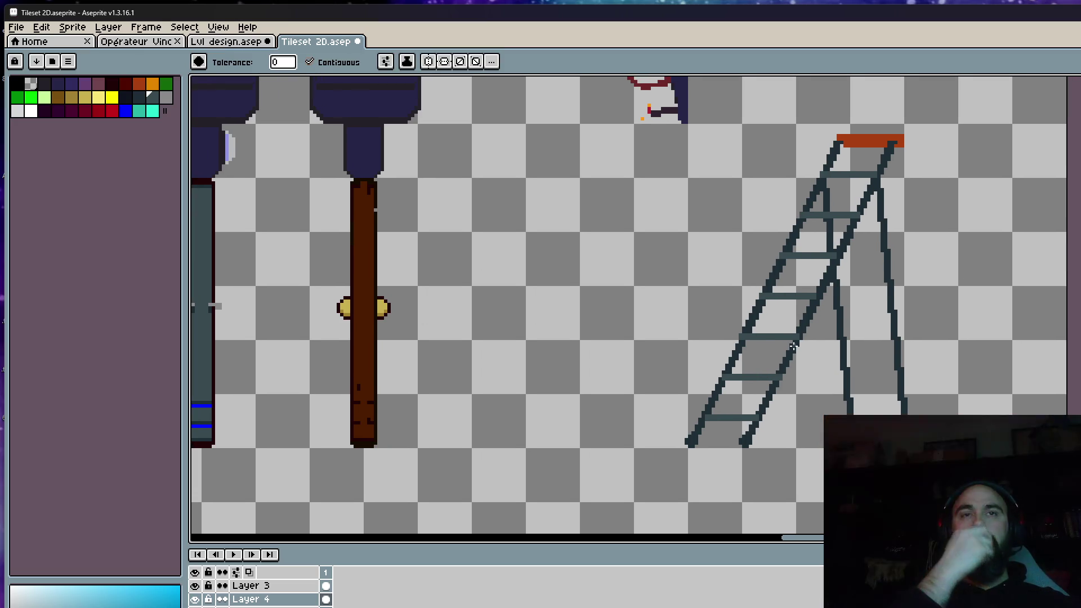
scroll(792, 347, down, 1)
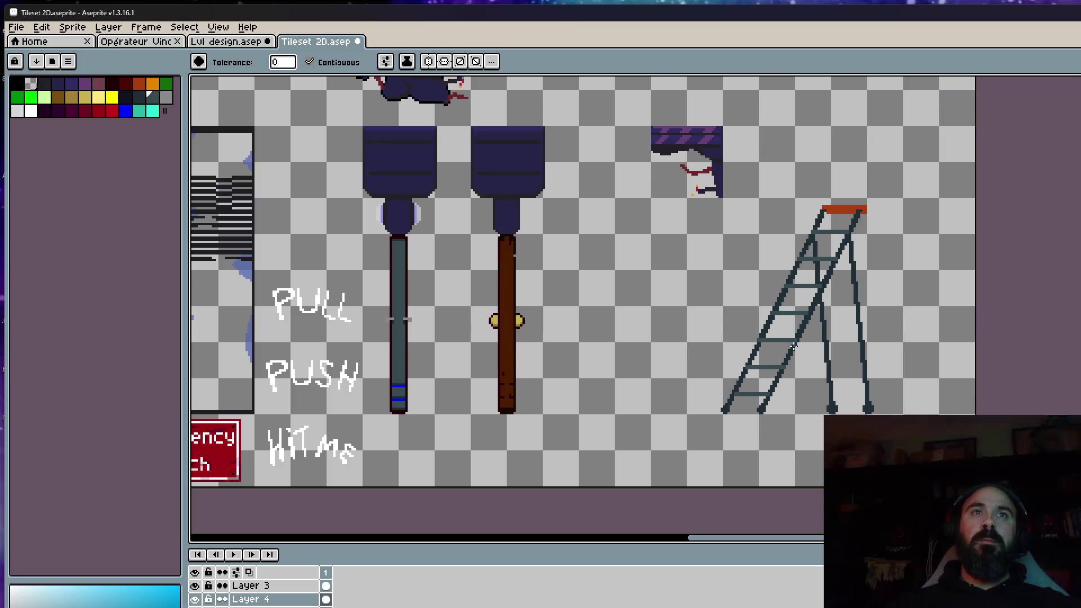
scroll(784, 359, up, 1)
key(i)
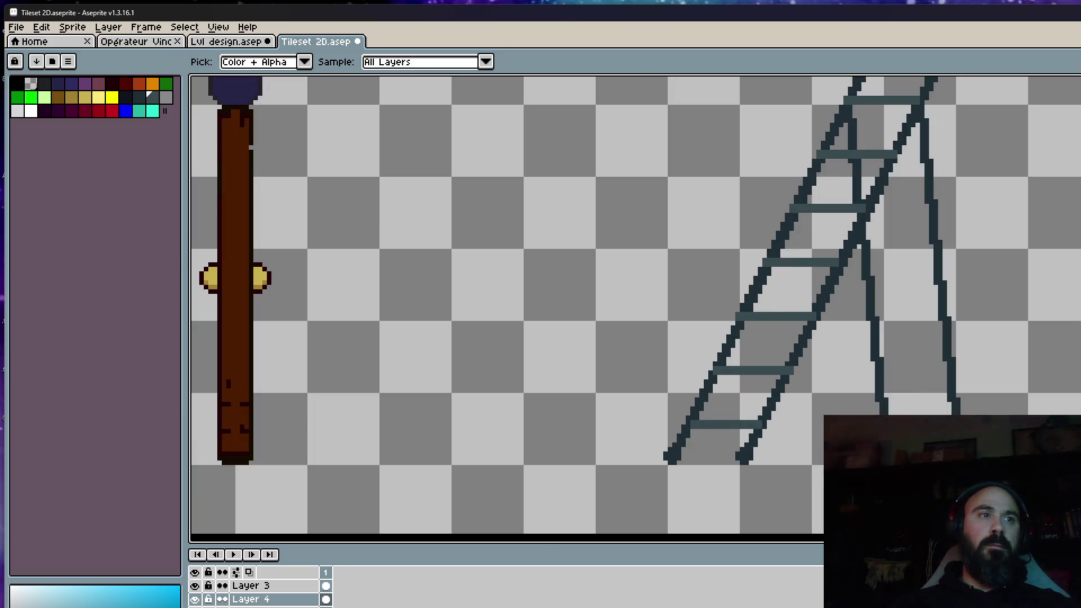
Add a dark pixel widening the ladder's right foot, then pan around the ladder to inspect it
key(alt+Down)
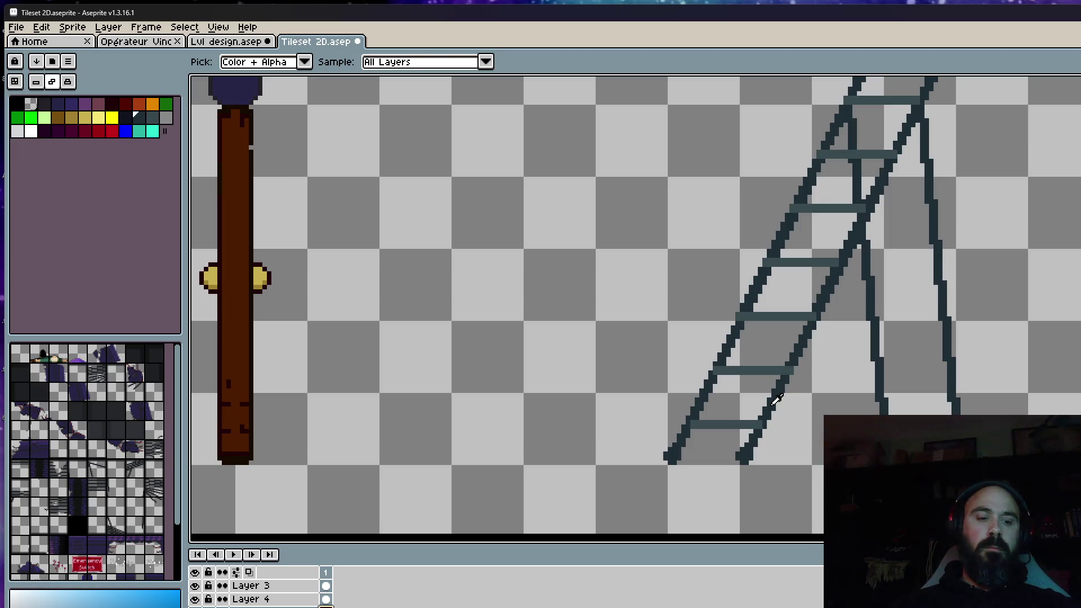
key(v)
key(b)
scroll(764, 444, up, 1)
scroll(760, 448, up, 1)
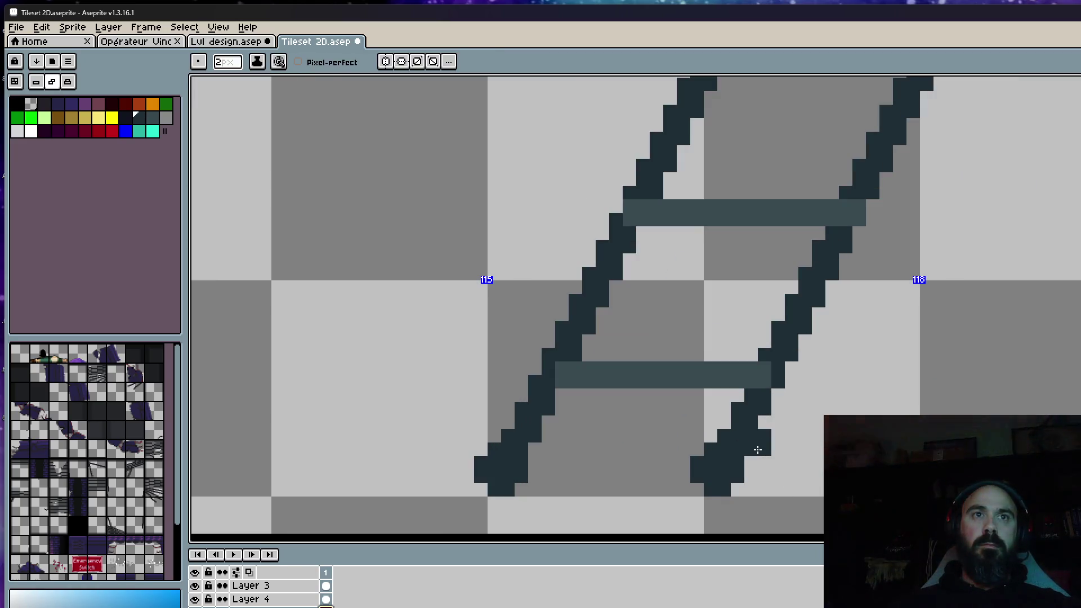
click(777, 448)
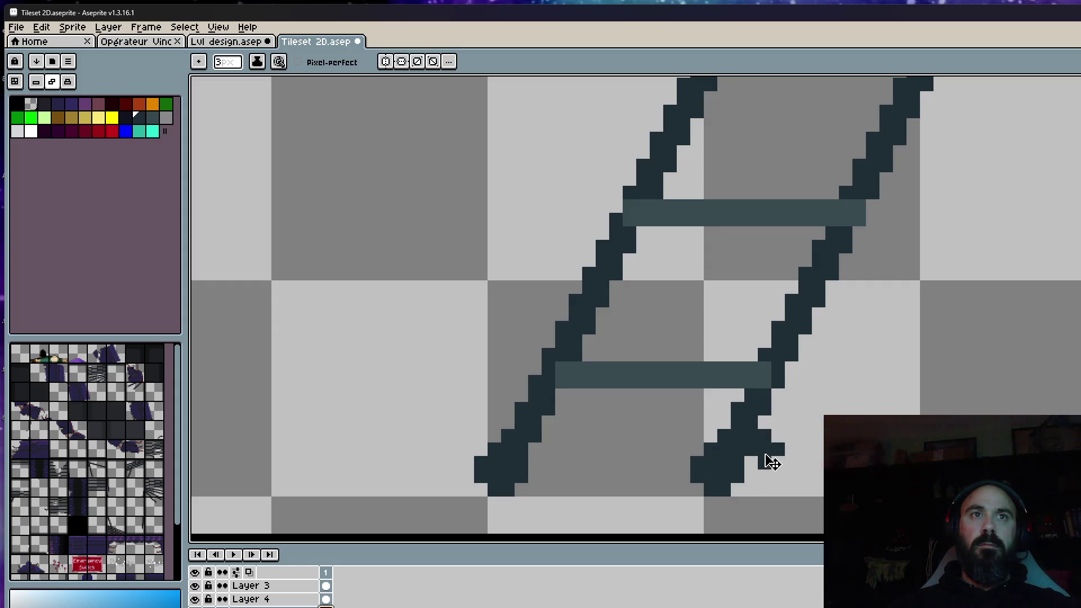
scroll(754, 457, down, 2)
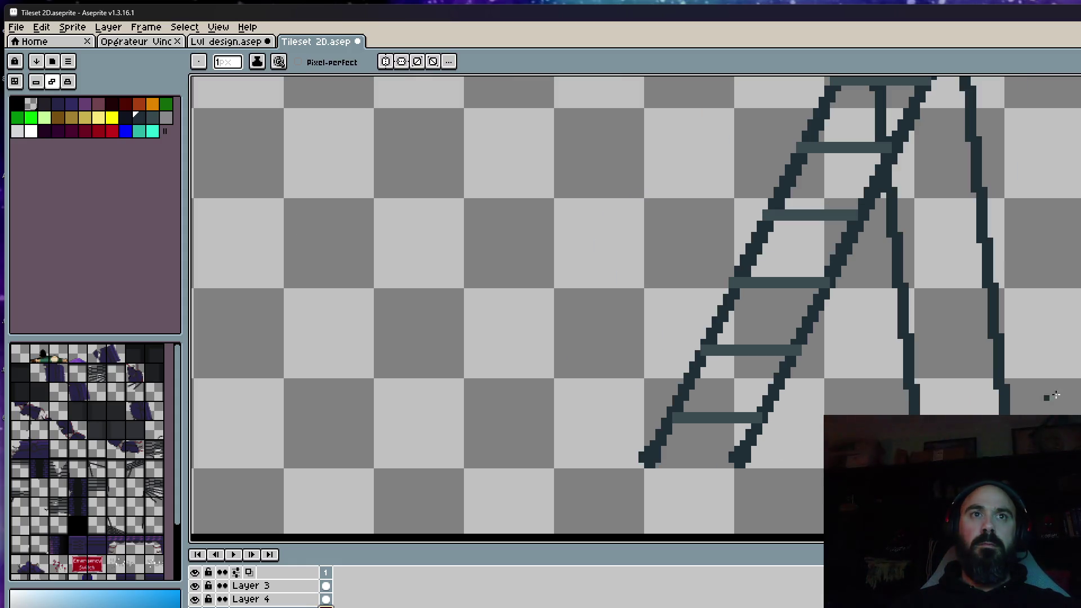
drag(1021, 186, 911, 277)
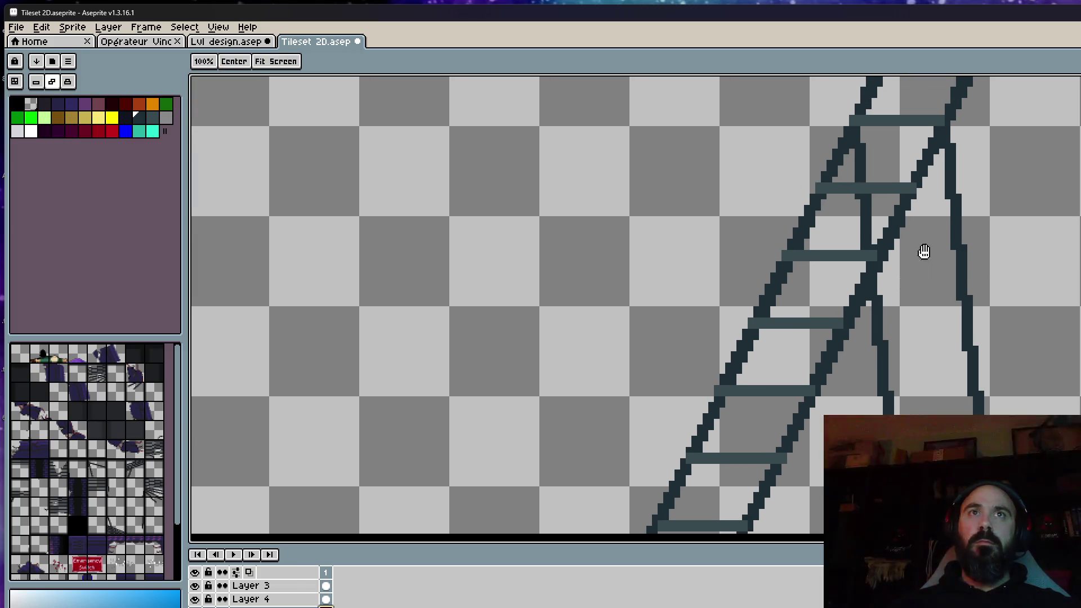
scroll(910, 277, up, 3)
scroll(919, 217, up, 3)
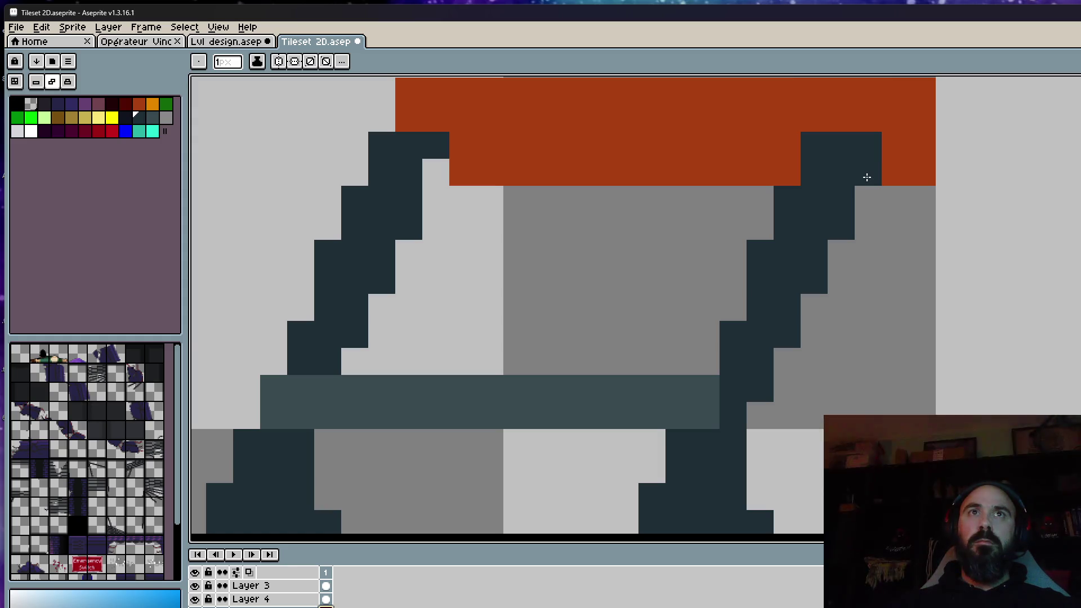
scroll(866, 177, down, 3)
scroll(876, 169, down, 1)
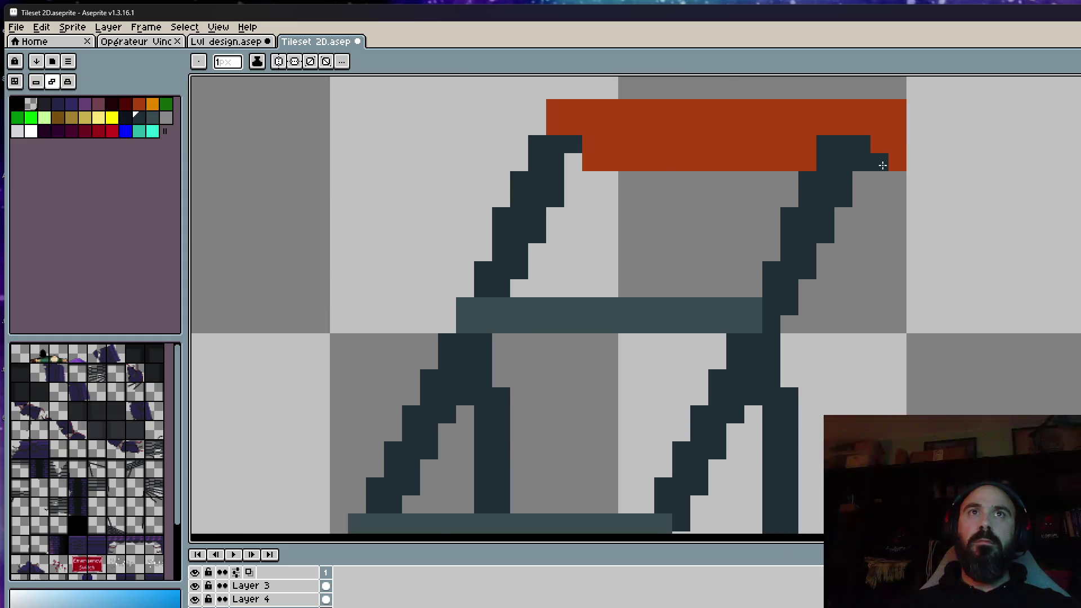
scroll(880, 163, down, 1)
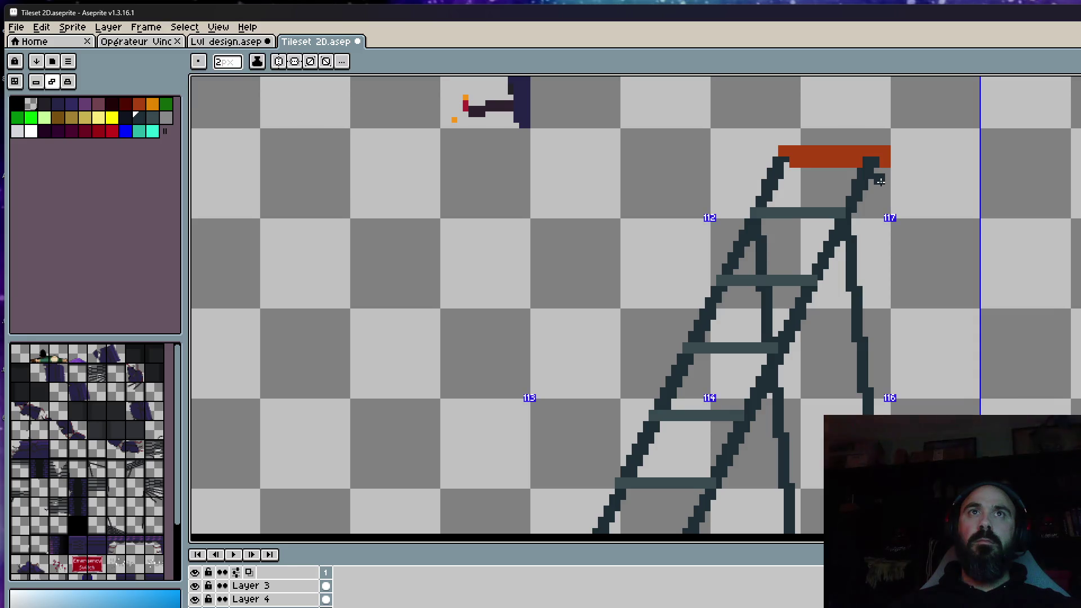
scroll(879, 179, up, 1)
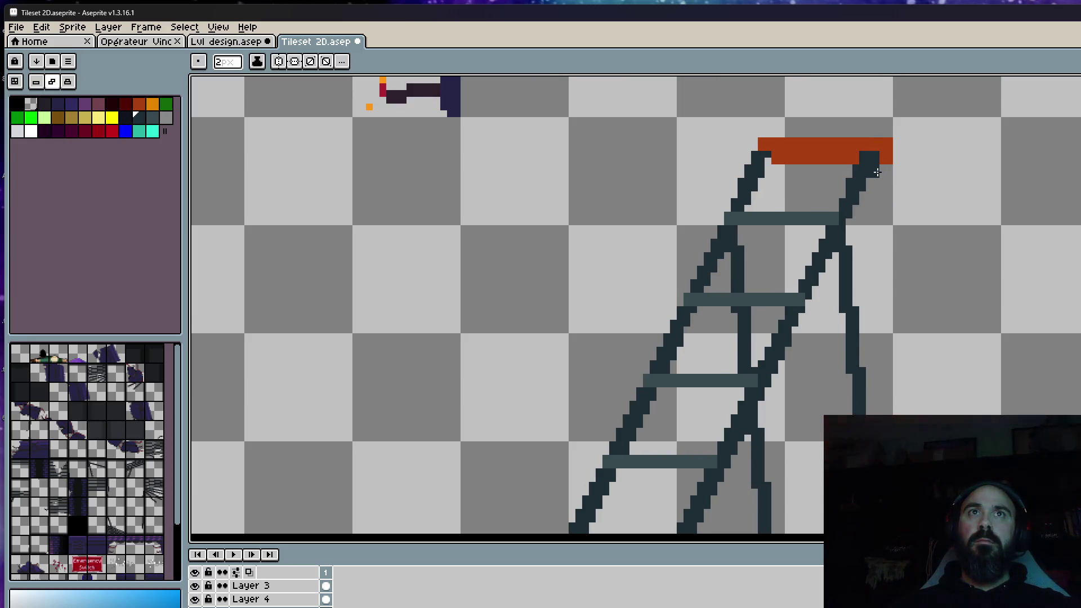
scroll(880, 178, down, 1)
scroll(792, 388, down, 1)
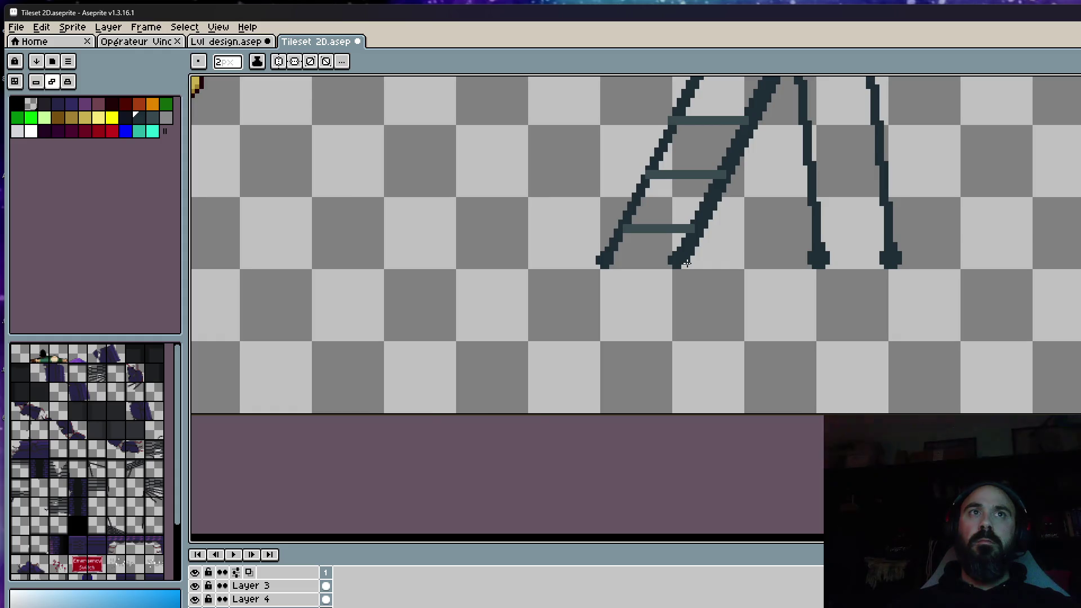
scroll(676, 414, down, 1)
scroll(685, 264, down, 1)
scroll(684, 269, up, 1)
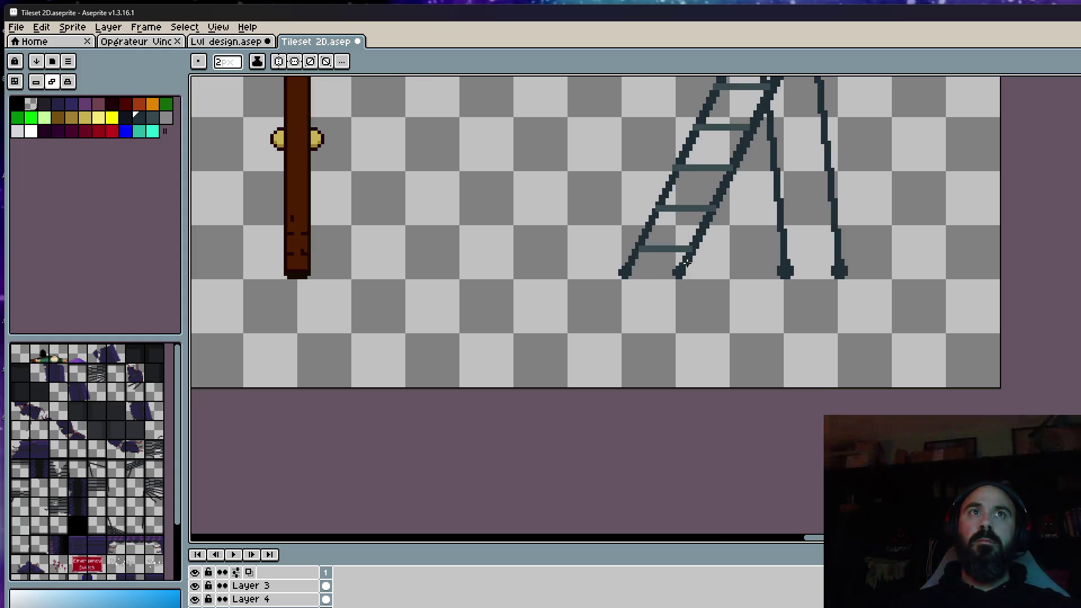
scroll(683, 273, up, 1)
scroll(682, 273, up, 1)
key(space)
mouse_move(724, 217)
mouse_down()
mouse_move(741, 306)
mouse_move(692, 463)
mouse_up()
scroll(713, 305, down, 2)
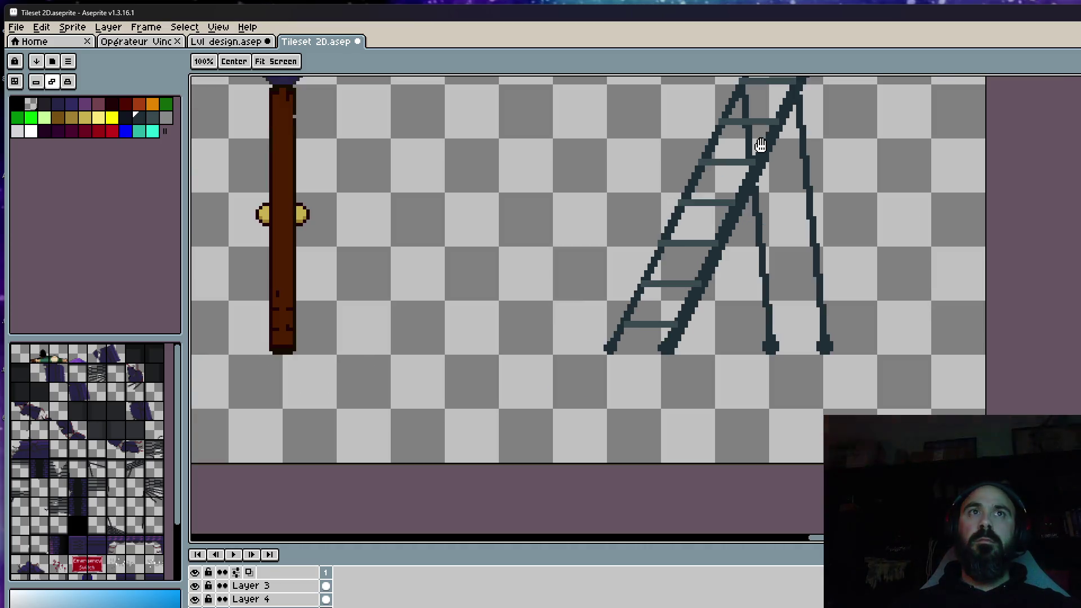
scroll(634, 349, up, 1)
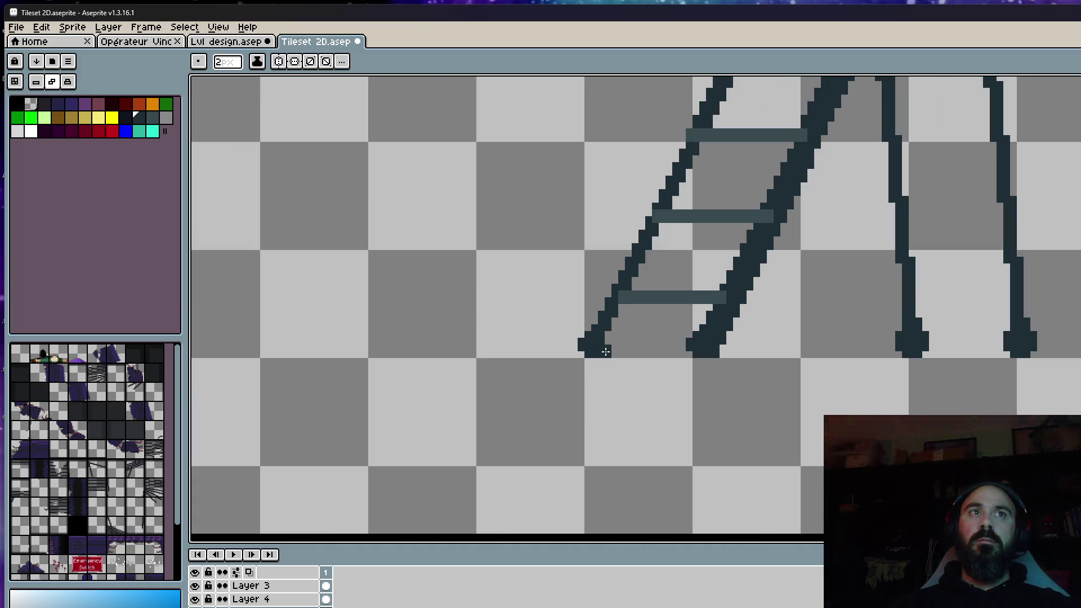
scroll(605, 351, down, 1)
scroll(785, 304, up, 1)
scroll(794, 314, up, 1)
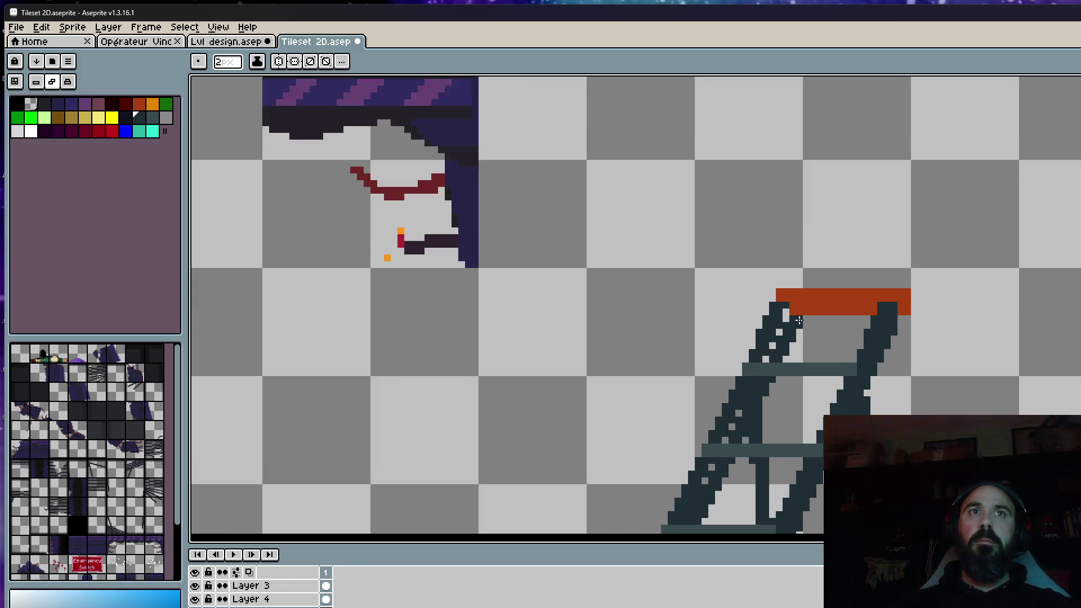
scroll(794, 311, down, 1)
drag(794, 306, 822, 179)
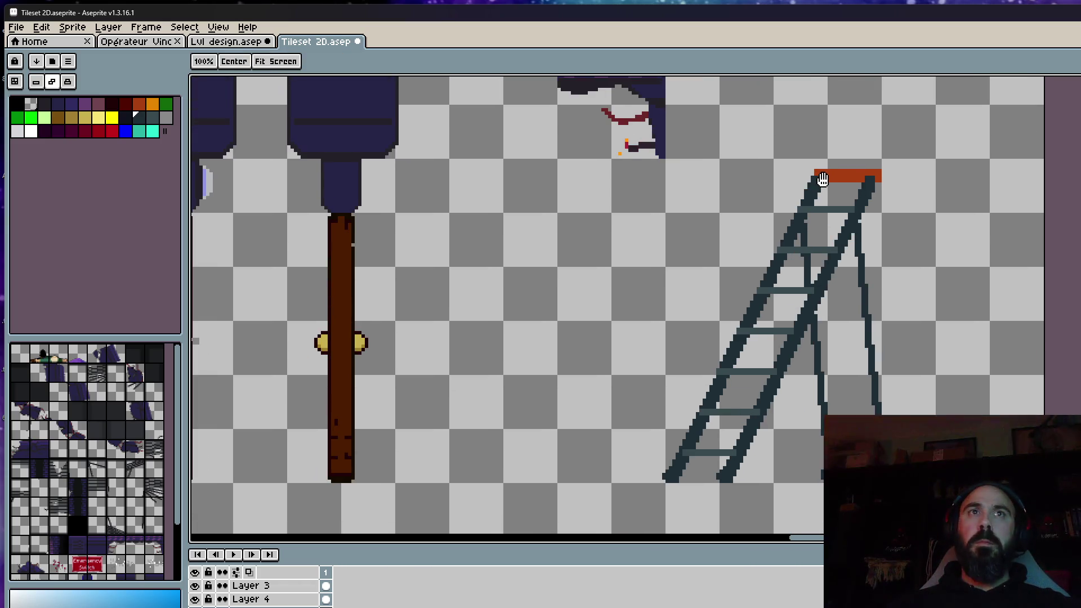
scroll(822, 180, down, 1)
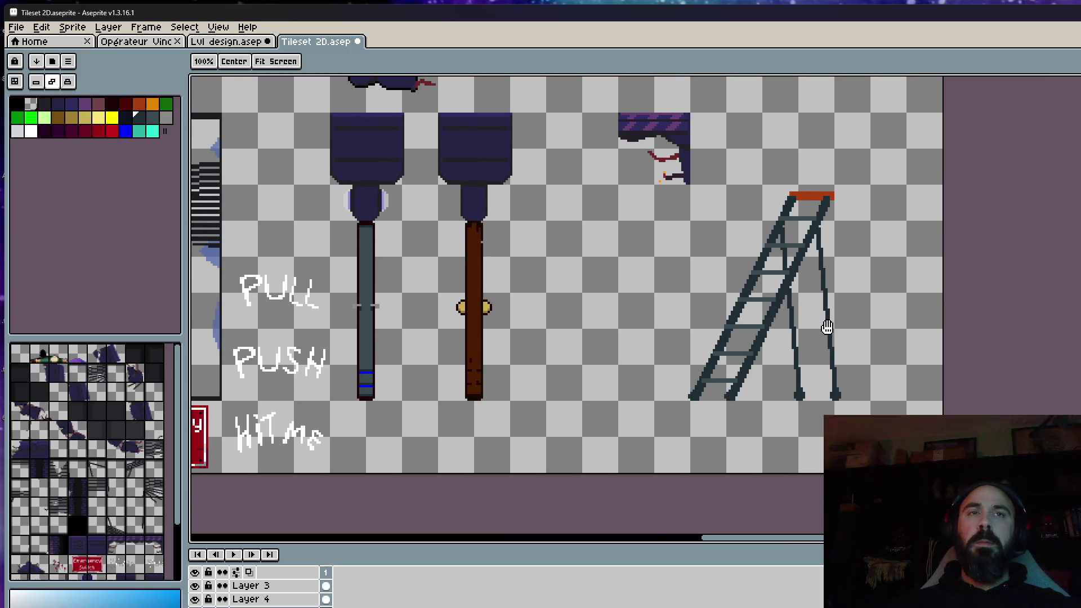
scroll(732, 397, up, 2)
scroll(690, 396, up, 2)
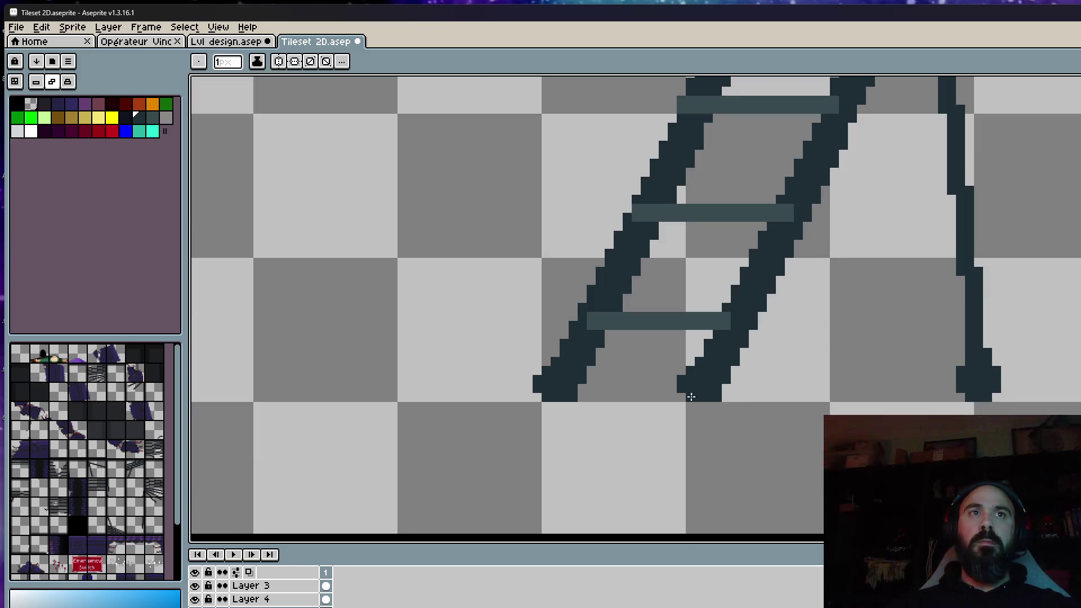
scroll(536, 400, down, 1)
scroll(591, 394, down, 1)
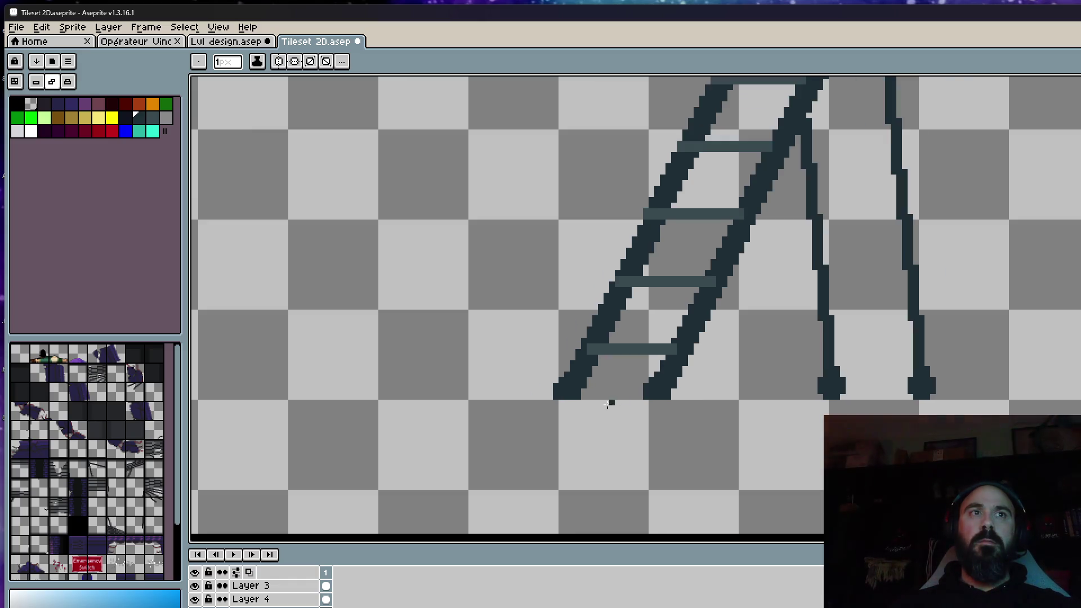
scroll(608, 403, up, 2)
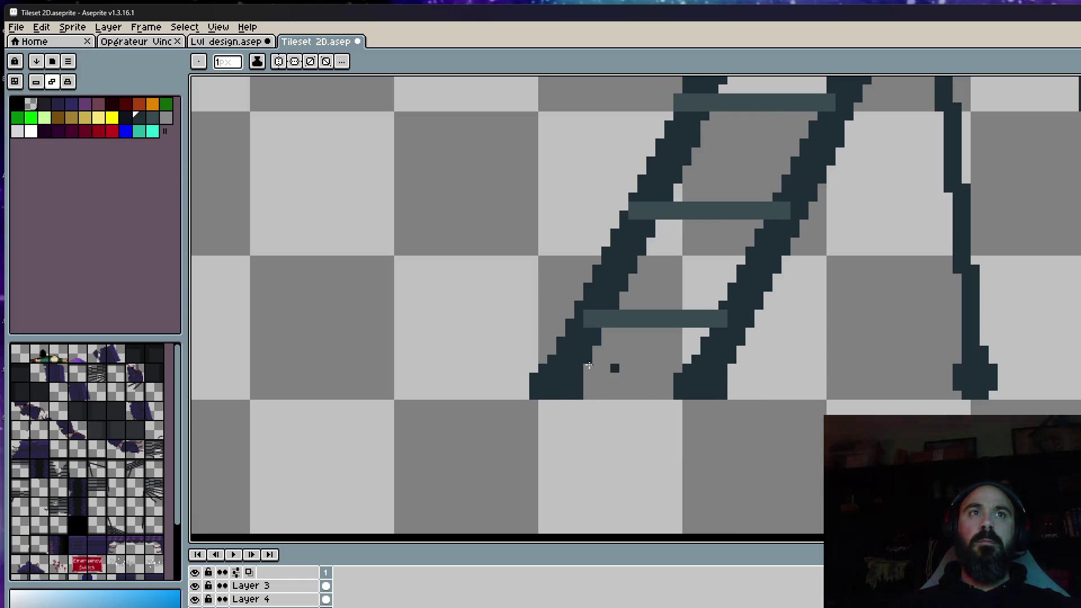
Paint the left and second ladder feet solid orange, row by row
click(125, 103)
scroll(531, 366, up, 1)
scroll(551, 374, up, 1)
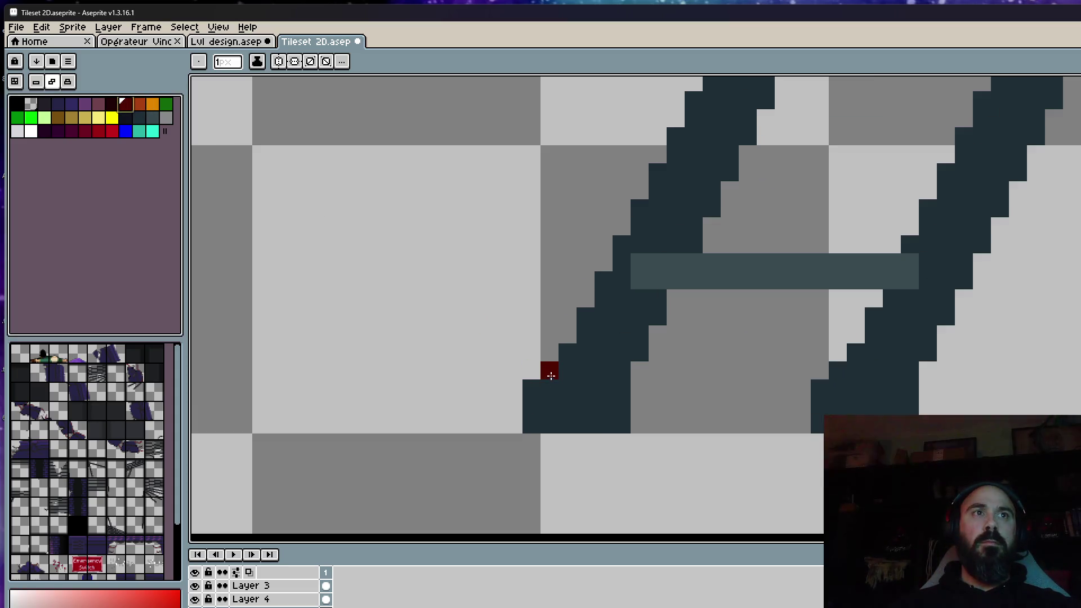
click(140, 104)
click(550, 370)
click(532, 388)
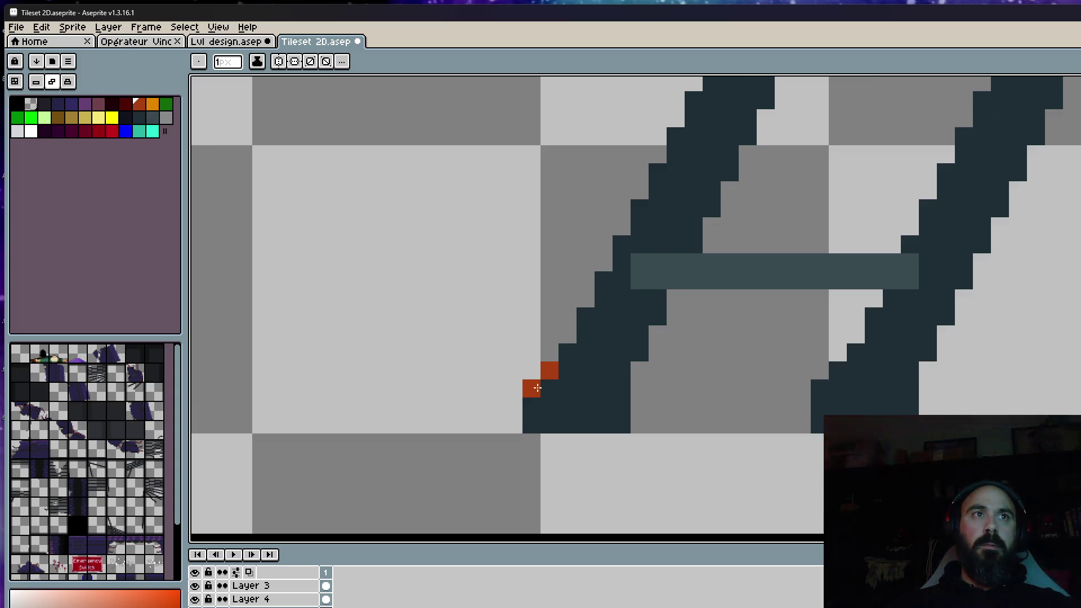
drag(558, 375, 629, 374)
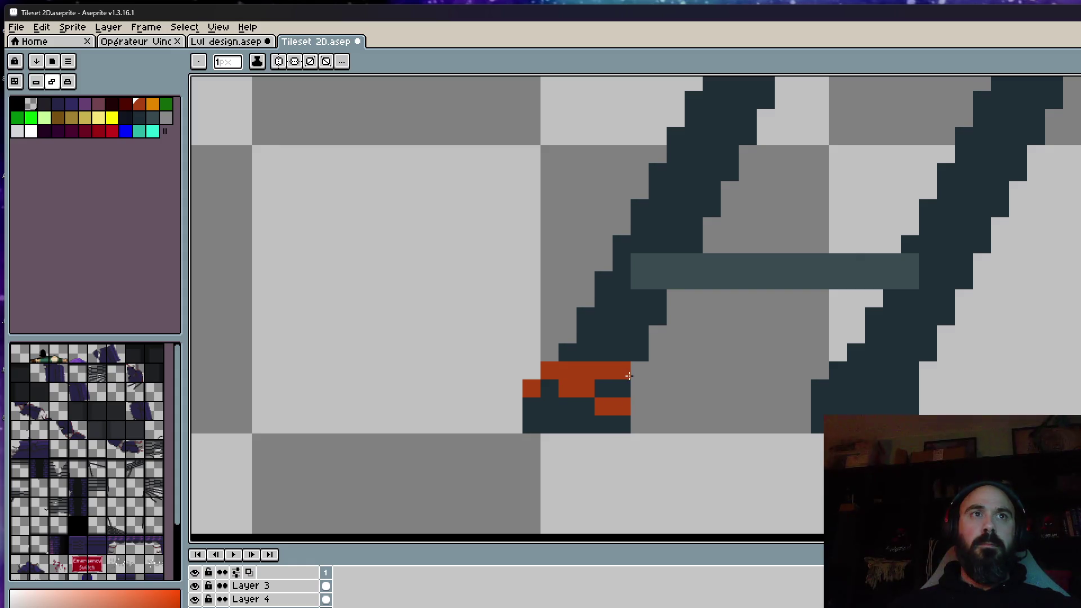
drag(534, 406, 604, 406)
click(550, 424)
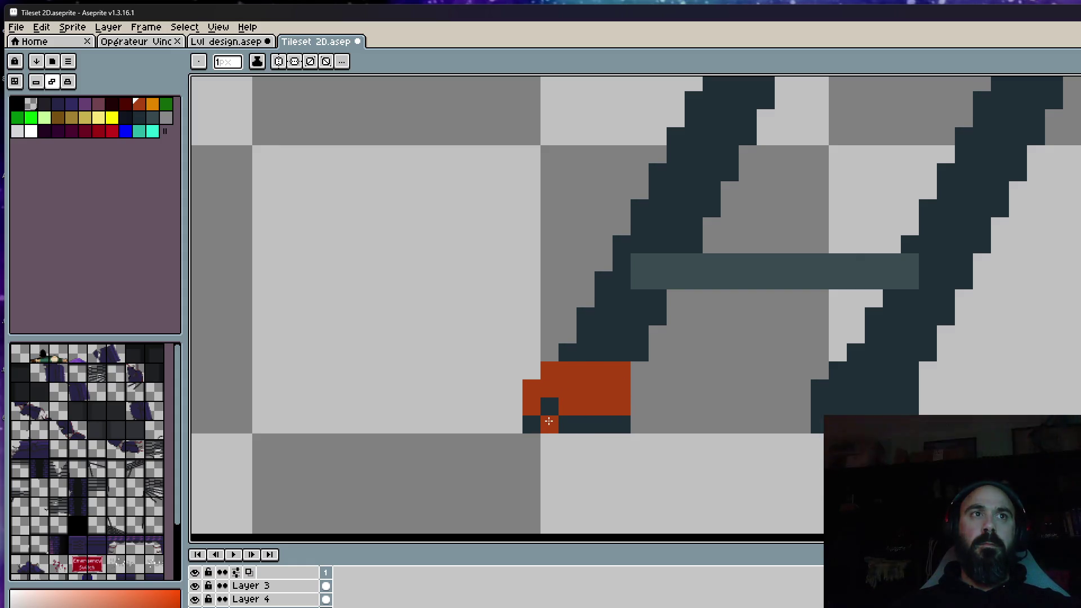
drag(539, 416, 626, 423)
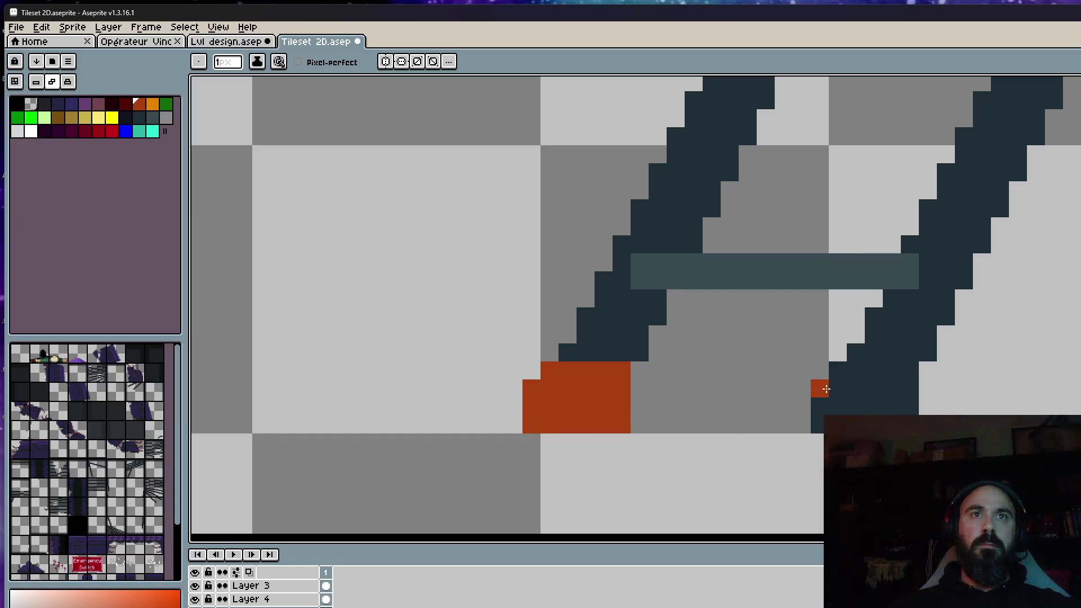
drag(847, 384, 909, 375)
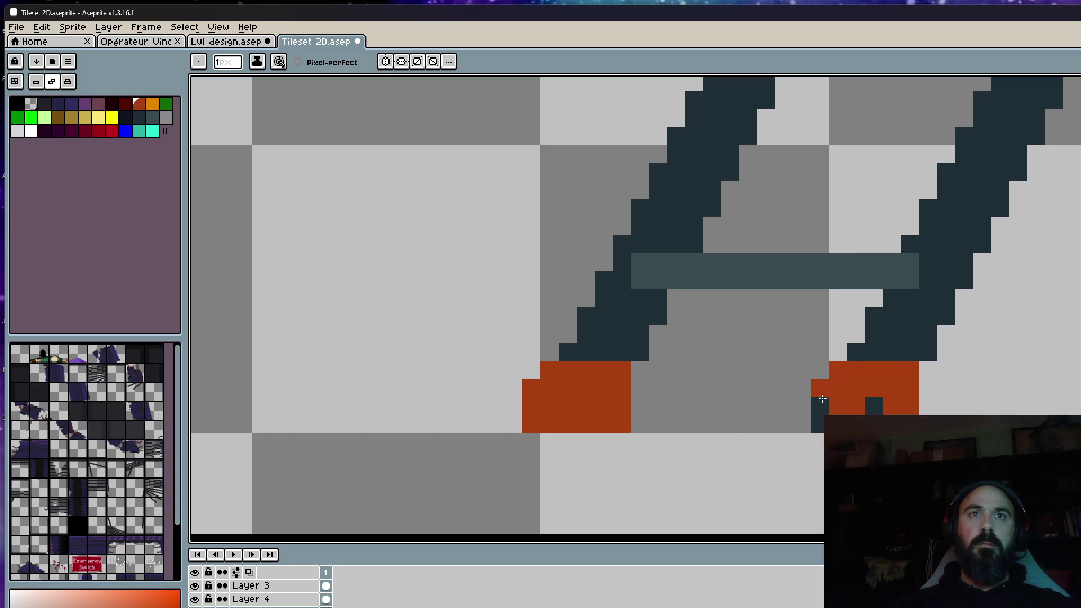
scroll(880, 400, down, 2)
scroll(938, 406, right, 2)
scroll(938, 397, up, 2)
With a 3-pixel brush paint the right leg's foot orange, then pick dark red for shading
key(plus)
key(plus)
click(908, 370)
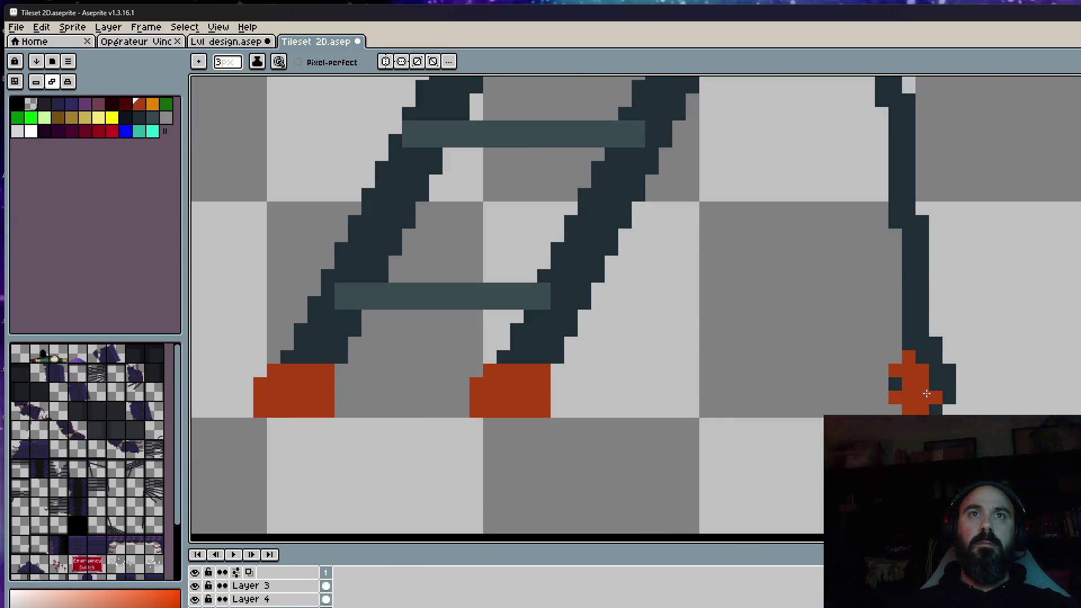
drag(926, 393, 935, 364)
click(922, 357)
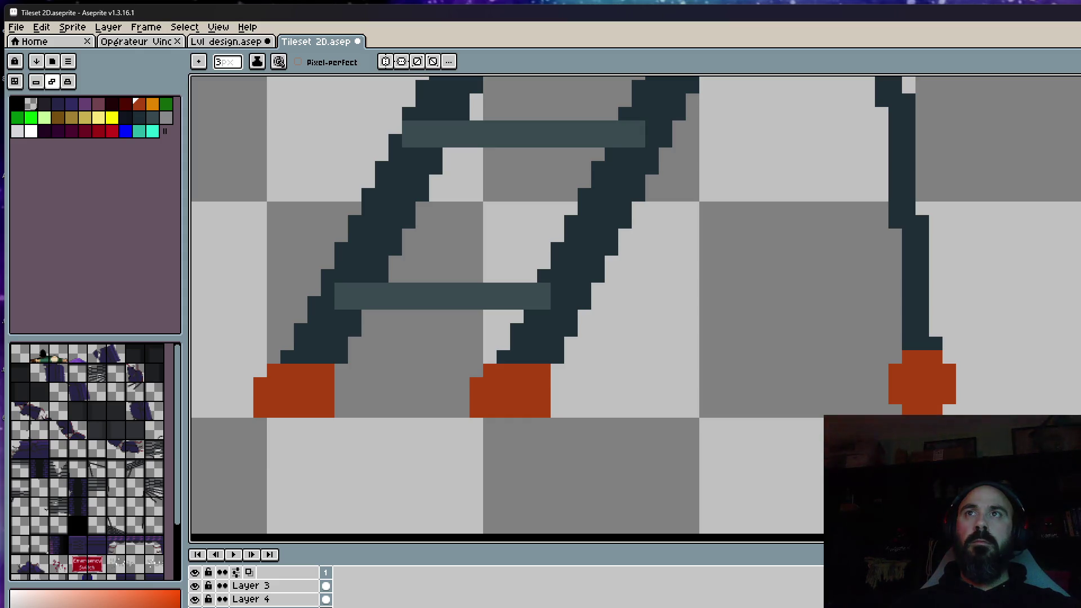
scroll(1065, 352, down, 1)
scroll(1066, 352, down, 1)
key(v)
key(b)
click(122, 106)
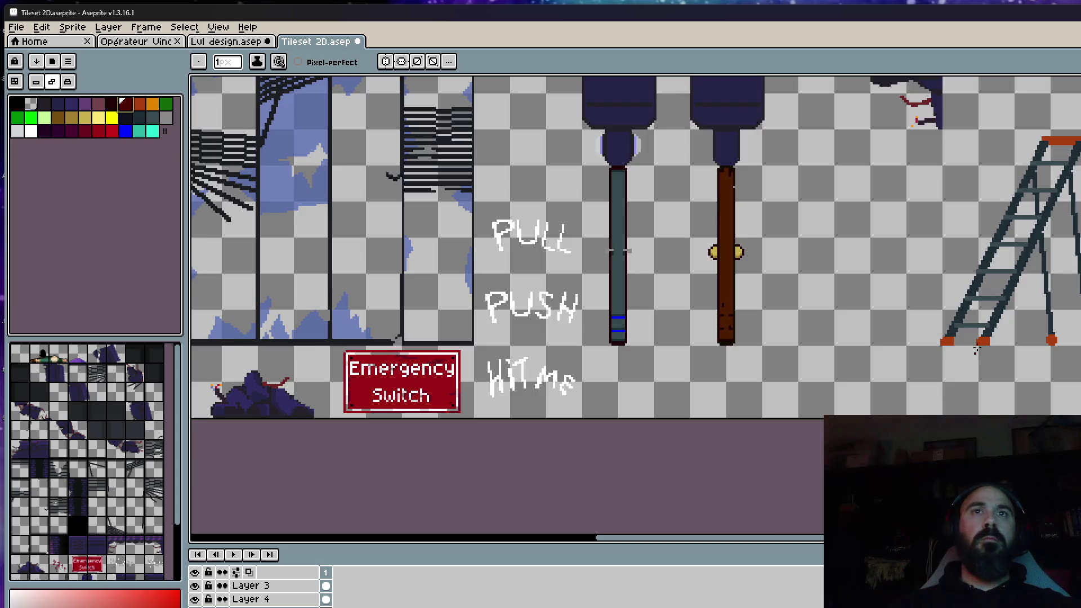
scroll(975, 351, up, 5)
Shade the bottom edge of the orange foot dark red
drag(927, 331, 855, 347)
scroll(998, 339, down, 1)
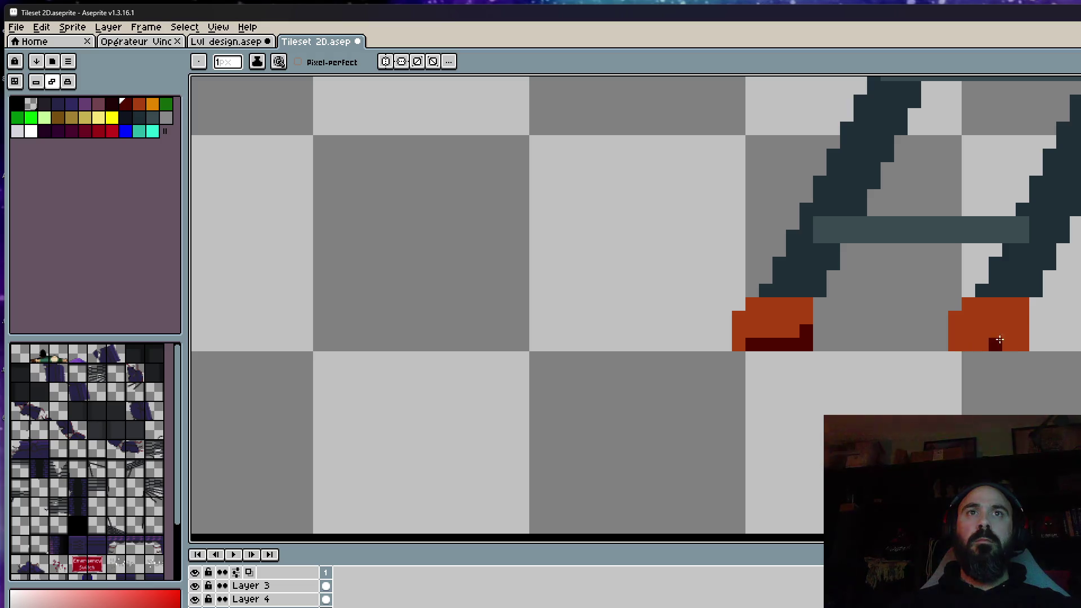
scroll(967, 342, down, 2)
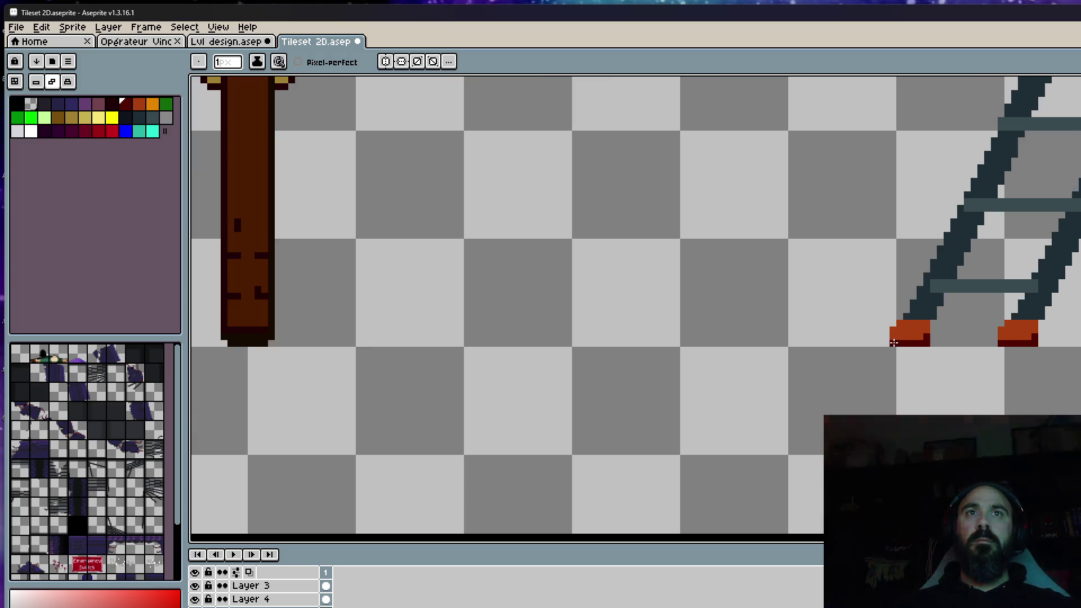
scroll(894, 342, down, 2)
scroll(1005, 375, up, 2)
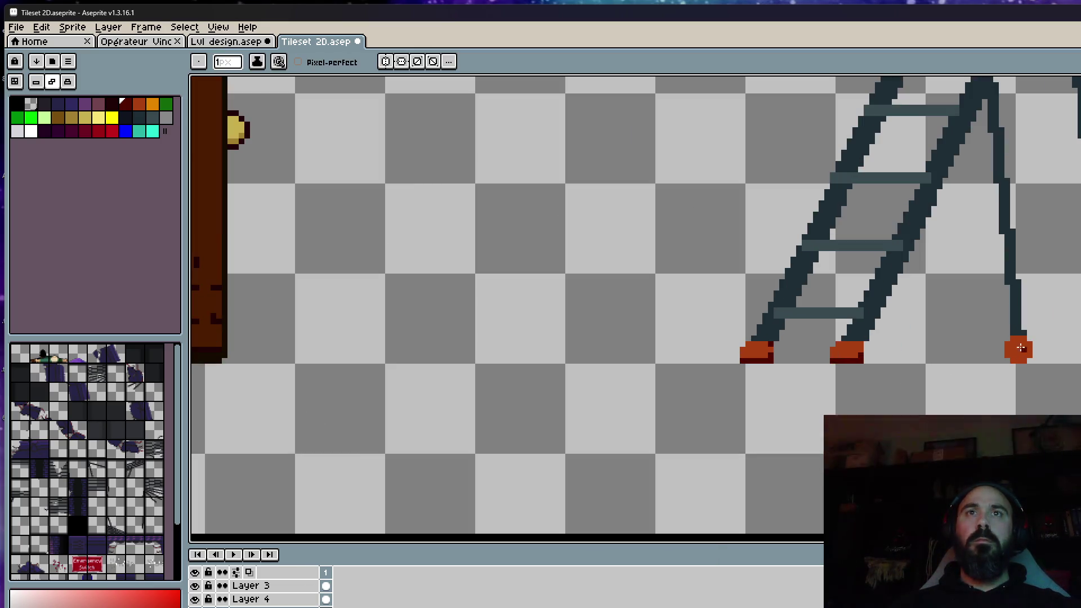
scroll(1030, 352, up, 1)
scroll(1029, 358, up, 1)
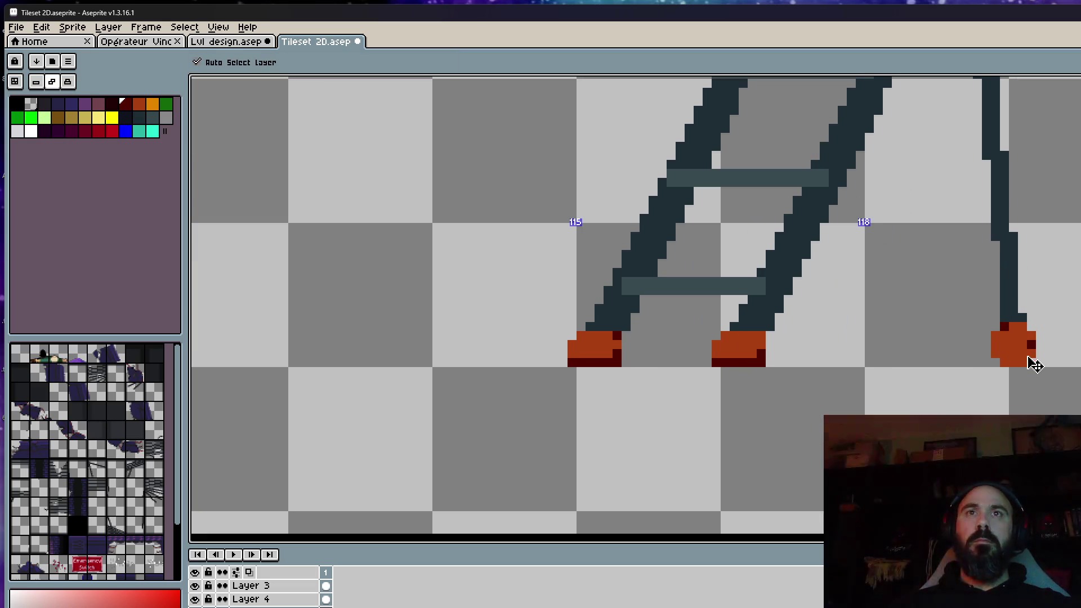
scroll(1023, 351, right, 1)
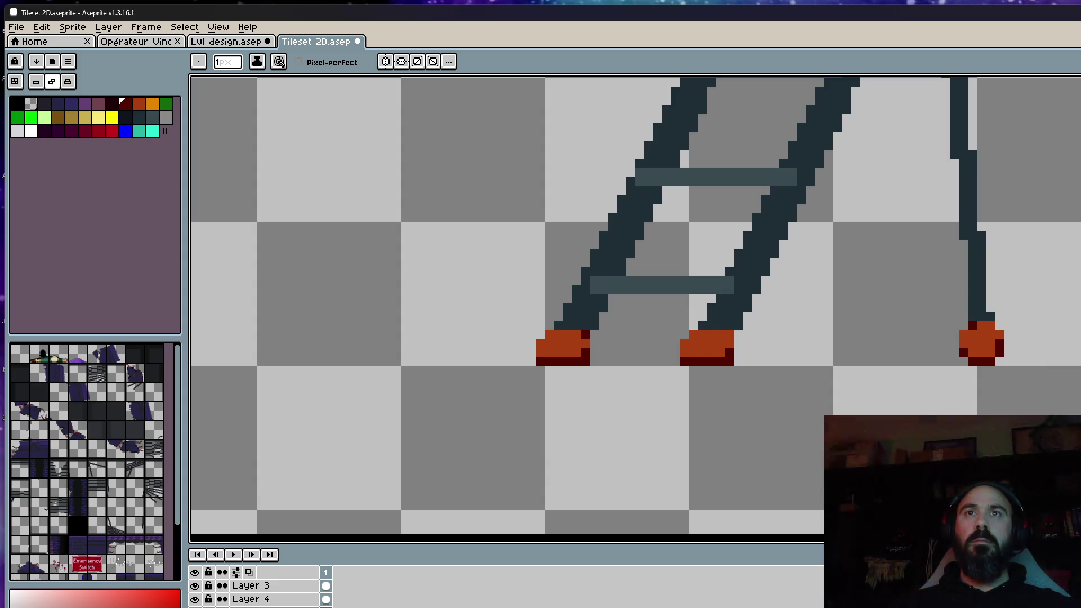
scroll(967, 317, down, 3)
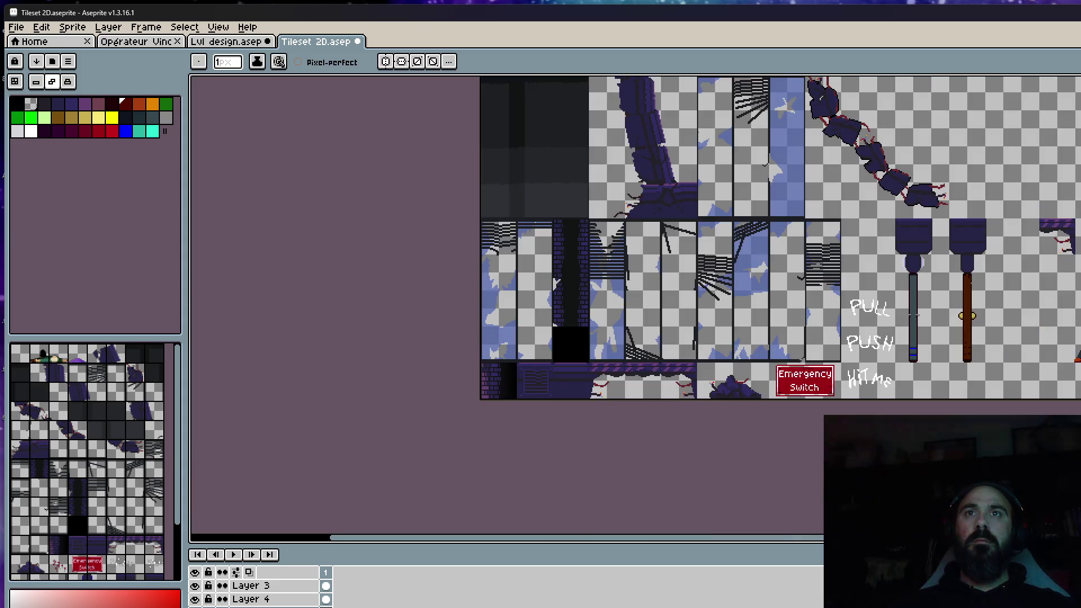
scroll(967, 316, up, 2)
scroll(967, 316, up, 2)
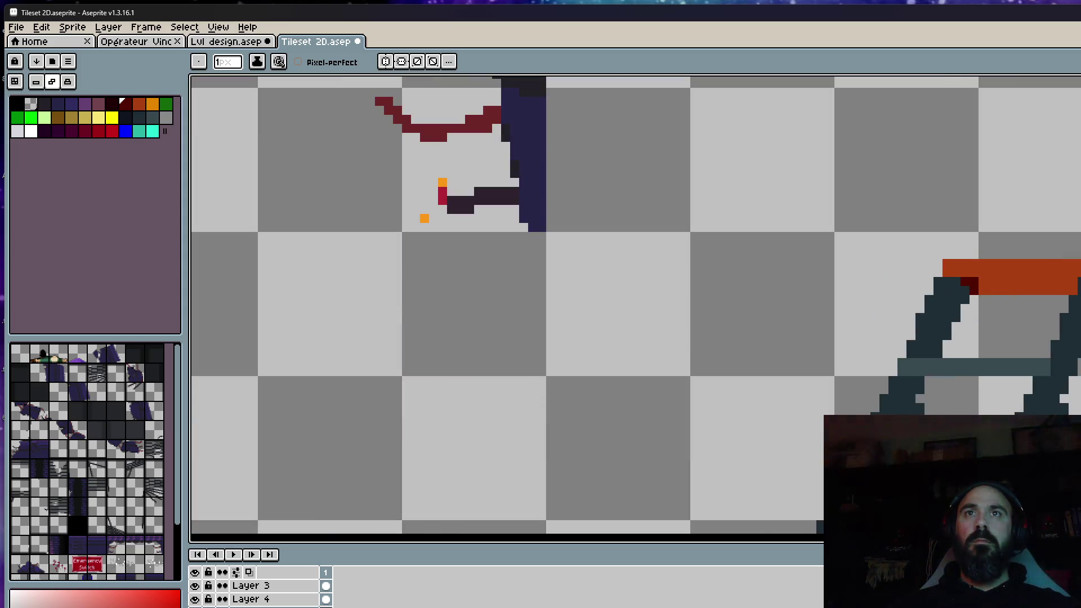
scroll(969, 284, down, 1)
scroll(969, 283, down, 2)
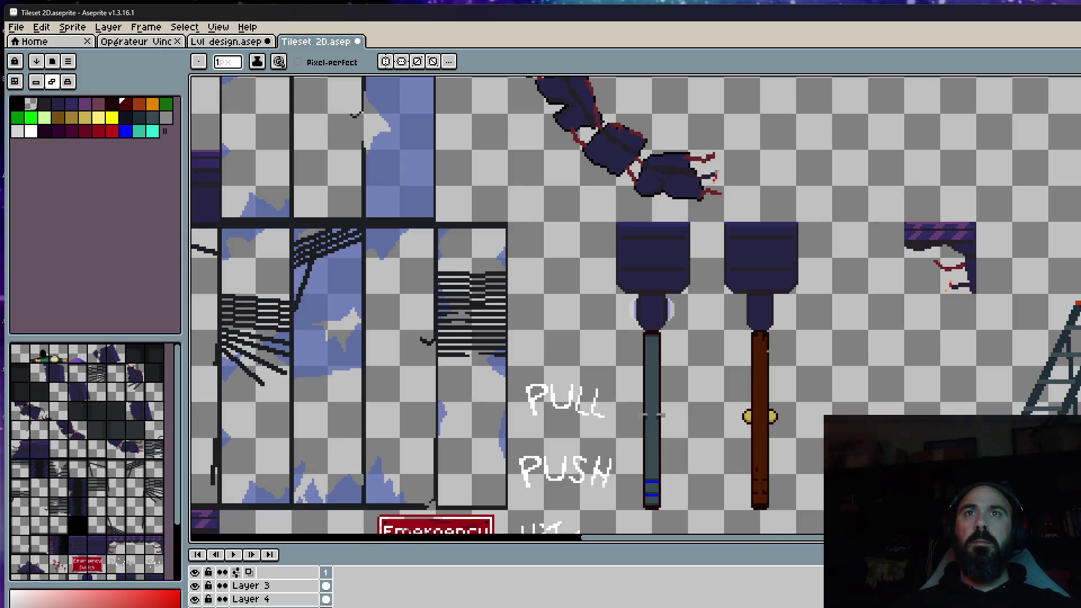
scroll(969, 284, up, 2)
scroll(982, 305, up, 1)
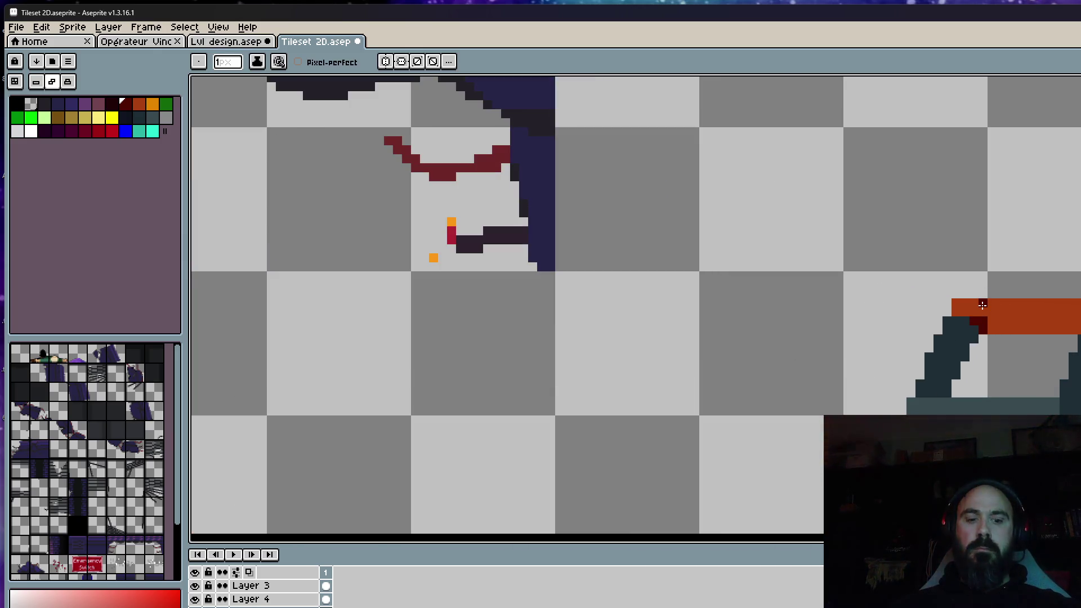
Try dark red, teal and blue swatches before settling on brown as the drawing colour
key(i)
scroll(983, 305, down, 1)
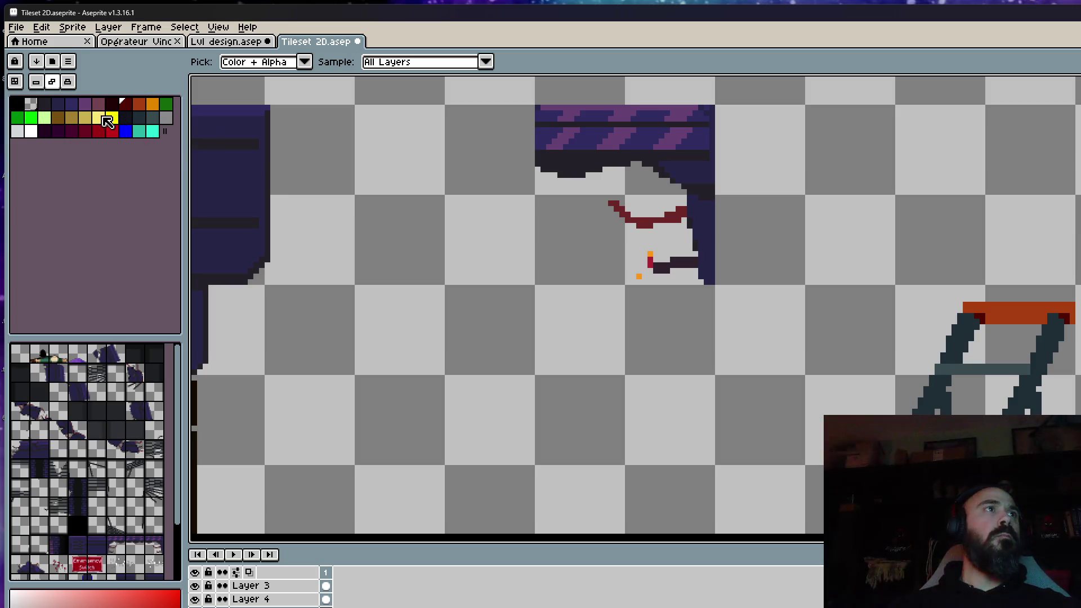
click(85, 132)
scroll(1023, 290, up, 3)
key(b)
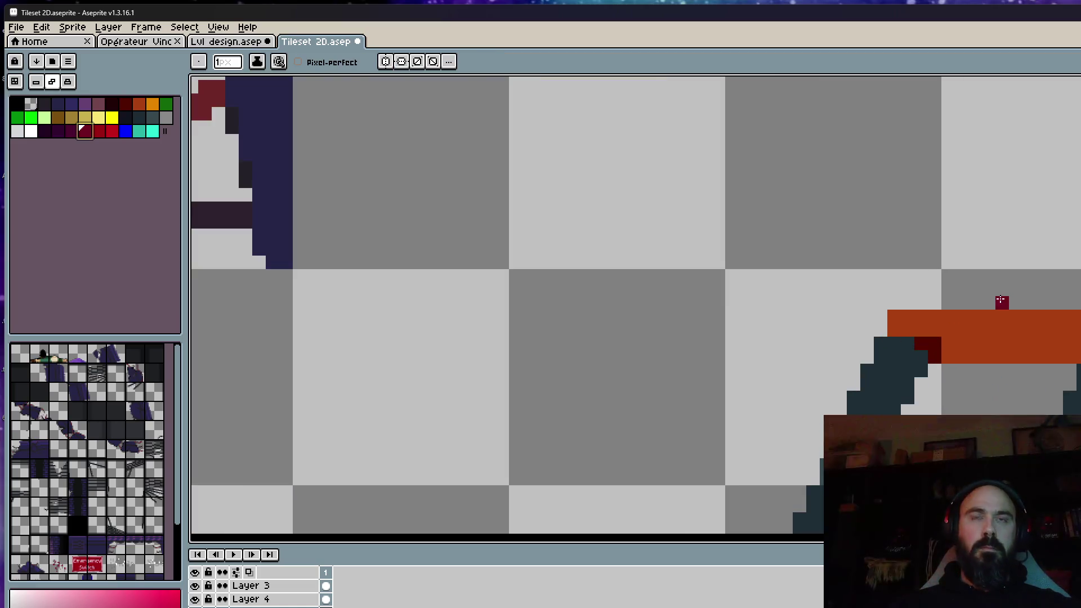
scroll(1000, 301, up, 1)
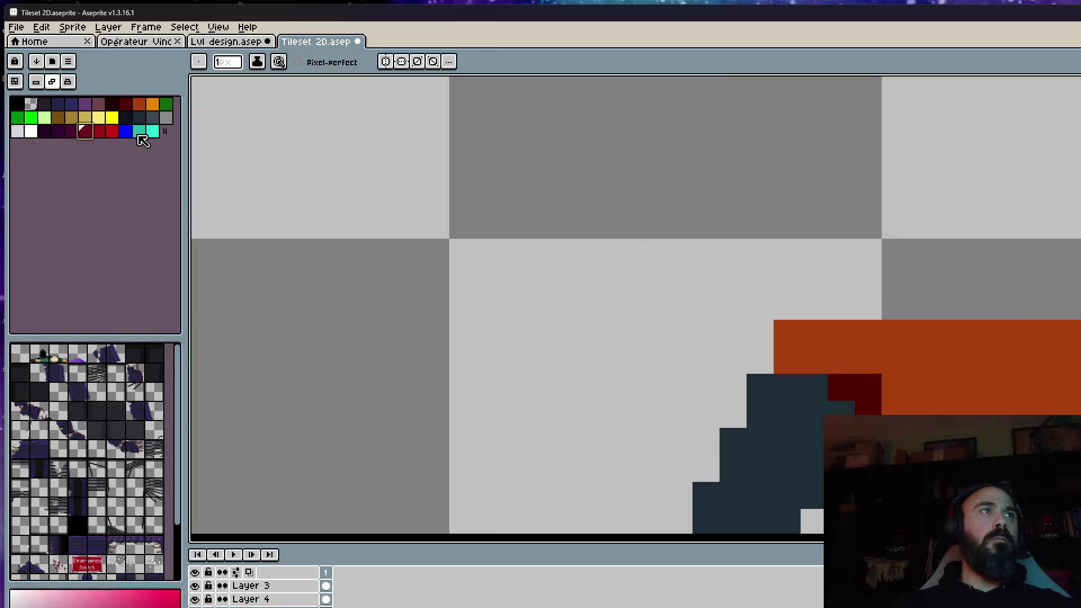
click(139, 132)
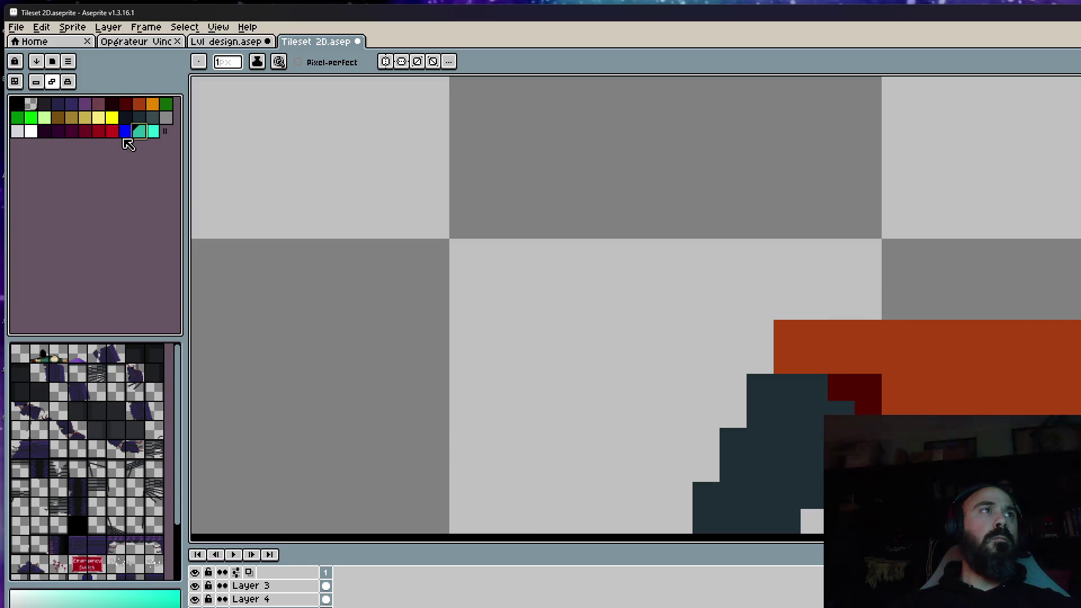
click(125, 132)
click(126, 111)
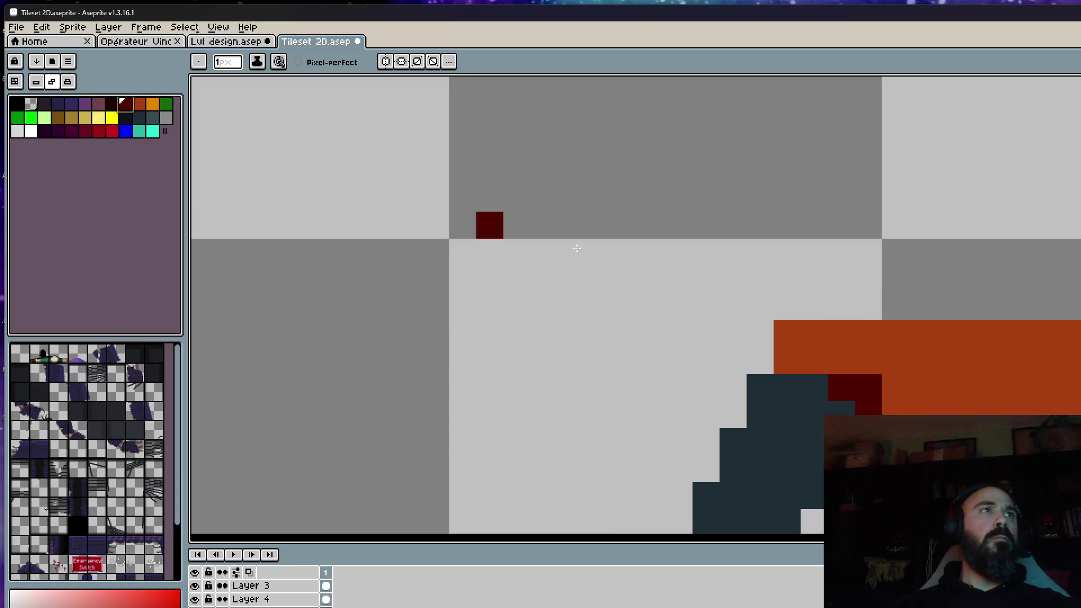
click(59, 120)
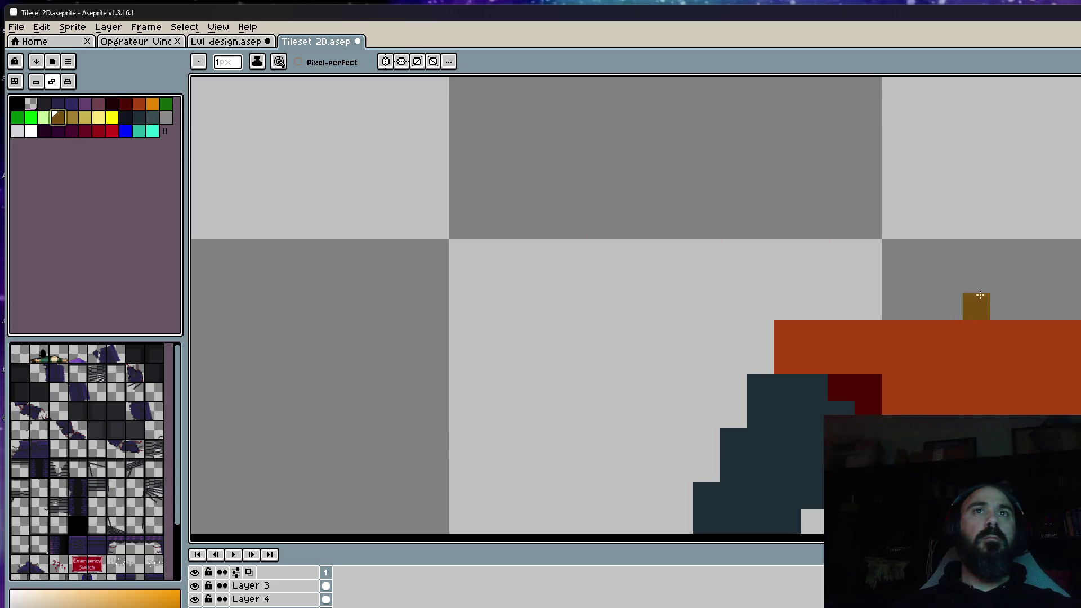
Draw a short brown post above the ladder's orange top and a thin dark slate rod beneath it
mouse_move(948, 306)
mouse_down()
mouse_move(942, 176)
mouse_move(978, 202)
mouse_up()
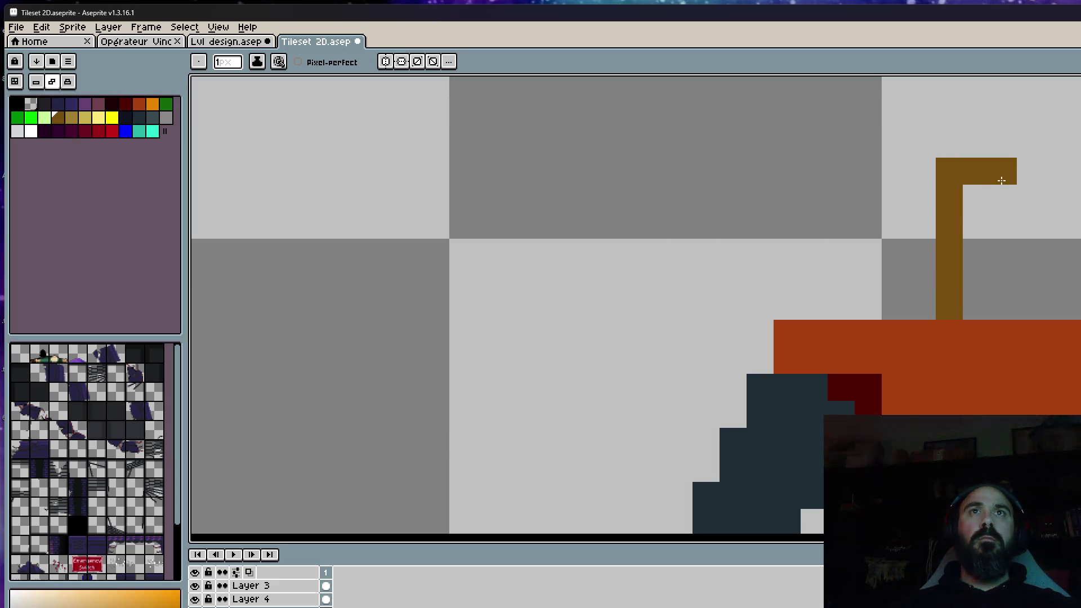
scroll(978, 202, down, 1)
scroll(978, 202, down, 2)
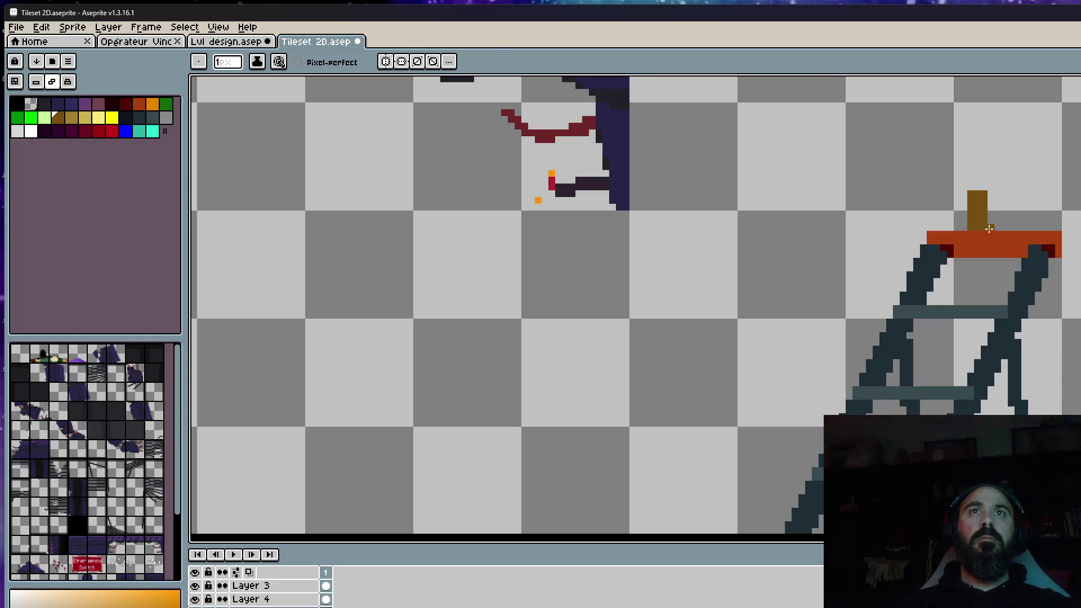
scroll(976, 149, up, 3)
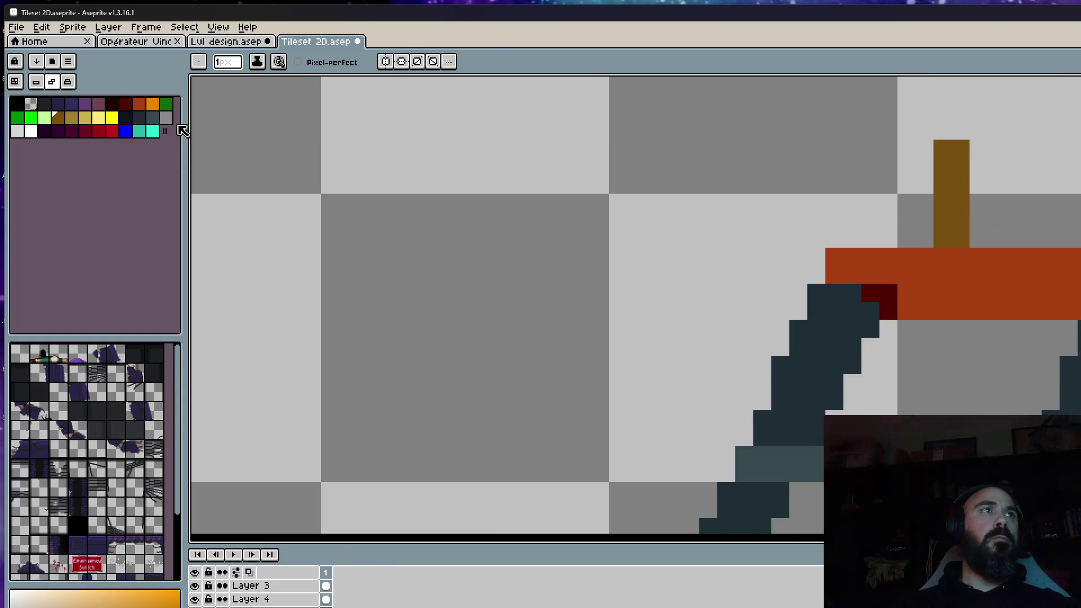
click(166, 117)
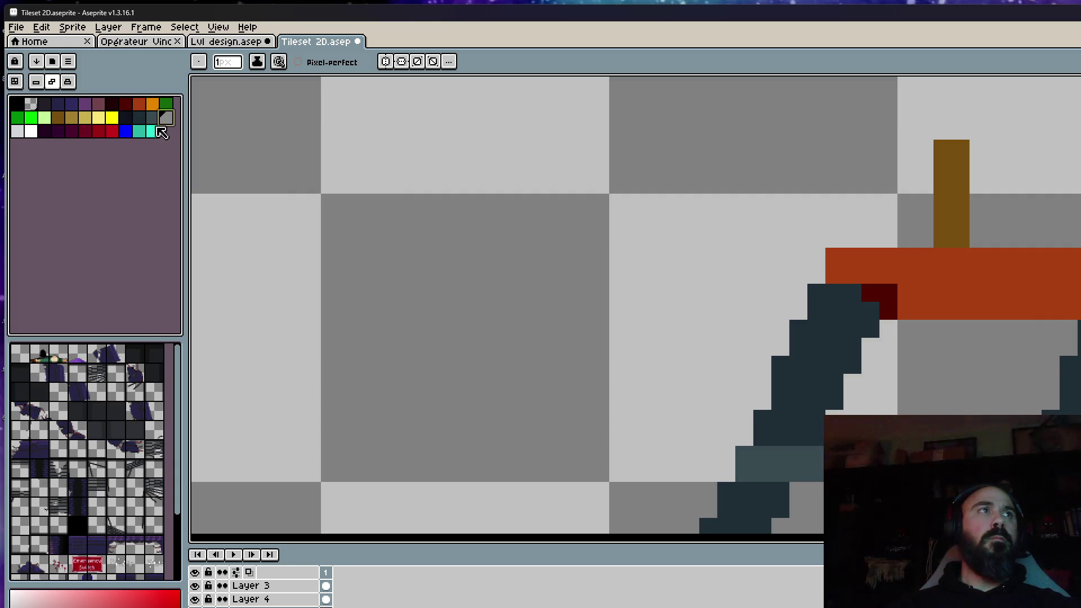
alt+click(853, 325)
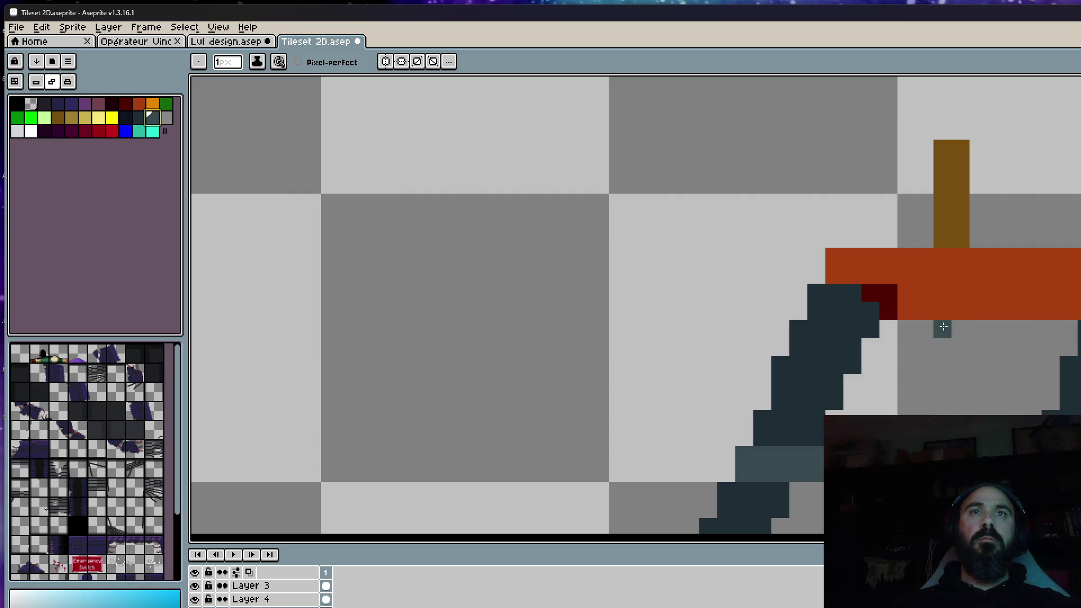
drag(943, 327, 942, 413)
scroll(967, 331, down, 2)
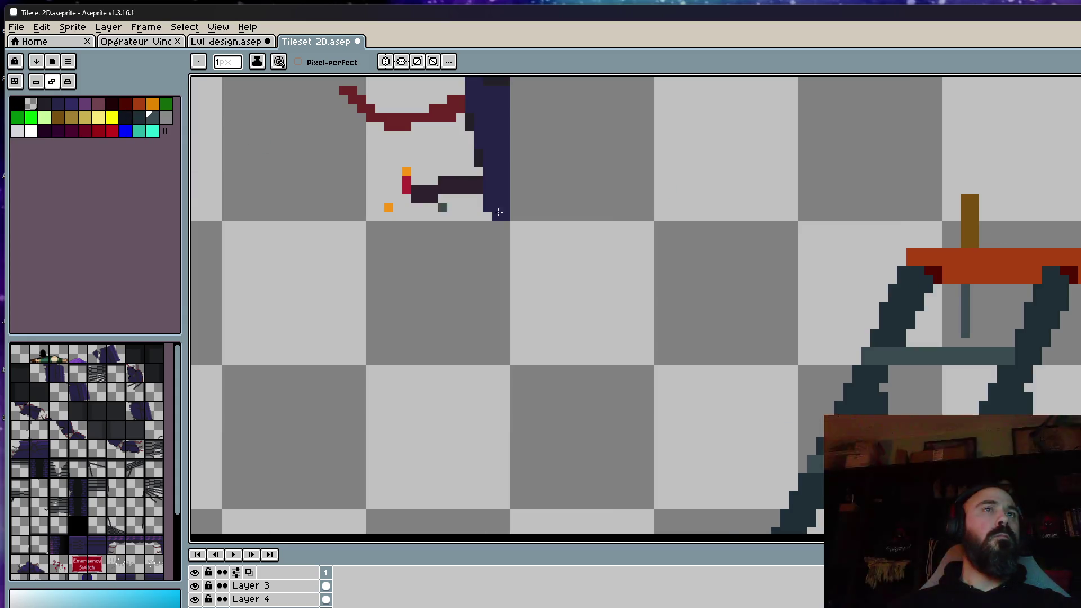
scroll(902, 223, down, 1)
scroll(903, 224, down, 1)
scroll(902, 223, down, 1)
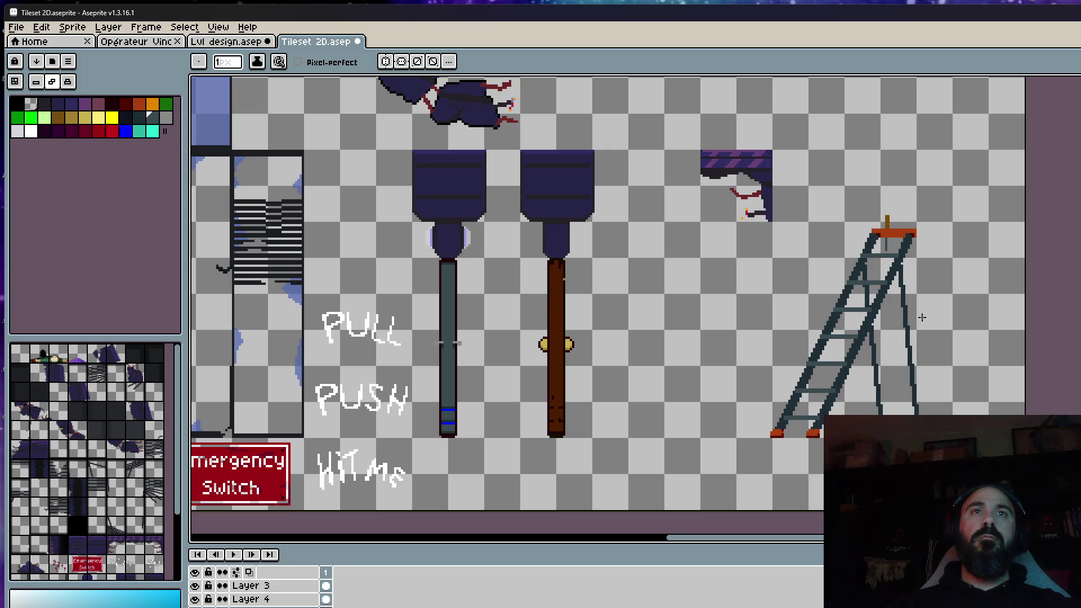
scroll(921, 317, up, 3)
scroll(930, 311, down, 2)
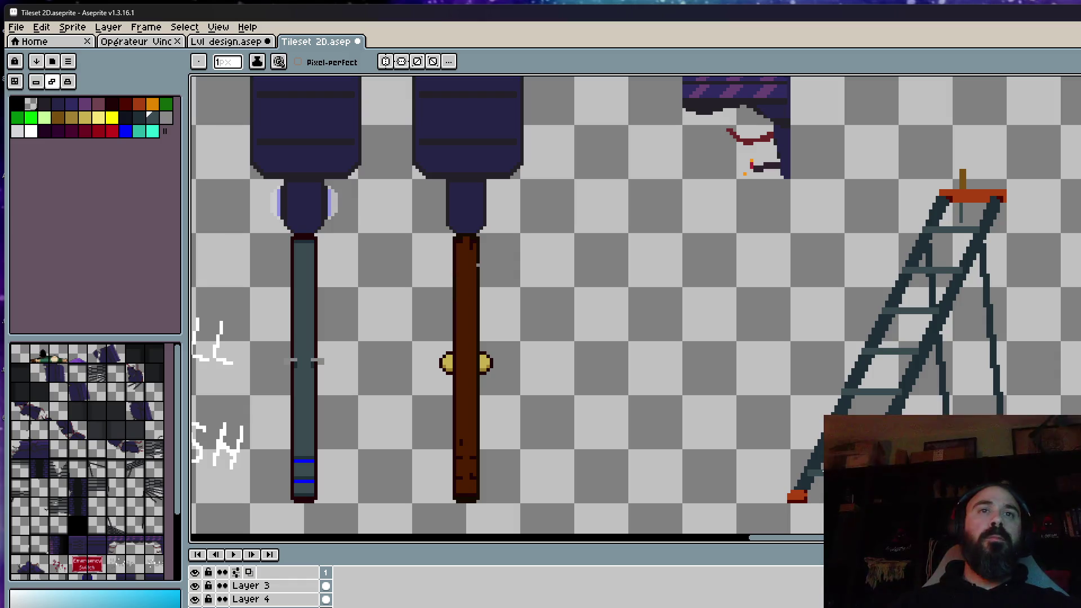
scroll(820, 463, up, 2)
scroll(878, 398, up, 1)
scroll(832, 401, up, 1)
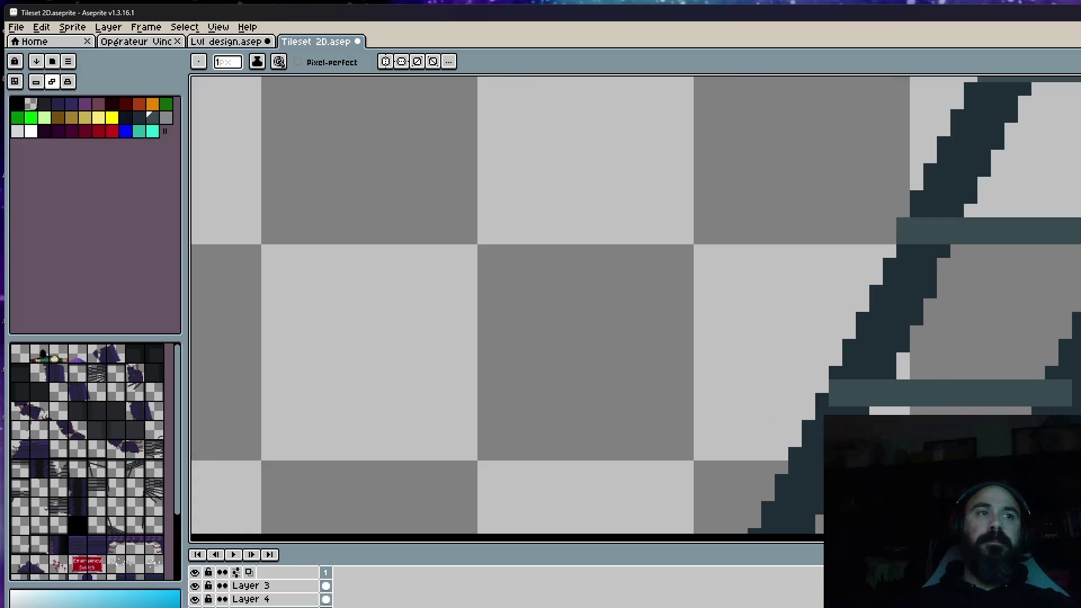
On Layer 4, extend the lower rung's right end with dark pixels to meet the back leg
key(ctrl+z)
key(ctrl+y)
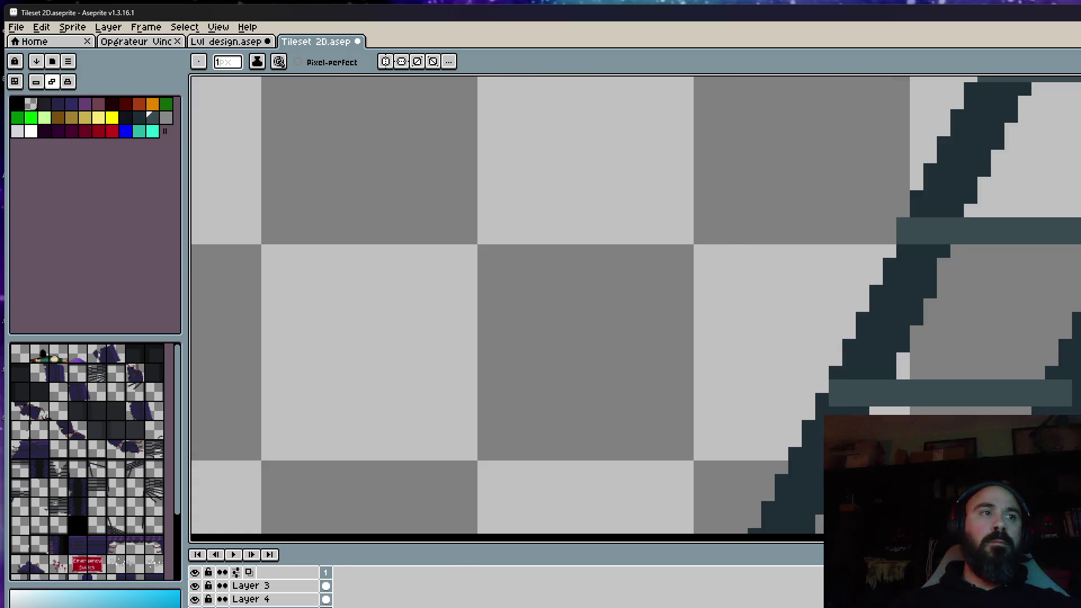
click(330, 601)
scroll(823, 397, up, 1)
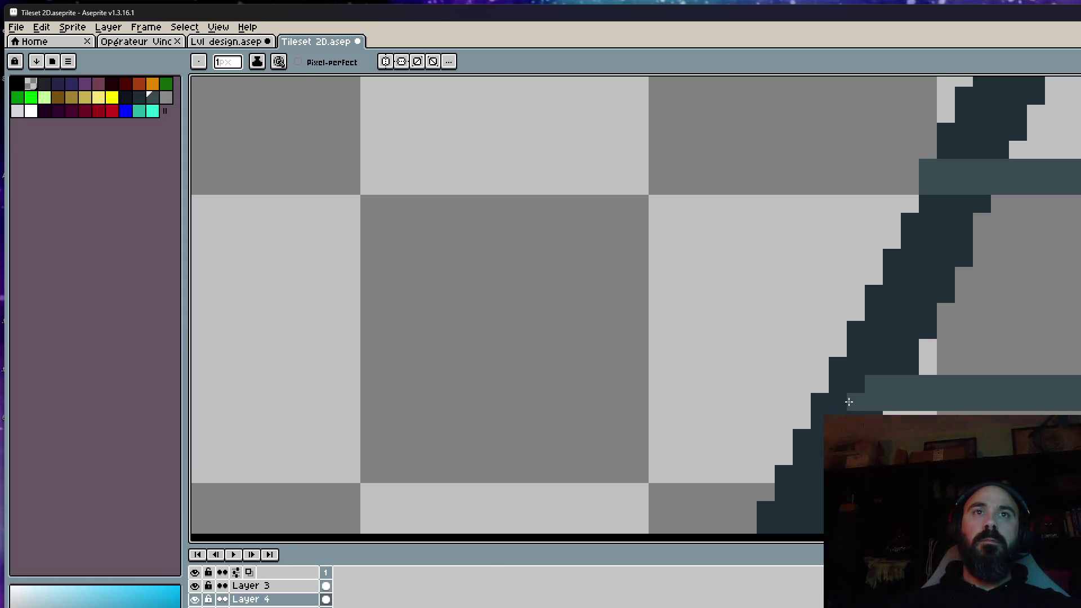
scroll(848, 402, down, 2)
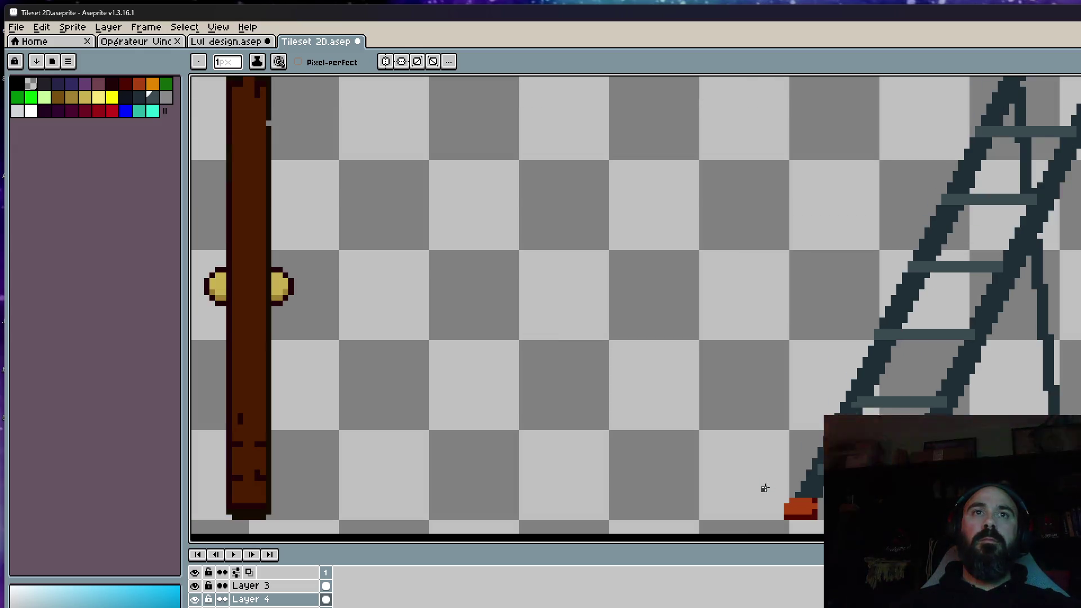
scroll(763, 490, up, 2)
scroll(877, 437, down, 3)
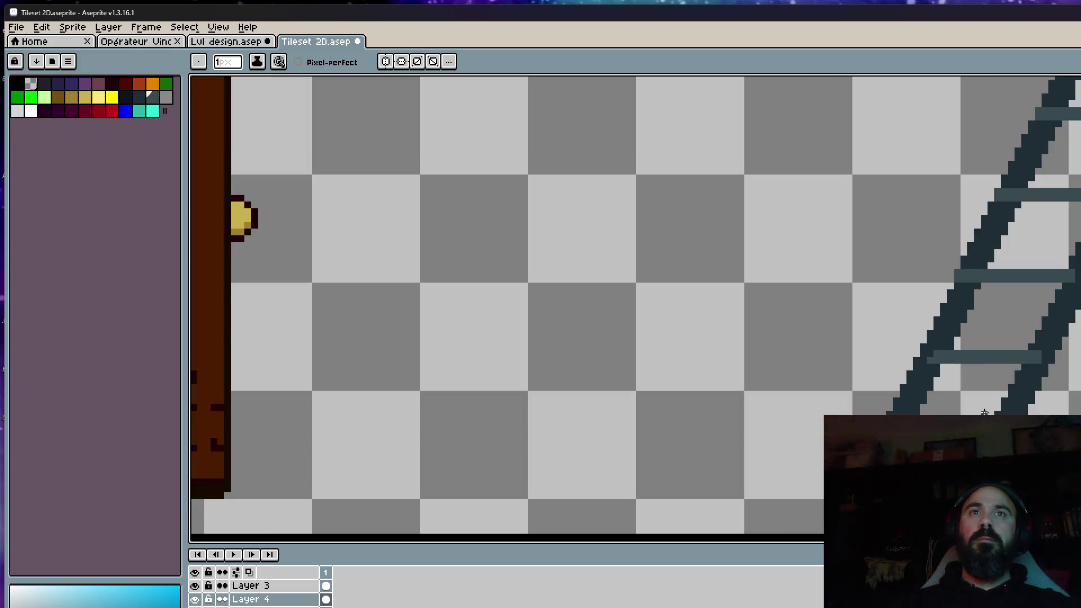
scroll(983, 386, up, 3)
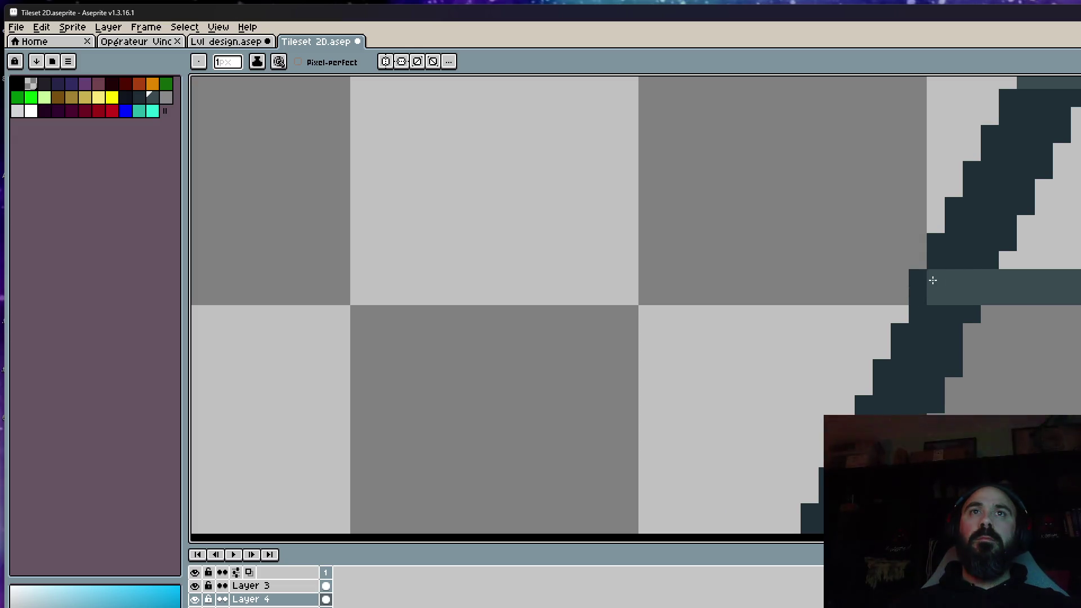
scroll(933, 279, down, 1)
scroll(975, 321, up, 2)
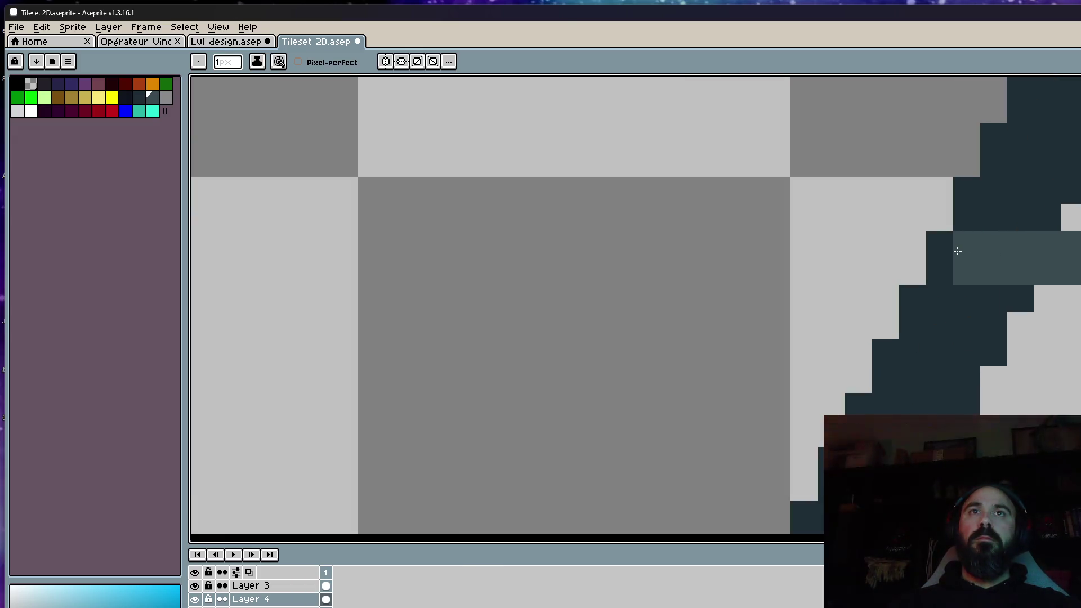
scroll(979, 242, down, 3)
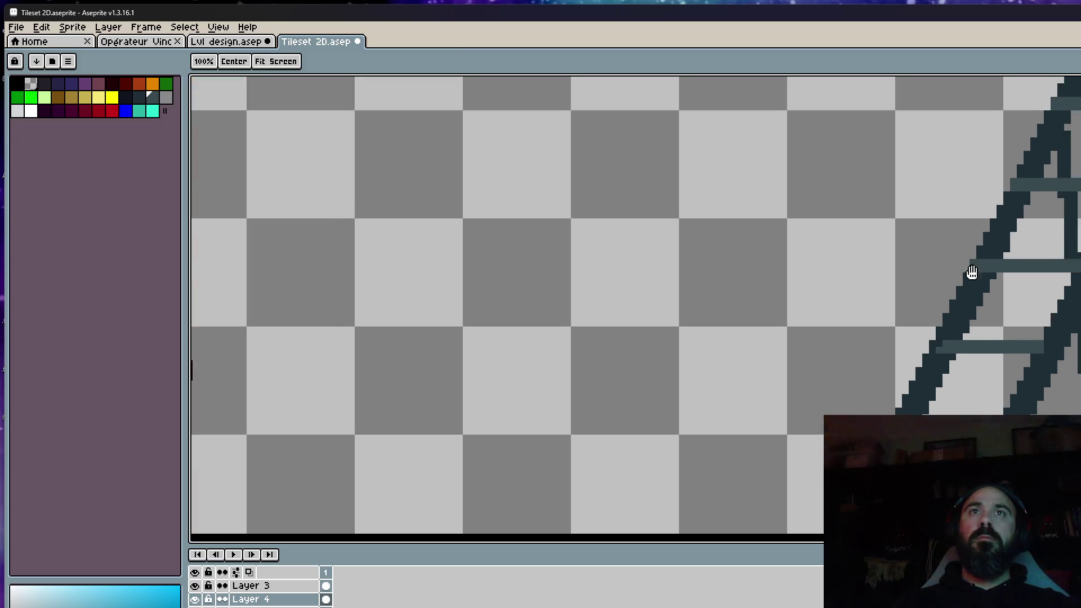
scroll(965, 286, up, 3)
scroll(1014, 242, down, 3)
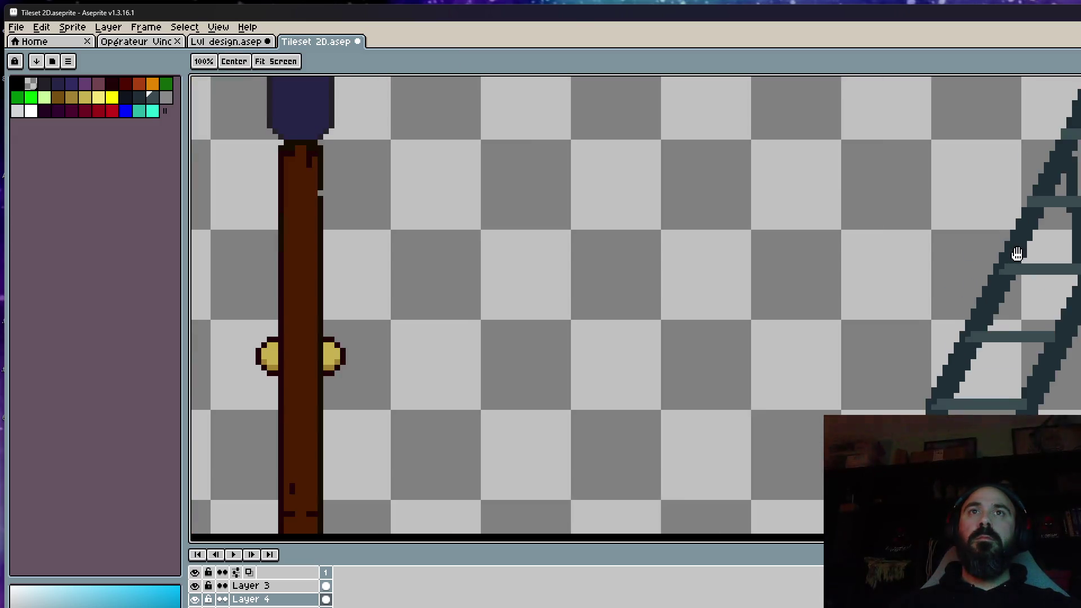
scroll(958, 314, up, 3)
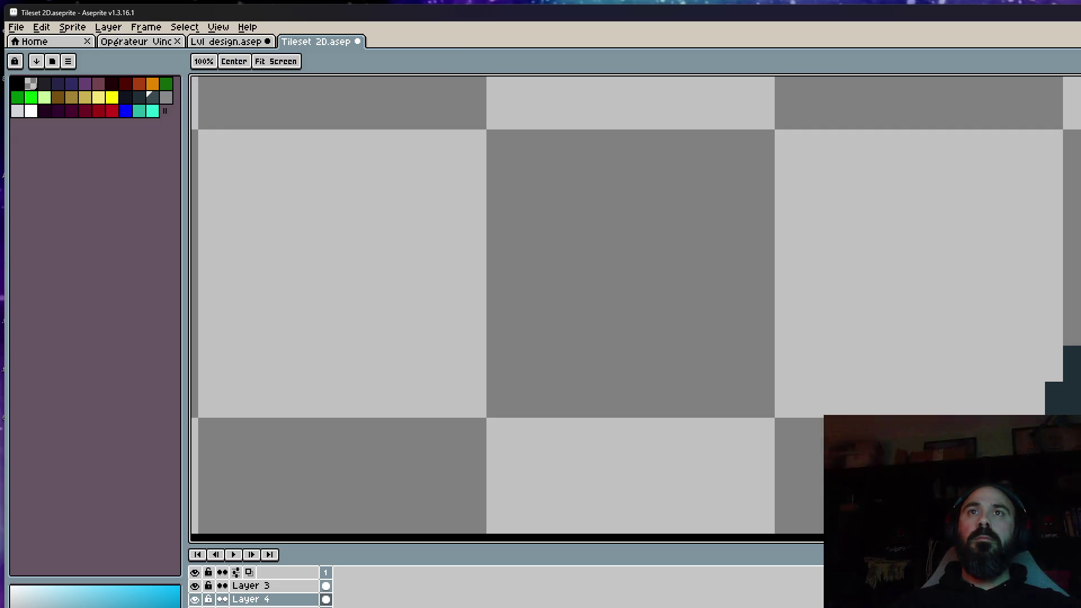
scroll(1039, 321, down, 3)
scroll(980, 253, up, 4)
scroll(995, 246, down, 4)
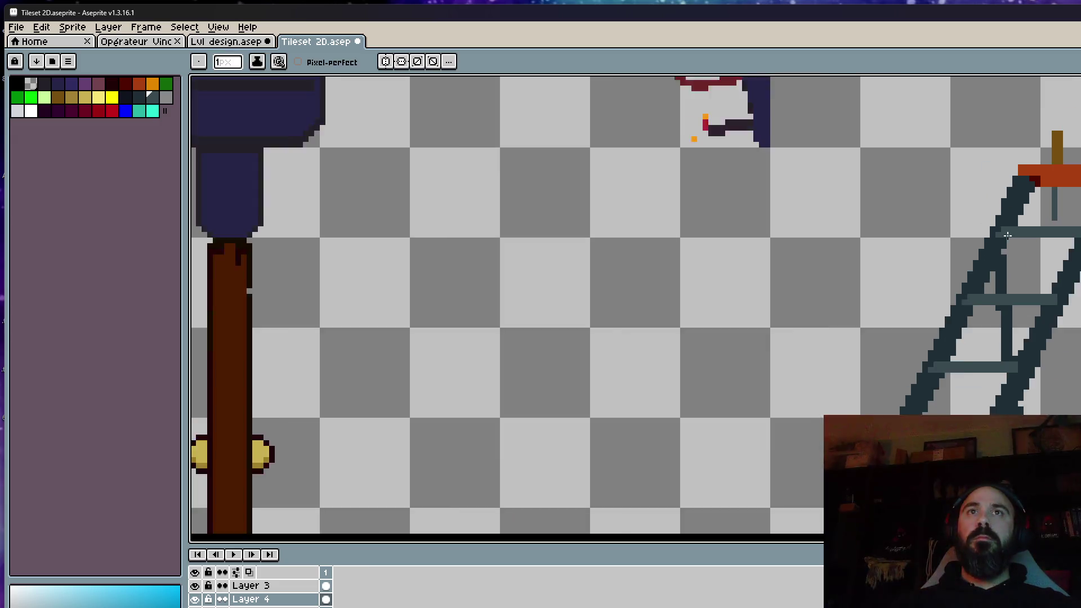
scroll(1038, 245, up, 2)
scroll(1071, 241, up, 1)
click(1076, 223)
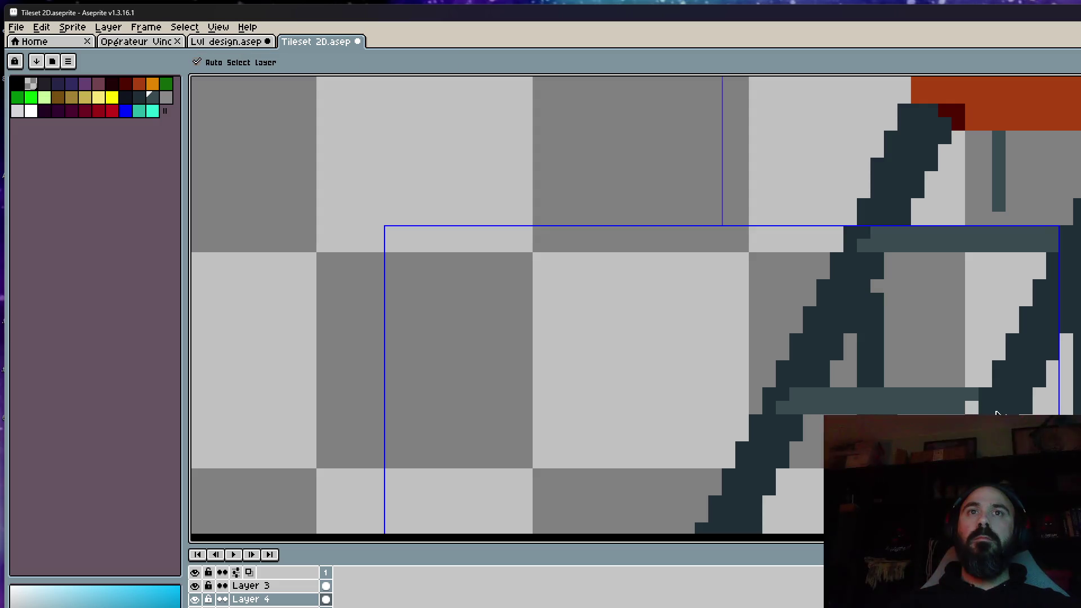
Extend the teal rung right to the back leg, then pan across the ladder to check all rungs
click(987, 411)
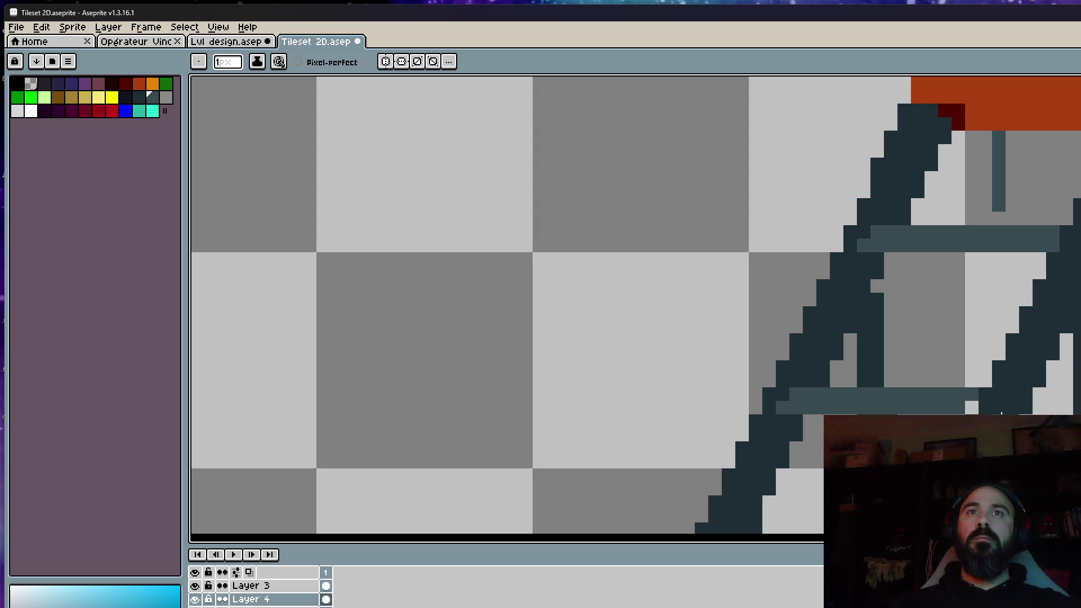
scroll(990, 380, down, 4)
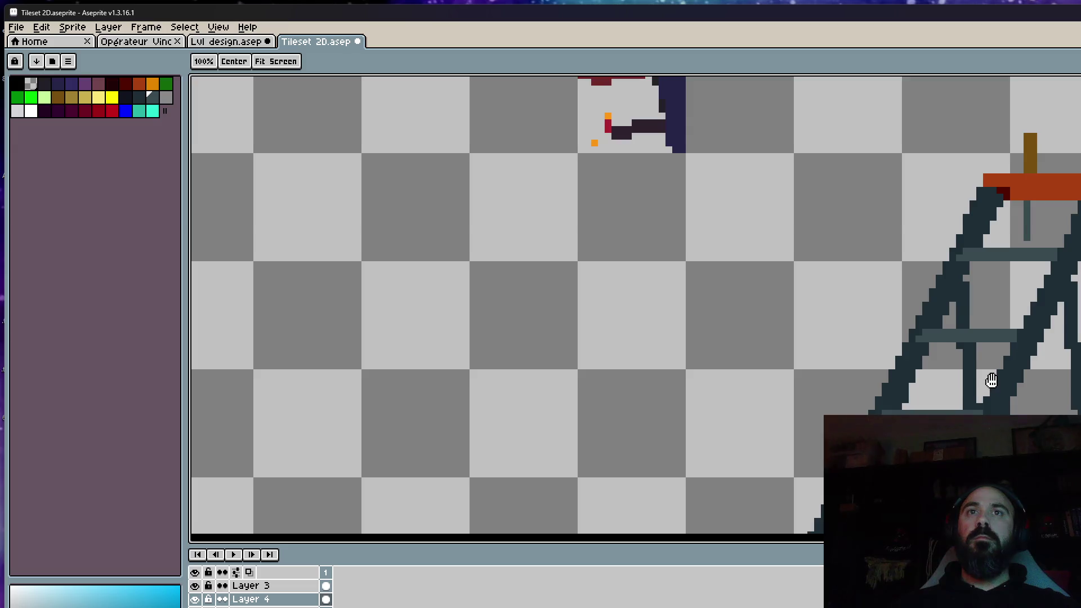
scroll(989, 379, up, 5)
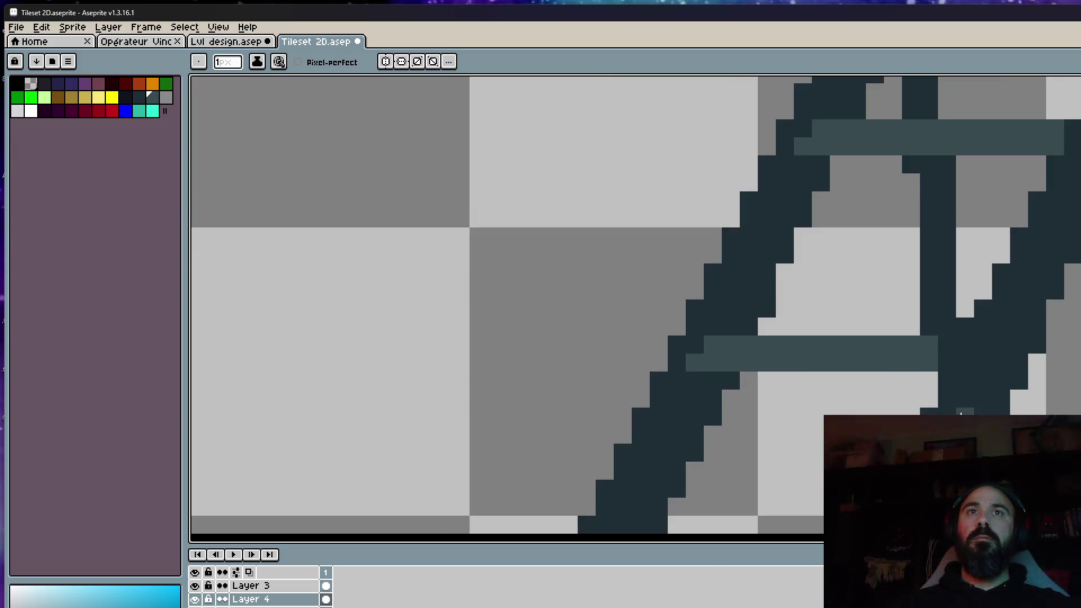
scroll(961, 414, down, 2)
scroll(971, 297, up, 2)
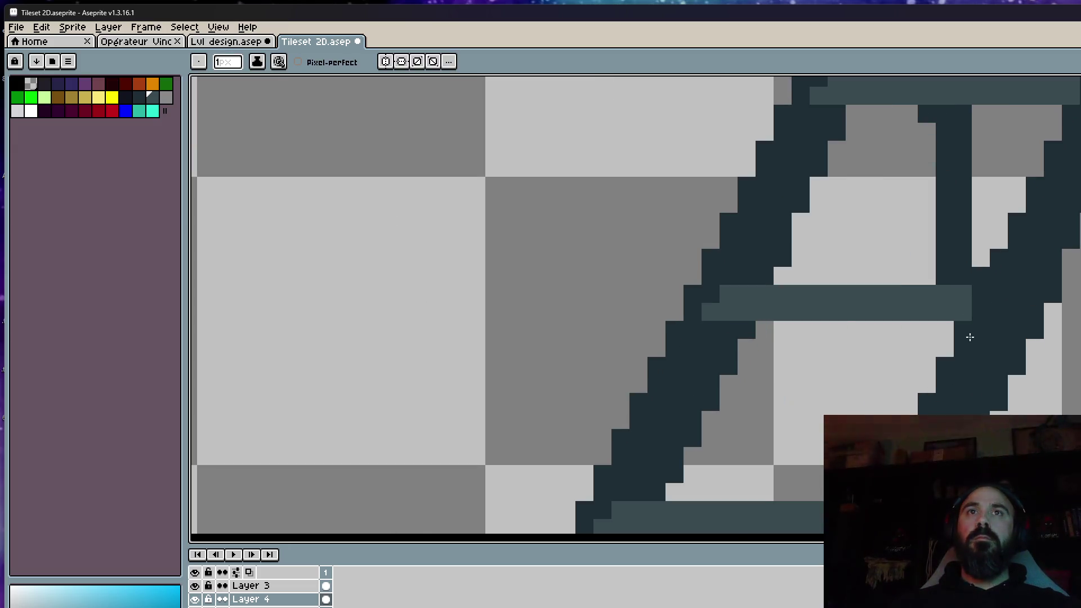
drag(970, 337, 909, 402)
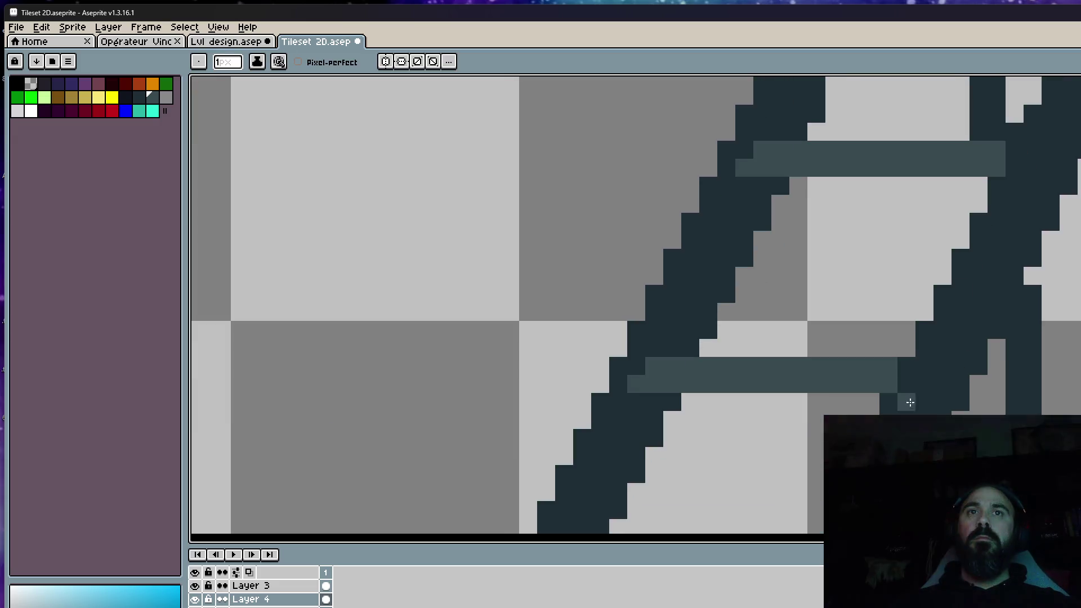
drag(892, 386, 876, 413)
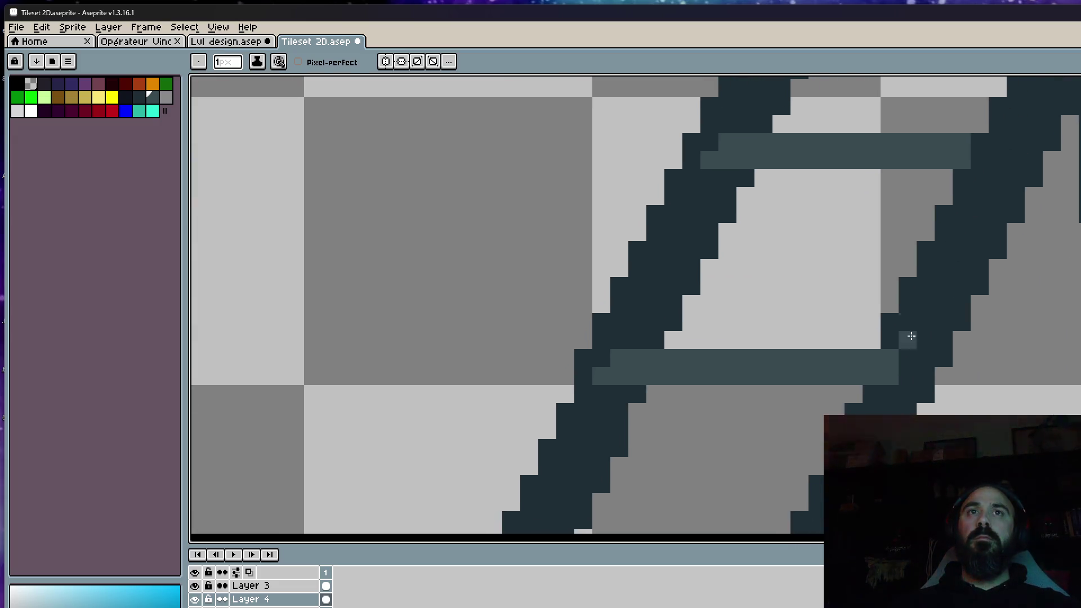
drag(892, 337, 917, 367)
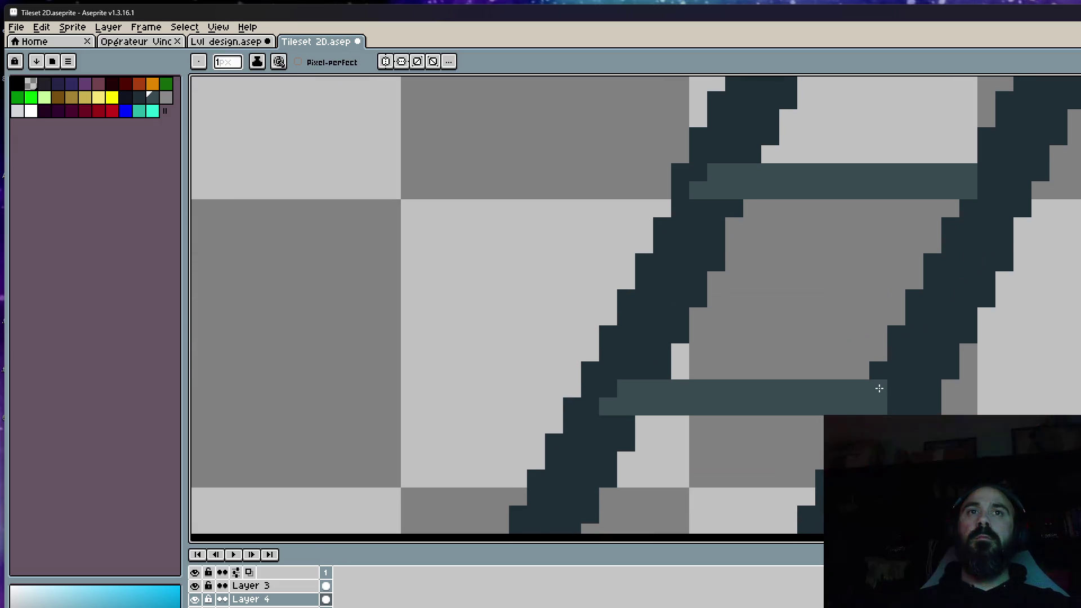
scroll(880, 389, down, 1)
scroll(972, 258, up, 2)
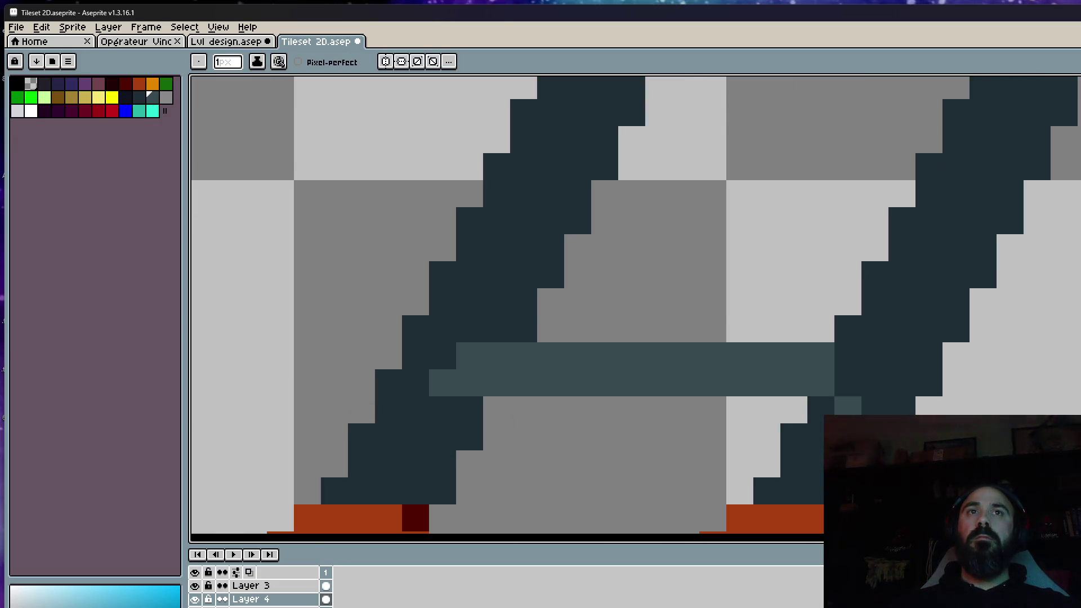
scroll(881, 376, down, 2)
scroll(881, 384, down, 1)
scroll(887, 354, down, 1)
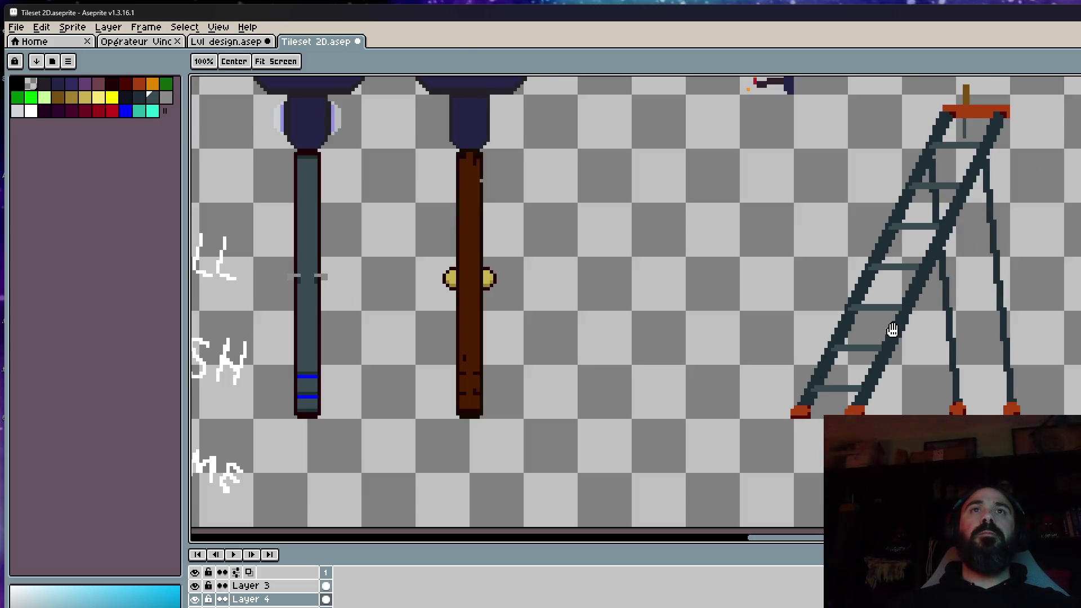
drag(892, 330, 861, 385)
scroll(1009, 194, up, 3)
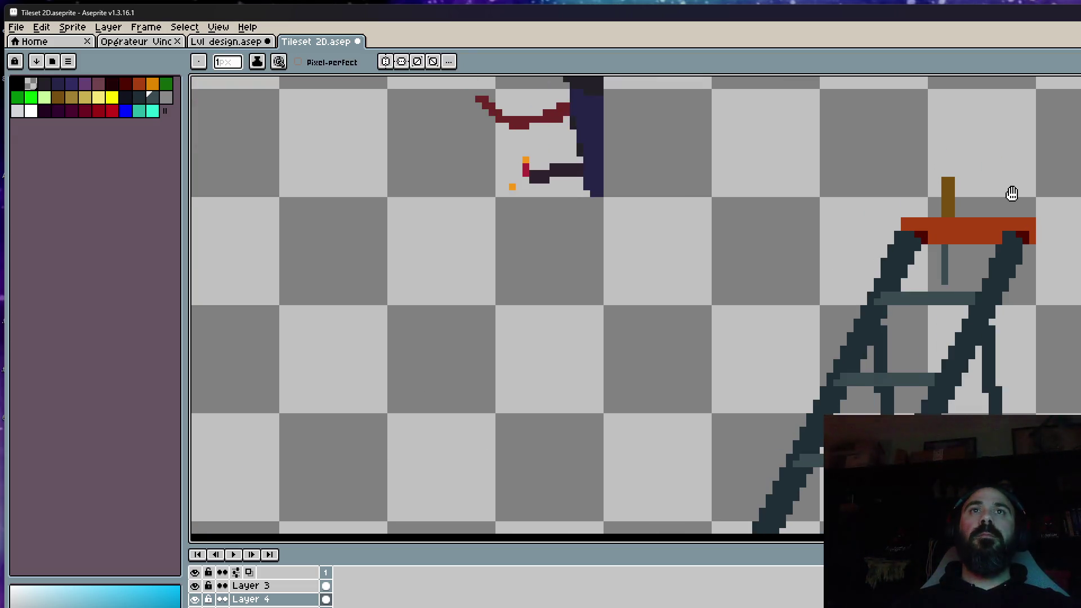
scroll(979, 220, up, 1)
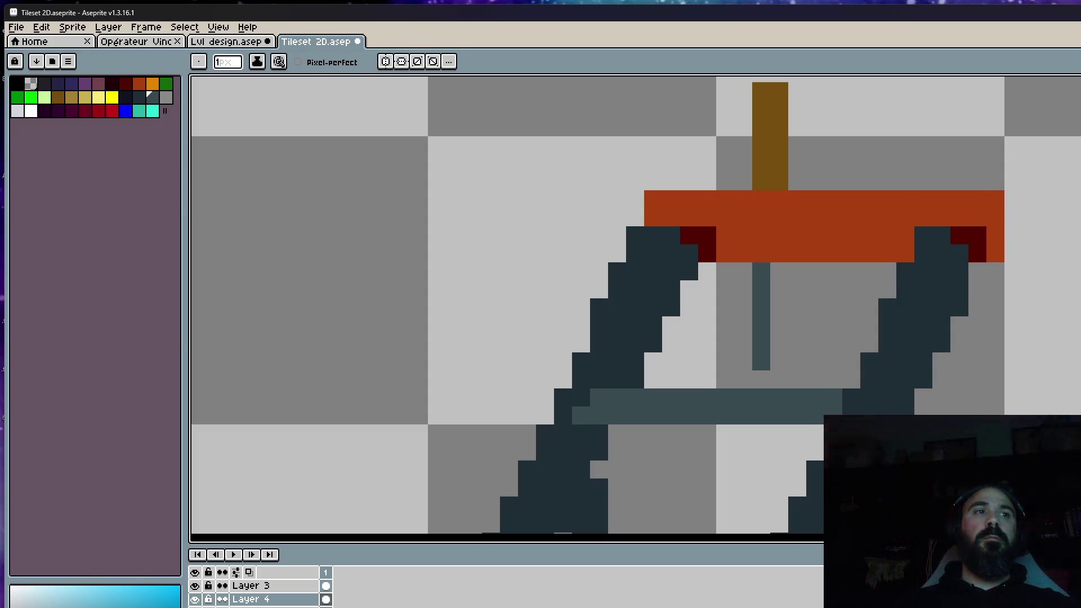
Show the tileset panel again and recolour the shelf's dark-red pixel with the sampled orange
key(alt+Up)
scroll(996, 196, down, 2)
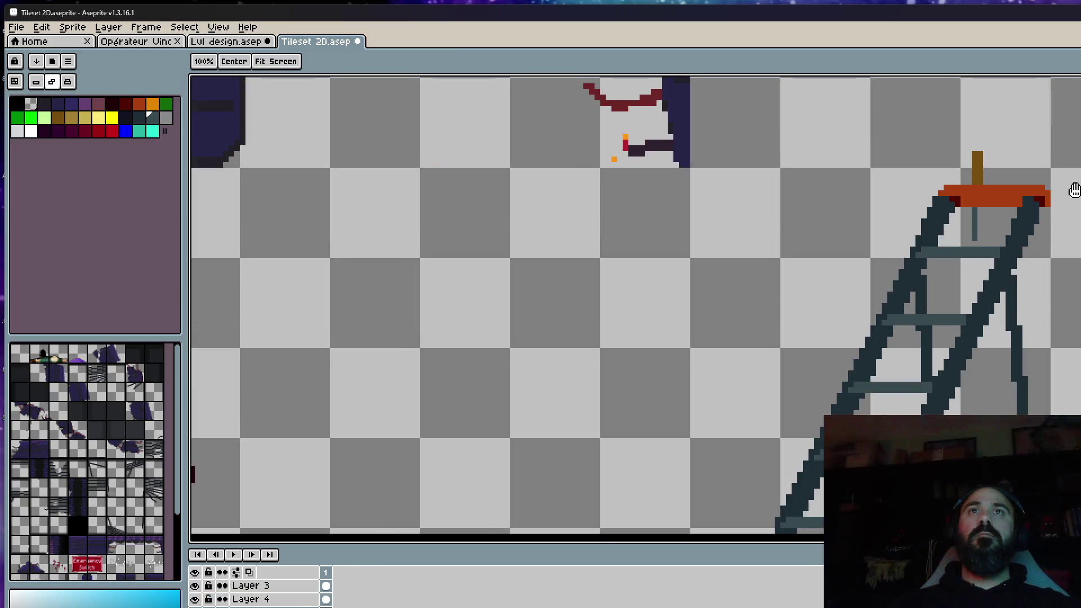
scroll(961, 203, up, 1)
scroll(961, 203, up, 2)
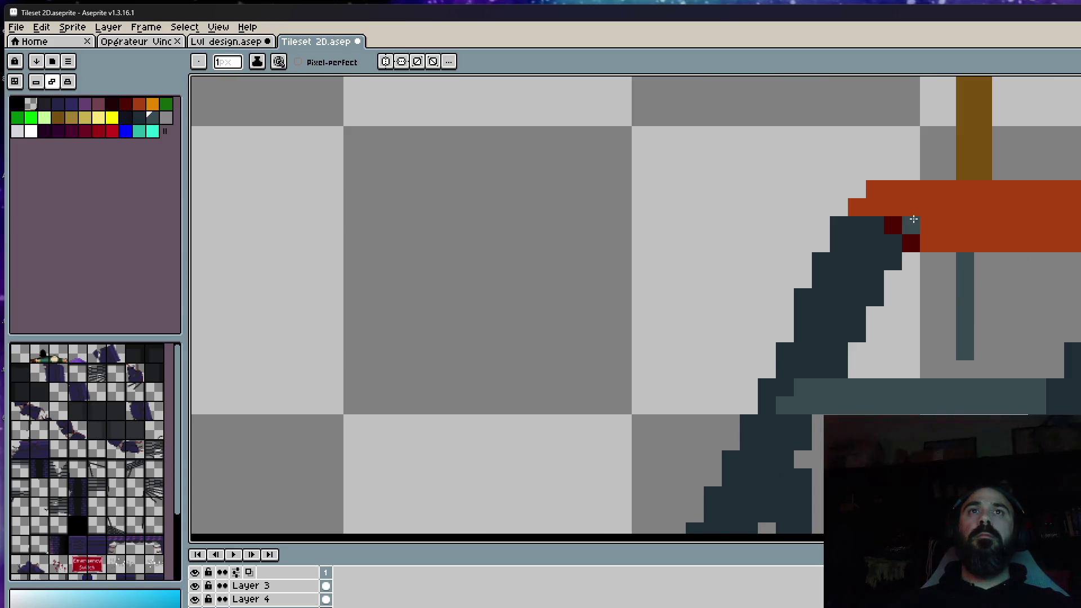
alt+click(987, 200)
click(912, 225)
scroll(976, 254, down, 4)
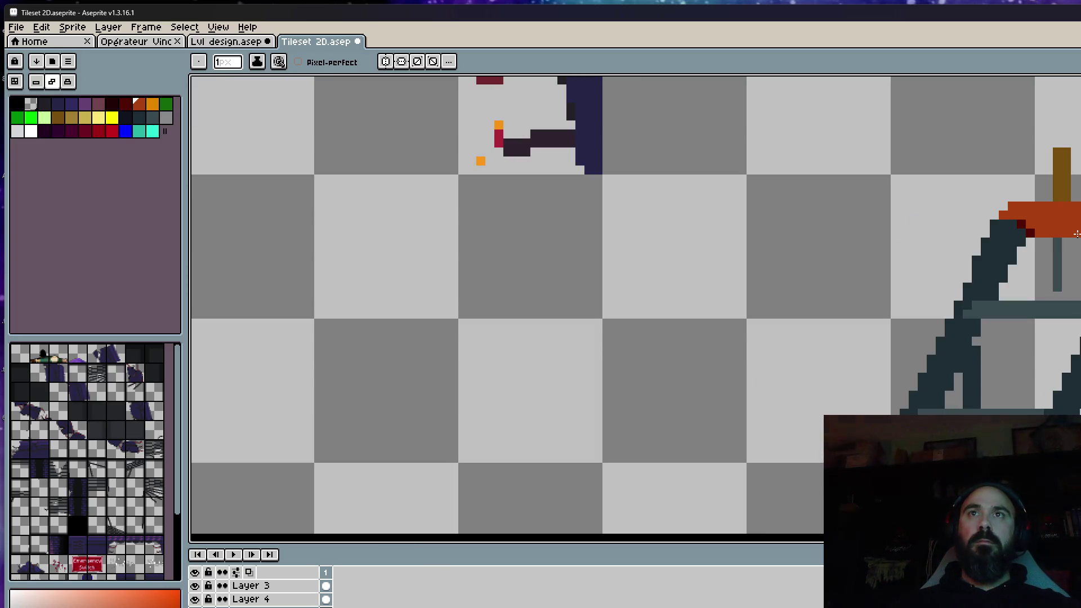
scroll(976, 255, up, 4)
scroll(976, 255, down, 4)
scroll(976, 254, up, 1)
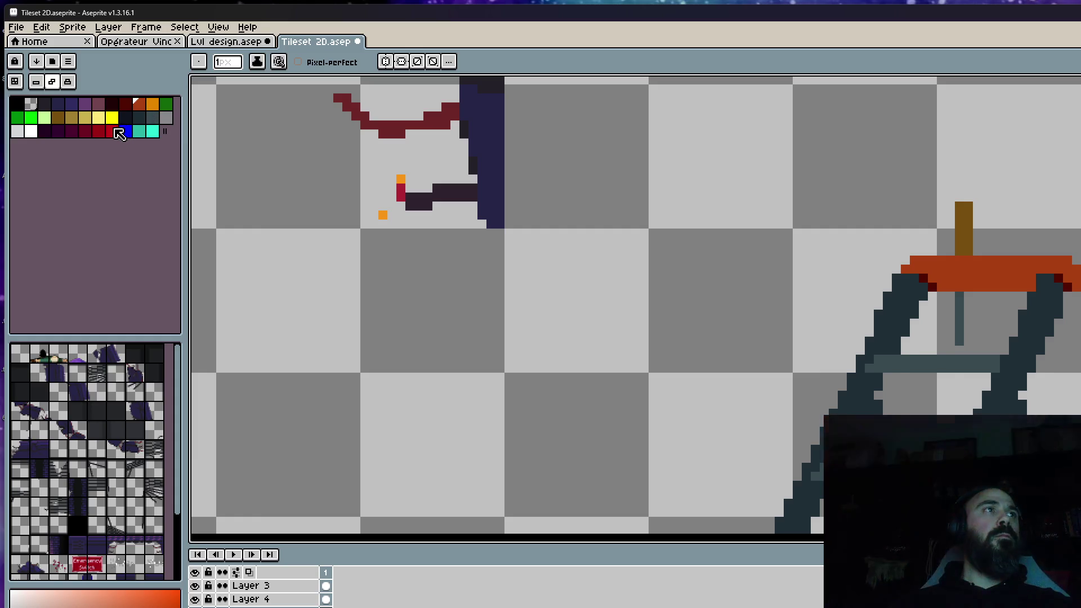
Pick dark slate from the palette and place a dark pixel above the orange shelf
click(125, 103)
scroll(1005, 231, up, 1)
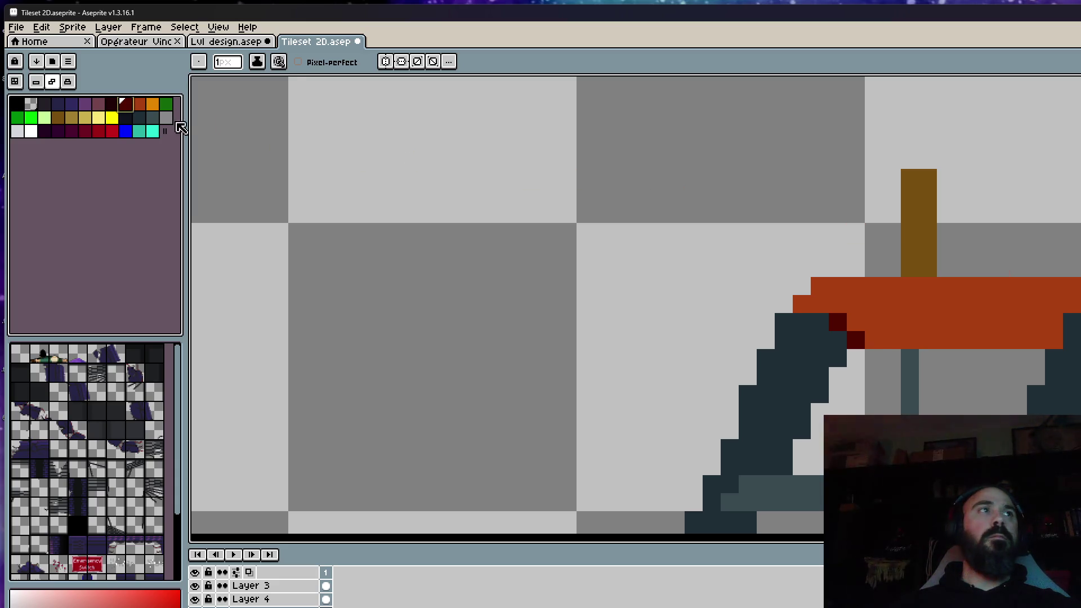
click(138, 117)
click(296, 160)
Build a small dark block on top of the shelf and adjust it with a rectangular selection
click(982, 268)
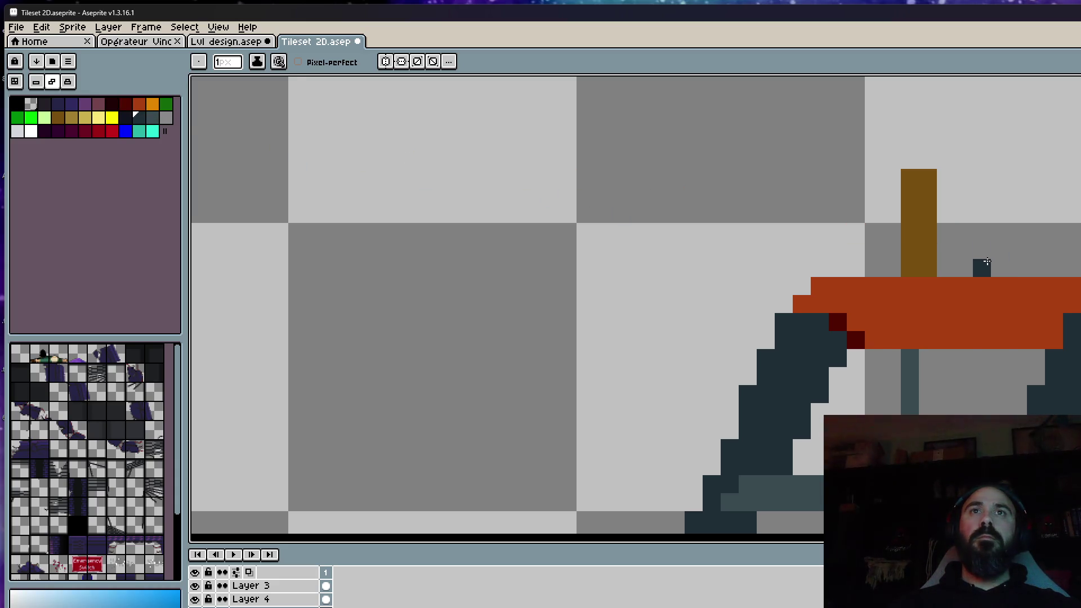
drag(1017, 250, 1036, 250)
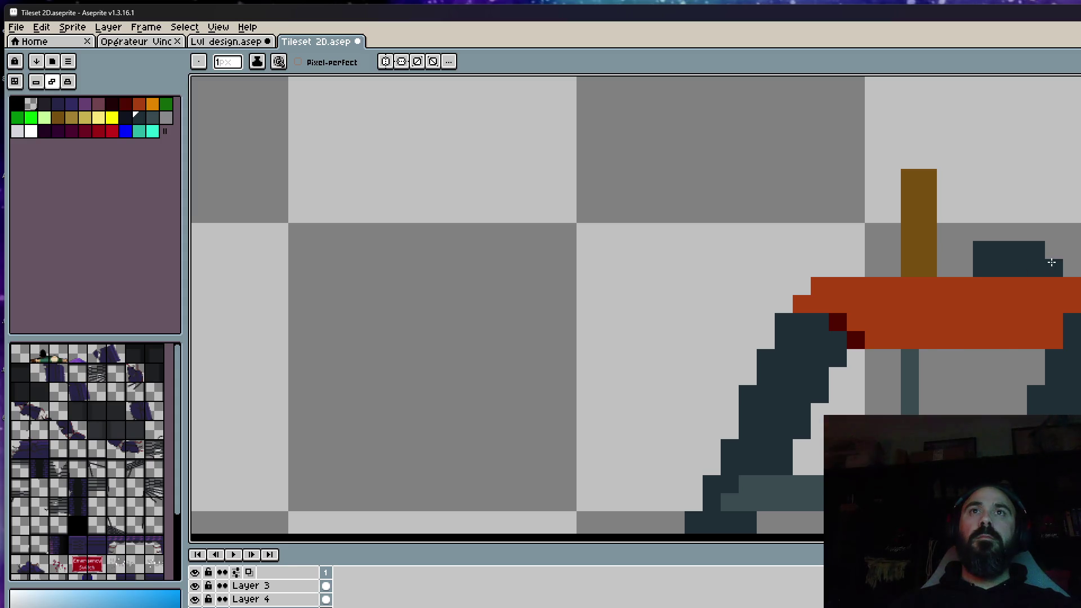
scroll(1028, 263, down, 3)
scroll(1010, 273, up, 2)
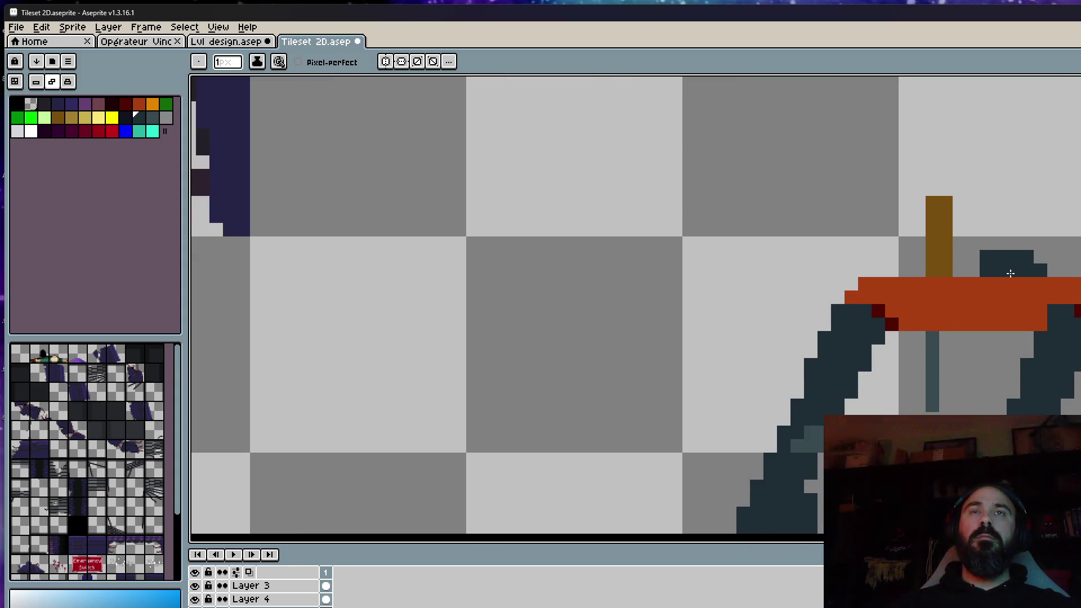
scroll(996, 260, up, 2)
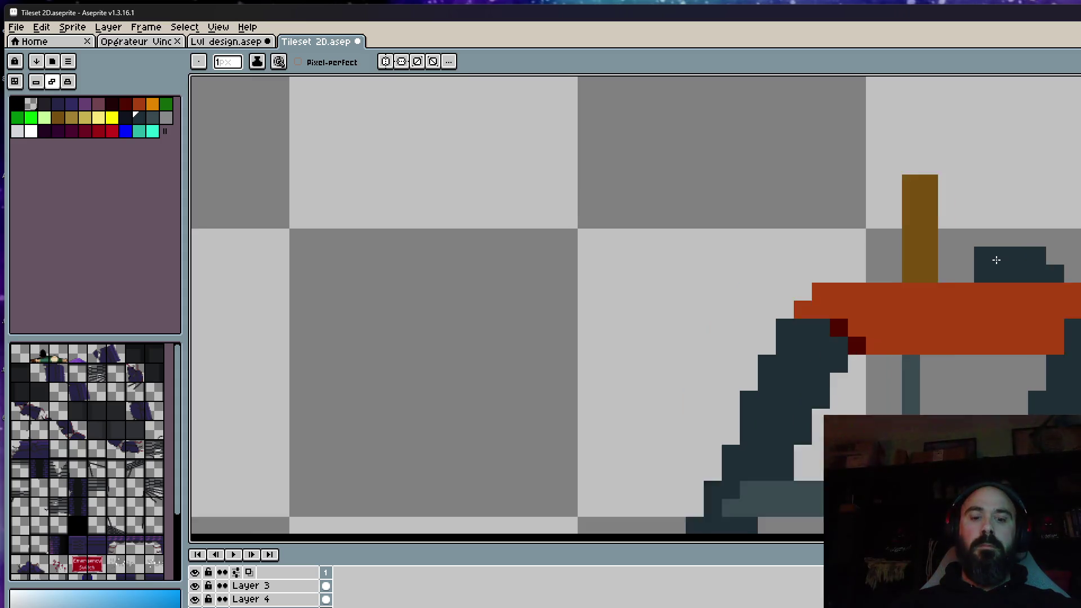
key(m)
drag(906, 210, 1080, 297)
click(652, 227)
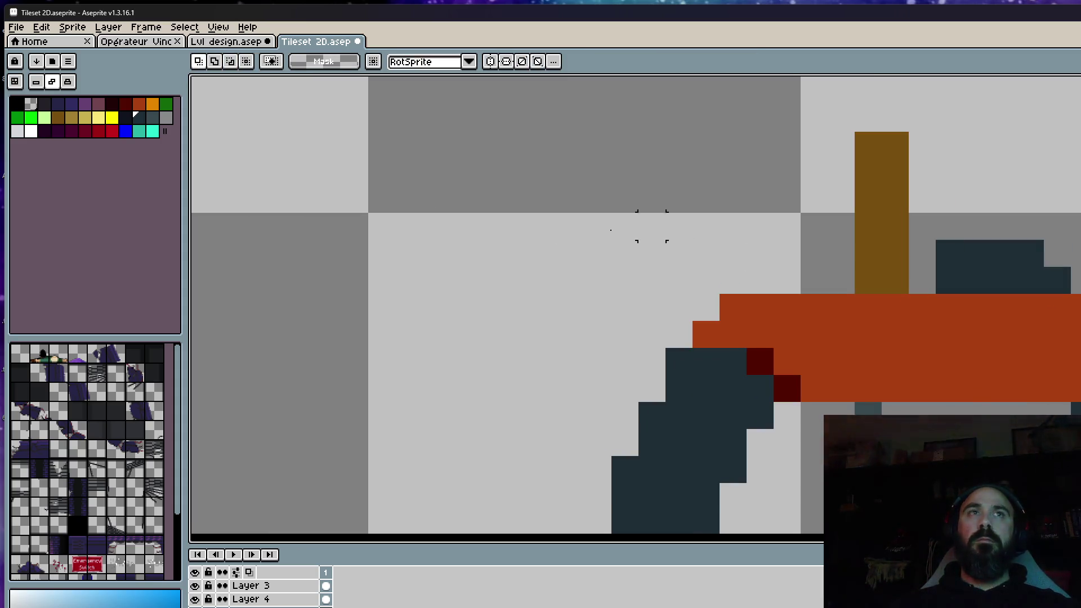
Ready the Paint Bucket with dark red as the drawing colour
key(g)
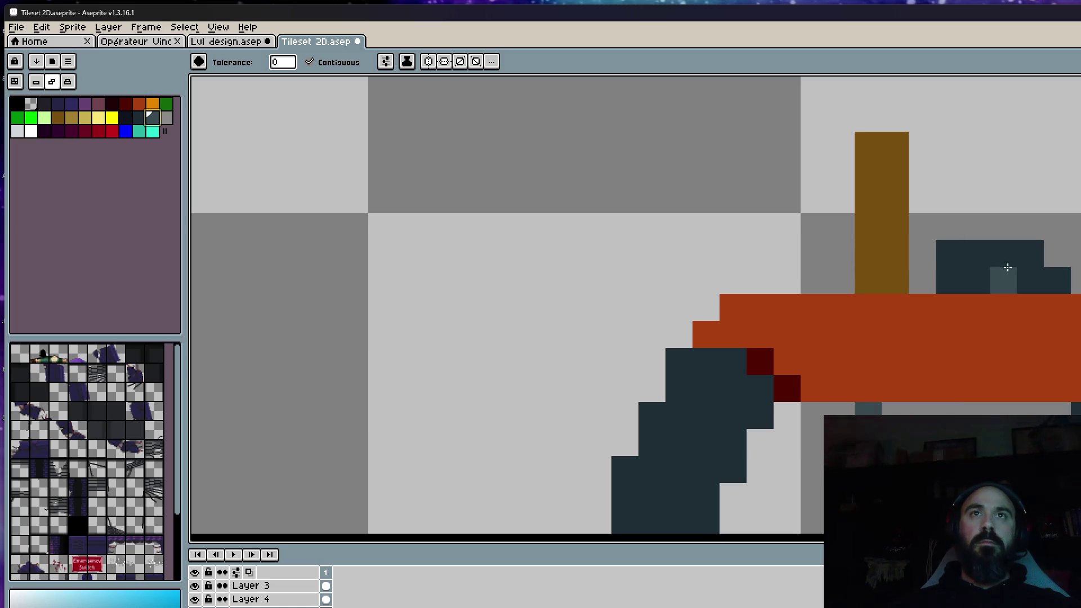
scroll(1016, 270, down, 3)
click(125, 103)
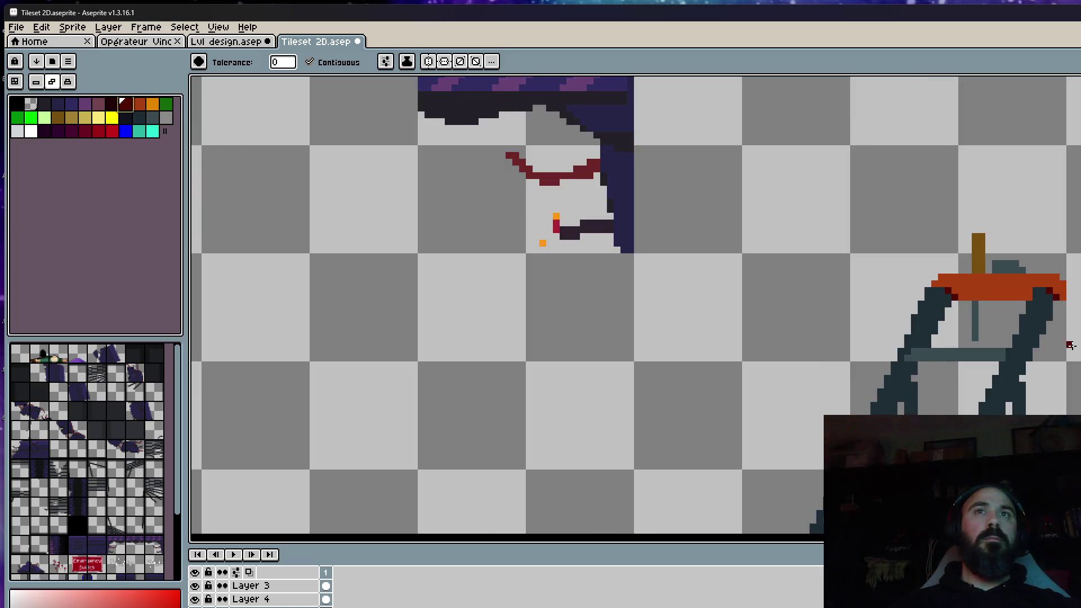
scroll(952, 263, up, 5)
Undo an unwanted dark red bucket fill and pencil a dark red strip beneath the top tray
click(919, 274)
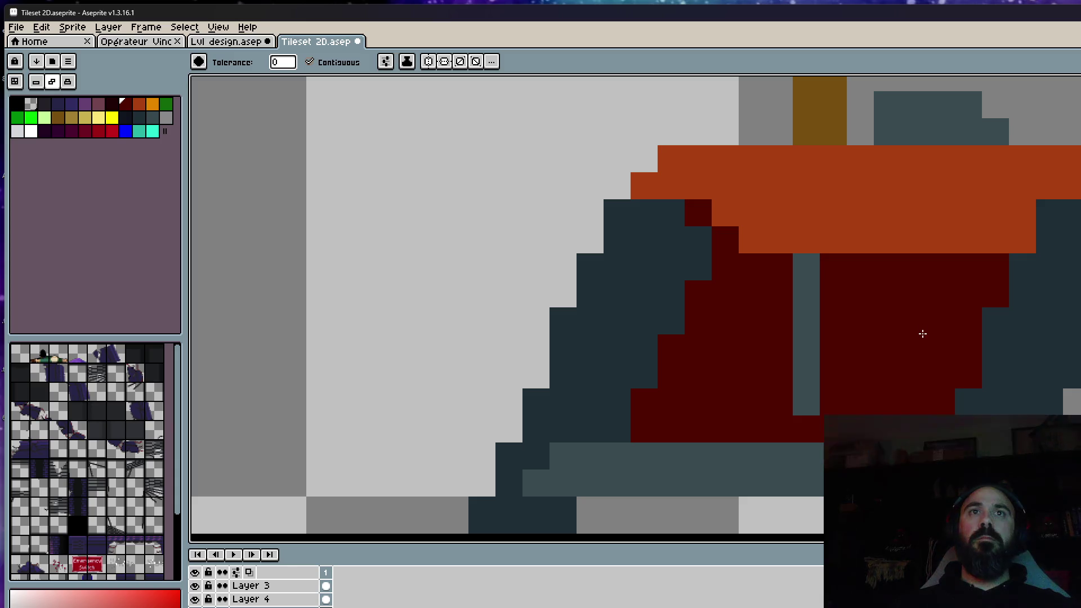
key(ctrl+z)
key(b)
drag(913, 264, 930, 260)
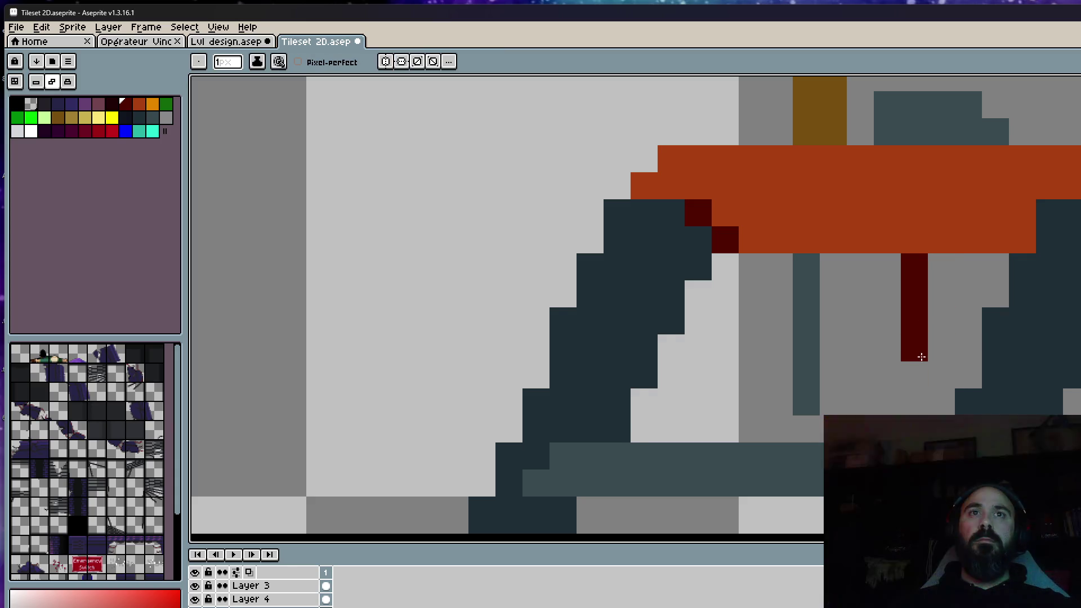
scroll(930, 260, down, 4)
scroll(1029, 285, down, 3)
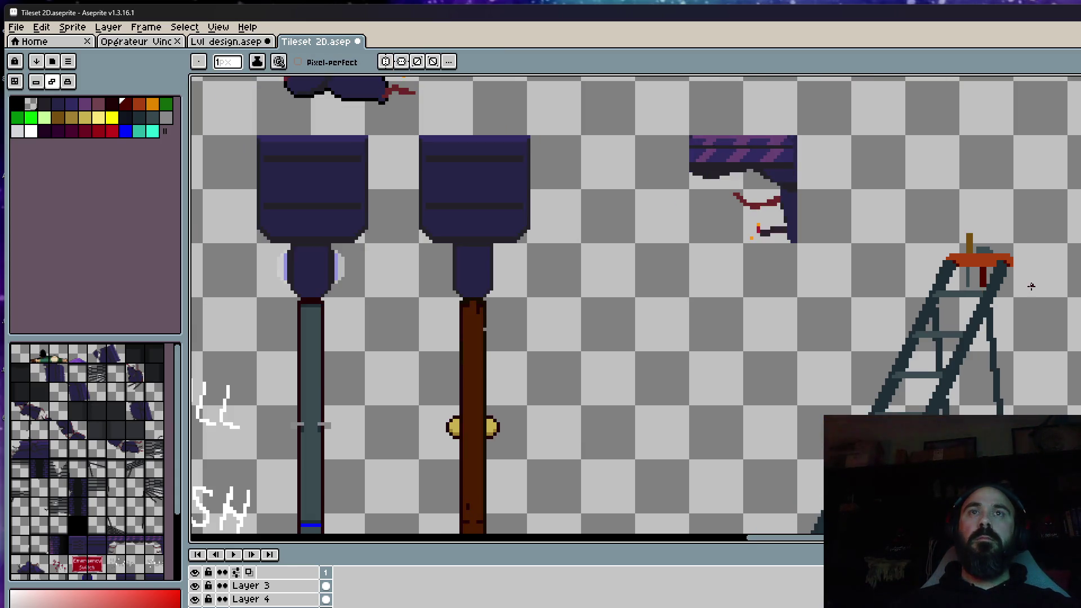
scroll(984, 231, up, 2)
scroll(984, 230, up, 1)
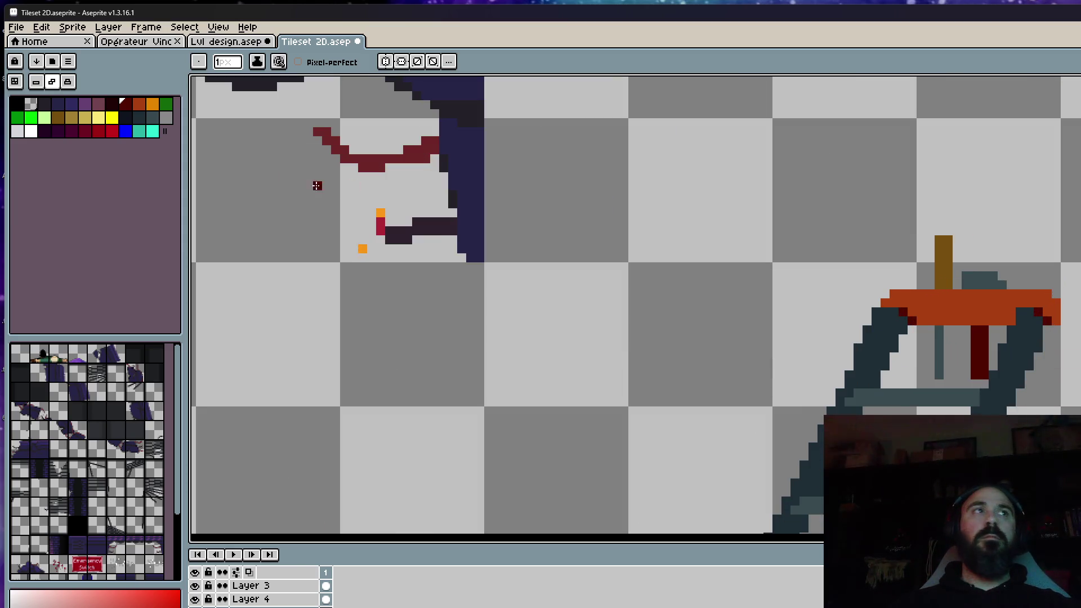
Try dark shading strokes on the tray, undo them, and make dark yellow the drawing colour
click(145, 122)
scroll(987, 269, up, 1)
mouse_move(943, 291)
mouse_down()
mouse_move(1007, 310)
mouse_move(978, 294)
mouse_up()
key(ctrl+z)
key(ctrl+z)
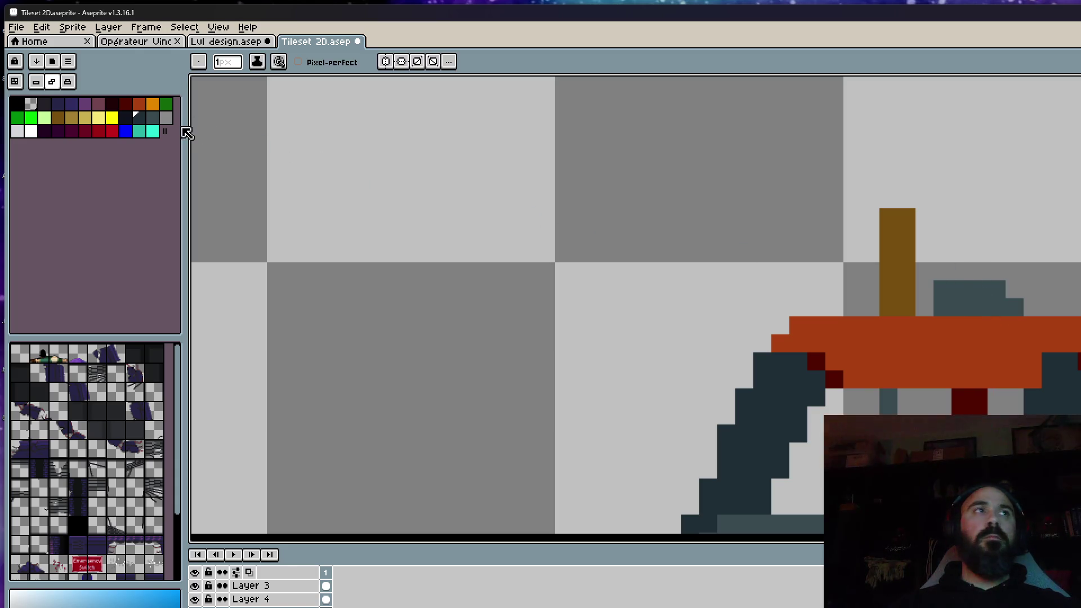
scroll(1041, 253, down, 4)
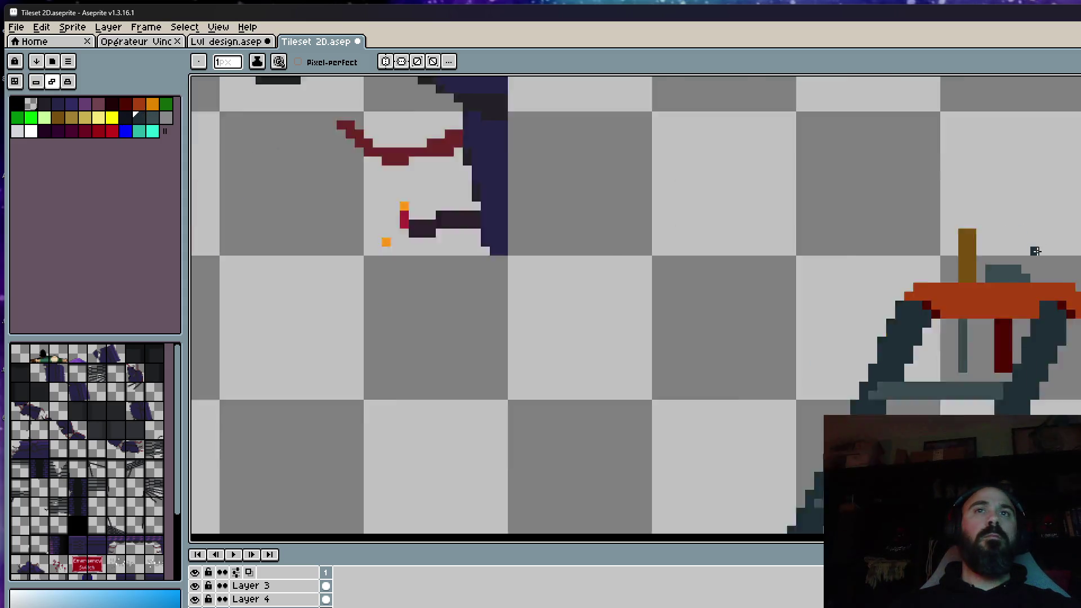
scroll(1041, 253, down, 1)
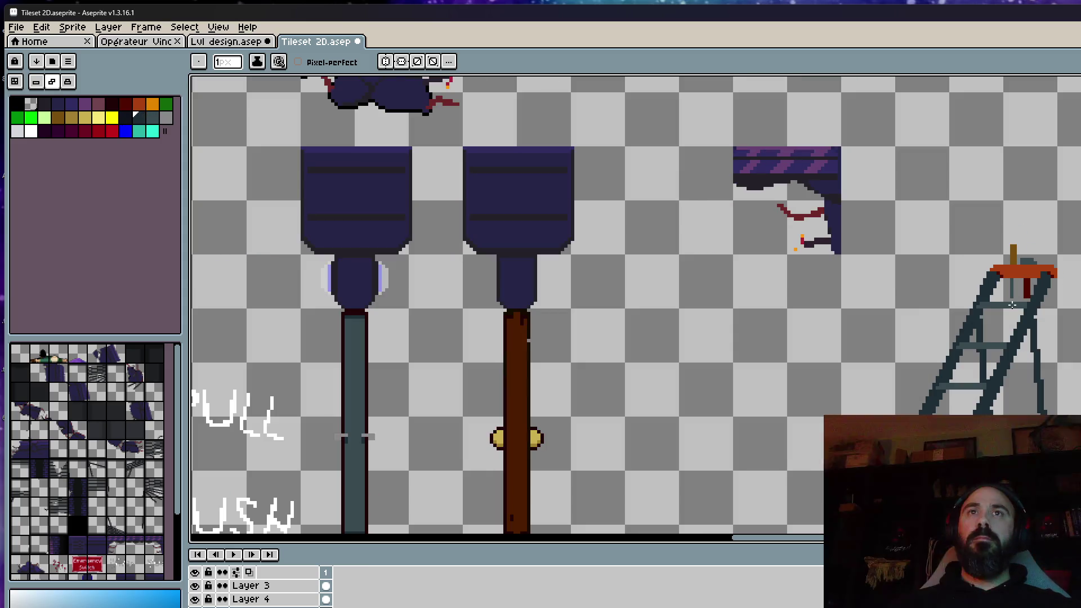
scroll(1041, 253, up, 3)
scroll(1008, 285, up, 1)
scroll(1060, 190, down, 3)
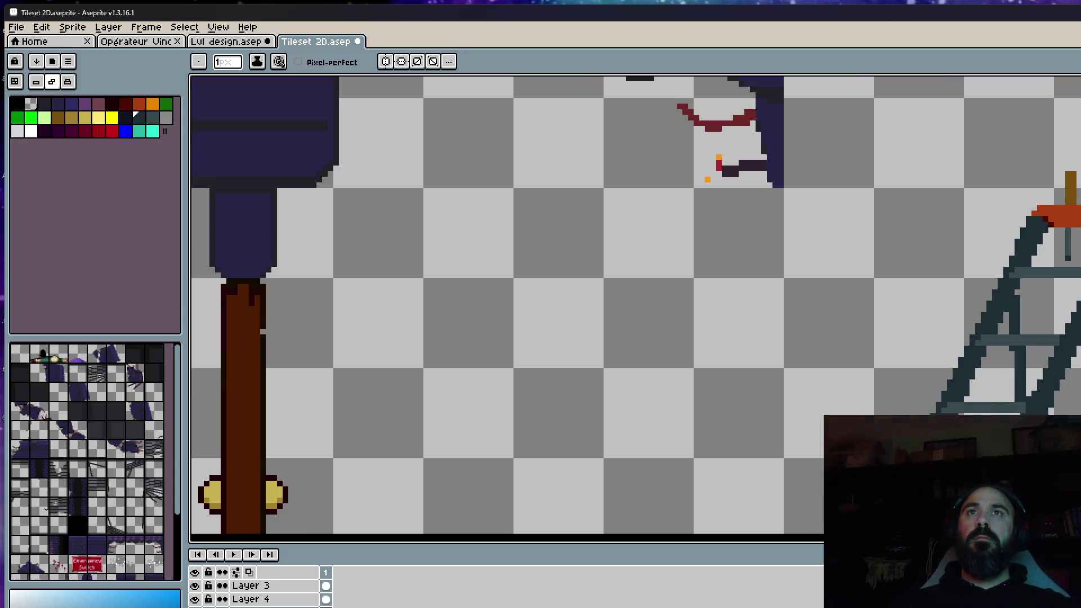
scroll(1060, 191, up, 3)
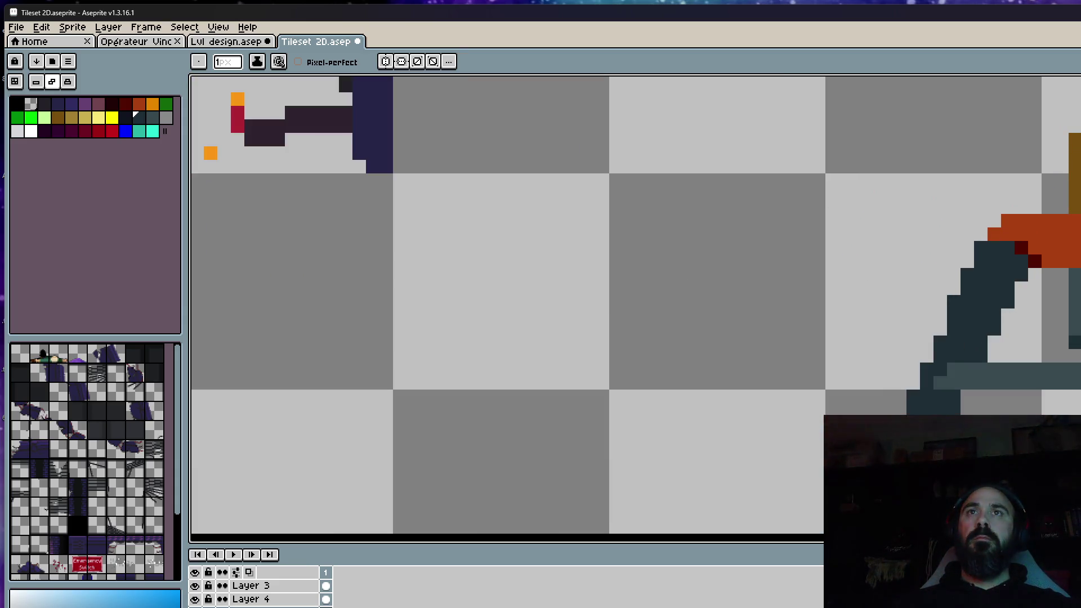
scroll(1061, 173, down, 3)
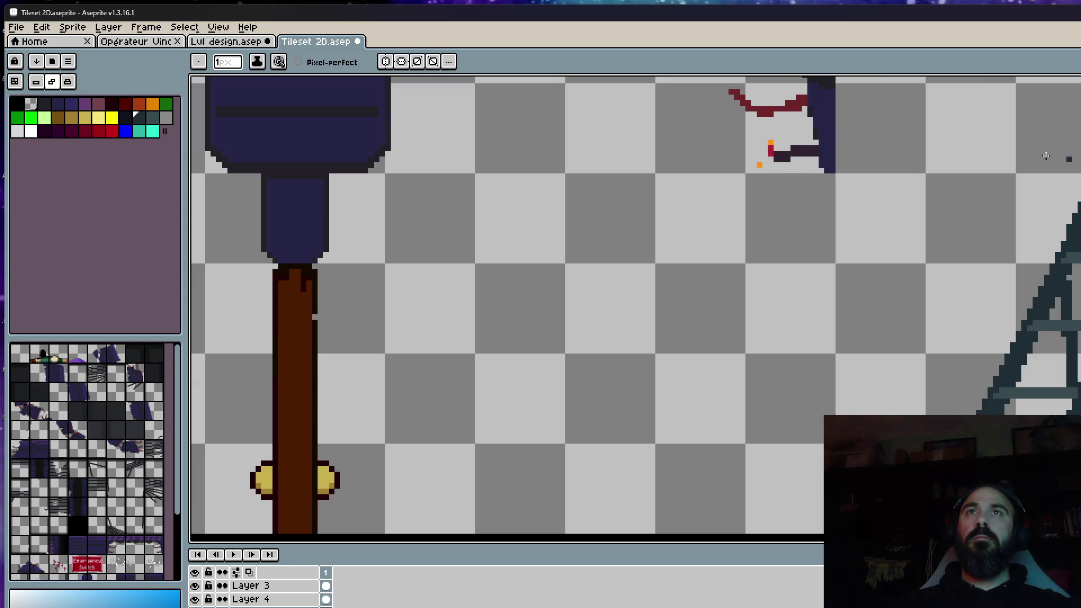
click(71, 117)
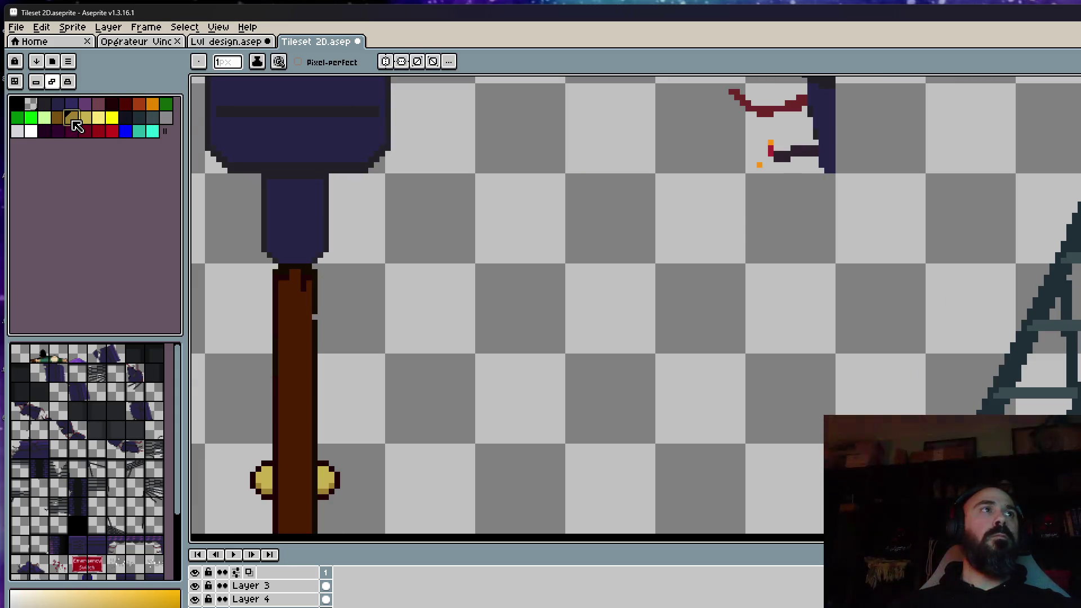
scroll(1024, 157, up, 1)
scroll(1024, 157, up, 2)
Paint ochre rows across the brown post to give it alternating ochre and brown bands
click(986, 175)
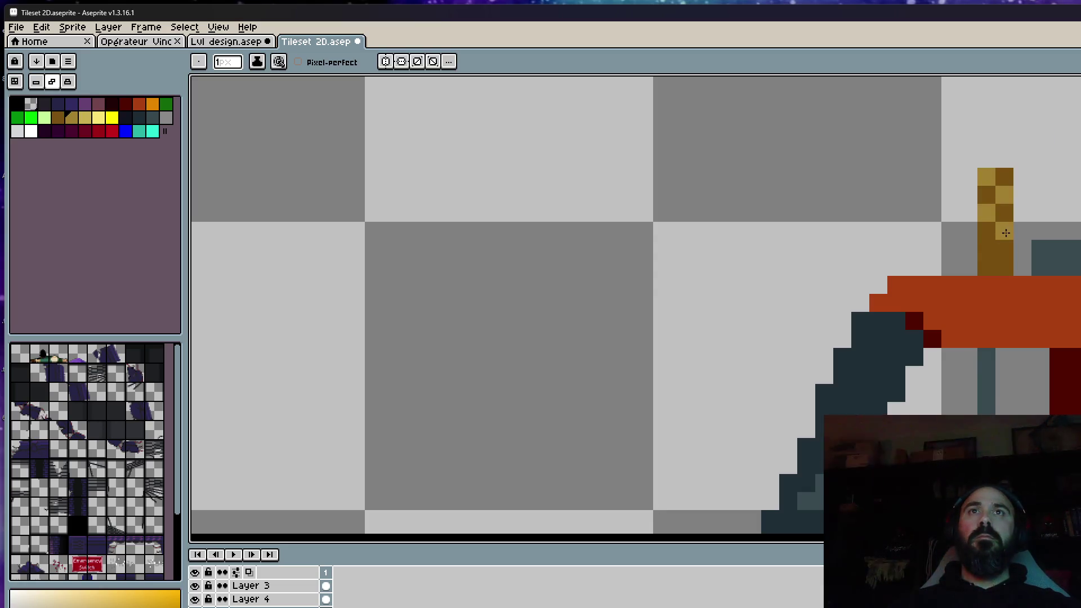
scroll(1005, 266, down, 2)
scroll(1030, 257, down, 1)
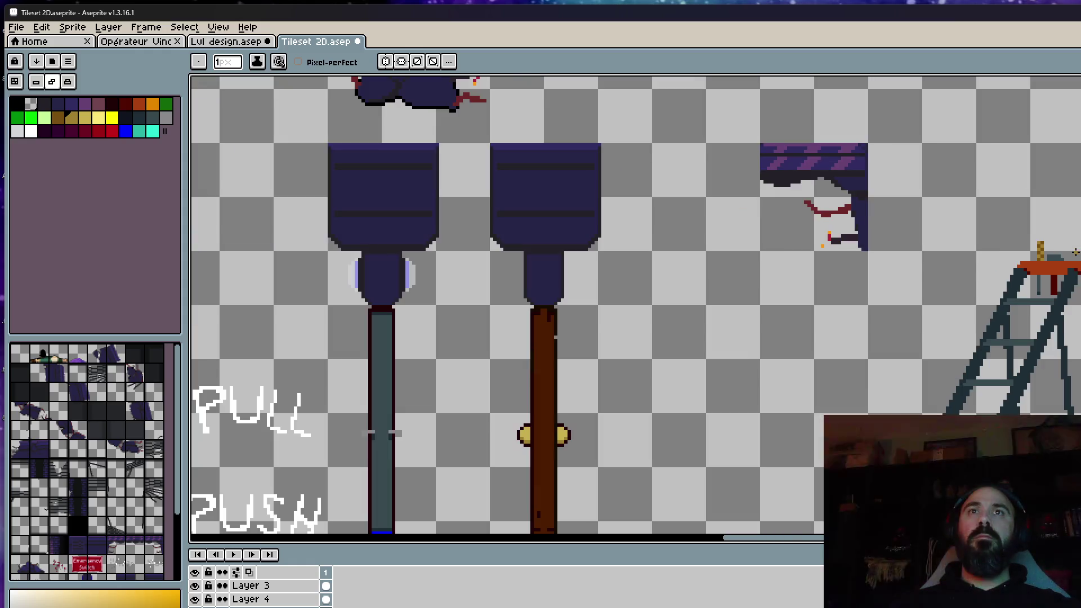
scroll(1047, 254, up, 1)
scroll(1051, 252, up, 2)
key(v)
key(b)
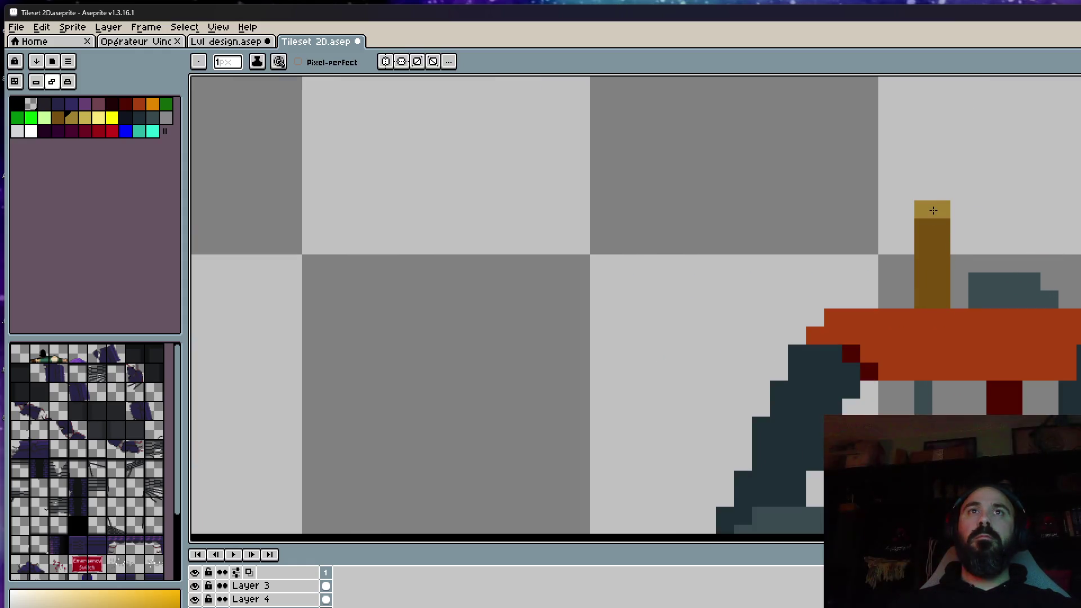
drag(916, 244, 937, 244)
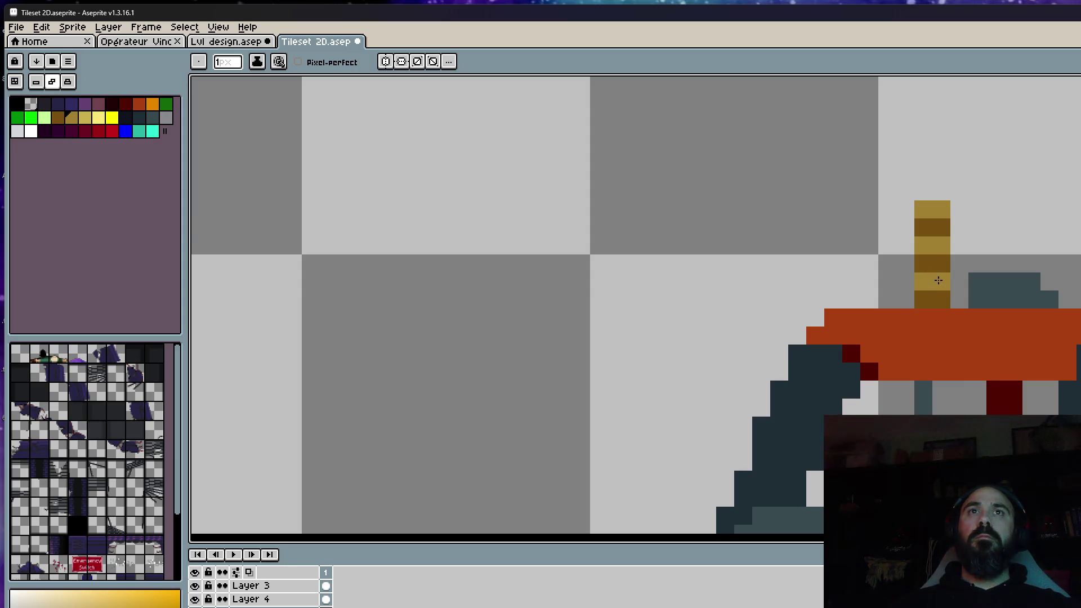
scroll(938, 280, down, 3)
scroll(1013, 263, up, 1)
scroll(957, 289, up, 1)
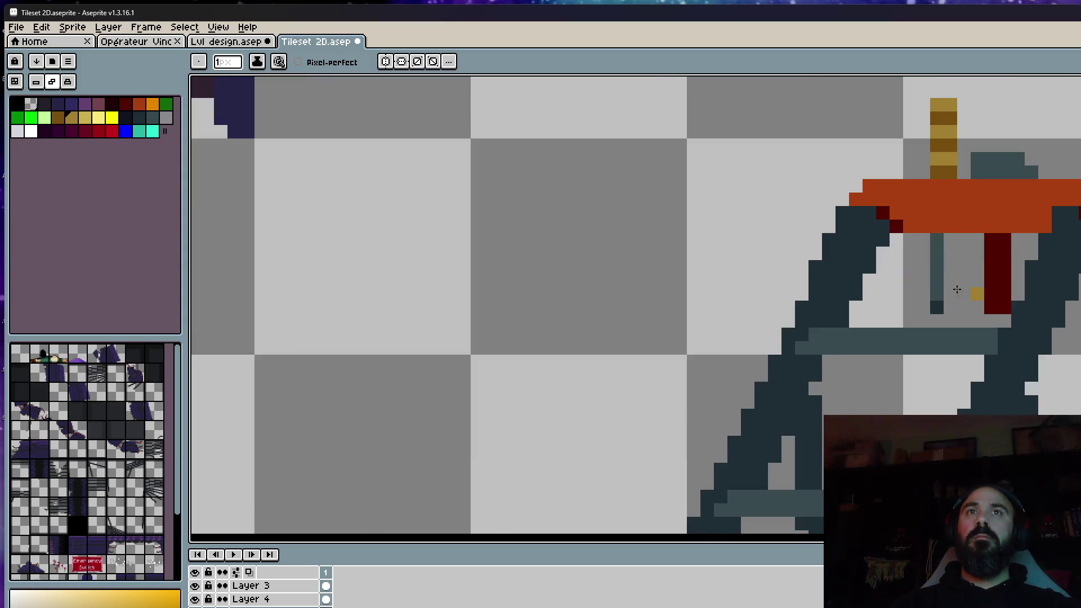
scroll(920, 293, up, 1)
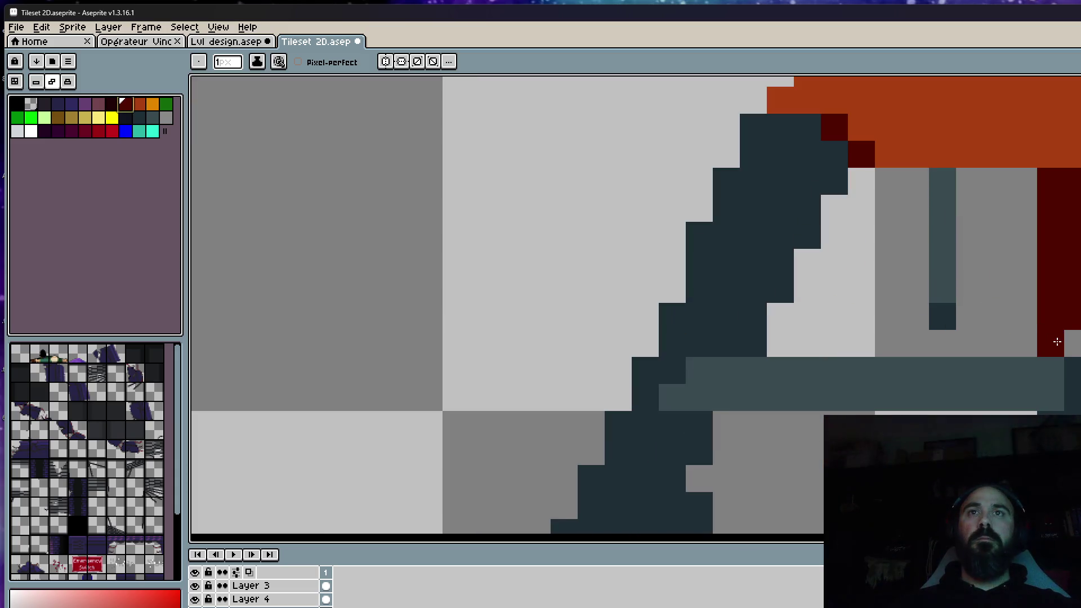
scroll(1064, 341, down, 2)
scroll(1070, 339, up, 2)
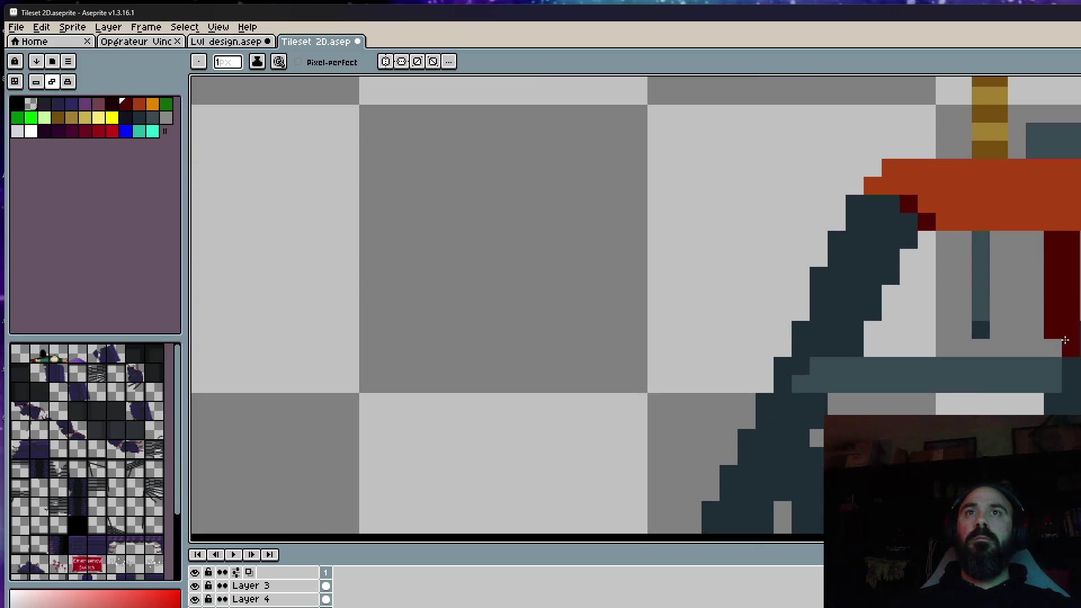
scroll(648, 391, down, 2)
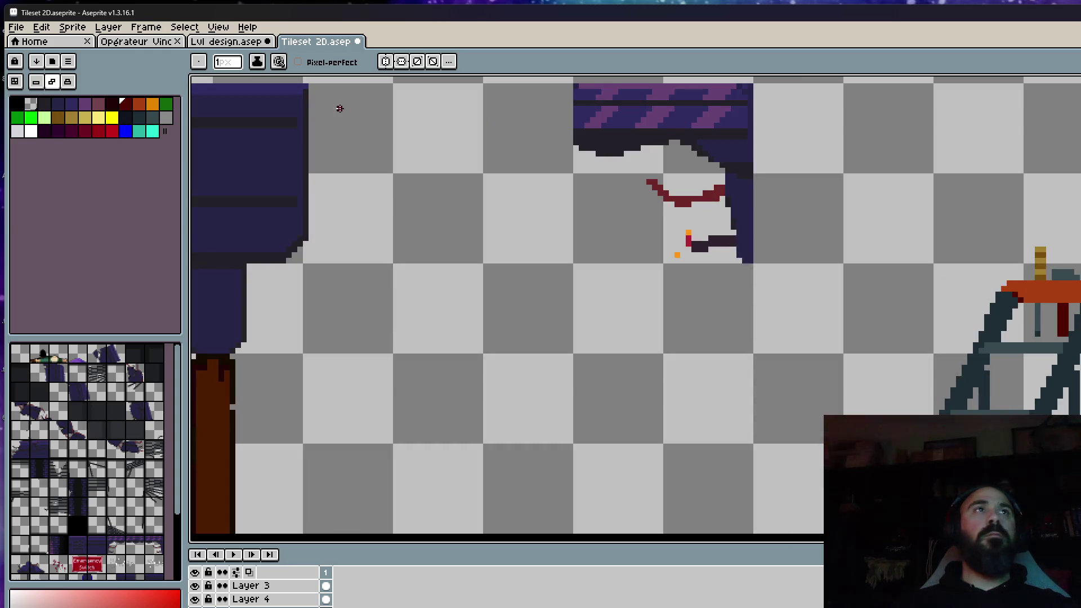
click(16, 26)
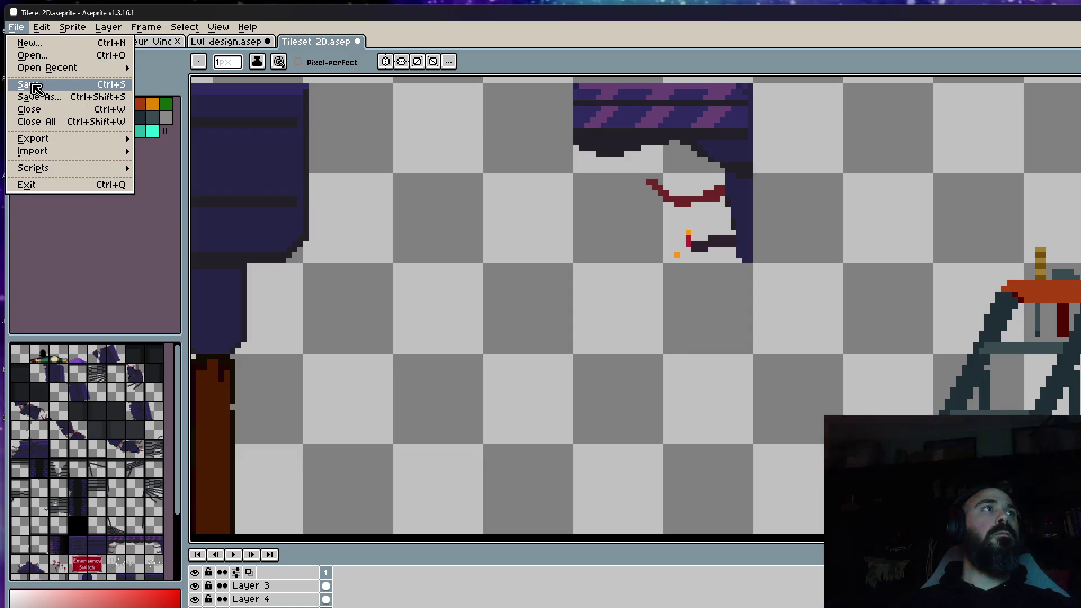
Save the tileset, lasso-select the whole stepladder, and switch to the Lvl design document
click(26, 85)
scroll(674, 169, down, 1)
scroll(738, 210, down, 1)
scroll(738, 209, down, 2)
scroll(736, 242, up, 2)
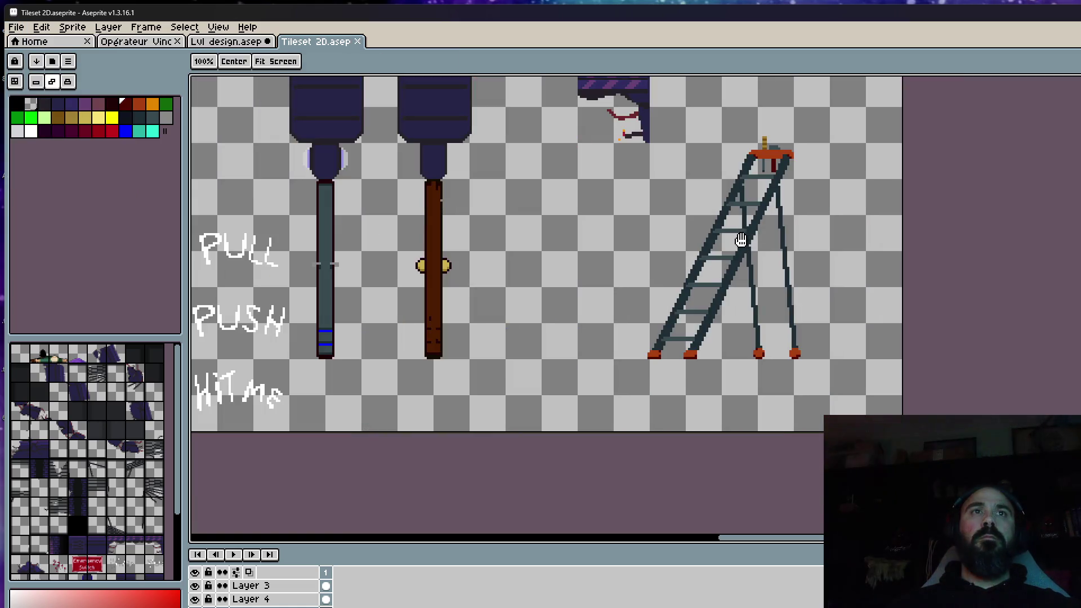
key(q)
drag(810, 118, 809, 179)
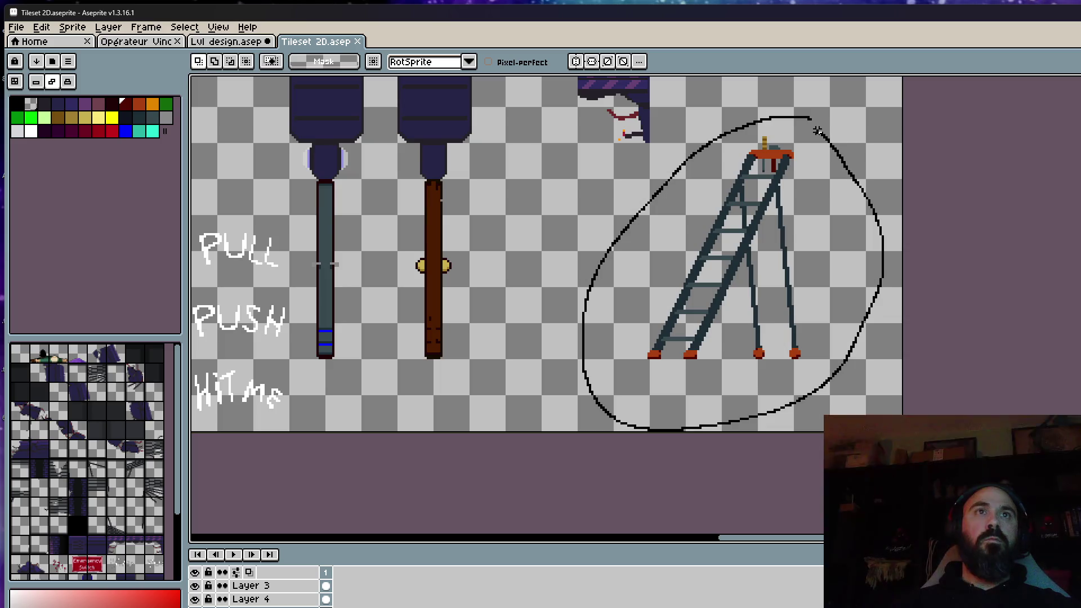
click(230, 44)
scroll(579, 285, up, 1)
scroll(864, 278, up, 1)
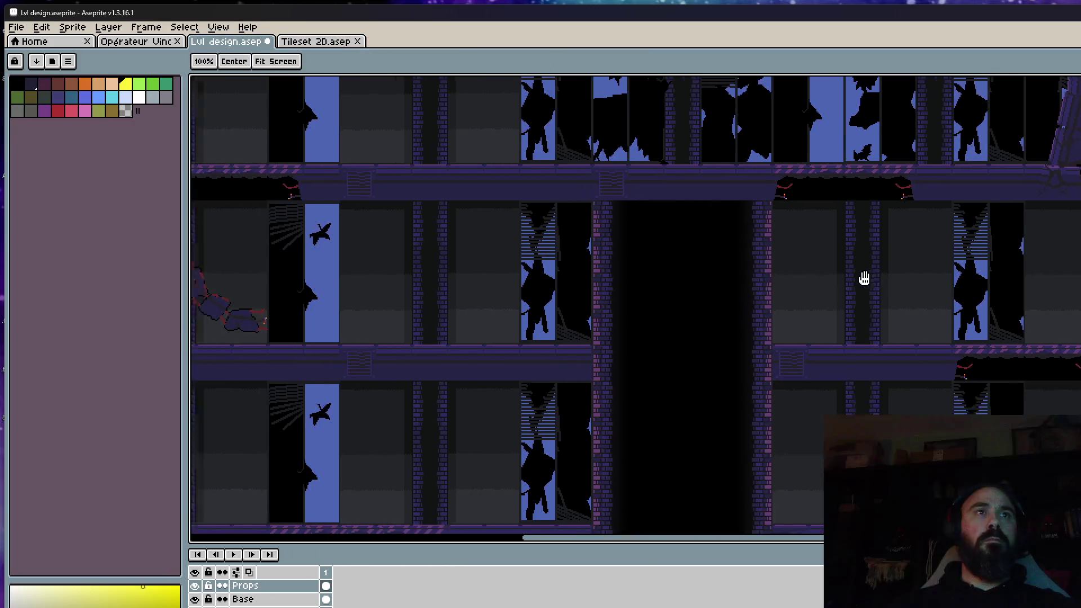
scroll(837, 277, up, 1)
Trial-paste the ladder over the level's right pillar, cancel it, and return to the Tileset 2D sheet
key(ctrl+v)
mouse_move(825, 295)
mouse_down()
mouse_move(900, 289)
mouse_move(892, 300)
mouse_up()
scroll(844, 341, down, 1)
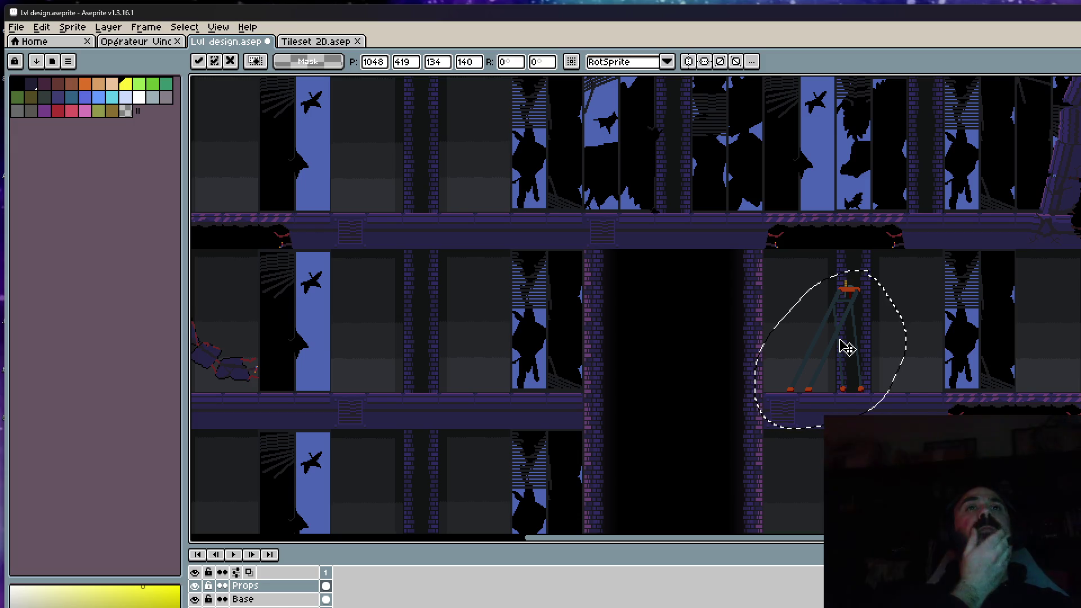
key(Delete)
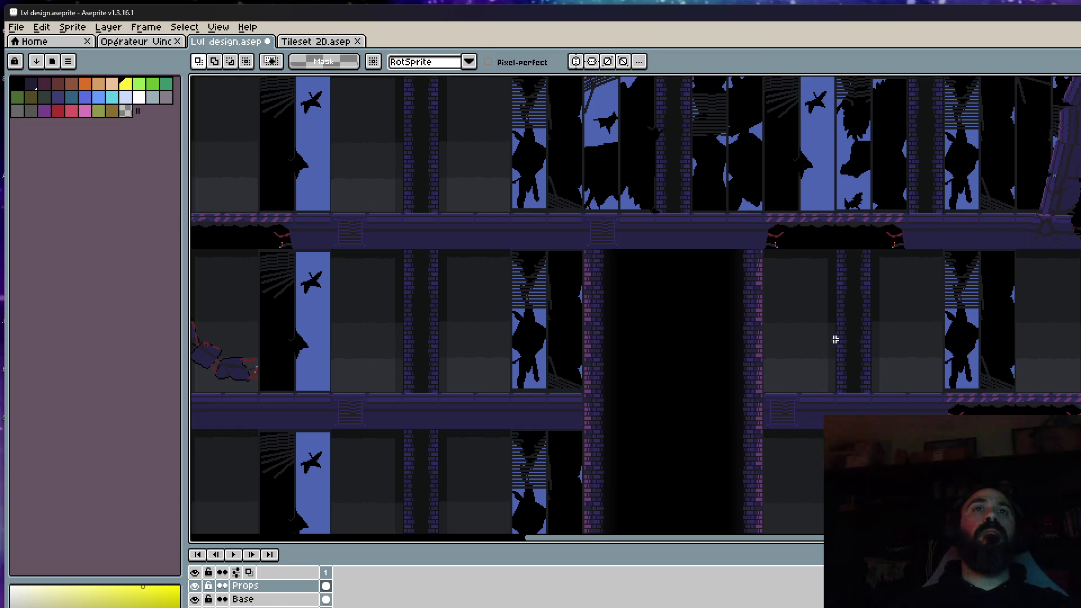
click(295, 37)
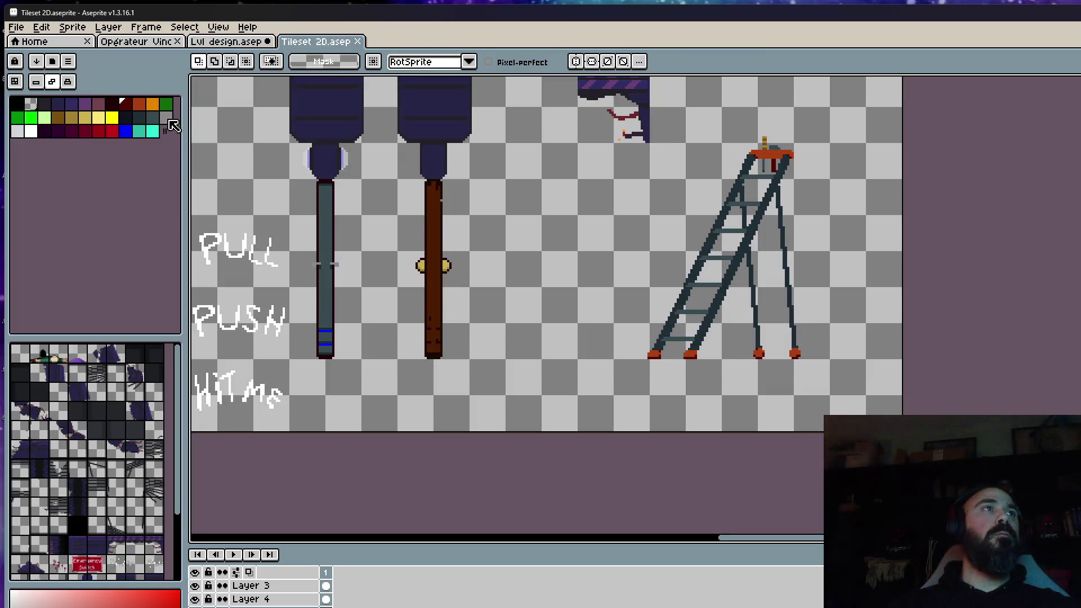
scroll(760, 280, up, 1)
Bucket-recolour the ladder rails and marquee-select the area around the ladder
key(g)
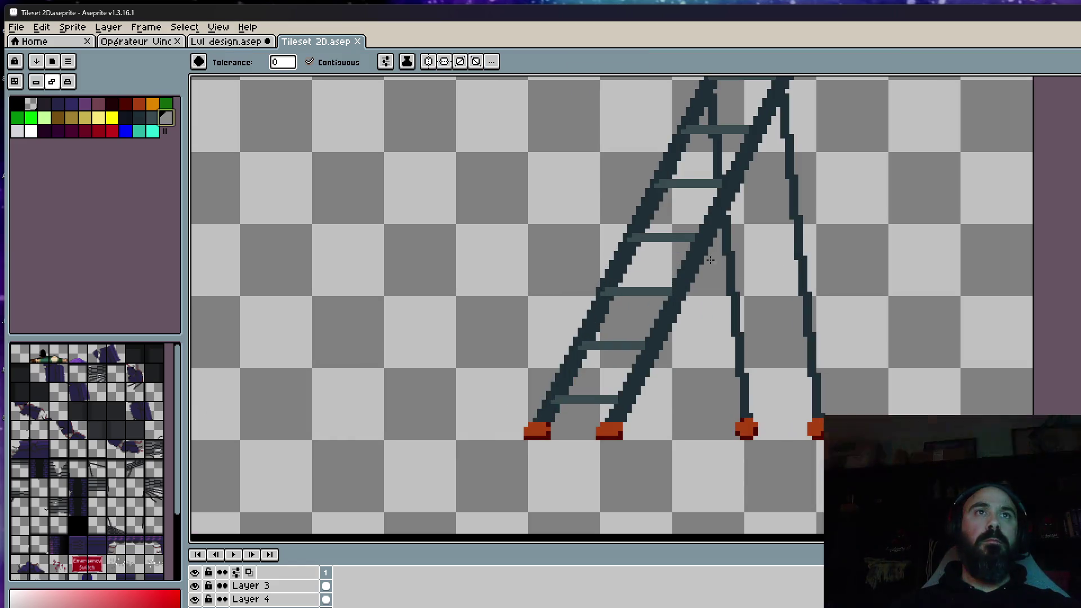
click(700, 250)
scroll(695, 251, down, 1)
scroll(702, 355, down, 1)
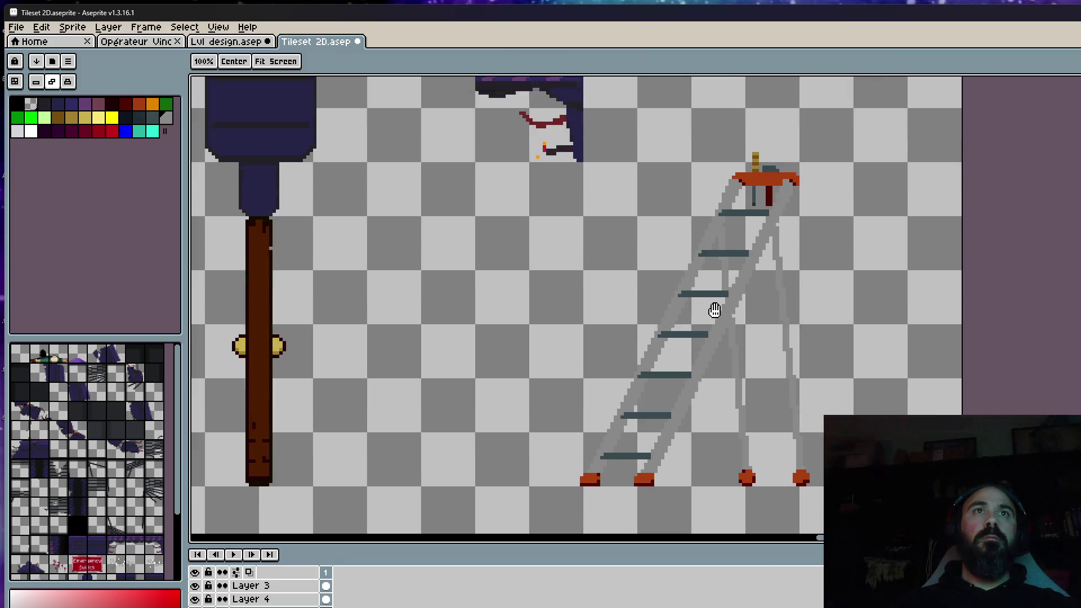
key(m)
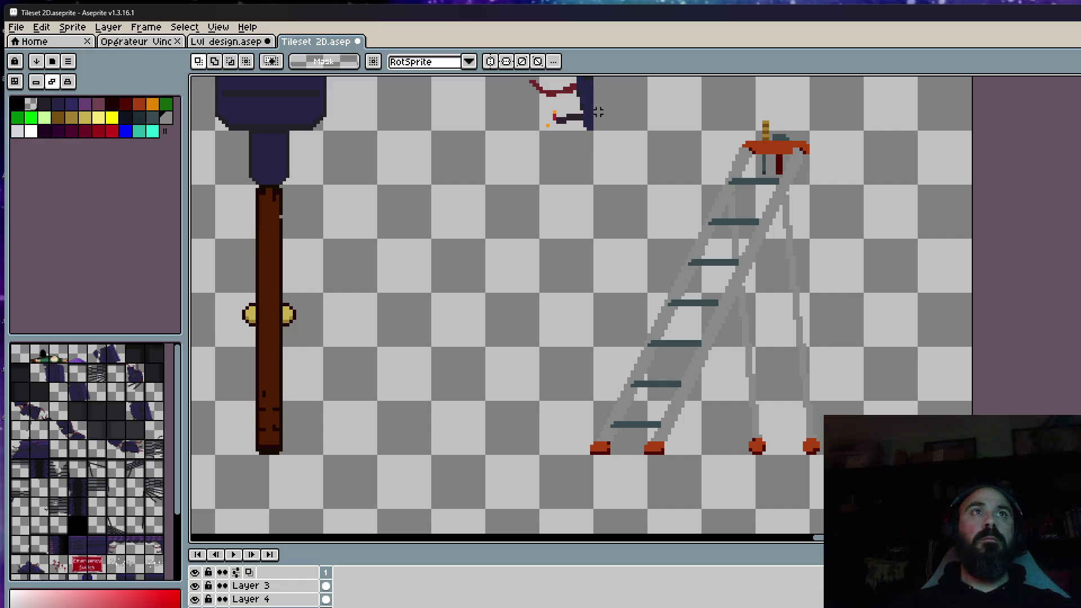
drag(597, 111, 906, 488)
drag(545, 389, 650, 495)
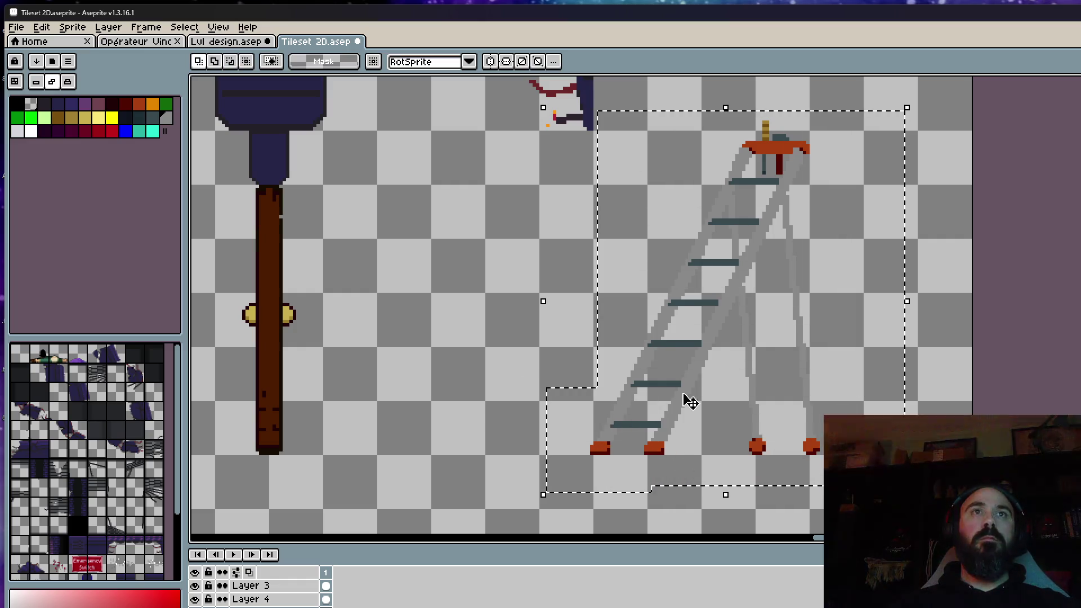
Paste the ladder into the level, drag it right, cancel, return to the tileset and activate Layer 4
click(230, 42)
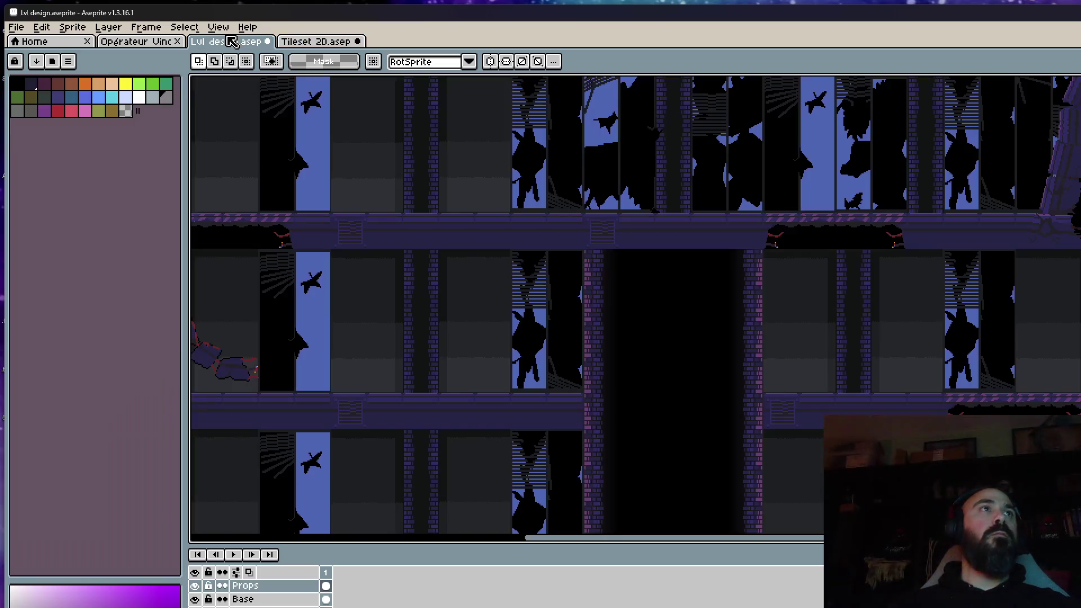
key(ctrl+v)
mouse_move(254, 321)
mouse_down()
mouse_move(887, 326)
mouse_move(864, 352)
mouse_up()
scroll(853, 355, up, 3)
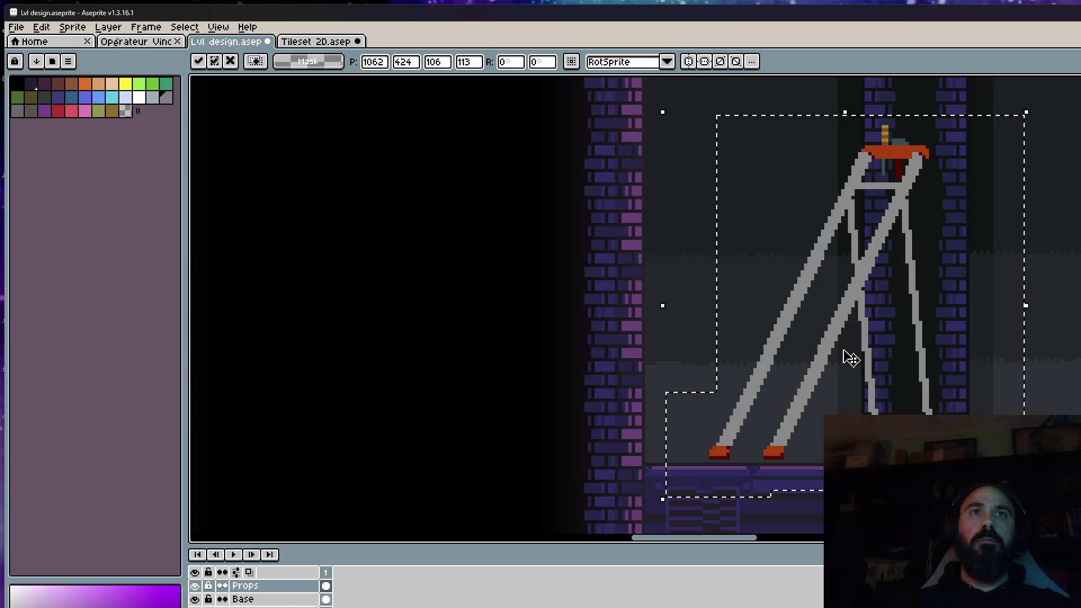
key(Escape)
click(314, 42)
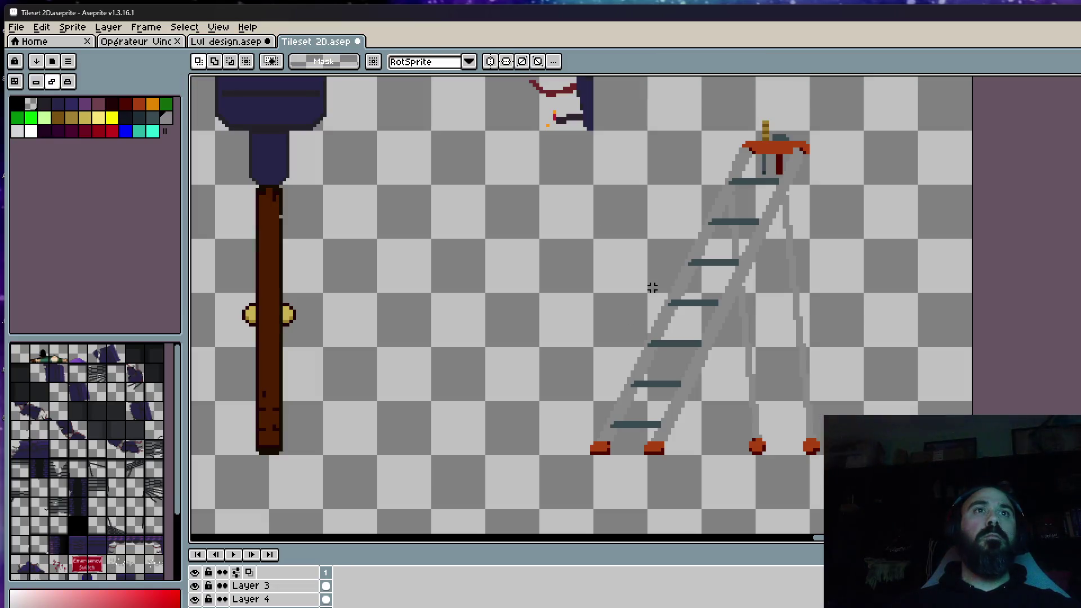
click(254, 599)
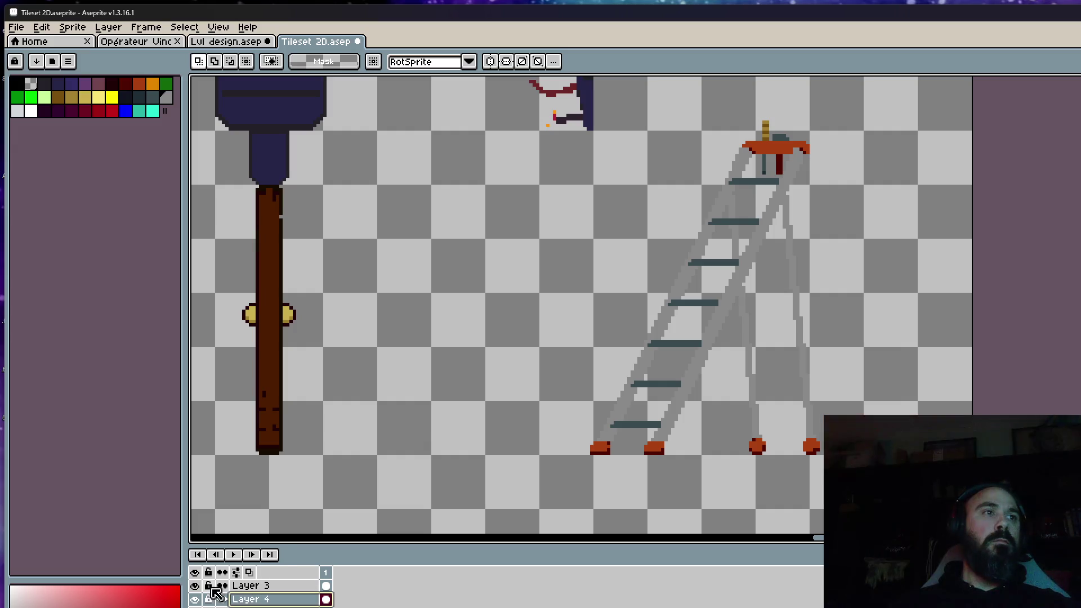
Toggle layer visibility and check layer options to find which layer holds the ladder
click(195, 599)
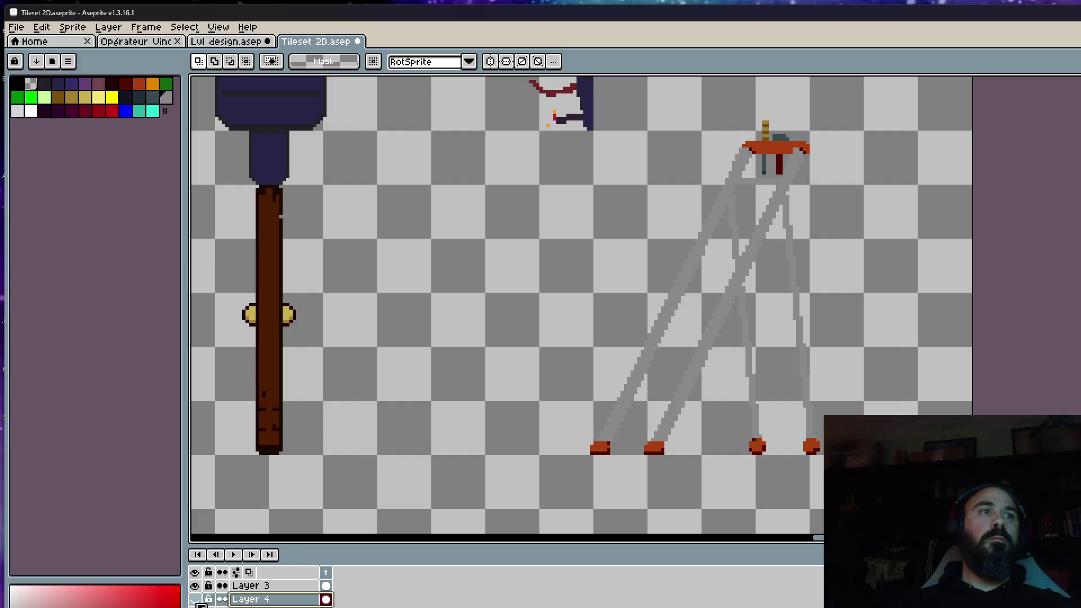
right_click(230, 599)
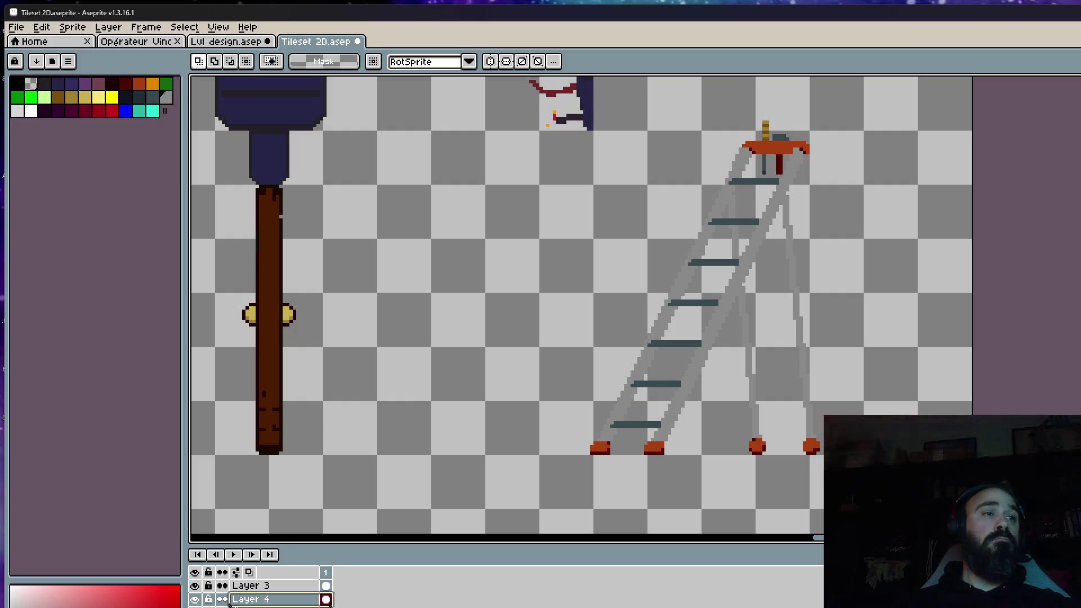
right_click(263, 601)
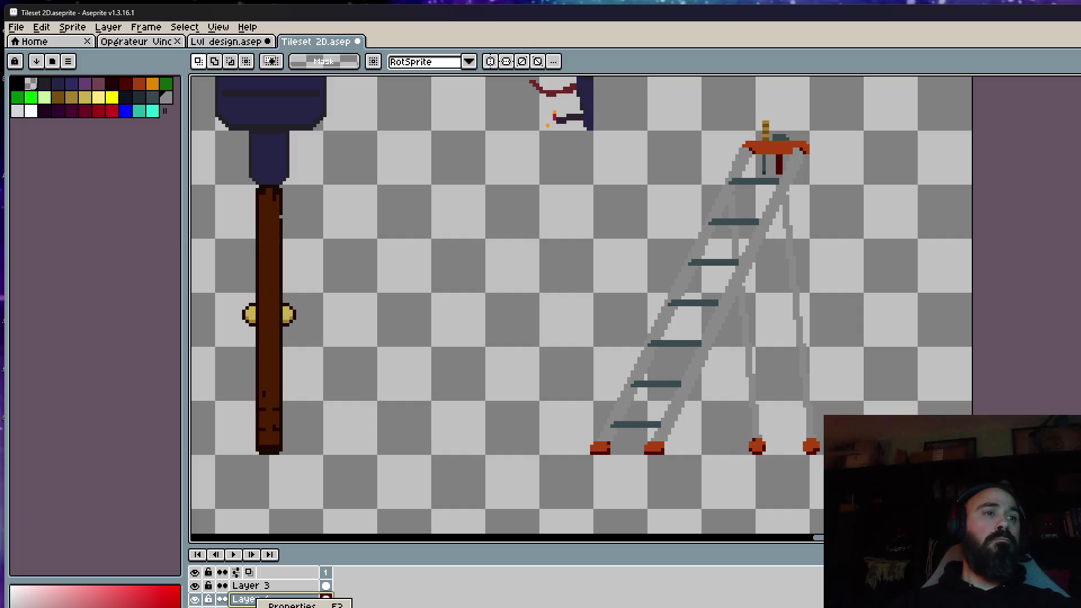
click(263, 607)
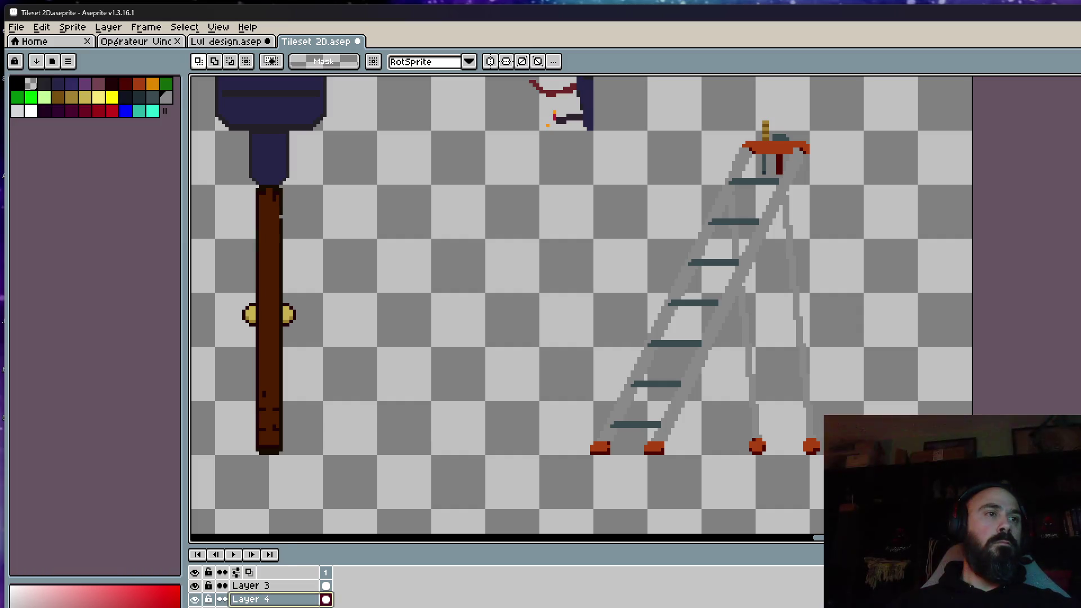
click(263, 607)
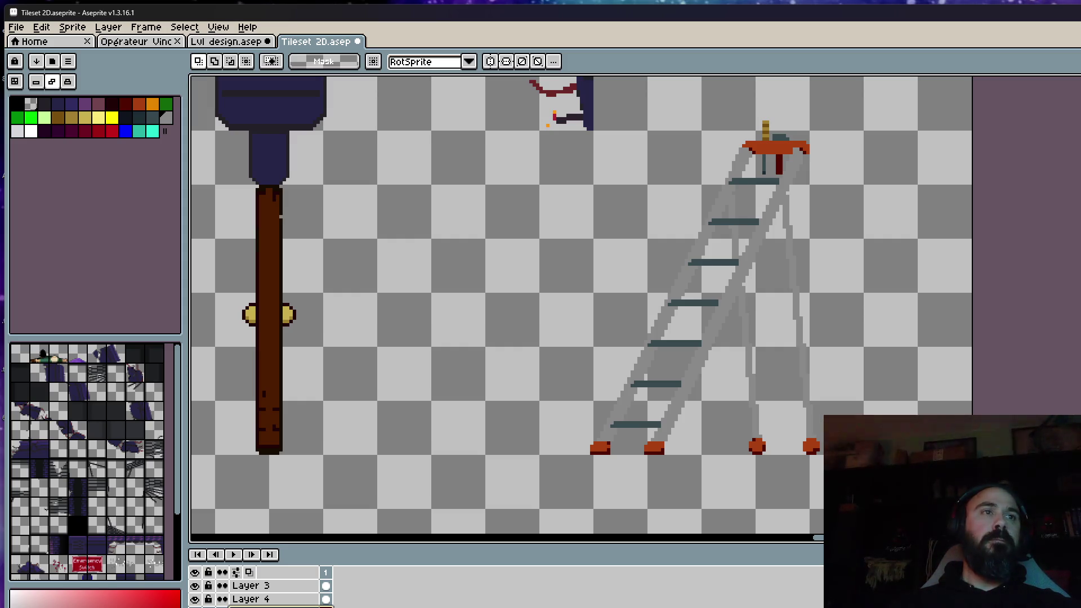
click(194, 607)
click(194, 607)
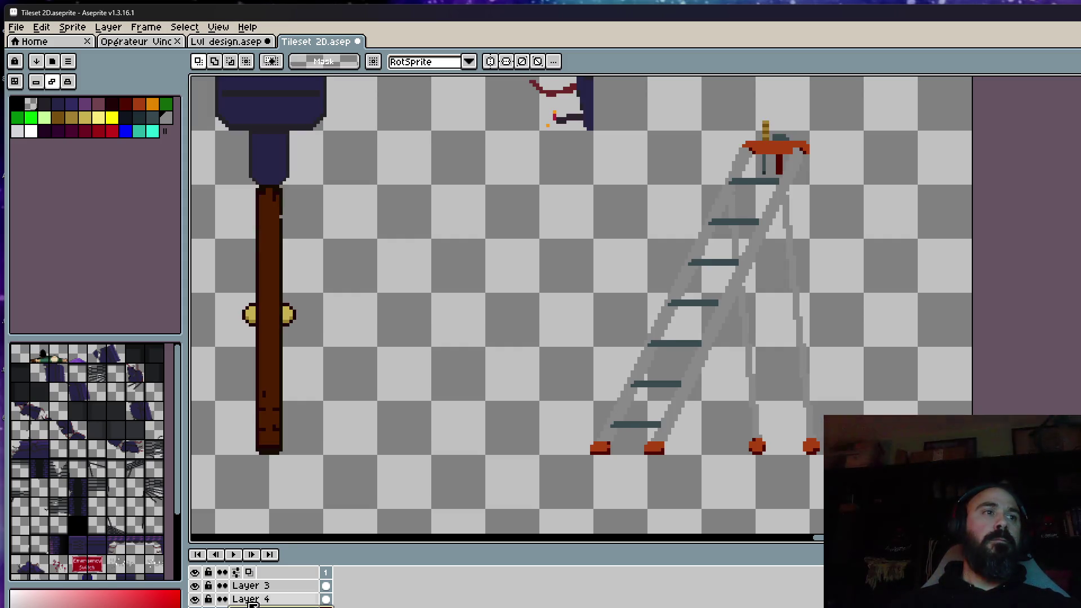
Keep Layer 4's name unchanged, marquee the ladder area, and activate Layer 4's cel
click(252, 602)
double_click(270, 602)
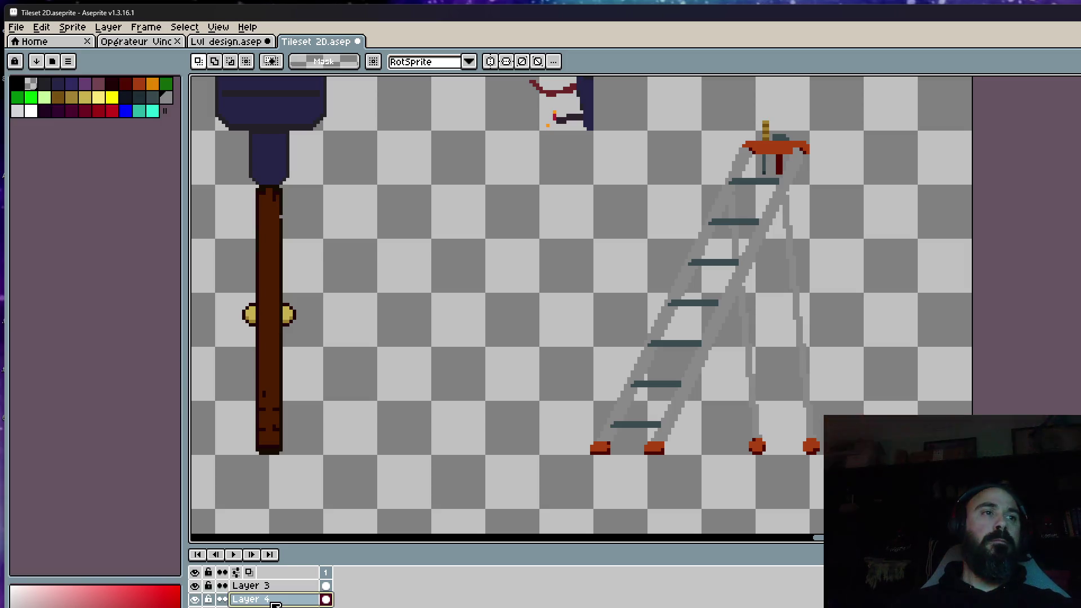
key(Return)
drag(540, 140, 929, 476)
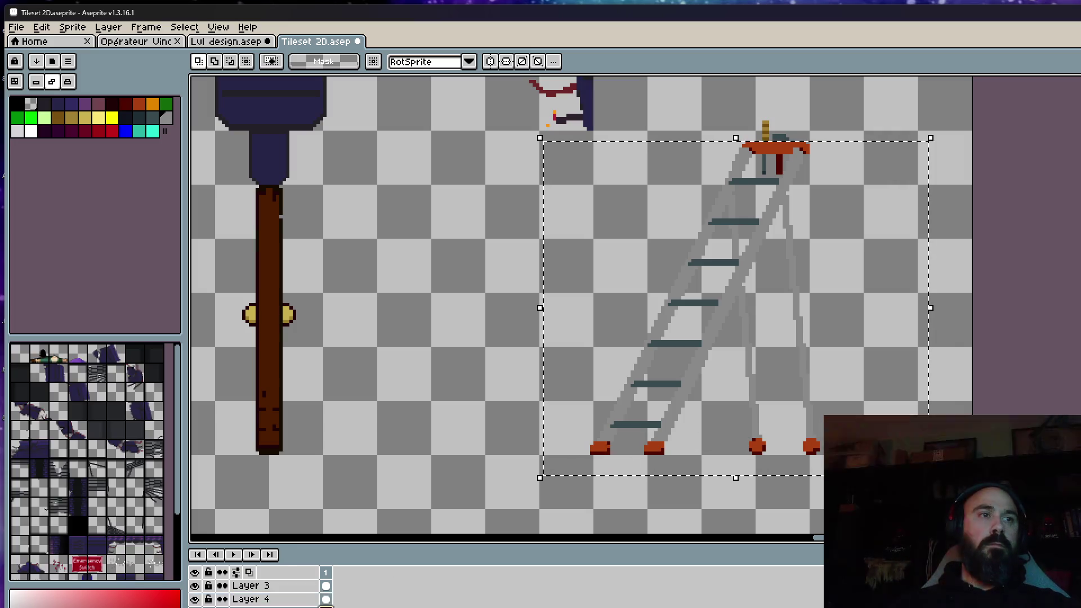
click(725, 401)
click(326, 600)
click(470, 526)
Select the ladder on the tilemap layer and paste it onto the level's right-hand wall
click(385, 595)
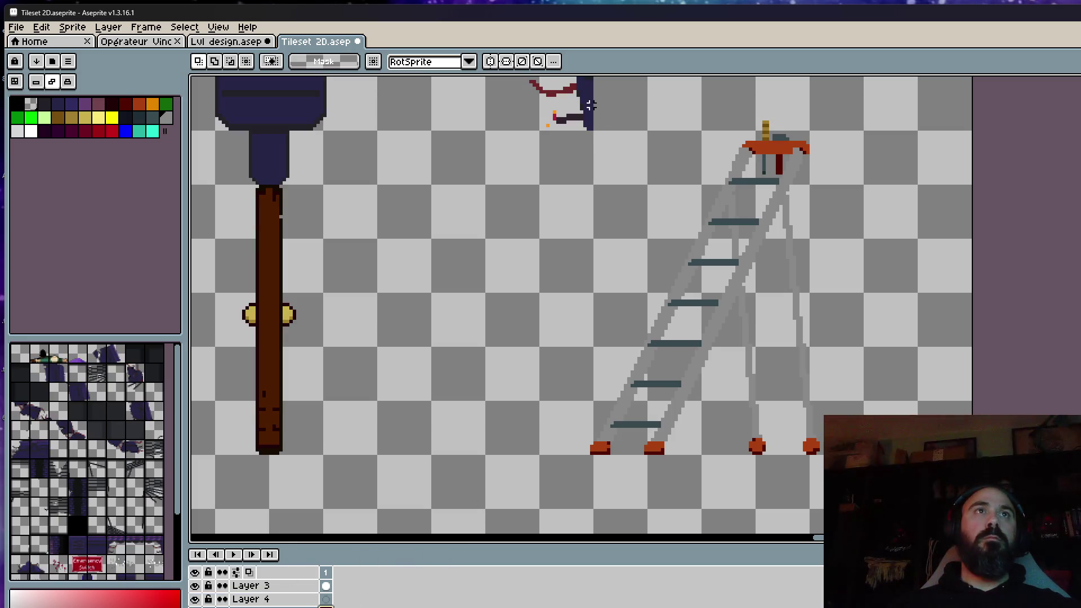
drag(602, 108, 971, 505)
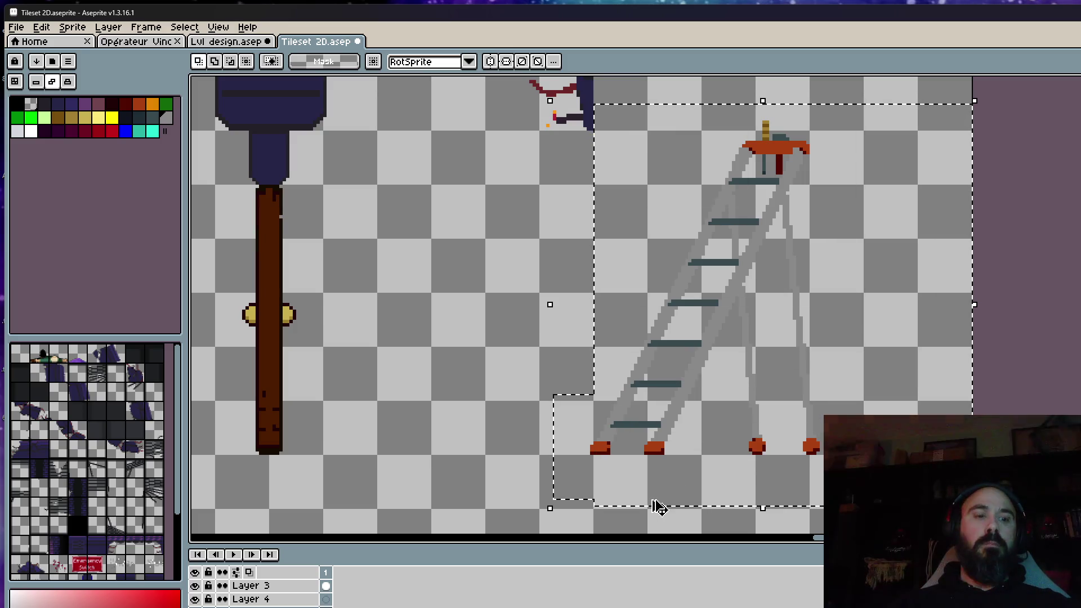
click(245, 42)
scroll(791, 369, down, 1)
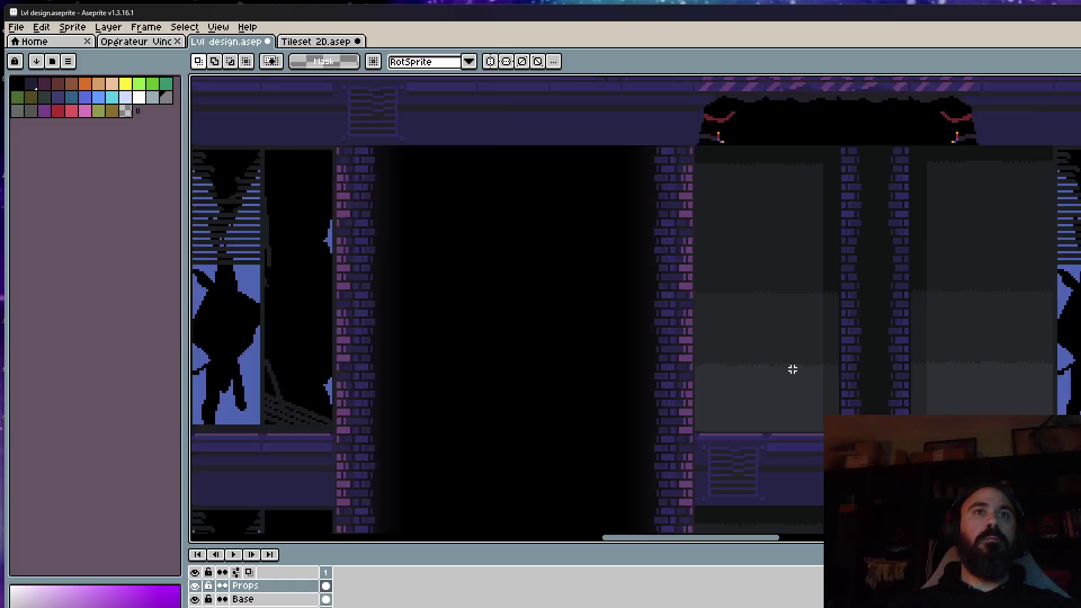
scroll(812, 345, down, 1)
key(ctrl+v)
mouse_move(271, 139)
mouse_down()
mouse_move(874, 386)
mouse_move(820, 391)
mouse_up()
scroll(873, 386, up, 2)
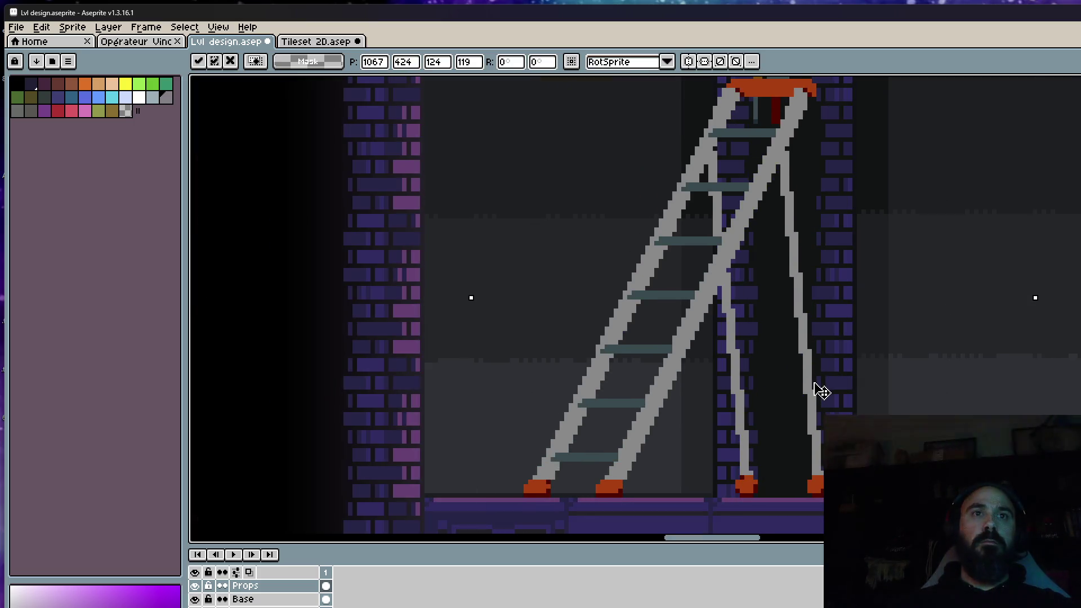
scroll(821, 391, down, 1)
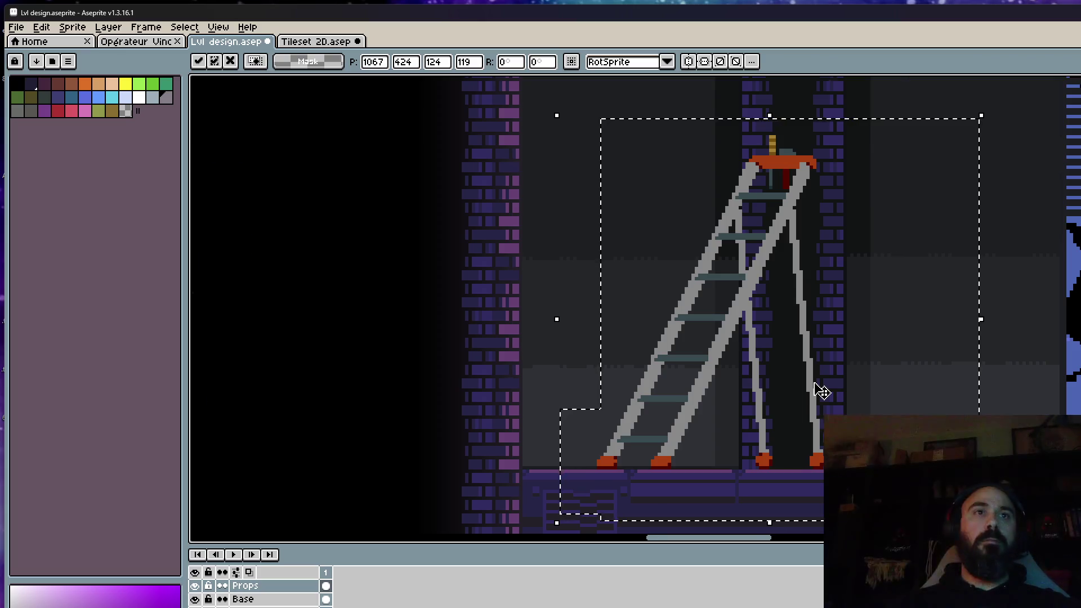
scroll(821, 391, down, 1)
Flip the ladder horizontally and settle it in the middle storey left of the central shaft
mouse_move(780, 272)
mouse_down()
mouse_move(747, 272)
mouse_move(785, 233)
mouse_up()
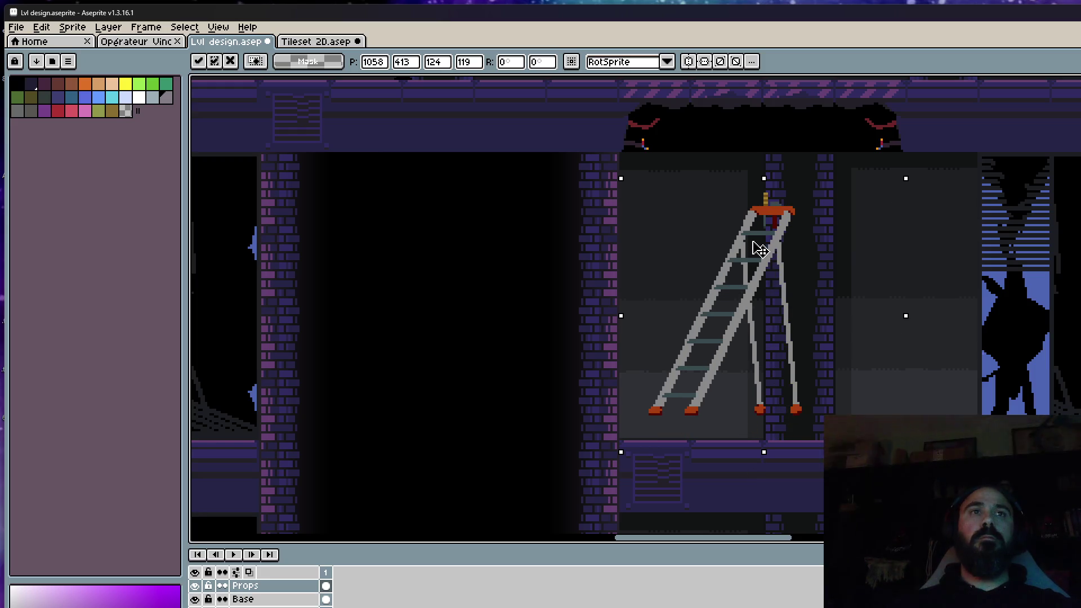
key(shift+h)
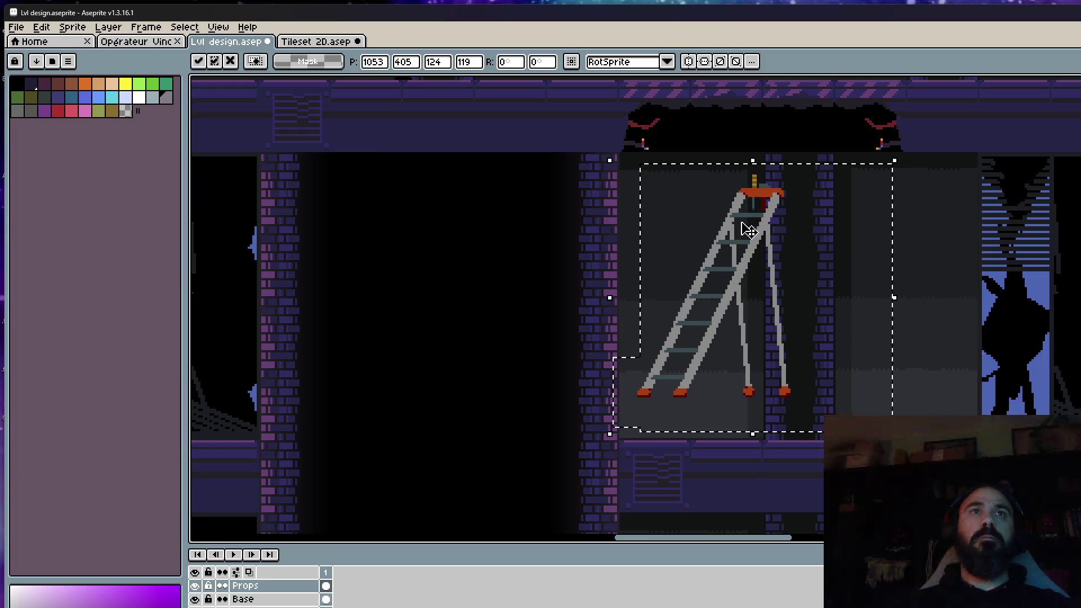
mouse_move(776, 279)
mouse_down()
mouse_move(723, 344)
mouse_move(763, 348)
mouse_up()
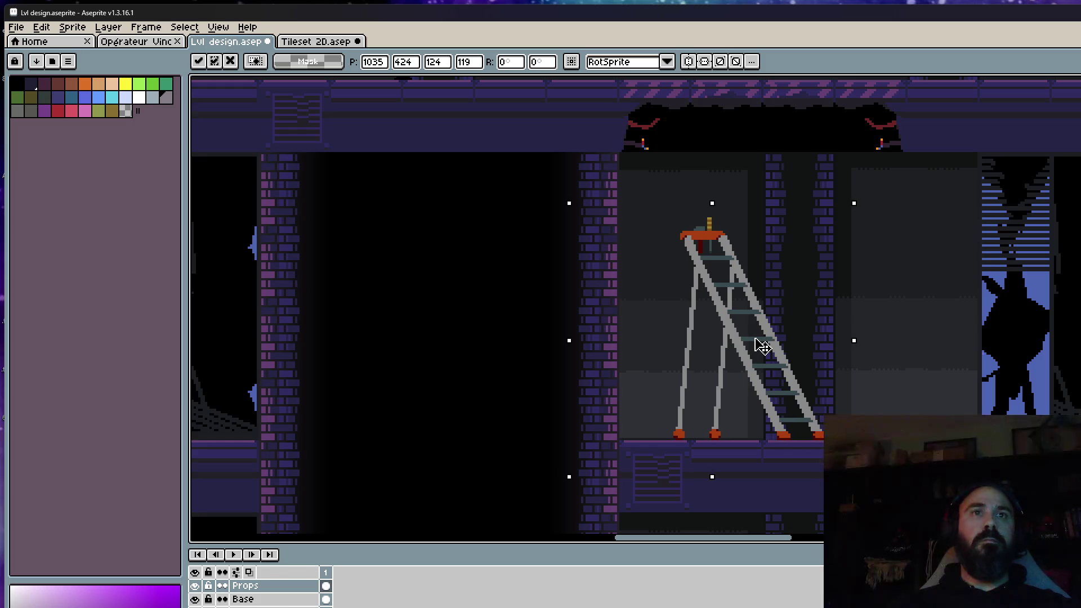
scroll(763, 346, down, 3)
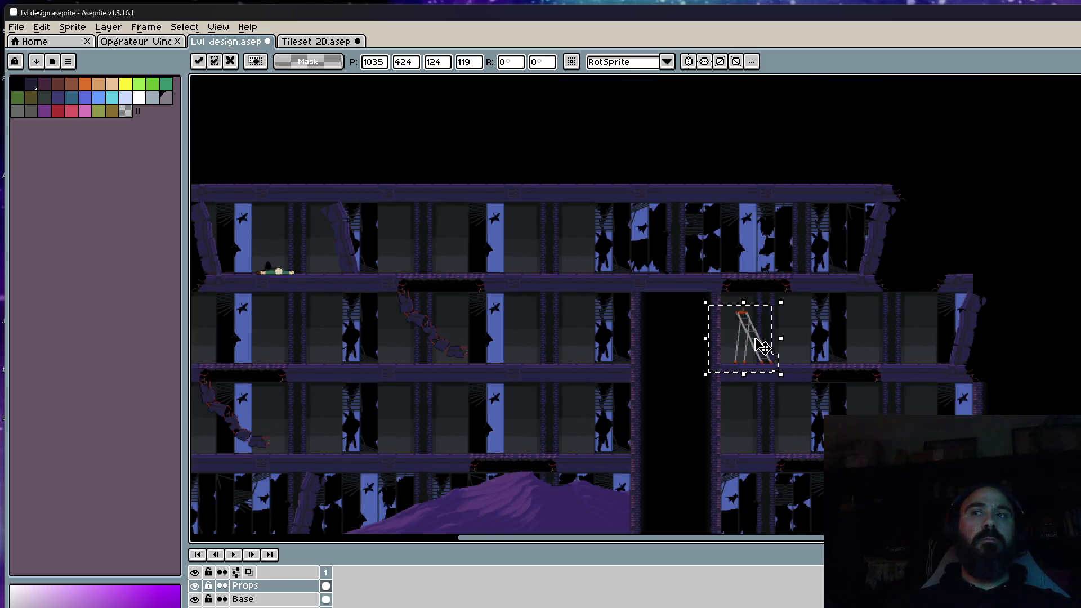
mouse_move(763, 346)
mouse_down()
mouse_move(474, 343)
mouse_move(622, 350)
mouse_move(687, 338)
mouse_up()
key(Escape)
Return to the tileset sheet and lasso-outline the stepladder
click(317, 42)
scroll(632, 157, down, 1)
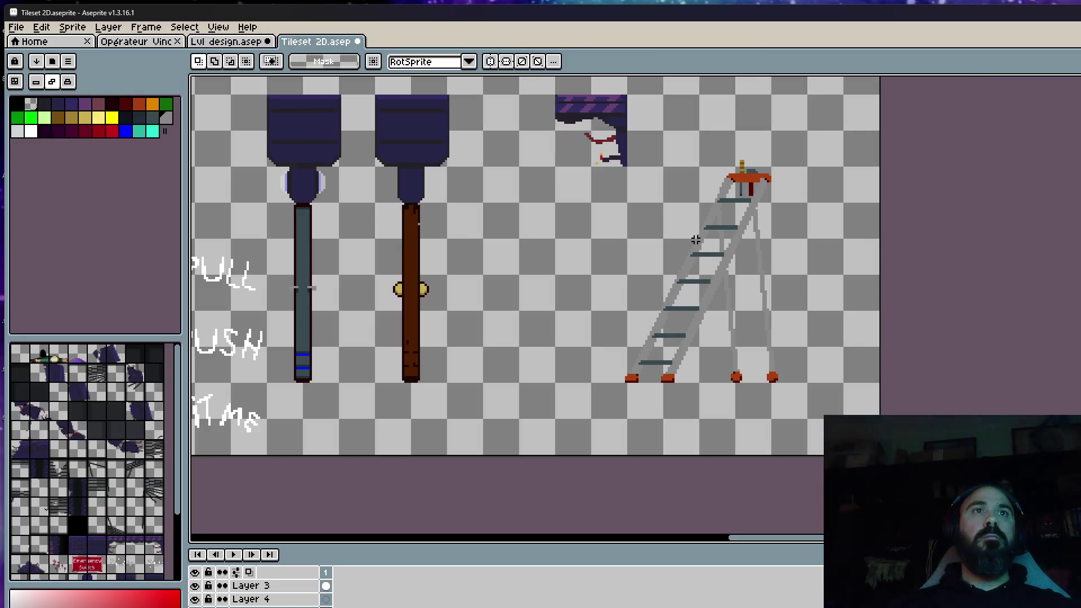
drag(623, 145, 855, 437)
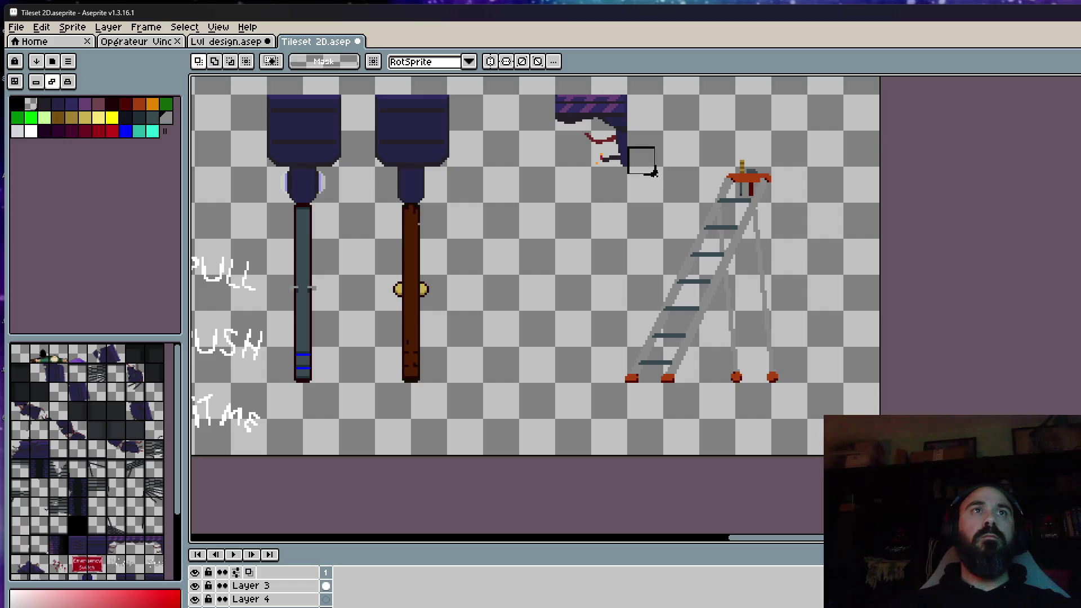
key(ctrl+d)
key(b)
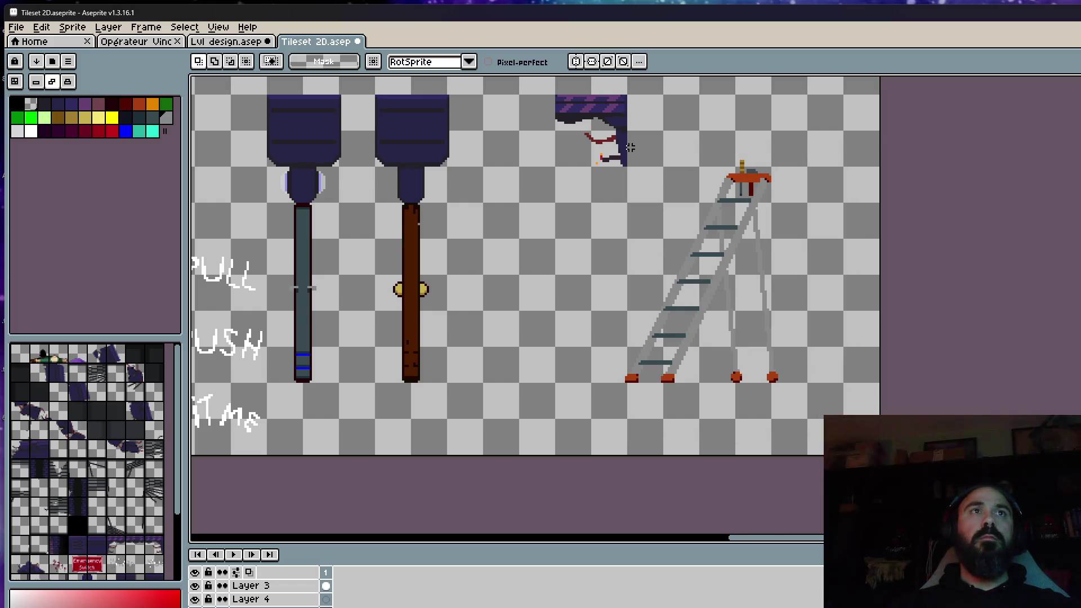
key(q)
mouse_move(663, 169)
mouse_down()
mouse_move(836, 362)
mouse_move(837, 165)
mouse_up()
Move the ladder up and slightly right, drop it, and start a marquee over its lower part
drag(736, 265, 775, 191)
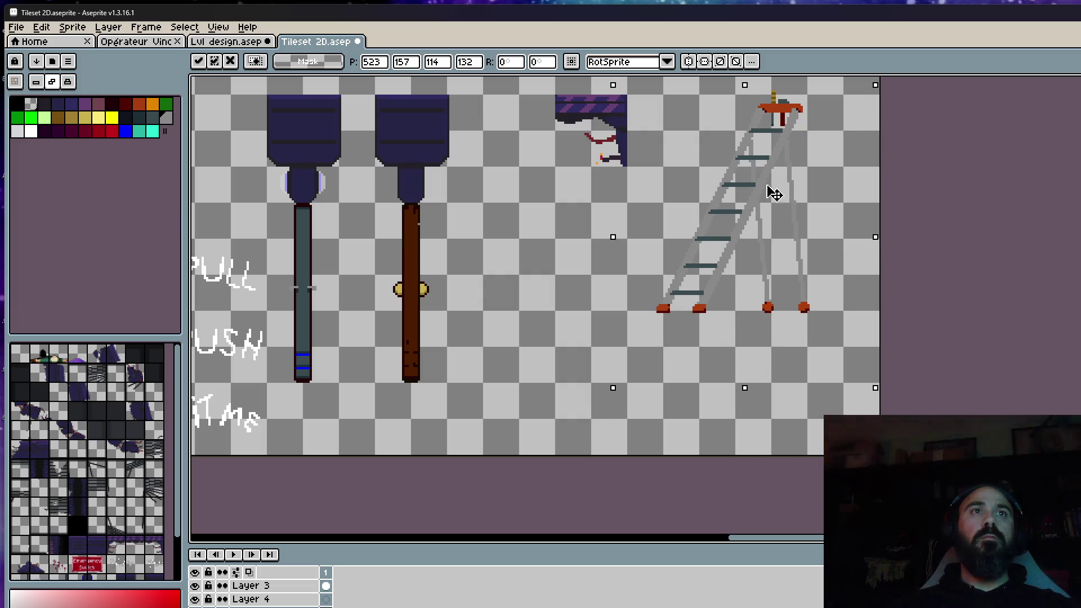
key(Return)
key(ctrl+d)
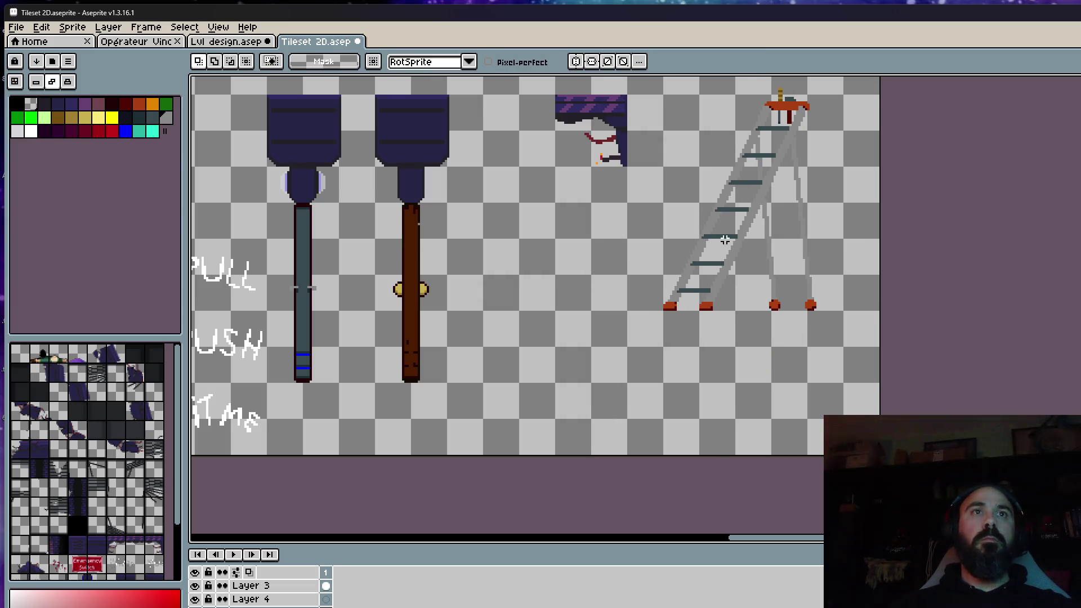
key(m)
scroll(659, 288, up, 1)
drag(632, 178, 780, 385)
Try moving the ladder's lower rungs and feet, undo it, and reselect the lower rungs
drag(621, 261, 780, 368)
mouse_move(612, 227)
mouse_down()
mouse_move(694, 271)
mouse_move(788, 372)
mouse_up()
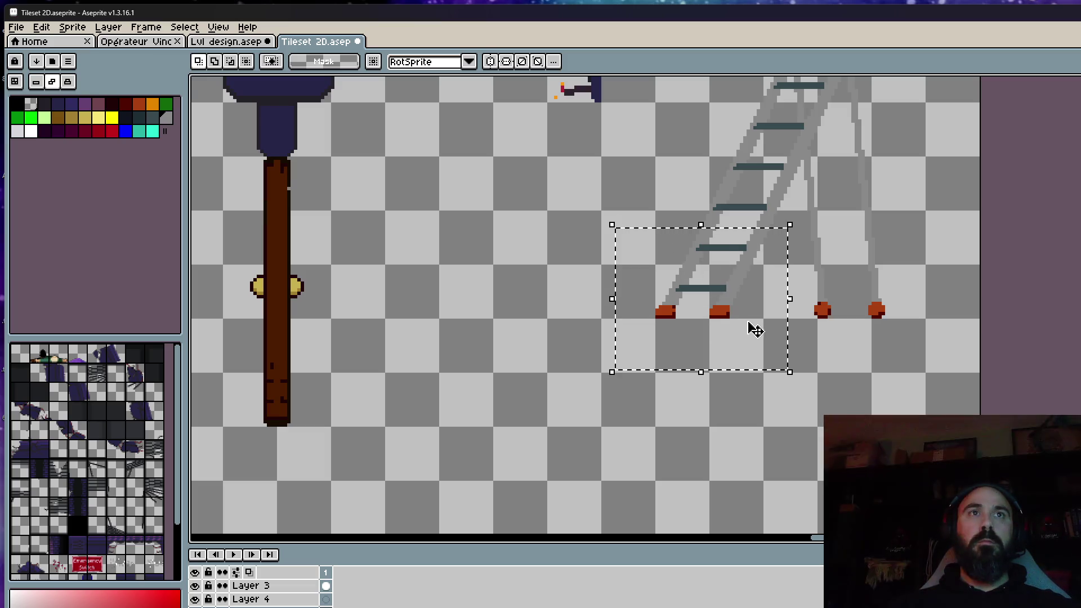
drag(754, 328, 712, 339)
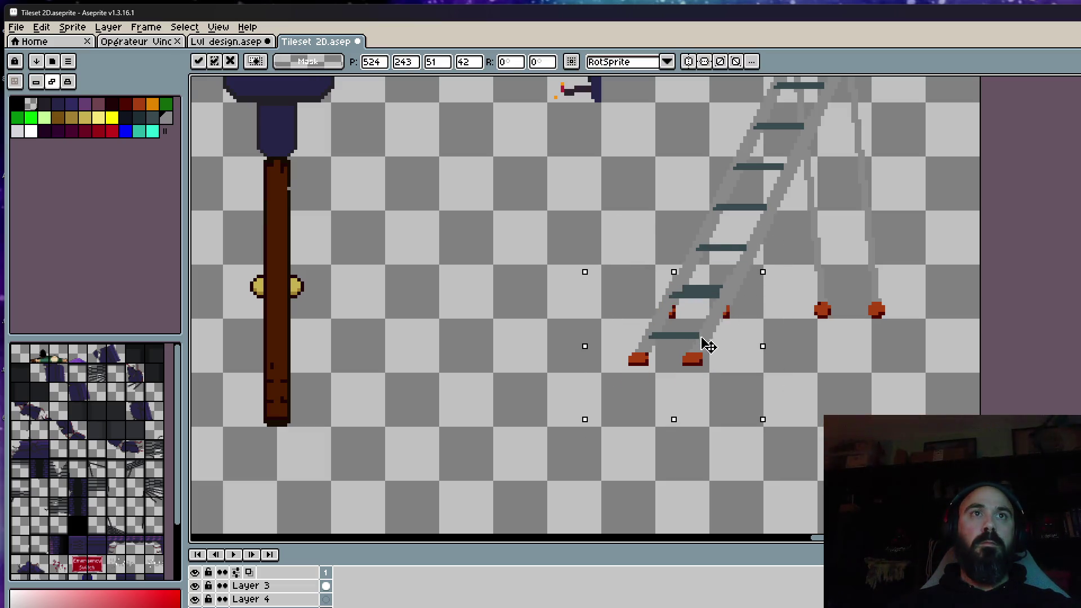
key(ctrl+z)
drag(646, 306, 750, 359)
click(752, 357)
drag(645, 299, 765, 363)
click(643, 287)
Shift the ladder's lower section left and down, then erase the stray lower-right feet
drag(631, 258, 760, 350)
click(582, 316)
drag(610, 225, 789, 371)
mouse_move(693, 313)
mouse_down()
mouse_move(501, 337)
mouse_move(494, 355)
mouse_up()
key(ctrl+d)
drag(629, 291, 755, 360)
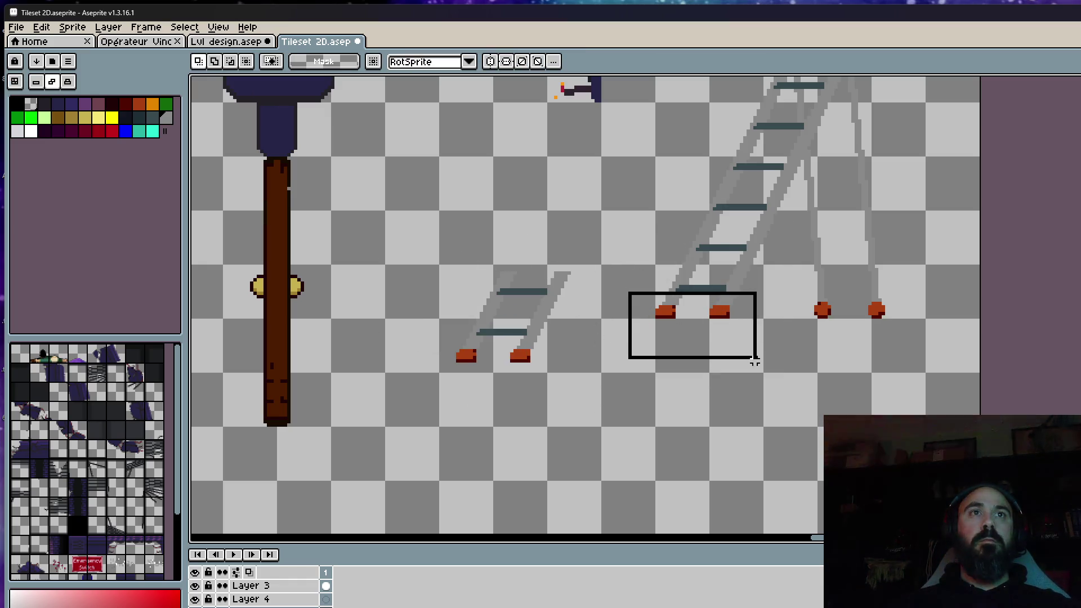
key(Delete)
key(ctrl+d)
Move the ladder legs down and left and erase the leftover orange feet
drag(790, 239, 923, 364)
mouse_move(883, 307)
mouse_down()
mouse_move(467, 467)
mouse_move(535, 465)
mouse_up()
key(ctrl+d)
drag(788, 276, 929, 361)
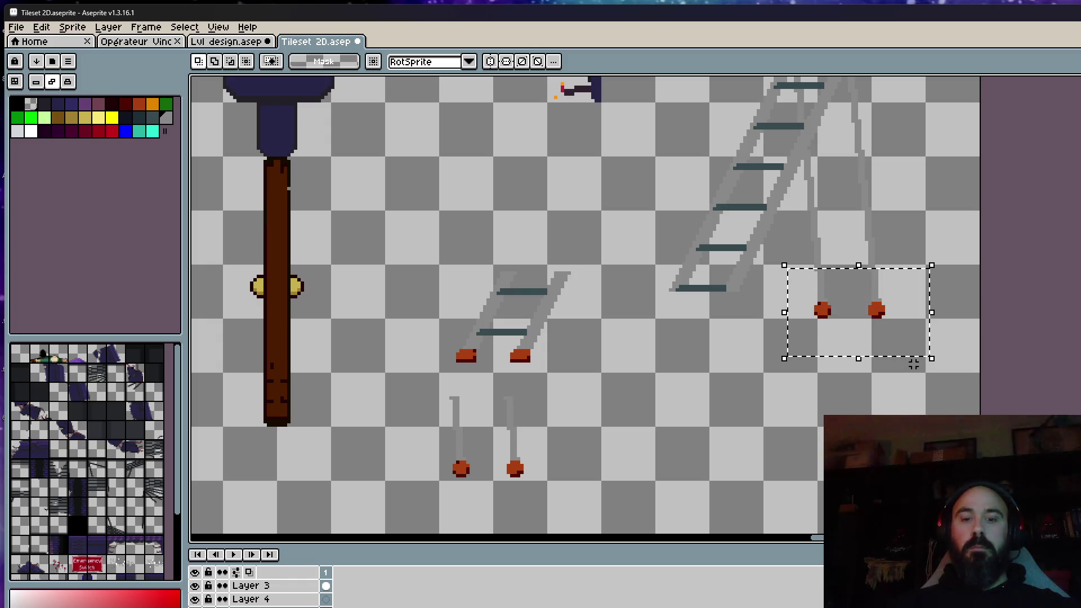
key(Delete)
Lower the bottom rung section slightly and set it in place
drag(663, 186, 799, 324)
drag(629, 203, 813, 341)
drag(644, 190, 793, 341)
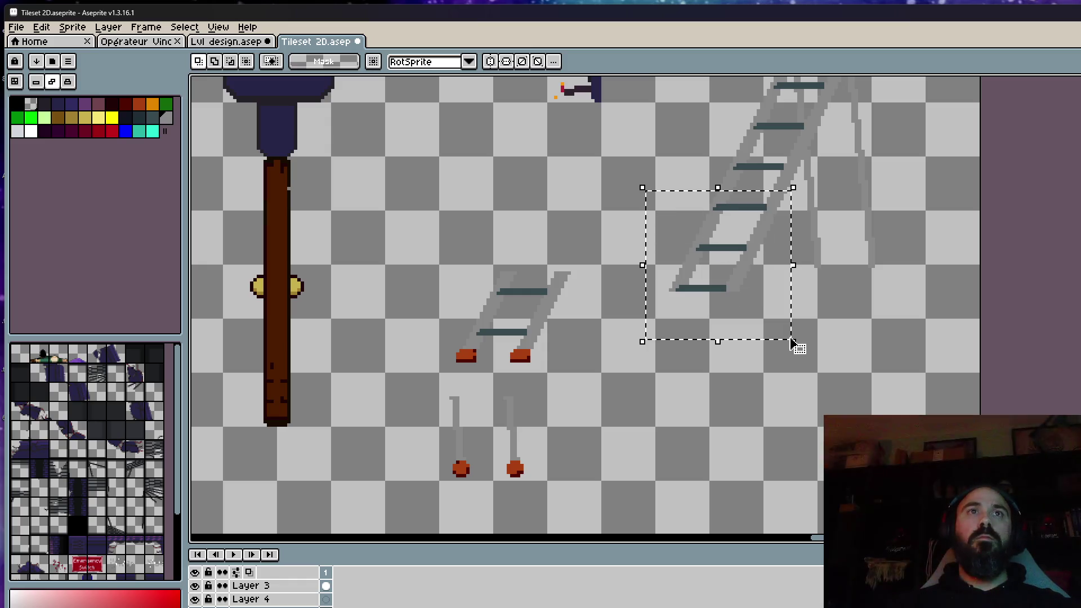
drag(717, 254, 727, 315)
key(Return)
Move the left ladder piece down and right so its posts meet the feet
drag(406, 241, 588, 381)
mouse_move(541, 328)
mouse_down()
mouse_move(665, 409)
mouse_move(695, 365)
mouse_up()
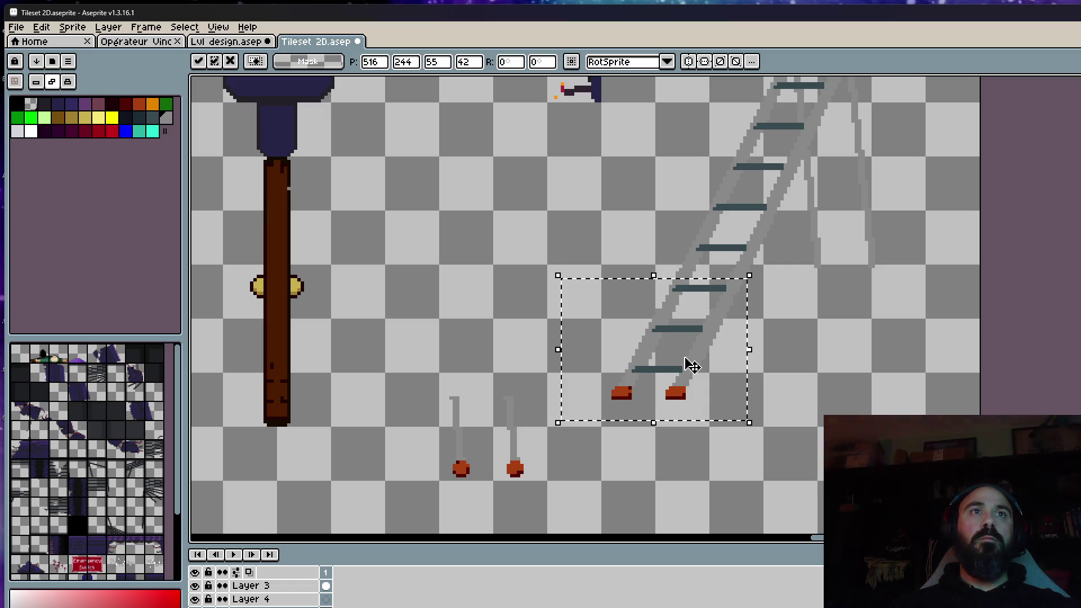
scroll(695, 368, up, 2)
mouse_move(702, 369)
mouse_down()
mouse_move(678, 407)
mouse_move(707, 360)
mouse_up()
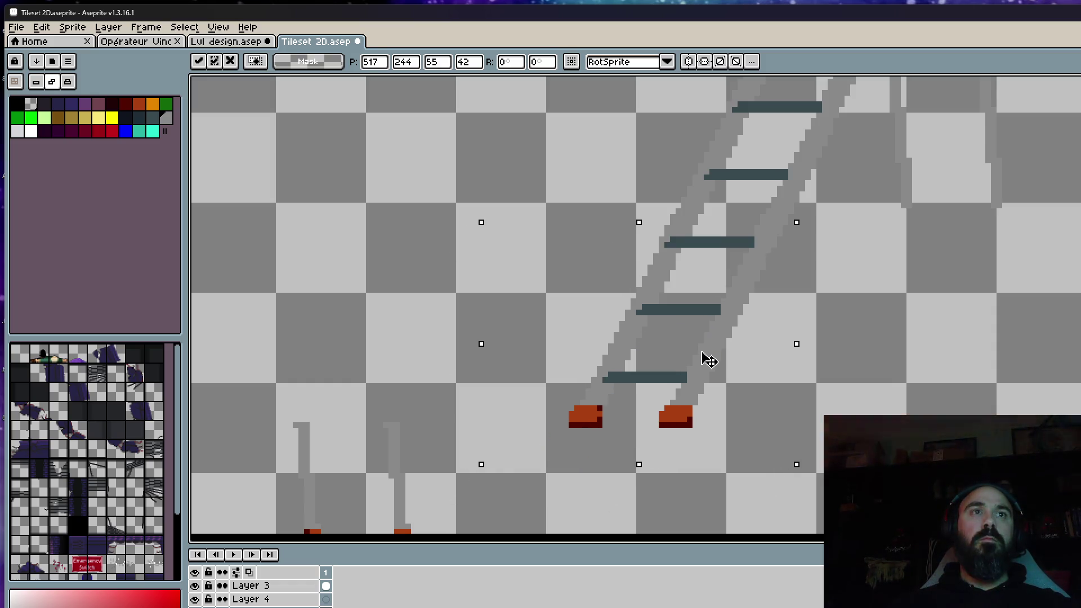
key(Return)
scroll(709, 360, down, 2)
mouse_move(405, 357)
mouse_down()
mouse_move(574, 483)
mouse_move(548, 452)
mouse_up()
key(Return)
Lower the right ladder rail into line with its leg and commit it
mouse_move(930, 169)
mouse_down()
mouse_move(813, 266)
mouse_move(803, 292)
mouse_up()
mouse_move(835, 234)
mouse_down()
mouse_move(888, 312)
mouse_move(854, 273)
mouse_move(895, 248)
mouse_up()
scroll(844, 273, up, 2)
scroll(895, 245, down, 2)
key(Return)
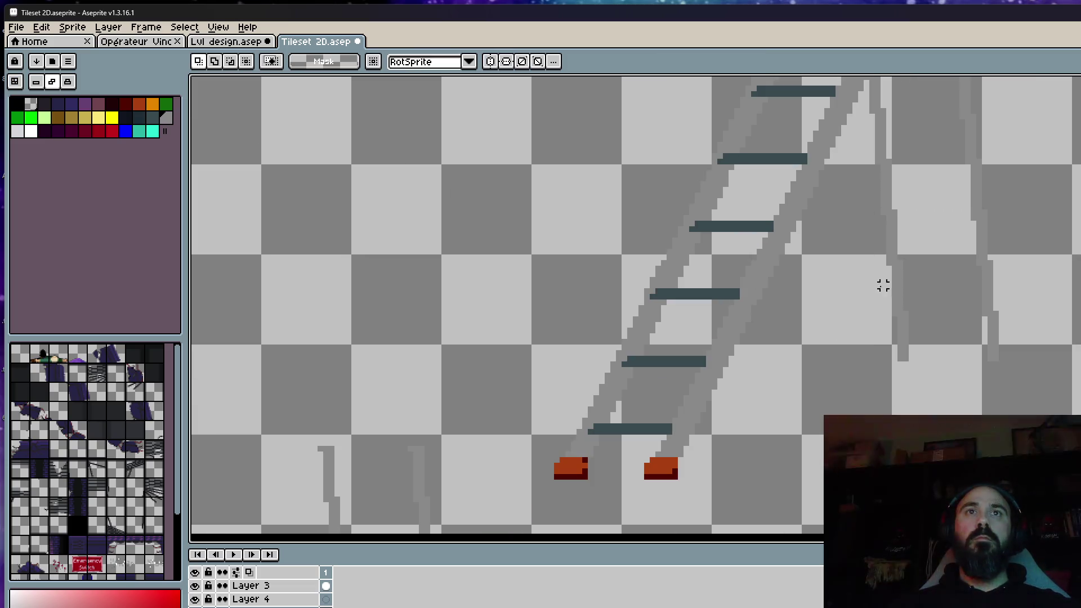
scroll(635, 369, down, 3)
drag(245, 261, 495, 490)
mouse_move(438, 416)
mouse_down()
mouse_move(1023, 308)
mouse_move(1016, 322)
mouse_move(1022, 277)
mouse_move(1023, 335)
mouse_move(1024, 315)
mouse_up()
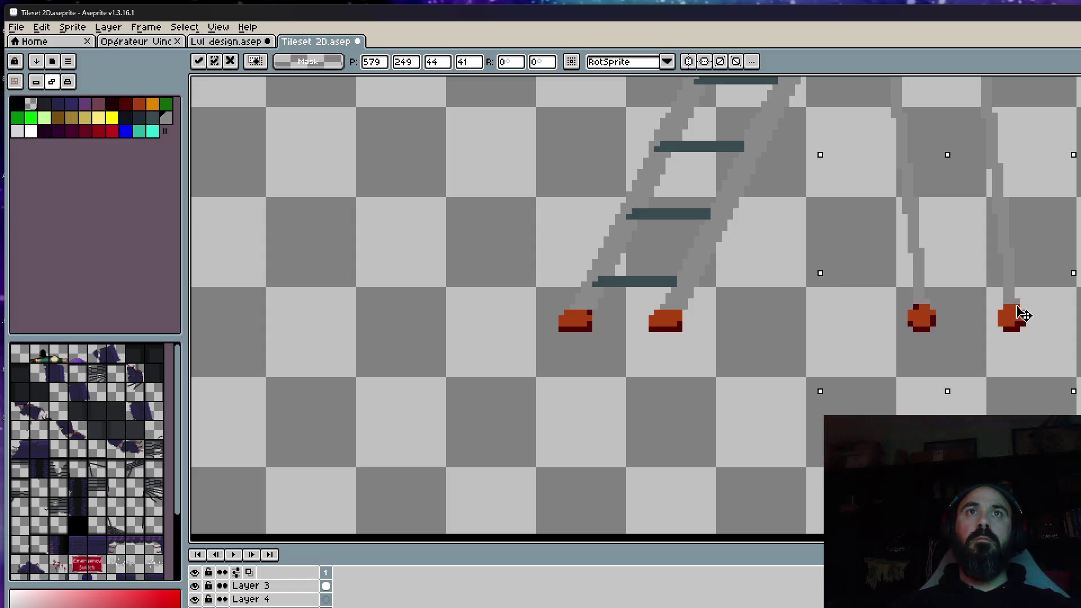
key(Return)
scroll(1018, 309, down, 5)
scroll(959, 218, down, 1)
key(b)
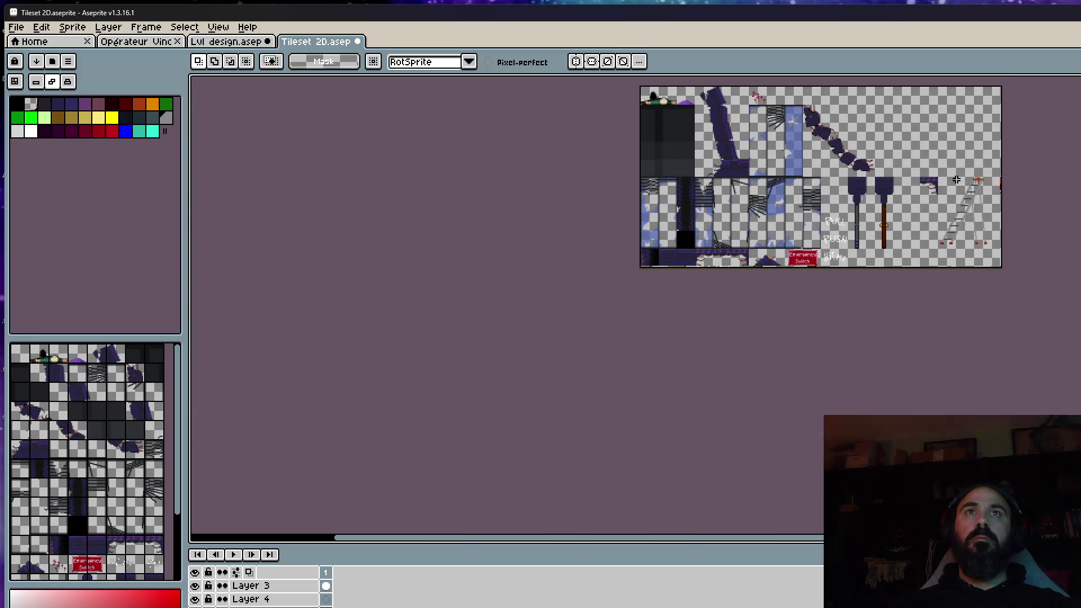
scroll(971, 203, up, 1)
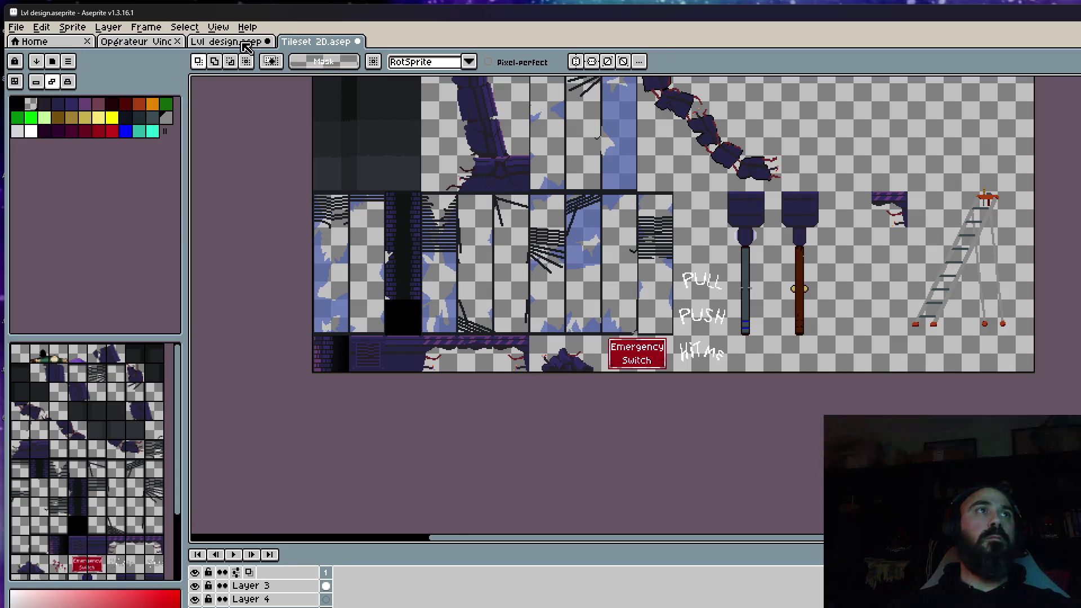
Paste the copied ladder into the Lvl design scene beside the broken doorway
key(ctrl+shift+Tab)
scroll(738, 251, down, 2)
scroll(739, 251, up, 3)
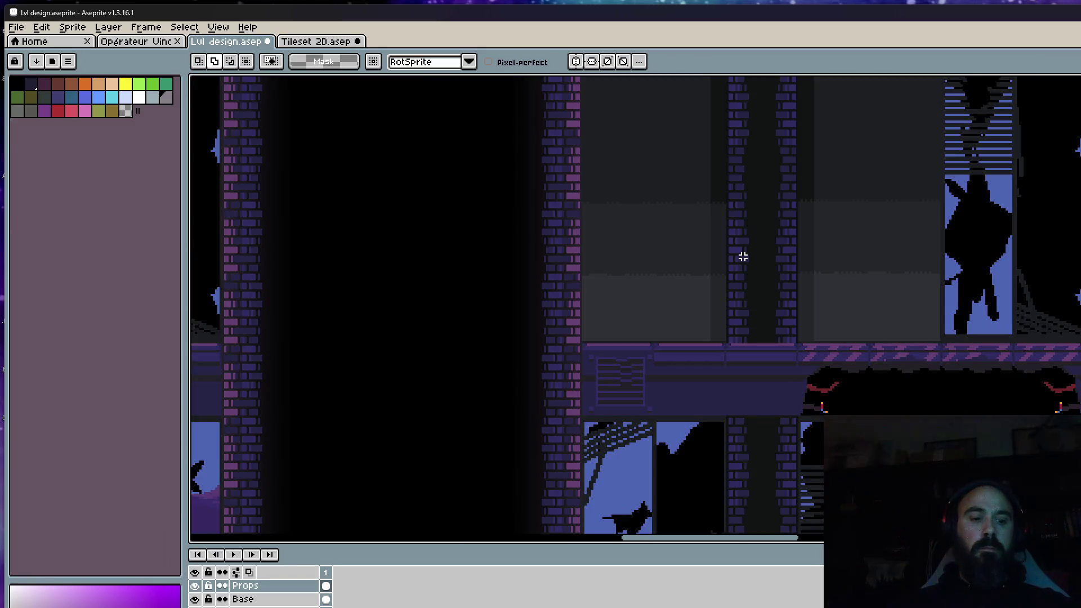
key(ctrl+v)
mouse_move(748, 265)
mouse_down()
mouse_move(779, 171)
mouse_move(756, 290)
mouse_move(1075, 293)
mouse_up()
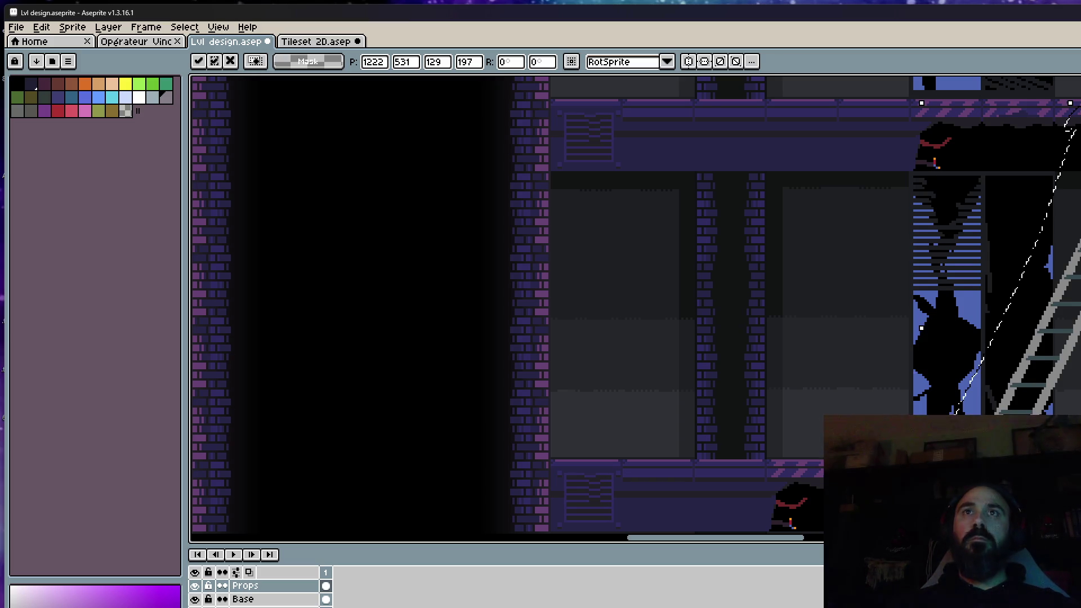
scroll(999, 228, down, 2)
scroll(1002, 228, up, 2)
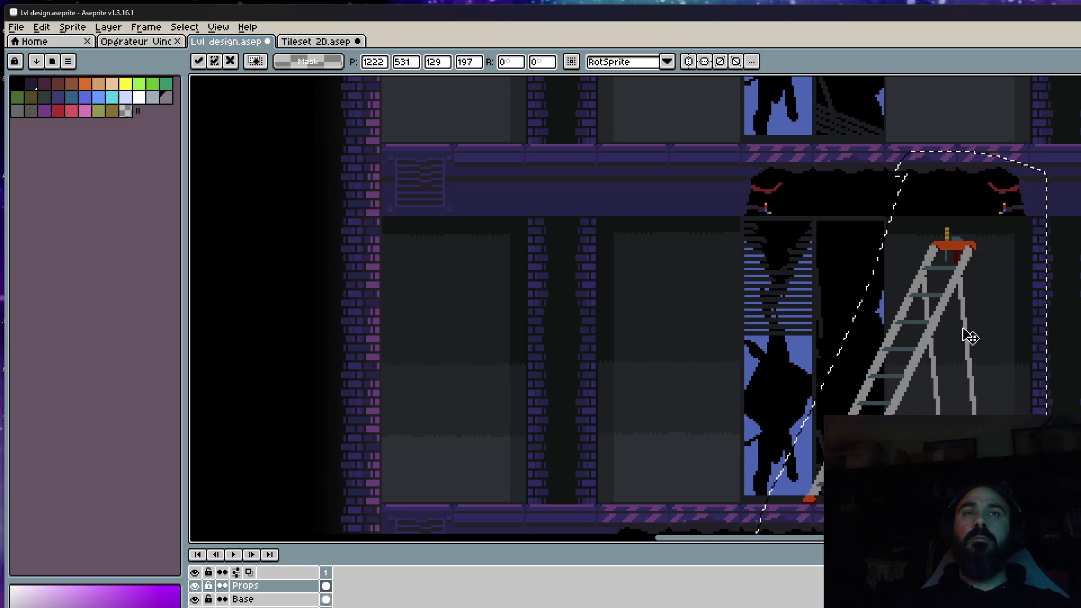
drag(967, 338, 942, 257)
Select the area around the ladder and set the Outline colour to black
key(m)
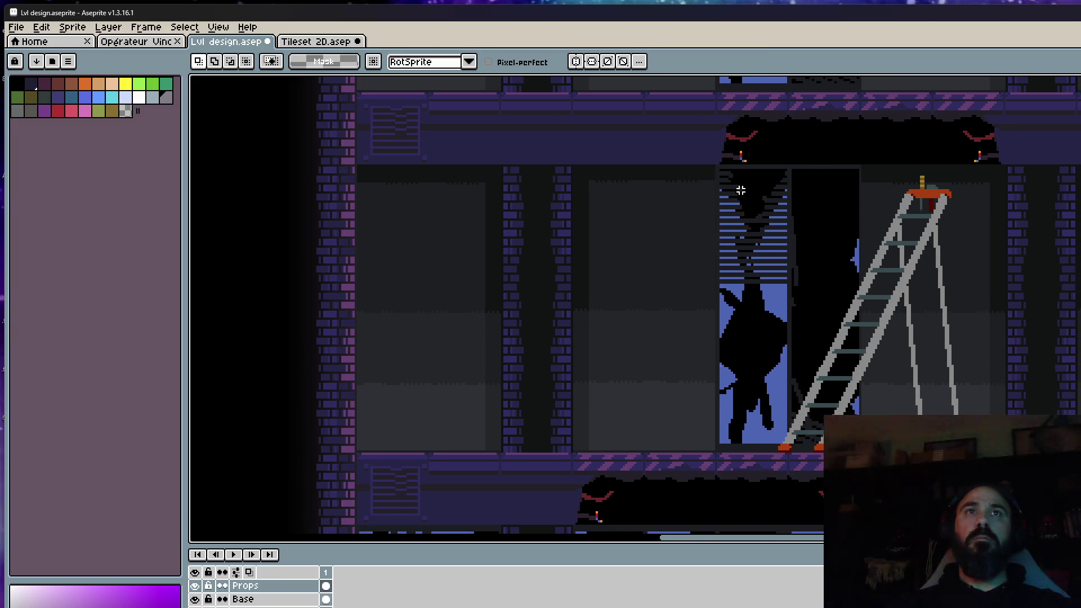
drag(671, 114, 1079, 484)
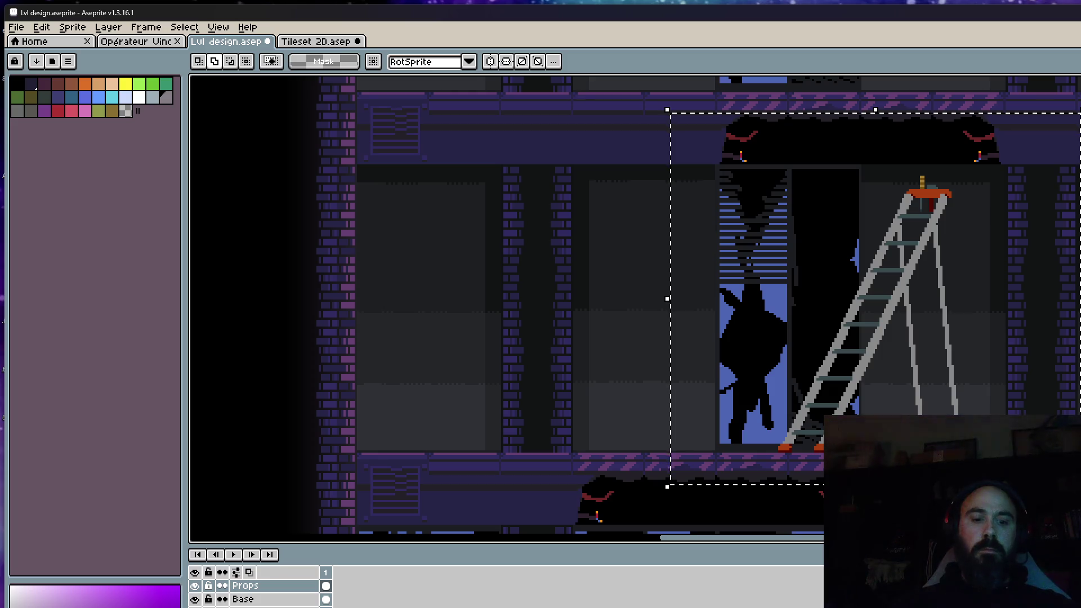
key(shift+o)
click(488, 241)
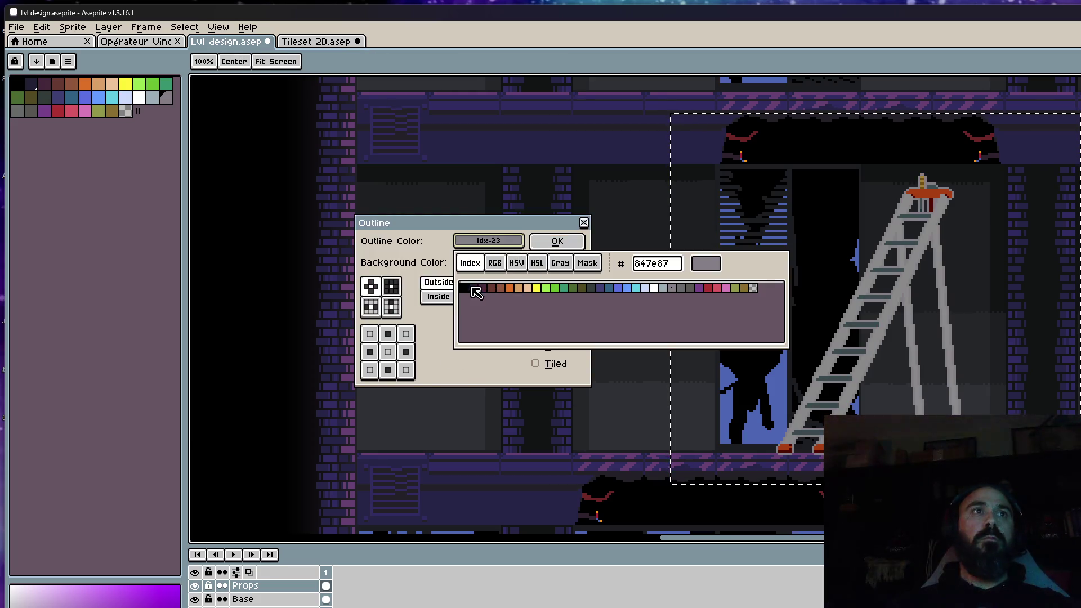
click(476, 287)
click(556, 241)
scroll(850, 290, up, 1)
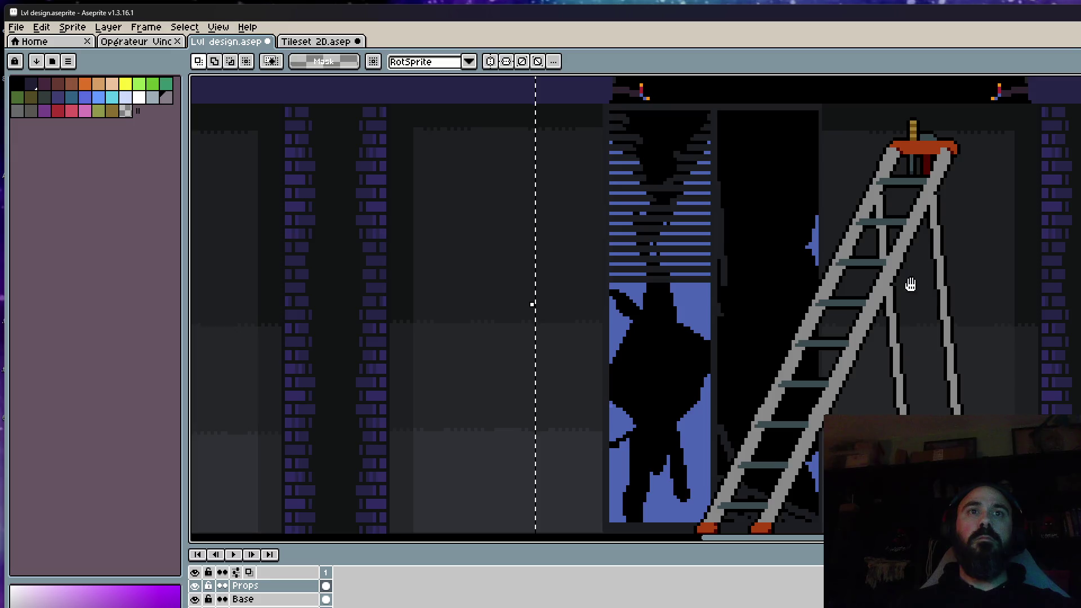
scroll(838, 313, down, 1)
scroll(838, 313, down, 1)
key(ctrl+d)
scroll(840, 274, up, 1)
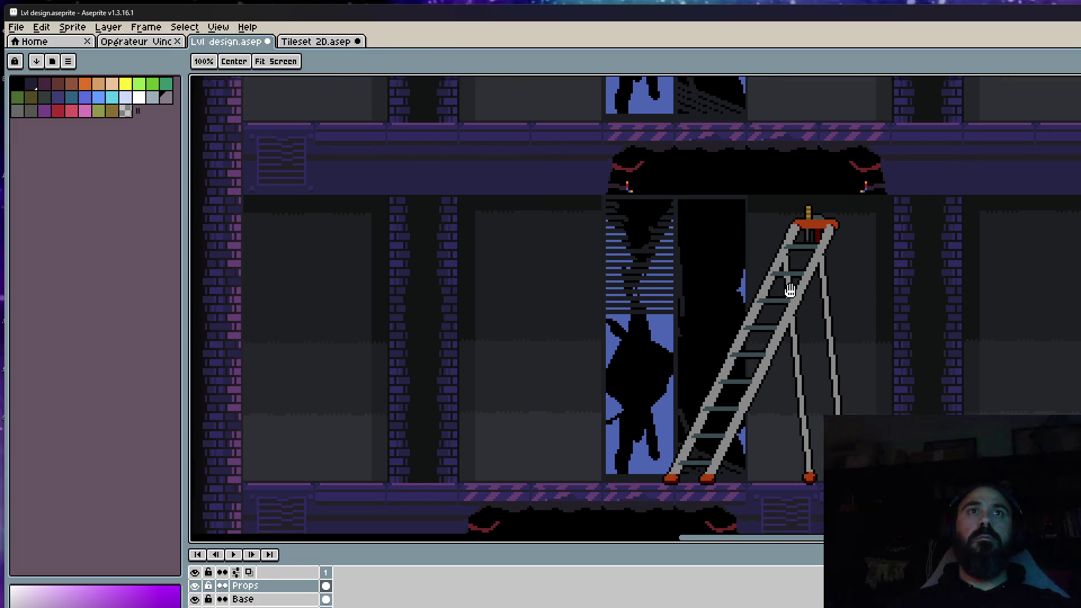
Nudge the ladder one pixel up and one left, then return to the tileset sheet
key(m)
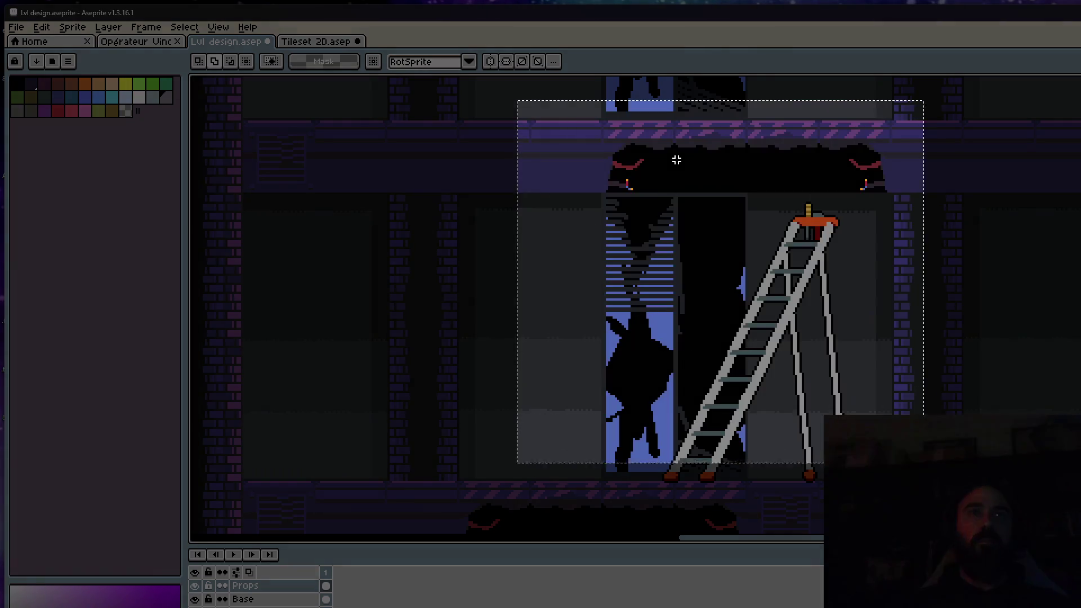
drag(518, 100, 966, 502)
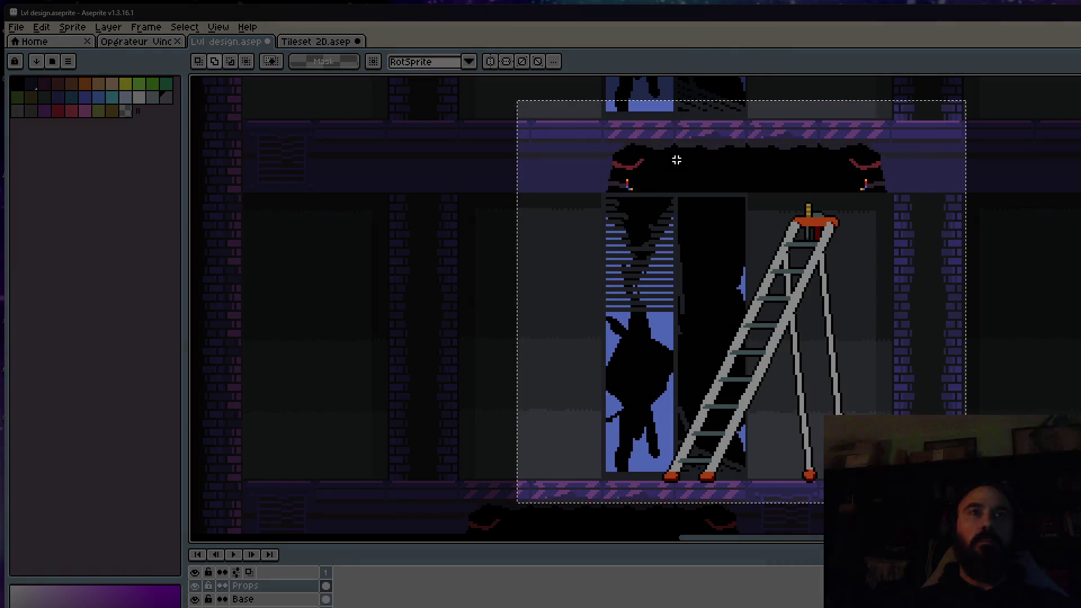
key(ctrl+d)
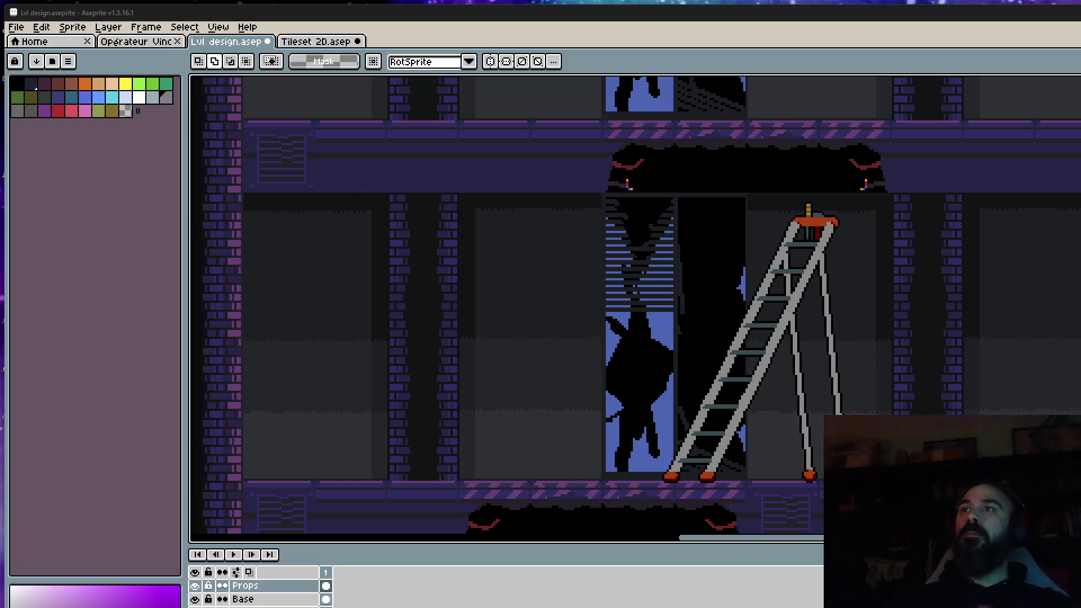
drag(569, 153, 960, 529)
key(Up)
scroll(718, 507, up, 1)
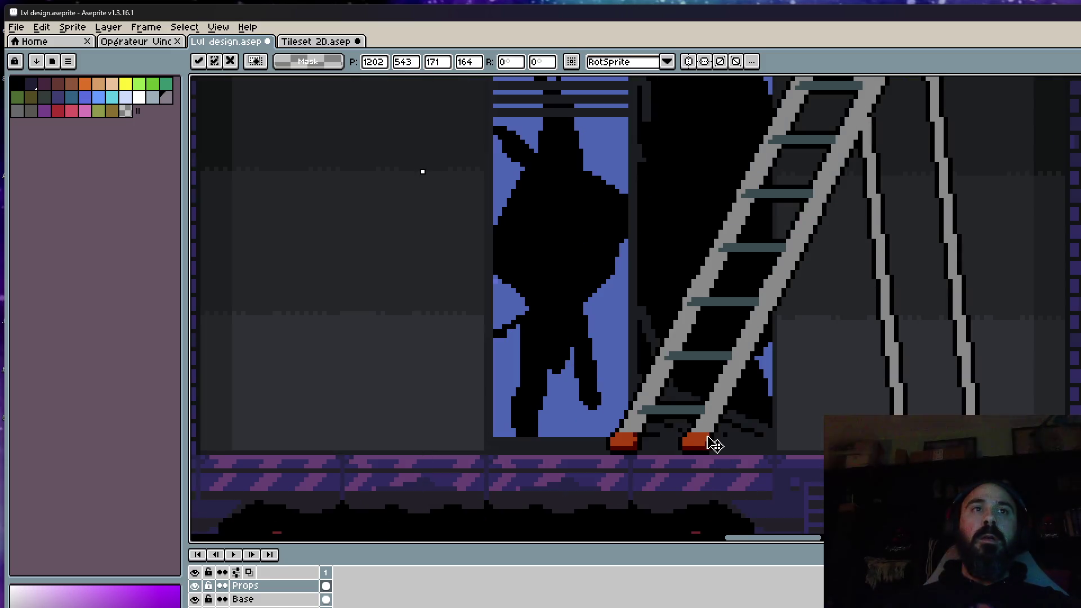
key(Left)
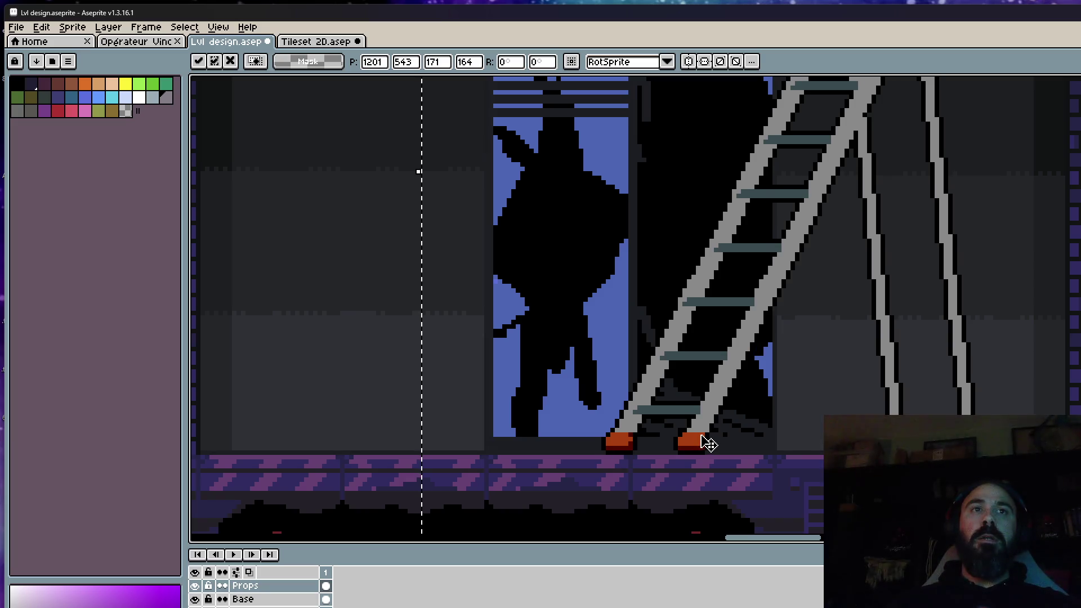
scroll(708, 444, down, 2)
scroll(718, 431, down, 2)
scroll(735, 414, down, 1)
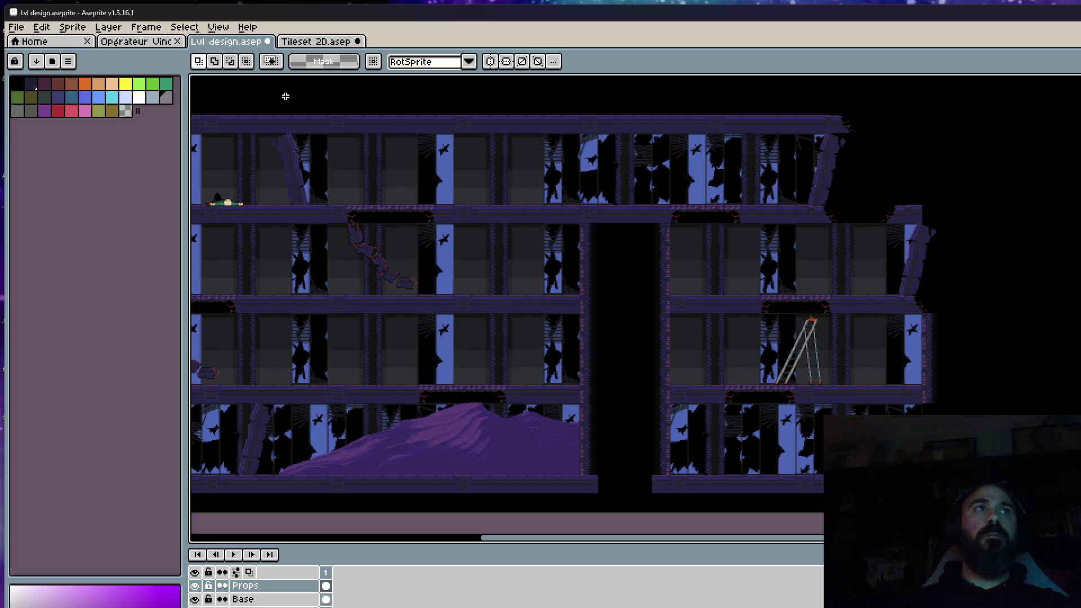
click(314, 41)
scroll(881, 239, up, 2)
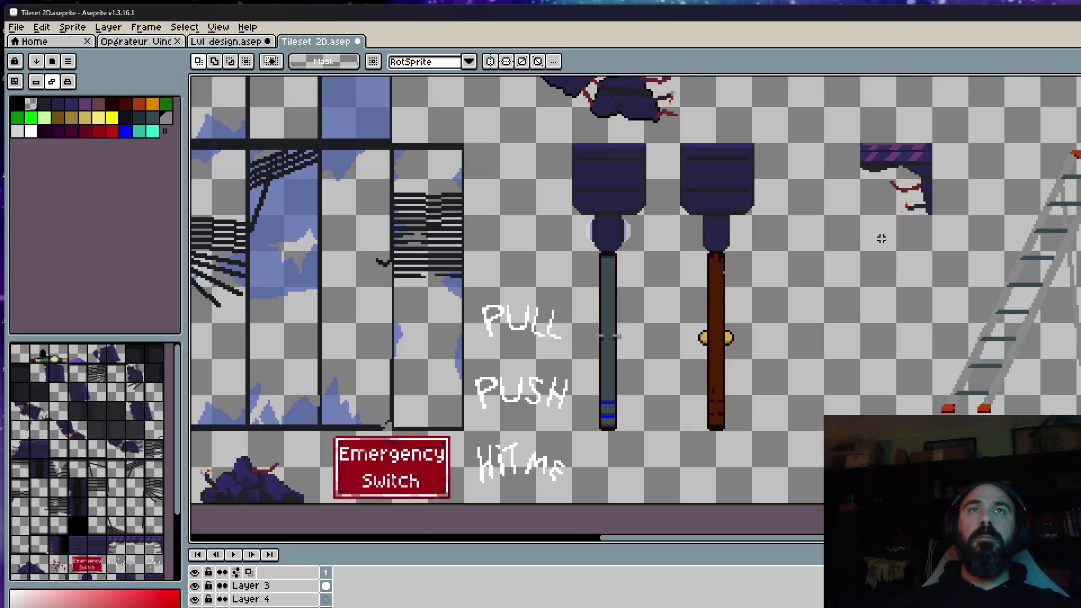
scroll(880, 239, up, 1)
Select the purple chain piece and move it right and up across the tileset
drag(862, 194, 957, 234)
drag(1032, 305, 768, 247)
mouse_move(640, 161)
mouse_down()
mouse_move(724, 212)
mouse_move(886, 378)
mouse_up()
scroll(833, 306, down, 3)
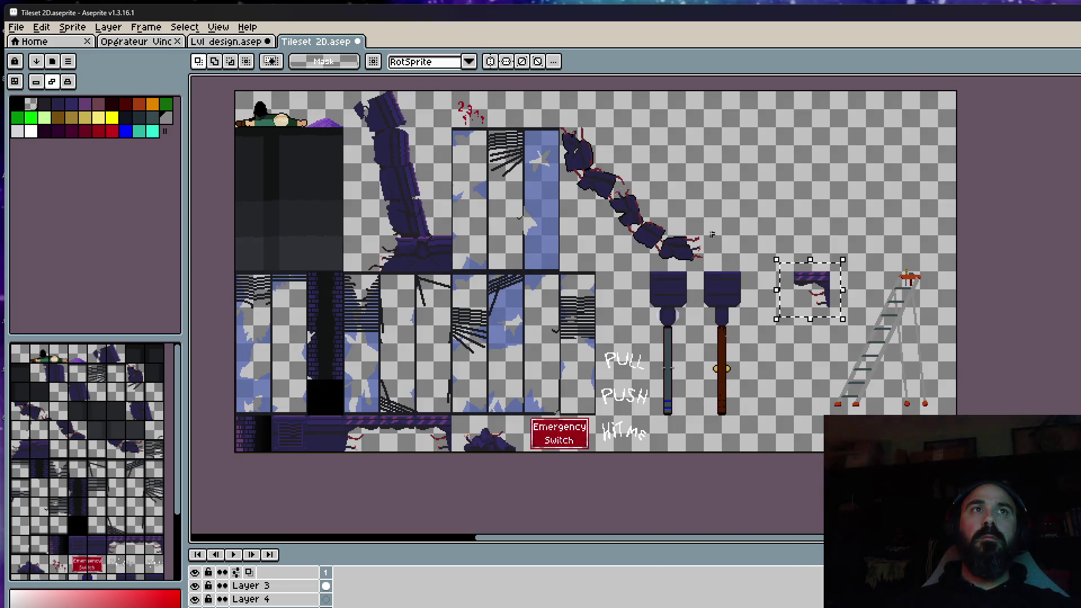
scroll(549, 127, up, 1)
scroll(549, 120, up, 1)
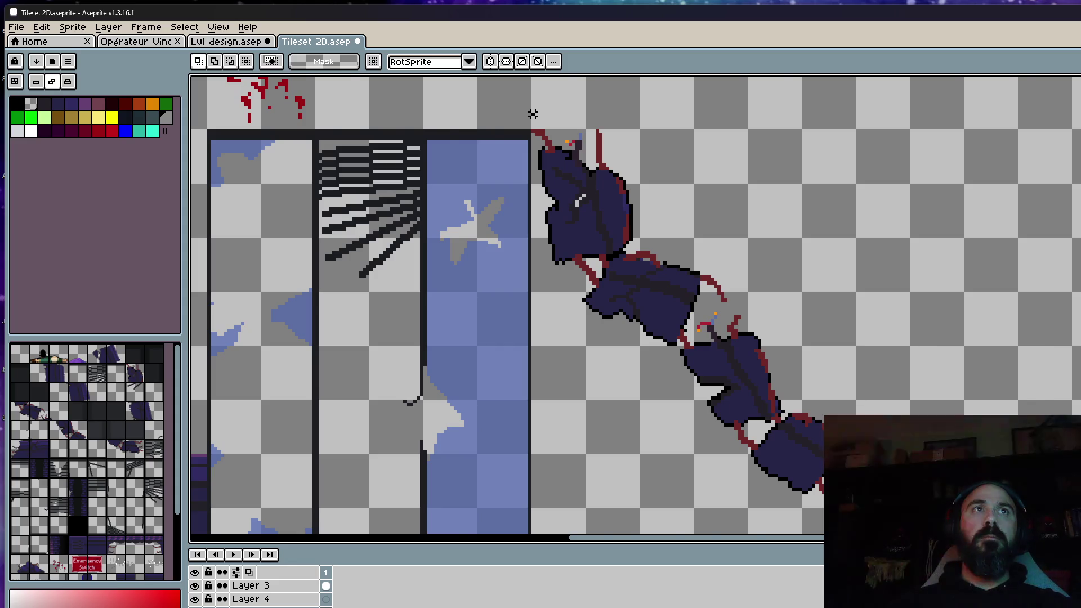
scroll(533, 114, down, 1)
mouse_move(536, 121)
mouse_down()
mouse_move(862, 386)
mouse_move(1077, 340)
mouse_up()
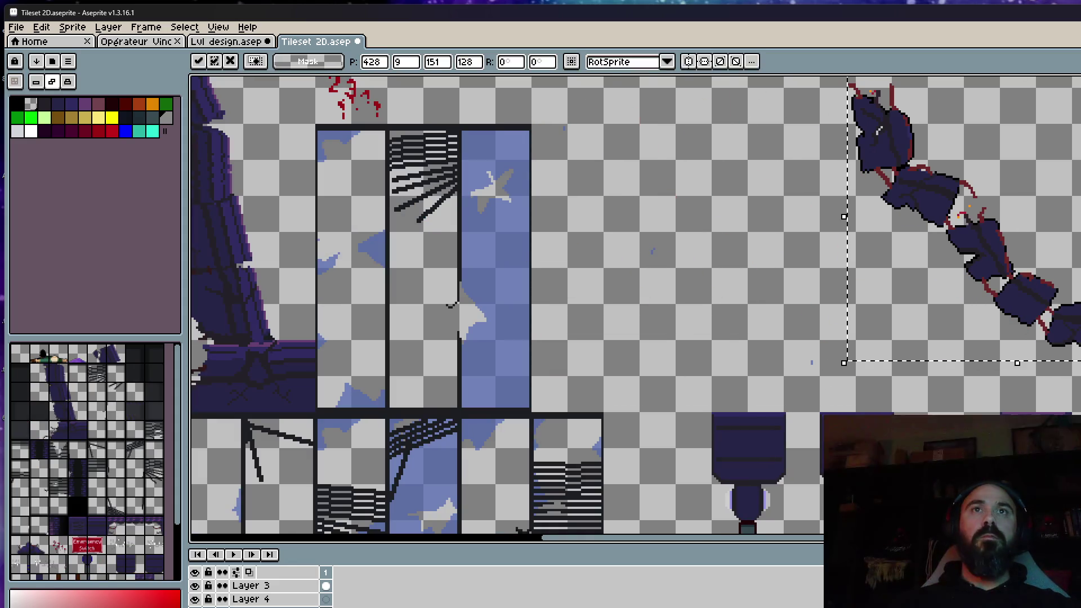
scroll(844, 254, right, 5)
drag(918, 350, 1013, 372)
scroll(959, 295, down, 1)
Undo a move, reposition the small purple ceiling piece and commit it
mouse_move(958, 295)
mouse_down()
mouse_move(982, 278)
mouse_move(892, 310)
mouse_up()
scroll(901, 288, up, 2)
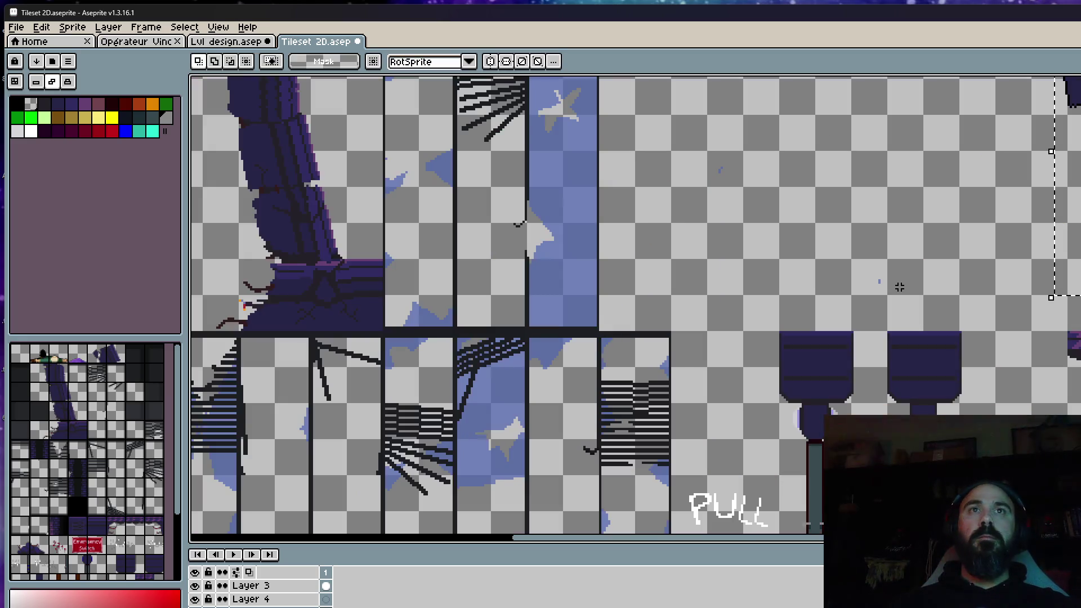
key(ctrl+z)
scroll(899, 288, down, 1)
mouse_move(965, 282)
mouse_down()
mouse_move(1031, 354)
mouse_move(955, 229)
mouse_move(967, 182)
mouse_up()
scroll(954, 220, up, 2)
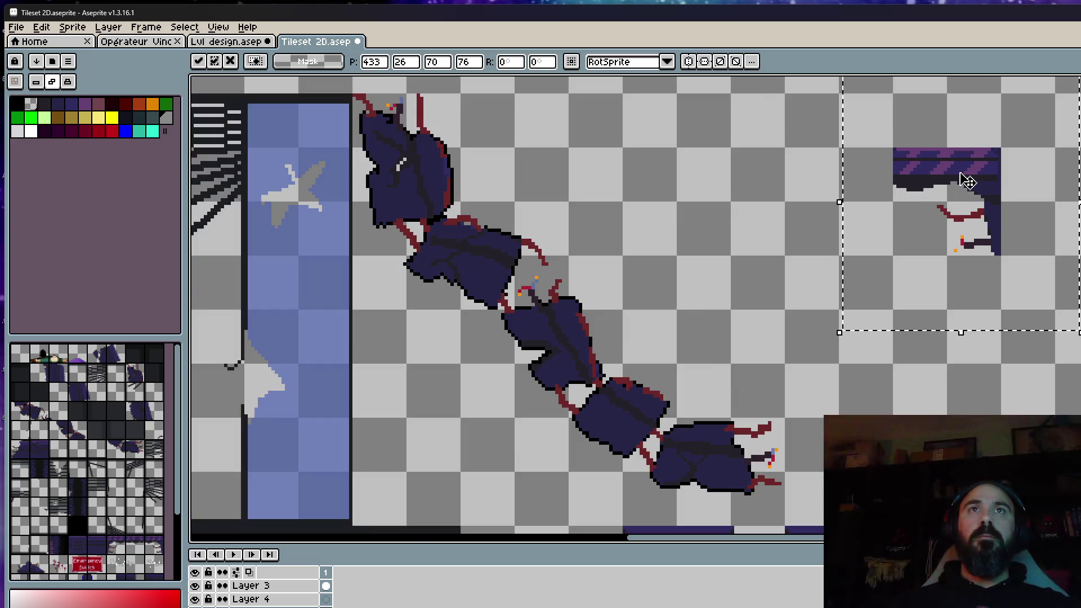
key(Return)
scroll(855, 154, up, 1)
mouse_move(857, 111)
mouse_down()
mouse_move(1077, 195)
mouse_move(837, 173)
mouse_move(927, 173)
mouse_move(739, 176)
mouse_up()
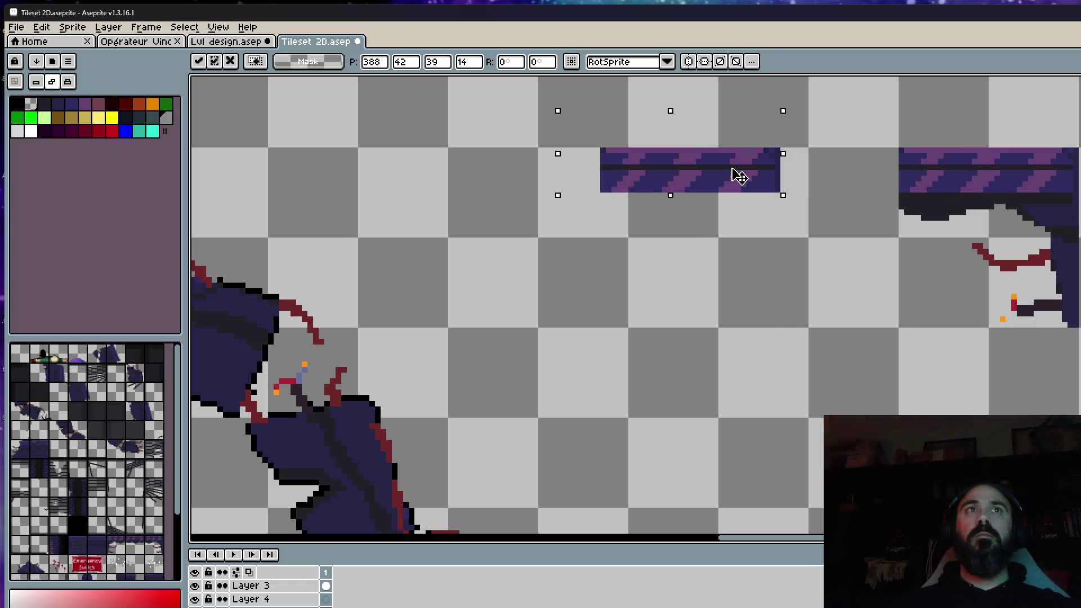
scroll(799, 161, up, 1)
key(ctrl+d)
Move the separate striped segment right to join the ceiling band's left end
drag(767, 132, 827, 264)
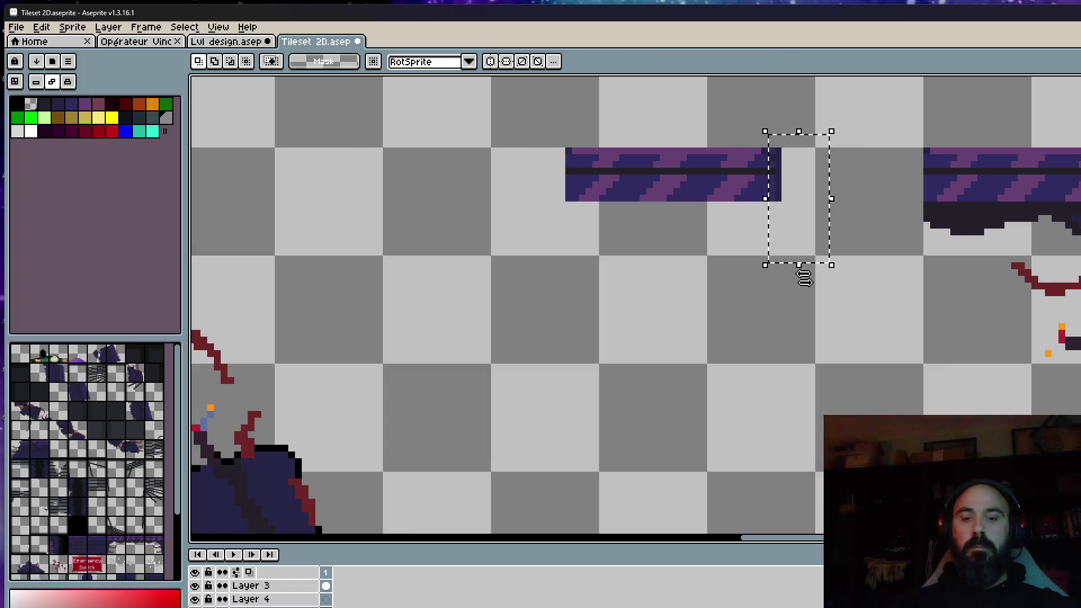
key(ctrl+d)
drag(518, 97, 712, 251)
mouse_move(680, 181)
mouse_down()
mouse_move(857, 180)
mouse_move(838, 179)
mouse_up()
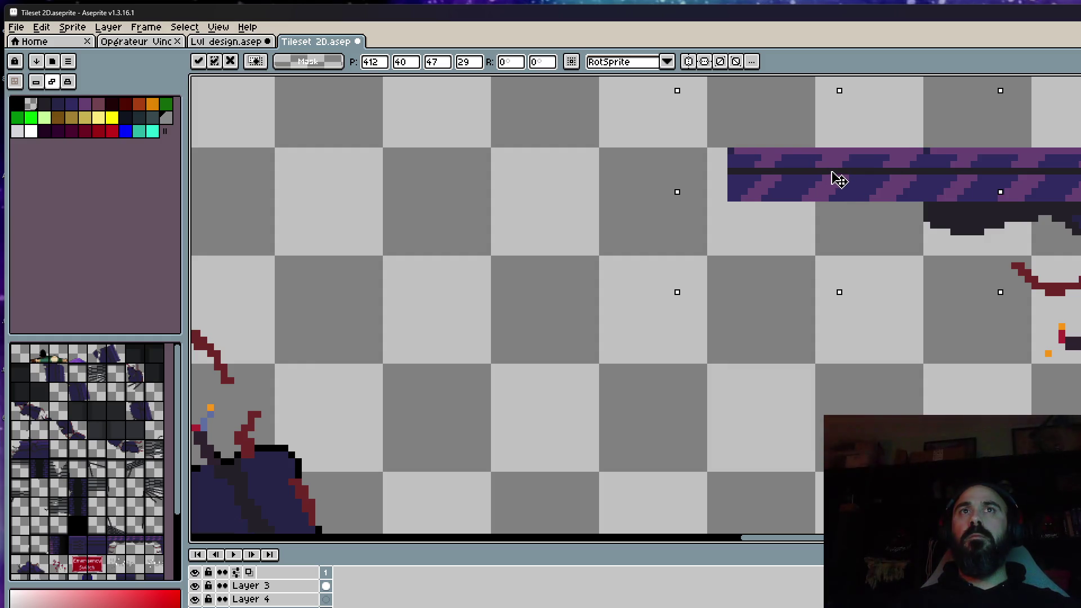
key(i)
scroll(971, 160, up, 1)
scroll(966, 153, up, 1)
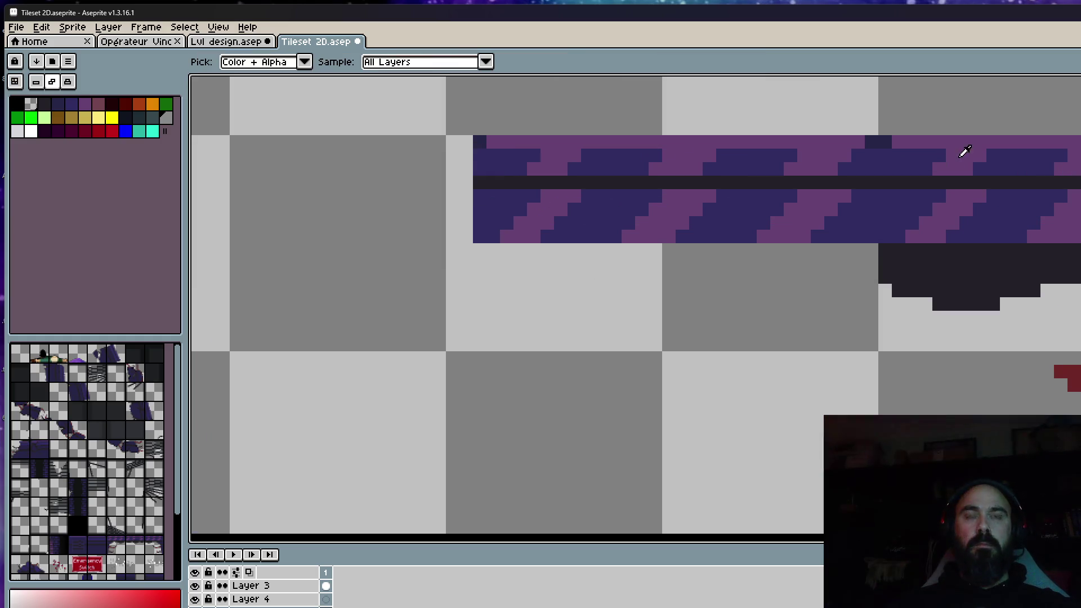
Sample the platform's dark shadow colour and pencil a dark line under the purple band
key(b)
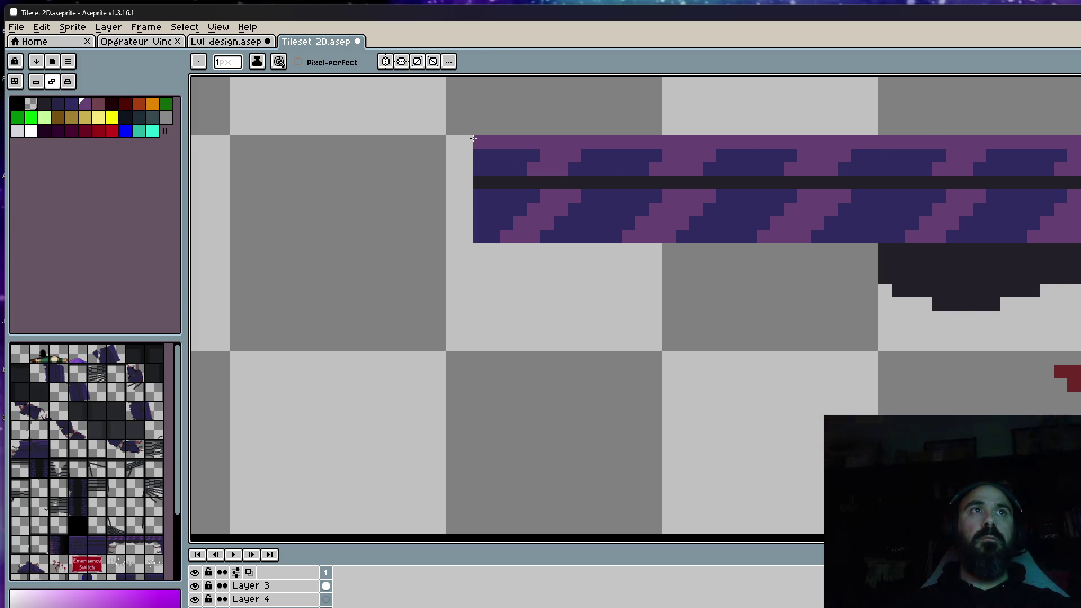
click(480, 236)
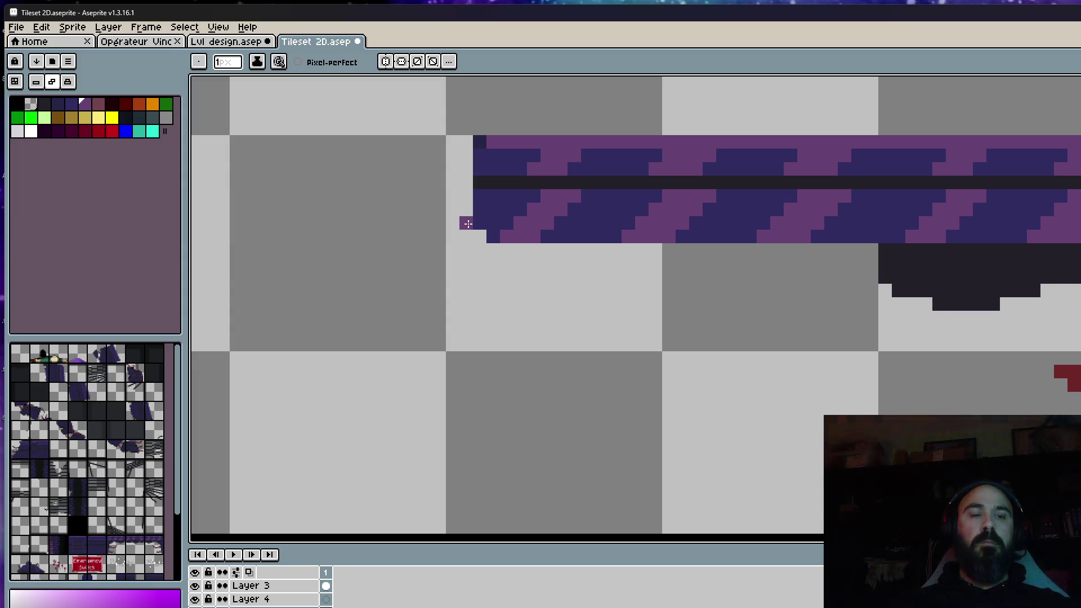
alt+click(502, 154)
scroll(499, 156, up, 1)
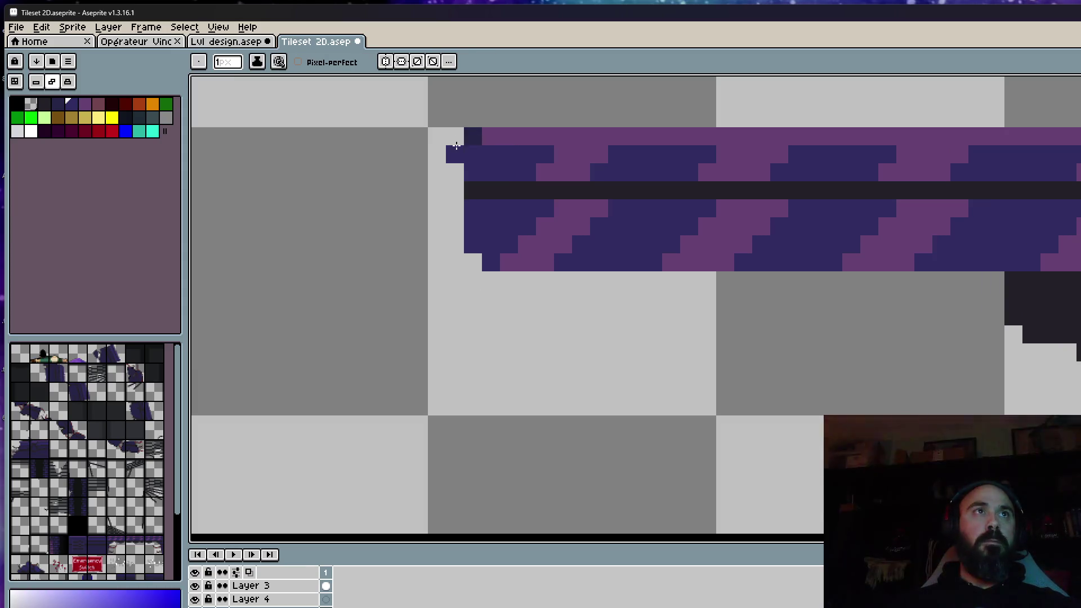
scroll(464, 197, down, 2)
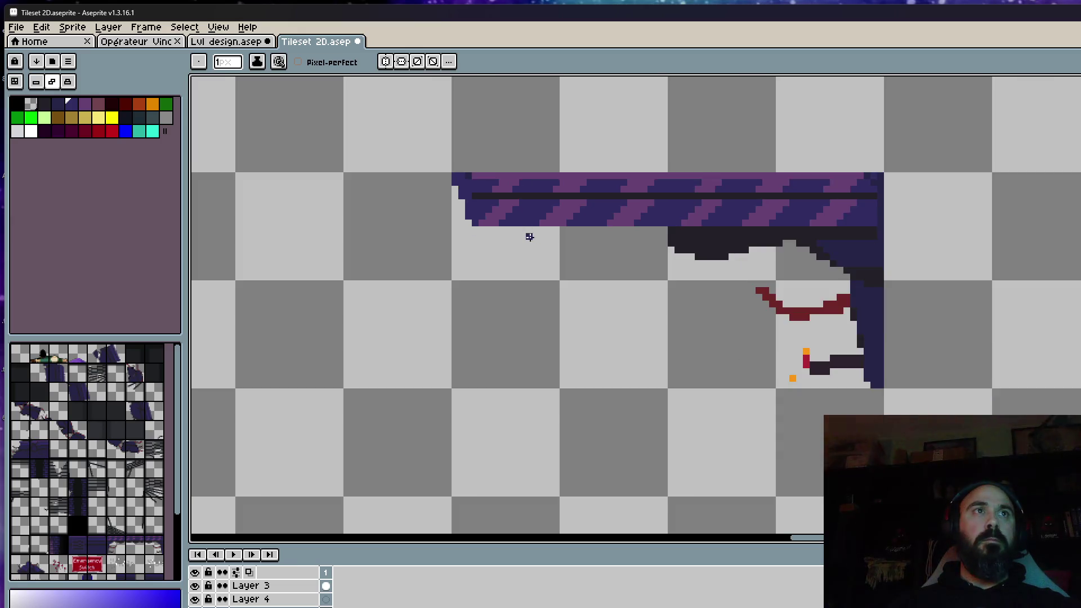
scroll(527, 234, down, 1)
scroll(507, 220, up, 1)
scroll(495, 205, up, 1)
click(487, 194)
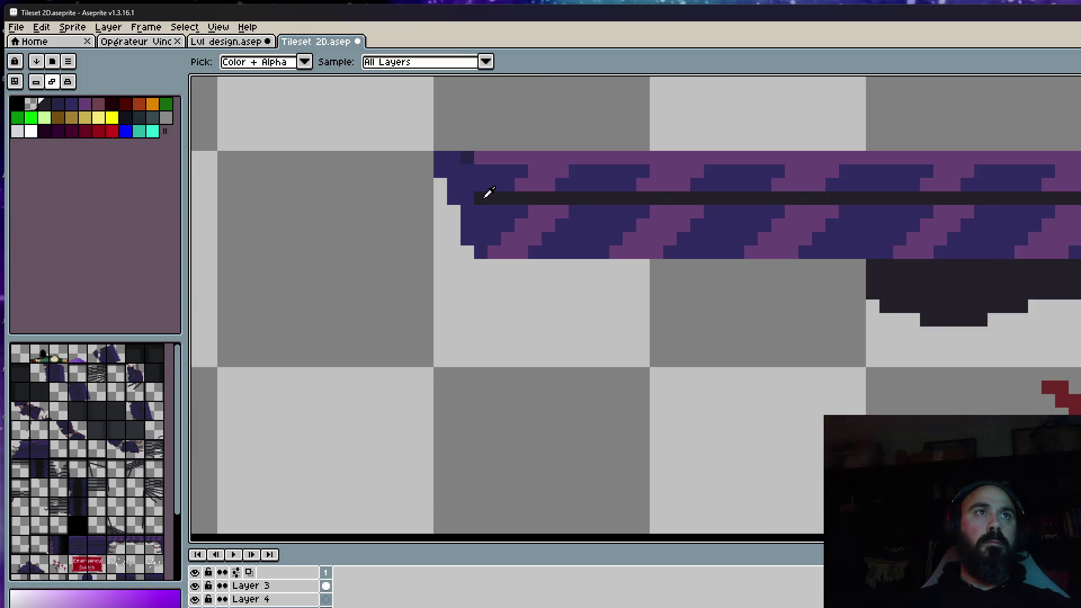
key(b)
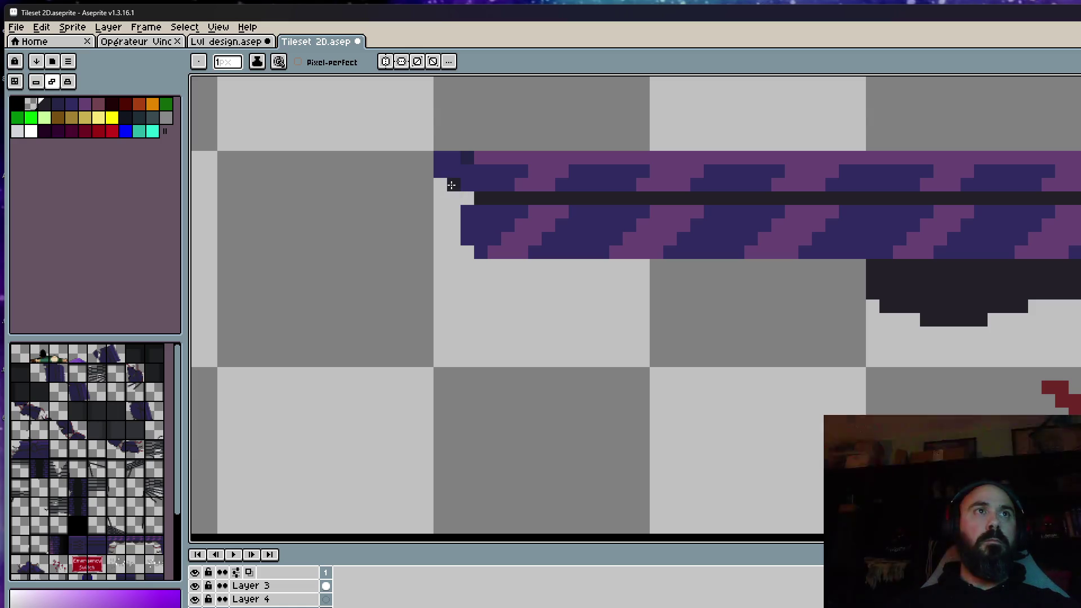
scroll(468, 244, down, 3)
scroll(514, 277, up, 2)
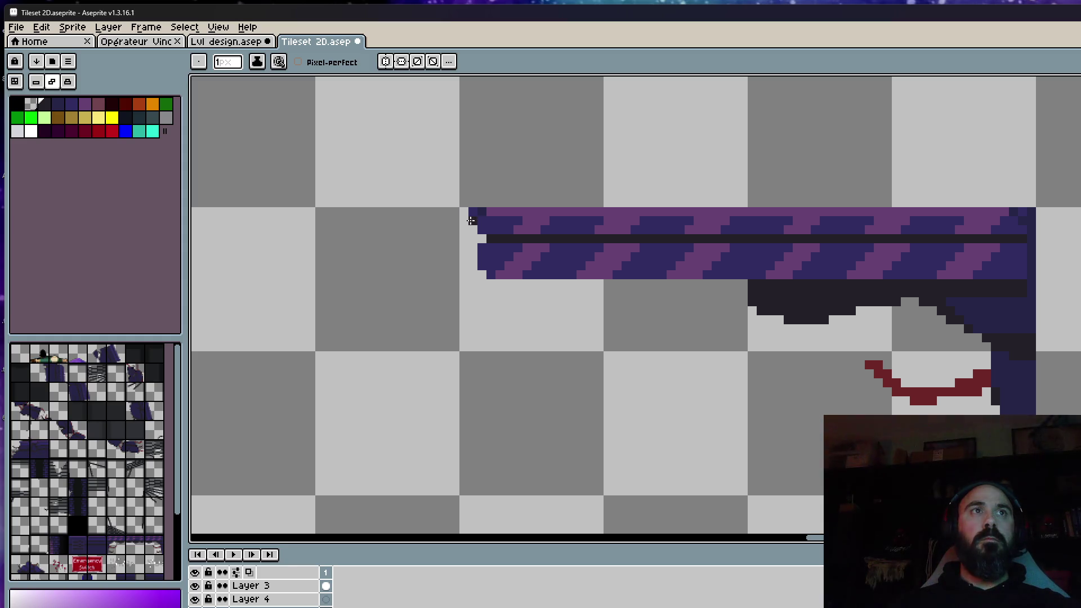
scroll(446, 237, down, 3)
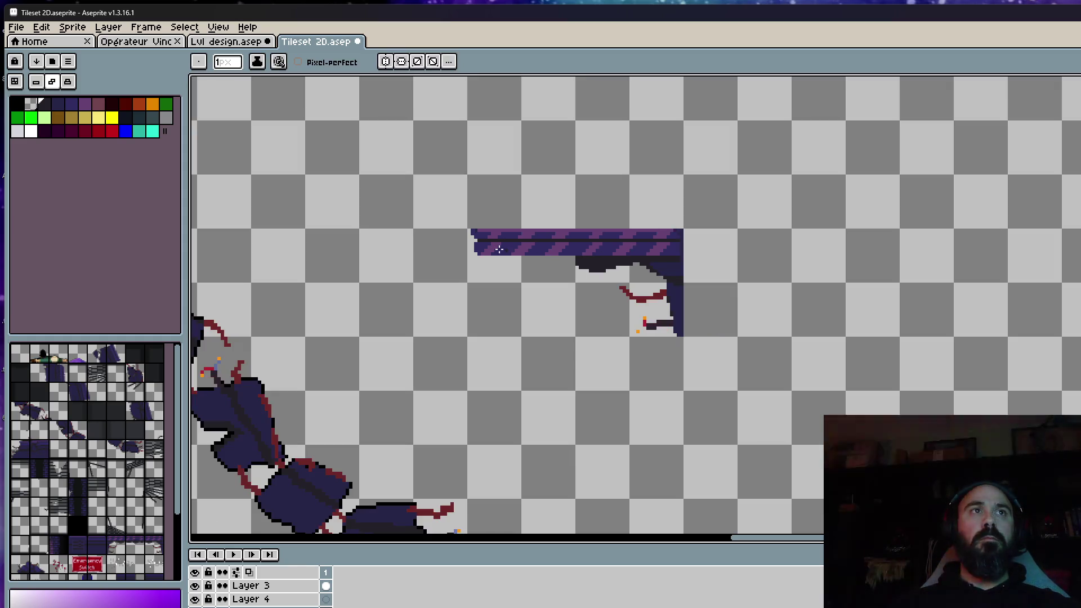
scroll(499, 249, up, 2)
scroll(466, 267, up, 1)
scroll(554, 285, down, 2)
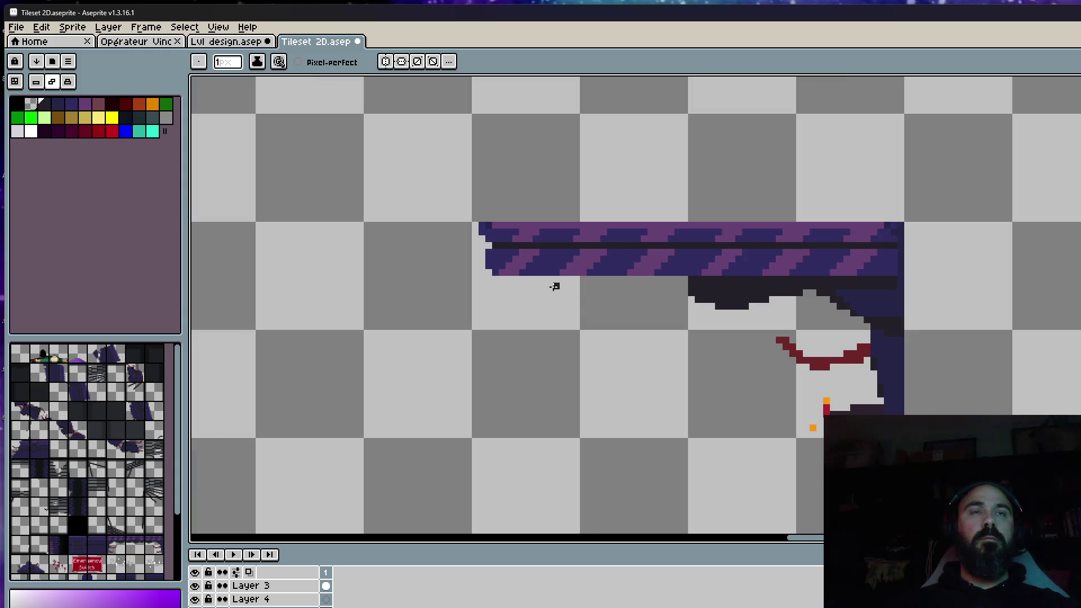
scroll(650, 291, up, 2)
key(i)
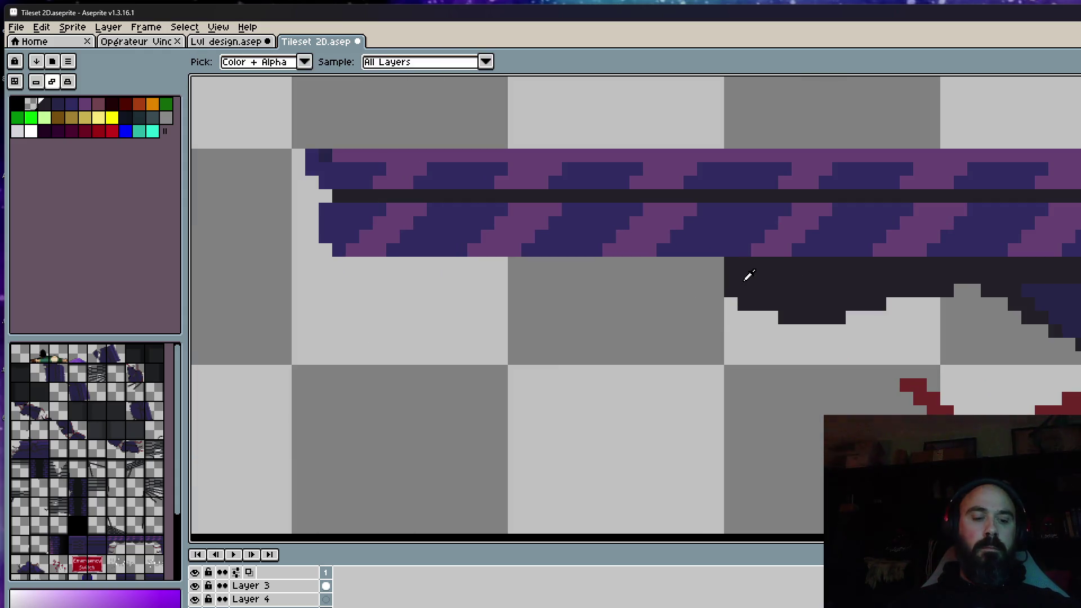
click(748, 275)
key(b)
mouse_move(369, 265)
mouse_down()
mouse_move(748, 277)
mouse_move(751, 298)
mouse_move(661, 273)
mouse_up()
scroll(782, 290, down, 2)
scroll(782, 290, up, 2)
scroll(661, 272, down, 1)
scroll(748, 280, up, 1)
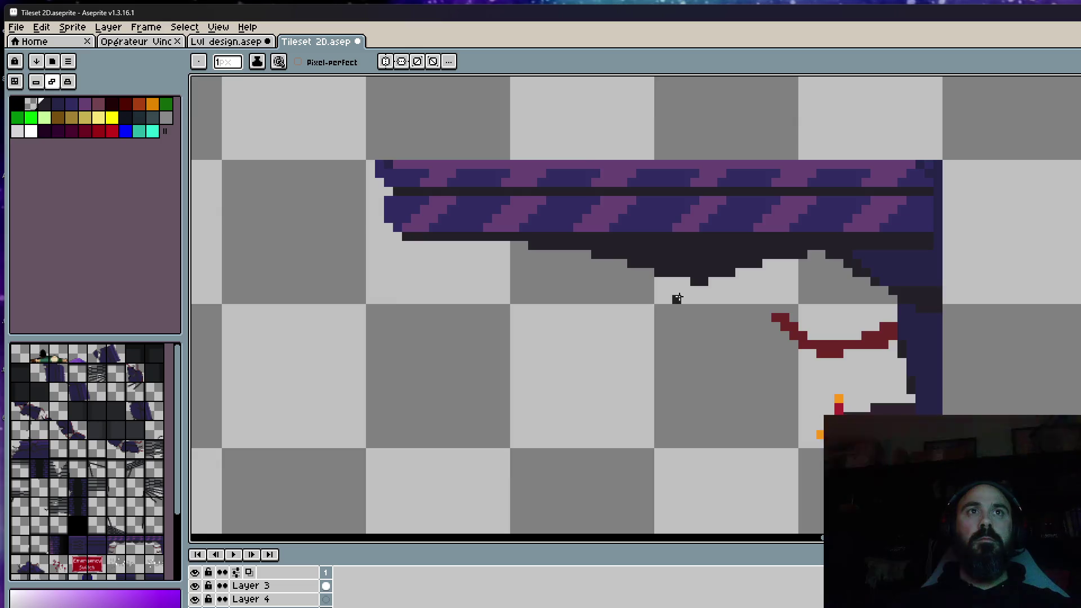
scroll(677, 298, down, 2)
scroll(726, 279, up, 2)
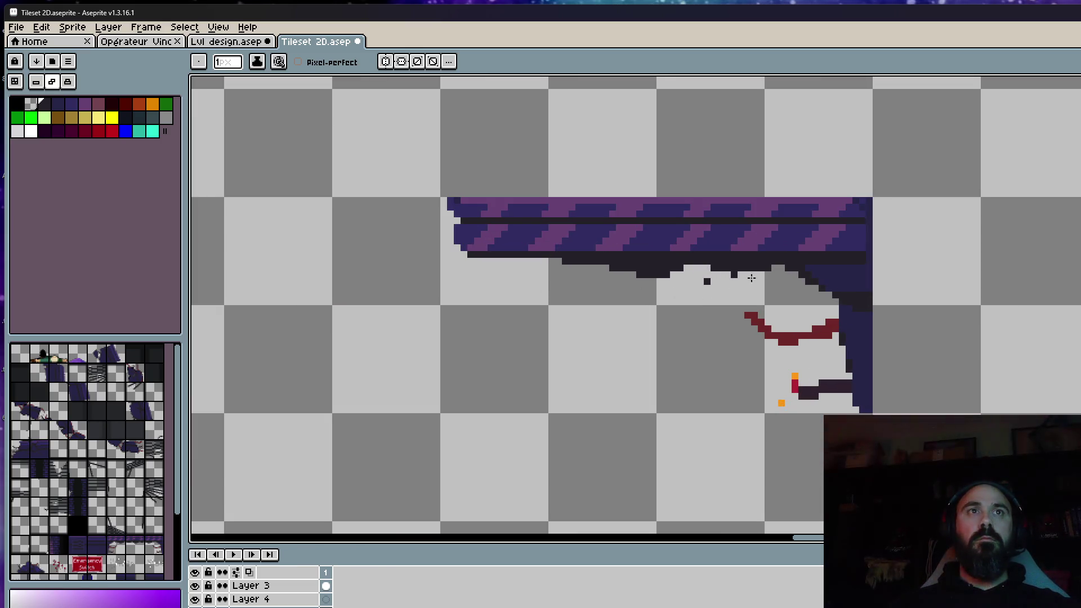
scroll(690, 284, down, 2)
scroll(689, 284, down, 1)
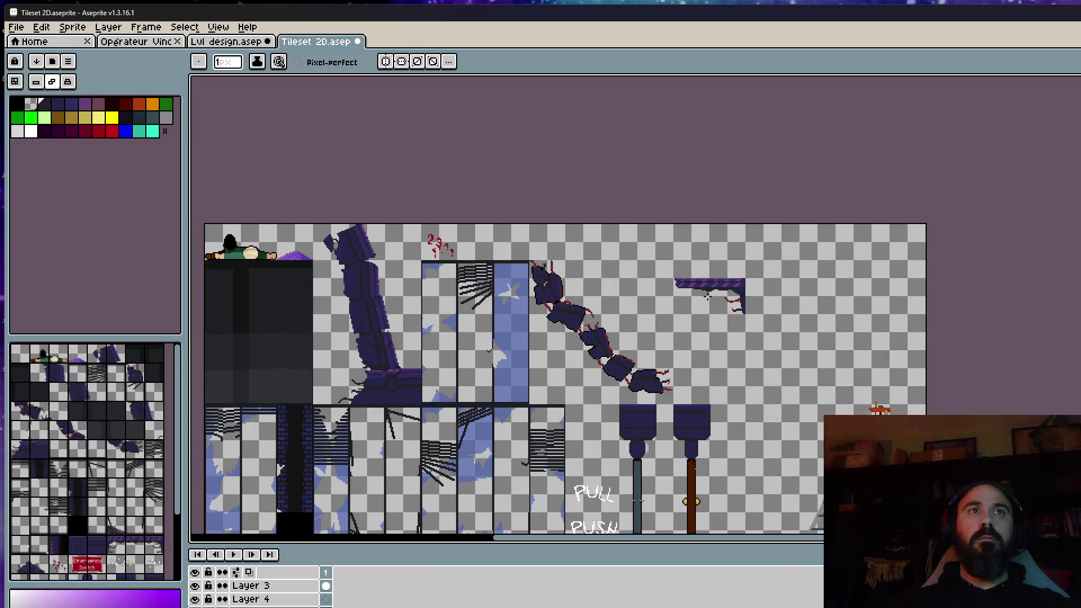
scroll(688, 289, up, 1)
Select the whole purple platform and nudge it one pixel right
key(space)
scroll(688, 288, down, 1)
scroll(687, 276, down, 2)
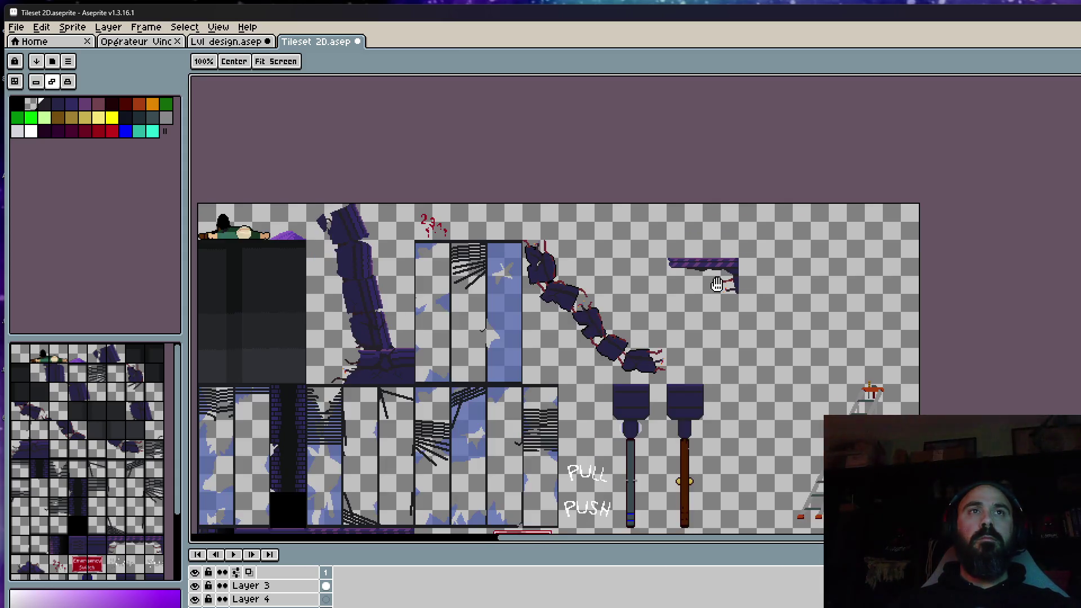
drag(689, 279, 693, 250)
scroll(693, 250, up, 5)
scroll(684, 232, up, 1)
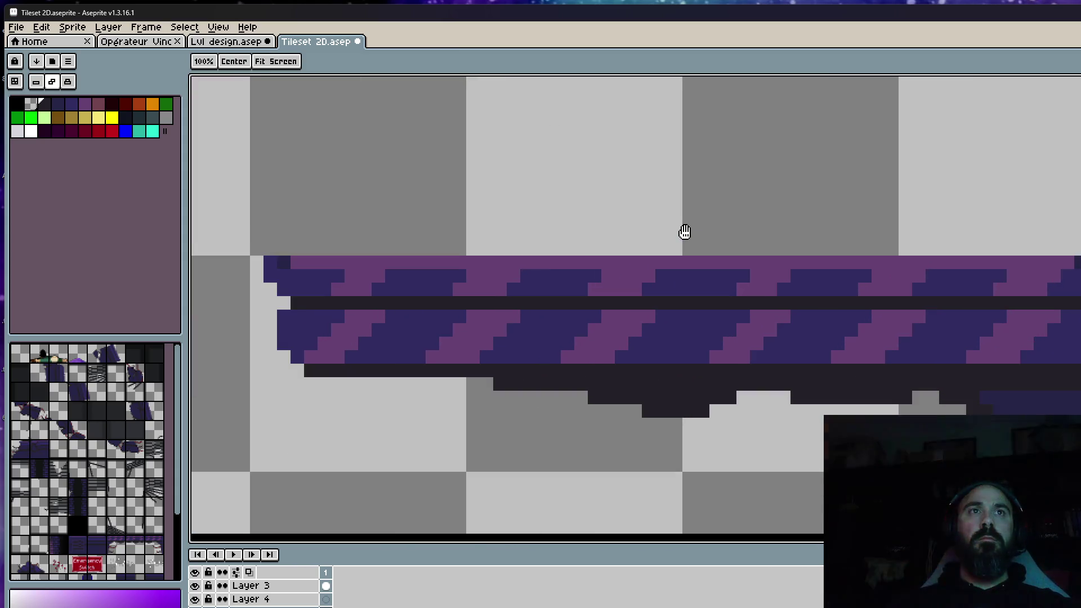
key(b)
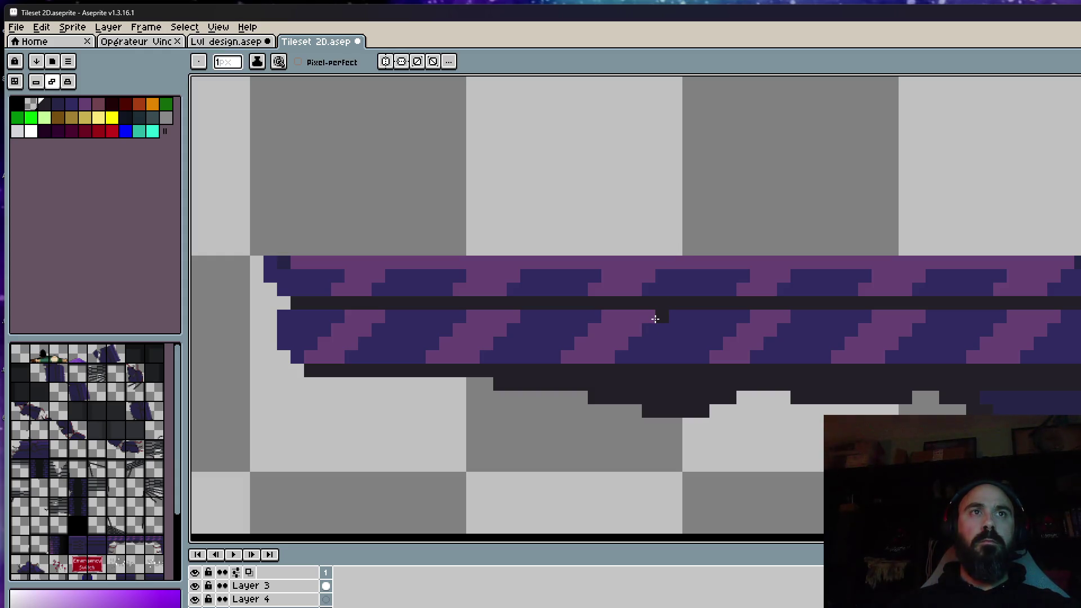
key(m)
drag(233, 198, 685, 447)
key(Right)
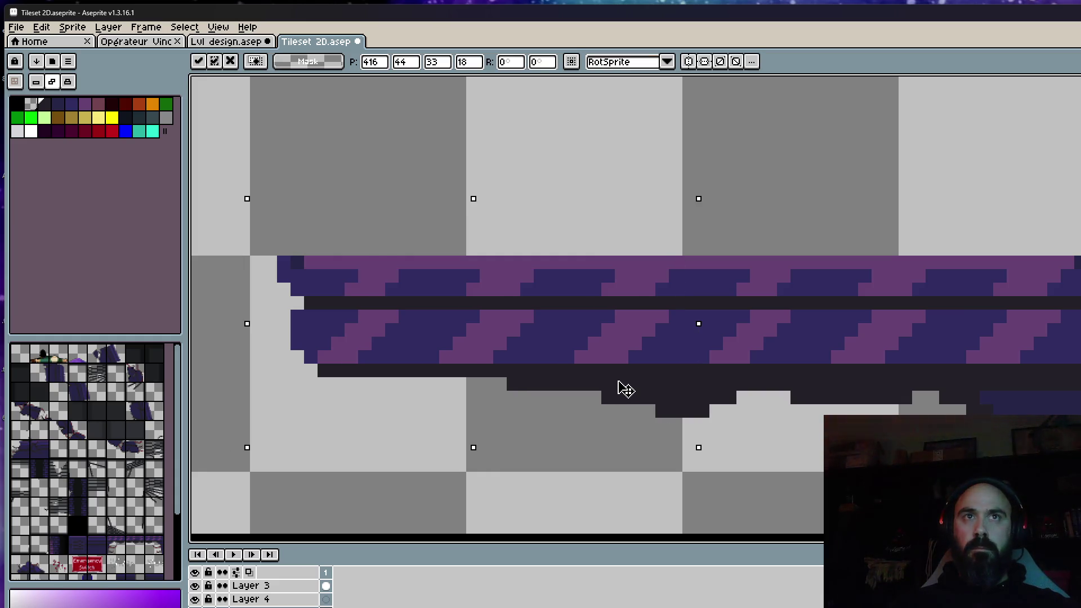
scroll(626, 390, down, 5)
scroll(672, 248, down, 2)
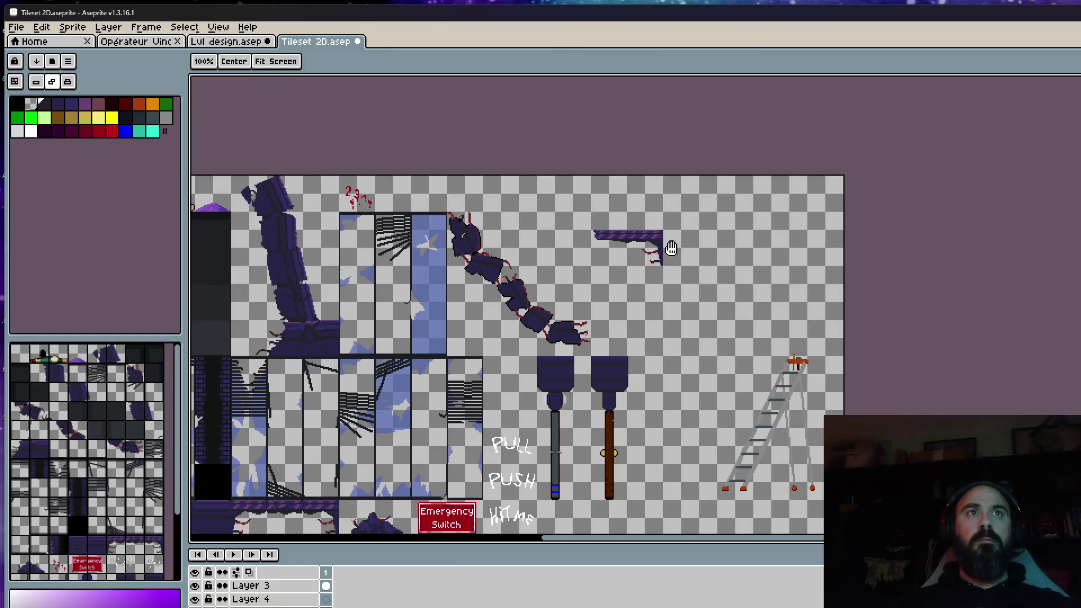
Save the Tileset 2D sheet via File > Save
drag(779, 266, 793, 241)
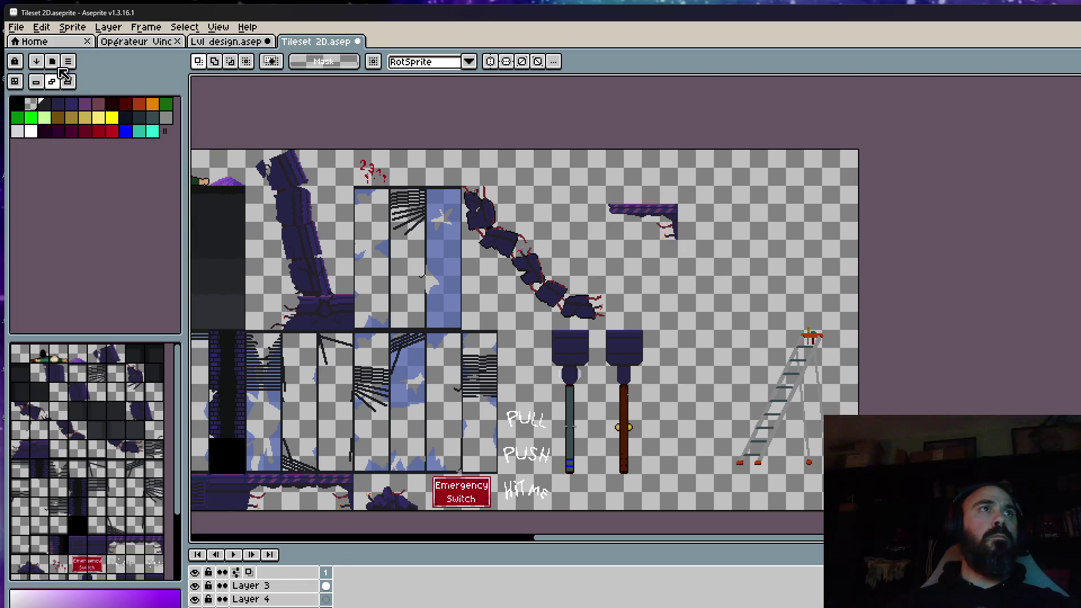
click(15, 27)
click(34, 85)
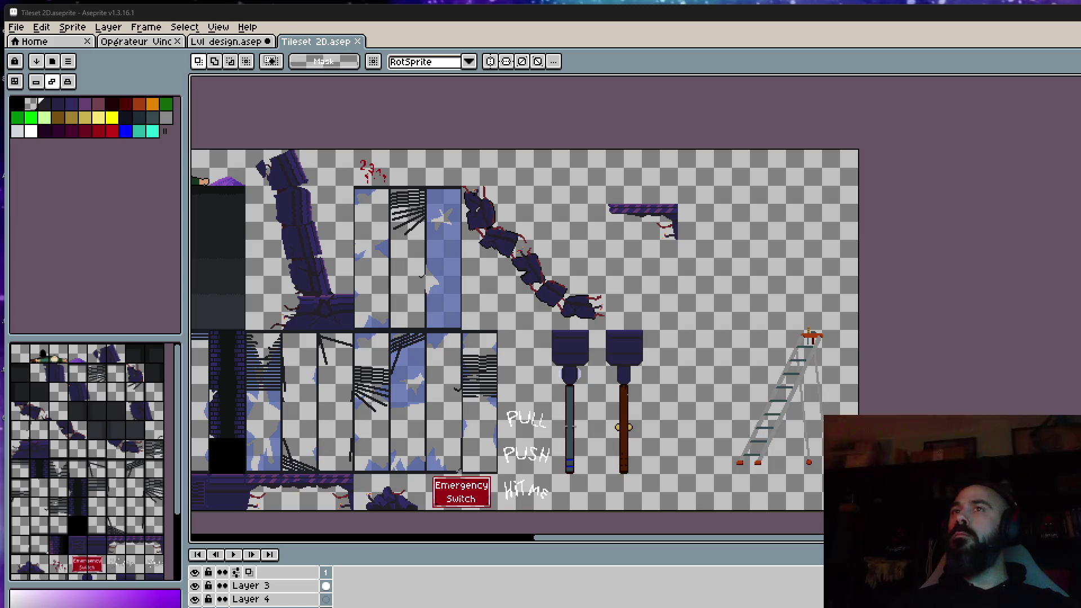
scroll(508, 259, down, 1)
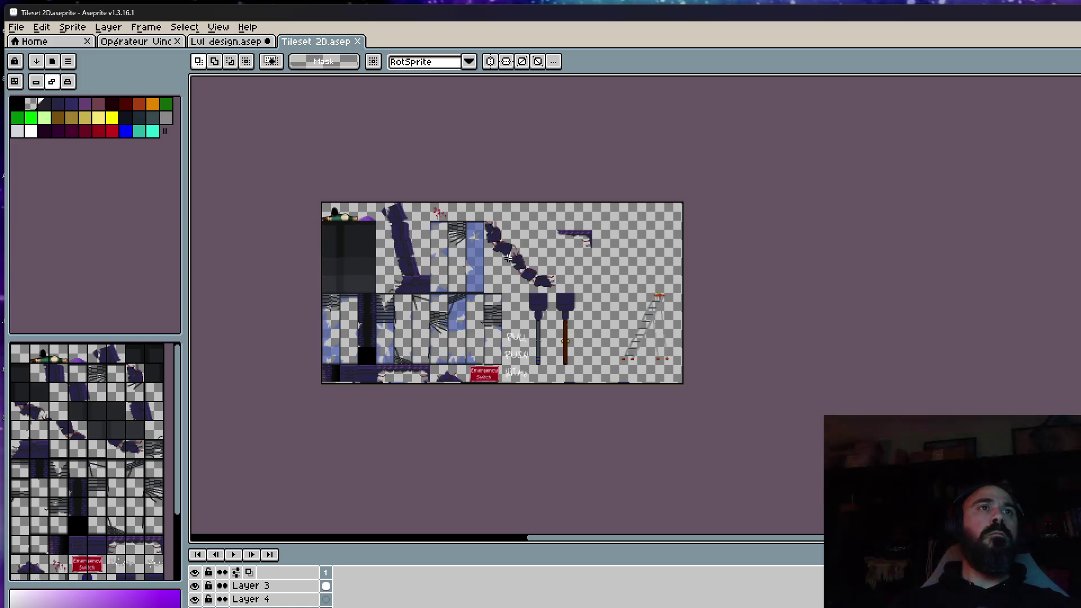
scroll(509, 259, up, 2)
Move the stepladder up and left on the tileset, then switch to the Lvl design document
mouse_move(643, 355)
mouse_down()
mouse_move(637, 291)
mouse_move(632, 390)
mouse_up()
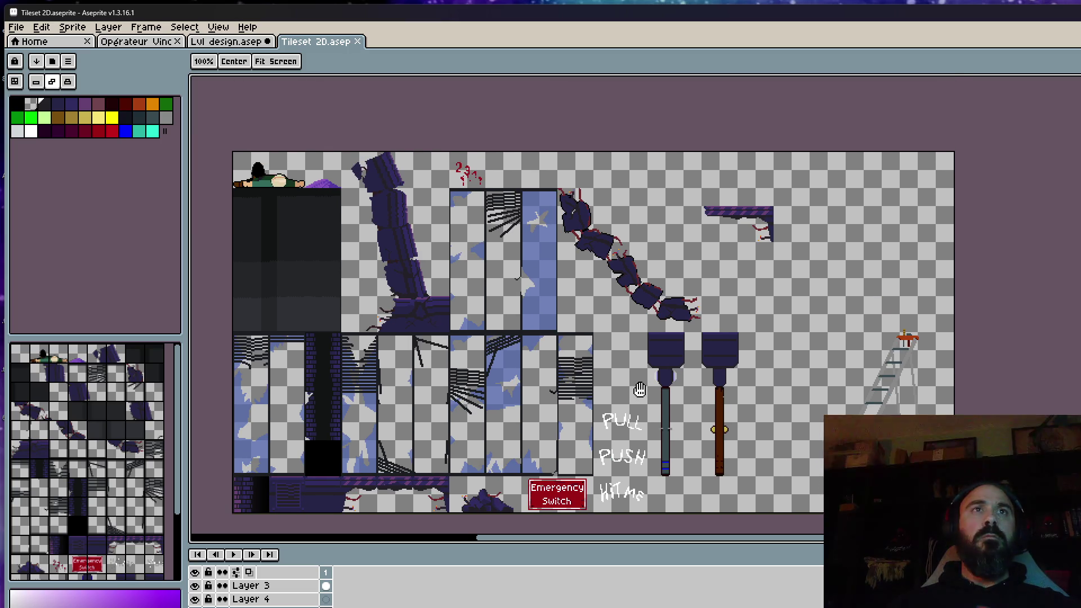
scroll(895, 354, up, 1)
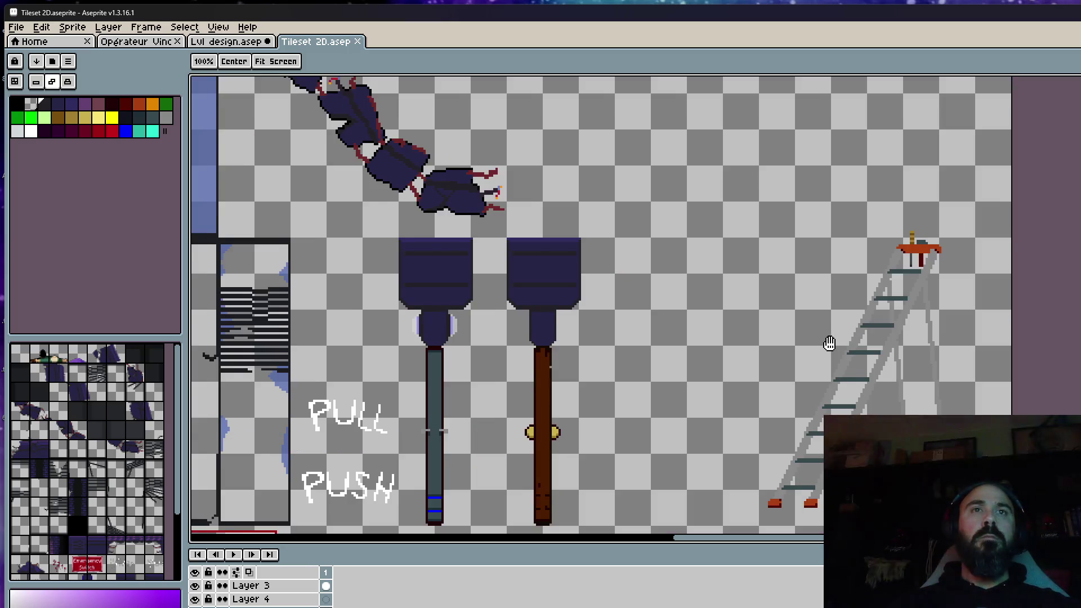
drag(828, 344, 808, 311)
drag(686, 160, 993, 527)
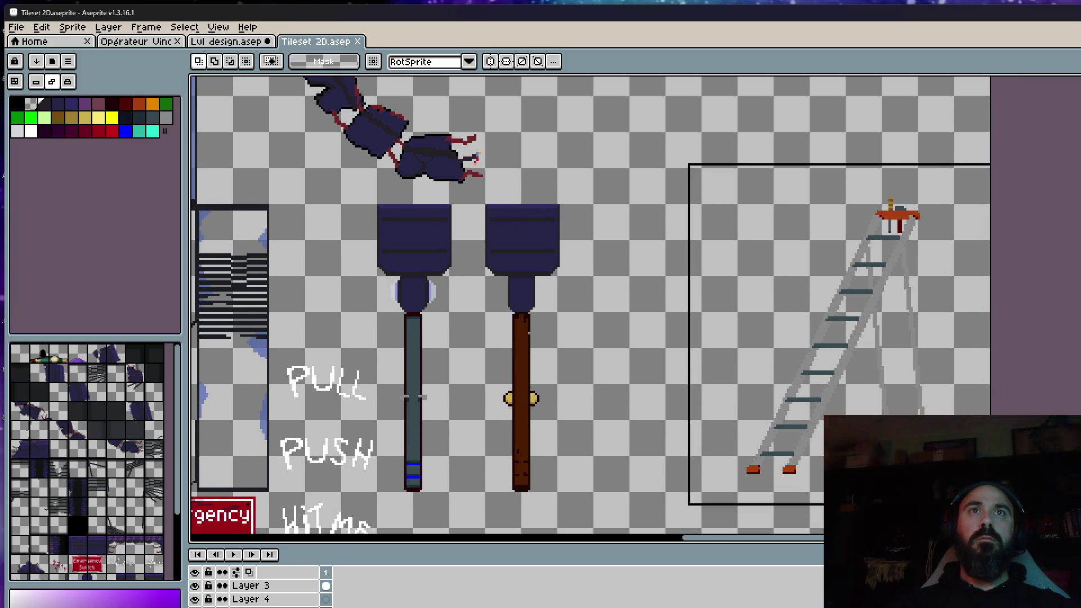
drag(915, 428, 901, 410)
scroll(724, 481, up, 1)
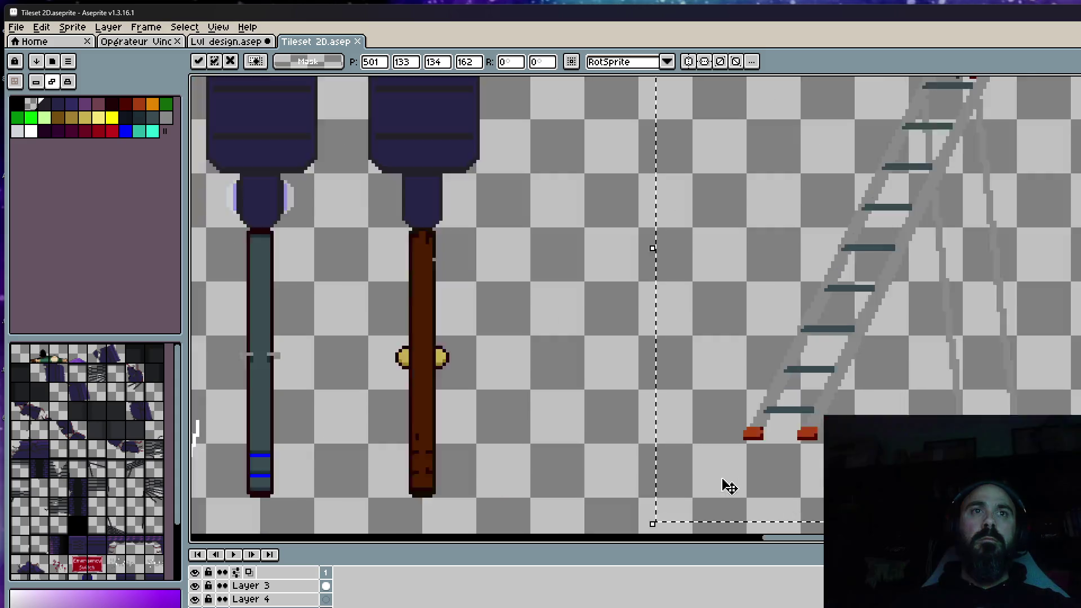
scroll(816, 415, up, 1)
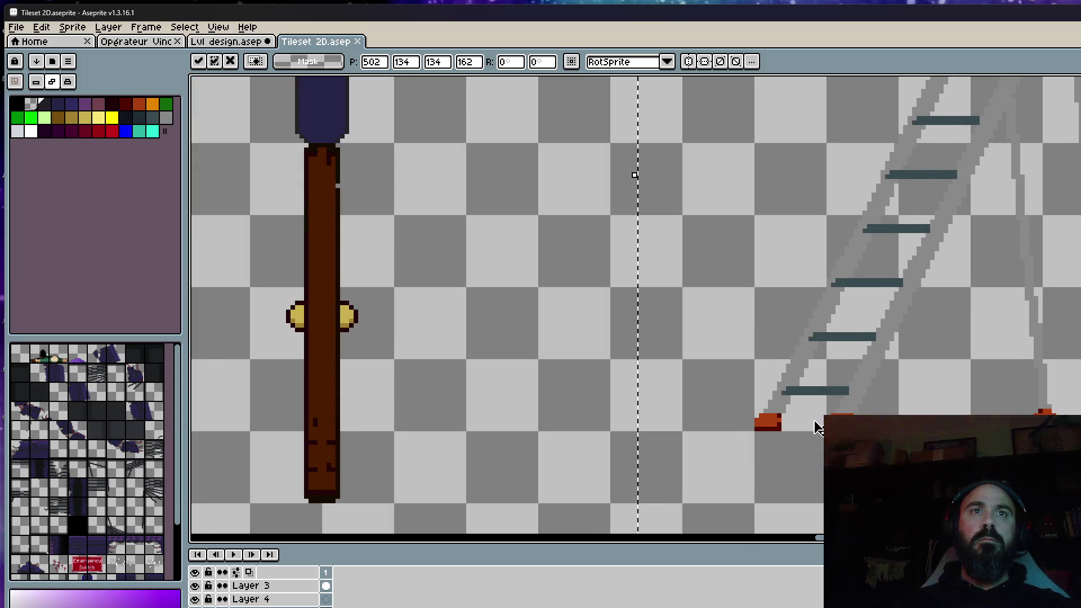
scroll(816, 427, down, 1)
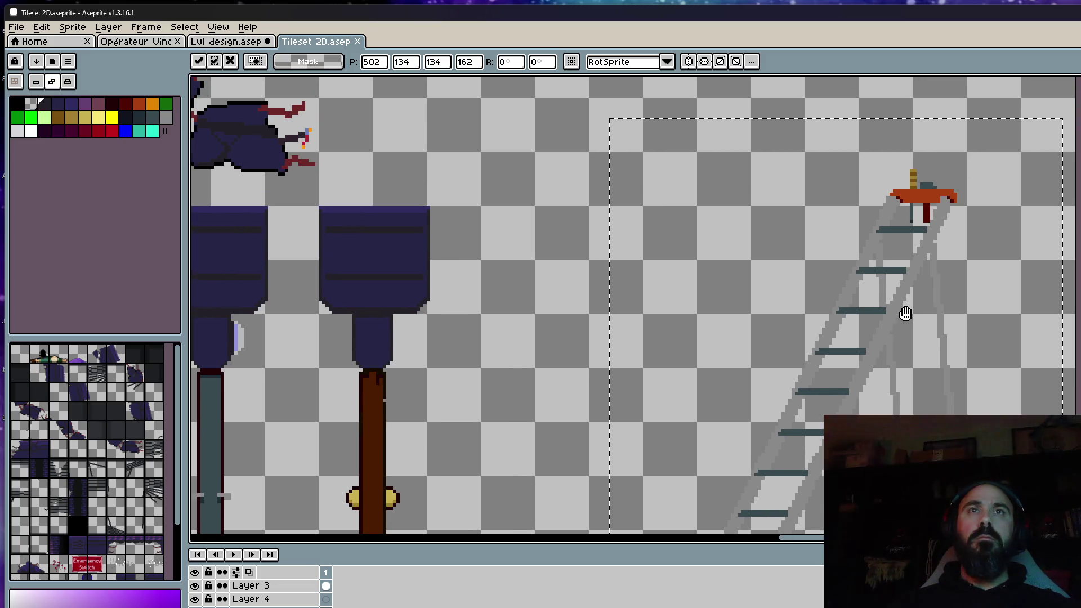
scroll(906, 313, down, 1)
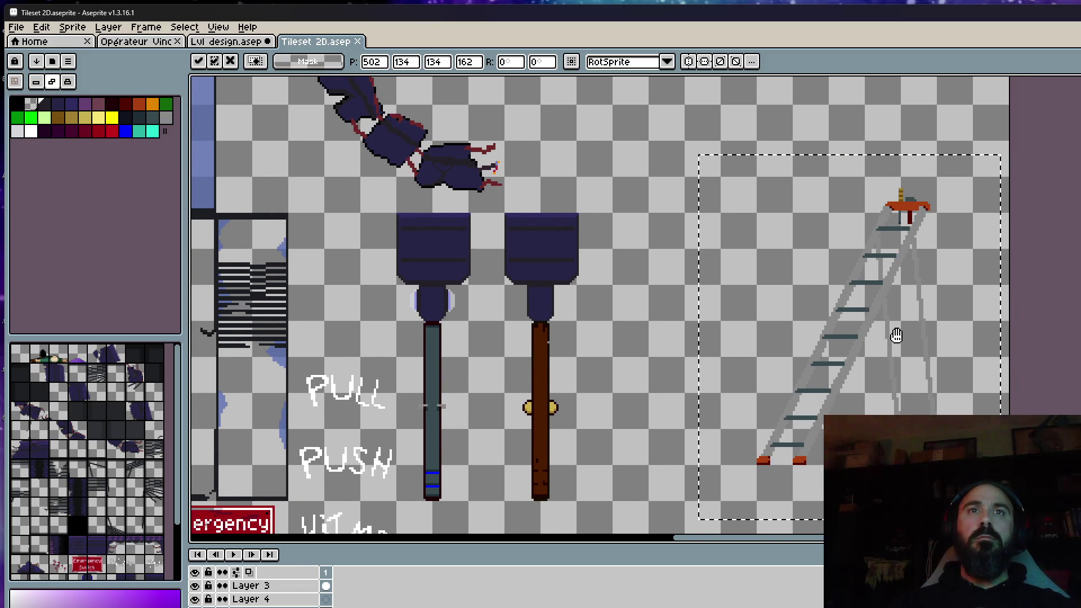
key(ctrl+d)
click(226, 40)
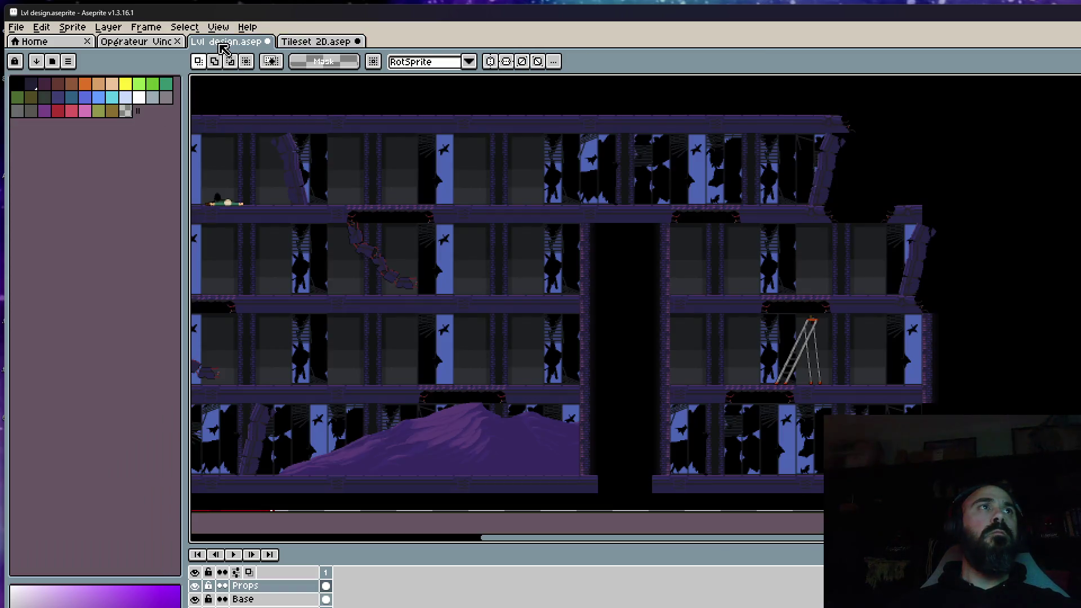
scroll(813, 342, up, 2)
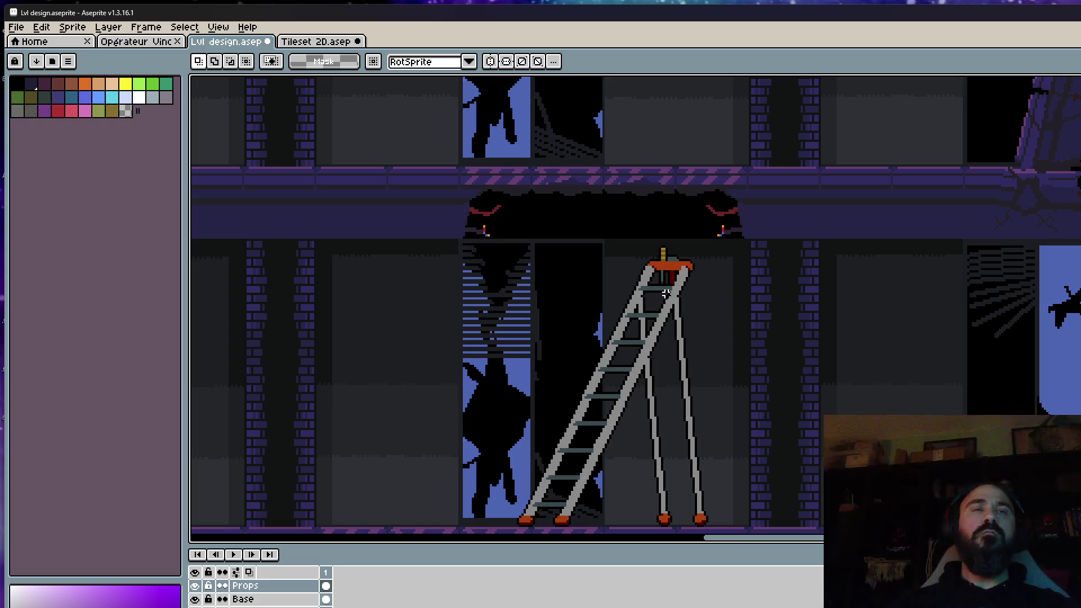
scroll(666, 292, down, 2)
scroll(650, 337, up, 1)
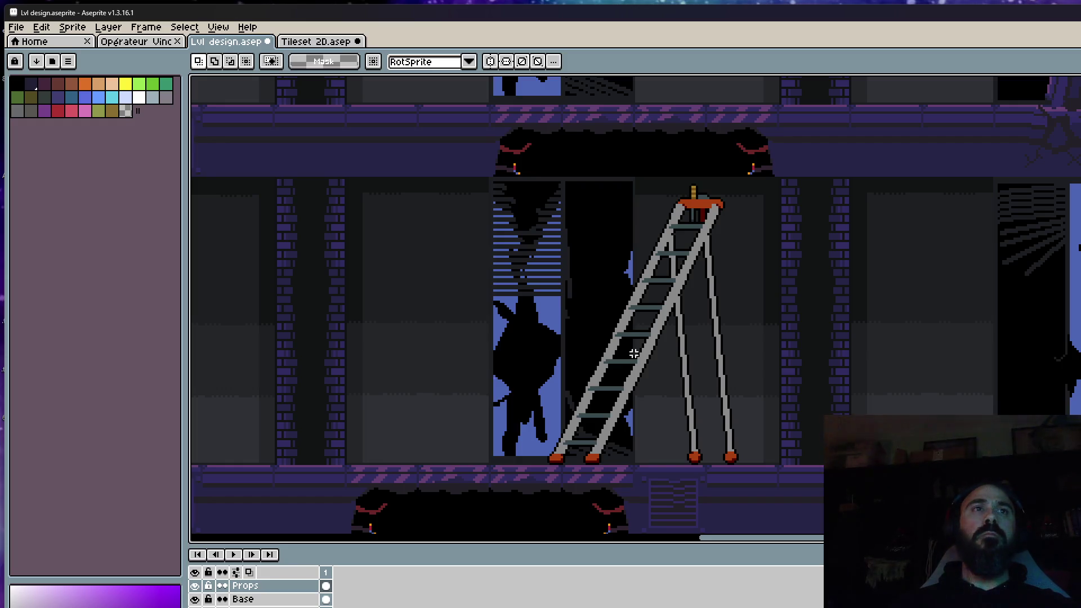
Switch back to the Tileset 2D sheet after checking the placed ladder
click(313, 42)
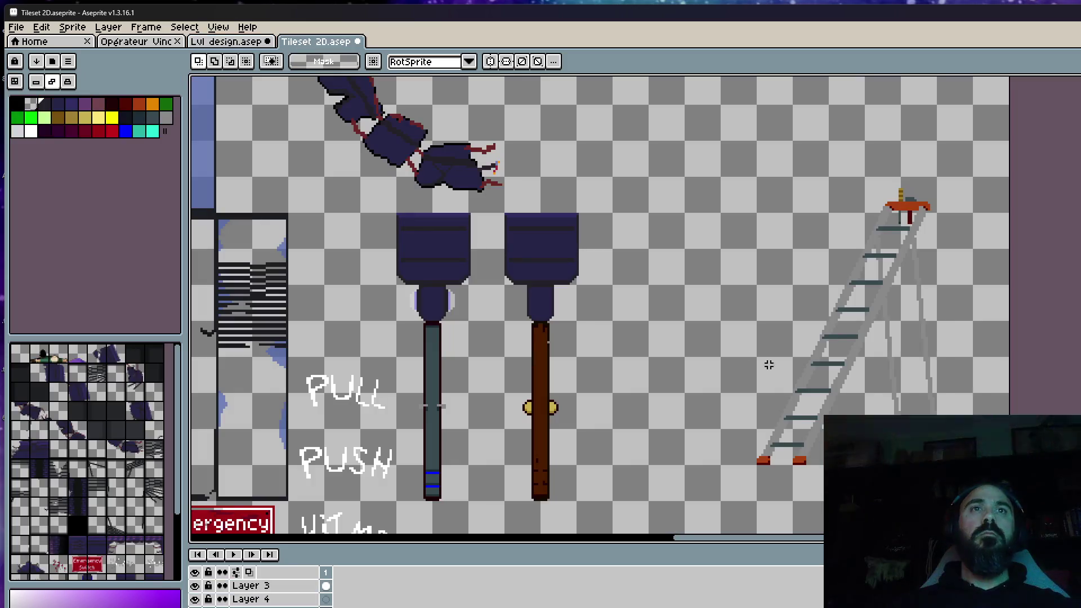
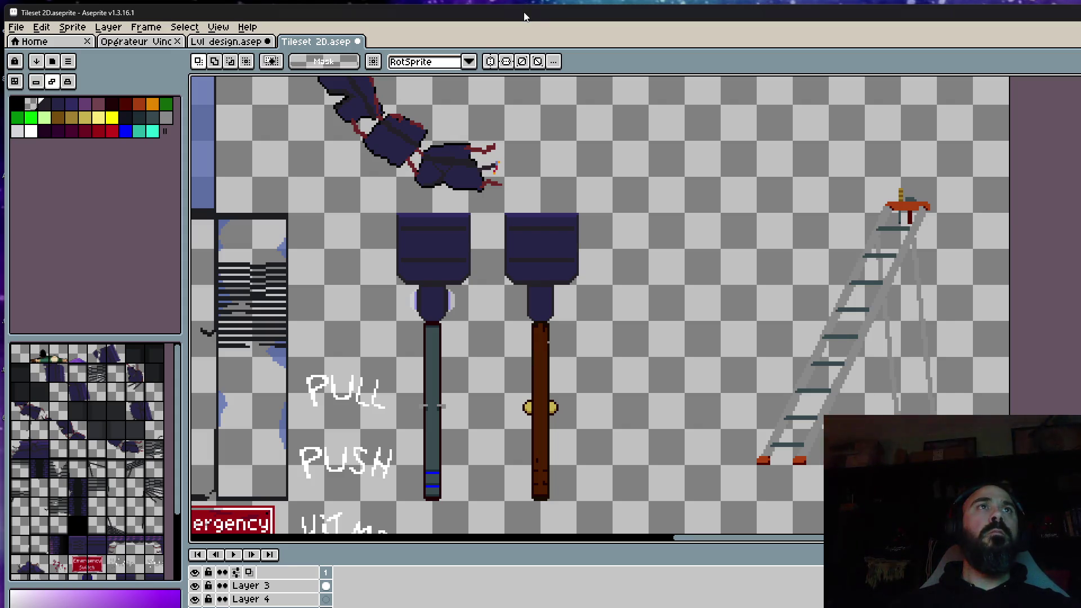
scroll(586, 240, down, 4)
scroll(586, 239, up, 2)
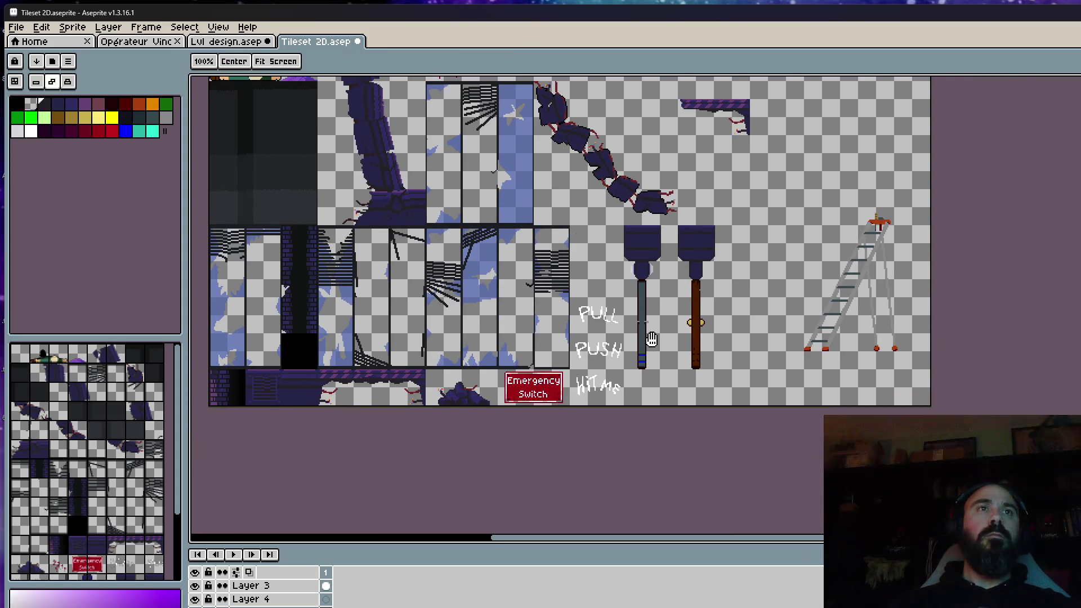
scroll(651, 340, up, 1)
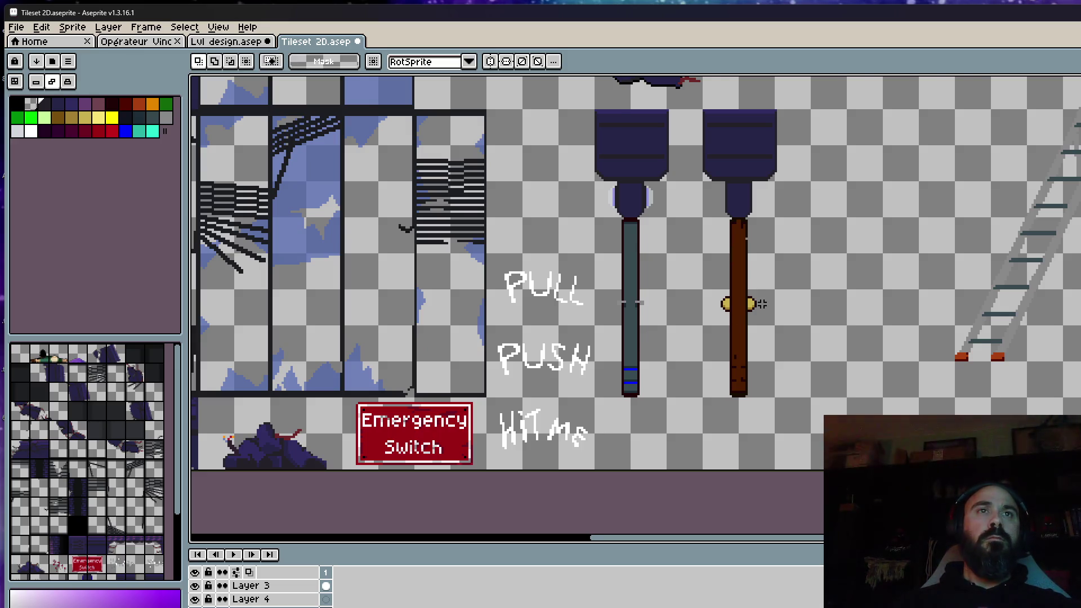
scroll(758, 303, down, 1)
scroll(758, 304, up, 1)
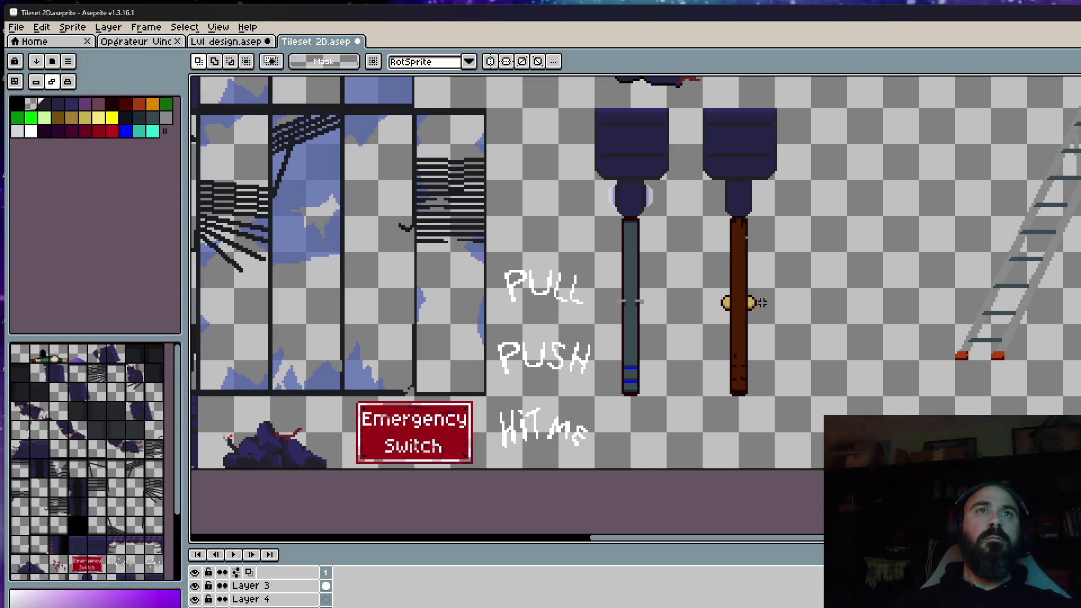
Get the pencil ready with the ladder's teal rung colour as the drawing colour
drag(906, 274, 839, 326)
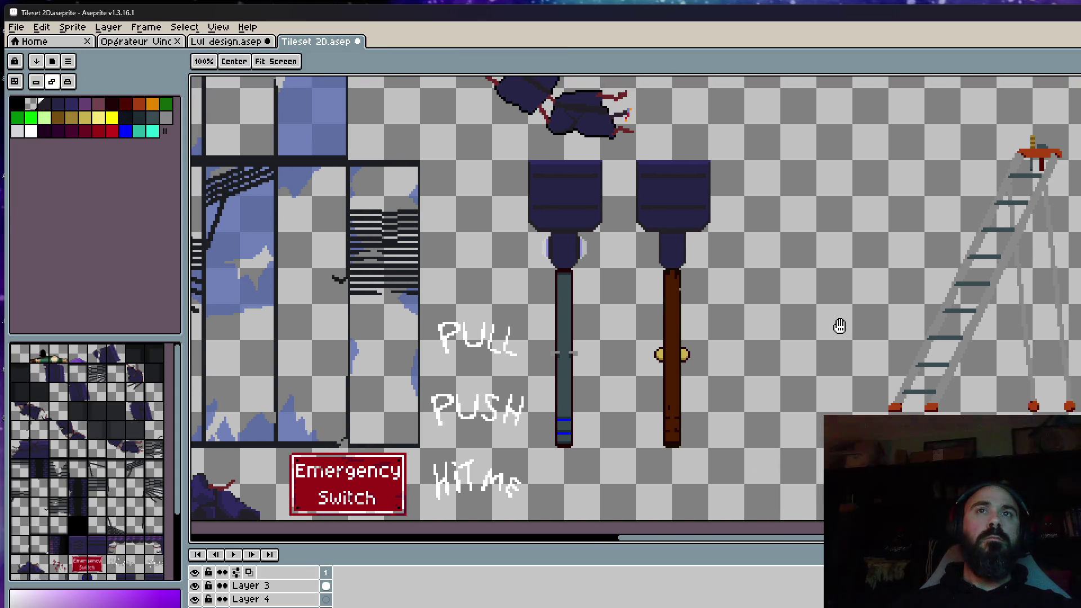
scroll(950, 296, right, 2)
scroll(950, 296, up, 1)
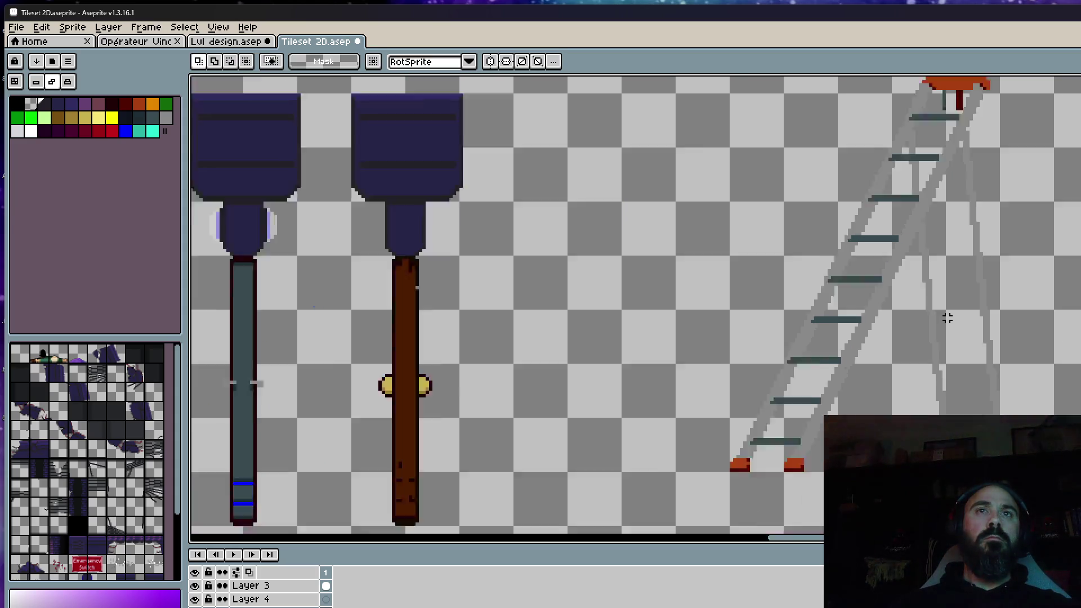
scroll(953, 311, up, 1)
scroll(953, 312, up, 1)
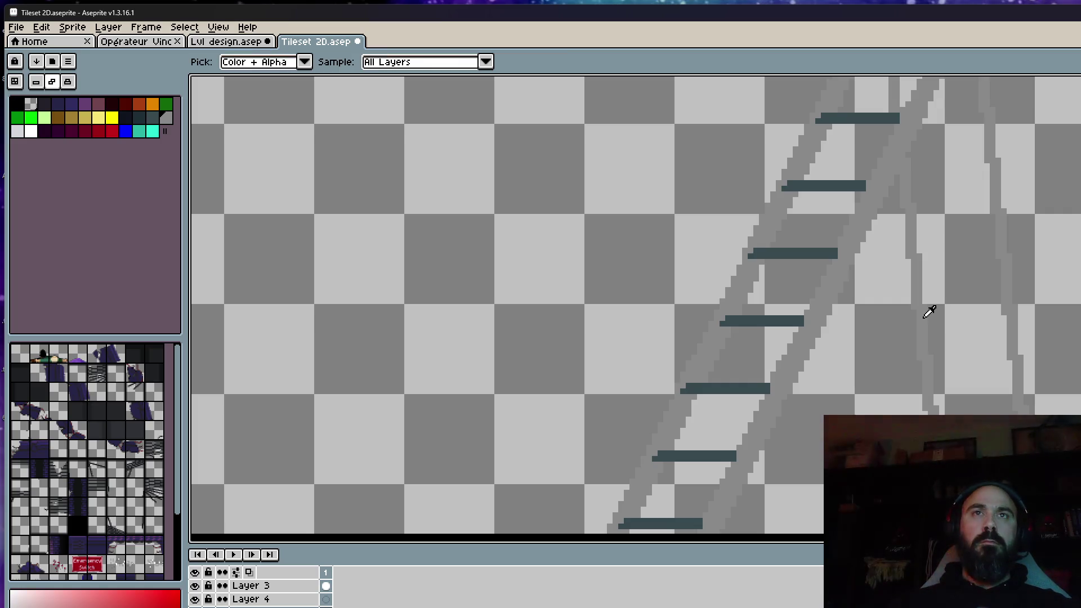
key(b)
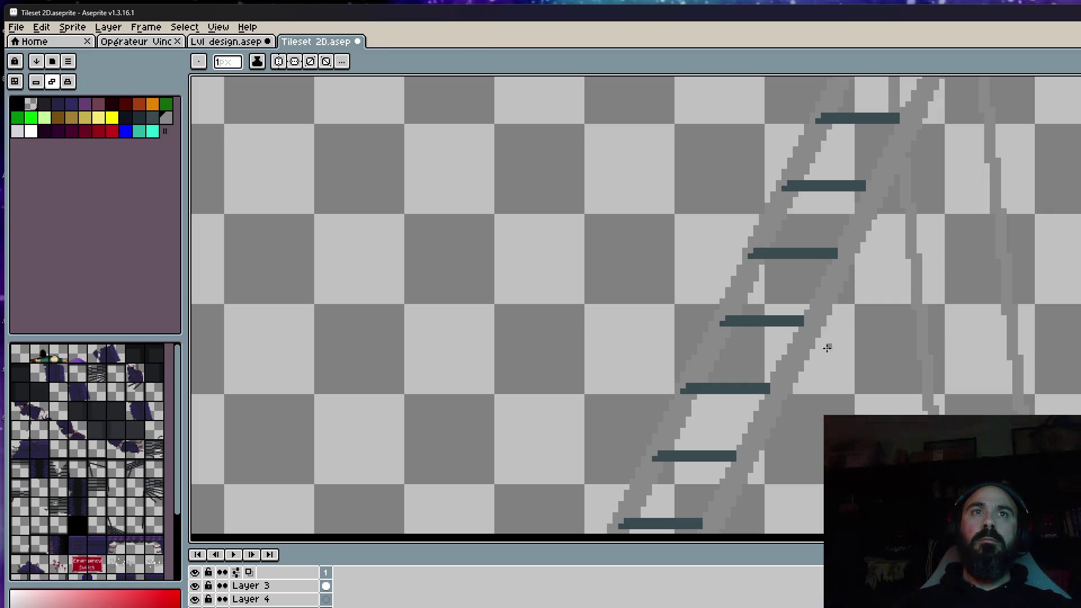
scroll(827, 348, down, 3)
alt+click(895, 338)
scroll(897, 336, up, 3)
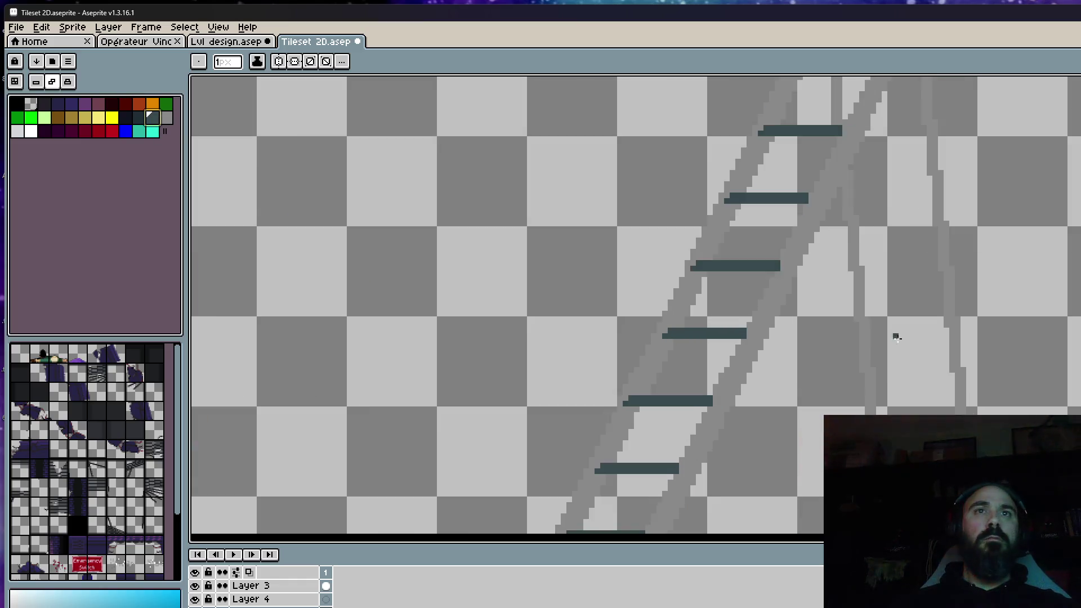
scroll(897, 336, up, 2)
key(v)
key(b)
Draw three teal horizontal rungs across the stepladder's rear legs, the lowest near the feet
drag(864, 352, 985, 354)
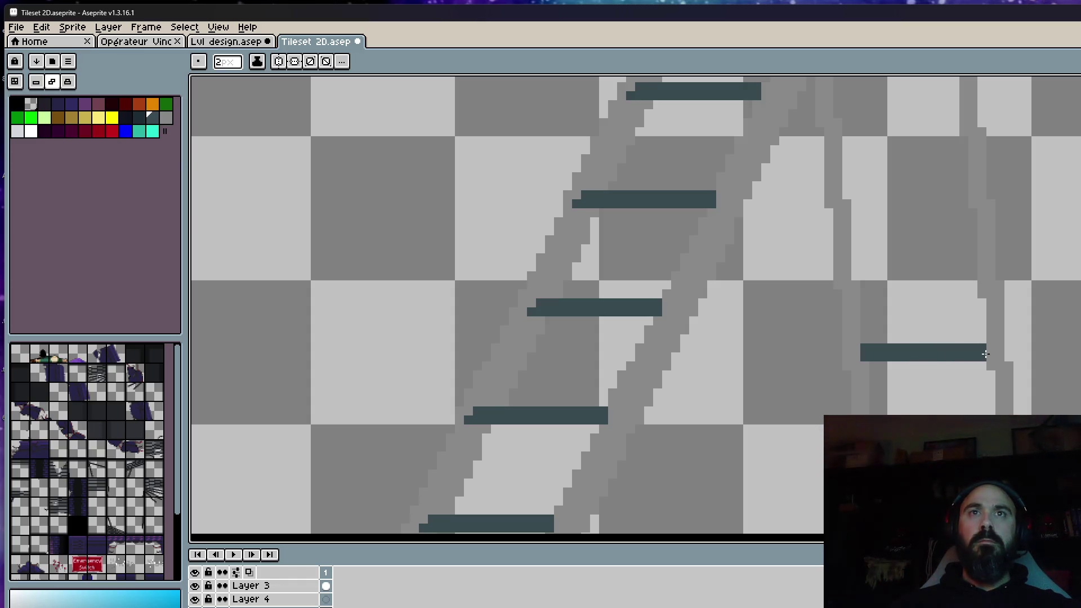
scroll(984, 353, down, 2)
scroll(980, 358, down, 1)
scroll(968, 370, up, 2)
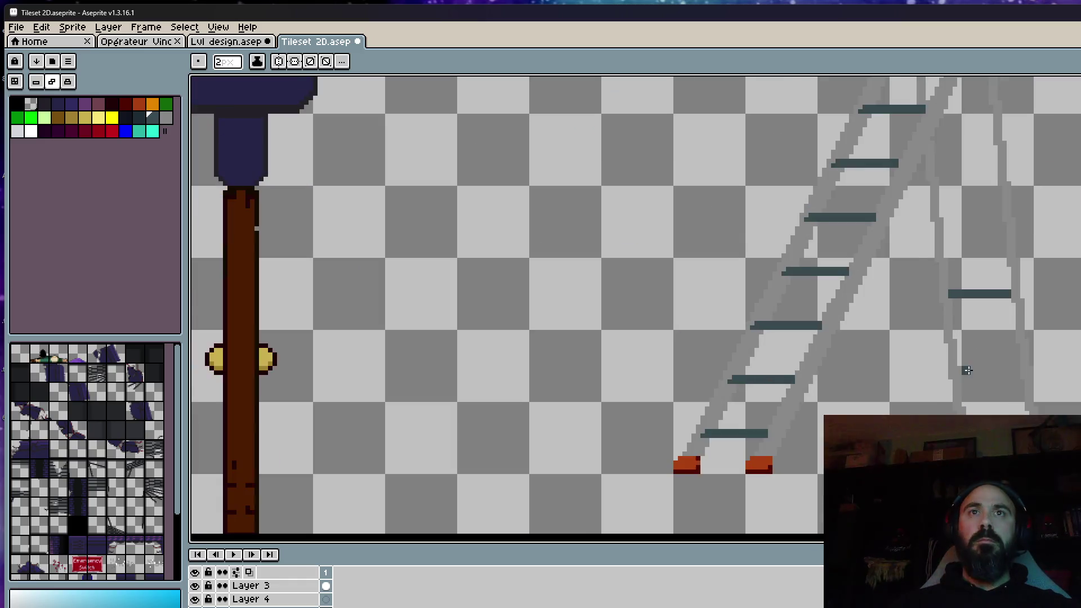
scroll(967, 370, up, 1)
drag(946, 316, 1033, 317)
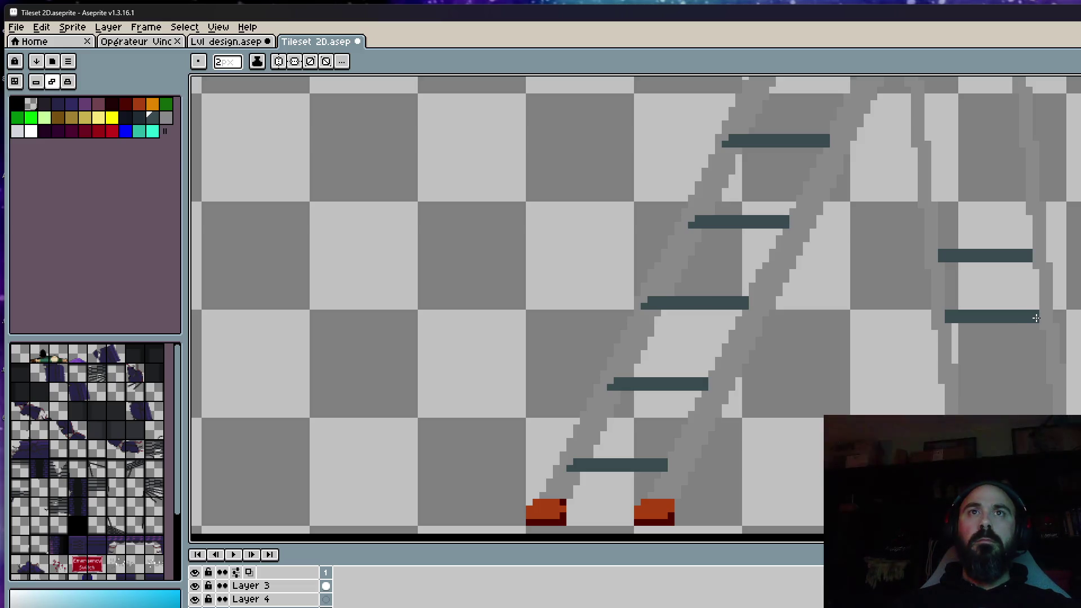
scroll(984, 284, down, 3)
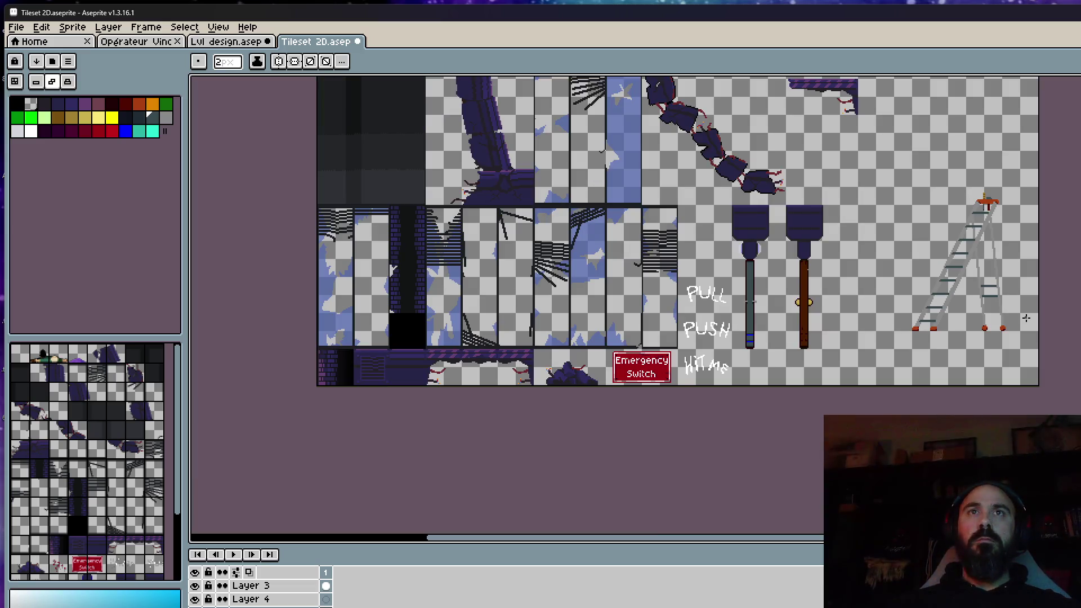
scroll(999, 281, up, 1)
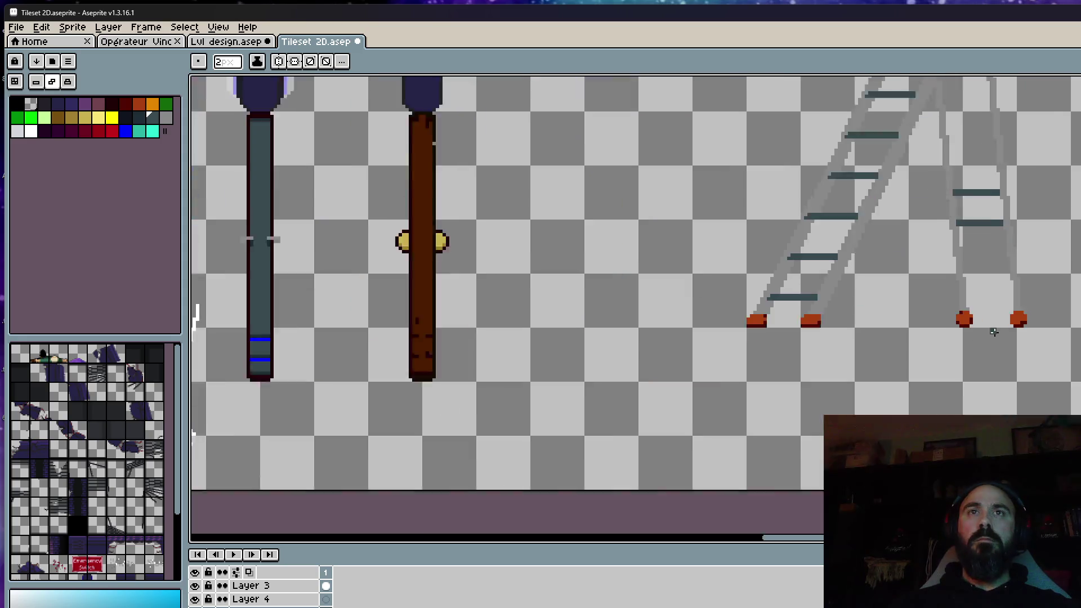
scroll(989, 330, up, 1)
scroll(973, 295, up, 1)
drag(952, 292, 1038, 292)
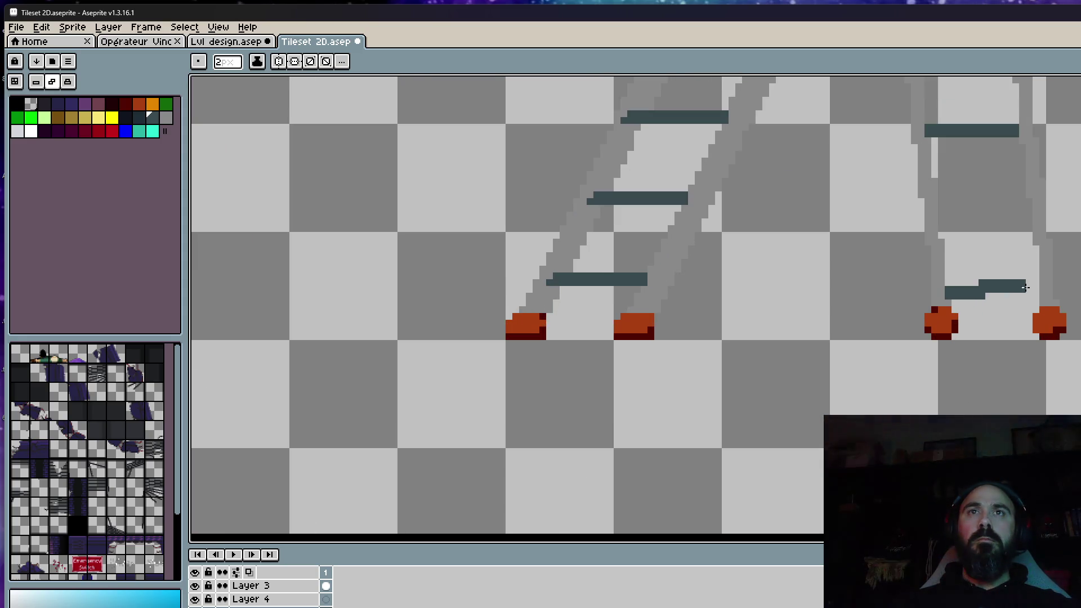
scroll(1043, 295, down, 1)
scroll(1062, 308, down, 1)
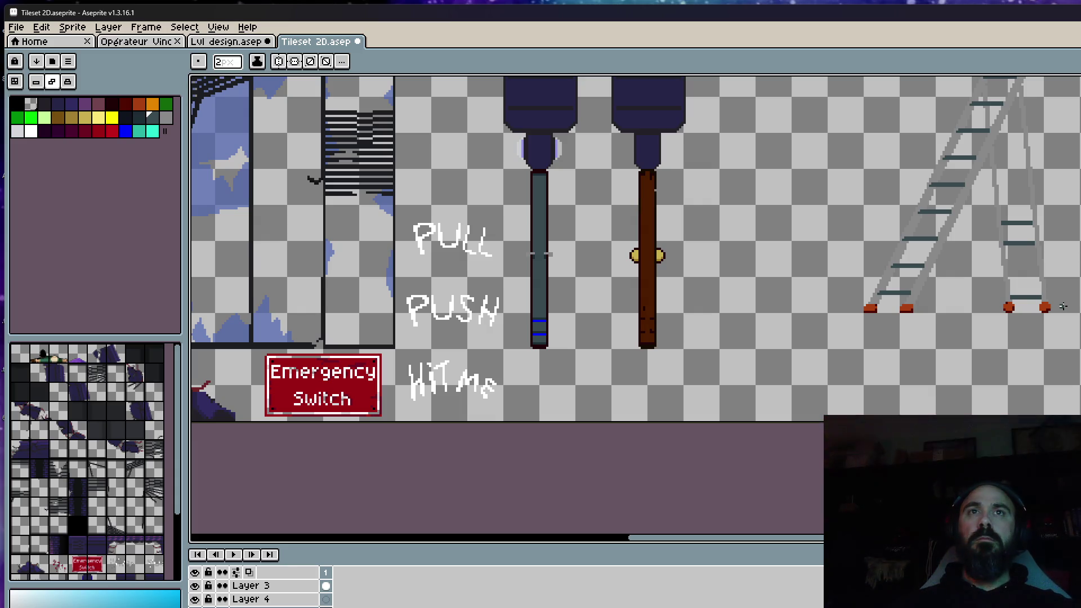
drag(941, 295, 921, 353)
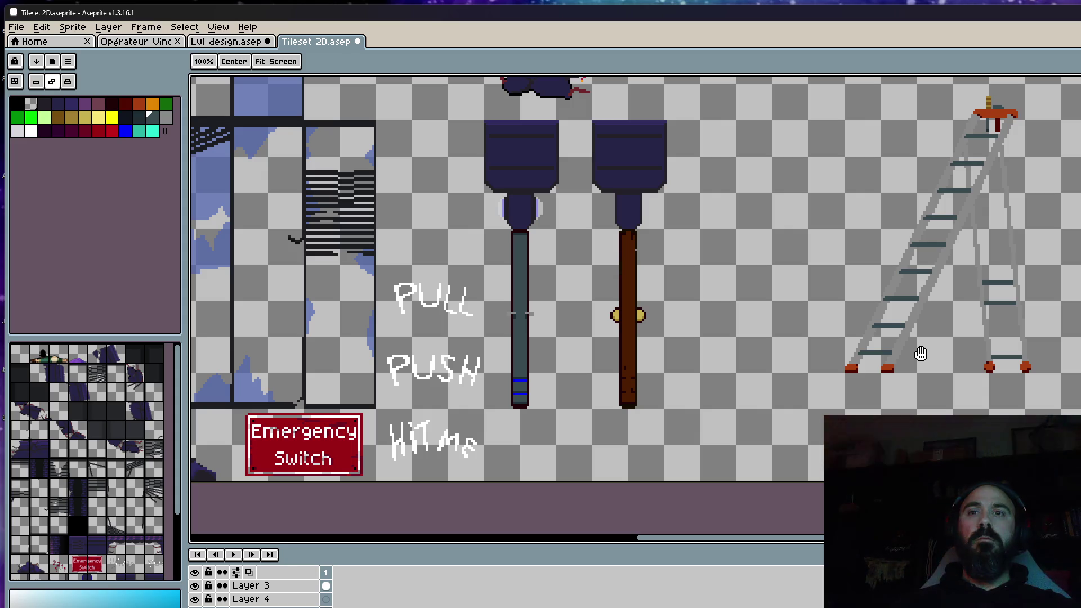
scroll(980, 303, up, 1)
scroll(958, 363, up, 2)
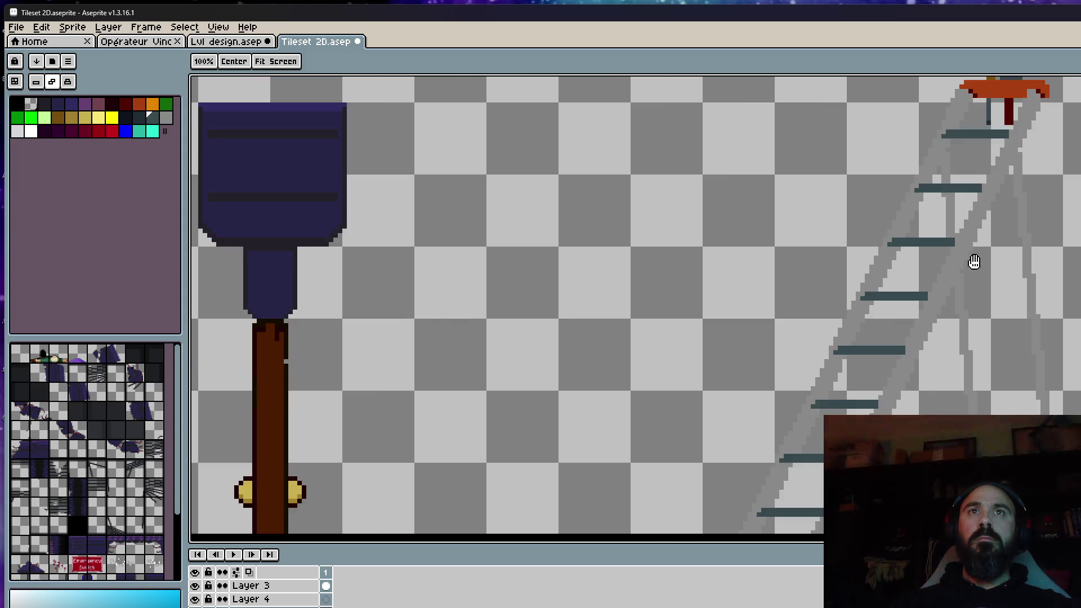
scroll(972, 258, up, 1)
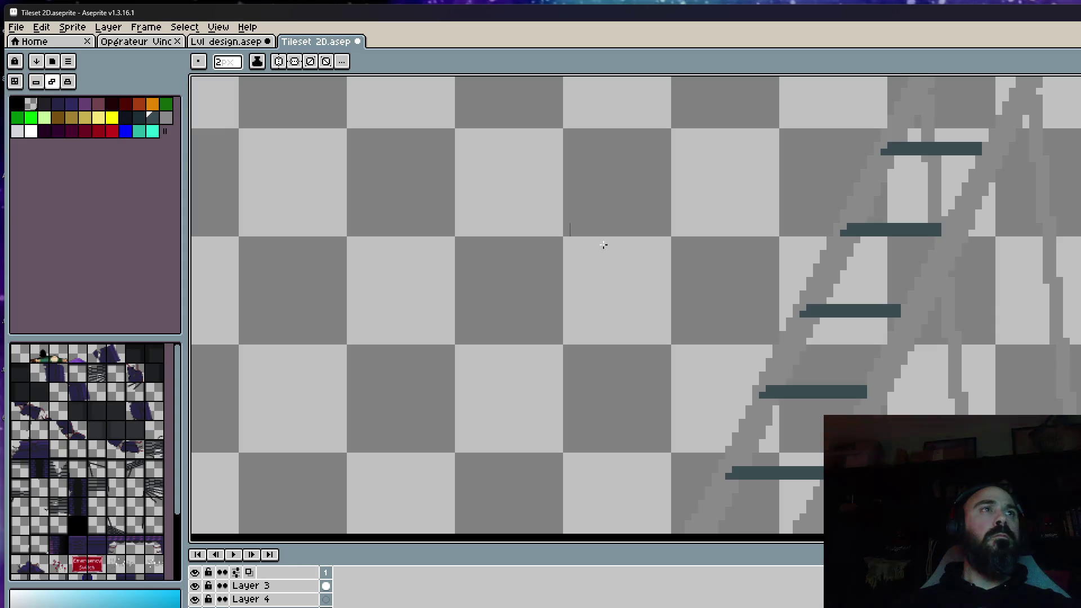
key(i)
click(902, 348)
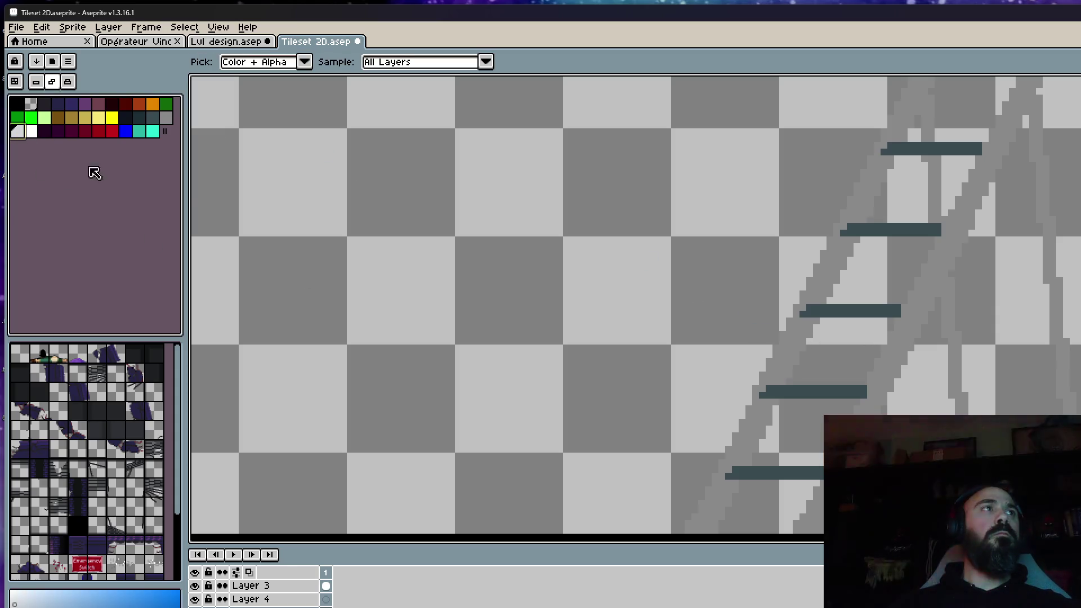
click(17, 131)
key(b)
scroll(1014, 237, up, 2)
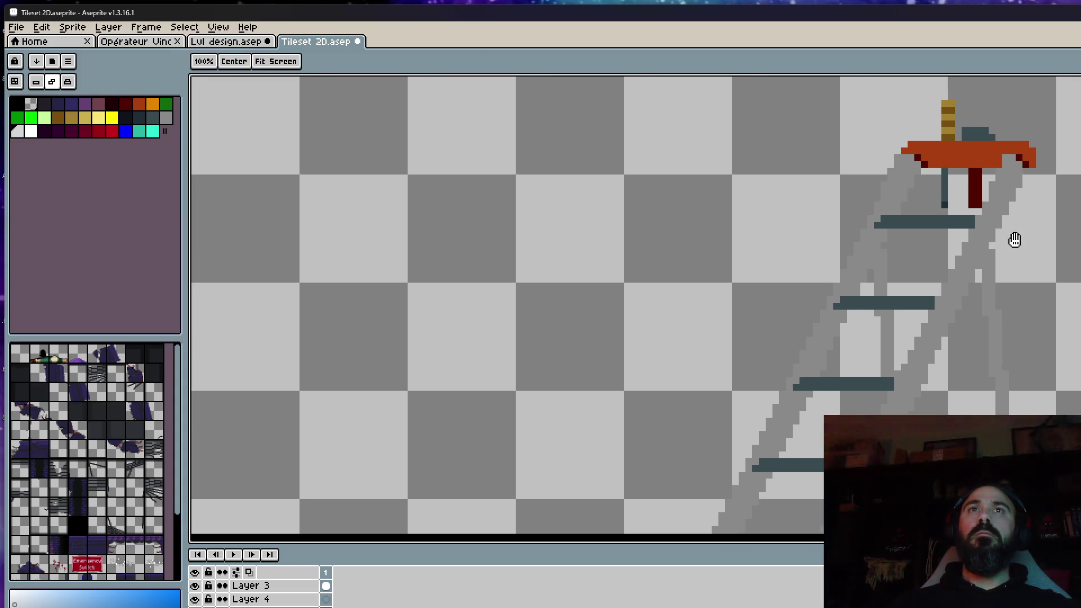
scroll(1016, 156, up, 1)
scroll(949, 289, down, 2)
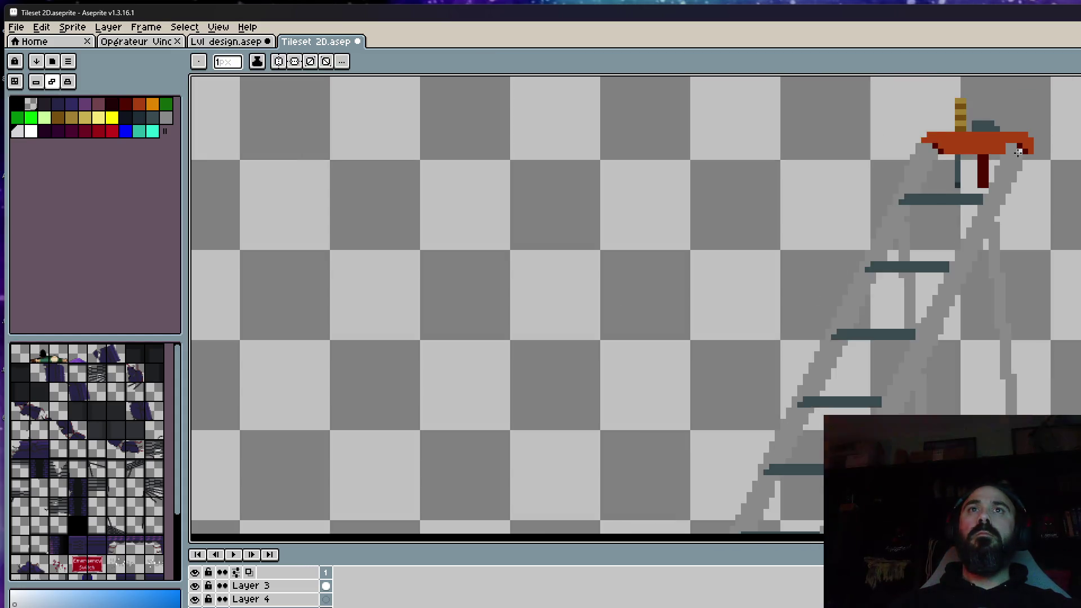
scroll(950, 290, down, 3)
scroll(822, 201, up, 2)
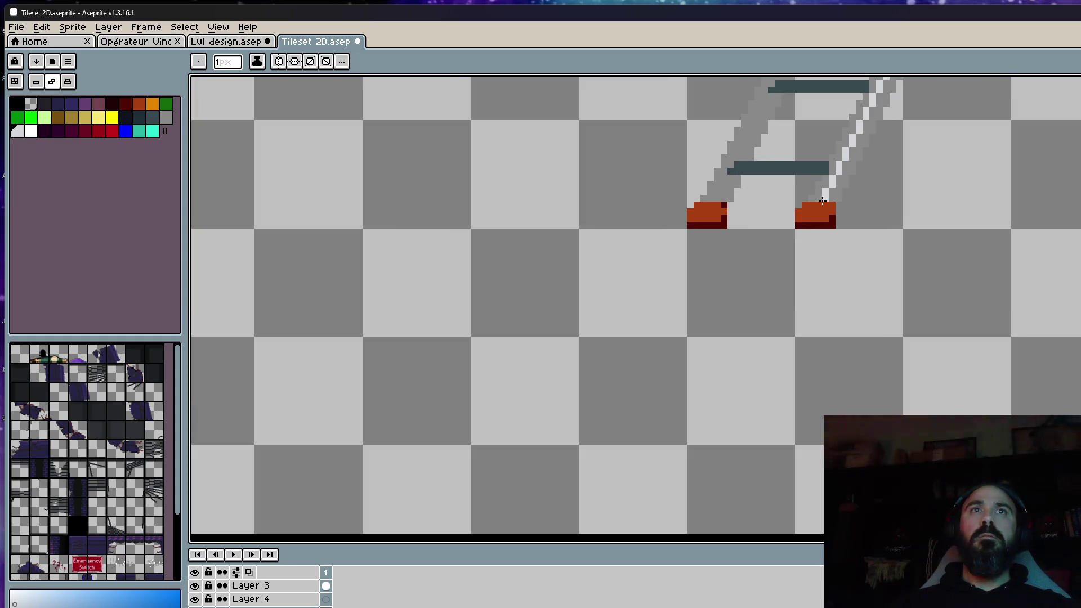
scroll(821, 200, down, 2)
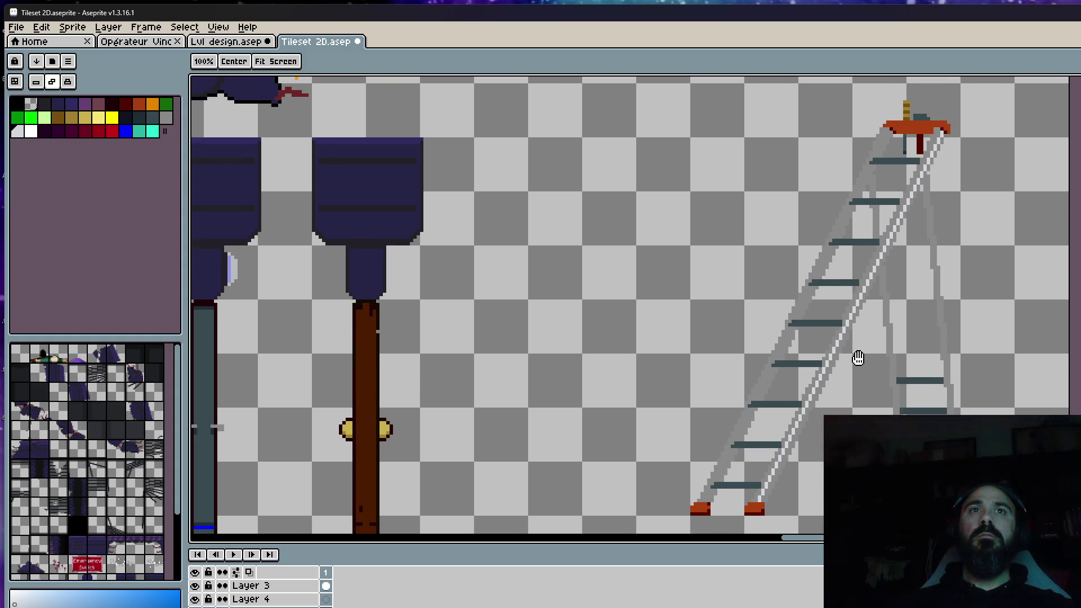
scroll(777, 499, up, 2)
scroll(751, 499, down, 1)
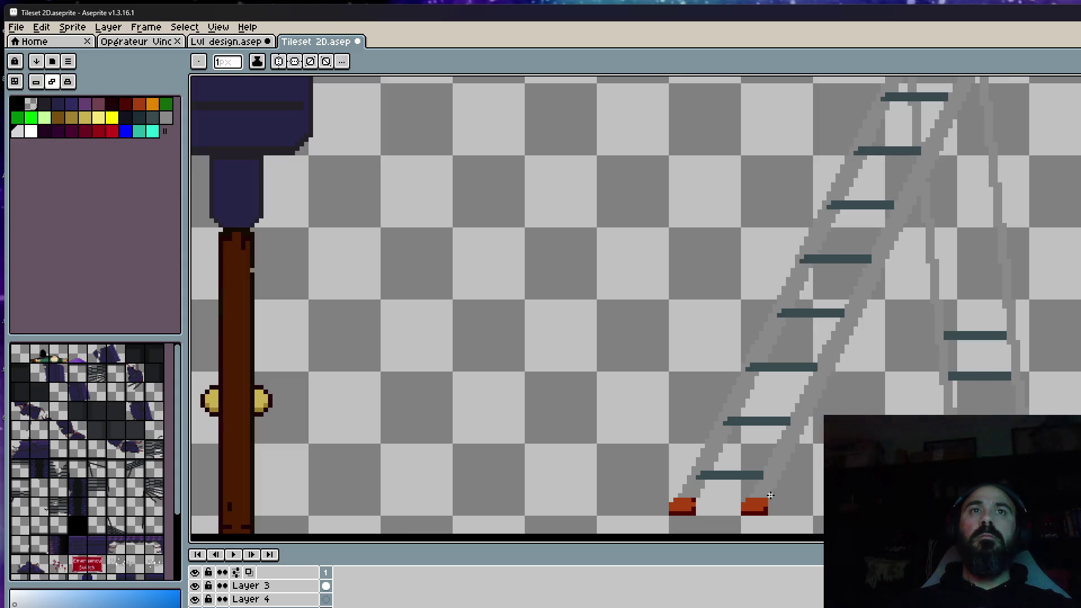
scroll(751, 498, up, 1)
scroll(743, 505, down, 2)
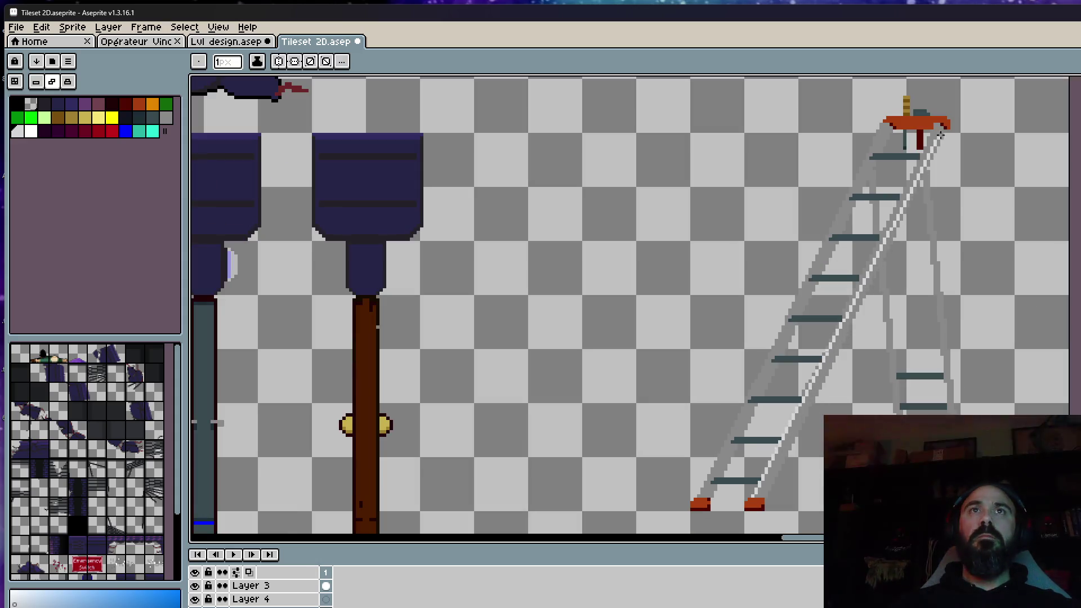
scroll(934, 125, up, 2)
scroll(933, 125, down, 1)
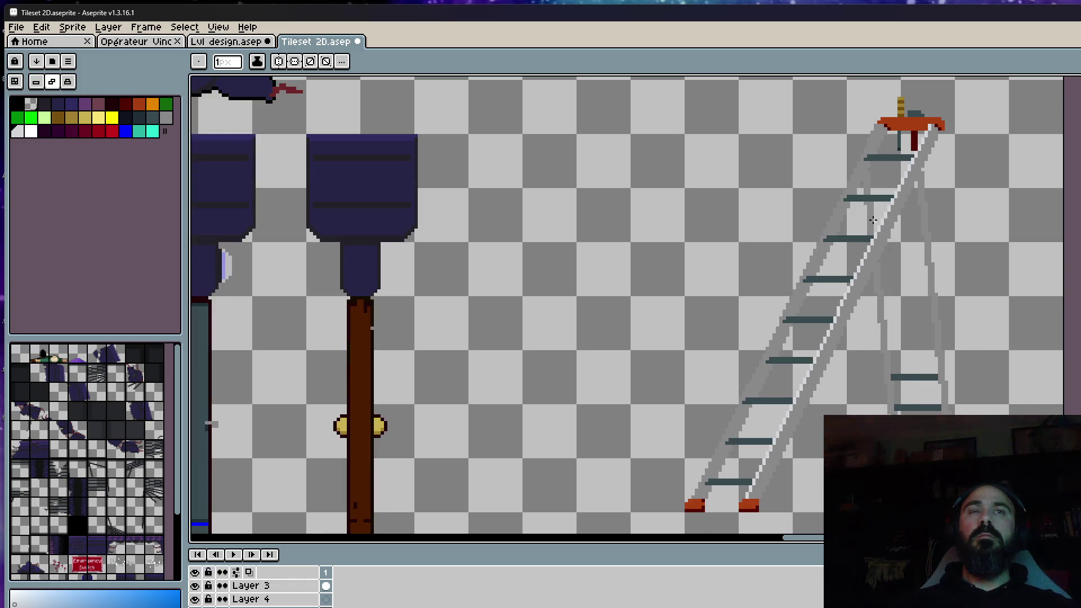
scroll(693, 500, up, 1)
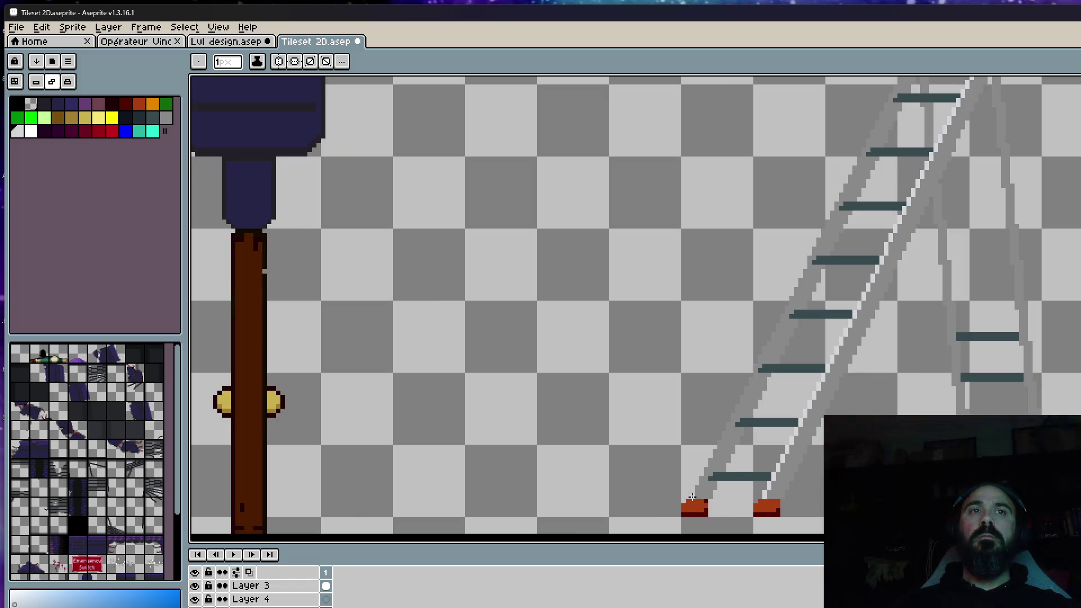
scroll(693, 500, up, 1)
scroll(934, 103, up, 2)
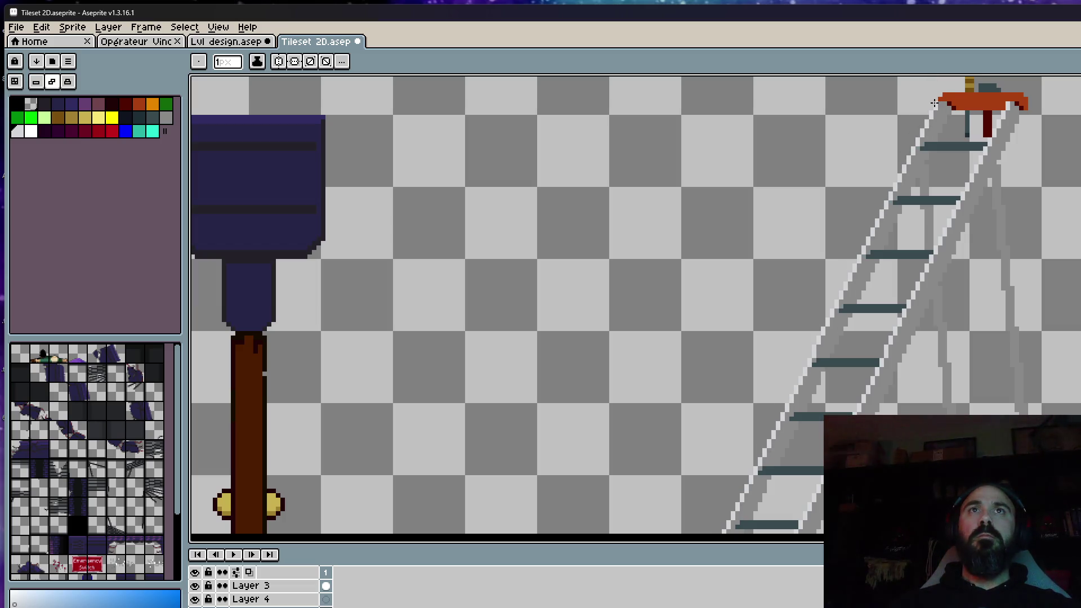
scroll(946, 197, down, 2)
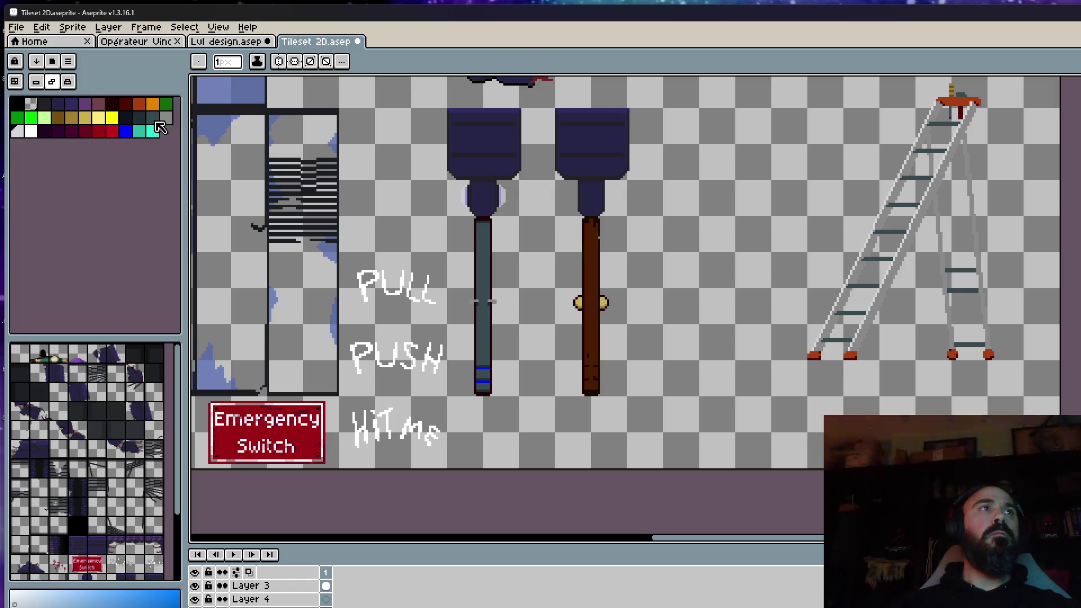
Try a pixel on the ladder's right rail one higher, then undo it to keep the original rail
click(154, 119)
scroll(895, 363, up, 2)
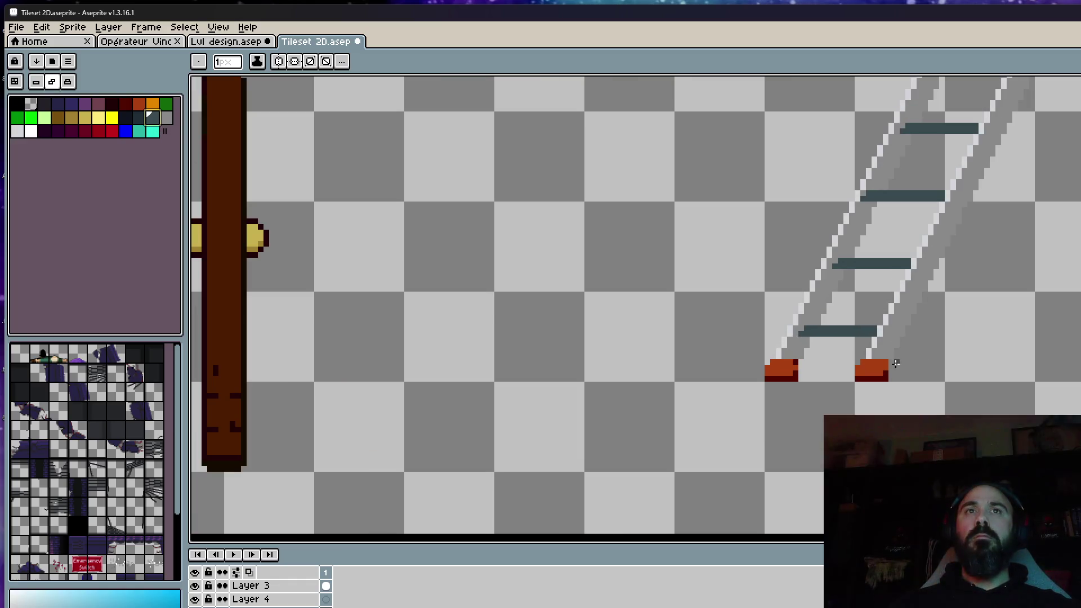
scroll(891, 356, down, 2)
drag(929, 135, 966, 253)
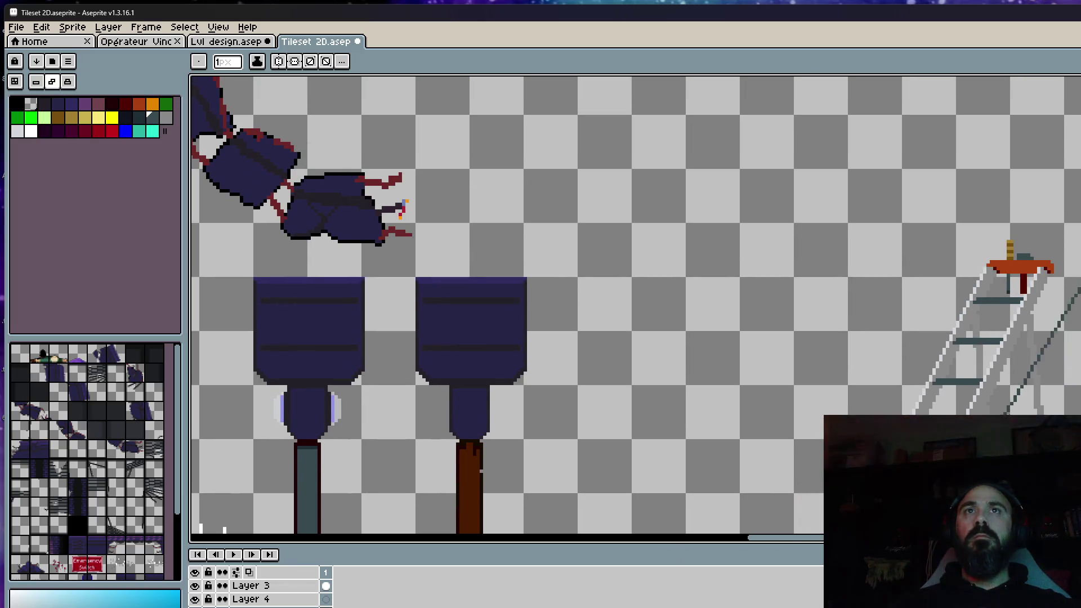
scroll(966, 253, up, 2)
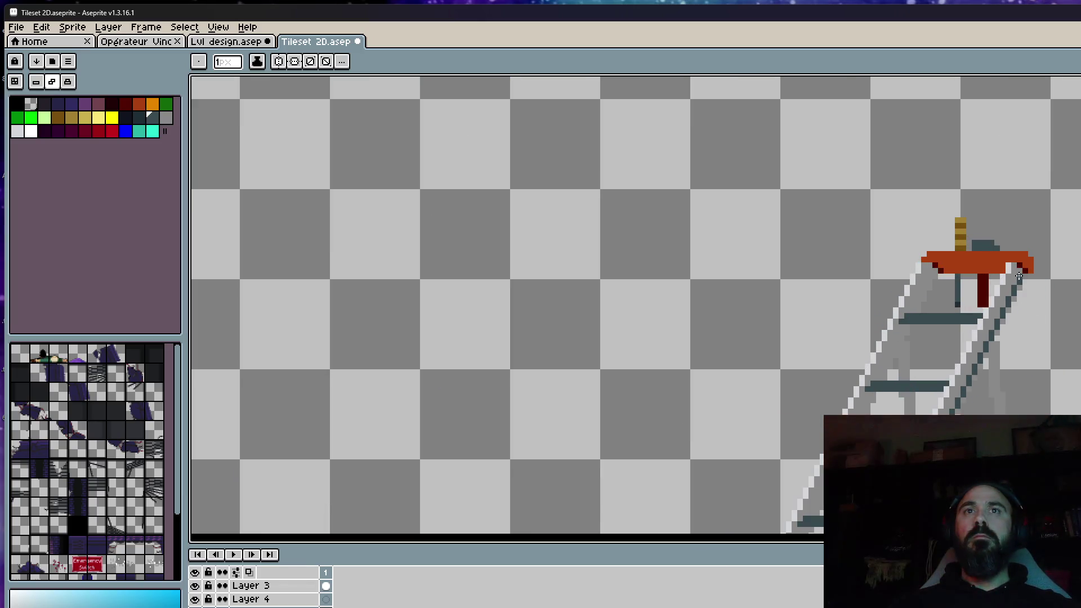
scroll(1023, 277, up, 2)
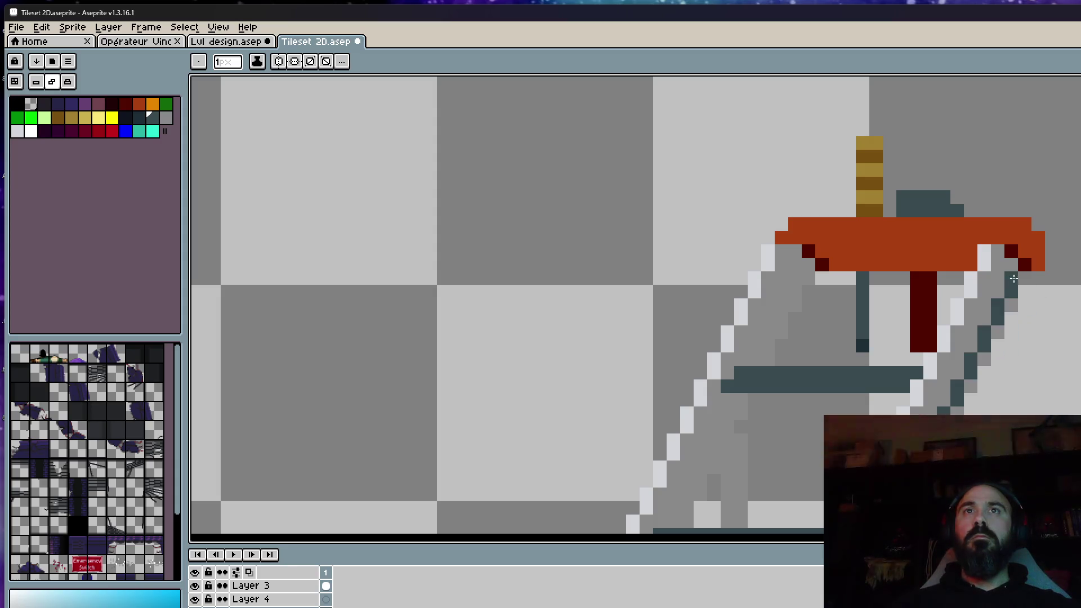
shift+click(1020, 272)
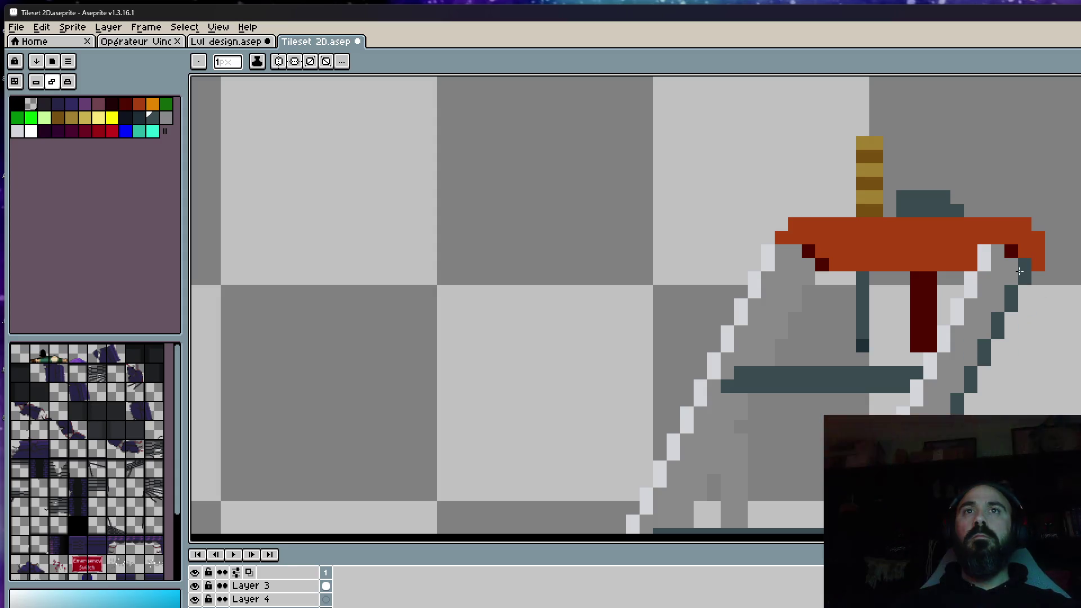
key(ctrl+z)
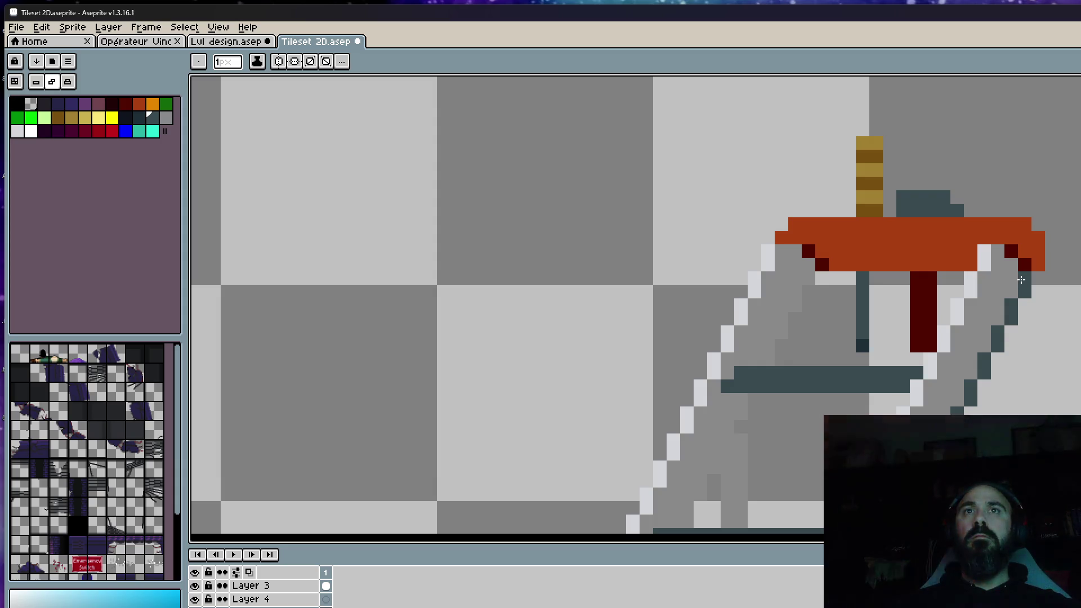
scroll(1015, 280, down, 3)
scroll(1019, 280, down, 2)
drag(972, 389, 952, 277)
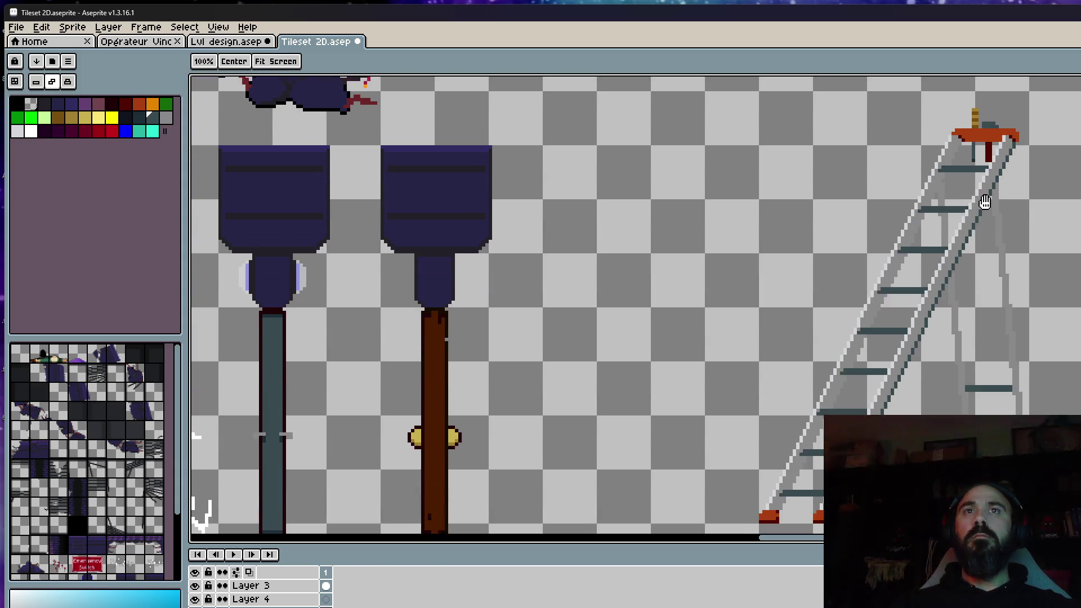
scroll(746, 529, up, 4)
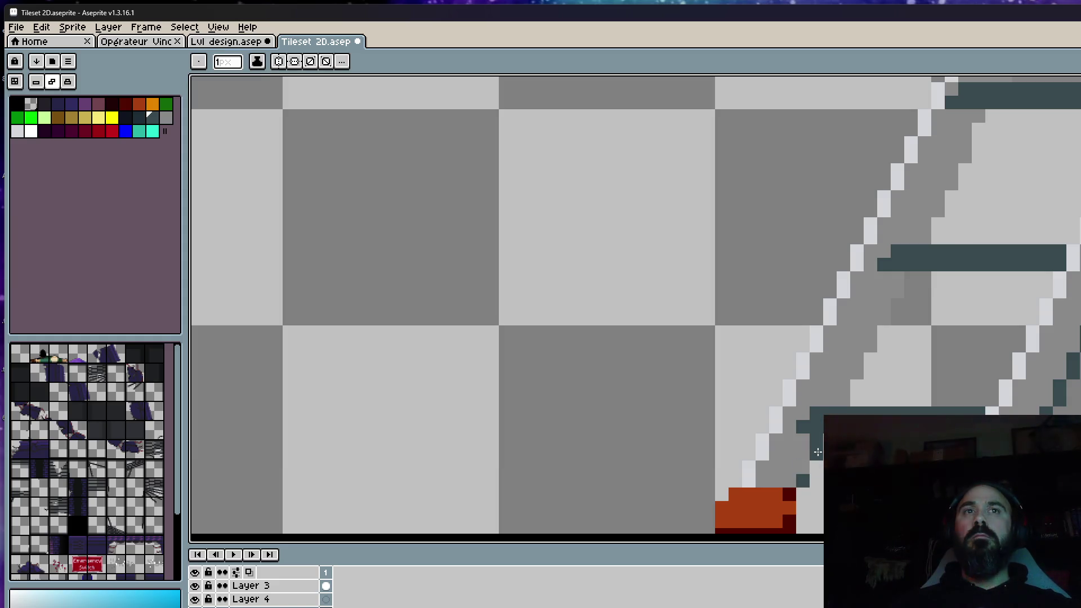
Make dark red the drawing colour and start shading the platform's right edge with it
key(v)
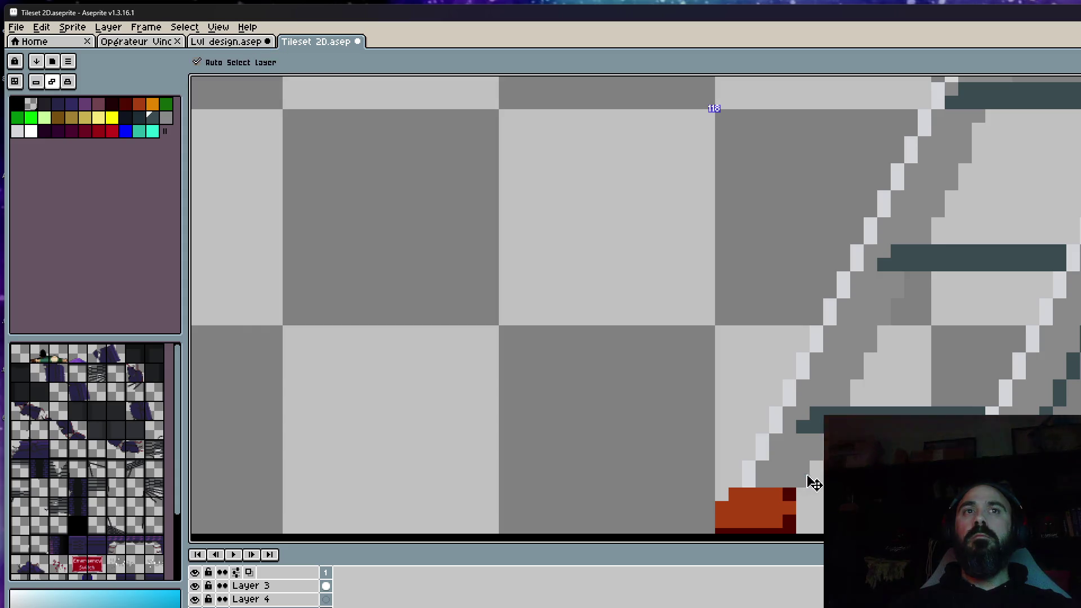
scroll(811, 481, down, 2)
scroll(811, 482, down, 2)
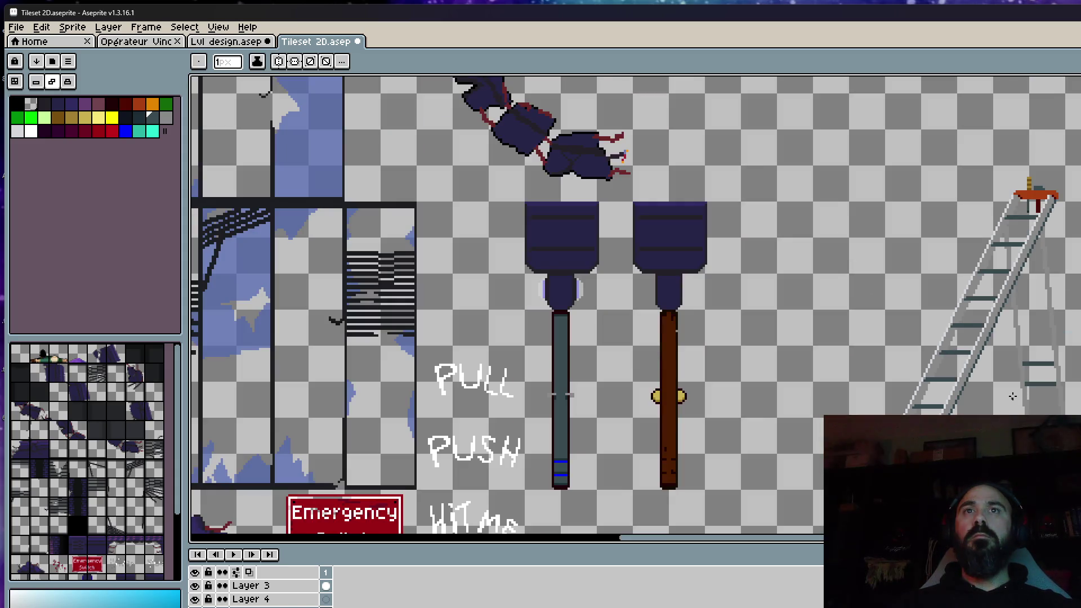
scroll(1032, 333, up, 2)
scroll(965, 369, down, 1)
scroll(1001, 211, up, 2)
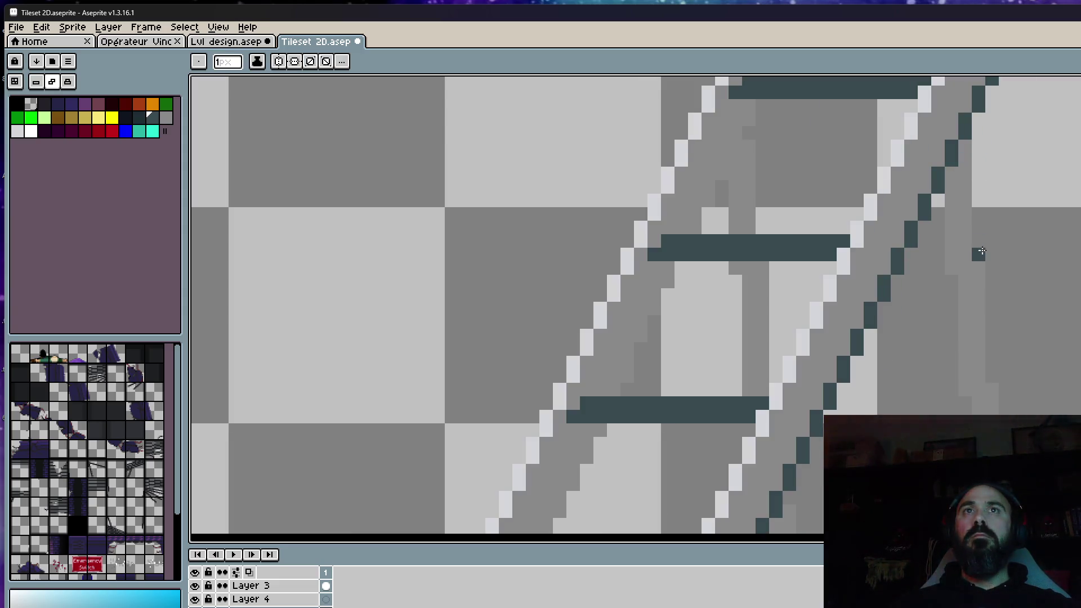
scroll(980, 256, down, 3)
scroll(1001, 381, up, 1)
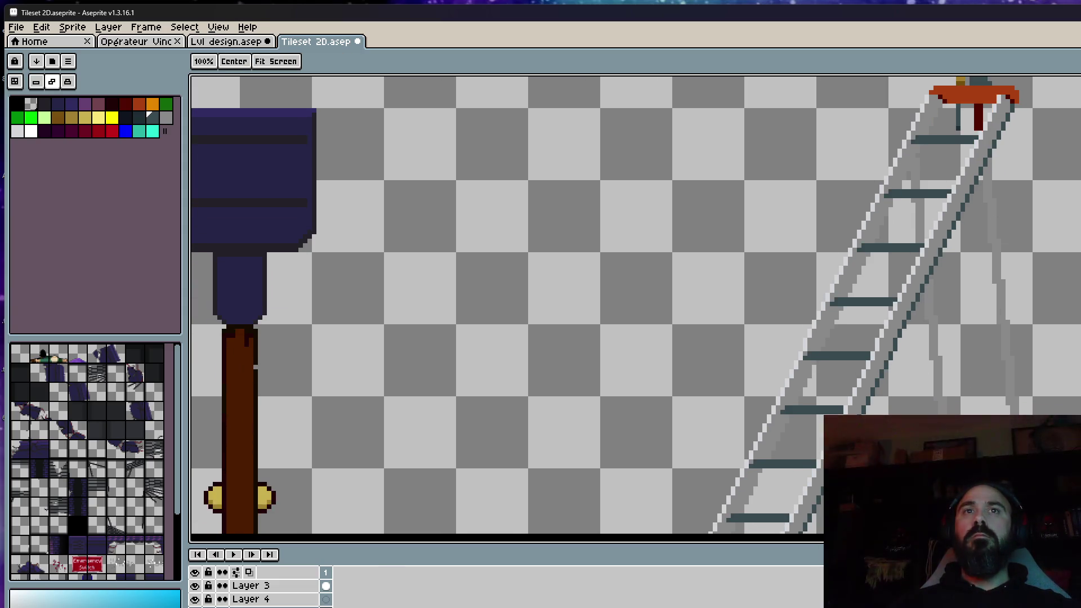
scroll(960, 306, up, 1)
scroll(960, 306, down, 2)
scroll(961, 307, up, 1)
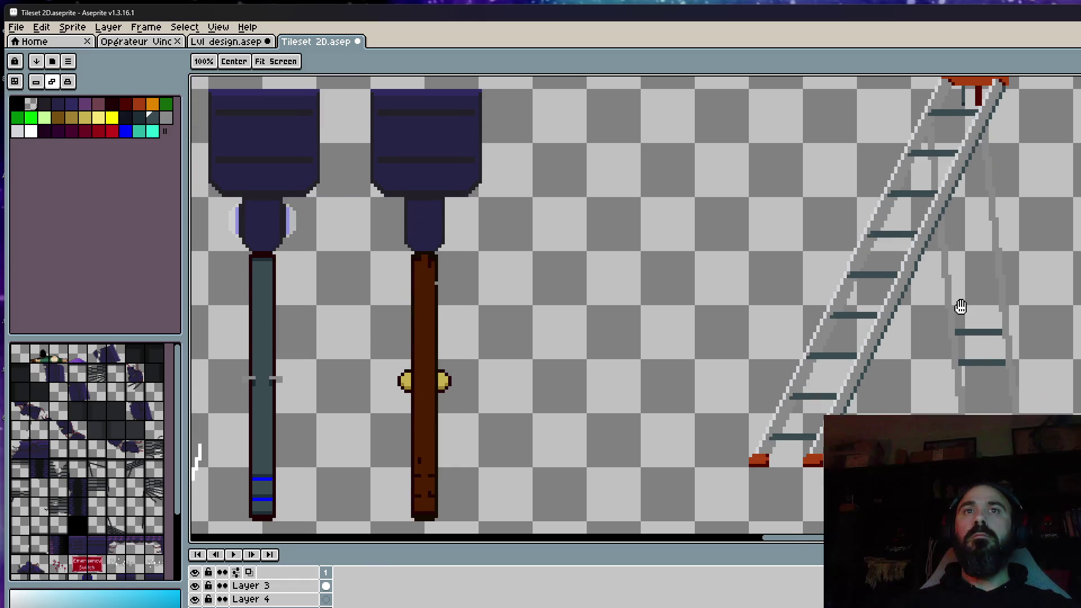
drag(961, 306, 969, 463)
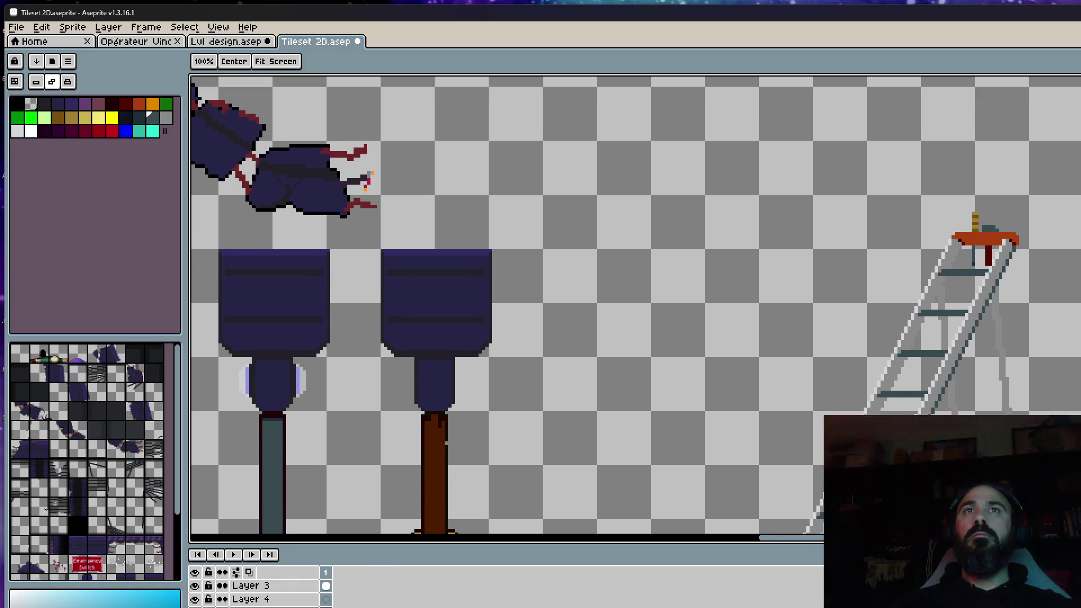
alt+click(993, 241)
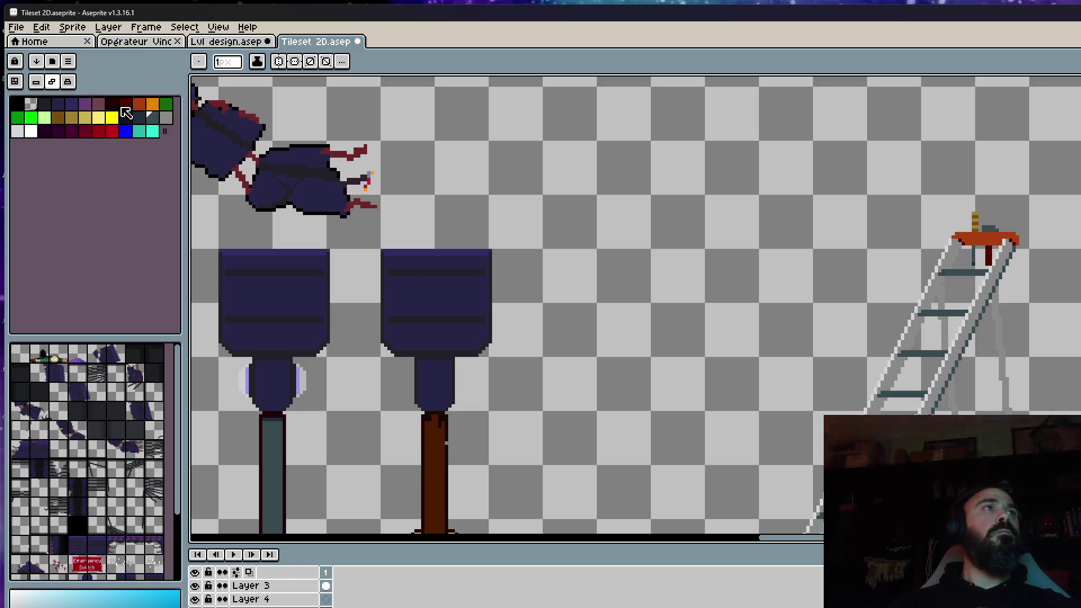
scroll(995, 241, up, 4)
scroll(903, 271, up, 1)
click(922, 290)
Shade the platform dark red: pixels on its right and left edges and a line along its top
click(949, 308)
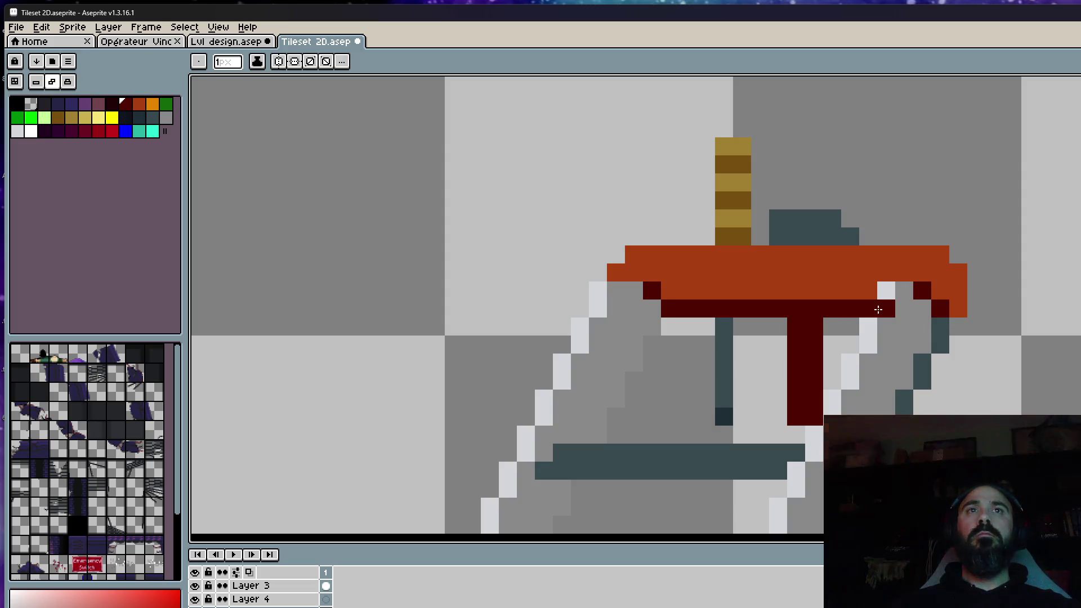
key(v)
key(b)
click(615, 272)
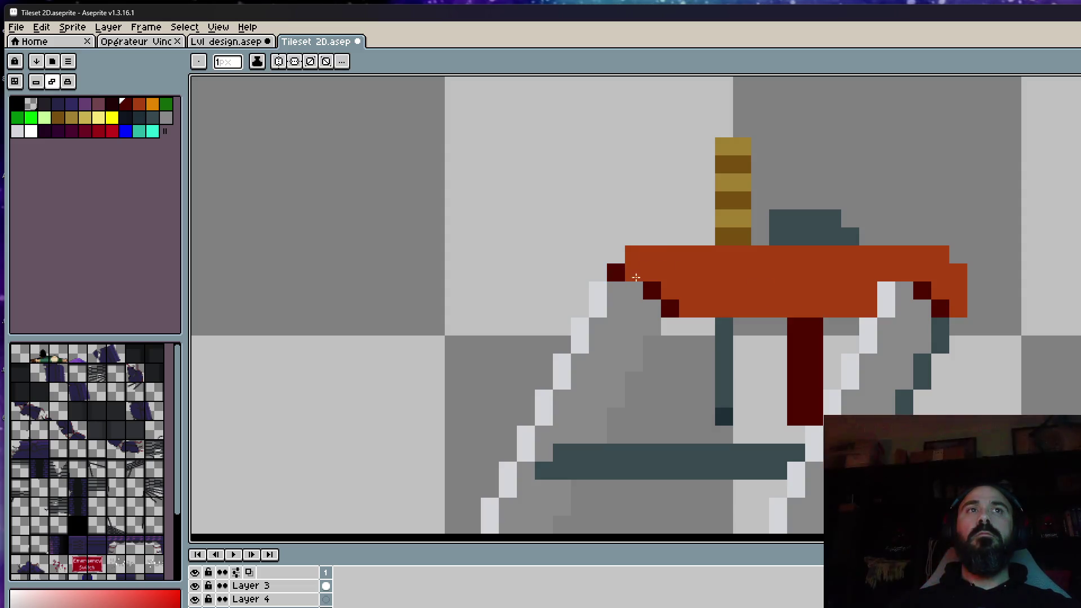
scroll(962, 294, down, 2)
scroll(855, 268, down, 1)
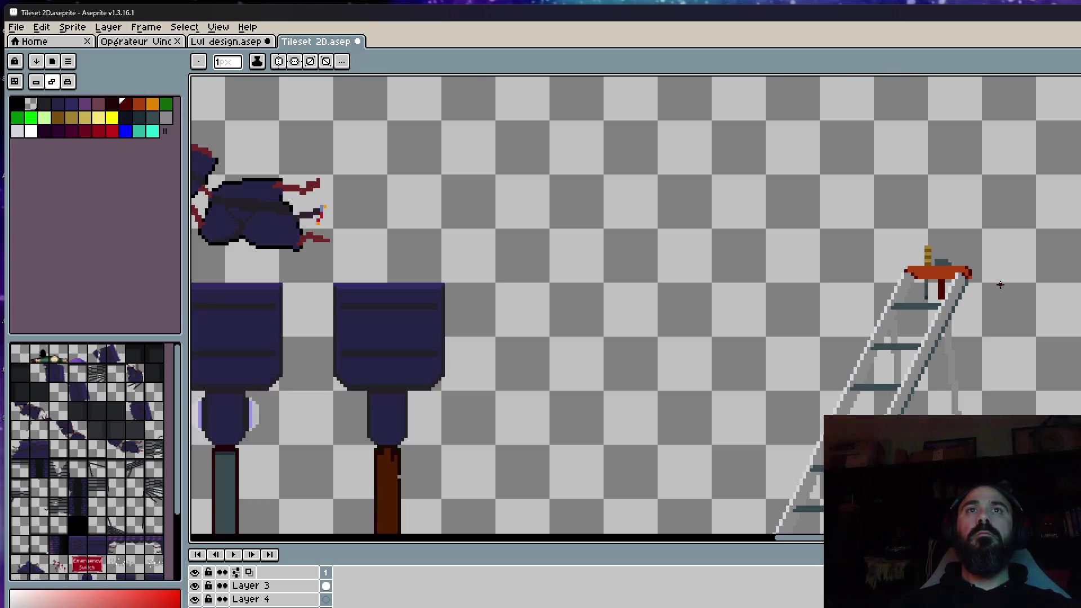
scroll(856, 268, up, 1)
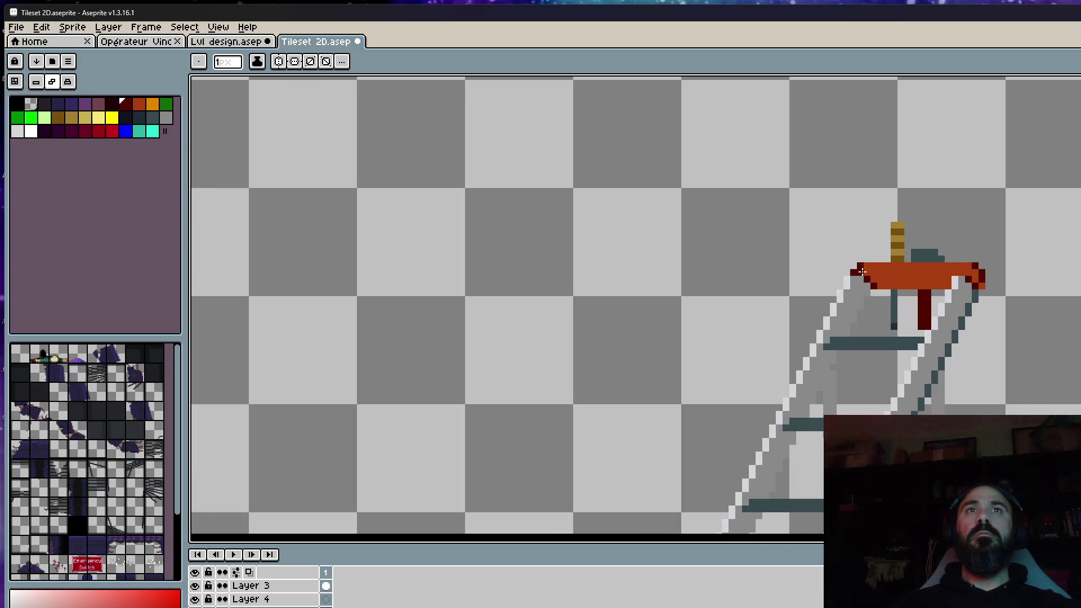
drag(859, 267, 961, 267)
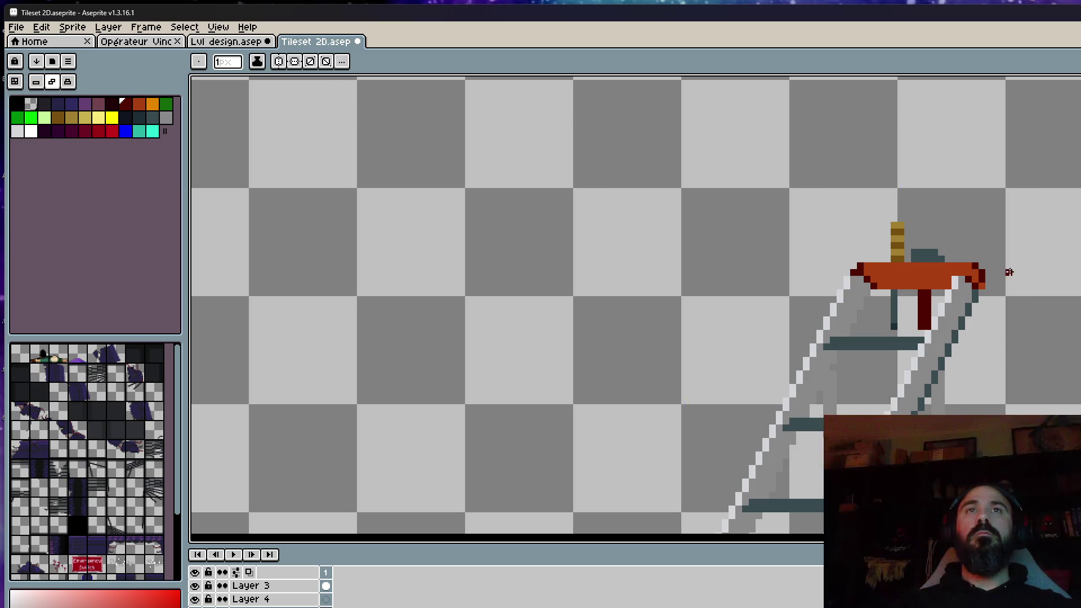
scroll(1013, 273, down, 1)
scroll(1023, 278, up, 1)
key(ctrl)
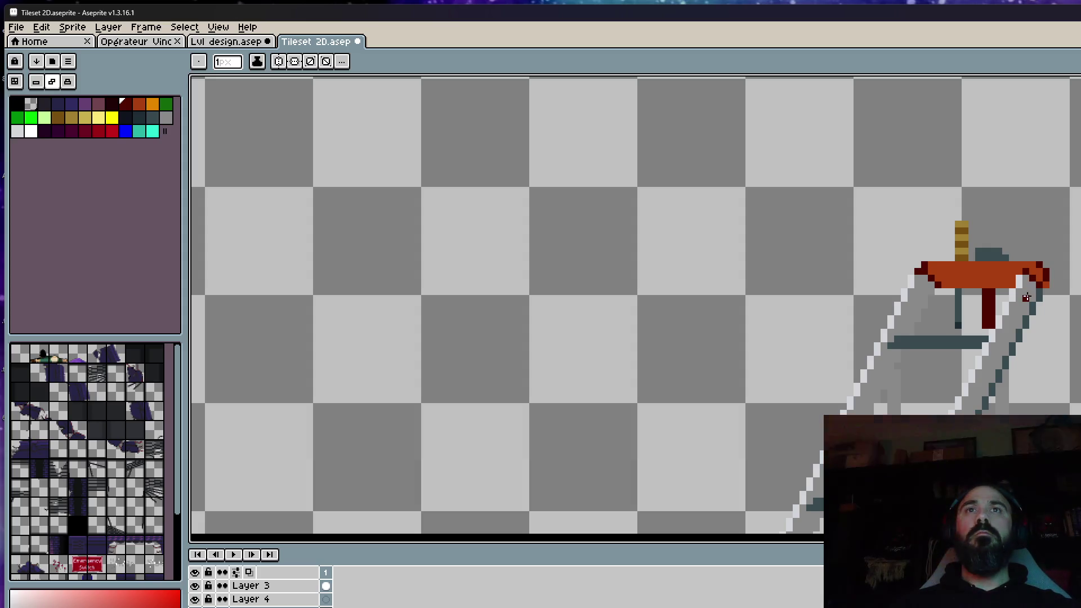
scroll(1026, 298, up, 3)
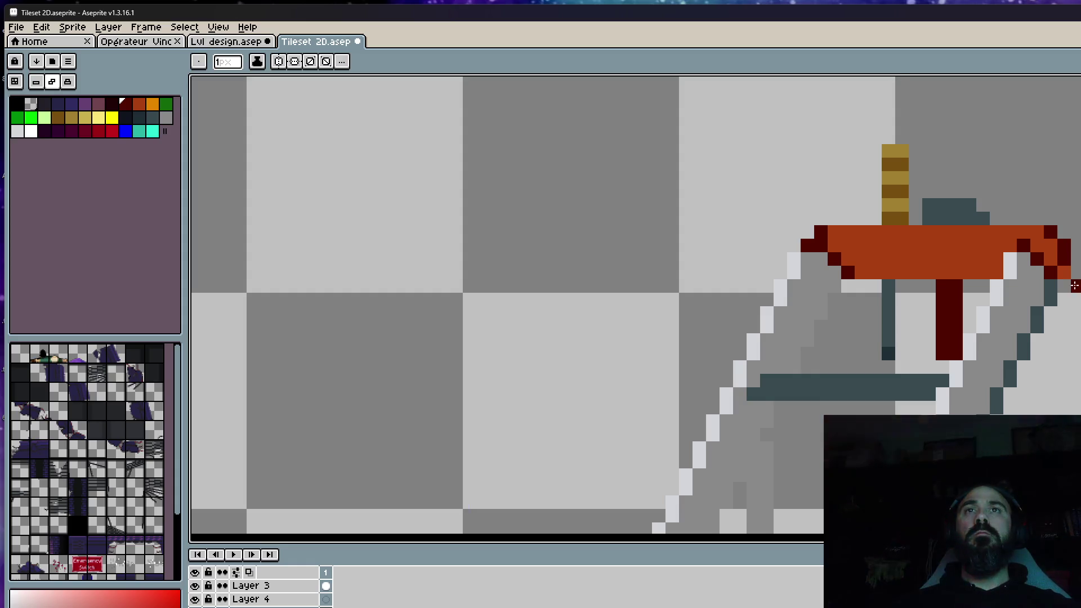
scroll(1055, 288, down, 2)
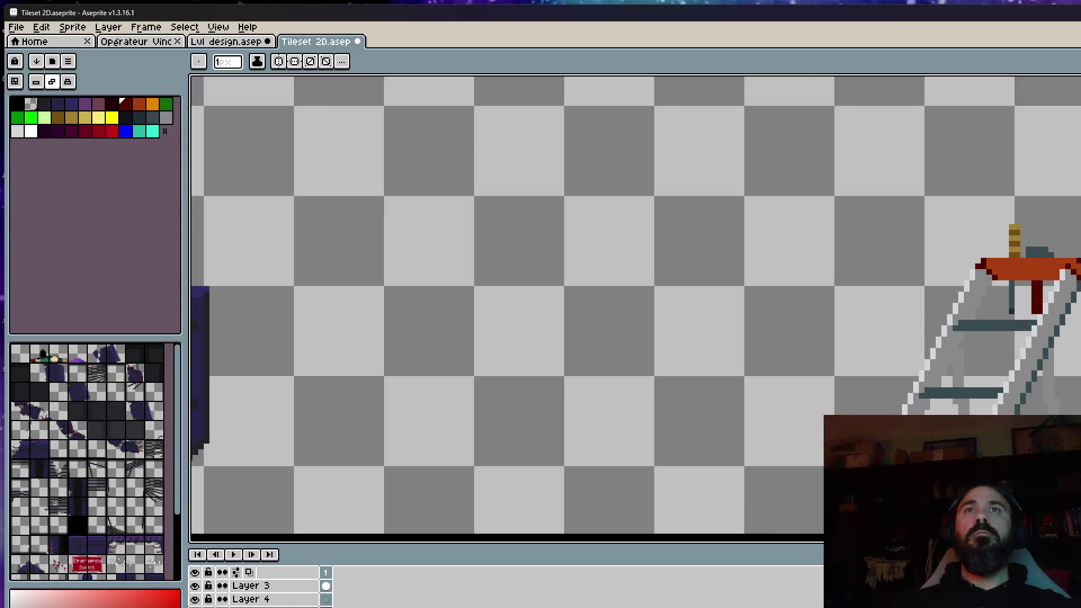
scroll(1056, 287, down, 2)
scroll(1077, 283, up, 2)
scroll(1077, 284, up, 1)
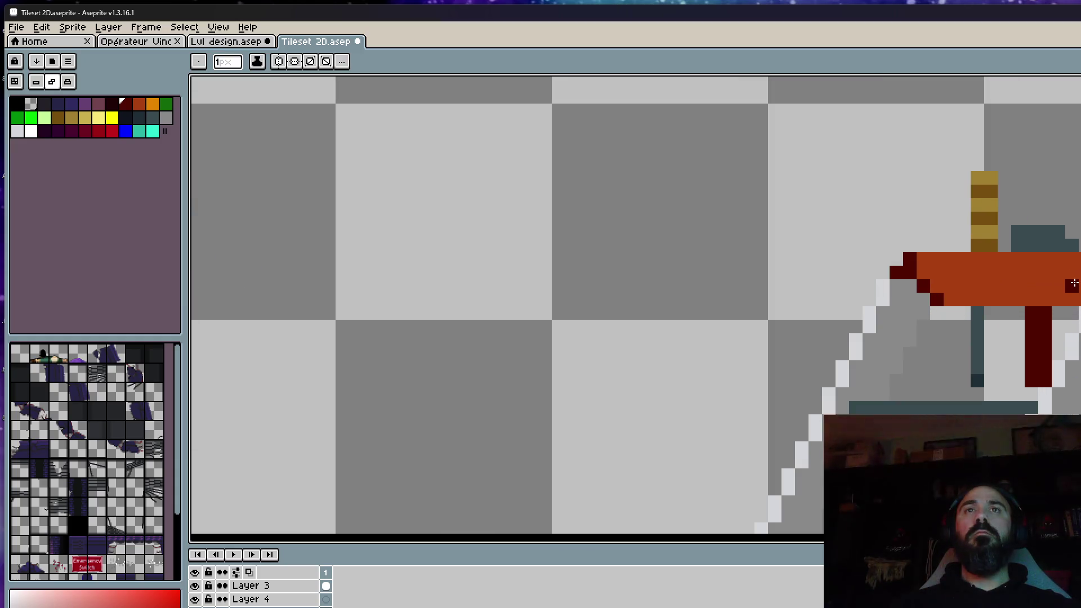
Switch the drawing colour to the brighter orange swatch
key(bracketright)
click(152, 104)
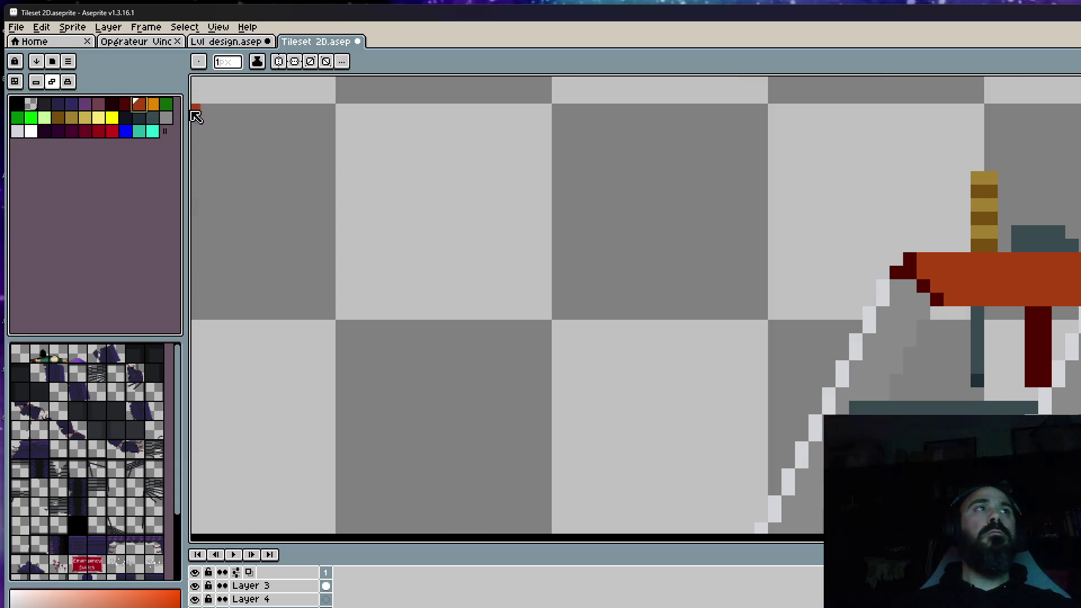
drag(923, 259, 1079, 259)
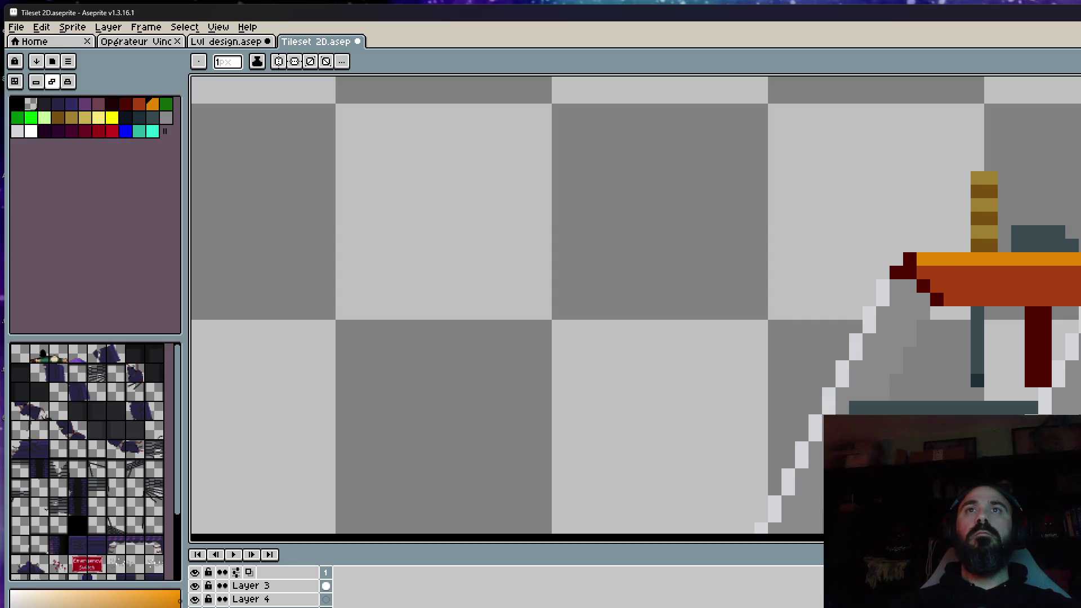
key(ctrl+z)
key(ctrl+z)
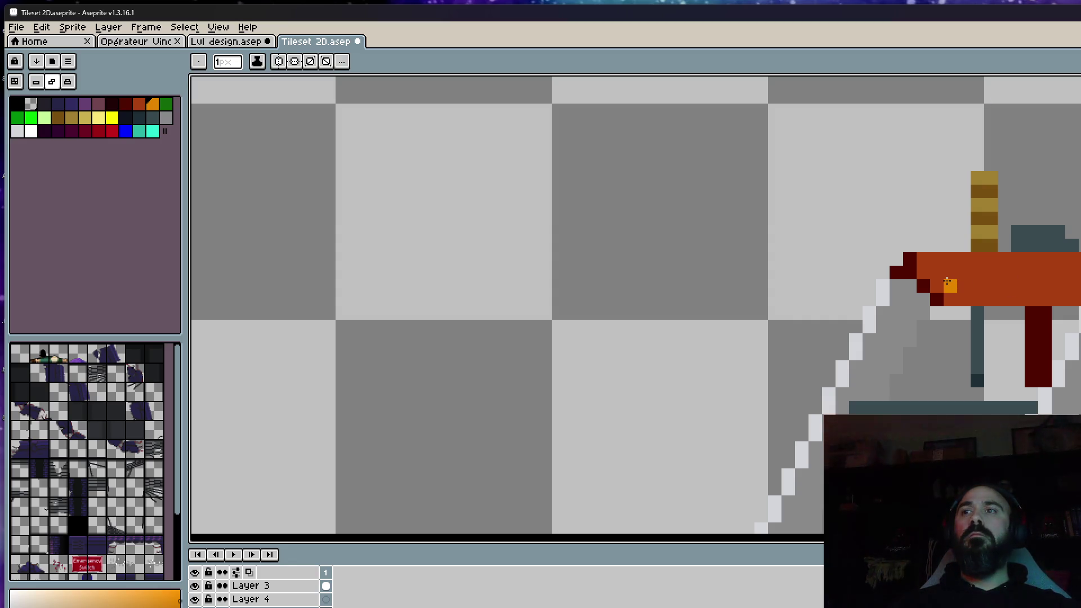
scroll(948, 283, down, 2)
scroll(948, 282, down, 2)
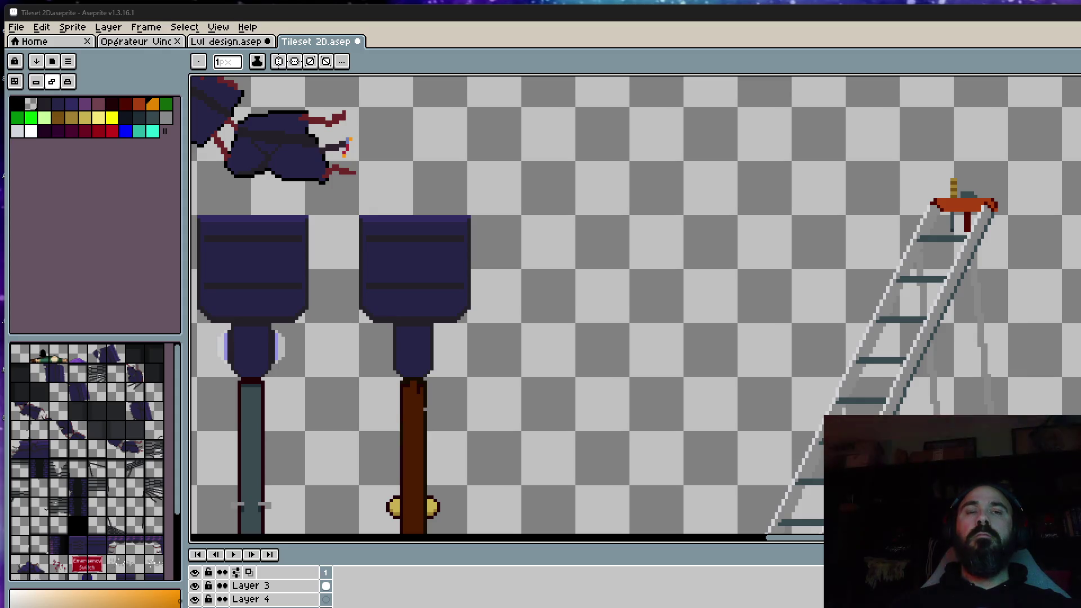
scroll(786, 360, down, 3)
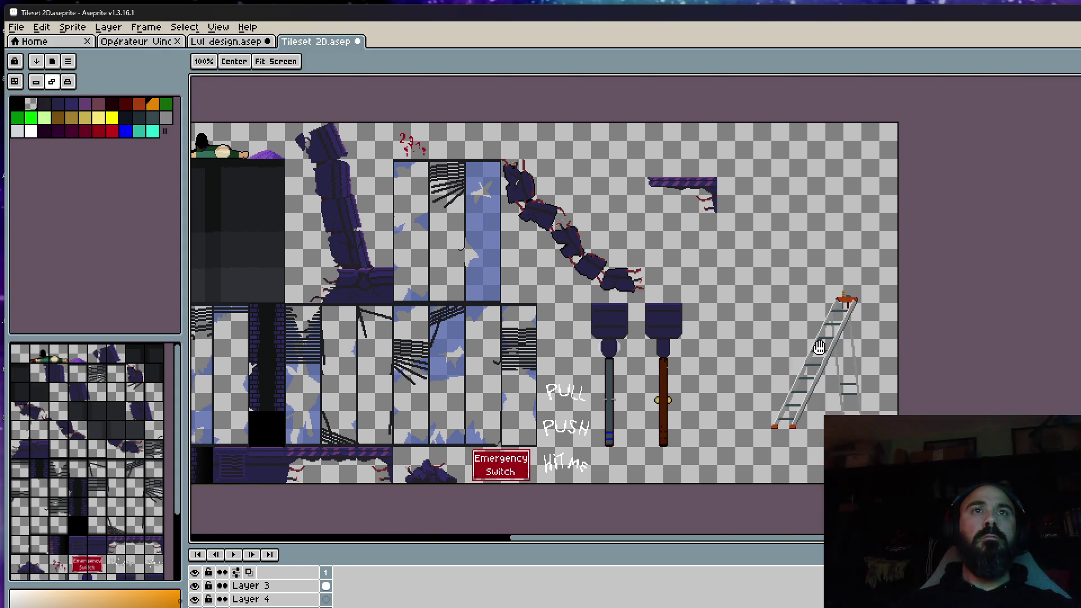
scroll(819, 347, up, 2)
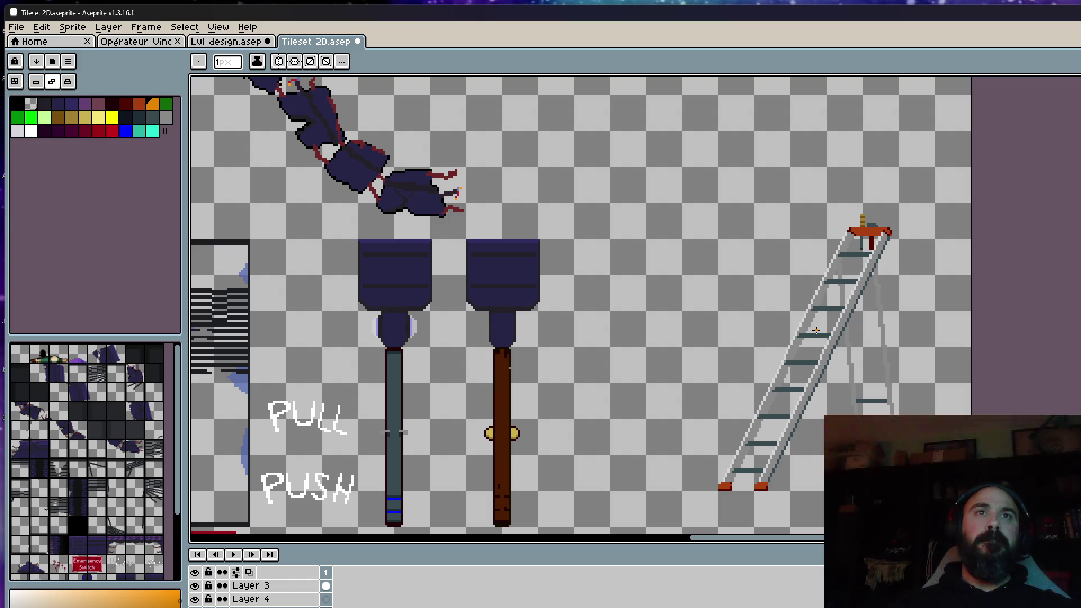
scroll(816, 330, up, 2)
scroll(779, 347, up, 1)
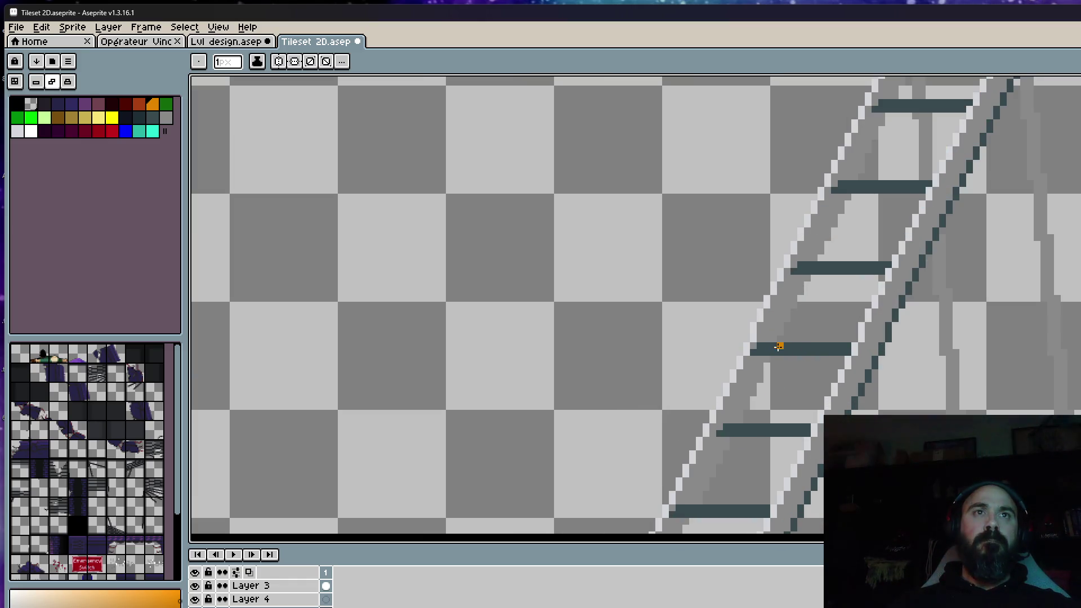
scroll(780, 346, up, 1)
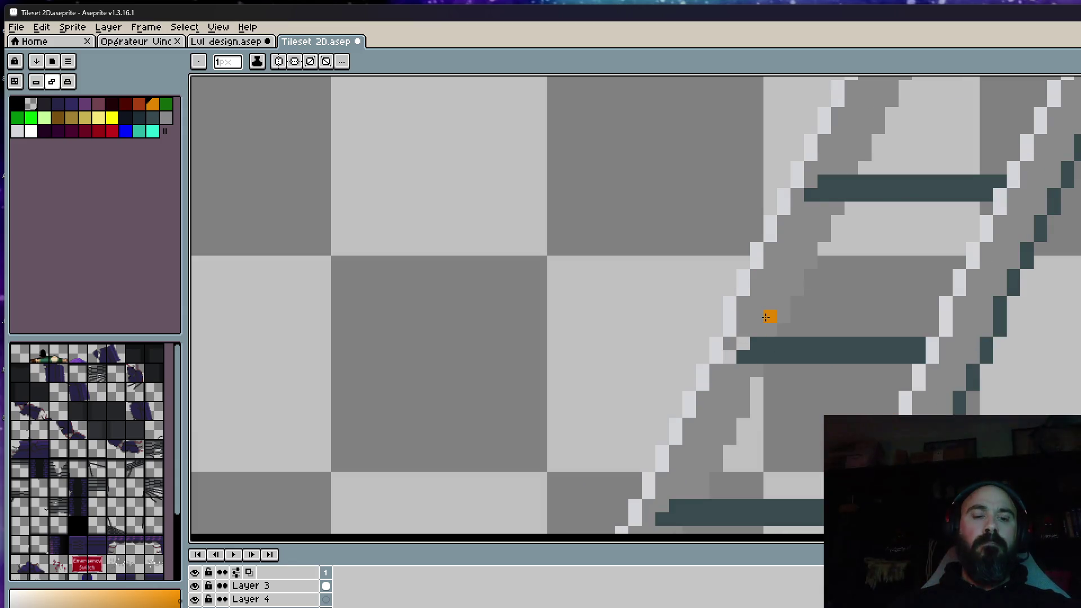
key(i)
key(b)
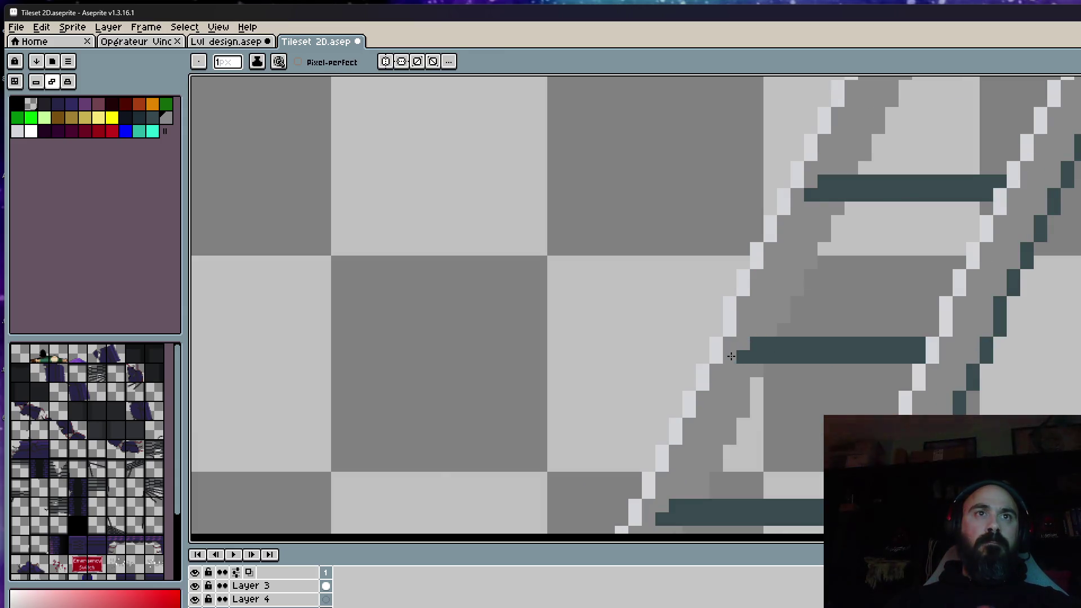
scroll(731, 355, down, 3)
scroll(775, 292, up, 2)
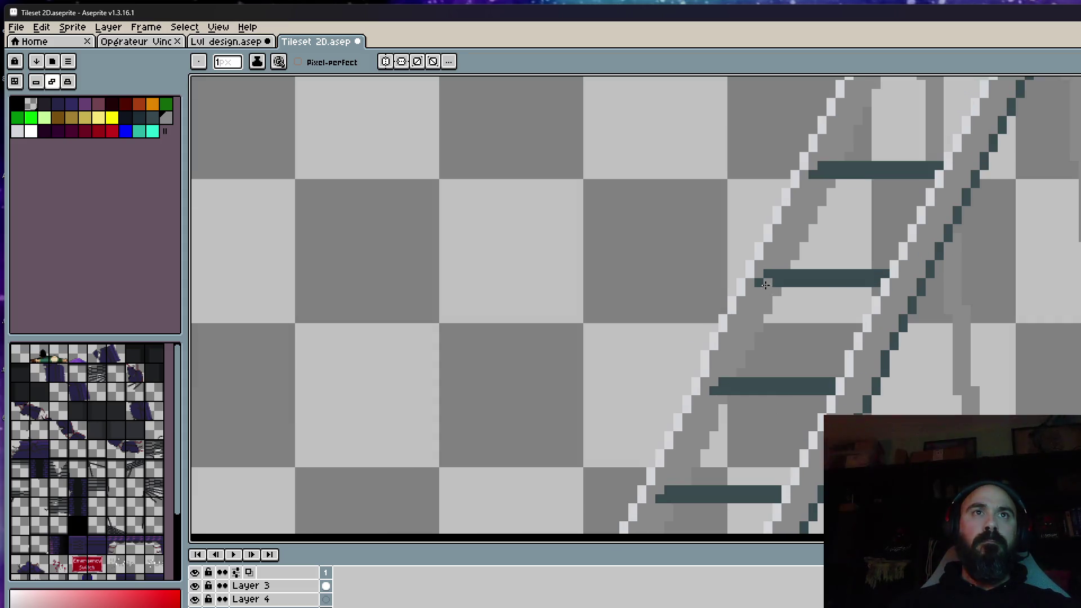
scroll(766, 273, down, 2)
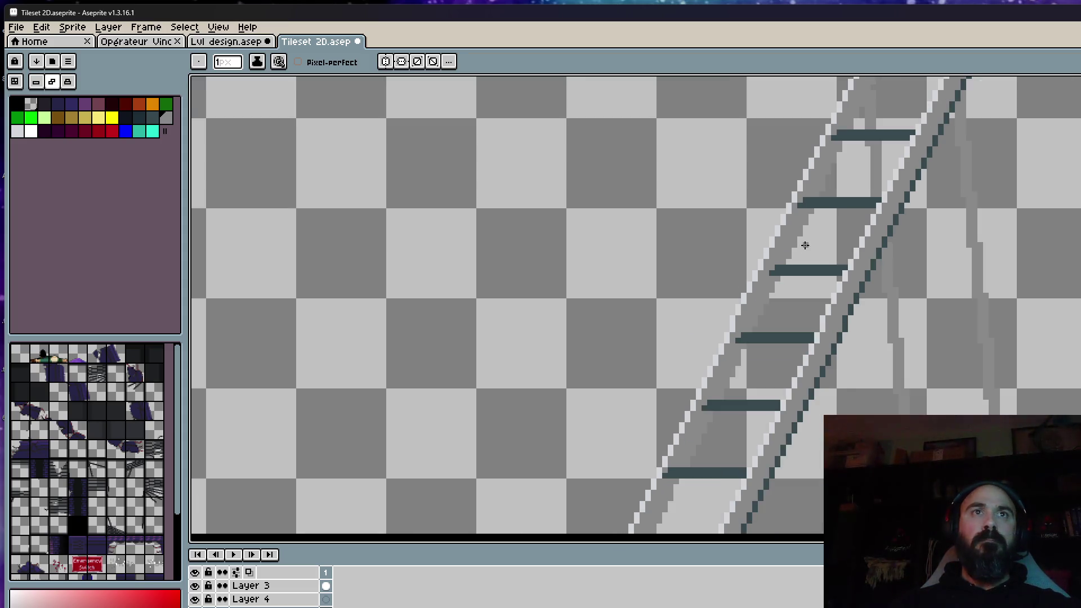
scroll(788, 235, up, 3)
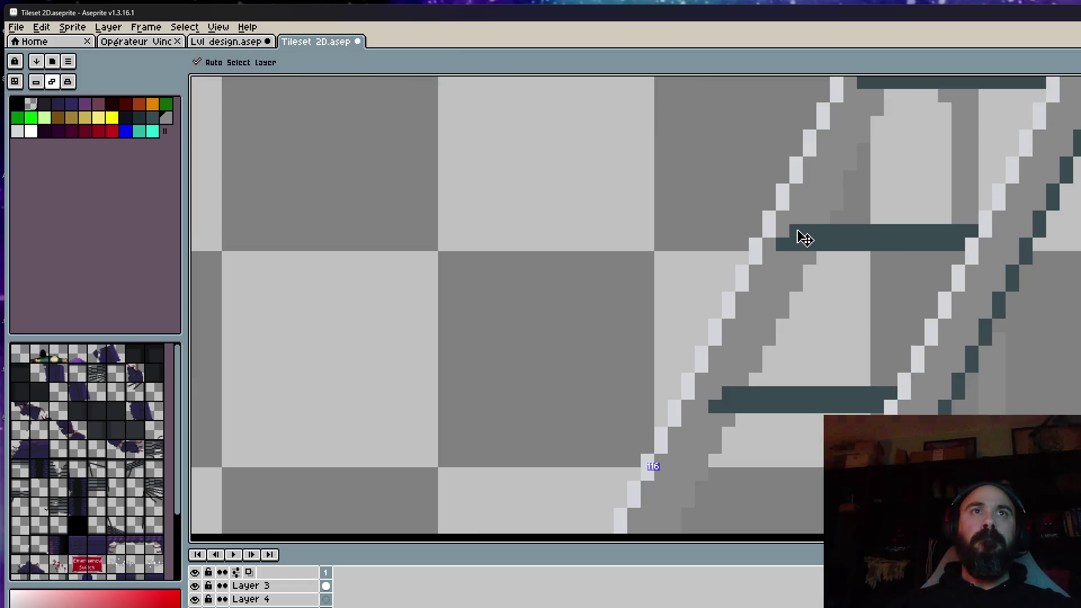
scroll(801, 234, down, 3)
drag(817, 185, 798, 260)
scroll(799, 260, up, 2)
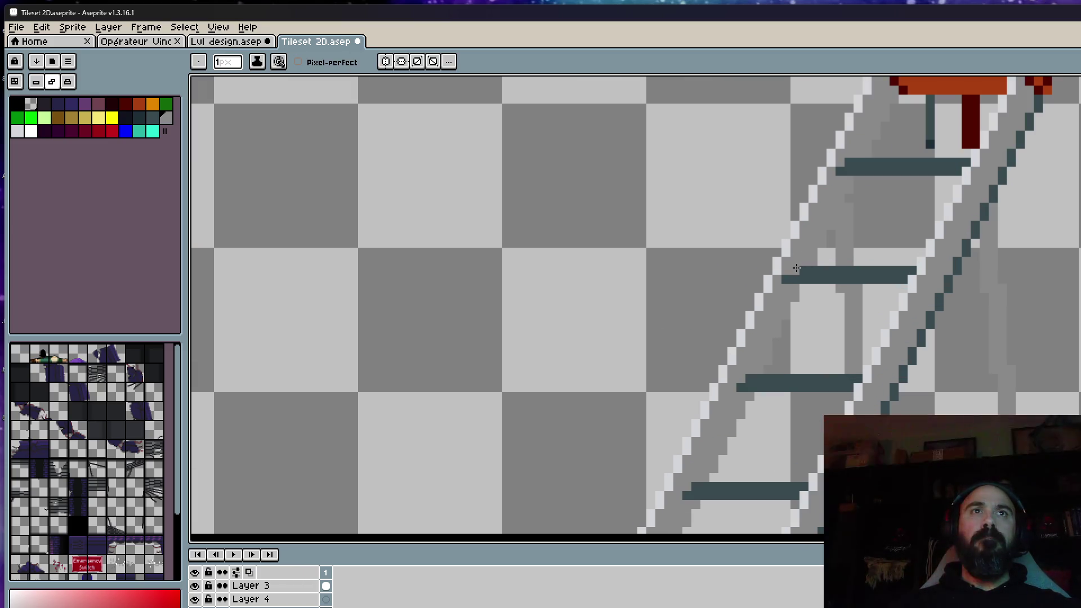
scroll(836, 175, down, 1)
scroll(836, 175, down, 2)
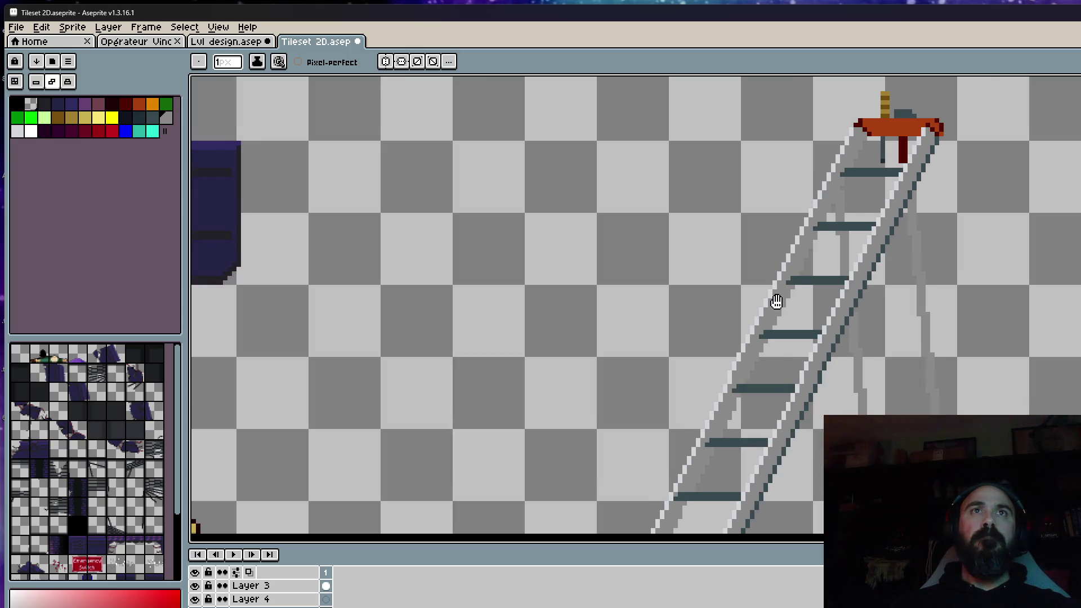
drag(837, 175, 780, 270)
mouse_move(749, 395)
mouse_down()
mouse_move(723, 377)
mouse_move(695, 289)
mouse_up()
scroll(723, 376, up, 2)
scroll(659, 321, down, 1)
scroll(659, 329, up, 1)
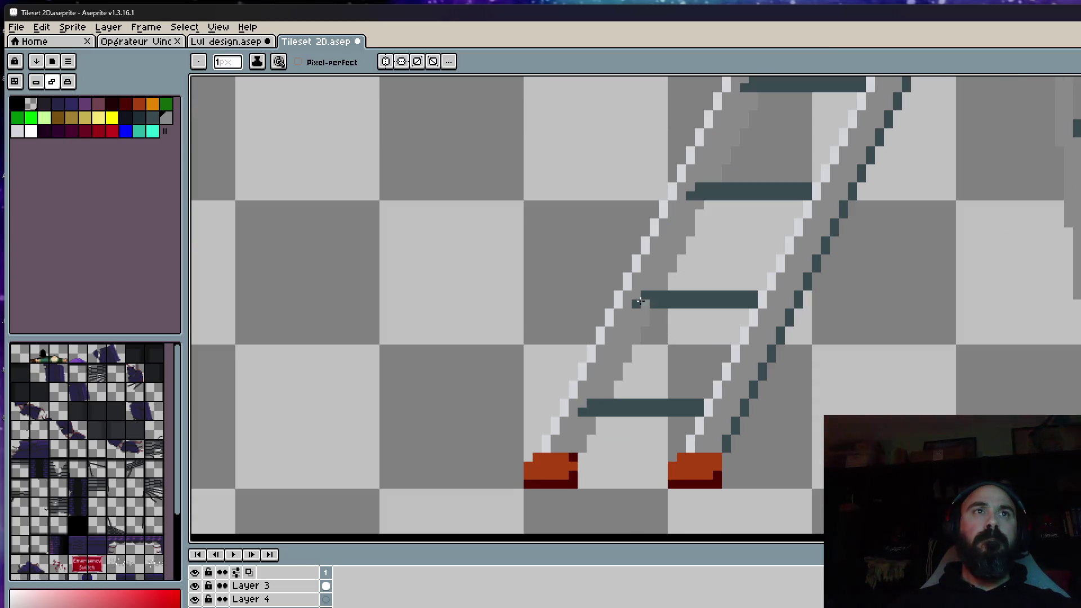
scroll(637, 295, down, 2)
scroll(674, 314, down, 2)
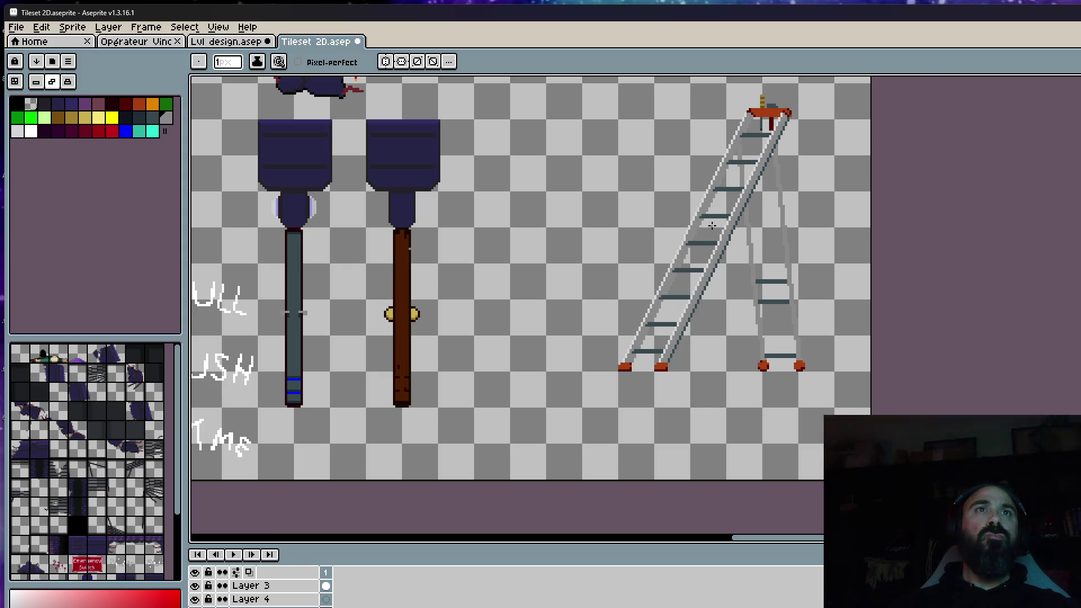
scroll(718, 232, up, 2)
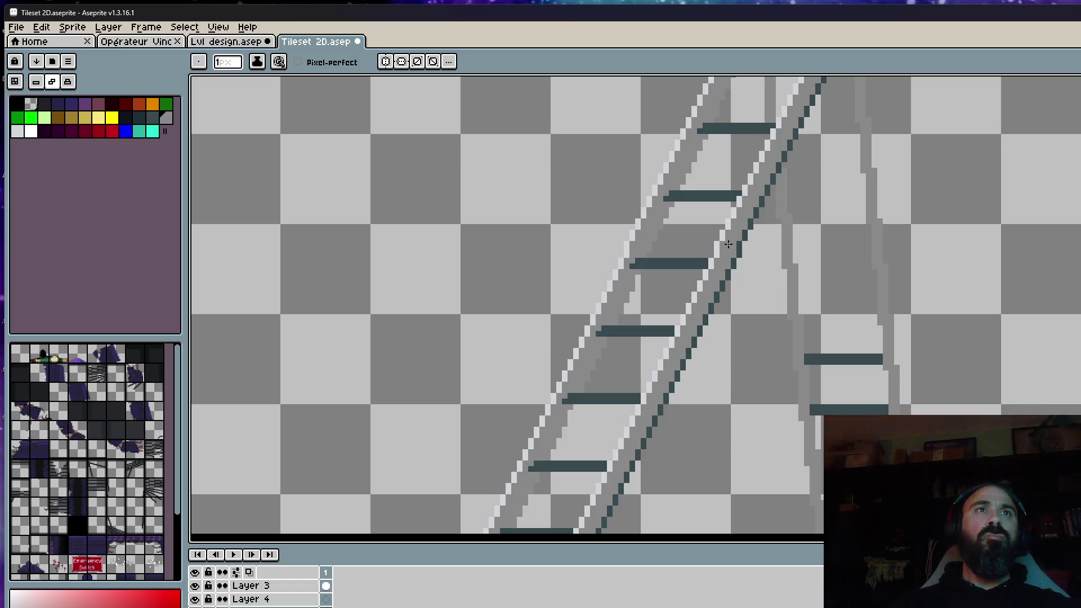
scroll(728, 245, up, 1)
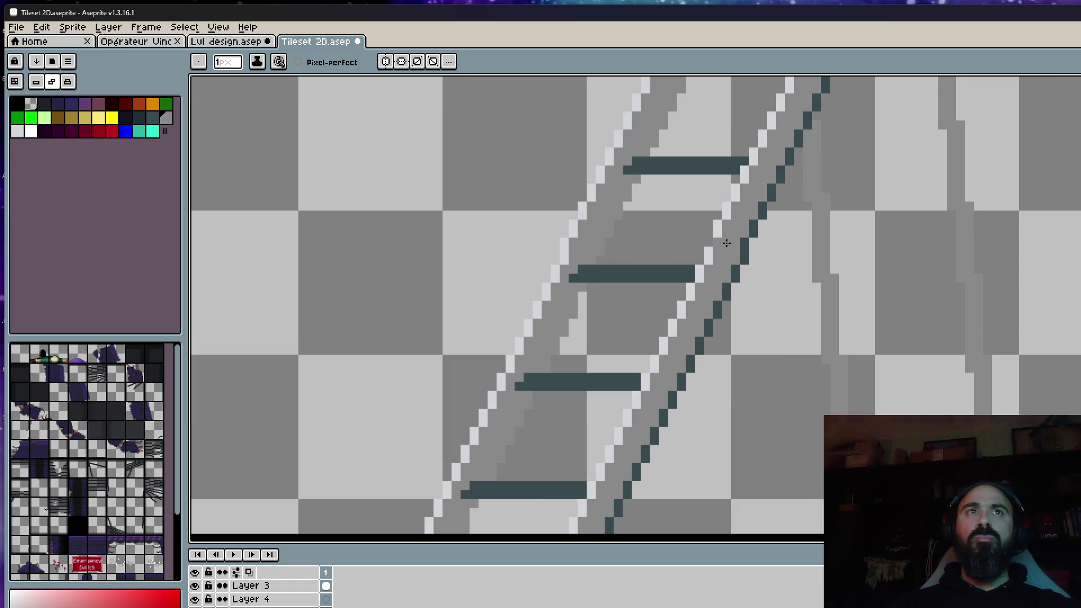
scroll(714, 243, down, 1)
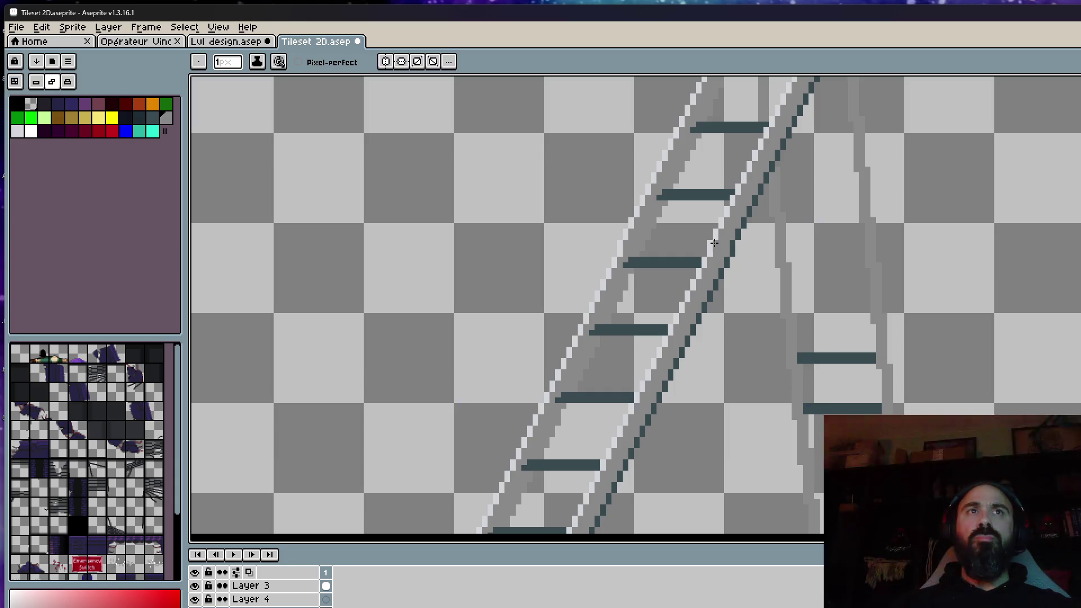
scroll(721, 244, down, 1)
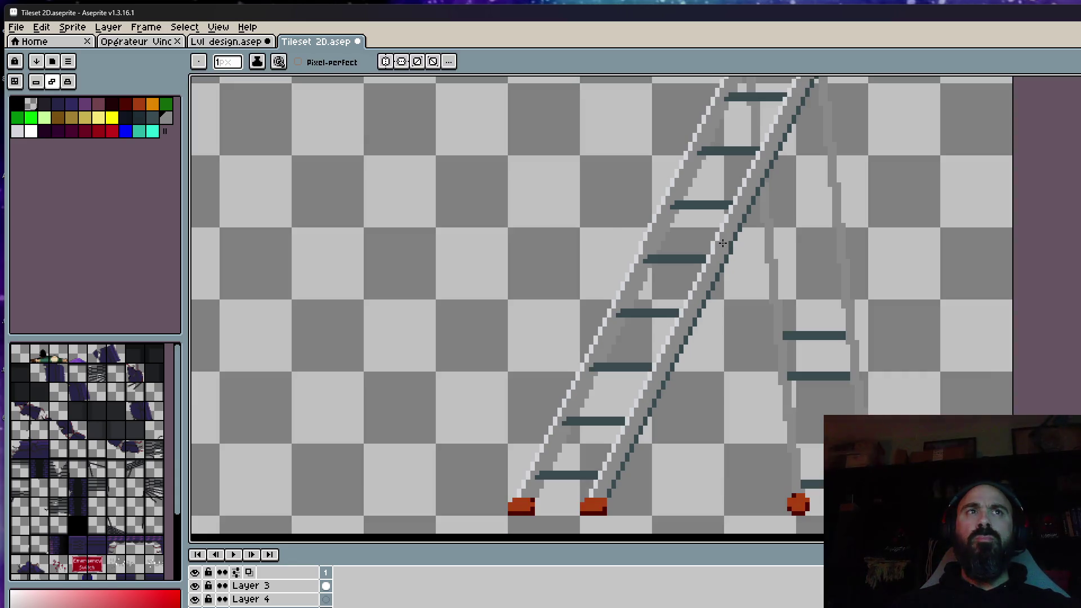
mouse_move(723, 243)
mouse_down()
mouse_move(716, 391)
mouse_move(703, 257)
mouse_up()
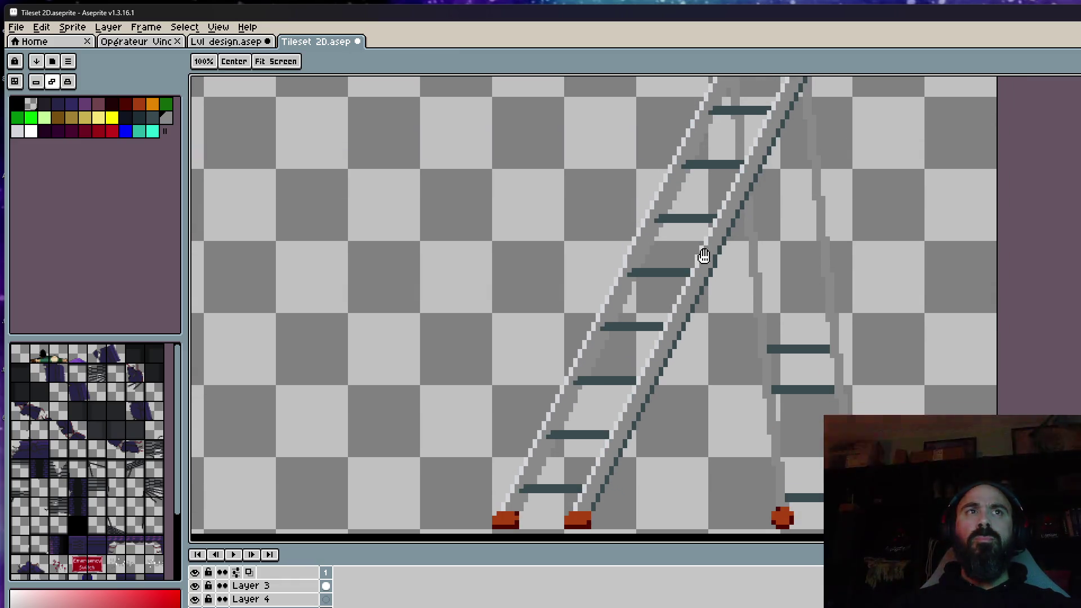
key(m)
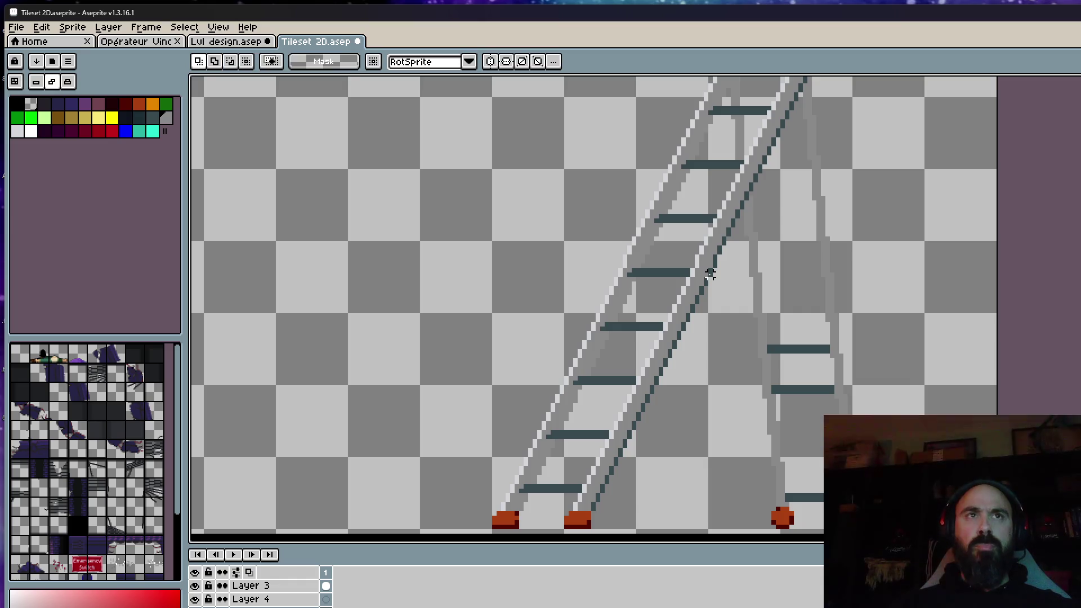
scroll(723, 256, up, 1)
scroll(714, 265, down, 1)
Marquee the lower front ladder section and nudge it one pixel left
drag(713, 266, 350, 518)
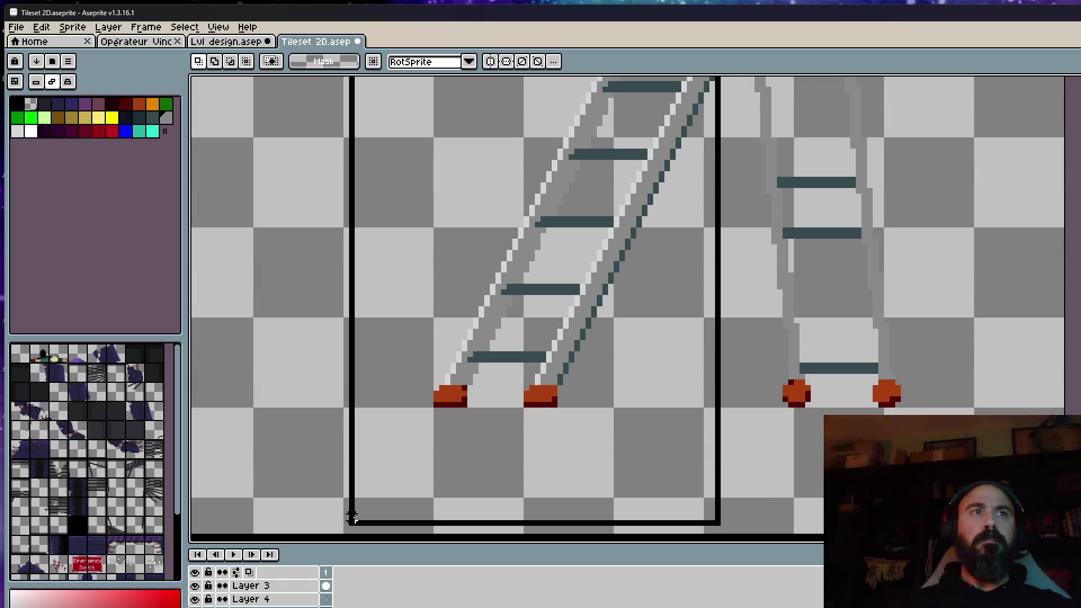
scroll(674, 210, up, 1)
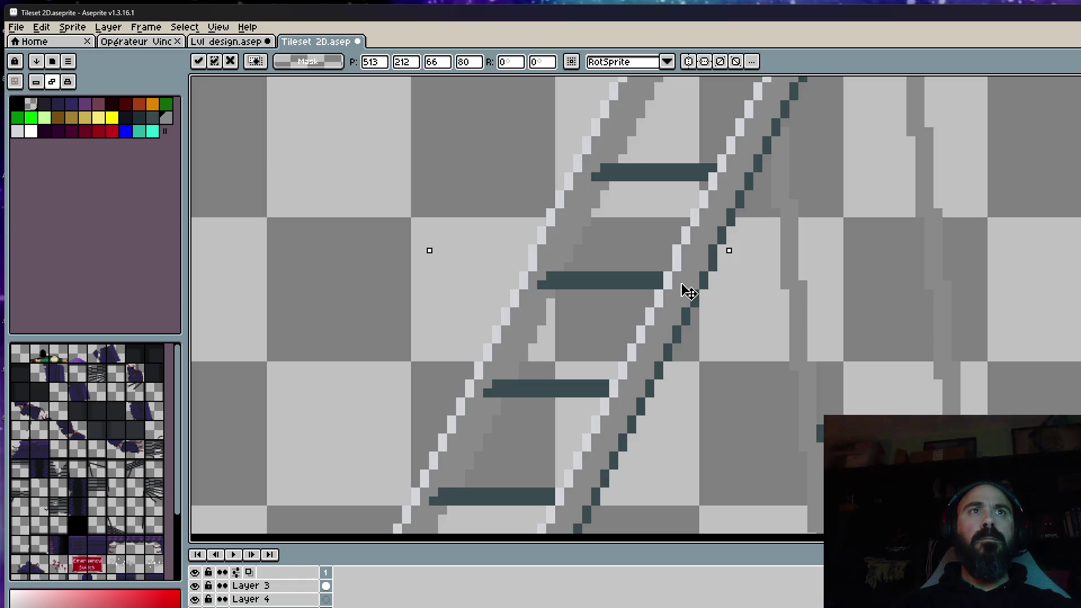
key(Left)
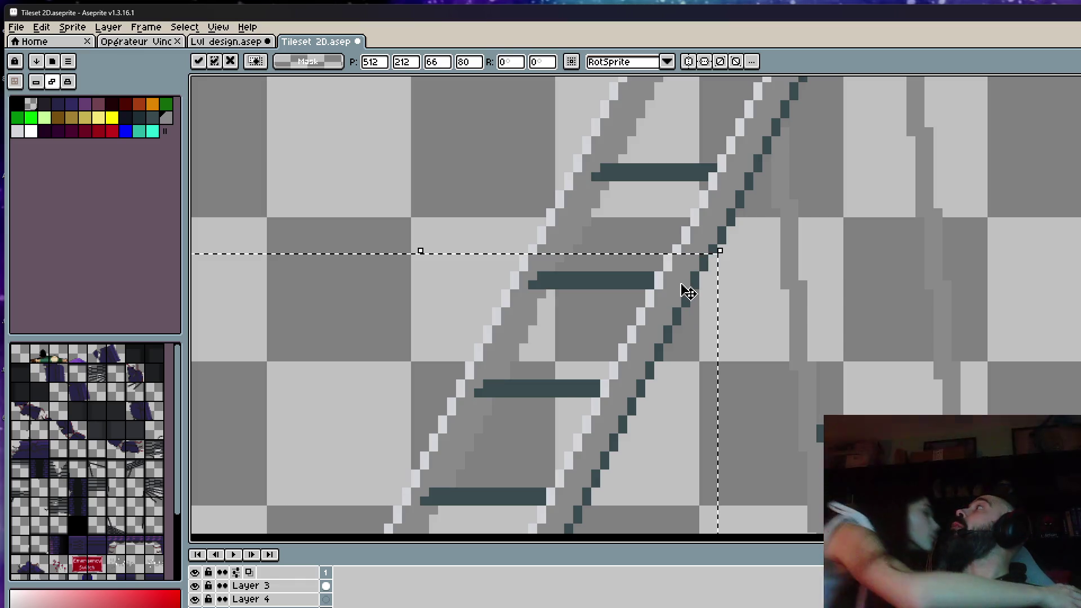